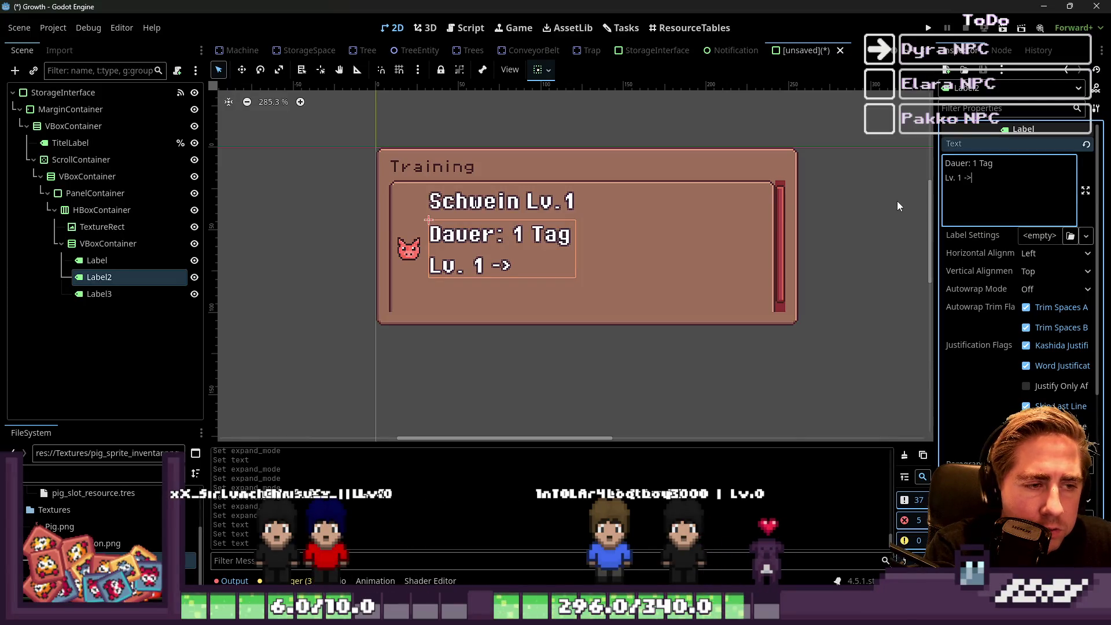
Try a 'Lv. 1 -> Lv.2' line in Label2's text, then delete it to leave 'Dauer: 1 Tag'.
{"action": "type", "text": "Lv.2"}
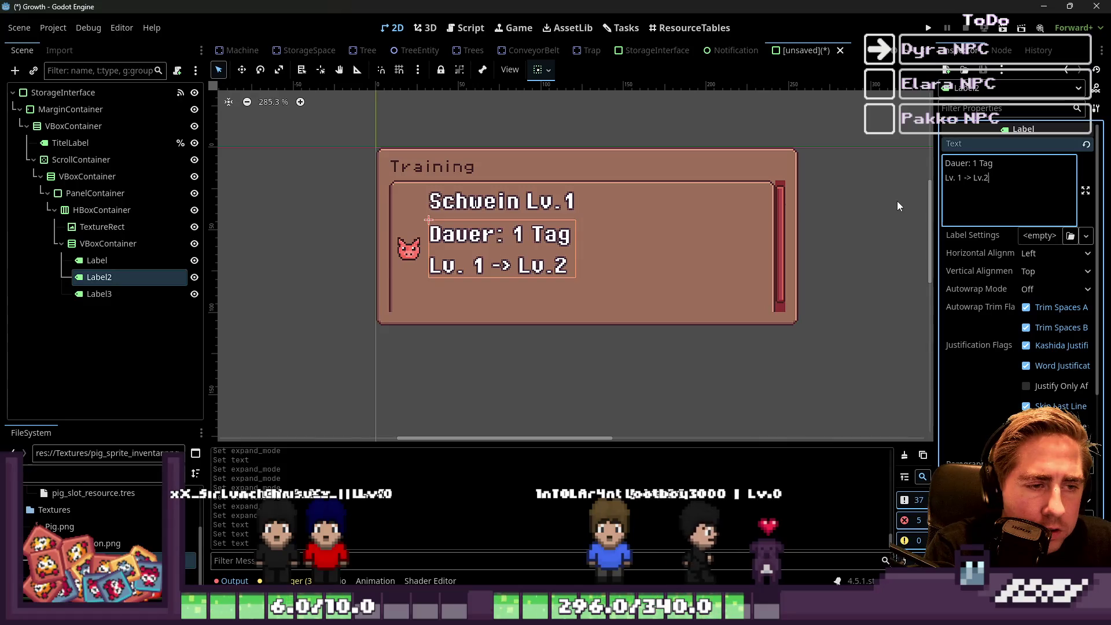
{"action": "key", "text": "Return"}
{"action": "type", "text": "1x"}
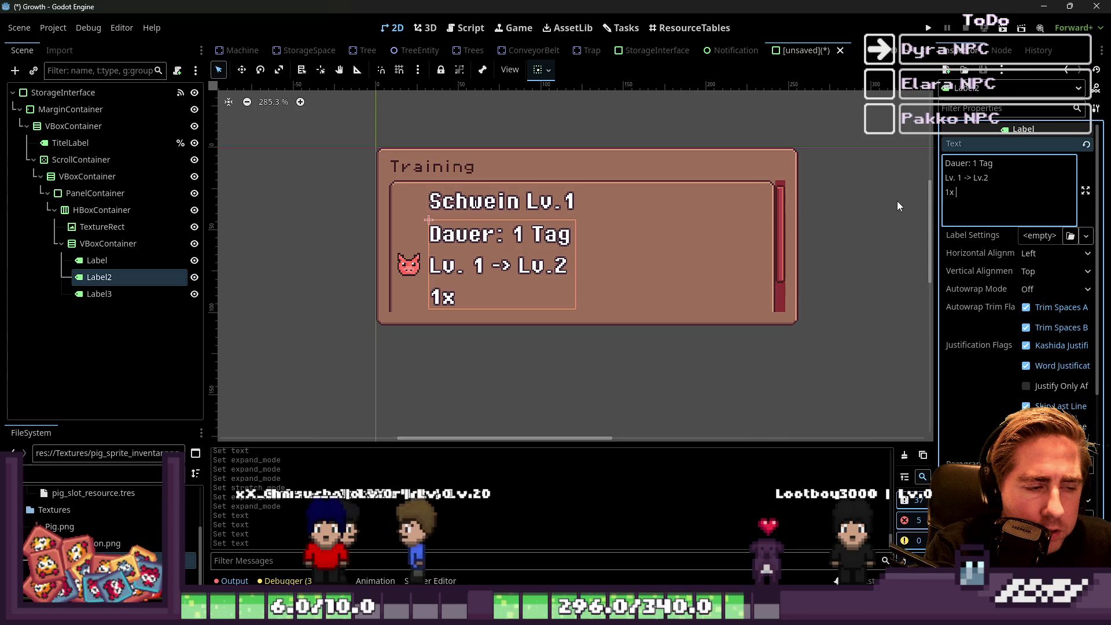
{"action": "key", "text": "BackSpace"}
{"action": "key", "text": "BackSpace"}
{"action": "key", "text": "BackSpace"}
{"action": "key", "text": "BackSpace"}
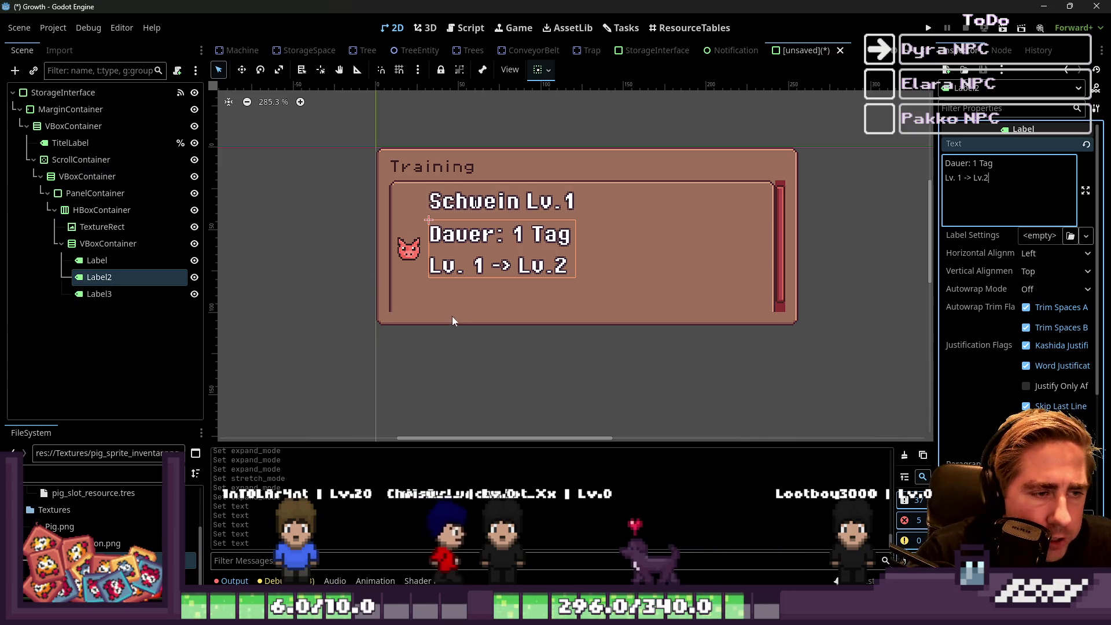
{"action": "left_click", "coordinate": [491, 275]}
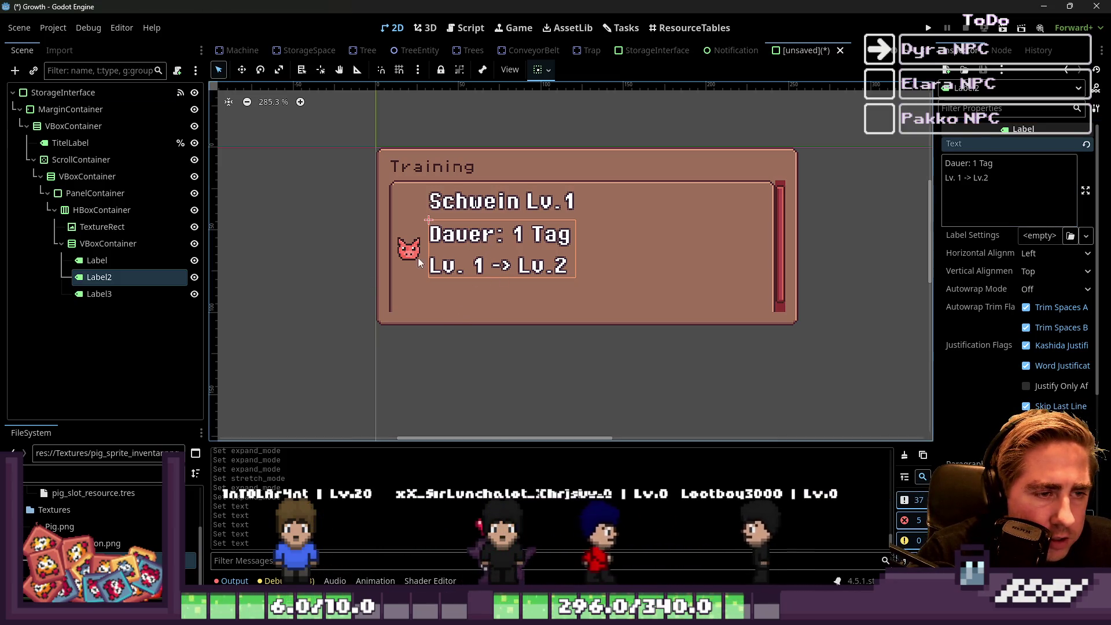
{"action": "left_click", "coordinate": [93, 276]}
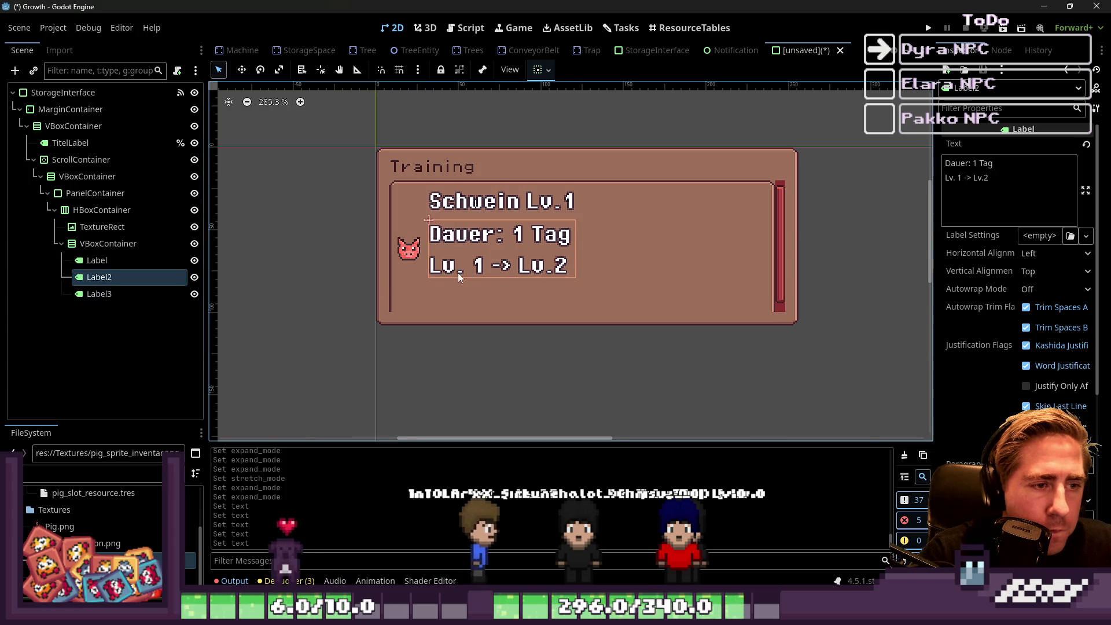
{"action": "triple_click", "coordinate": [1020, 185]}
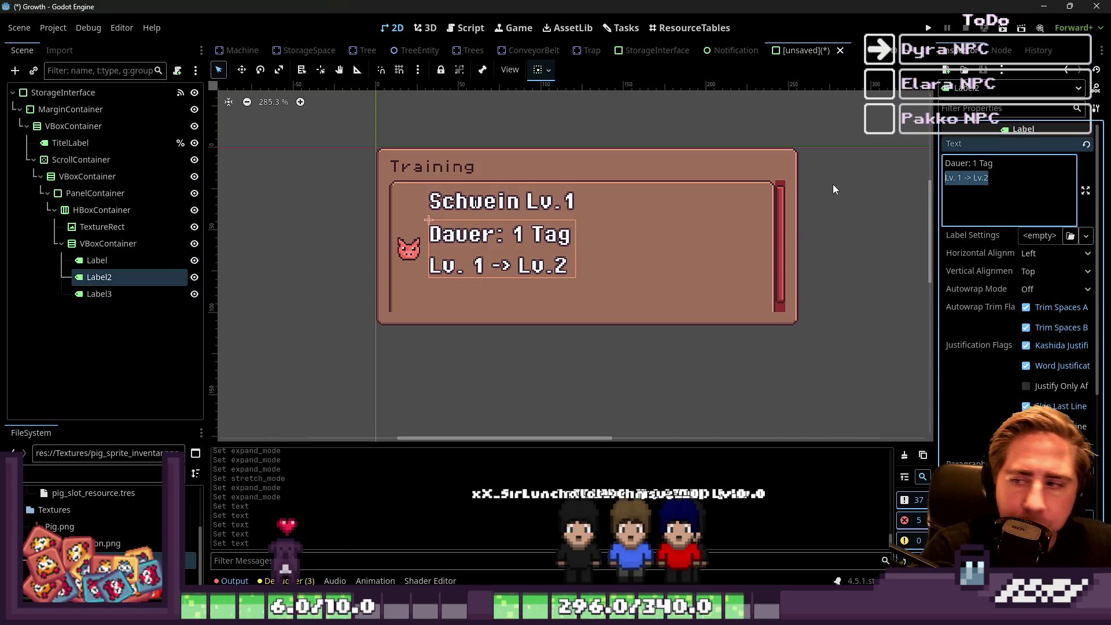
{"action": "key", "text": "BackSpace"}
{"action": "key", "text": "BackSpace"}
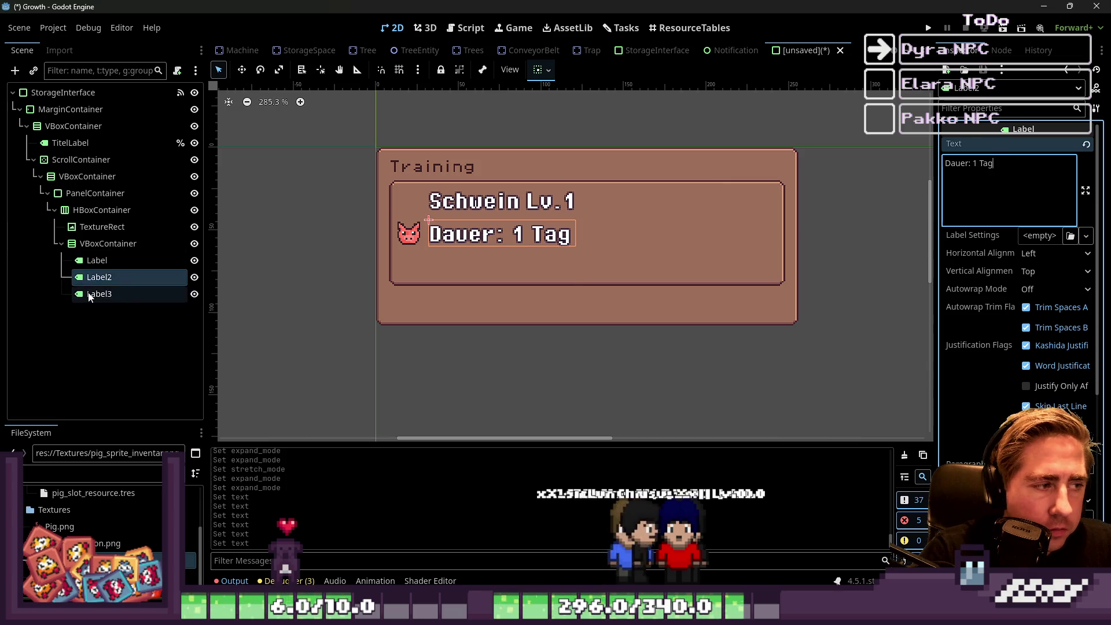
Delete the empty Label3 node and begin adding a child under VBoxContainer.
{"action": "left_click", "coordinate": [87, 296]}
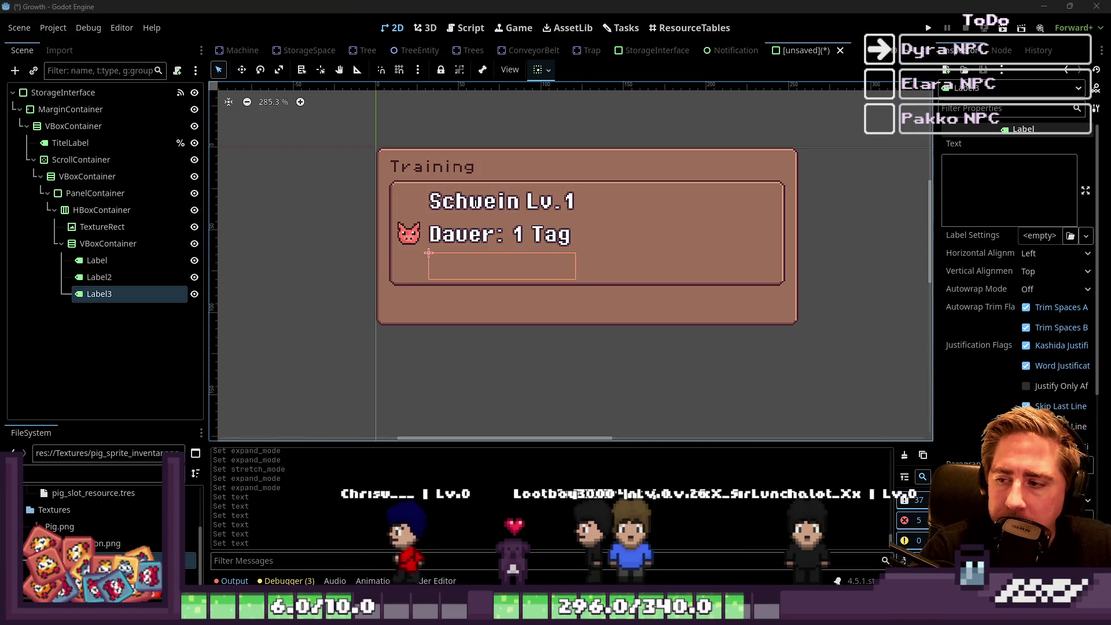
{"action": "left_click", "coordinate": [110, 278]}
{"action": "left_click", "coordinate": [107, 293]}
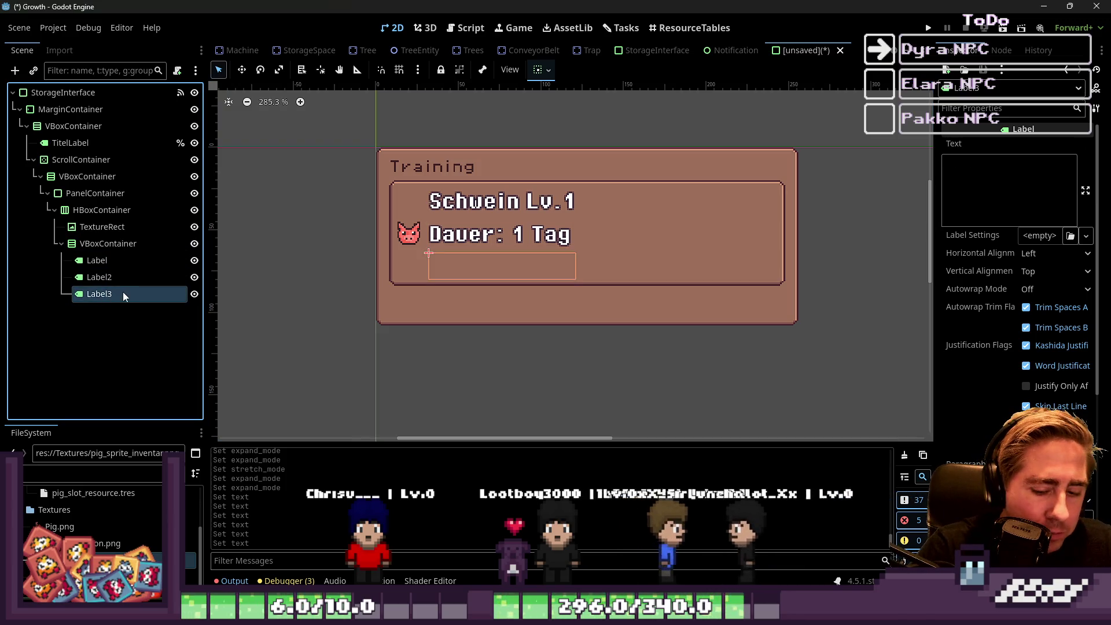
{"action": "key", "text": "Delete"}
{"action": "key", "text": "Return"}
{"action": "left_click", "coordinate": [137, 246]}
{"action": "key", "text": "ctrl+a"}
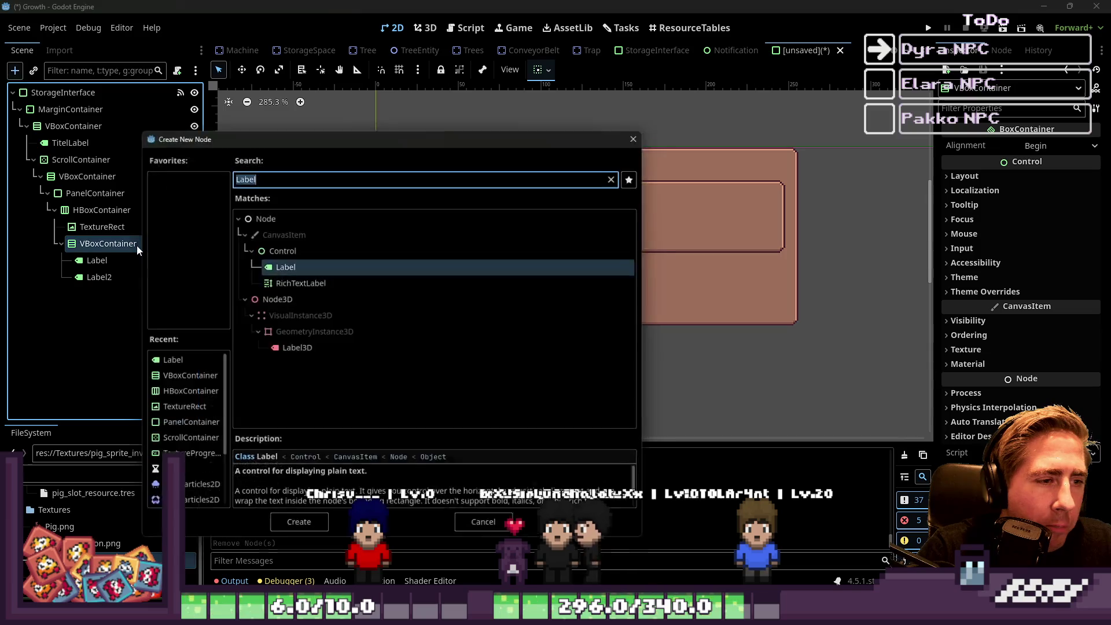
Add an HBoxContainer under VBoxContainer holding a Label and a TextureRect.
{"action": "key", "text": "BackSpace"}
{"action": "type", "text": "HB"}
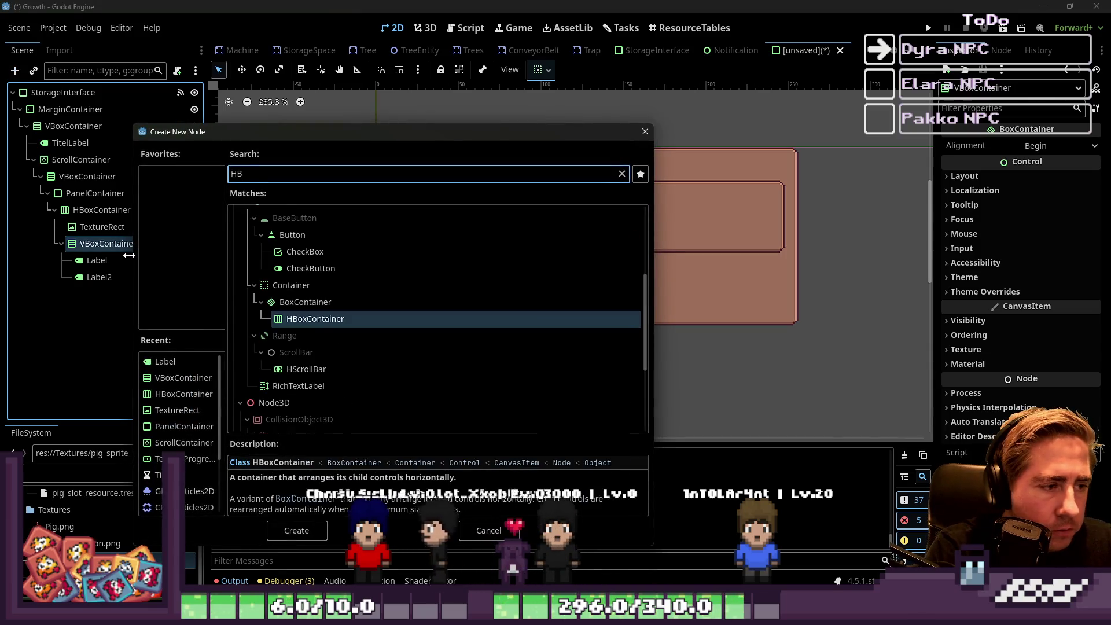
{"action": "key", "text": "Return"}
{"action": "key", "text": "ctrl+a"}
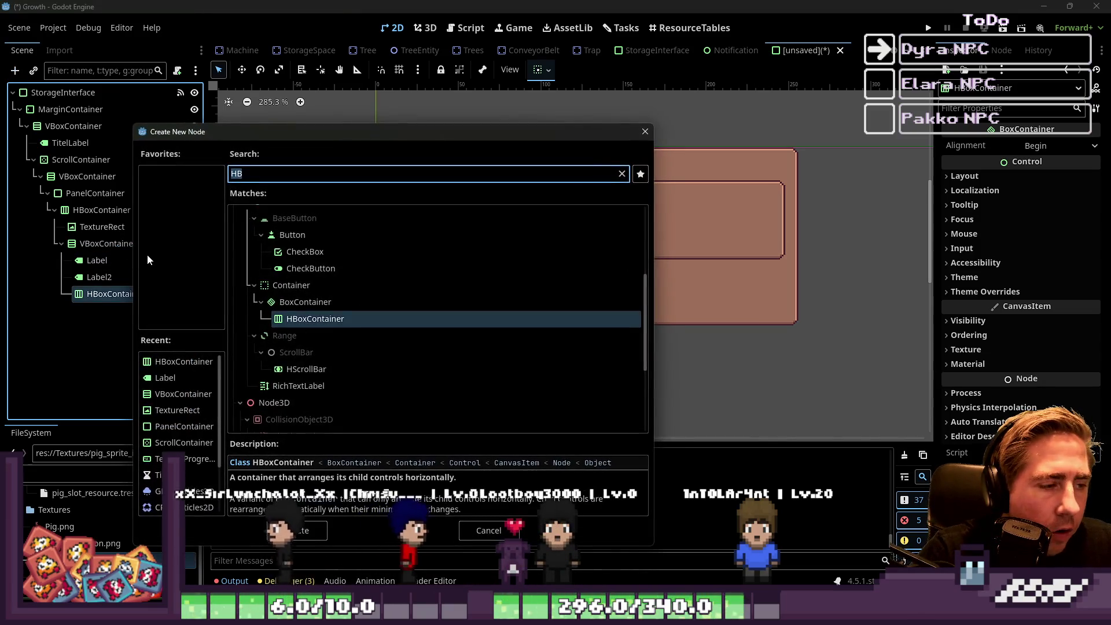
{"action": "type", "text": "Labe"}
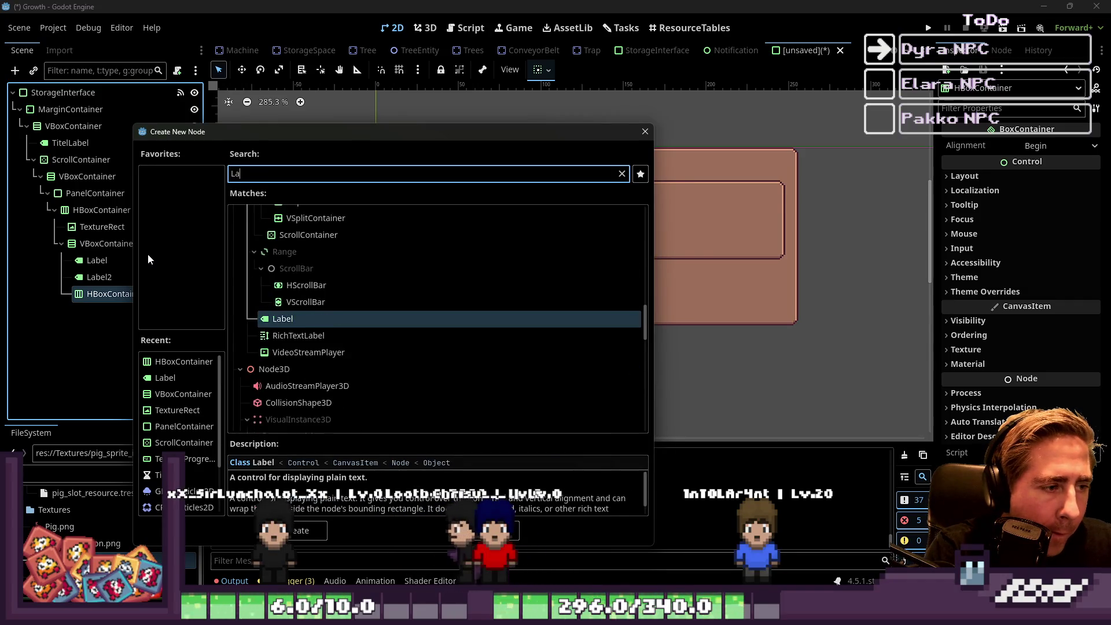
{"action": "key", "text": "Return"}
{"action": "left_click", "coordinate": [106, 295]}
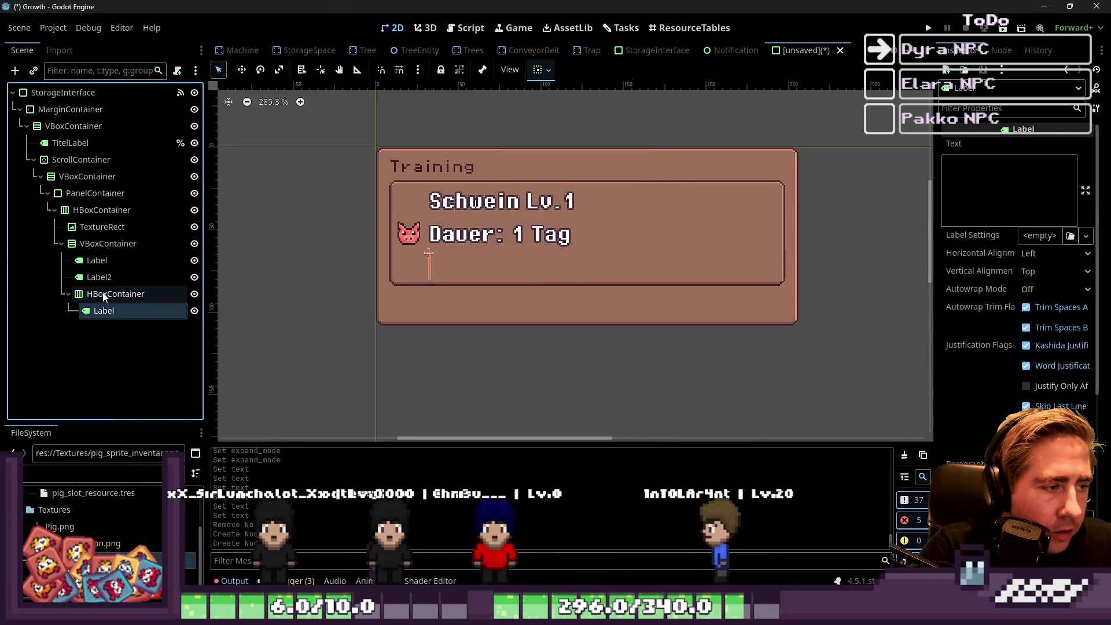
{"action": "key", "text": "ctrl+a"}
{"action": "type", "text": "texture"}
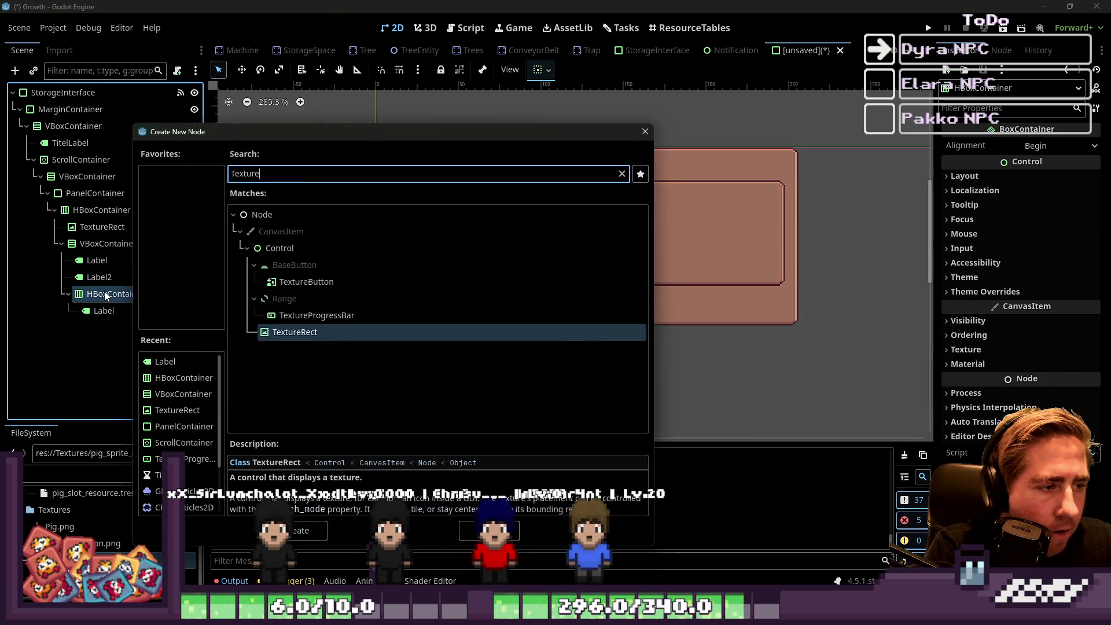
{"action": "key", "text": "Return"}
Duplicate the Label as Label2, move it after the TextureRect, and filter files for 'arrow'.
{"action": "left_click", "coordinate": [107, 311]}
{"action": "key", "text": "ctrl+d"}
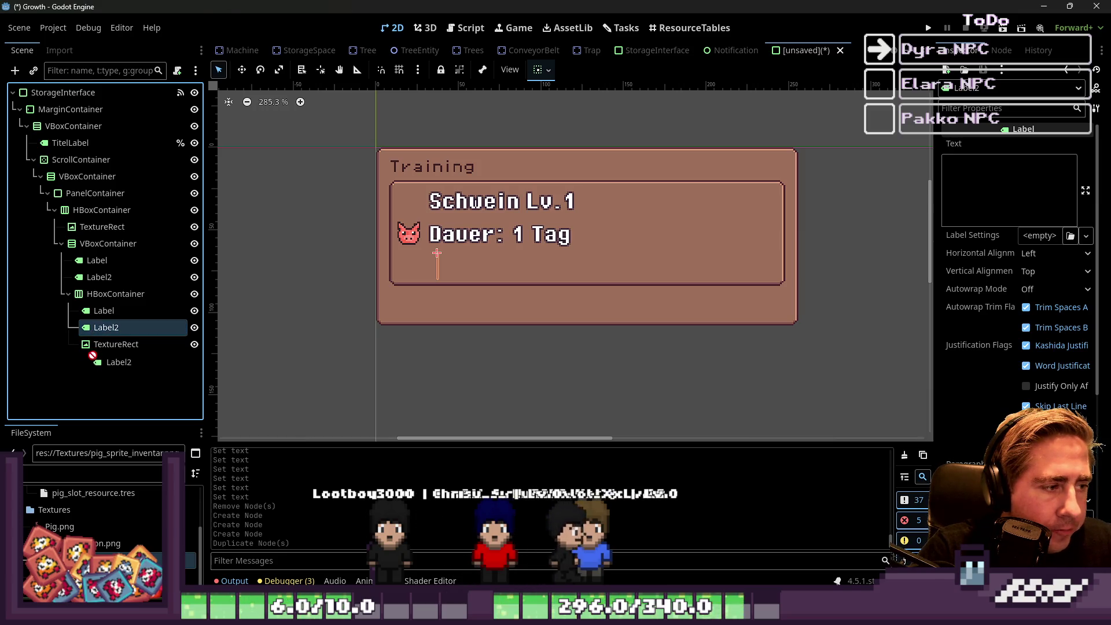
{"action": "left_click_drag", "start_coordinate": [92, 355], "coordinate": [99, 355]}
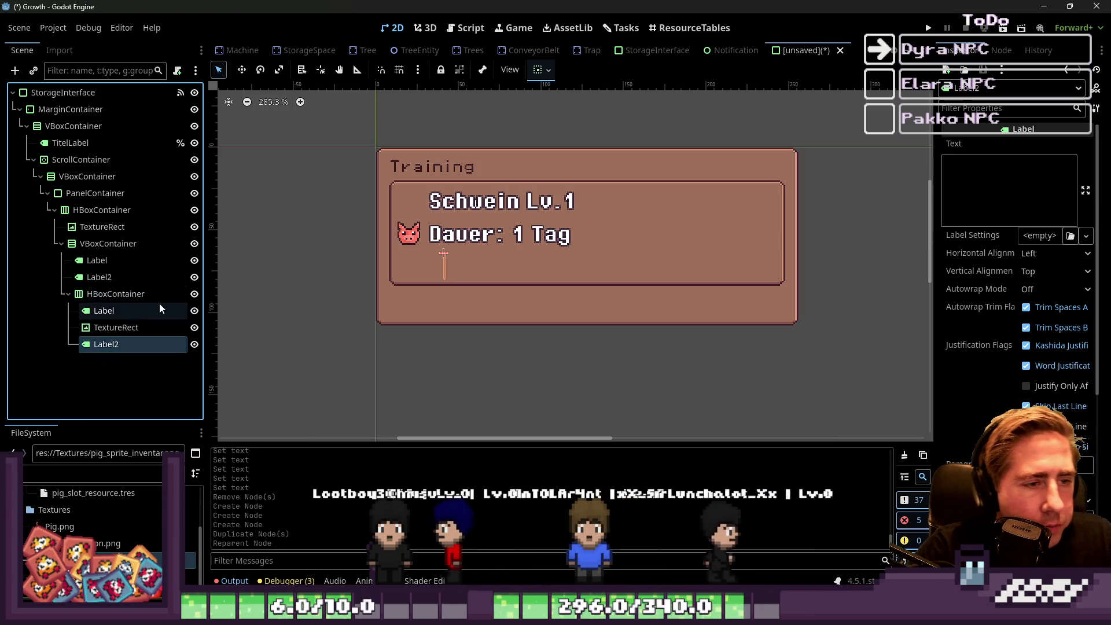
{"action": "left_click", "coordinate": [144, 334]}
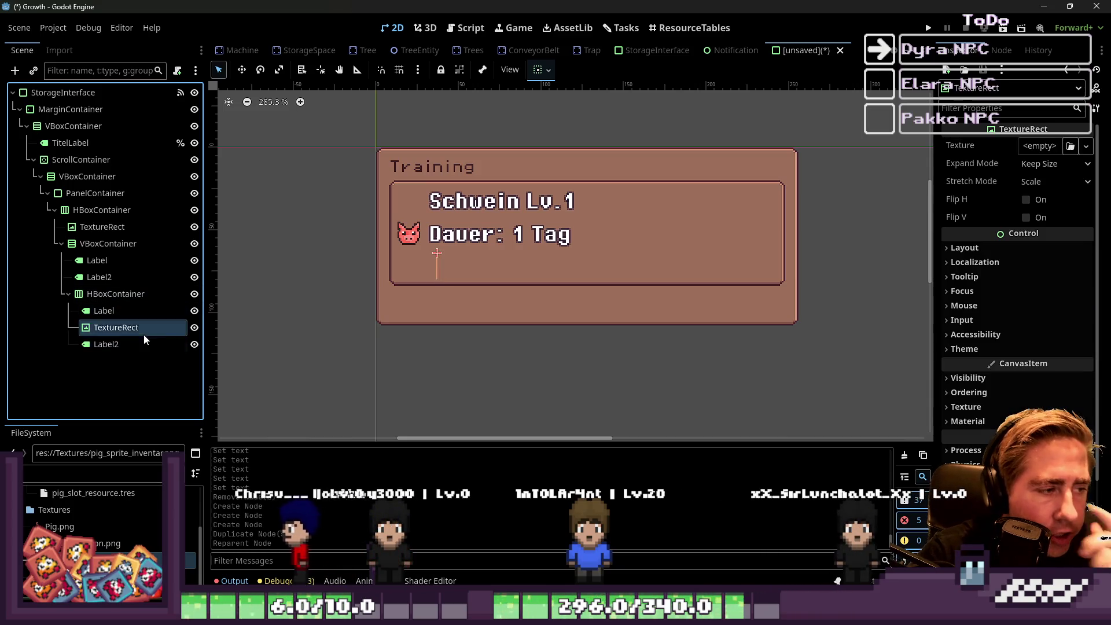
{"action": "left_click", "coordinate": [66, 467]}
{"action": "type", "text": "arrow"}
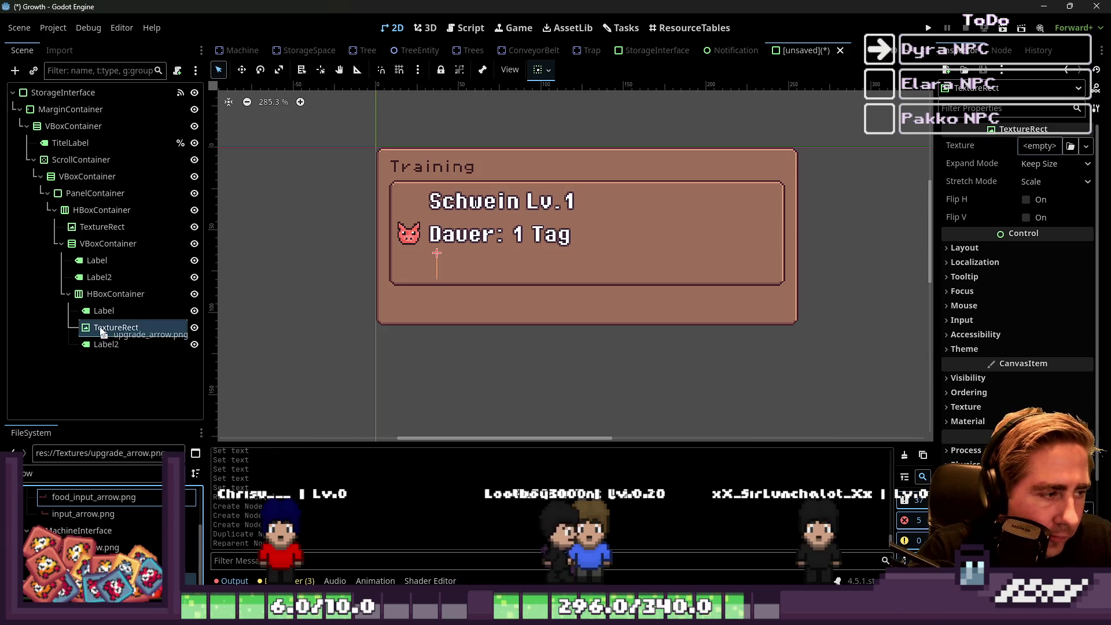
Give the TextureRect the upgrade_arrow.png texture with Keep Centered stretch mode.
{"action": "left_click_drag", "start_coordinate": [86, 543], "coordinate": [443, 266]}
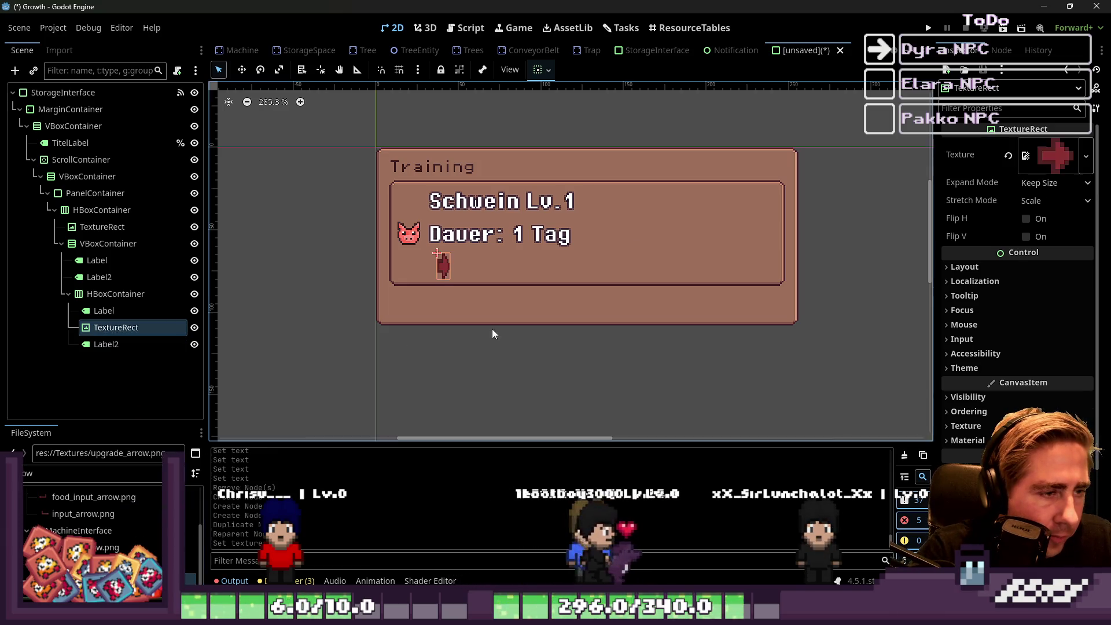
{"action": "left_click", "coordinate": [1033, 199]}
{"action": "left_click", "coordinate": [1037, 267]}
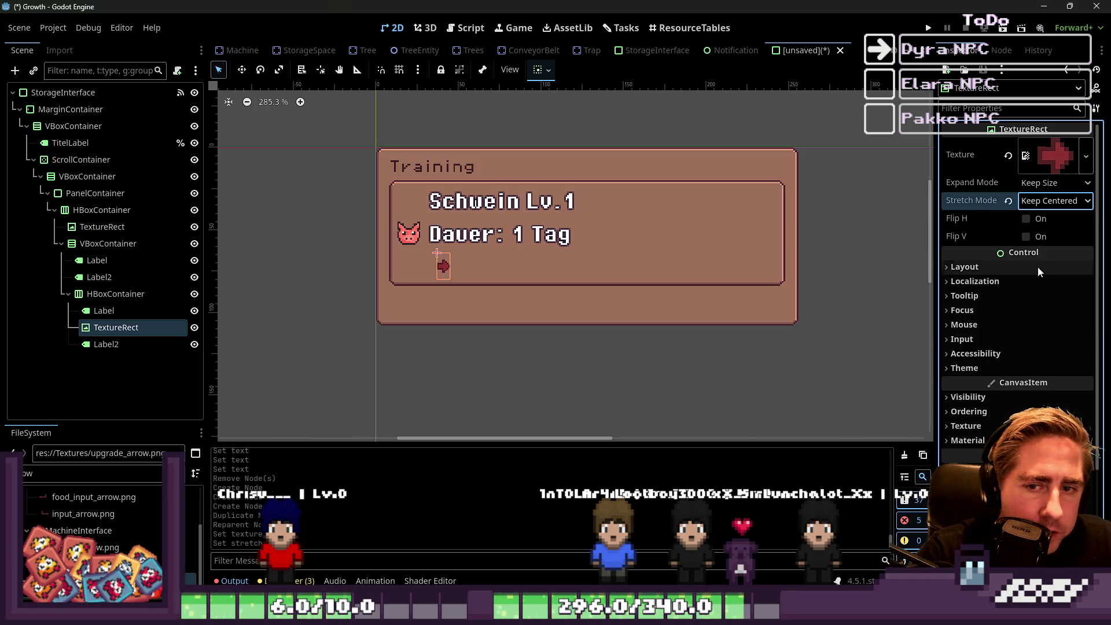
Set the row's first Label text to 'Lvl 1'.
{"action": "left_click", "coordinate": [134, 303]}
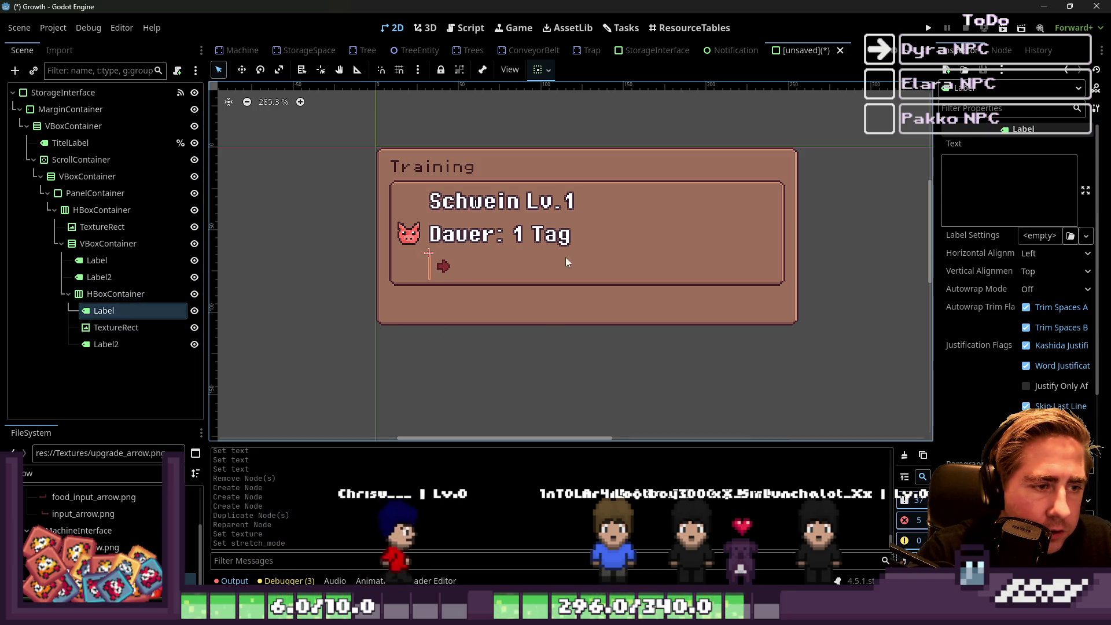
{"action": "left_click", "coordinate": [990, 159]}
{"action": "type", "text": "Lvl 1"}
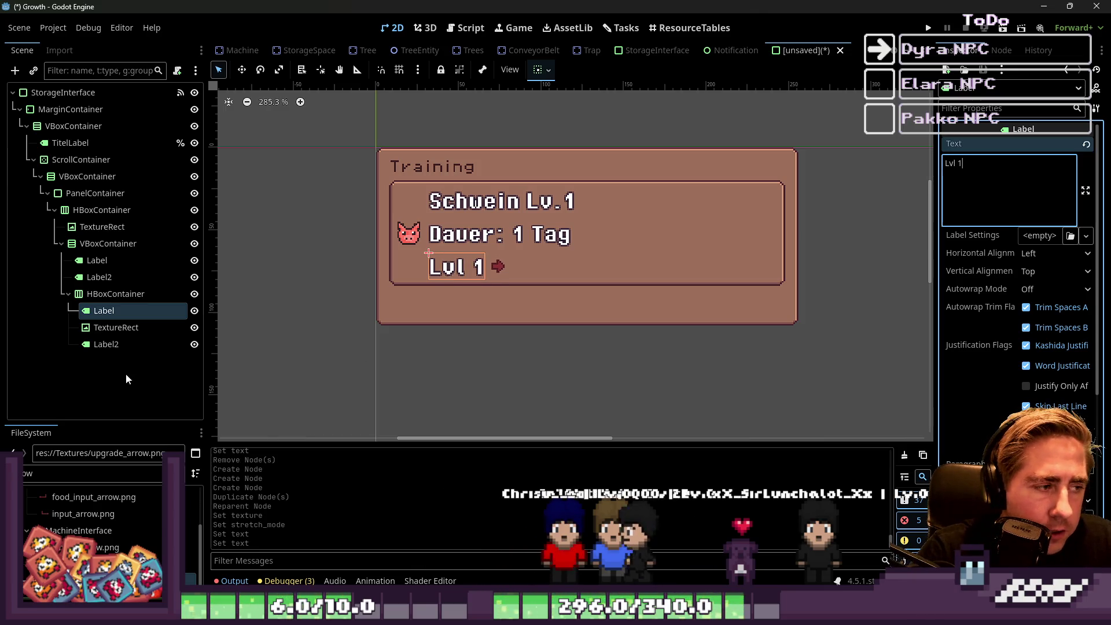
{"action": "left_click", "coordinate": [119, 295]}
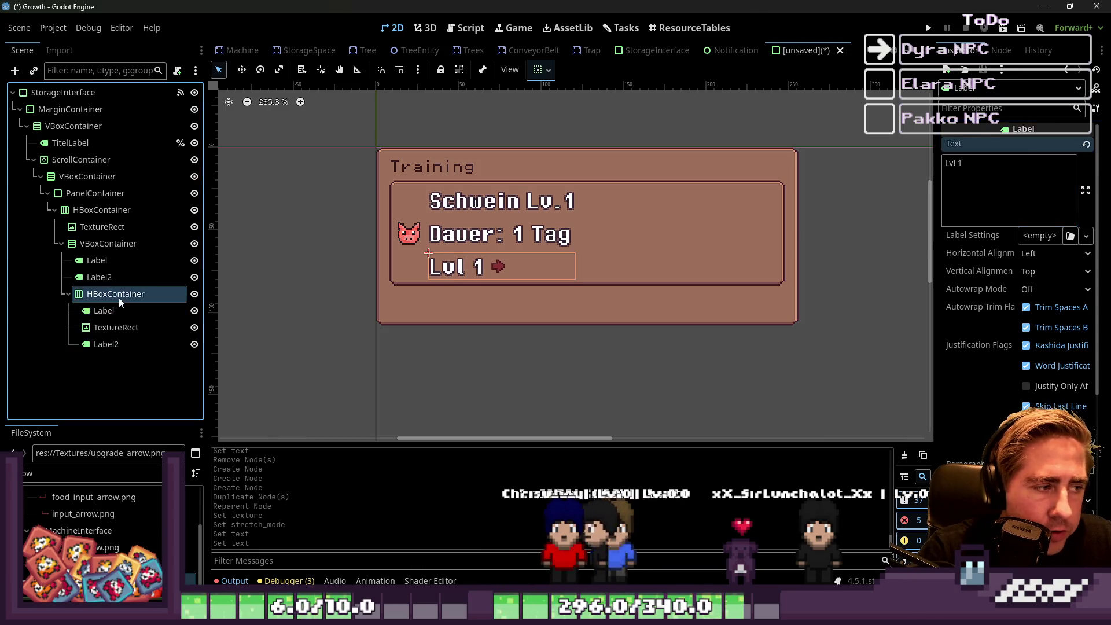
{"action": "left_click", "coordinate": [1016, 151]}
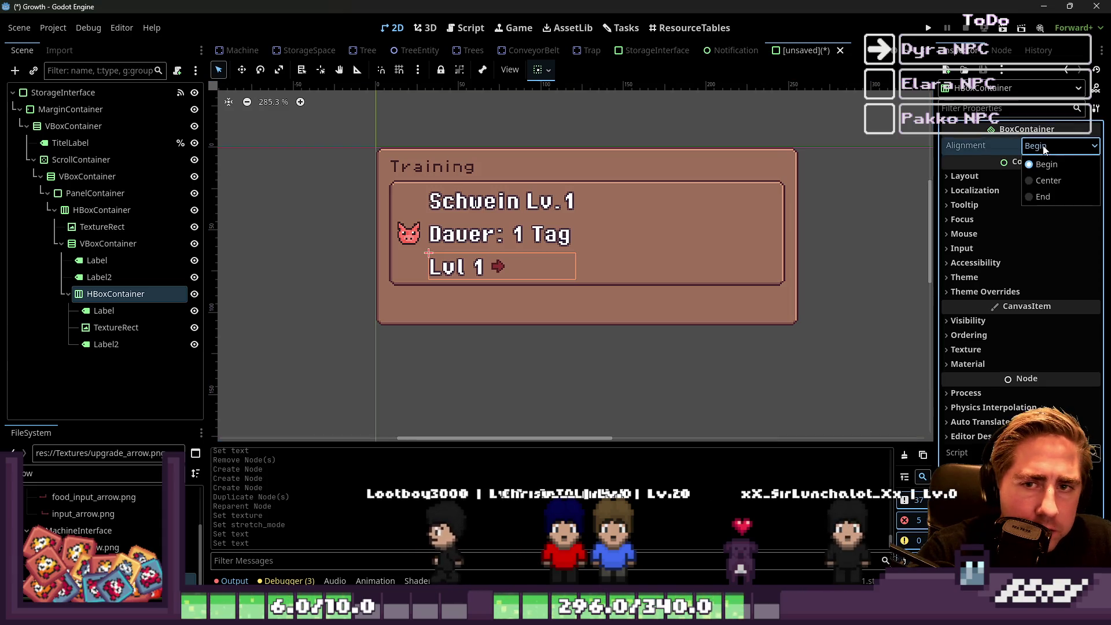
{"action": "left_click", "coordinate": [115, 313]}
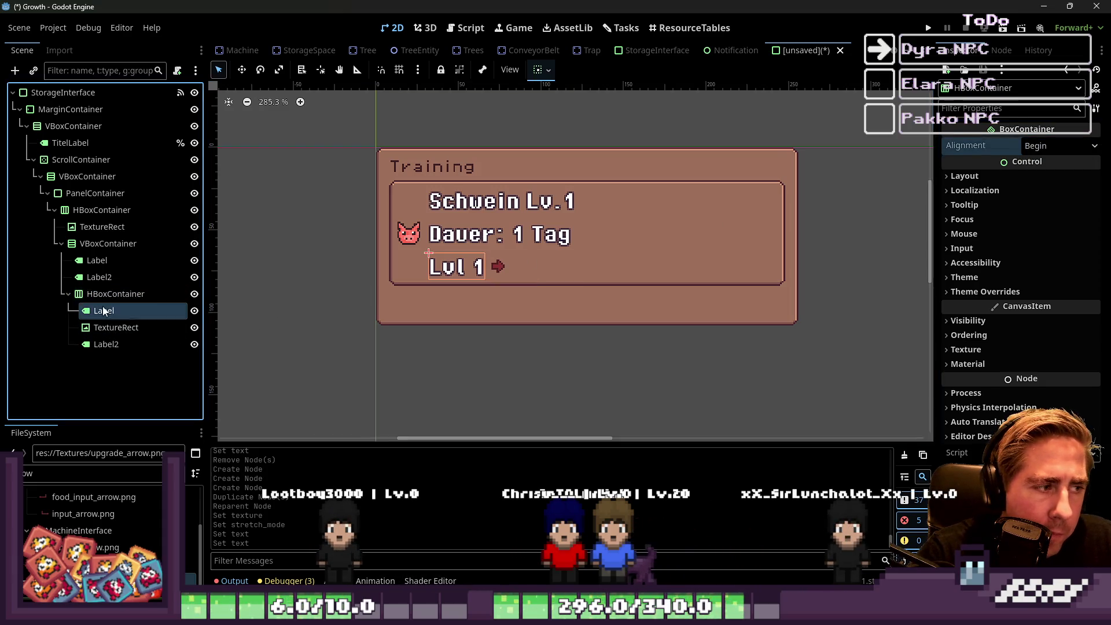
{"action": "left_click", "coordinate": [118, 330]}
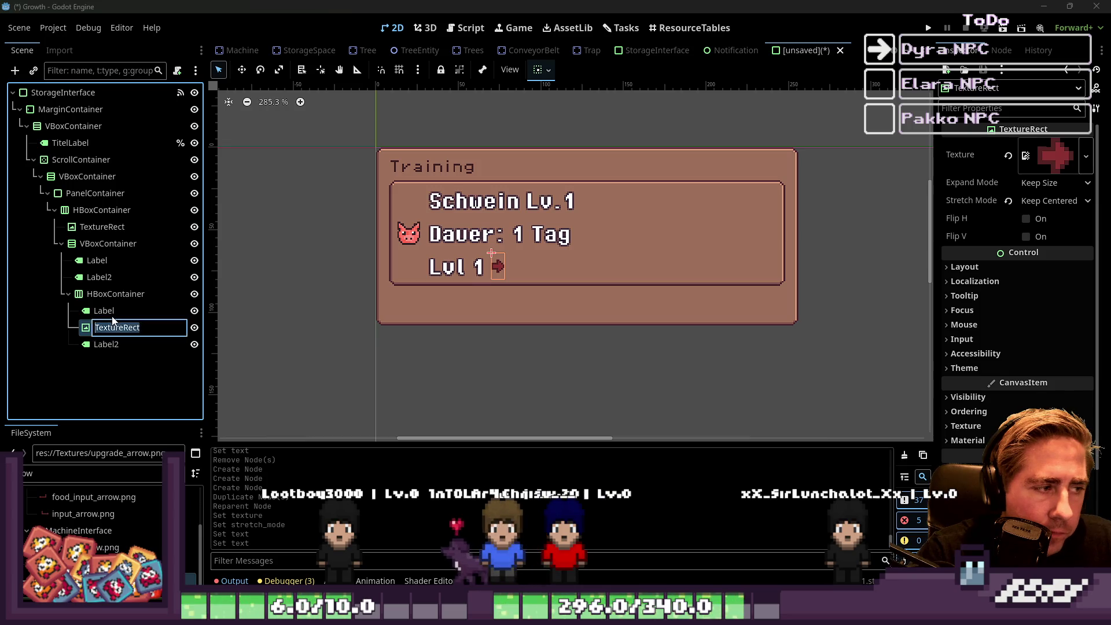
{"action": "left_click", "coordinate": [120, 311]}
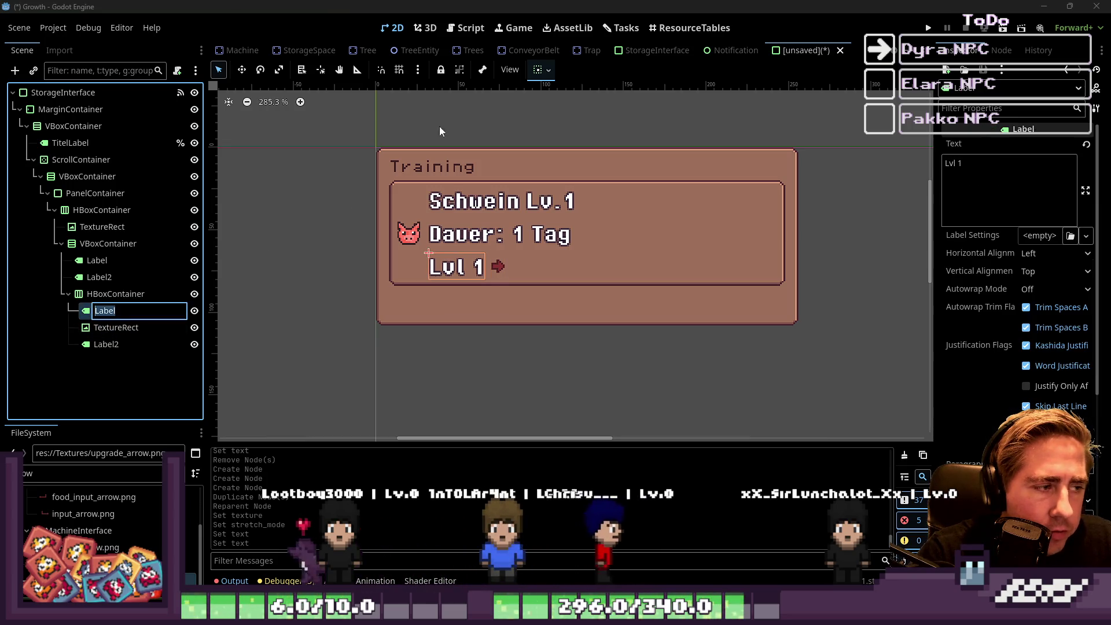
Turn on horizontal Expand for the empty Label2 after the arrow.
{"action": "left_click", "coordinate": [549, 70]}
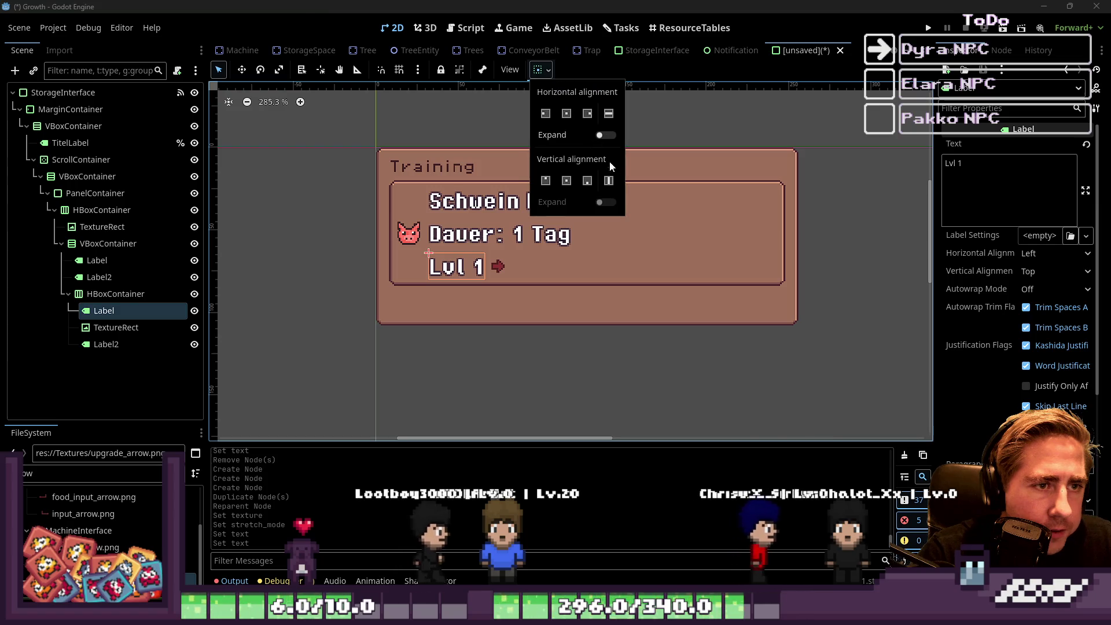
{"action": "left_click", "coordinate": [606, 135]}
{"action": "left_click", "coordinate": [120, 345]}
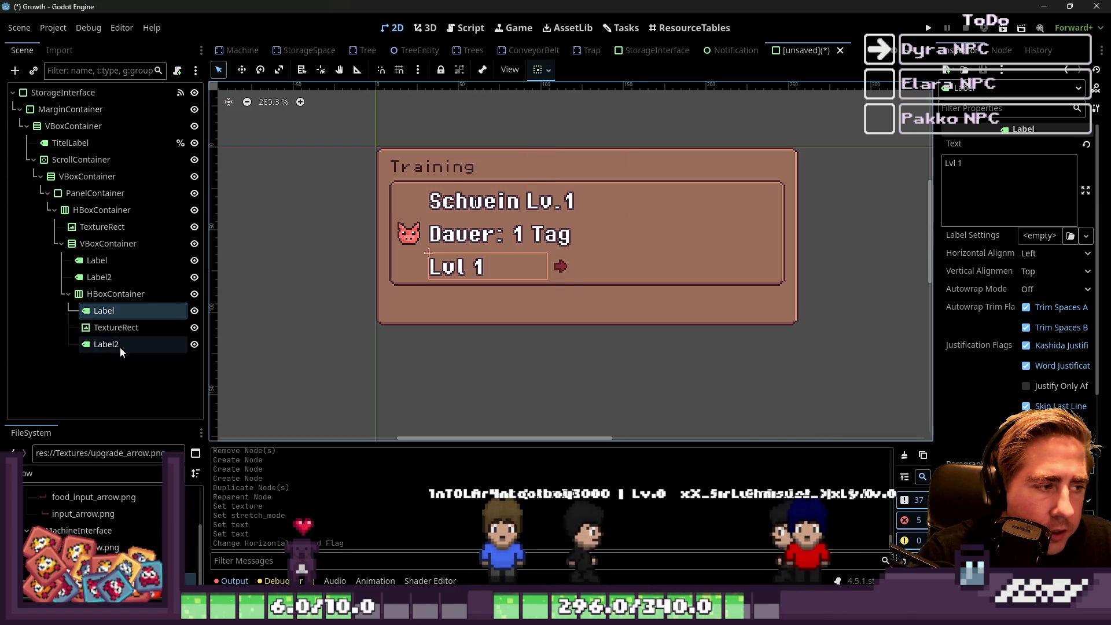
{"action": "left_click", "coordinate": [120, 345]}
{"action": "left_click", "coordinate": [548, 70]}
{"action": "left_click", "coordinate": [606, 135]}
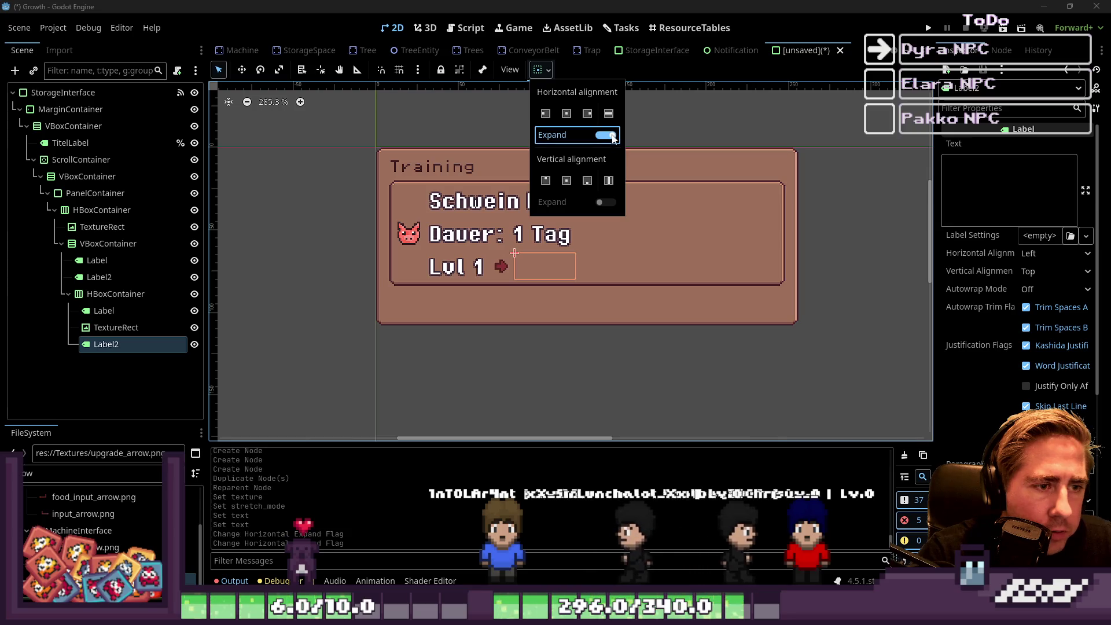
{"action": "left_click", "coordinate": [100, 336]}
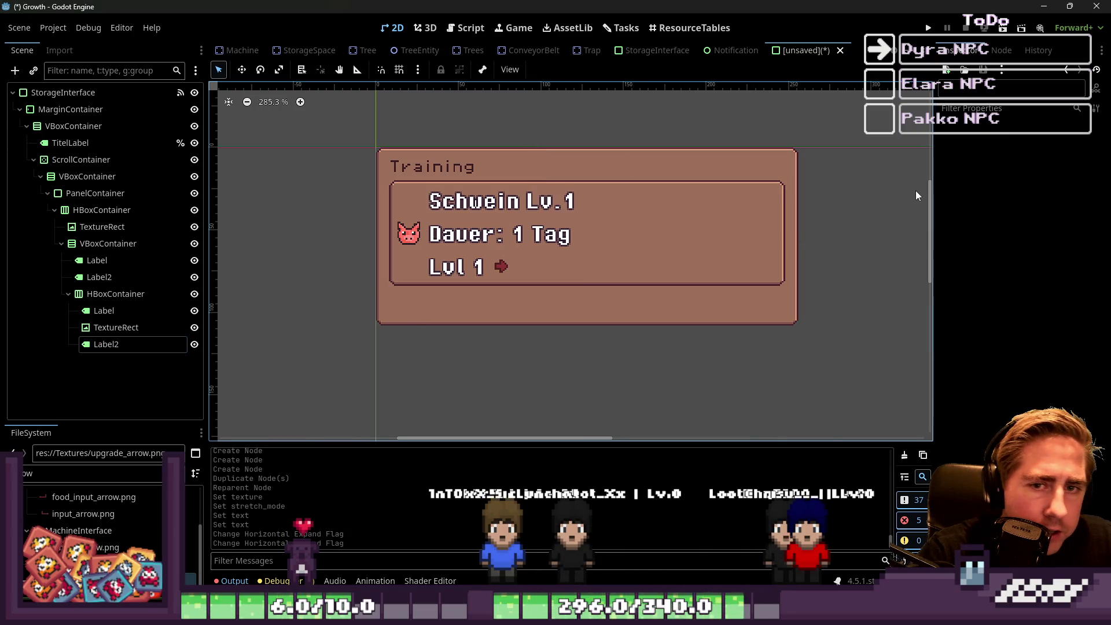
Set Label2's text to 'Lvl. 2' and duplicate the whole HBoxContainer row.
{"action": "left_click", "coordinate": [996, 178]}
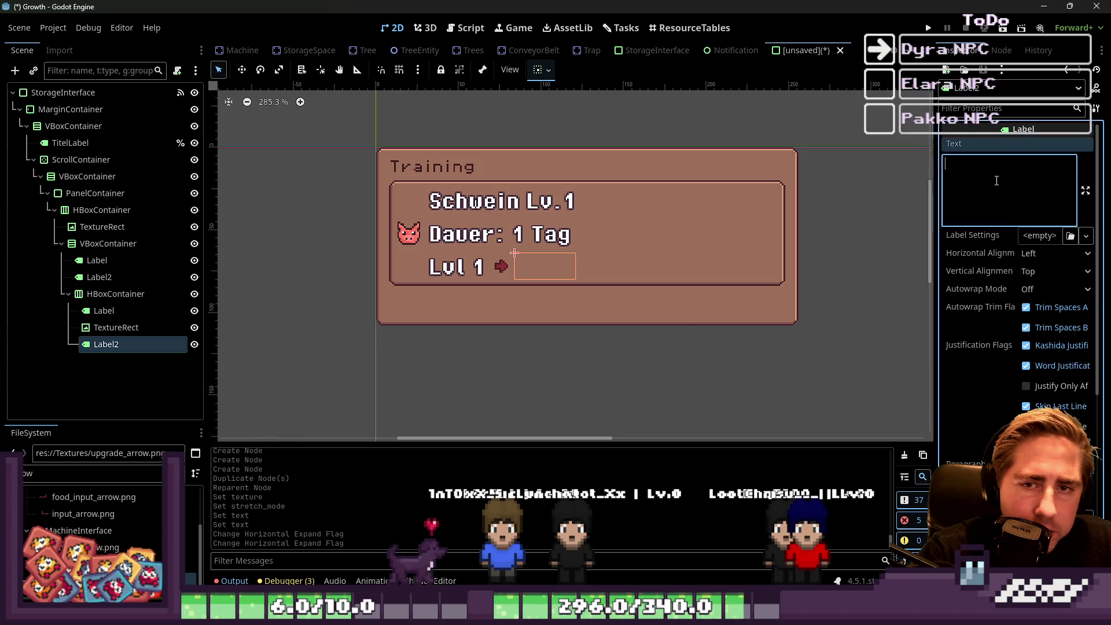
{"action": "type", "text": "Le"}
{"action": "type", "text": ". 2"}
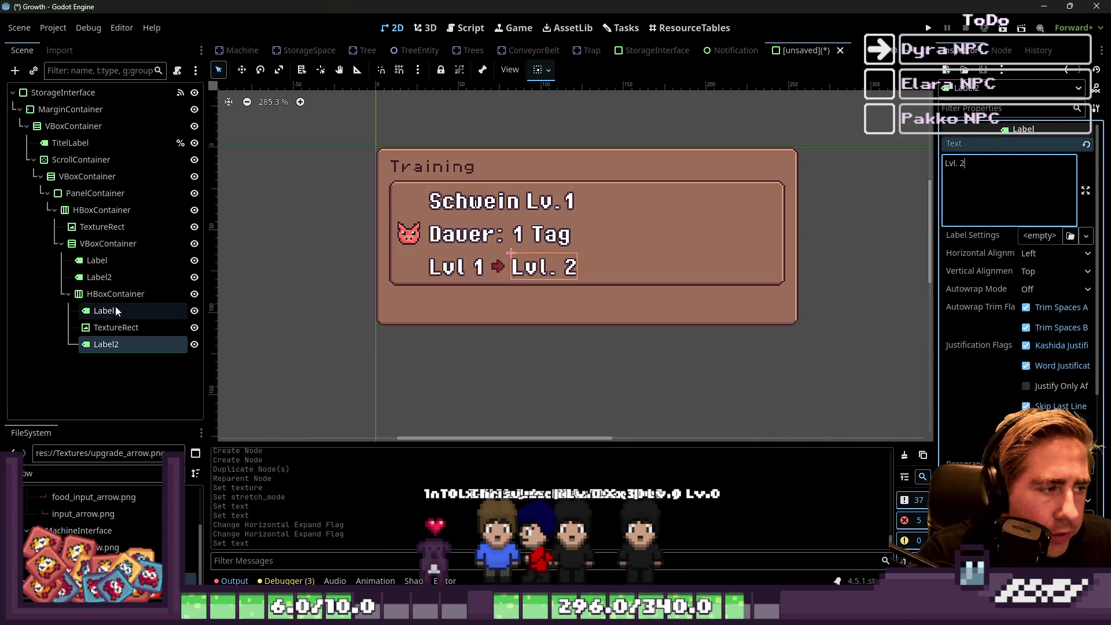
{"action": "left_click", "coordinate": [155, 294]}
{"action": "key", "text": "ctrl+d"}
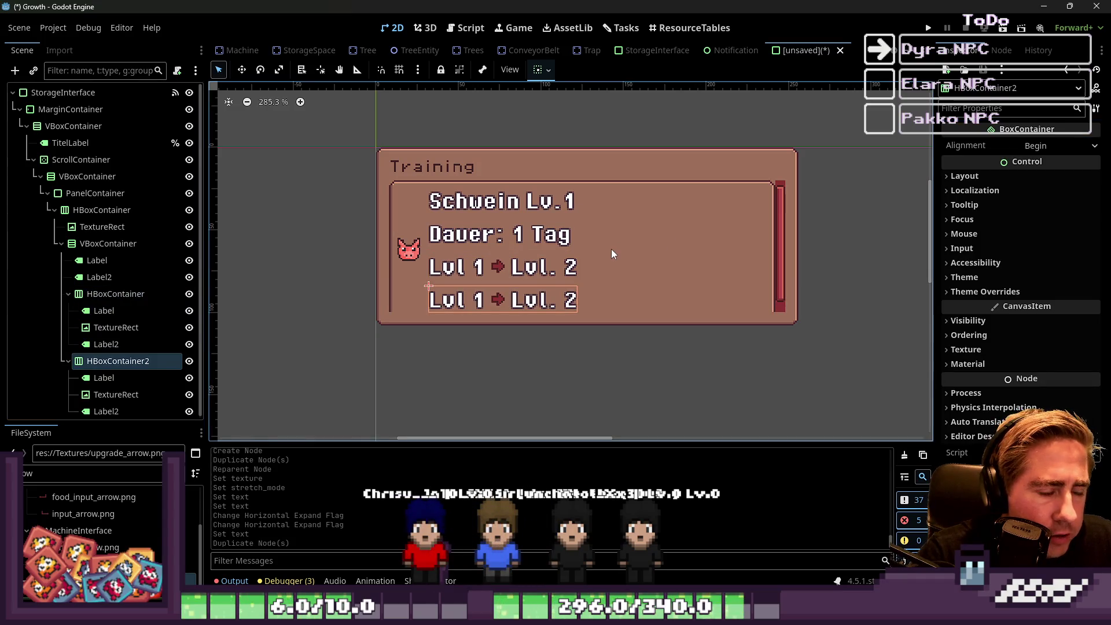
Set the copied row's first label to '1x' and add two more arrow icons, one after Lvl. 2.
{"action": "left_click", "coordinate": [123, 376]}
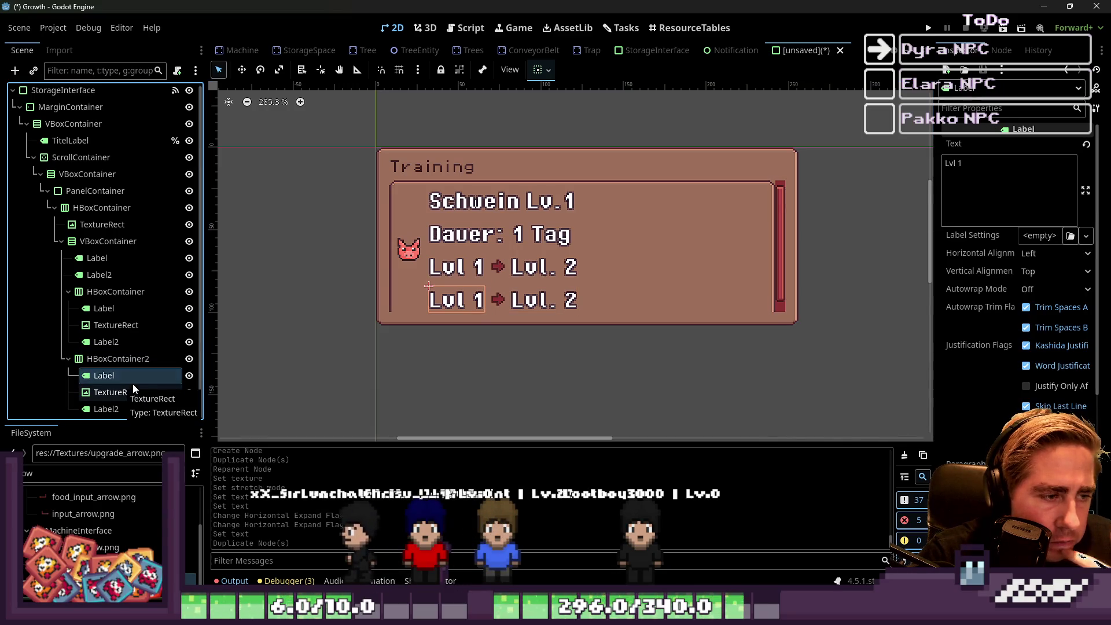
{"action": "left_click", "coordinate": [972, 198]}
{"action": "type", "text": "1"}
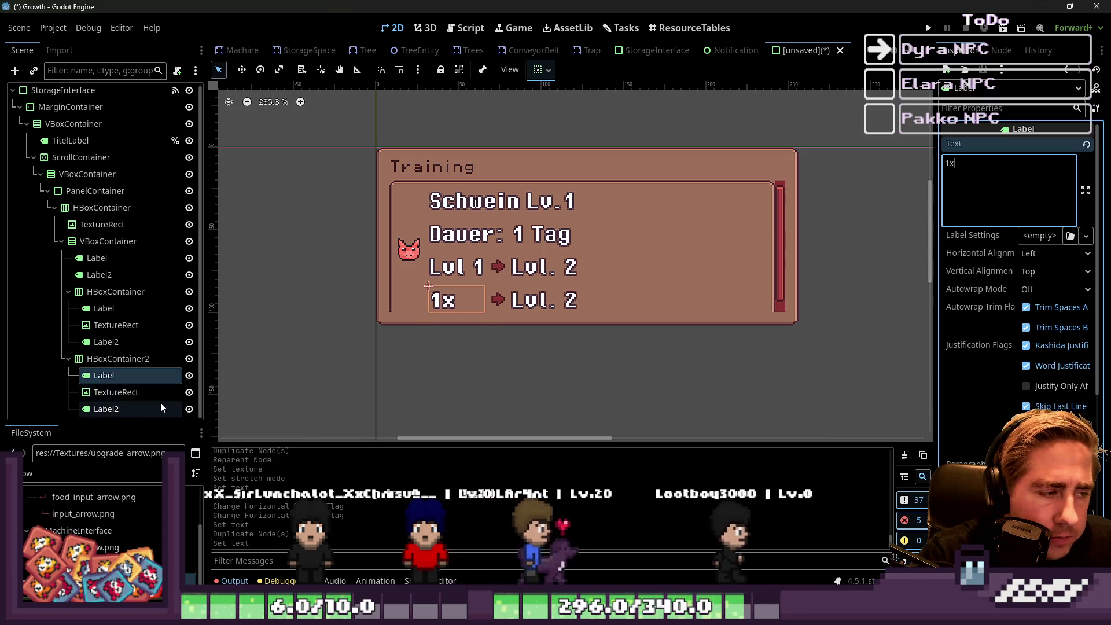
{"action": "left_click", "coordinate": [122, 394]}
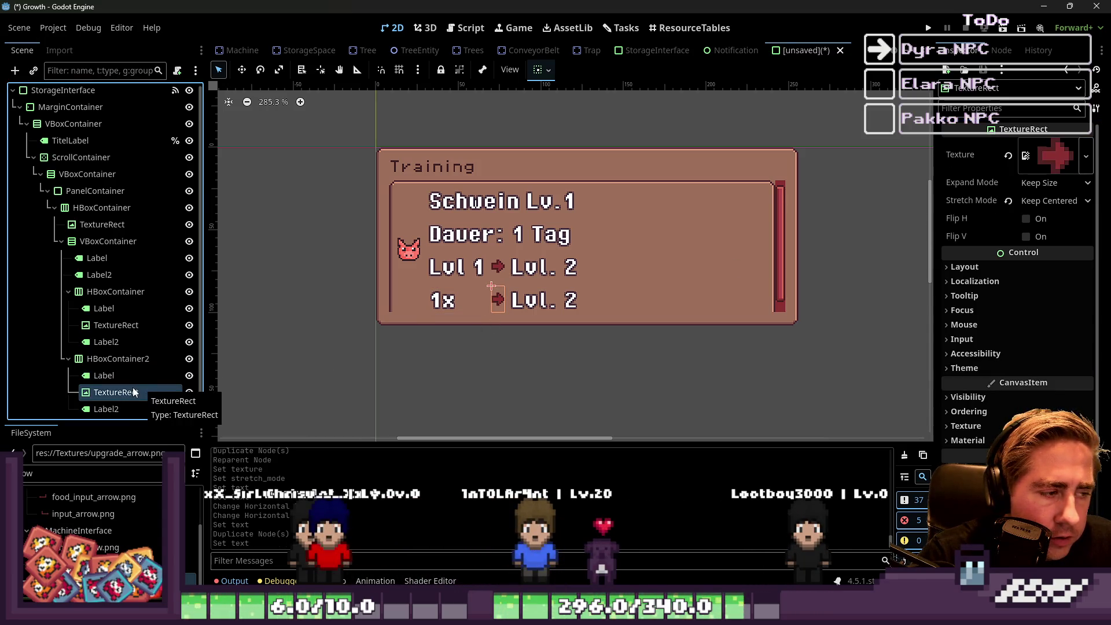
{"action": "key", "text": "ctrl+d"}
{"action": "key", "text": "ctrl+d"}
{"action": "scroll", "coordinate": [120, 346], "scroll_direction": "down", "scroll_amount": 1}
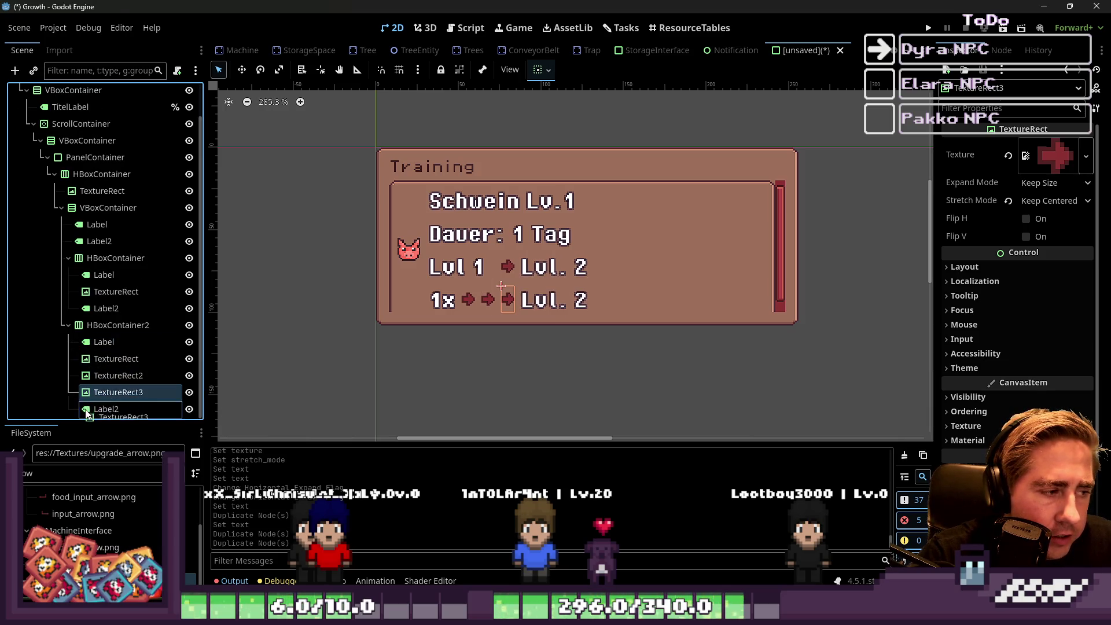
{"action": "left_click_drag", "start_coordinate": [86, 412], "coordinate": [87, 414]}
Assign the pork inventory sprite to the middle icon and the icon after the last label.
{"action": "left_click", "coordinate": [114, 381]}
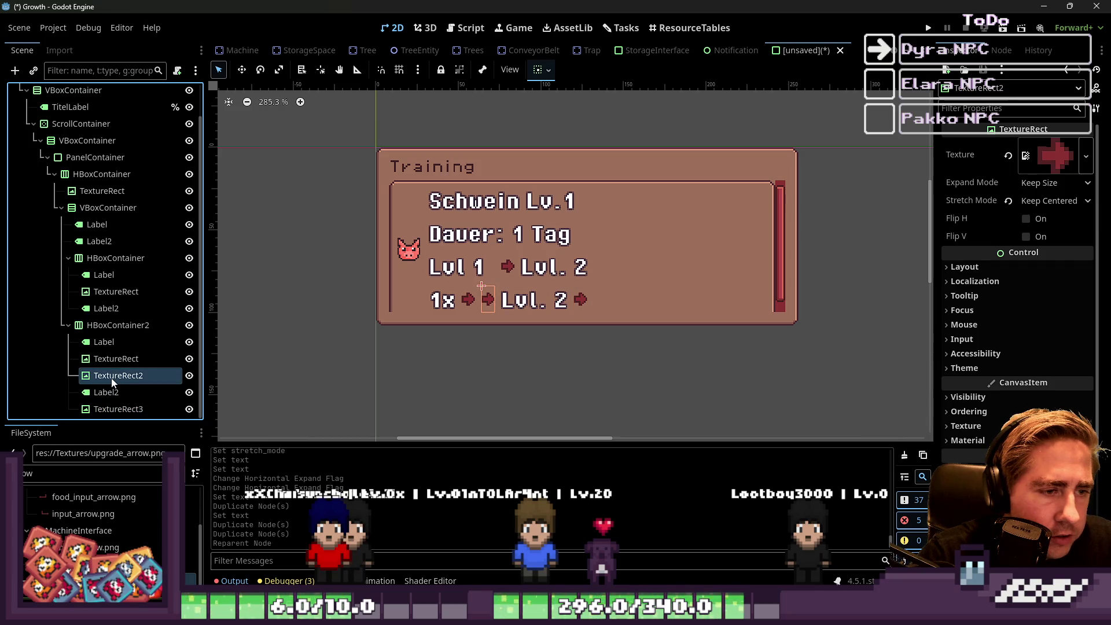
{"action": "double_click", "coordinate": [77, 479]}
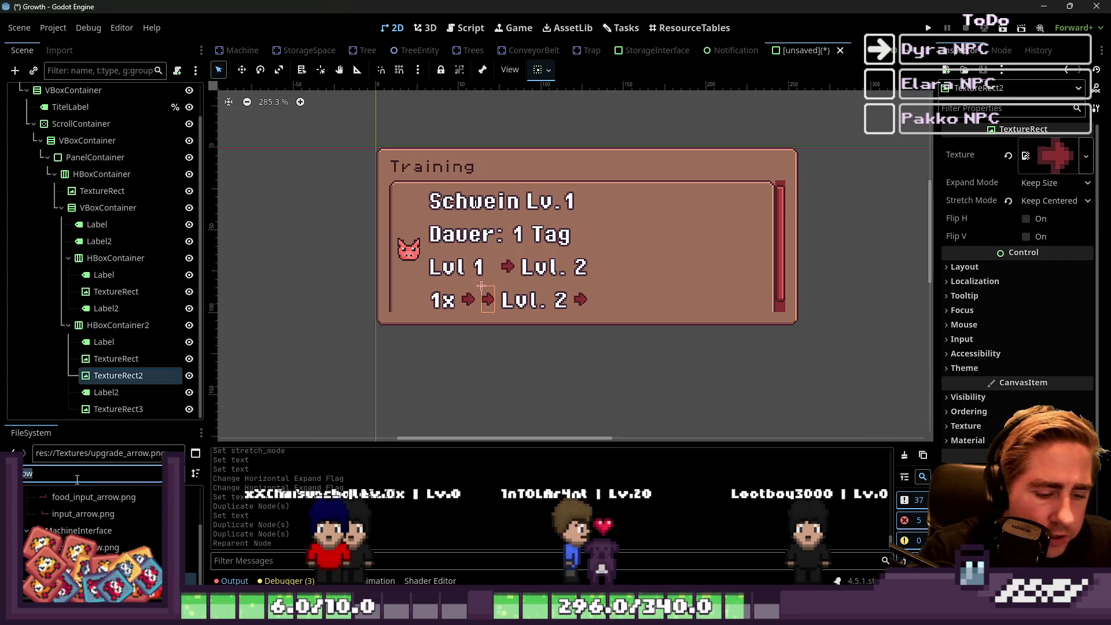
{"action": "type", "text": "pork"}
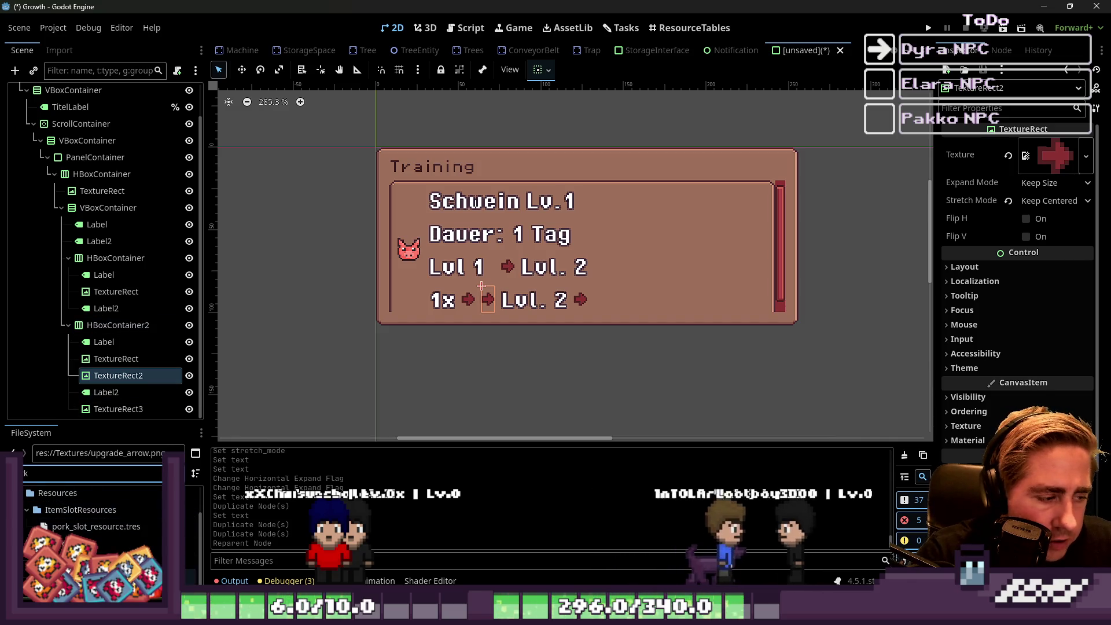
{"action": "left_click_drag", "start_coordinate": [86, 560], "coordinate": [110, 380]}
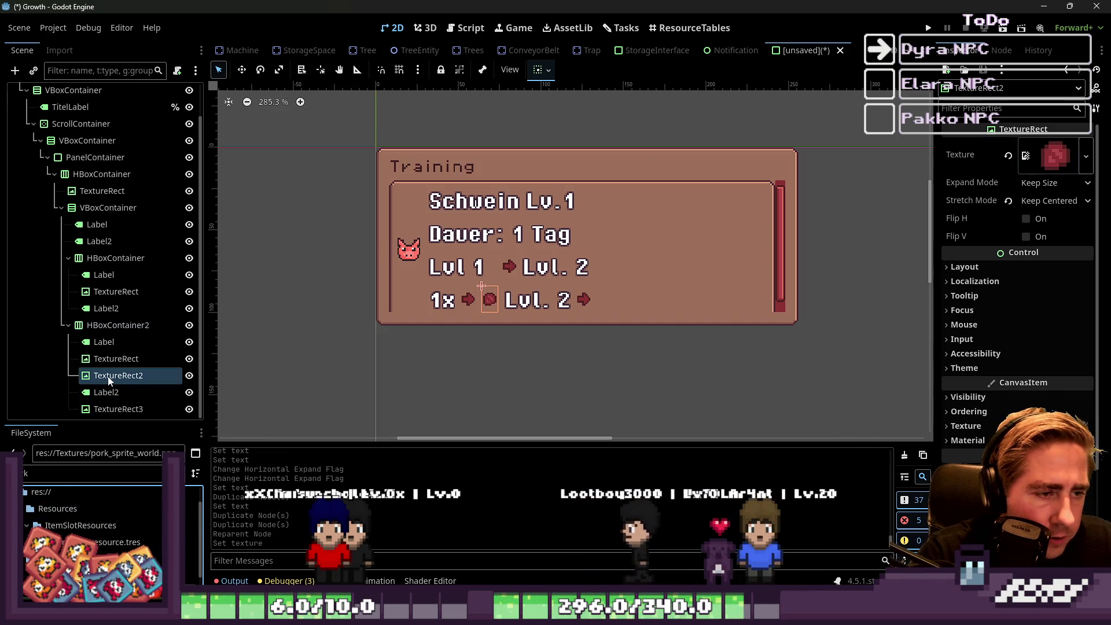
{"action": "left_click", "coordinate": [87, 560]}
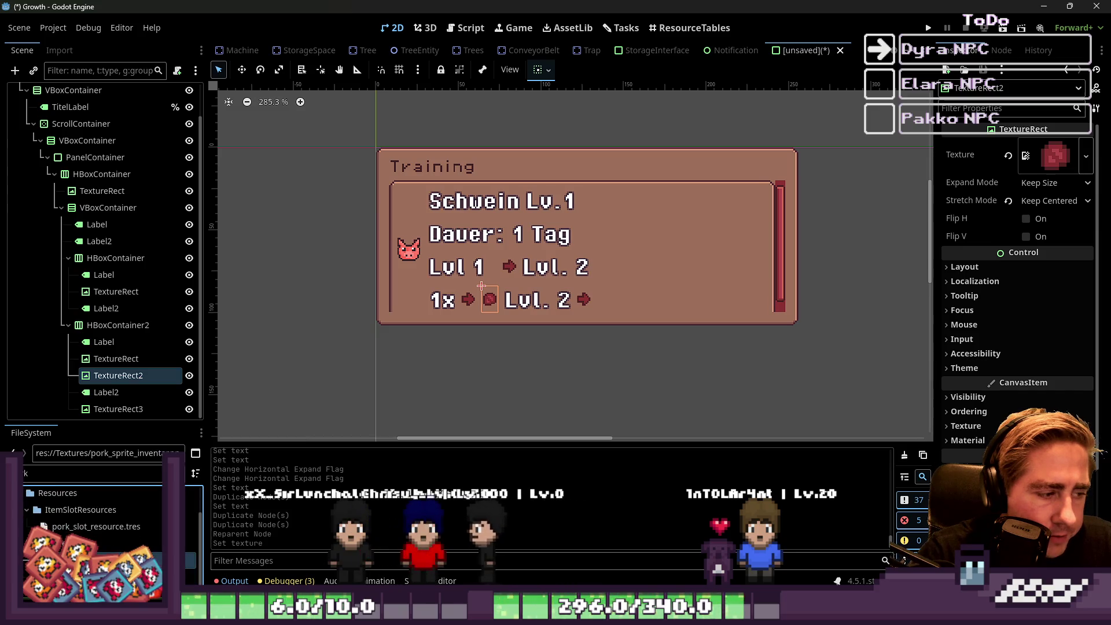
{"action": "mouse_move", "coordinate": [87, 560]}
{"action": "left_mouse_down"}
{"action": "mouse_move", "coordinate": [153, 404]}
{"action": "mouse_move", "coordinate": [127, 379]}
{"action": "left_mouse_up"}
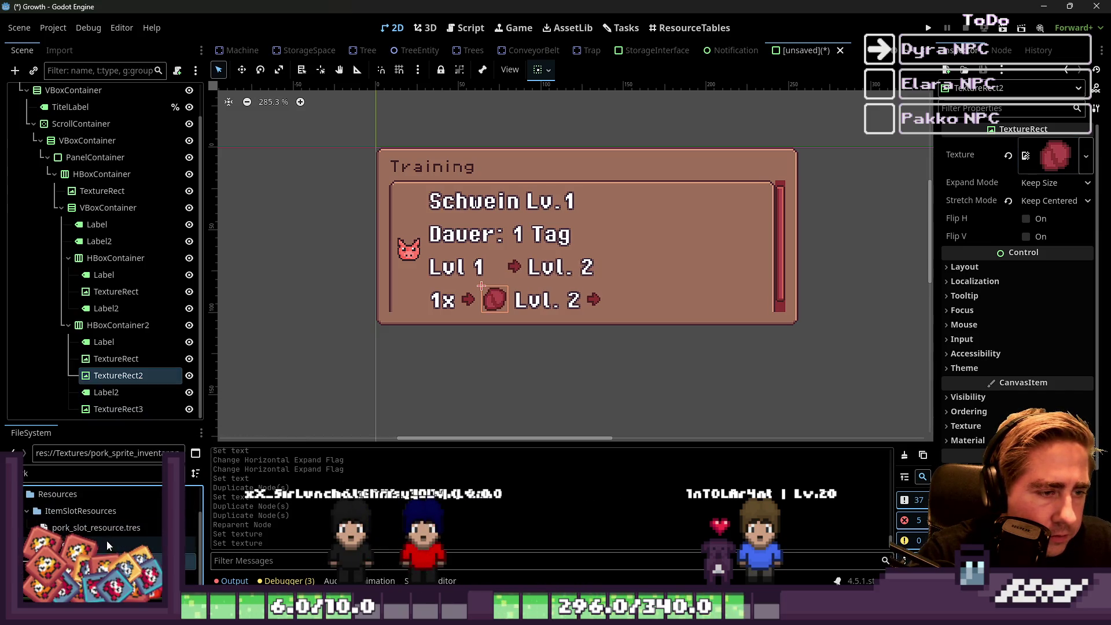
{"action": "mouse_move", "coordinate": [106, 545]}
{"action": "left_mouse_down"}
{"action": "mouse_move", "coordinate": [139, 454]}
{"action": "mouse_move", "coordinate": [118, 409]}
{"action": "left_mouse_up"}
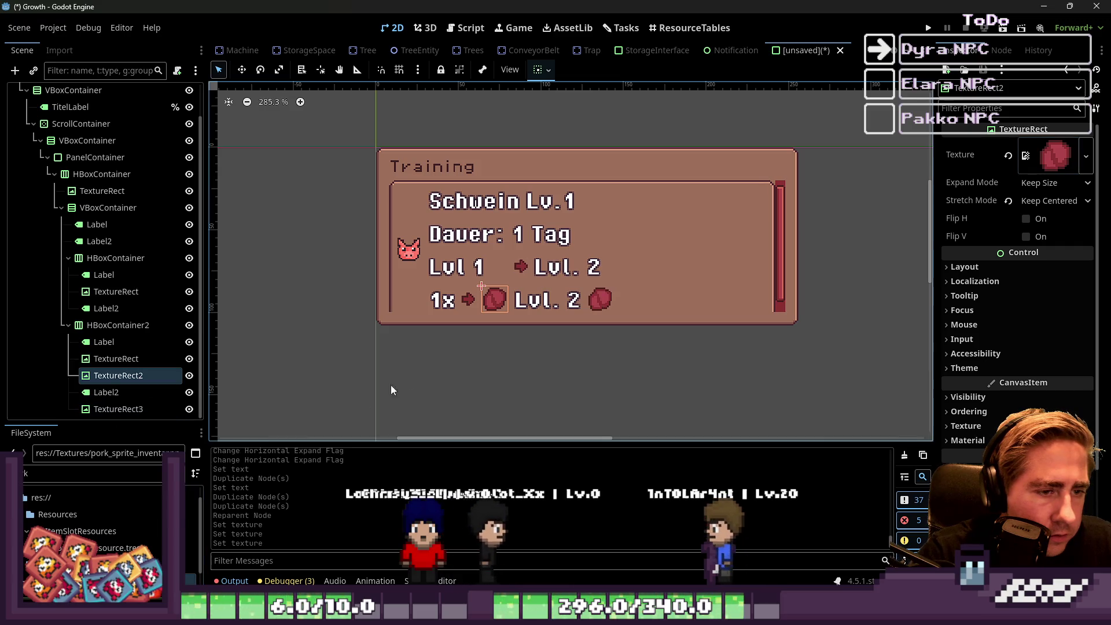
Change the copied row's second label text to '2x'.
{"action": "left_click", "coordinate": [555, 301]}
{"action": "left_click", "coordinate": [1001, 188]}
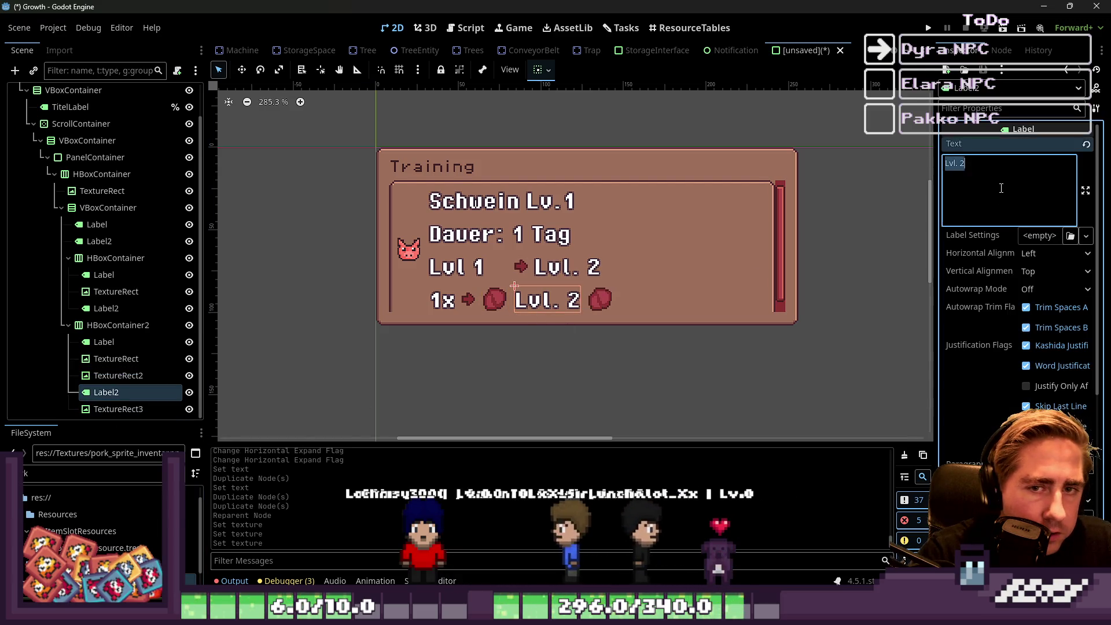
{"action": "key", "text": "ctrl+a"}
{"action": "type", "text": "2"}
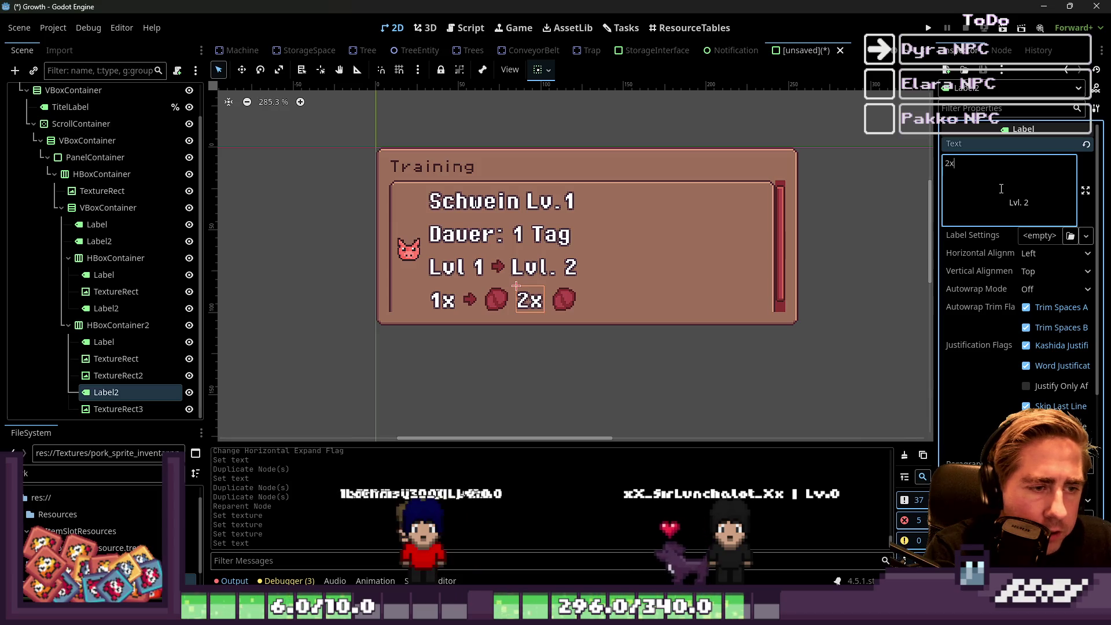
Select the panel's labels and pig icon in the viewport, then collapse the copied row in the tree.
{"action": "left_click", "coordinate": [463, 242]}
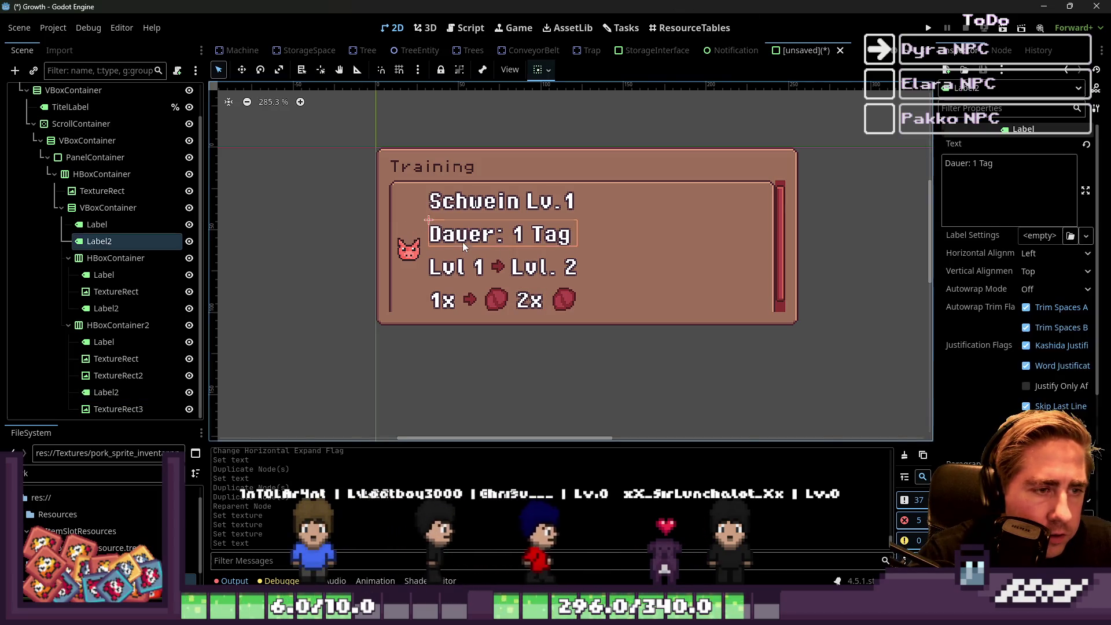
{"action": "left_click", "coordinate": [464, 279]}
{"action": "left_click", "coordinate": [443, 300]}
{"action": "left_click", "coordinate": [552, 269]}
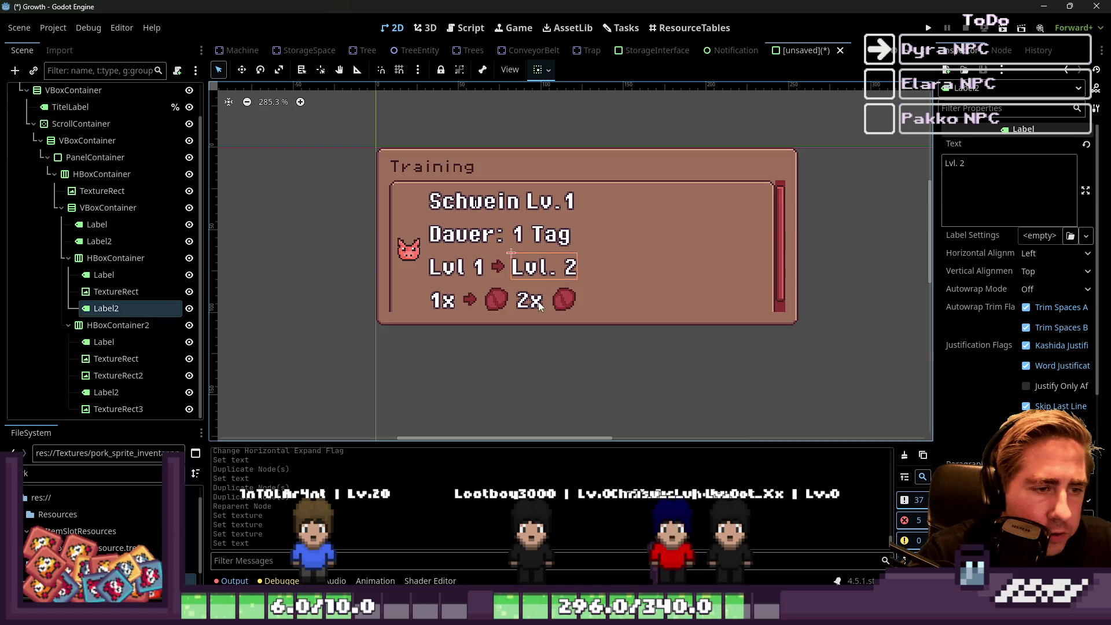
{"action": "left_click", "coordinate": [415, 255]}
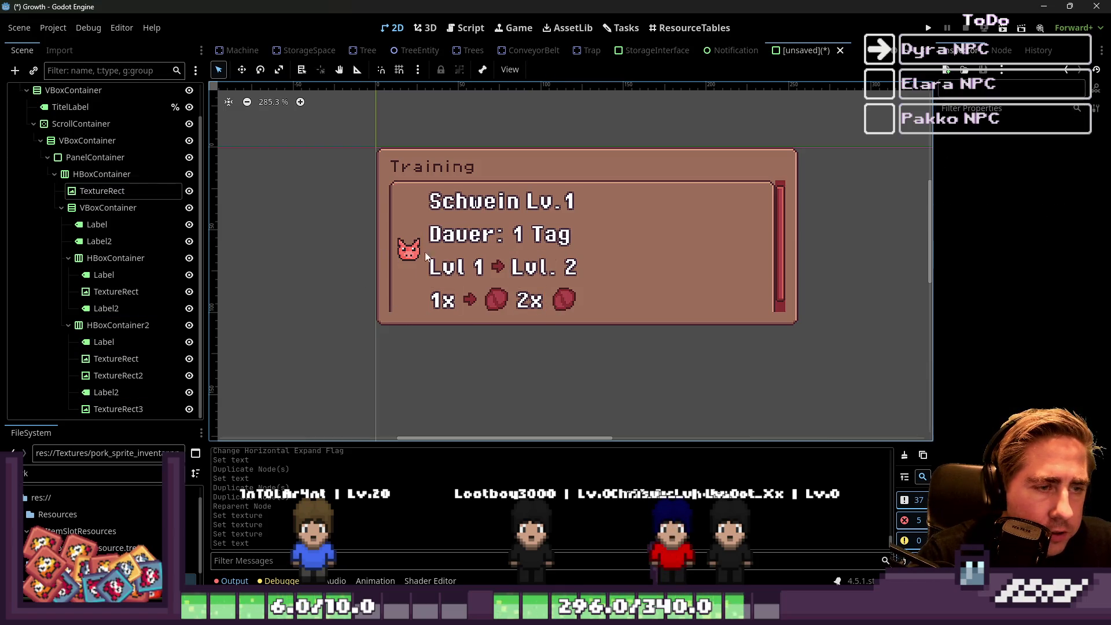
{"action": "left_click", "coordinate": [637, 233]}
{"action": "left_click", "coordinate": [68, 325]}
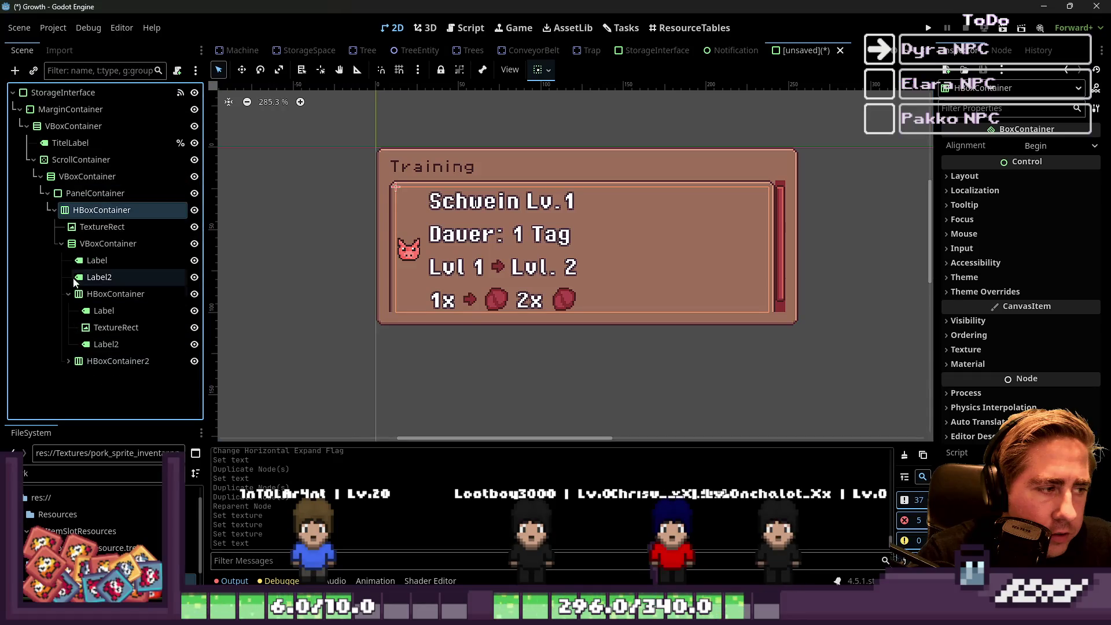
Collapse the text column in the tree and reselect the row's HBoxContainer, undoing an accidental duplicate.
{"action": "left_click", "coordinate": [62, 243]}
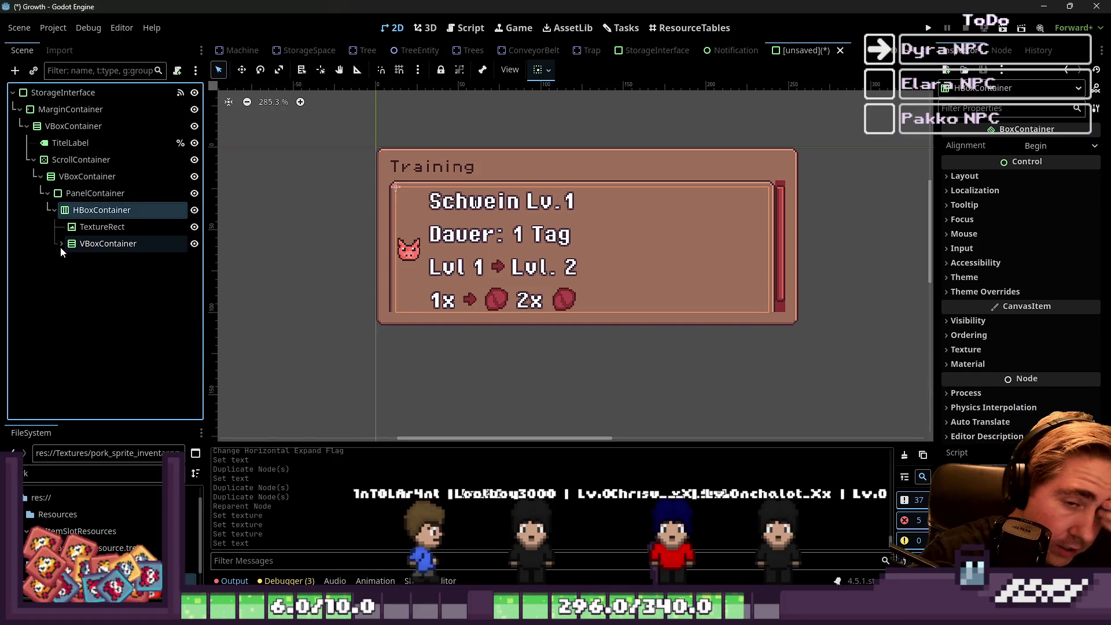
{"action": "left_click", "coordinate": [93, 210]}
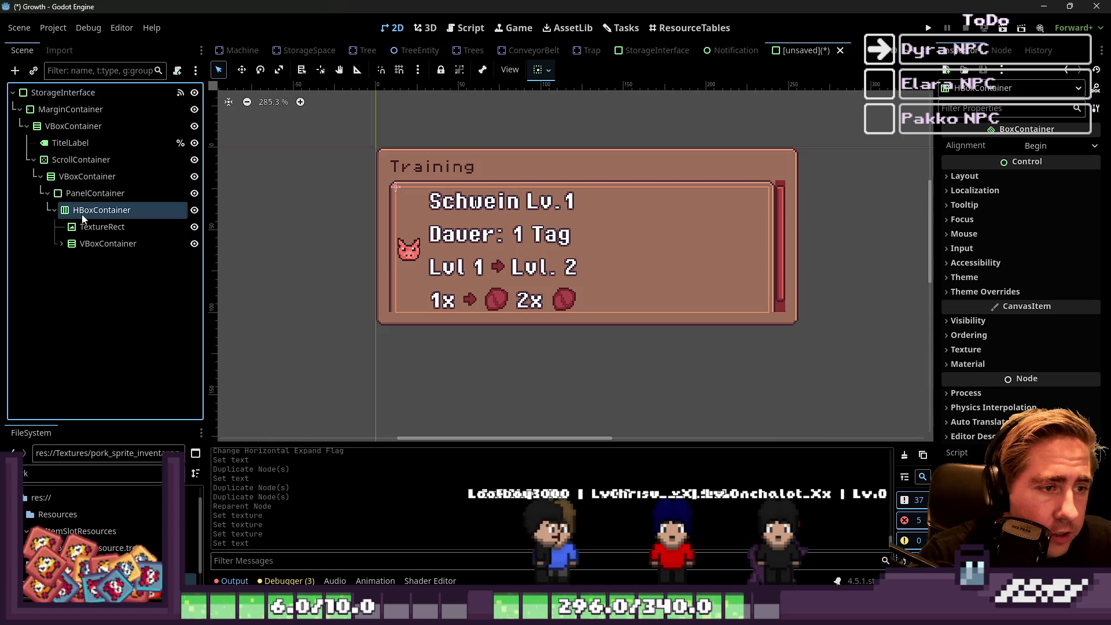
{"action": "left_click", "coordinate": [84, 246]}
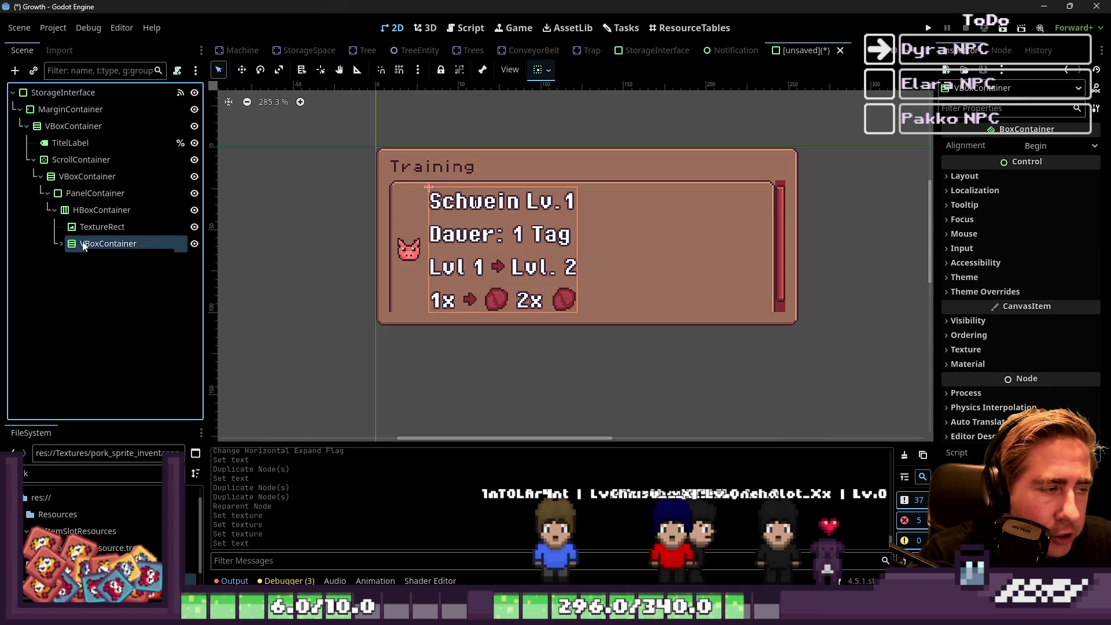
{"action": "left_click", "coordinate": [72, 210]}
{"action": "key", "text": "ctrl+d"}
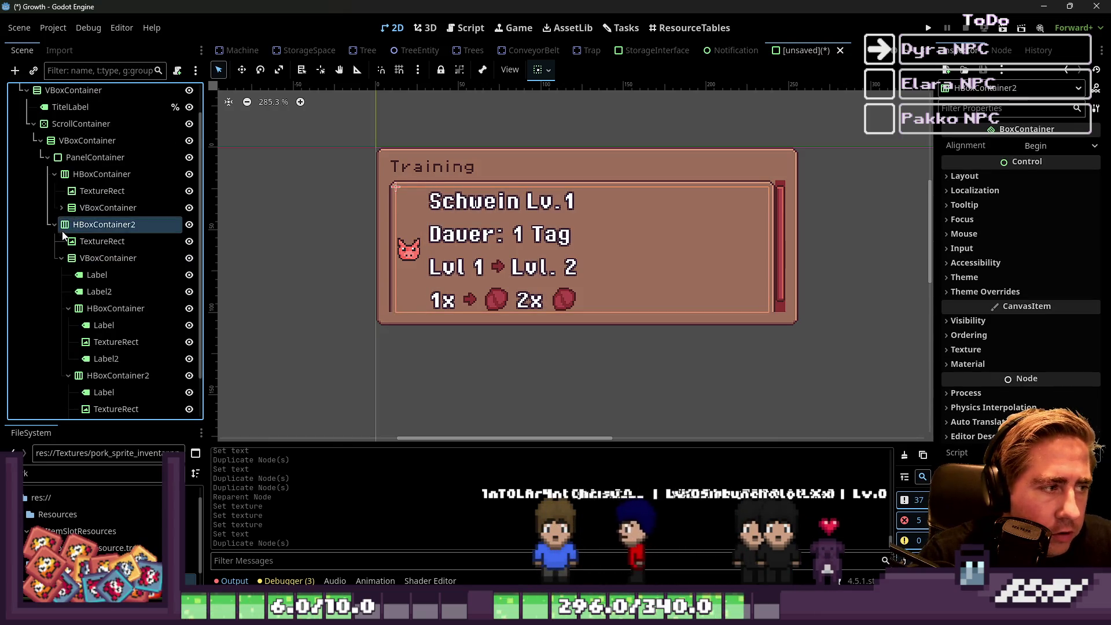
{"action": "key", "text": "ctrl+z"}
{"action": "left_click", "coordinate": [76, 211]}
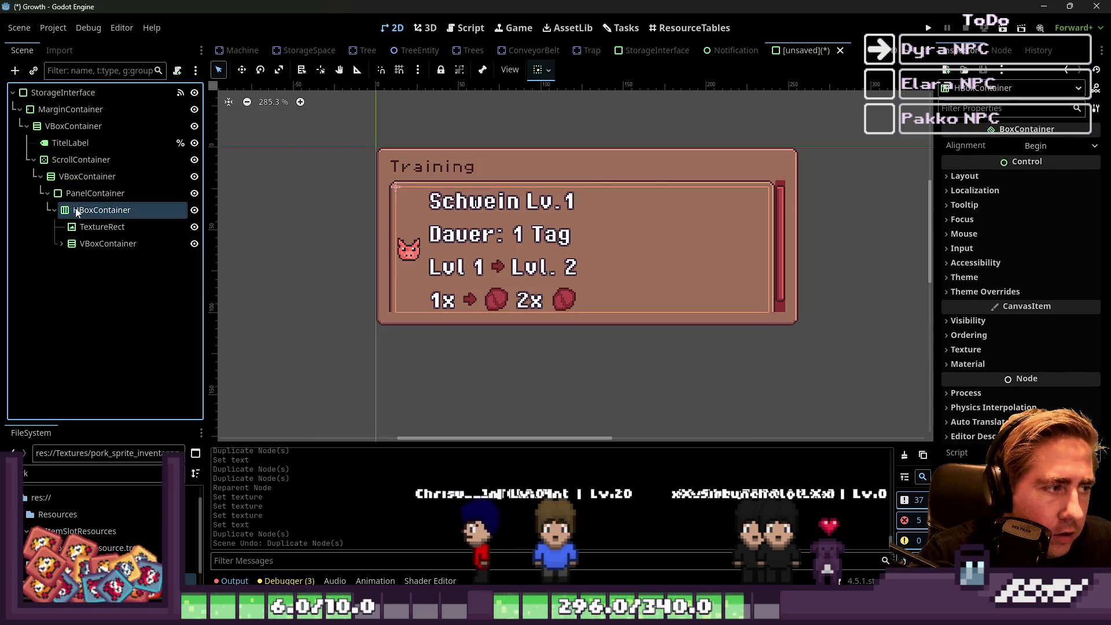
Add a VBoxContainer inside the HBoxContainer via the node chooser search 'VB'.
{"action": "key", "text": "ctrl+a"}
{"action": "type", "text": "VB"}
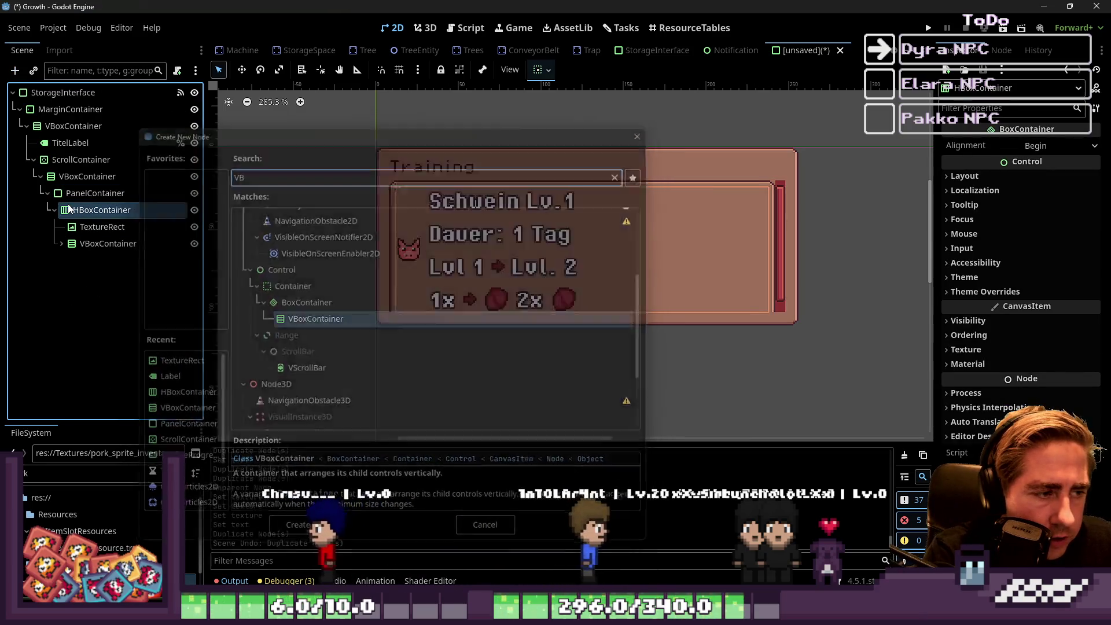
{"action": "key", "text": "Return"}
{"action": "key", "text": "ctrl+a"}
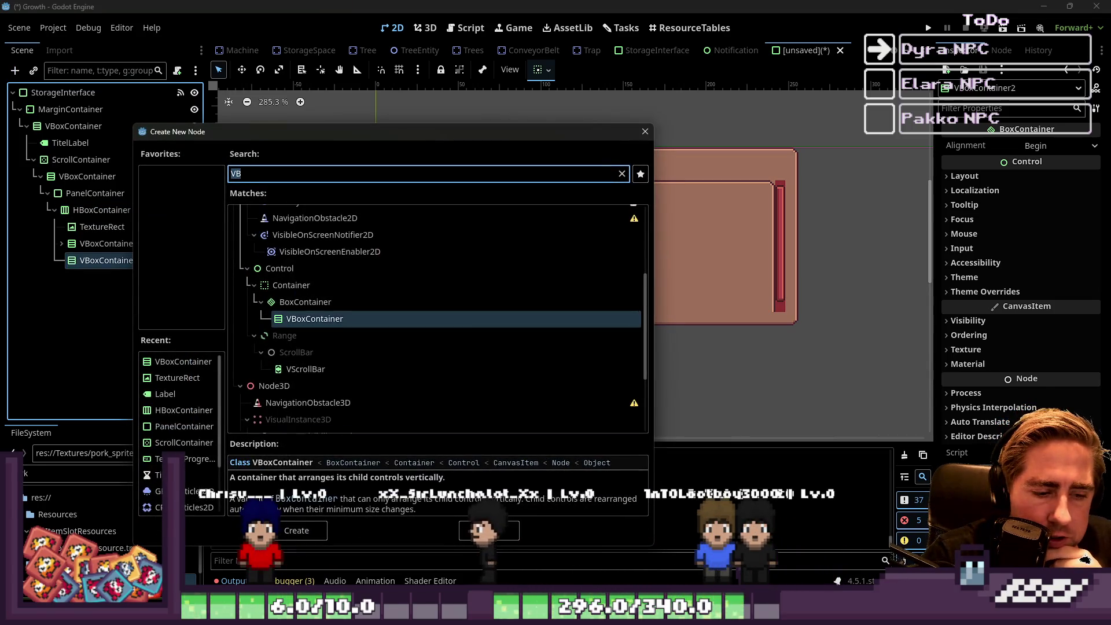
{"action": "key", "text": "alt+Tab"}
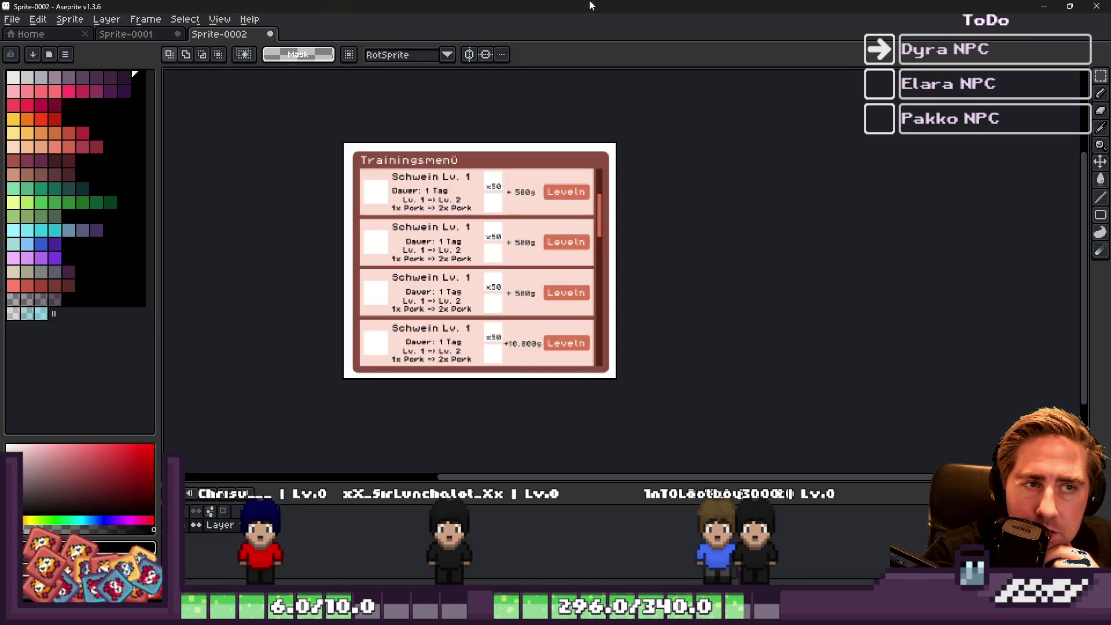
{"action": "key", "text": "alt+Tab"}
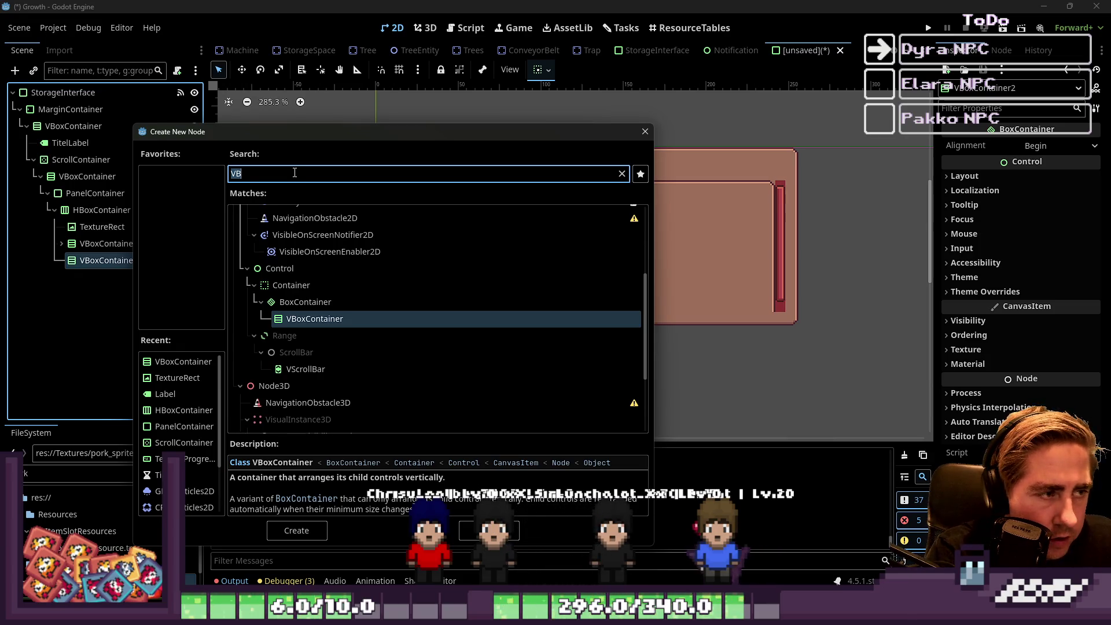
Create VBoxContainer2 and drop an ItemSlot.tscn instance into it.
{"action": "key", "text": "Return"}
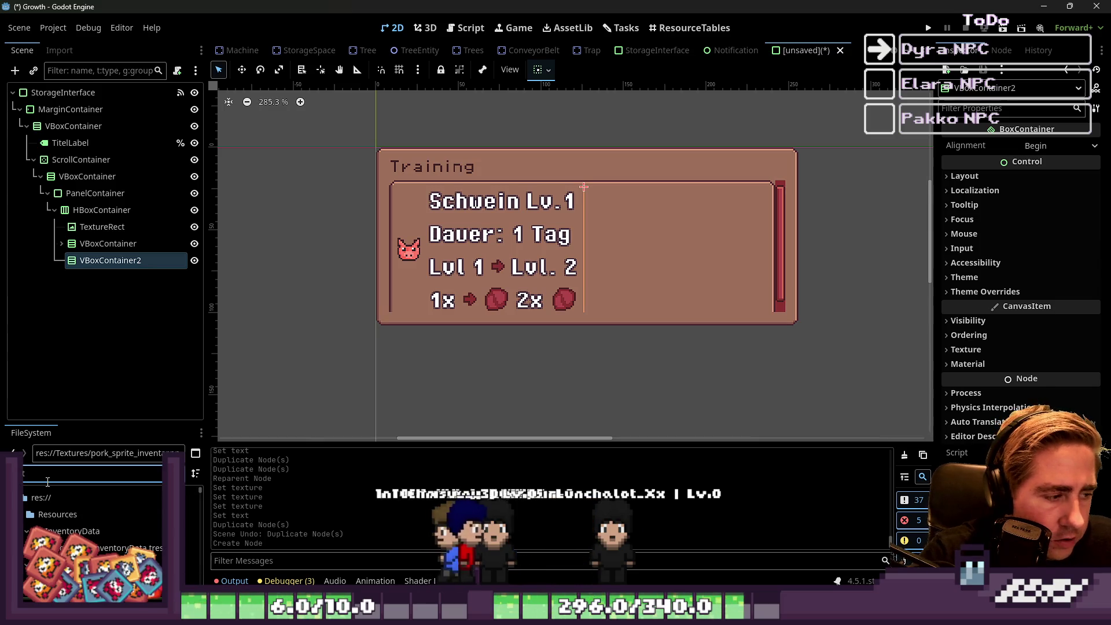
{"action": "type", "text": "d"}
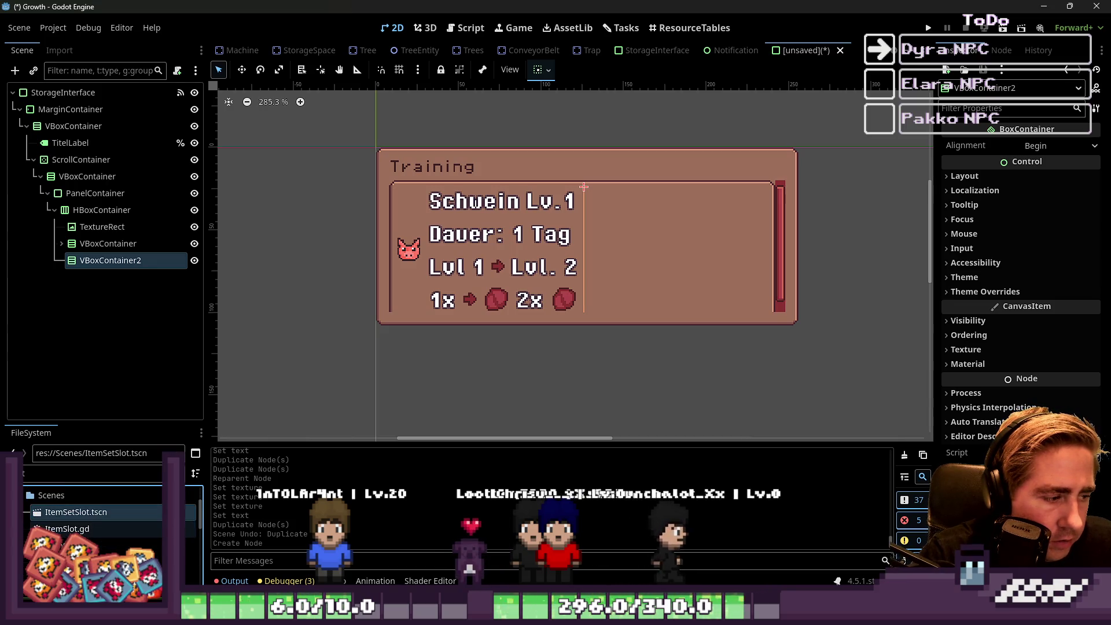
{"action": "left_click", "coordinate": [69, 546]}
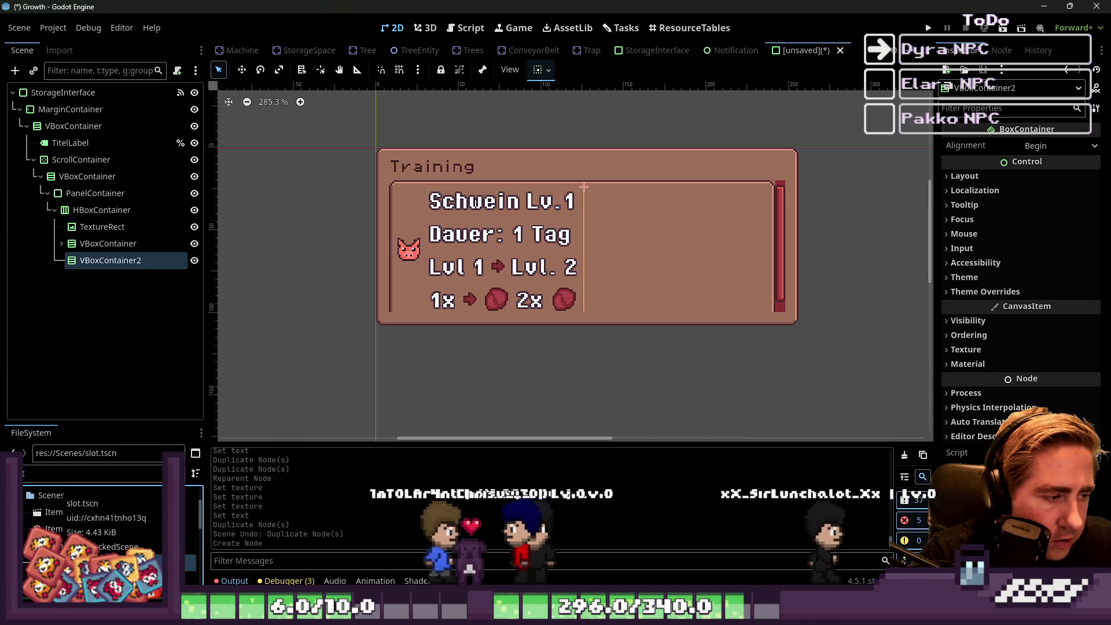
{"action": "mouse_move", "coordinate": [69, 545]}
{"action": "left_mouse_down"}
{"action": "mouse_move", "coordinate": [219, 519]}
{"action": "mouse_move", "coordinate": [131, 254]}
{"action": "mouse_move", "coordinate": [118, 260]}
{"action": "left_mouse_up"}
Remove an accidental VBoxContainer3 copy and duplicate the ItemSlot into a second slot.
{"action": "left_click", "coordinate": [117, 262]}
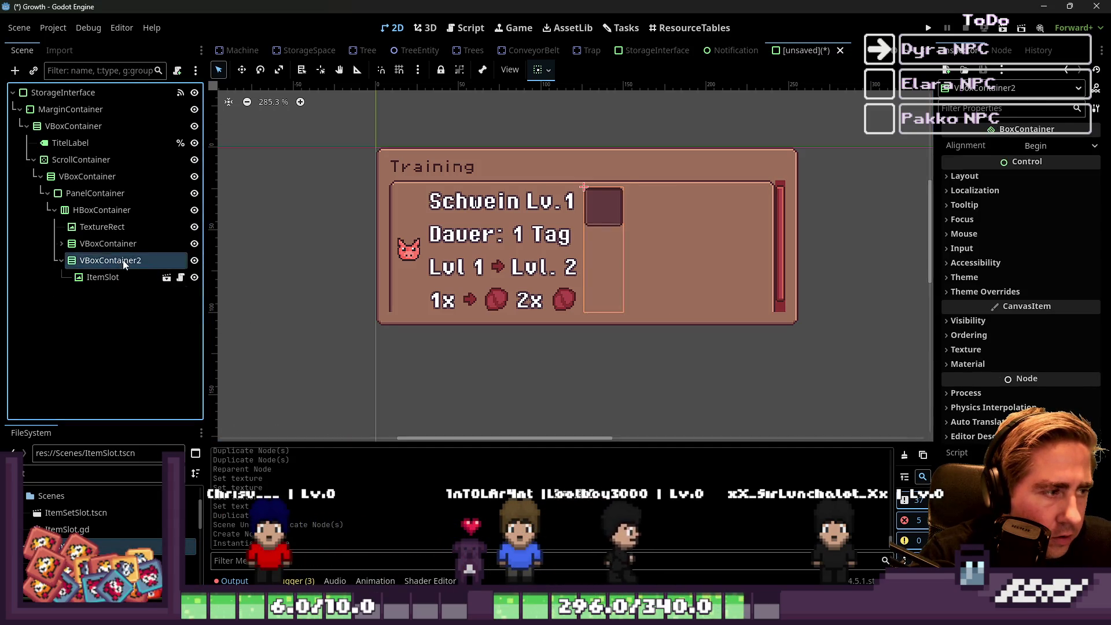
{"action": "key", "text": "ctrl+d"}
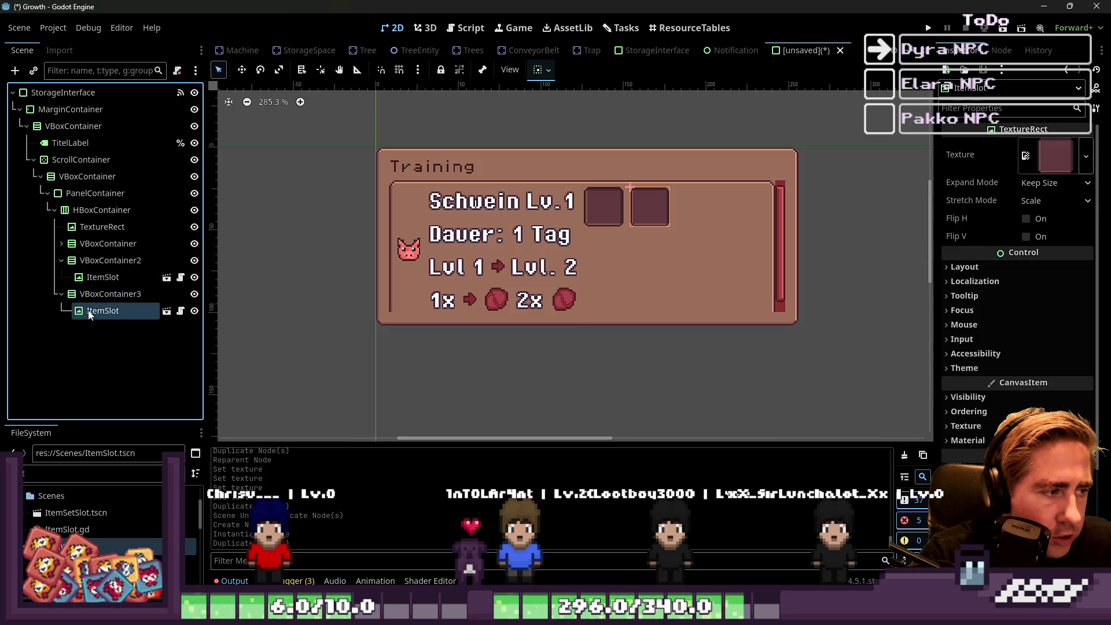
{"action": "left_click", "coordinate": [84, 295]}
{"action": "key", "text": "Delete"}
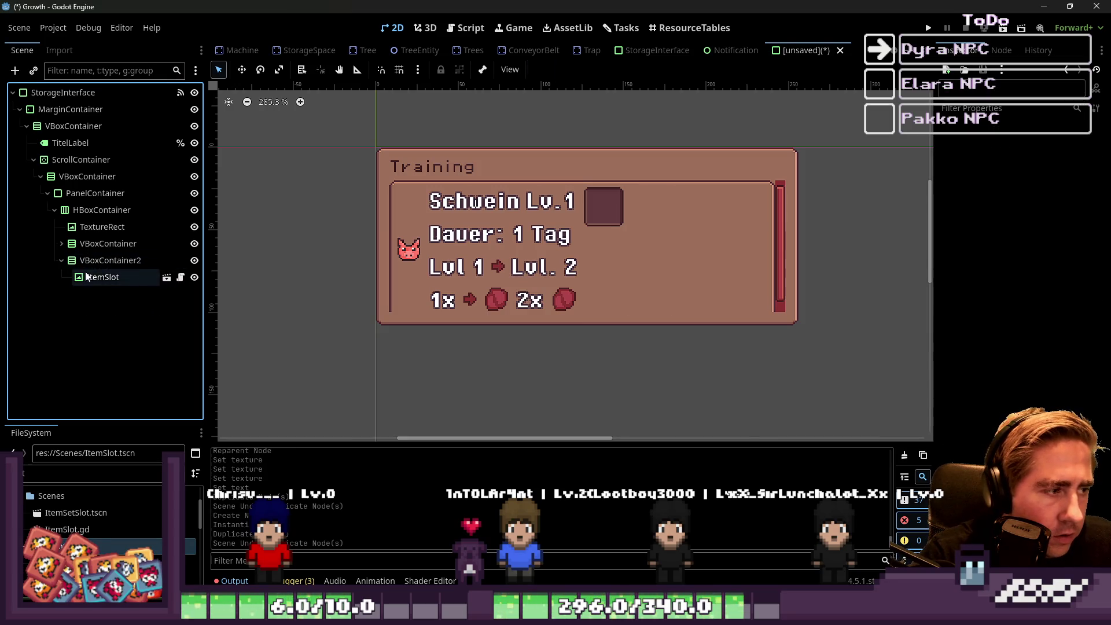
{"action": "left_click", "coordinate": [86, 277]}
{"action": "key", "text": "ctrl+d"}
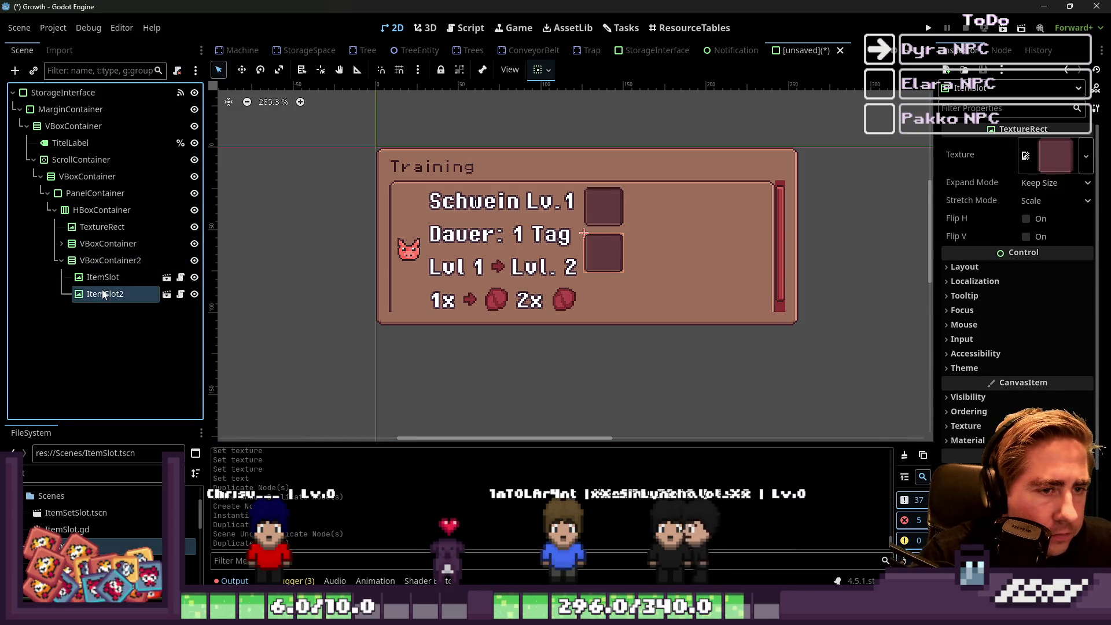
Make the slot column fill vertically, and try then revert vertical expand on the first slot.
{"action": "left_click", "coordinate": [539, 69]}
{"action": "left_click", "coordinate": [609, 181]}
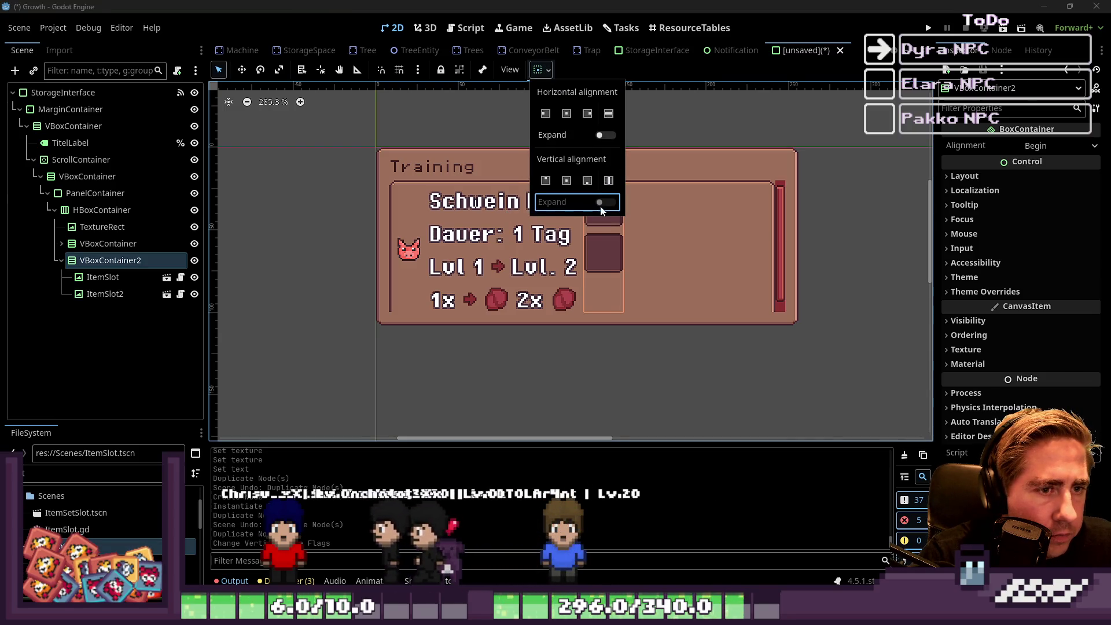
{"action": "left_click", "coordinate": [130, 286]}
{"action": "left_click", "coordinate": [123, 292]}
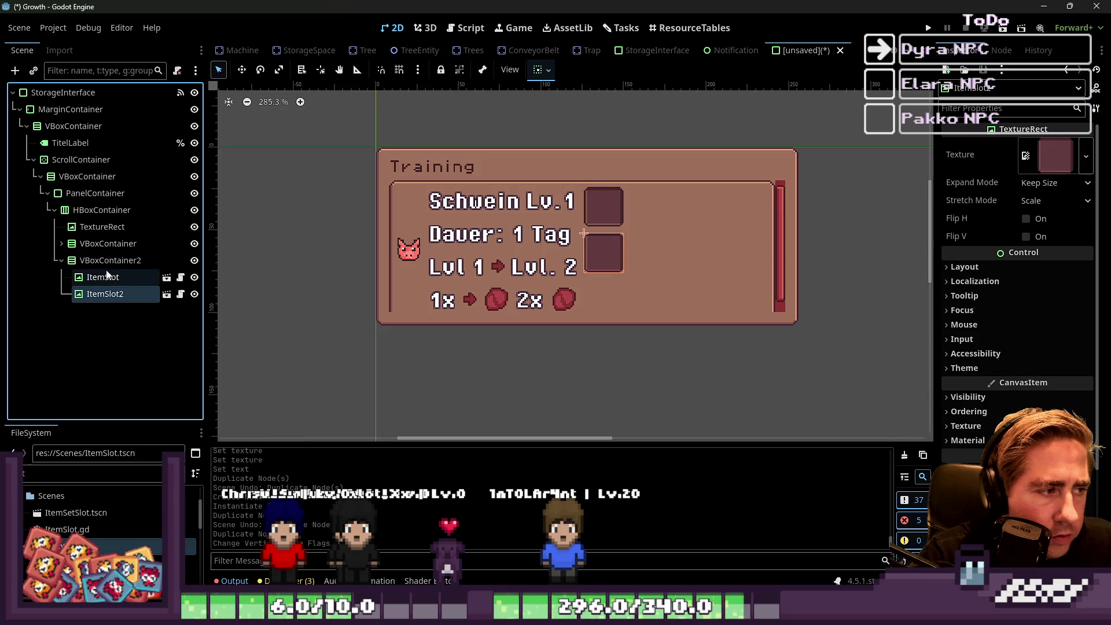
{"action": "left_click", "coordinate": [103, 277]}
{"action": "left_click", "coordinate": [547, 70]}
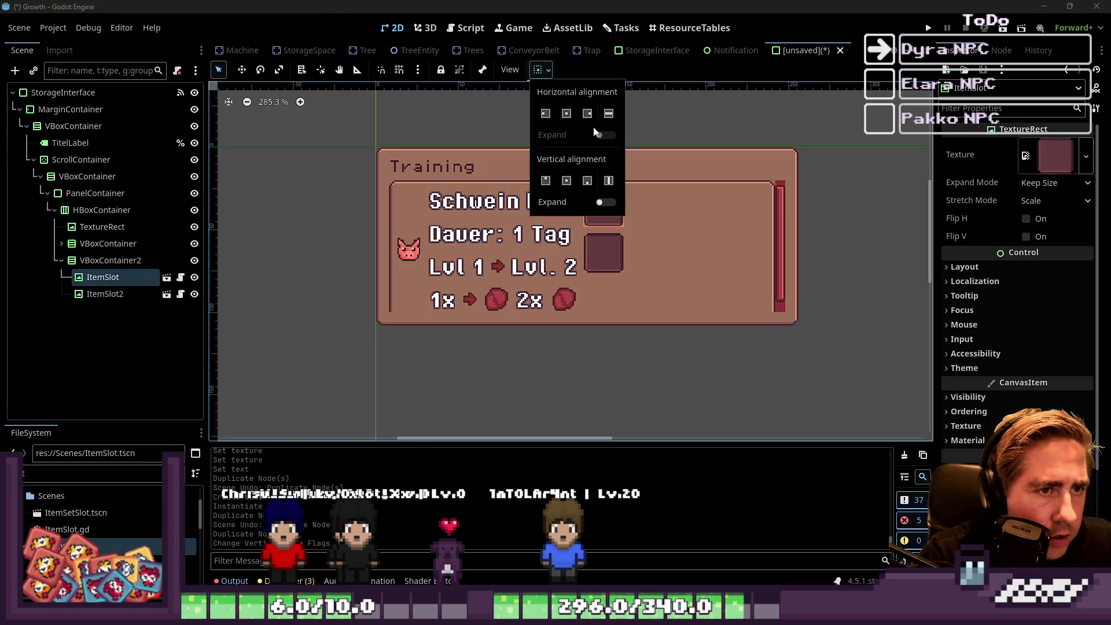
{"action": "left_click", "coordinate": [599, 204]}
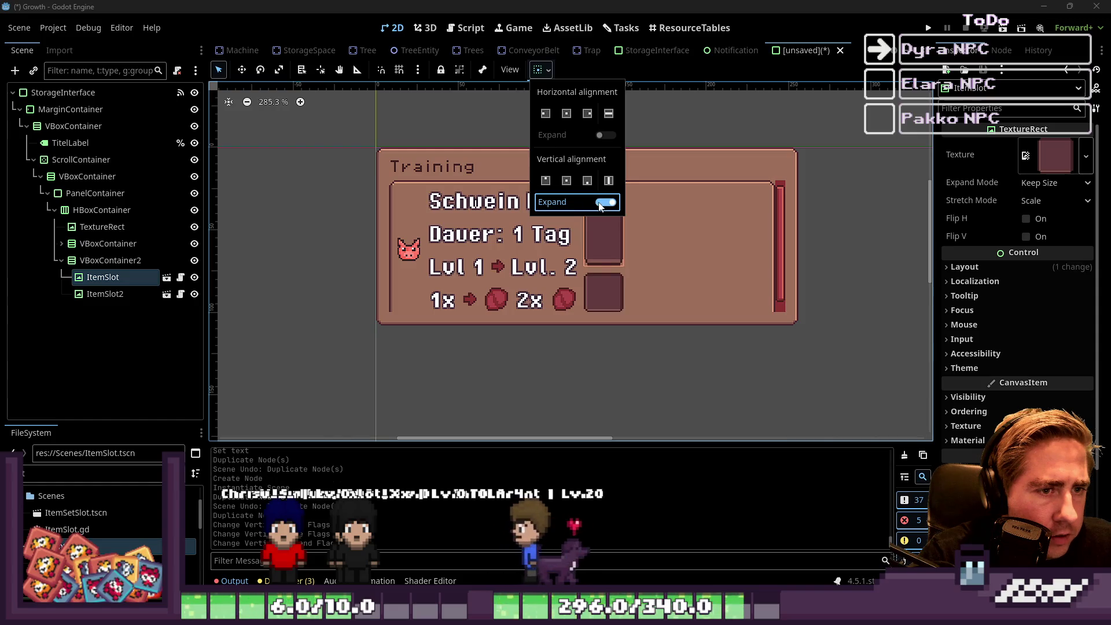
{"action": "left_click", "coordinate": [596, 204]}
{"action": "left_click", "coordinate": [468, 183]}
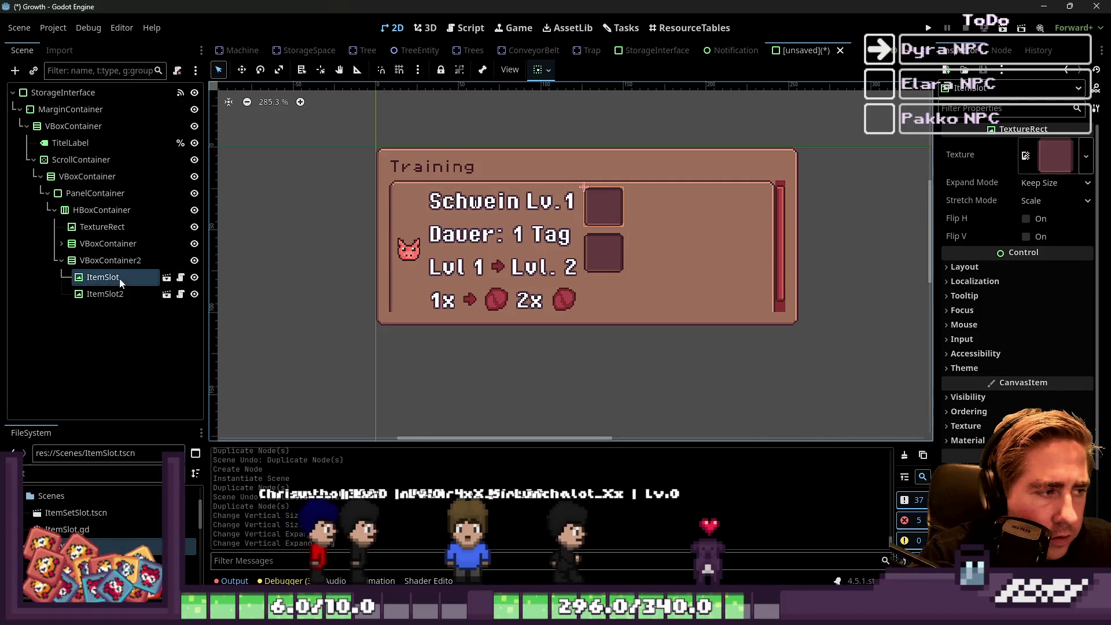
Set the slots' stretch modes, with ItemSlot2 on Keep Centered.
{"action": "left_click", "coordinate": [1028, 201]}
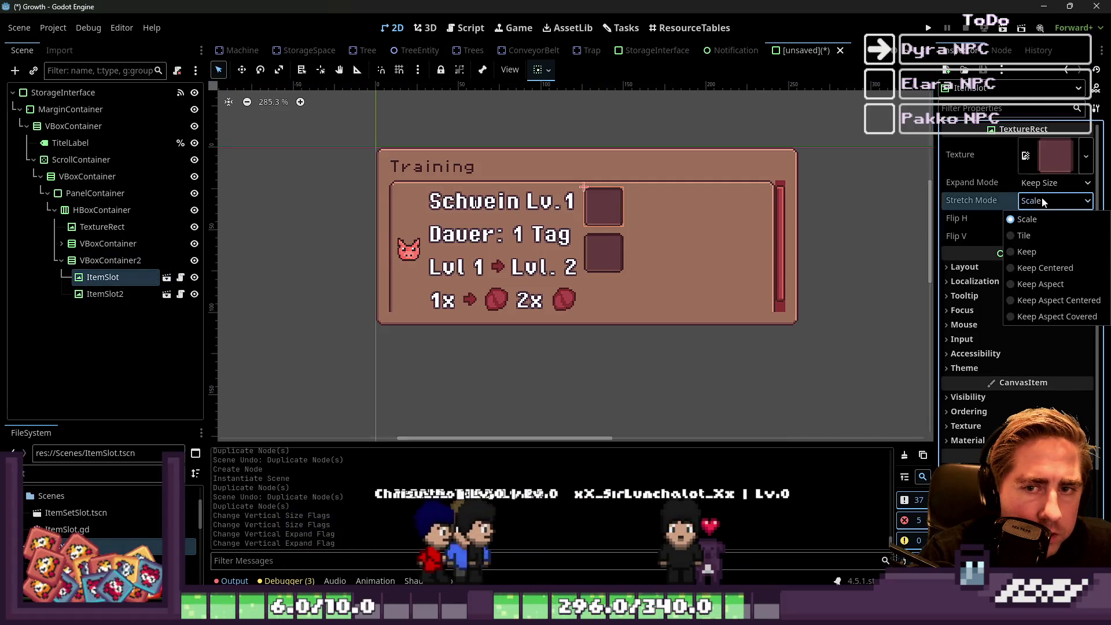
{"action": "left_click", "coordinate": [1027, 252]}
{"action": "left_click", "coordinate": [104, 294]}
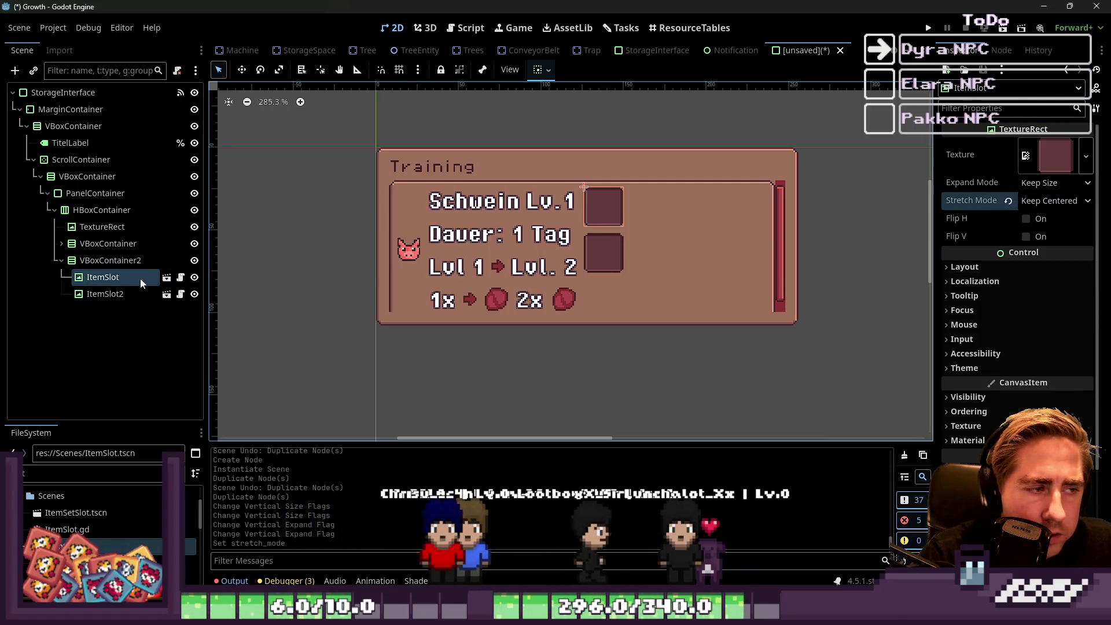
{"action": "left_click", "coordinate": [1045, 201]}
{"action": "left_click", "coordinate": [1043, 266]}
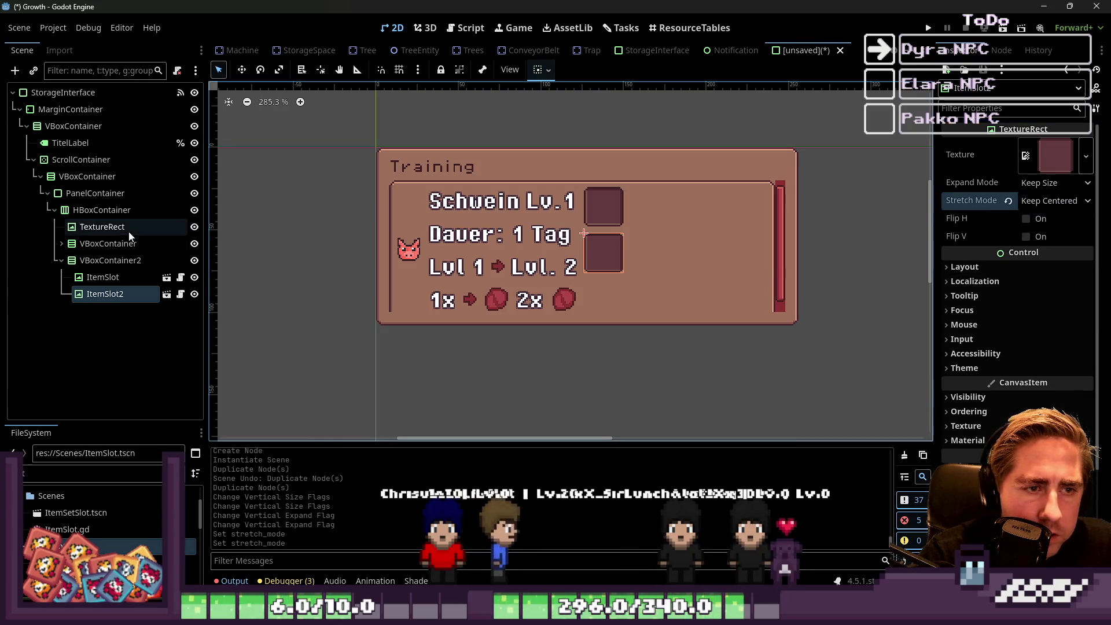
Center VBoxContainer2's item slots vertically in the row using the container sizing menu.
{"action": "left_click", "coordinate": [121, 260]}
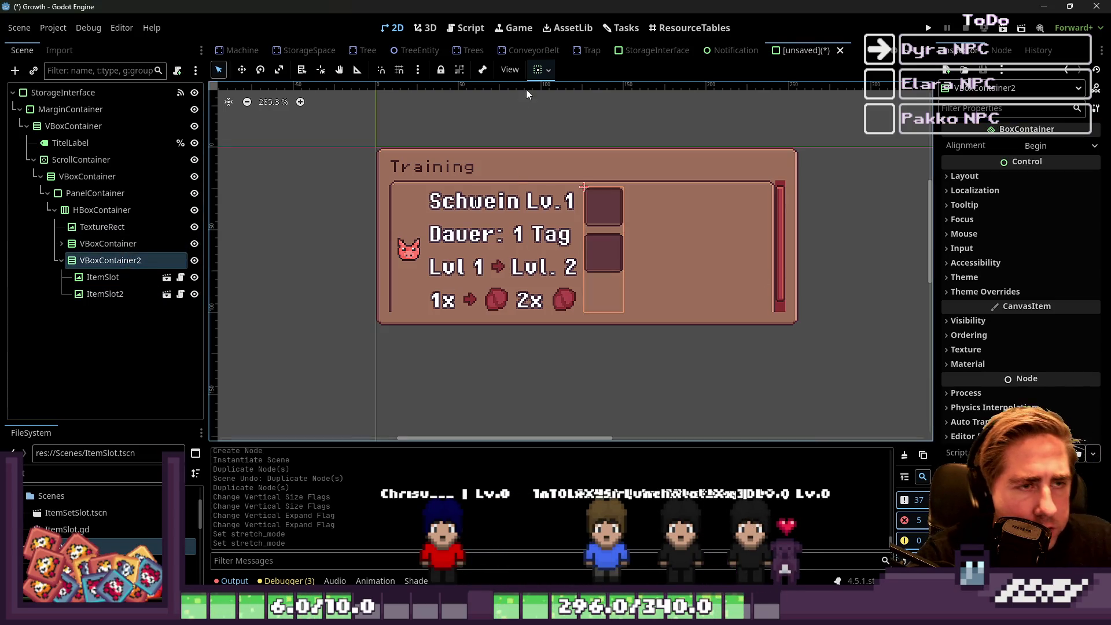
{"action": "left_click", "coordinate": [548, 72]}
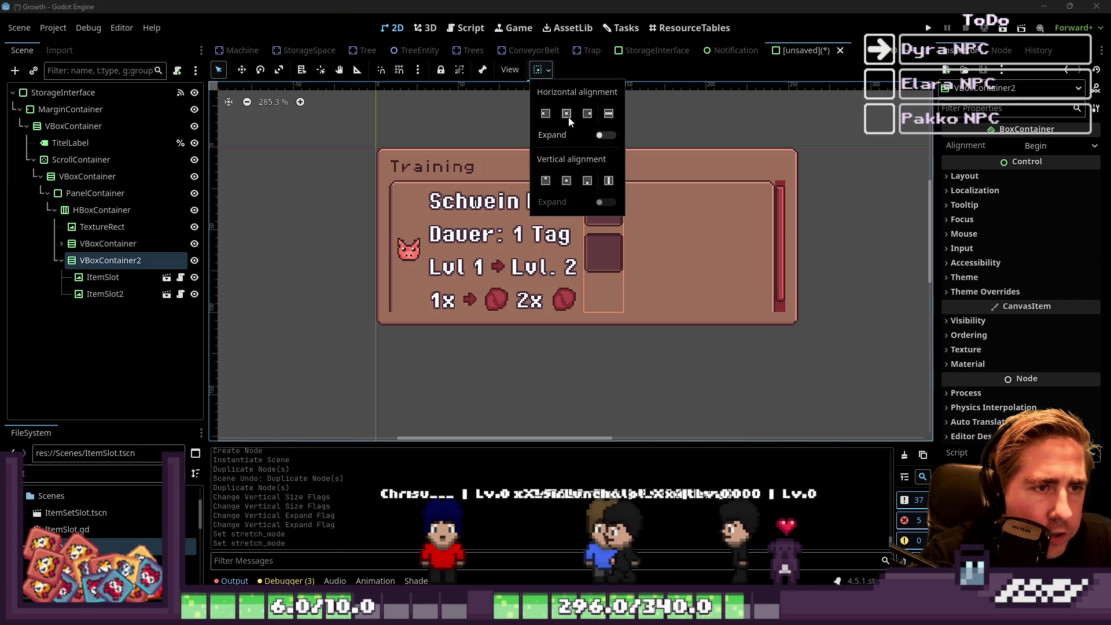
{"action": "left_click", "coordinate": [566, 113]}
{"action": "left_click", "coordinate": [567, 181]}
{"action": "left_click", "coordinate": [255, 193]}
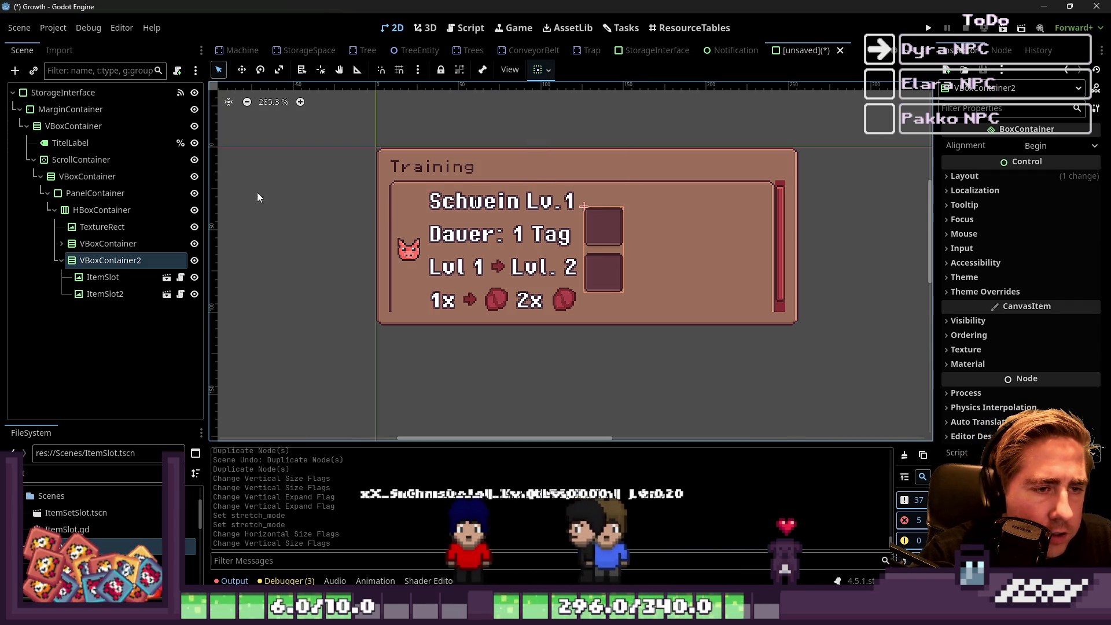
{"action": "left_click", "coordinate": [296, 216]}
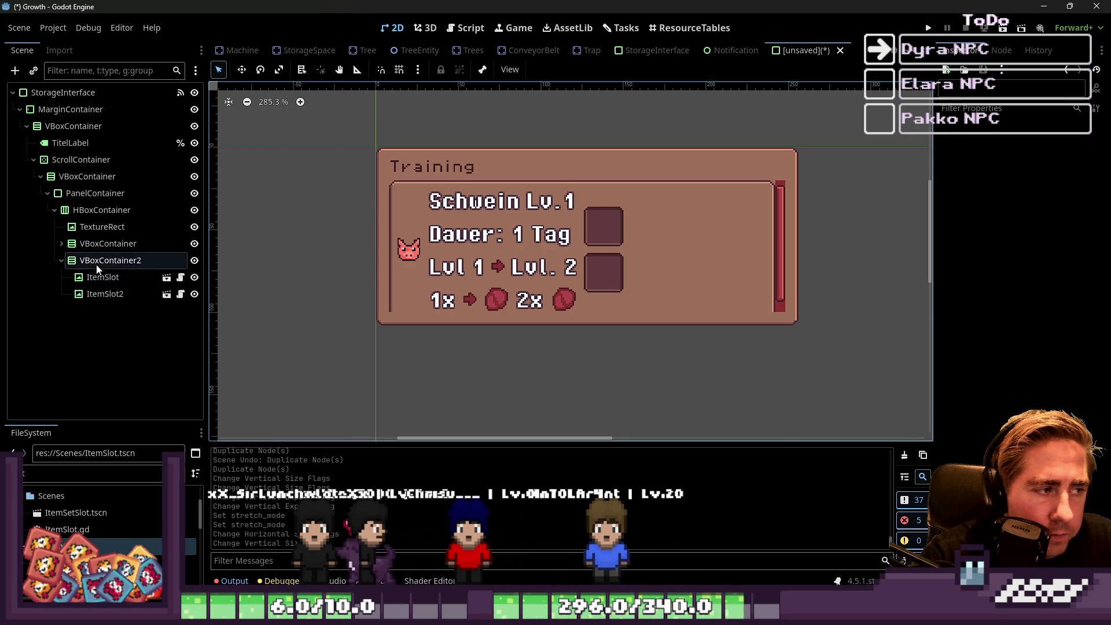
Collapse and re-expand the Scene tree branches, then select the pig row's HBoxContainer.
{"action": "left_click", "coordinate": [59, 261]}
{"action": "left_click", "coordinate": [61, 260]}
{"action": "left_click", "coordinate": [55, 210]}
{"action": "left_click", "coordinate": [48, 193]}
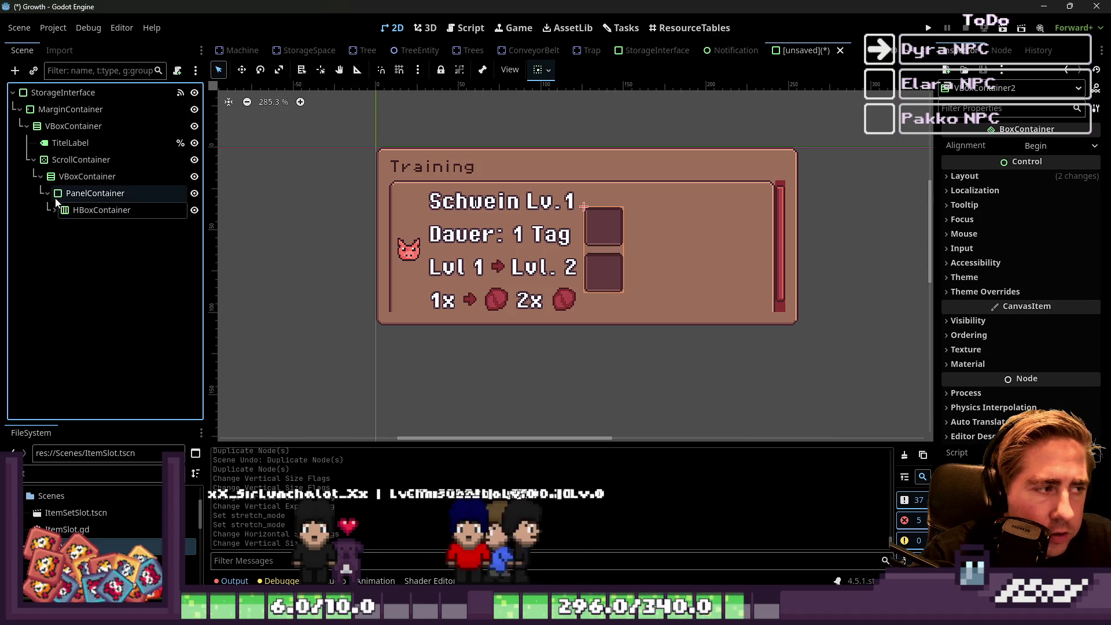
{"action": "left_click", "coordinate": [39, 176]}
{"action": "left_click", "coordinate": [38, 176]}
{"action": "left_click", "coordinate": [48, 193]}
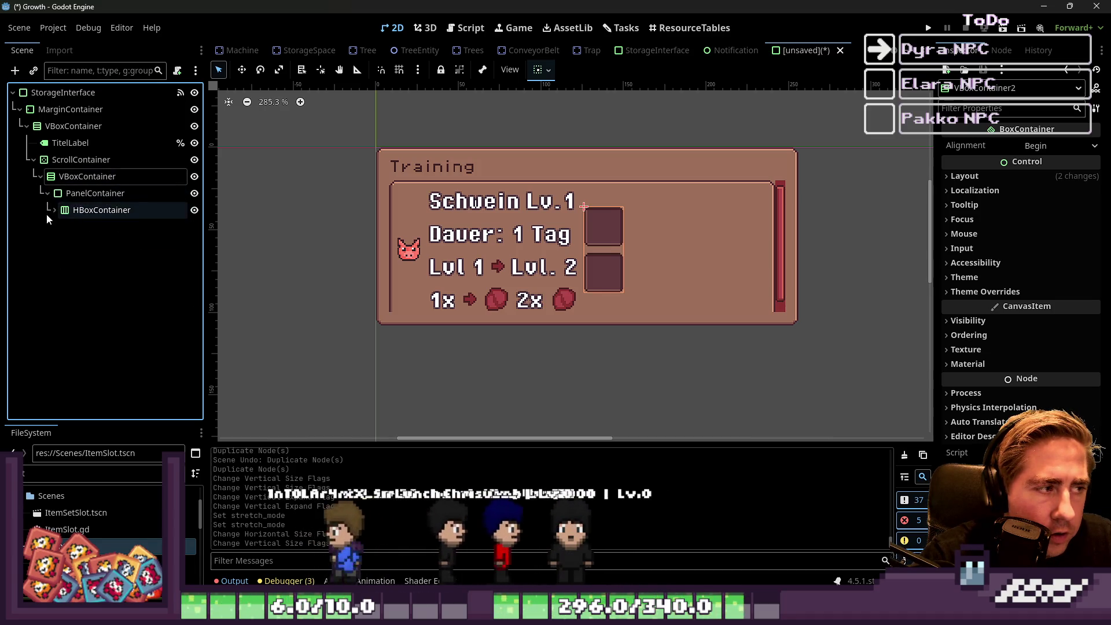
{"action": "left_click", "coordinate": [54, 210]}
{"action": "left_click", "coordinate": [105, 243]}
{"action": "left_click", "coordinate": [85, 212]}
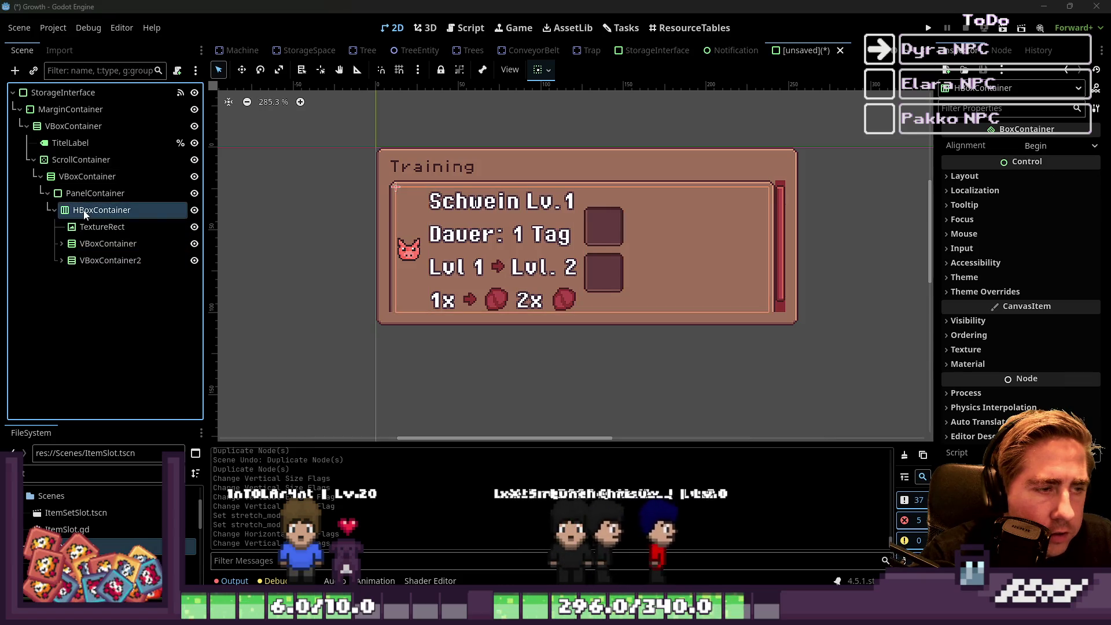
Add a Label reading '+500g' at the end of the pig row's HBoxContainer.
{"action": "key", "text": "ctrl+a"}
{"action": "type", "text": "Label"}
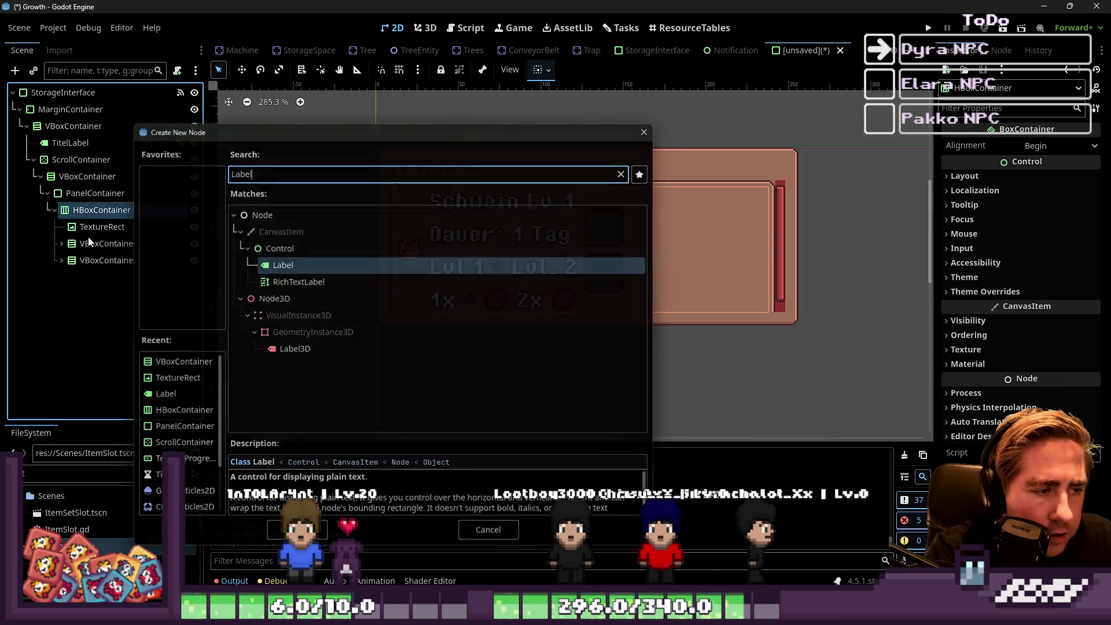
{"action": "key", "text": "Return"}
{"action": "left_click", "coordinate": [987, 209]}
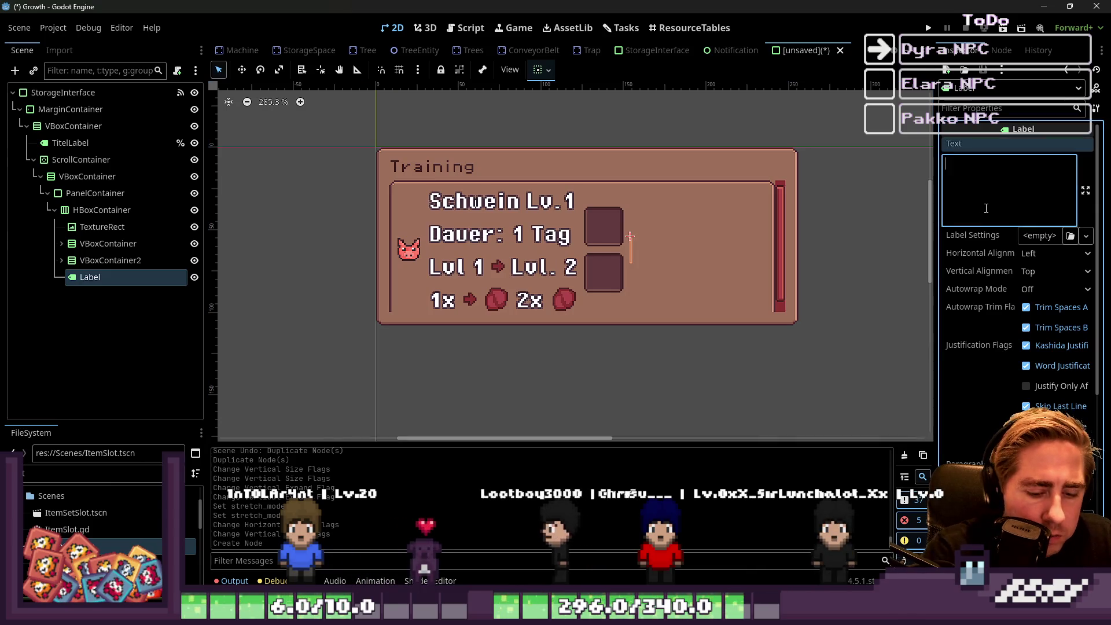
{"action": "type", "text": "+500g"}
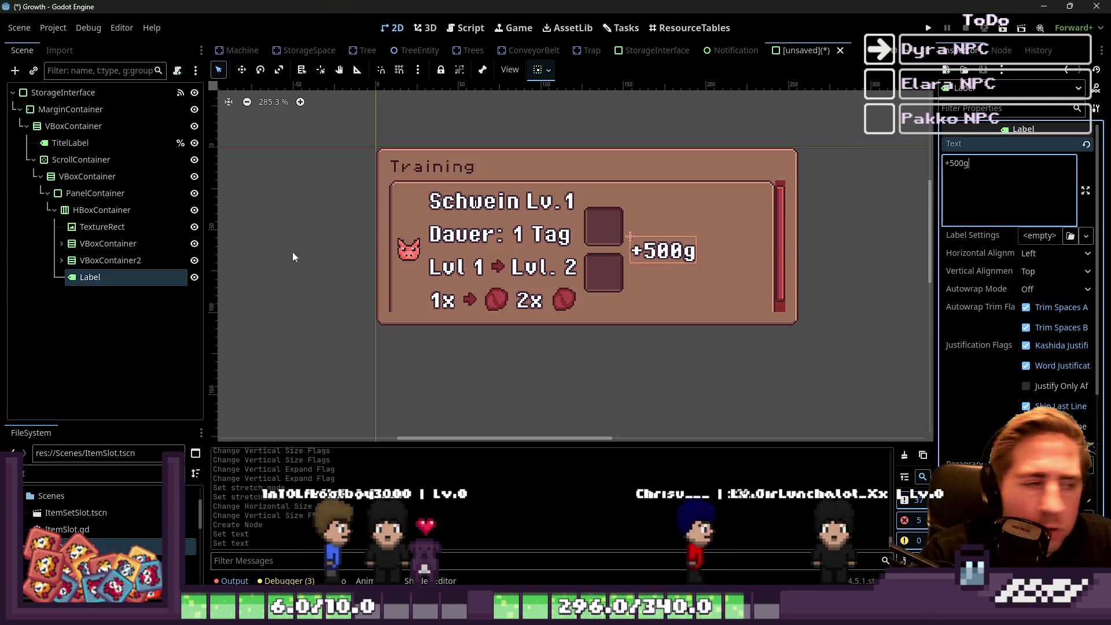
{"action": "left_click", "coordinate": [84, 212]}
{"action": "key", "text": "ctrl+a"}
Undo a misplaced Button node, then reopen the new-node chooser on HBoxContainer.
{"action": "type", "text": "Button"}
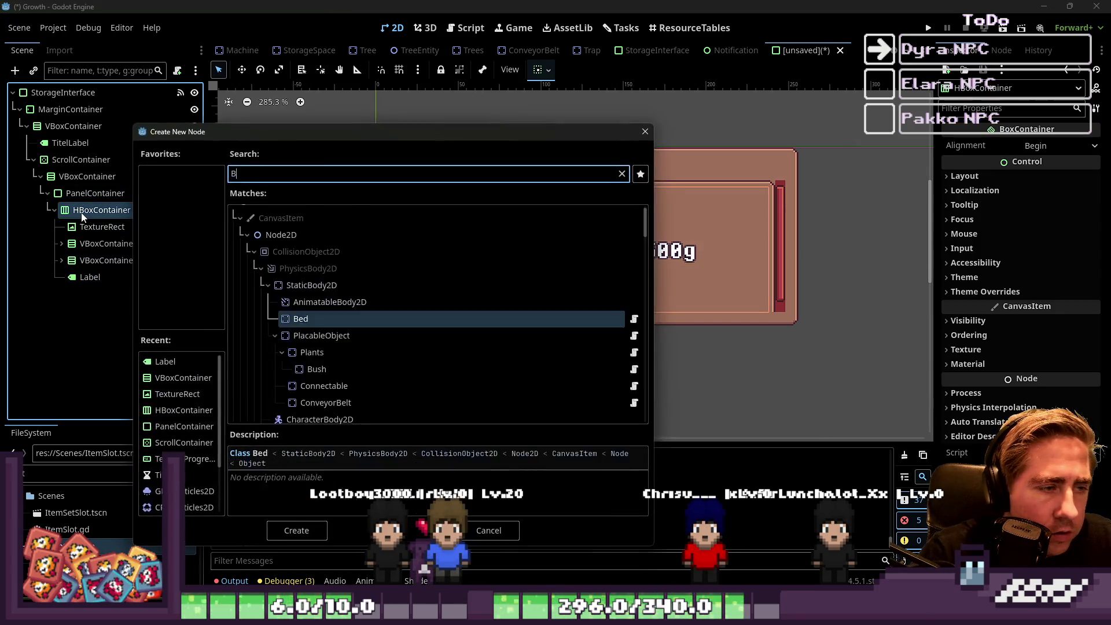
{"action": "key", "text": "Return"}
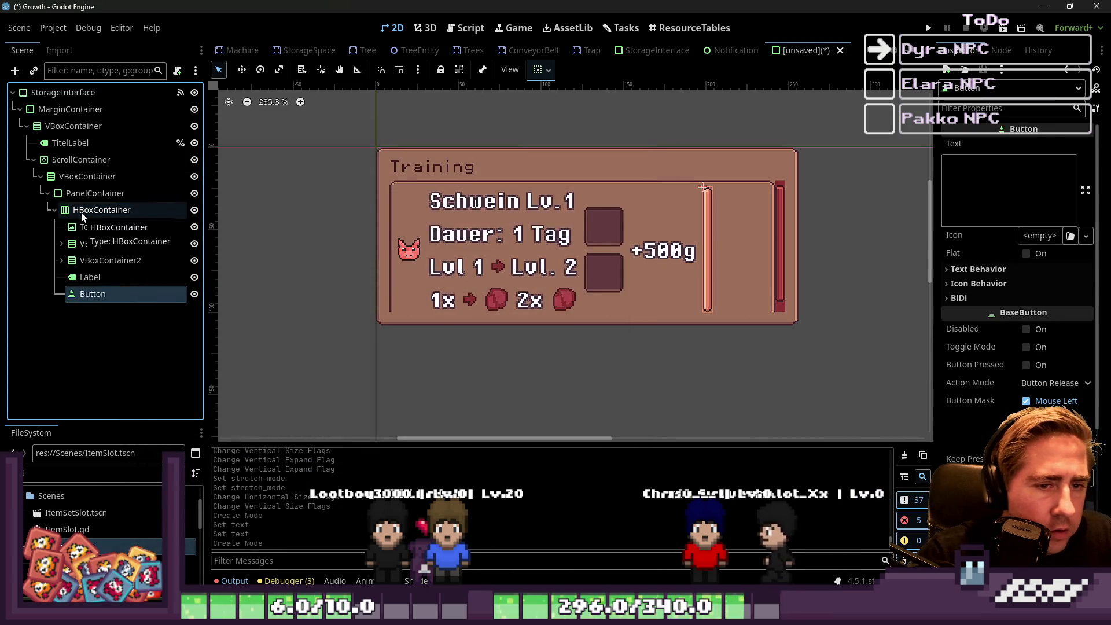
{"action": "key", "text": "ctrl+z"}
{"action": "left_click", "coordinate": [102, 208]}
{"action": "key", "text": "ctrl+a"}
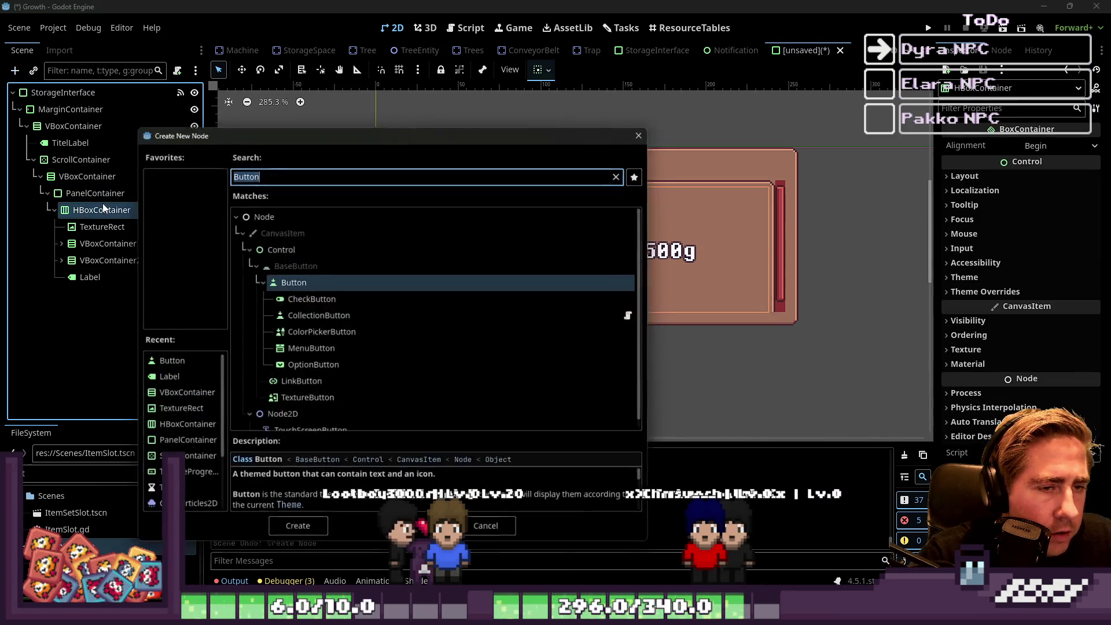
{"action": "type", "text": "Texture"}
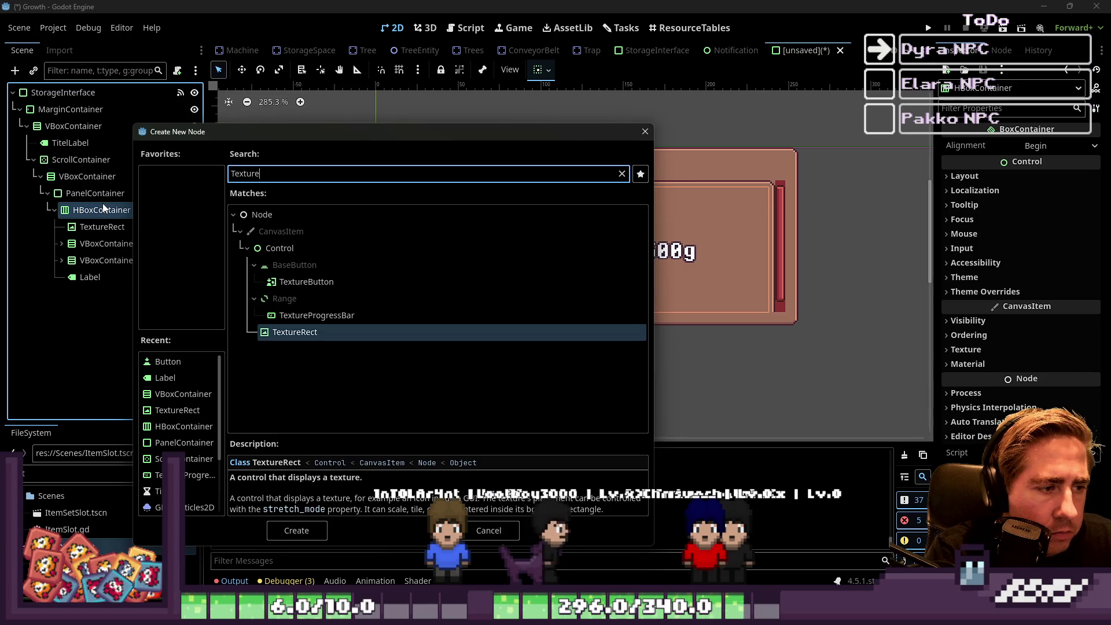
{"action": "key", "text": "ctrl+a"}
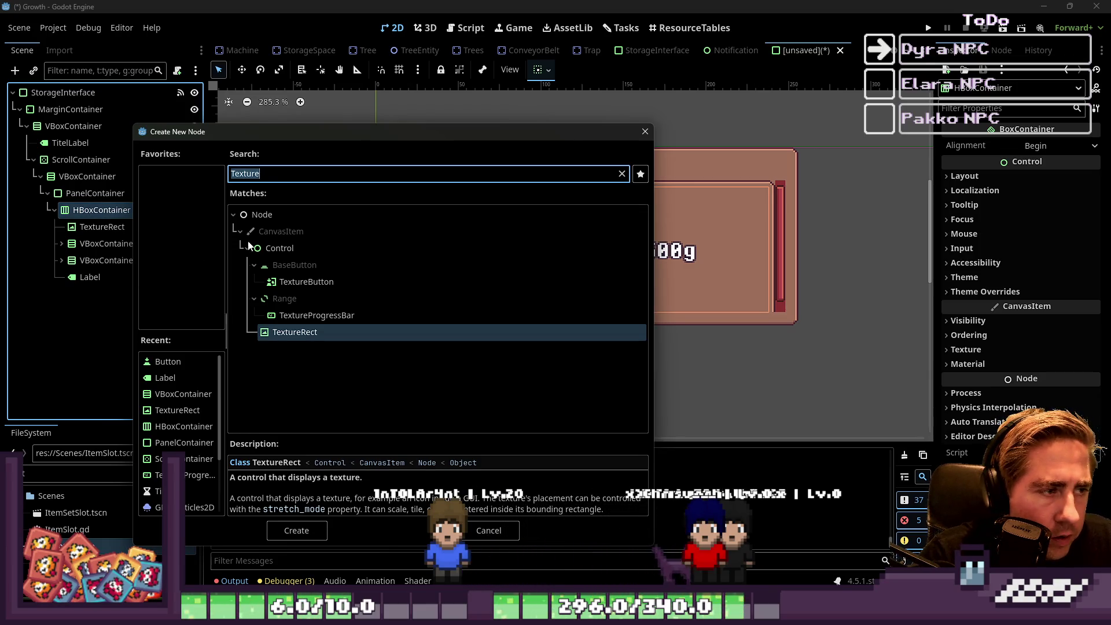
Add a Button under HBoxContainer and type 'Leveln' as its text.
{"action": "type", "text": "Button"}
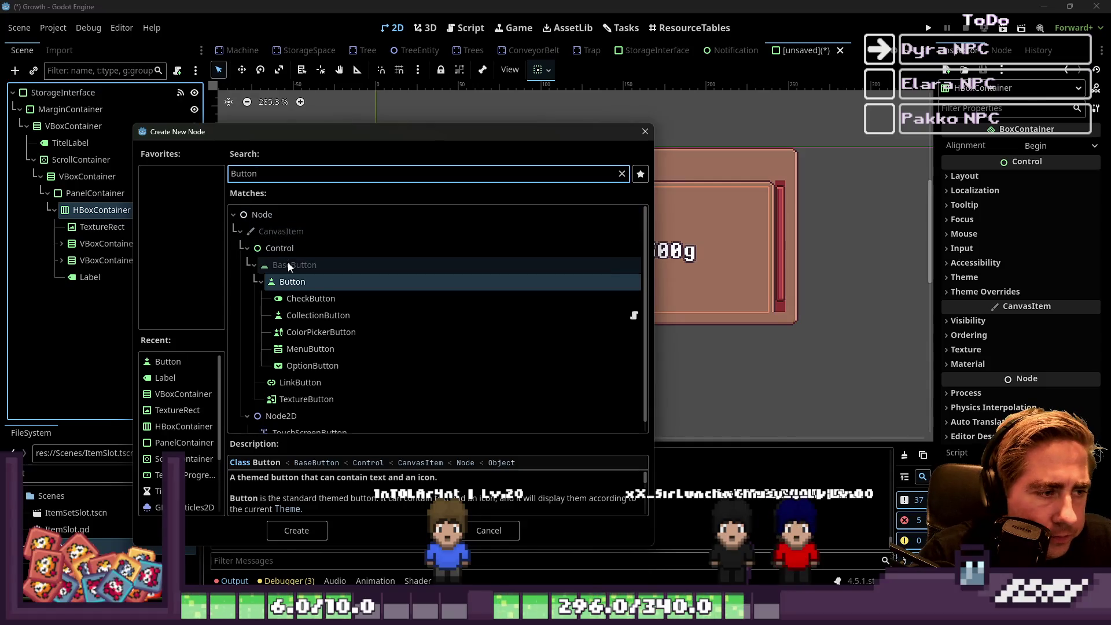
{"action": "double_click", "coordinate": [291, 277]}
{"action": "left_click", "coordinate": [986, 177]}
{"action": "type", "text": "Leg"}
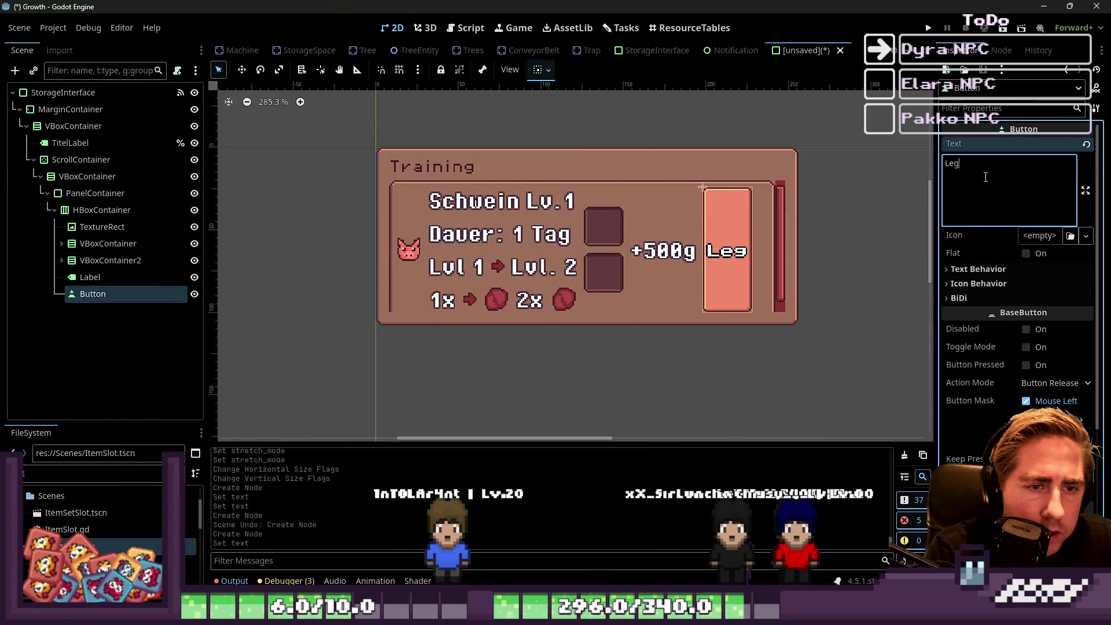
{"action": "key", "text": "BackSpace"}
{"action": "type", "text": "vel"}
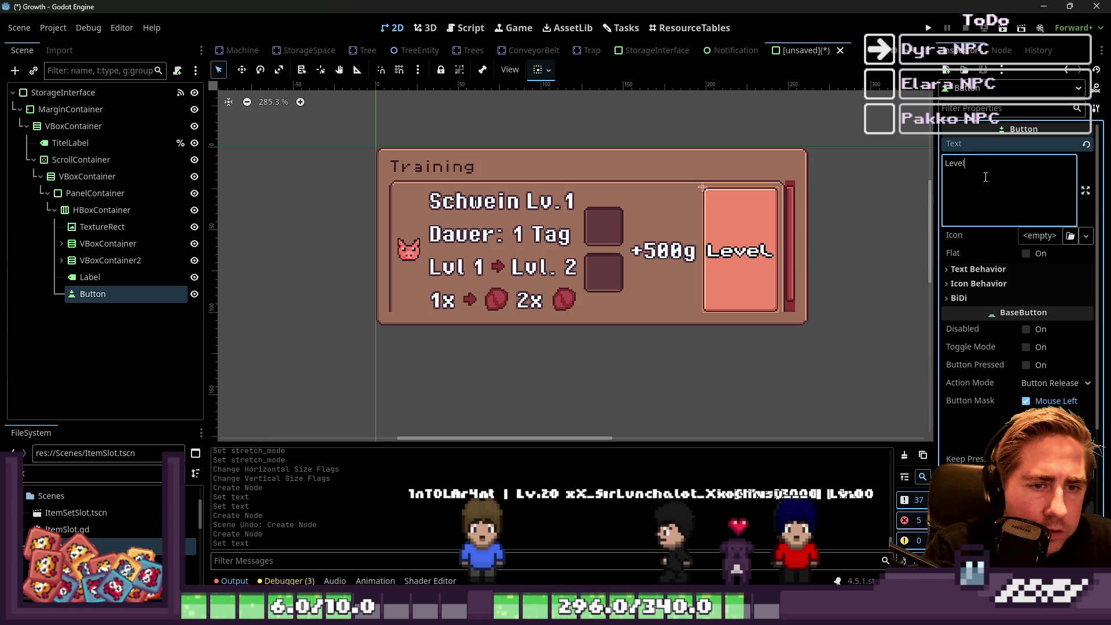
{"action": "type", "text": "n"}
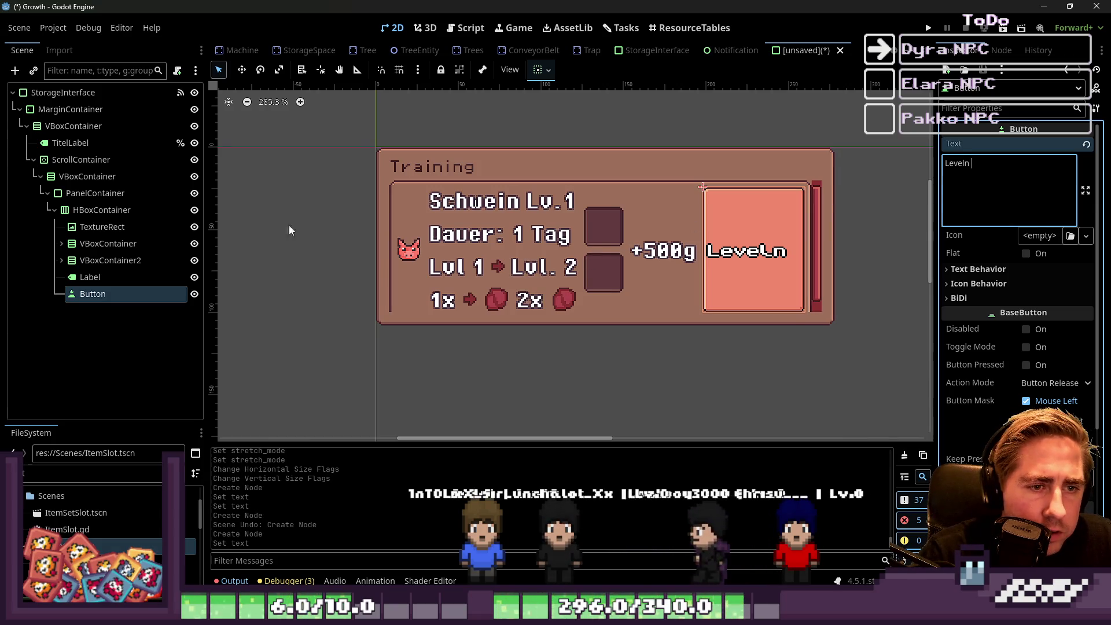
Reselect the Leveln button and delete the trailing space from its text.
{"action": "left_click", "coordinate": [131, 211]}
{"action": "left_click", "coordinate": [168, 260]}
{"action": "left_click", "coordinate": [168, 276]}
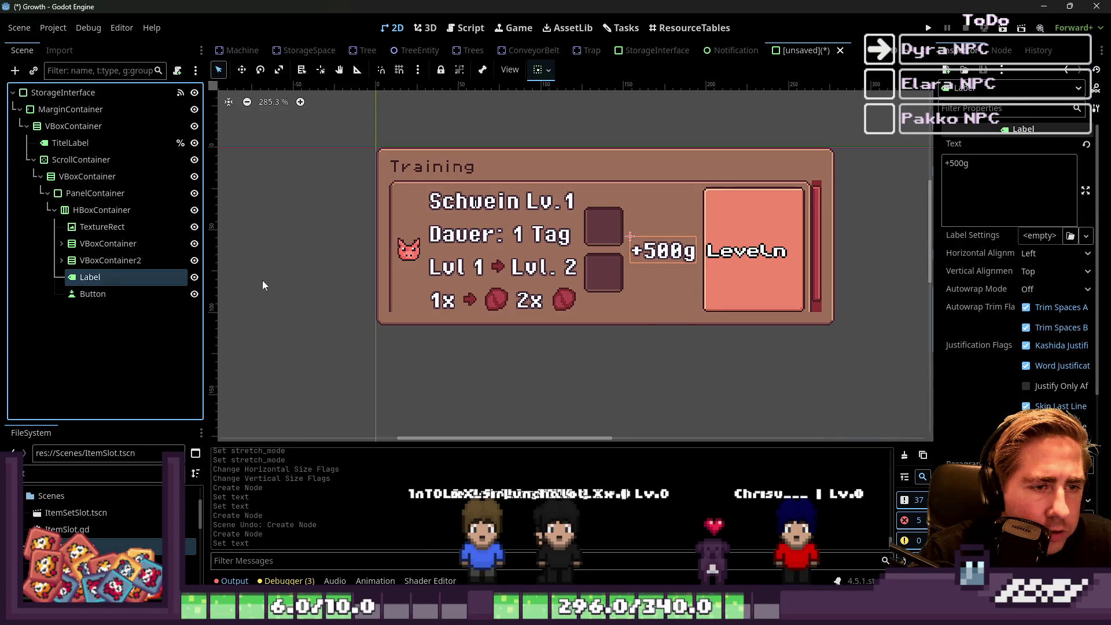
{"action": "left_click", "coordinate": [109, 294]}
{"action": "left_click", "coordinate": [1013, 174]}
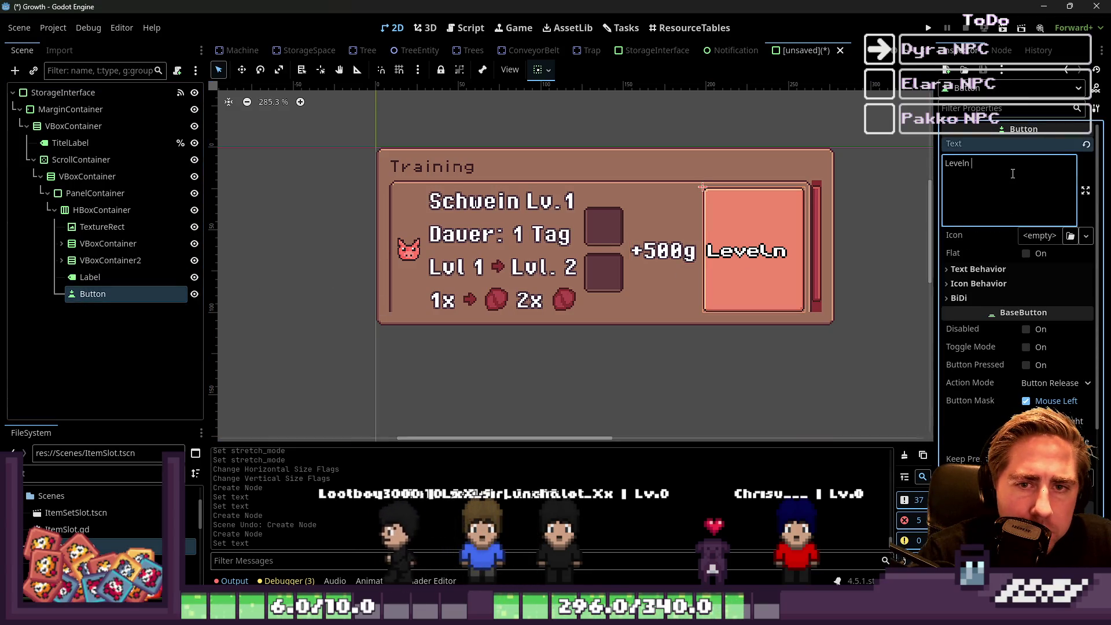
{"action": "key", "text": "BackSpace"}
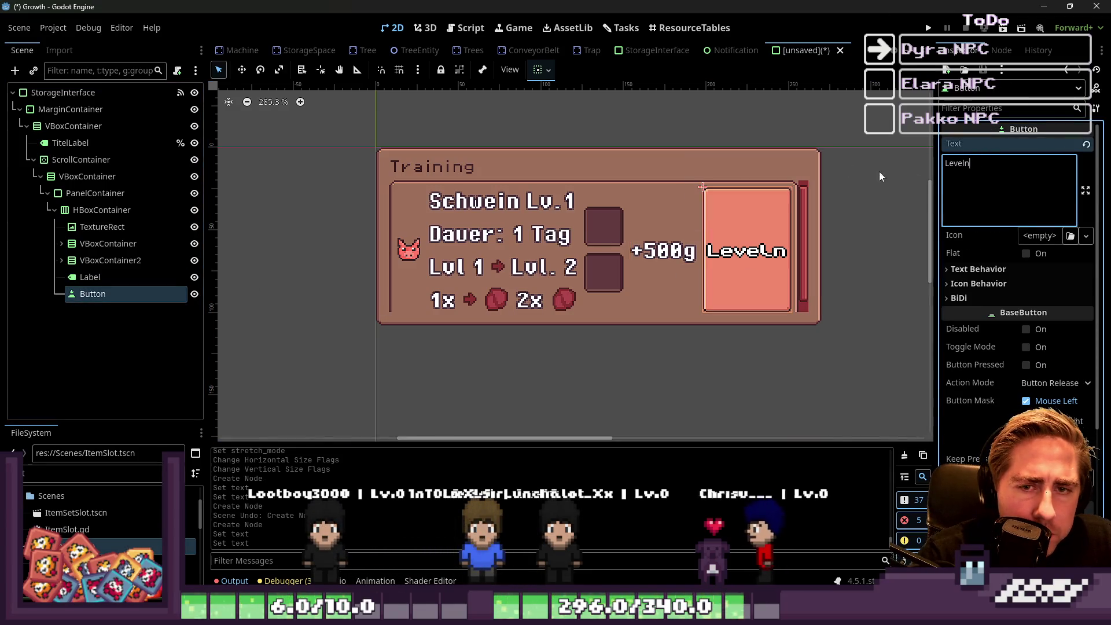
{"action": "left_click", "coordinate": [541, 69]}
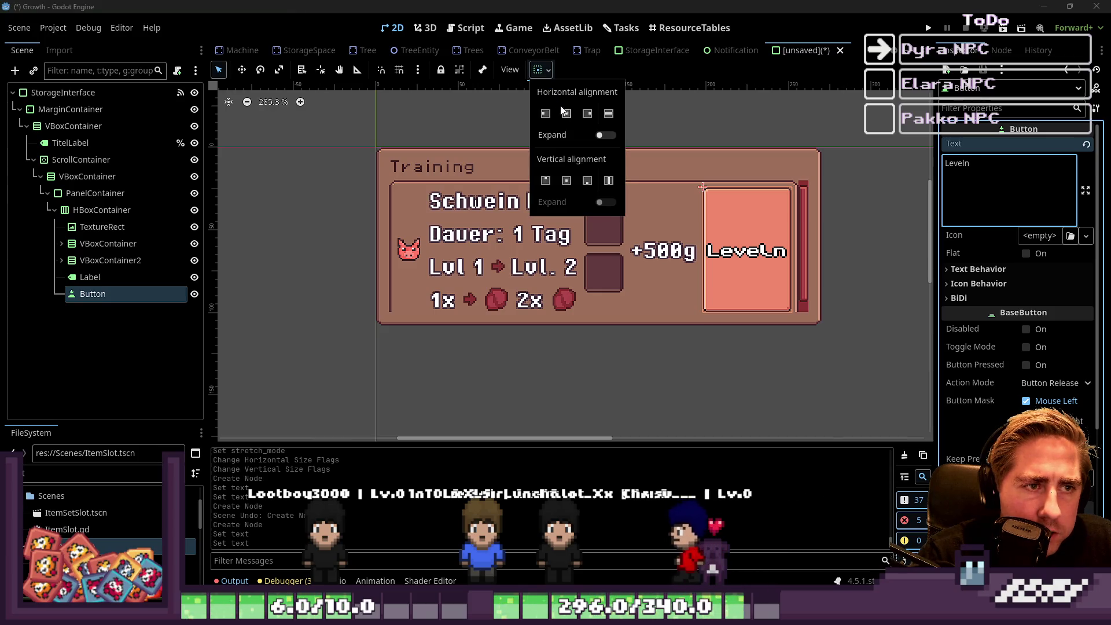
Set the Leveln button's vertical sizing to Center within the row.
{"action": "left_click", "coordinate": [566, 181]}
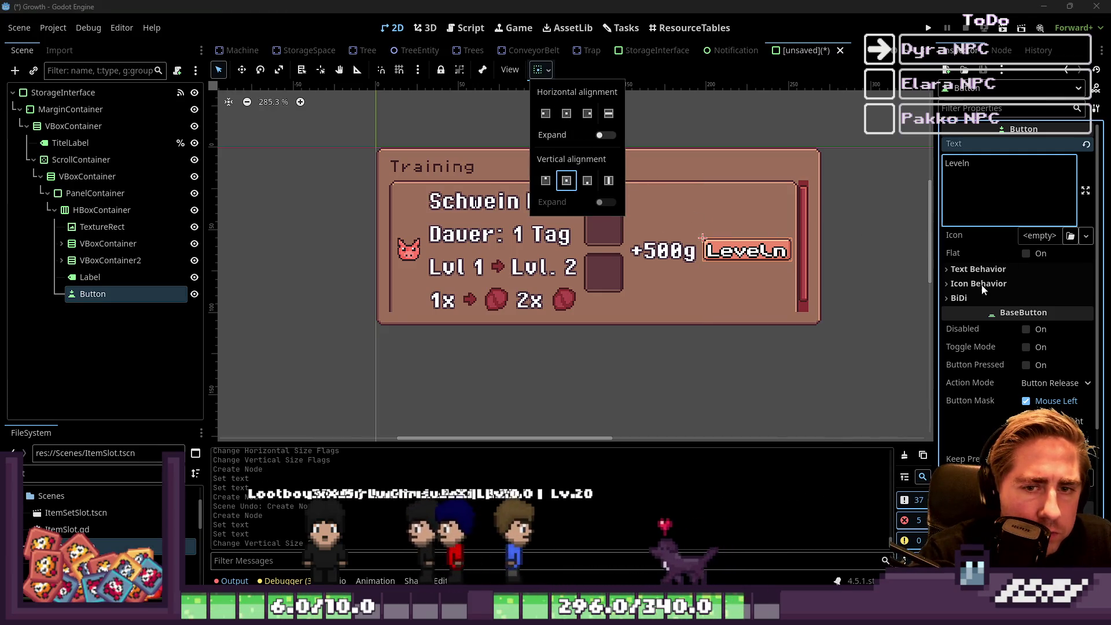
{"action": "scroll", "coordinate": [985, 288], "scroll_direction": "down", "scroll_amount": 3}
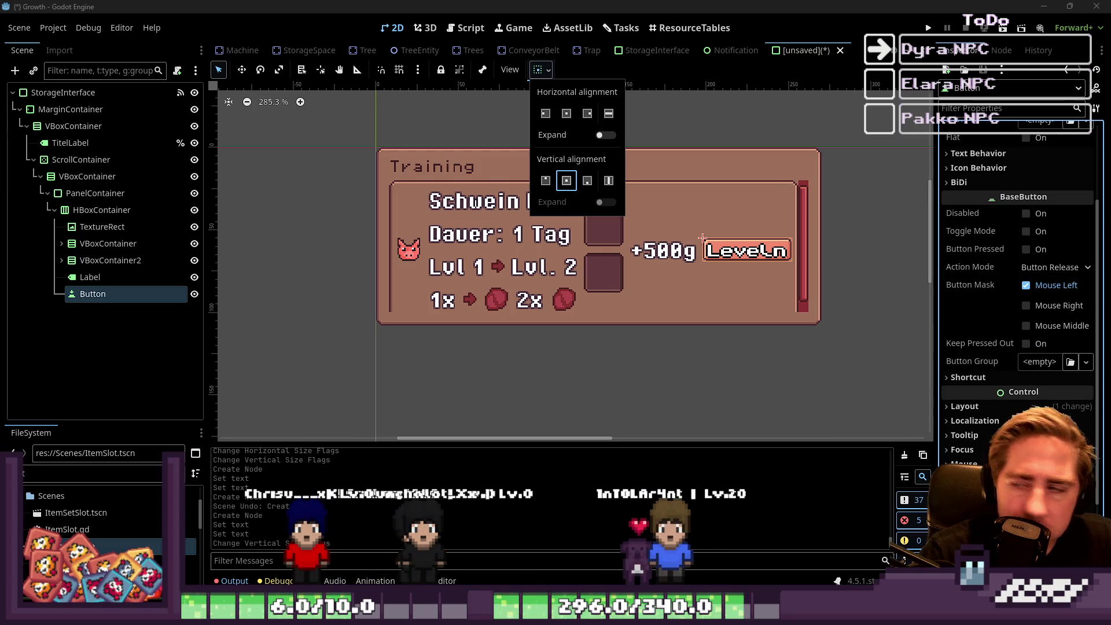
{"action": "key", "text": "Escape"}
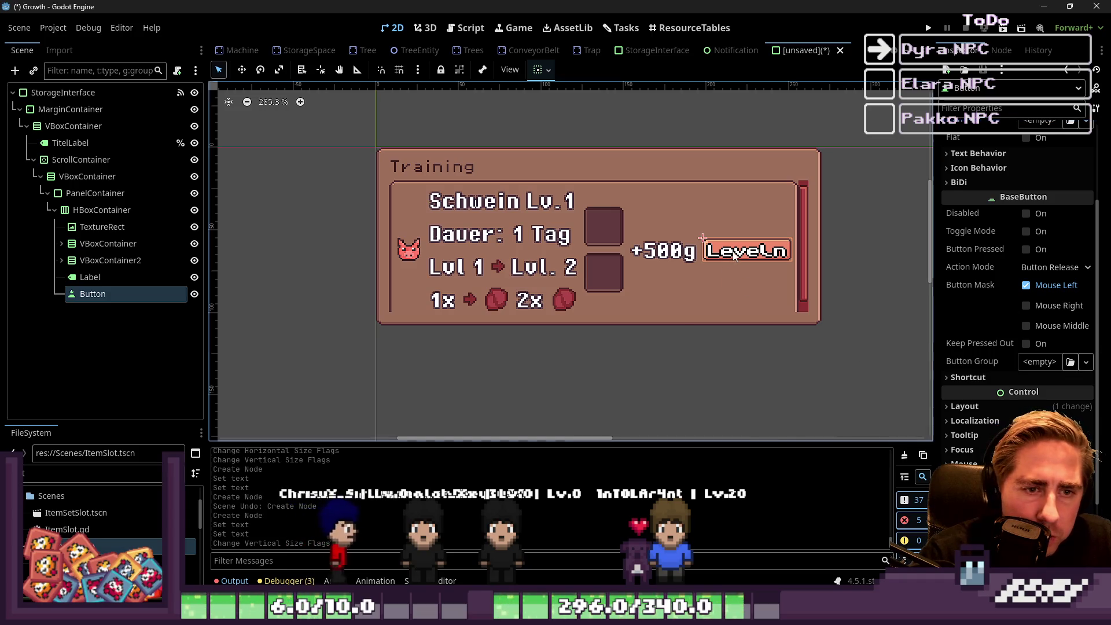
Inspect the button's theme overrides and search its properties for 'Margin'.
{"action": "scroll", "coordinate": [993, 365], "scroll_direction": "down", "scroll_amount": 3}
{"action": "left_click", "coordinate": [1001, 407]}
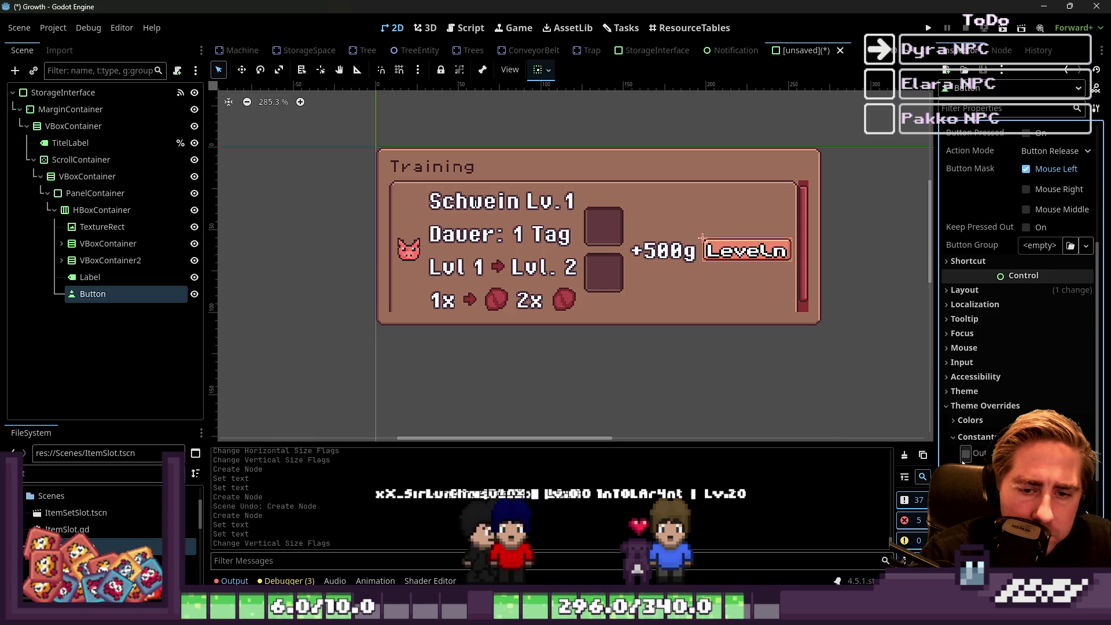
{"action": "scroll", "coordinate": [996, 405], "scroll_direction": "down", "scroll_amount": 2}
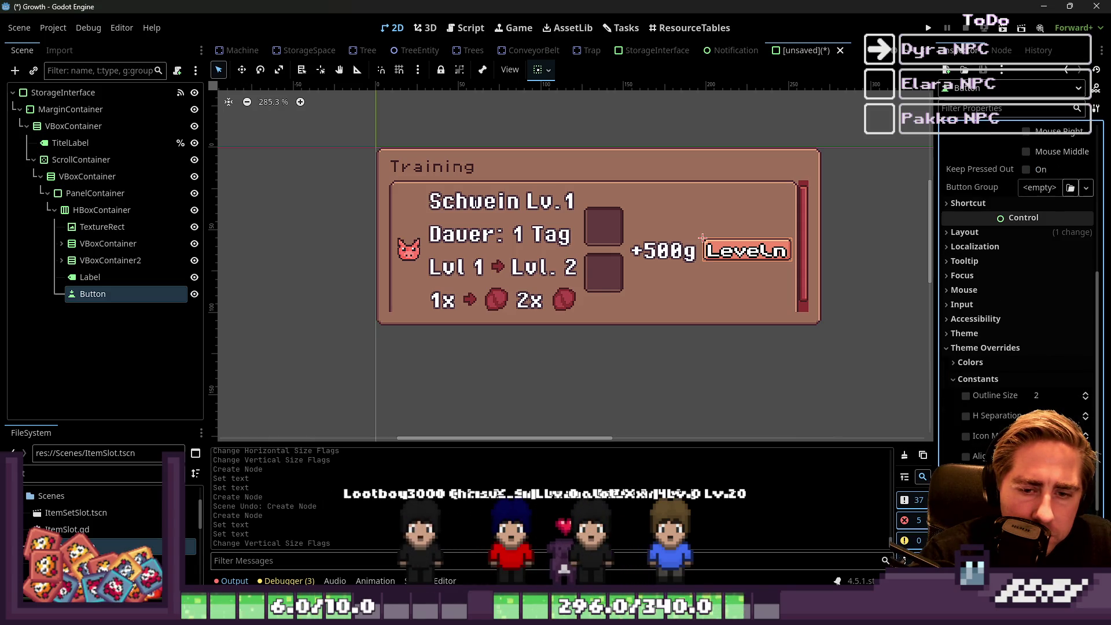
{"action": "scroll", "coordinate": [968, 383], "scroll_direction": "up", "scroll_amount": 10}
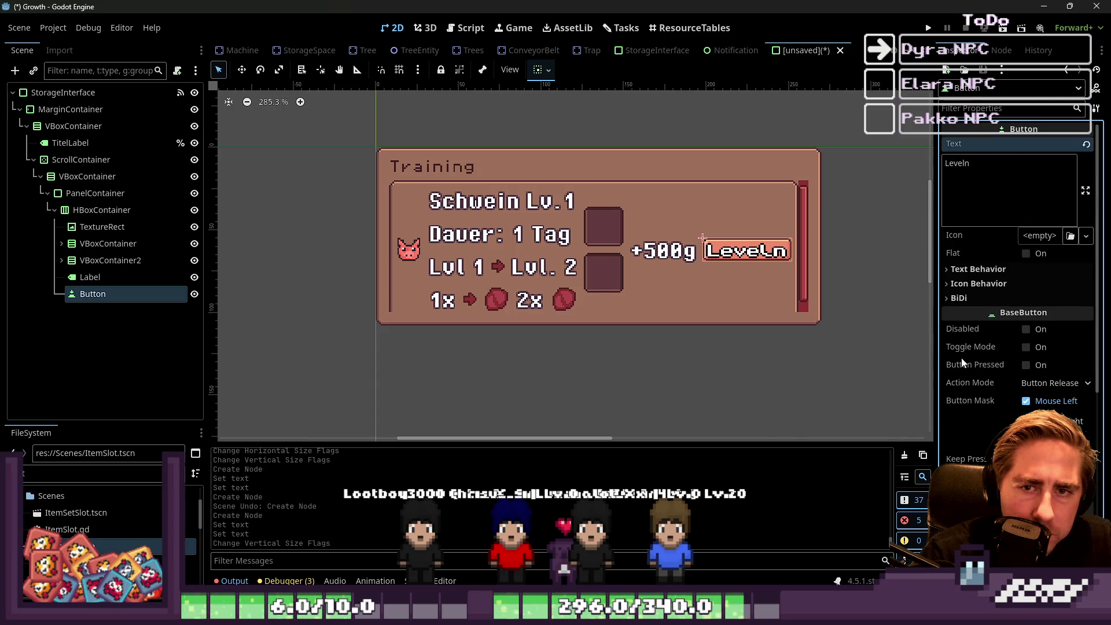
{"action": "scroll", "coordinate": [980, 388], "scroll_direction": "down", "scroll_amount": 4}
{"action": "scroll", "coordinate": [975, 351], "scroll_direction": "up", "scroll_amount": 4}
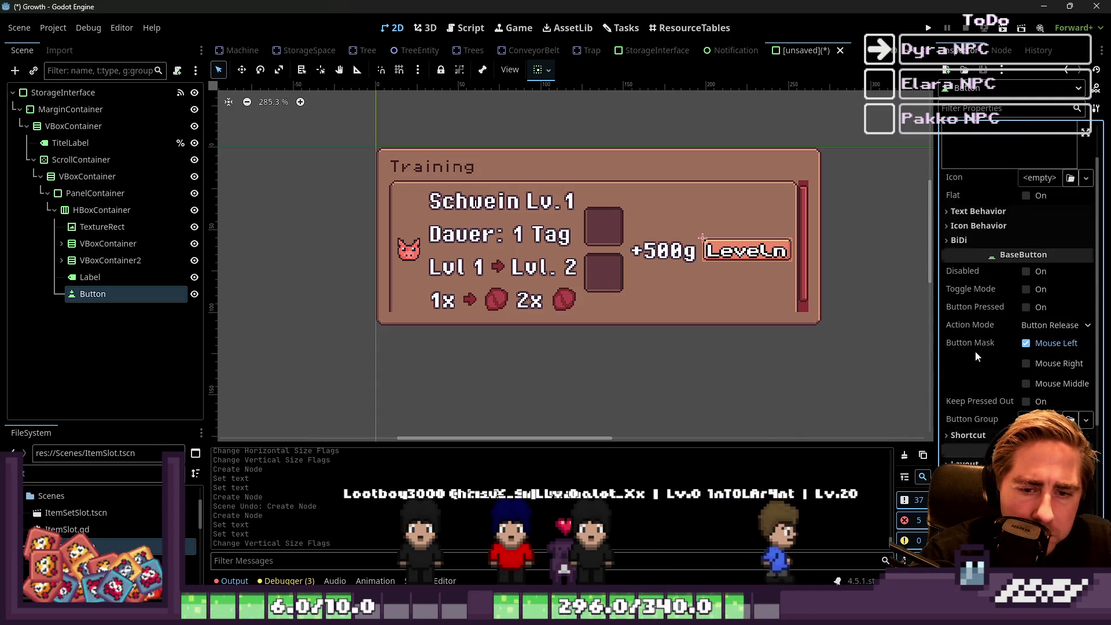
{"action": "left_click", "coordinate": [978, 108]}
{"action": "type", "text": "Margin"}
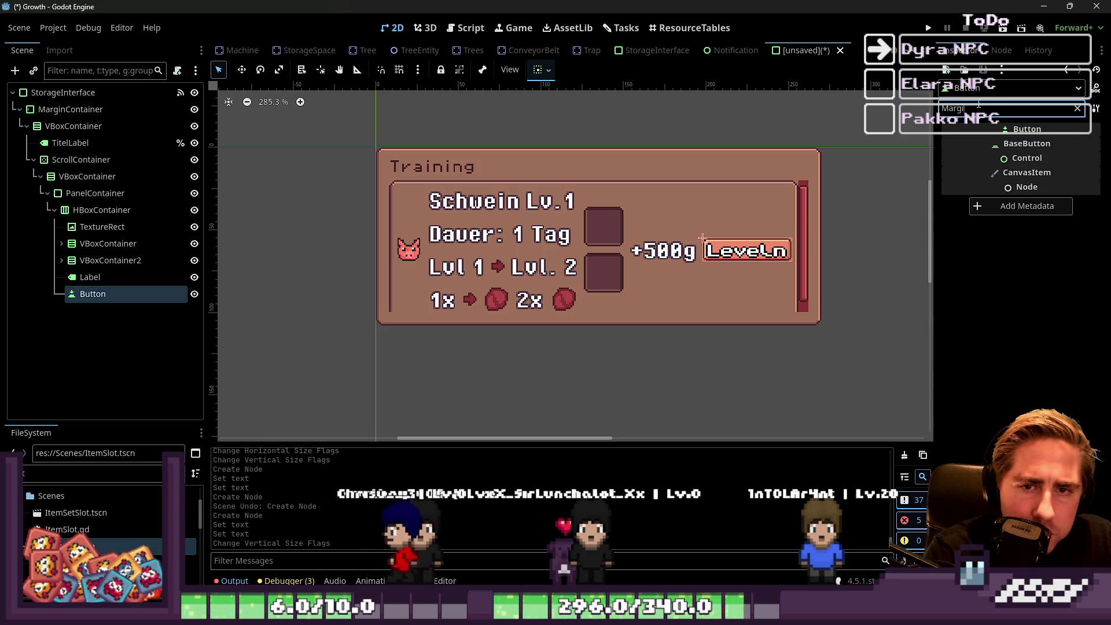
{"action": "key", "text": "BackSpace"}
{"action": "key", "text": "BackSpace"}
{"action": "key", "text": "BackSpace"}
{"action": "scroll", "coordinate": [979, 406], "scroll_direction": "down", "scroll_amount": 10}
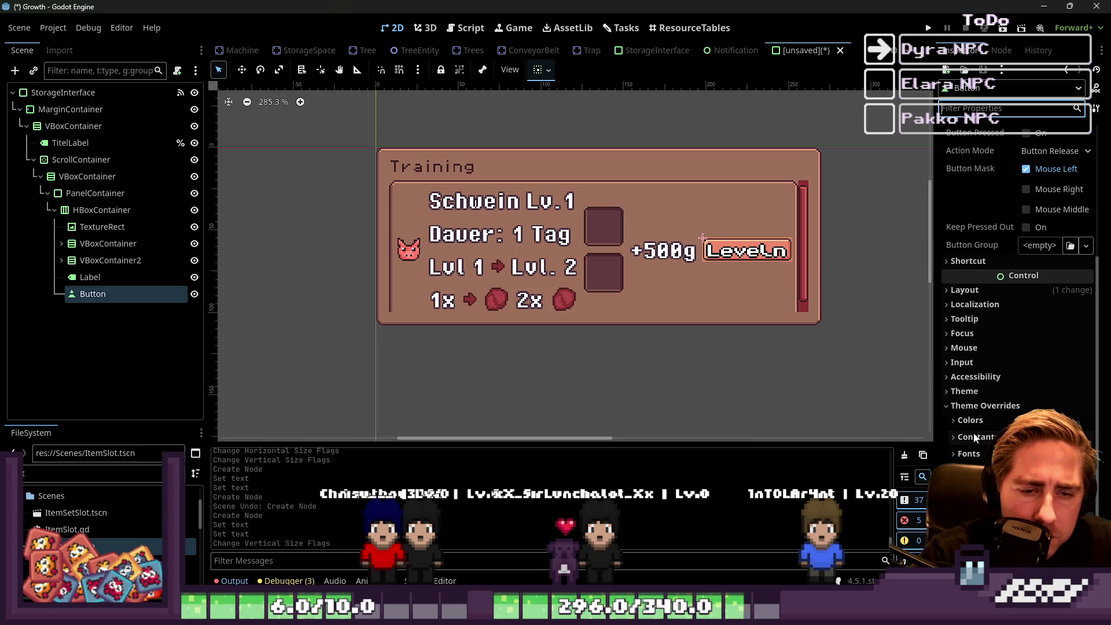
{"action": "scroll", "coordinate": [804, 406], "scroll_direction": "up", "scroll_amount": 2}
{"action": "scroll", "coordinate": [995, 260], "scroll_direction": "up", "scroll_amount": 3}
{"action": "scroll", "coordinate": [703, 334], "scroll_direction": "down", "scroll_amount": 3}
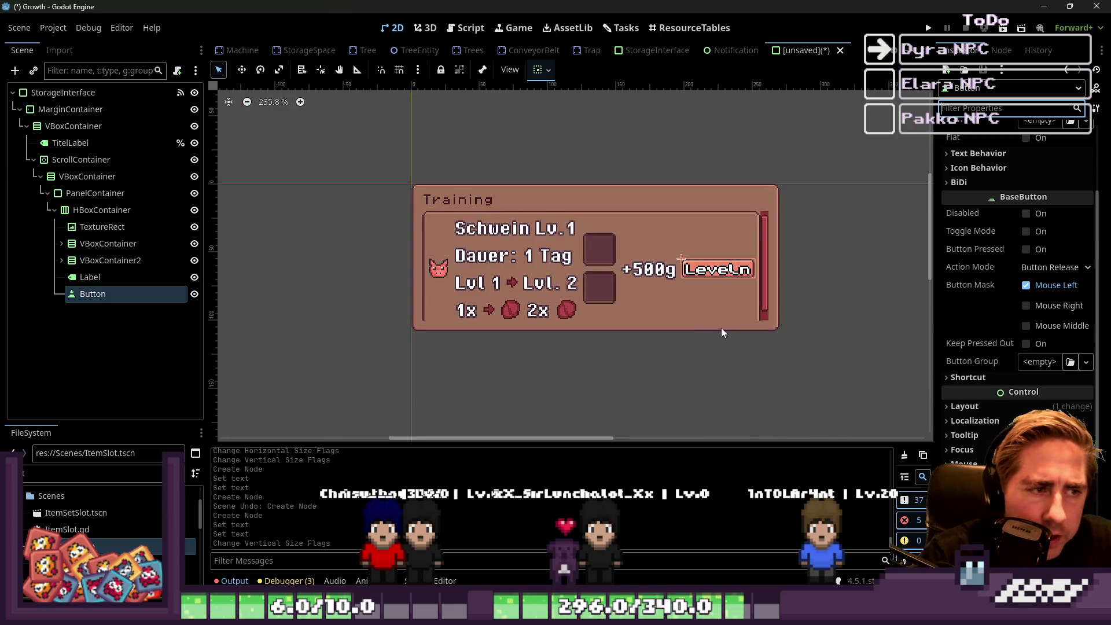
{"action": "scroll", "coordinate": [721, 328], "scroll_direction": "up", "scroll_amount": 2}
{"action": "left_click", "coordinate": [499, 220]}
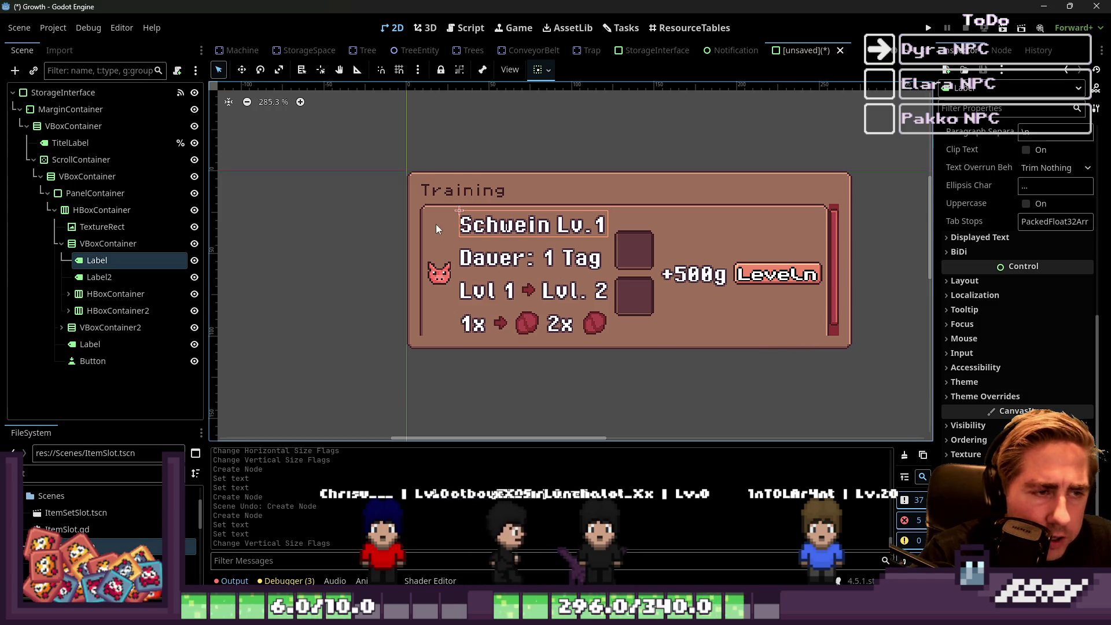
Assign PIXELOPERATOR8.TTF as the Schwein Lv.1 title's font override.
{"action": "scroll", "coordinate": [491, 223], "scroll_direction": "up", "scroll_amount": 3}
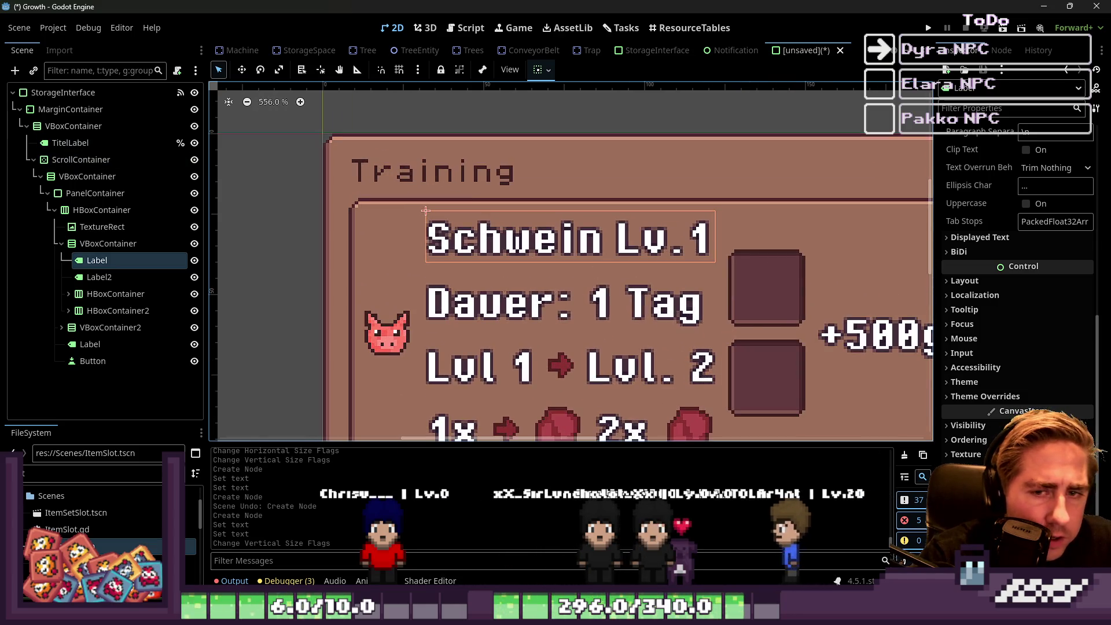
{"action": "left_click", "coordinate": [986, 397]}
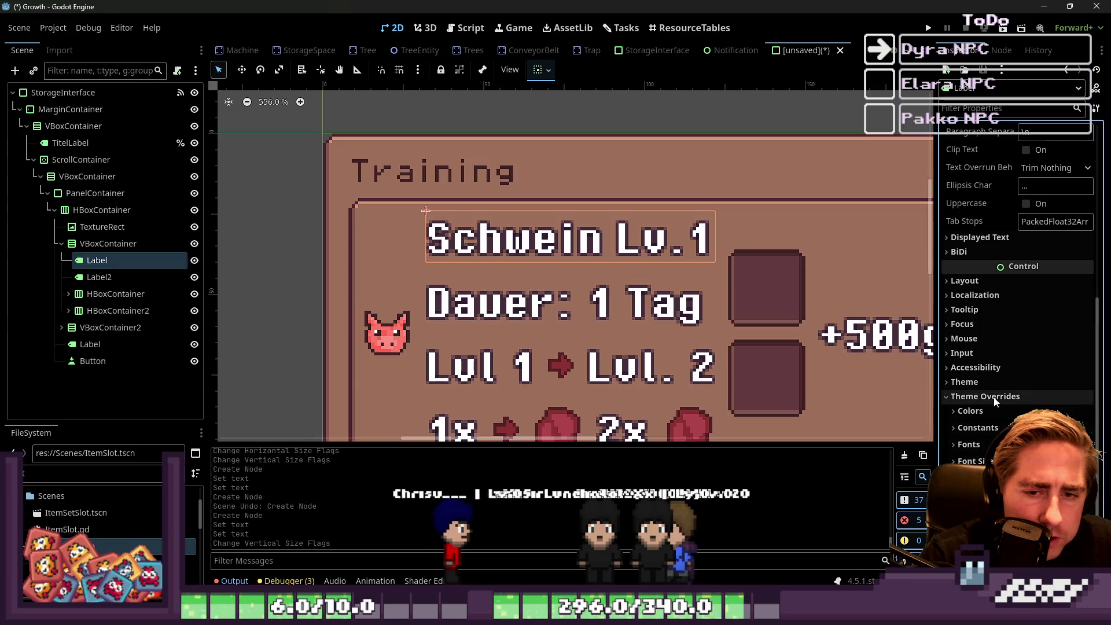
{"action": "left_click", "coordinate": [972, 444]}
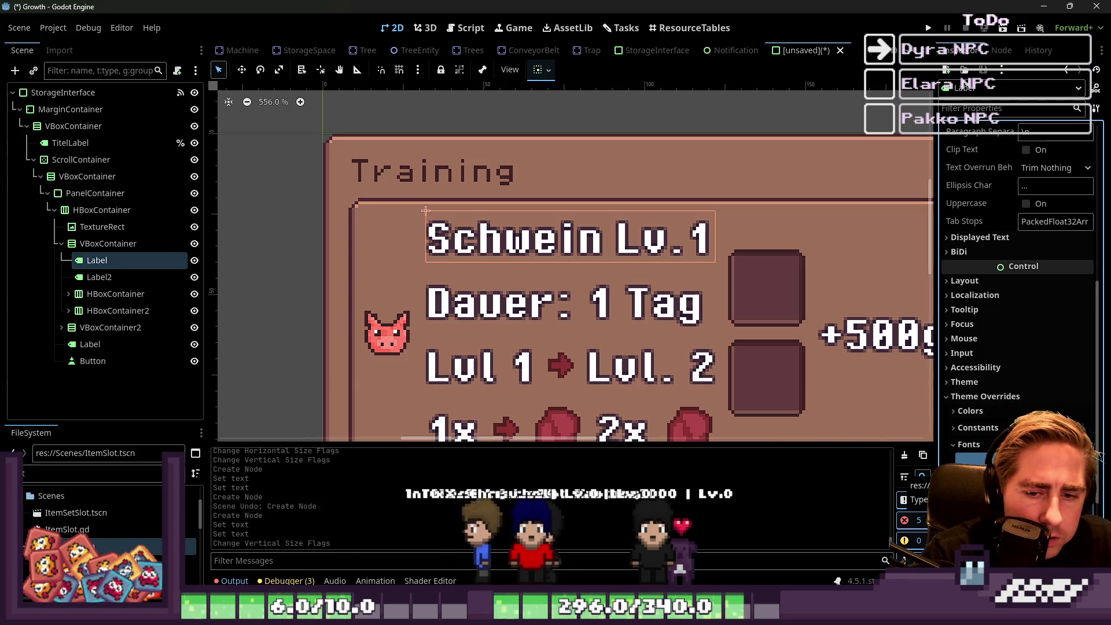
{"action": "left_click", "coordinate": [26, 472]}
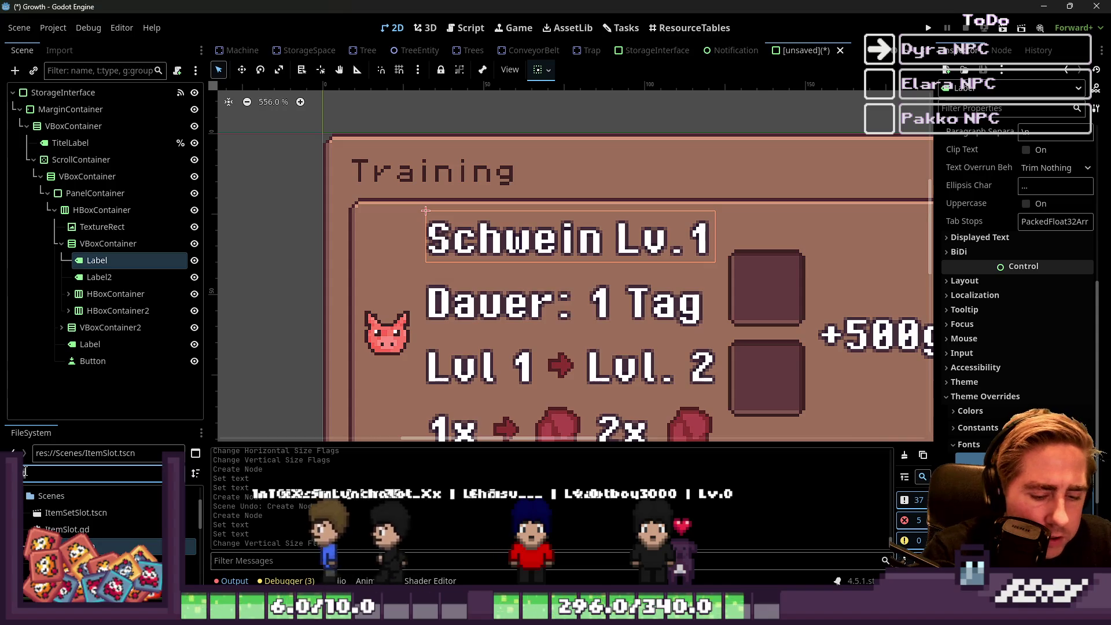
{"action": "type", "text": "ttfo"}
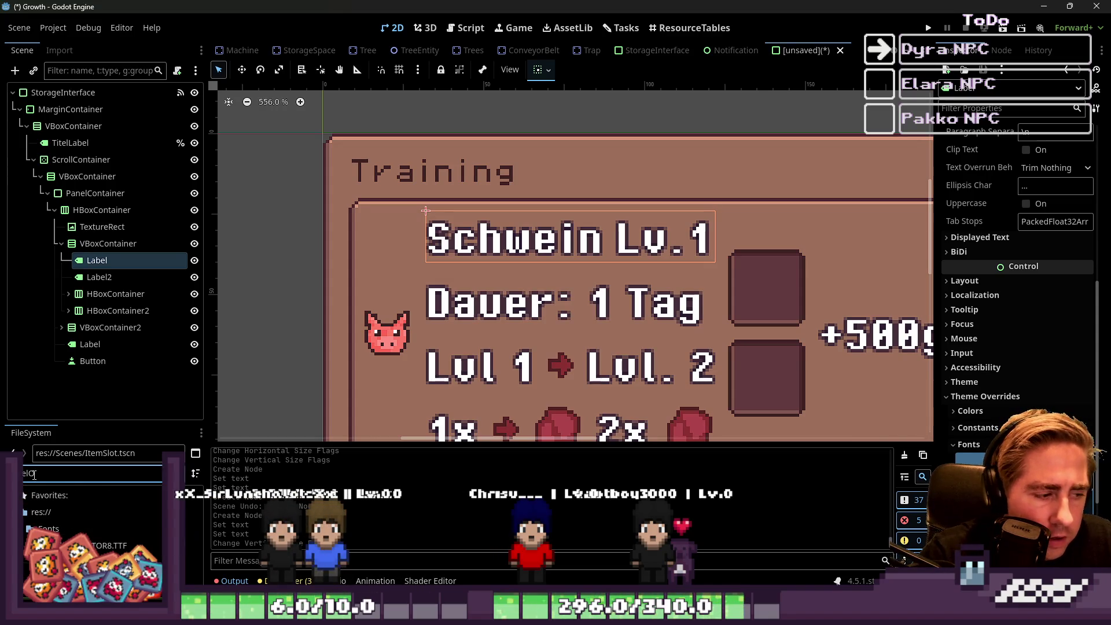
{"action": "left_click", "coordinate": [110, 547]}
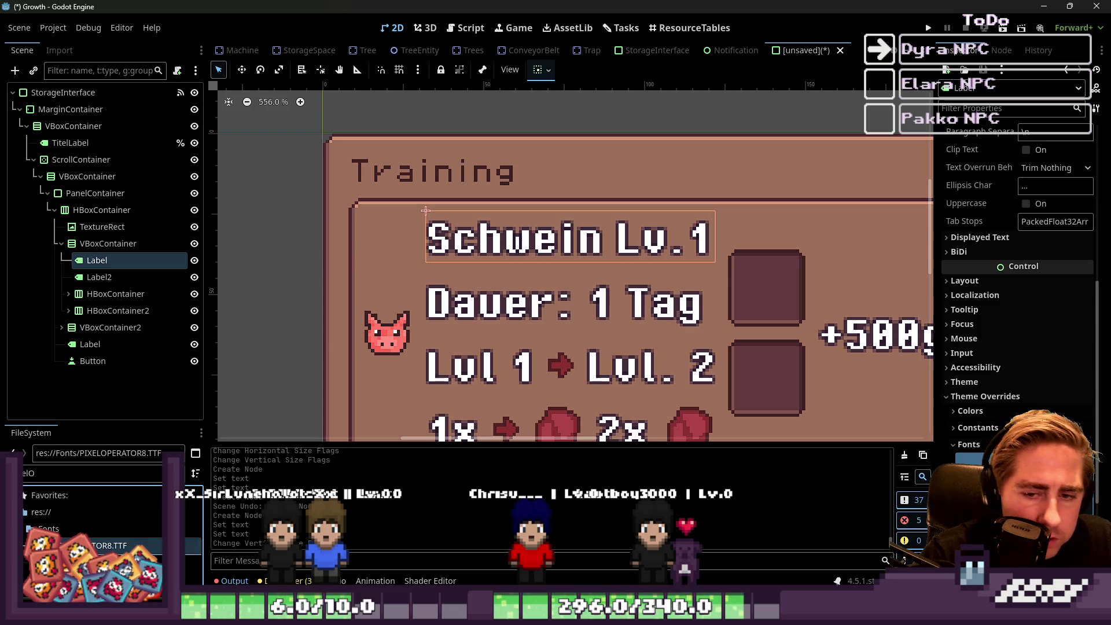
Enable a 12 px font size override on the title label.
{"action": "scroll", "coordinate": [440, 261], "scroll_direction": "down", "scroll_amount": 5}
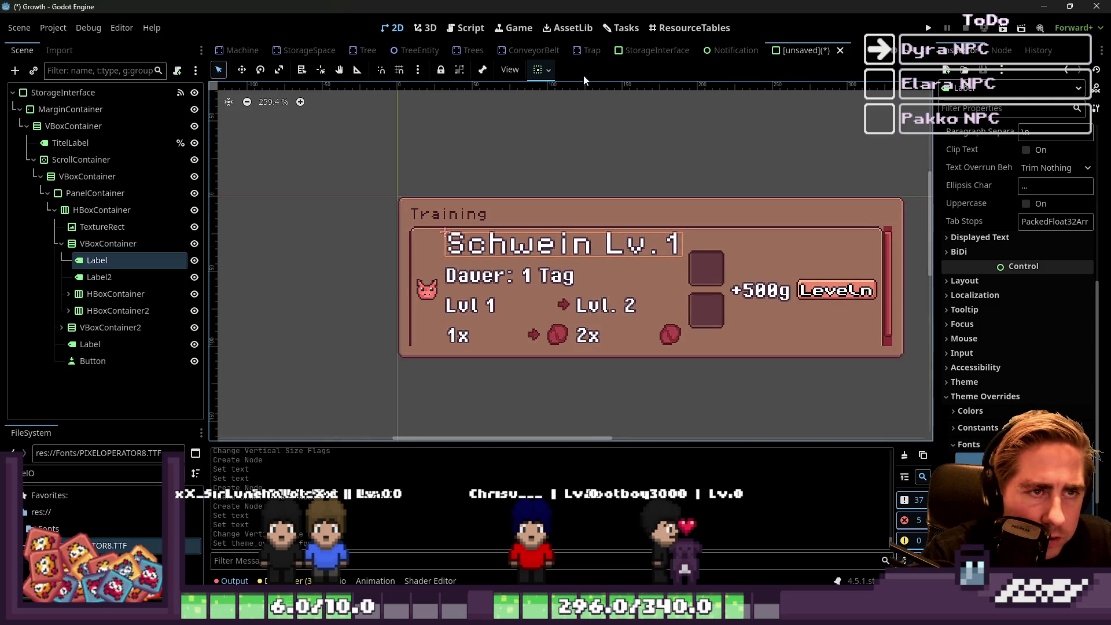
{"action": "scroll", "coordinate": [1019, 290], "scroll_direction": "down", "scroll_amount": 3}
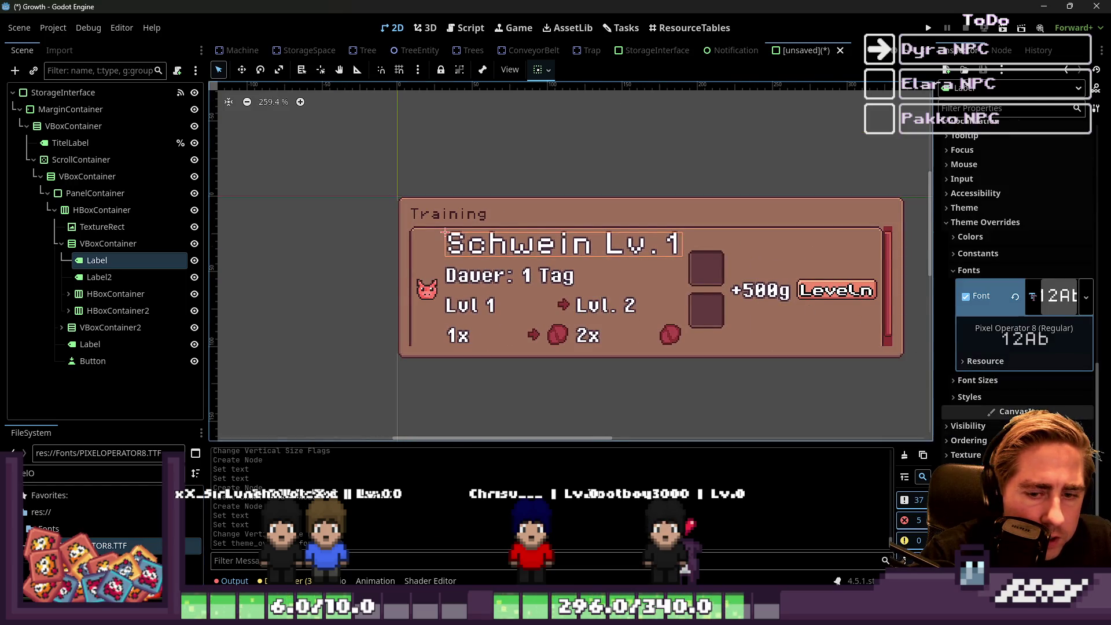
{"action": "left_click", "coordinate": [999, 380]}
{"action": "left_click", "coordinate": [965, 397]}
{"action": "left_click", "coordinate": [1086, 400]}
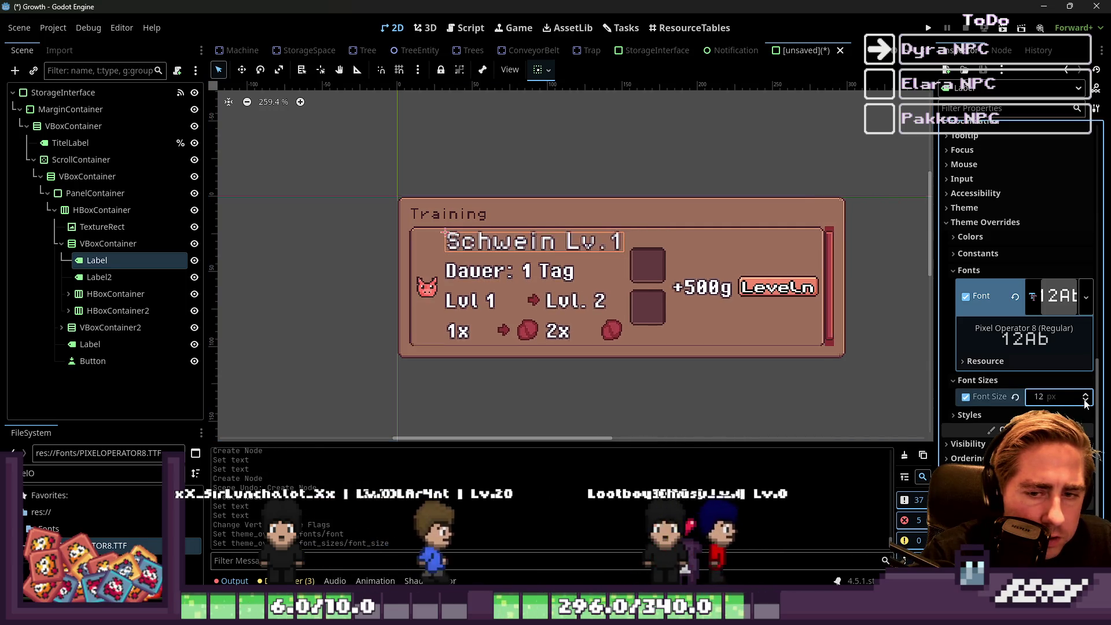
{"action": "left_click", "coordinate": [1086, 404]}
{"action": "left_click", "coordinate": [354, 267]}
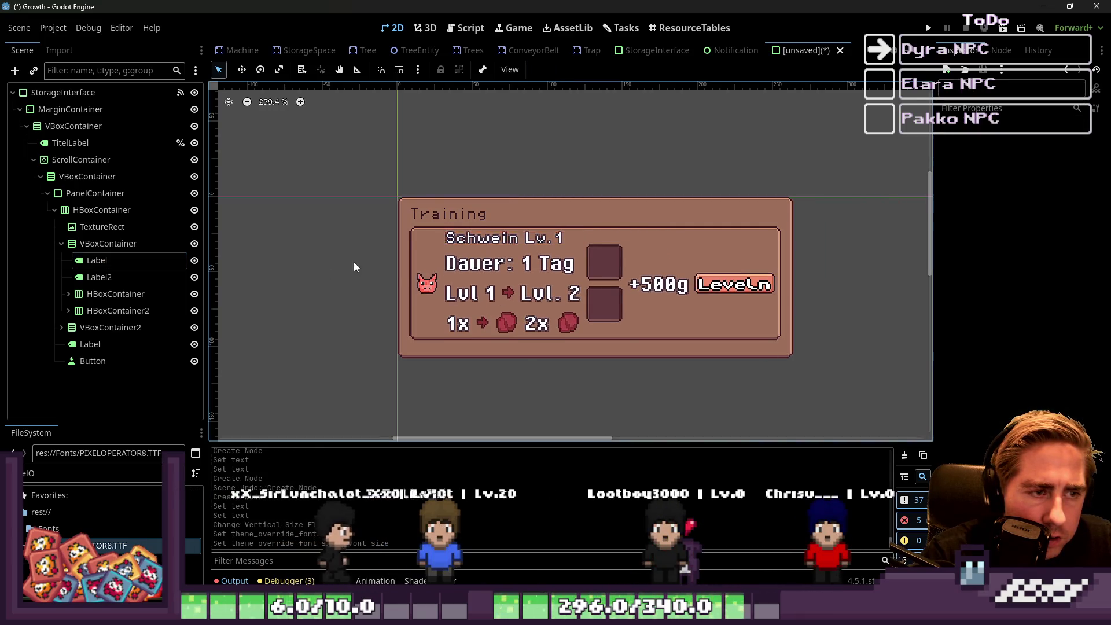
{"action": "scroll", "coordinate": [493, 264], "scroll_direction": "up", "scroll_amount": 3}
{"action": "left_click", "coordinate": [493, 264]}
Apply the pixel font to the selected labels and drag their font size smaller.
{"action": "left_click", "coordinate": [429, 305], "text": "shift"}
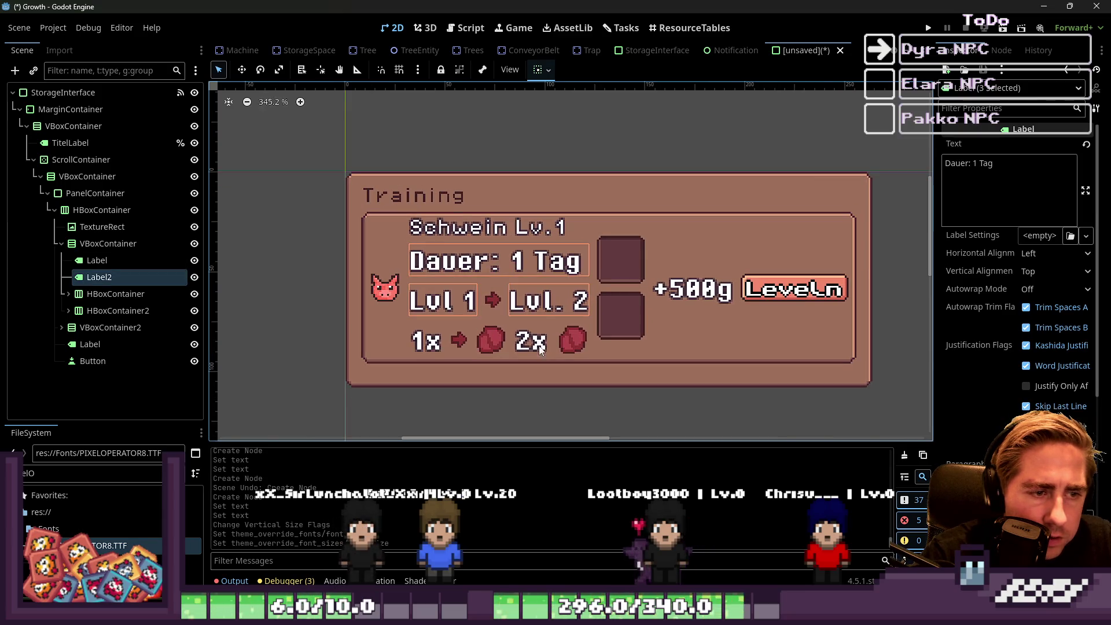
{"action": "scroll", "coordinate": [1050, 395], "scroll_direction": "down", "scroll_amount": 5}
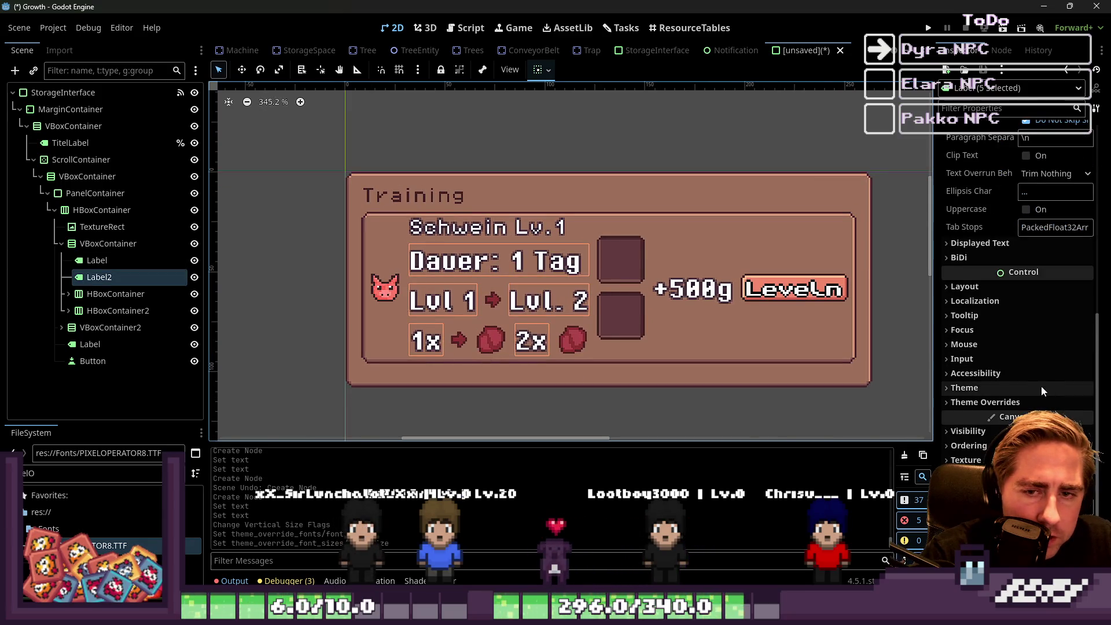
{"action": "left_click", "coordinate": [996, 403]}
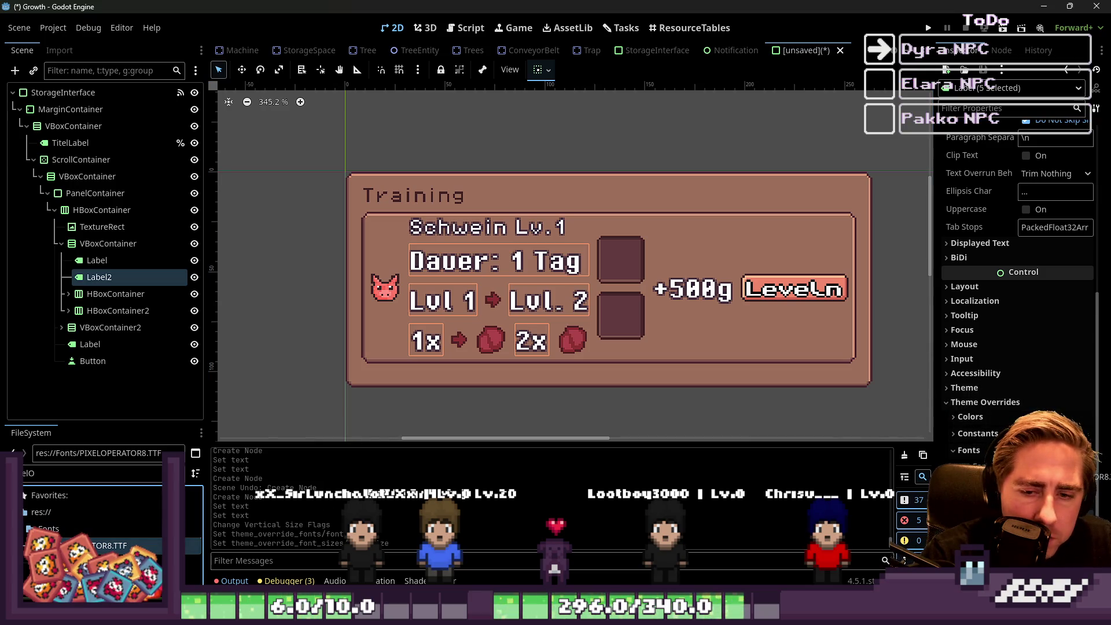
{"action": "left_click_drag", "start_coordinate": [110, 545], "coordinate": [1019, 466]}
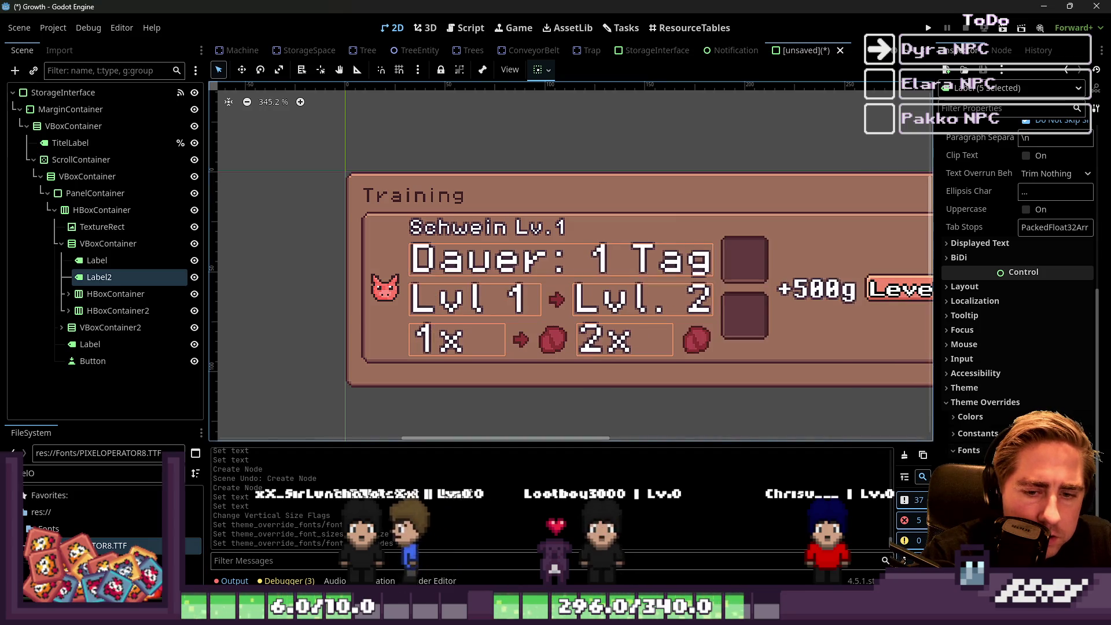
{"action": "scroll", "coordinate": [1019, 405], "scroll_direction": "down", "scroll_amount": 2}
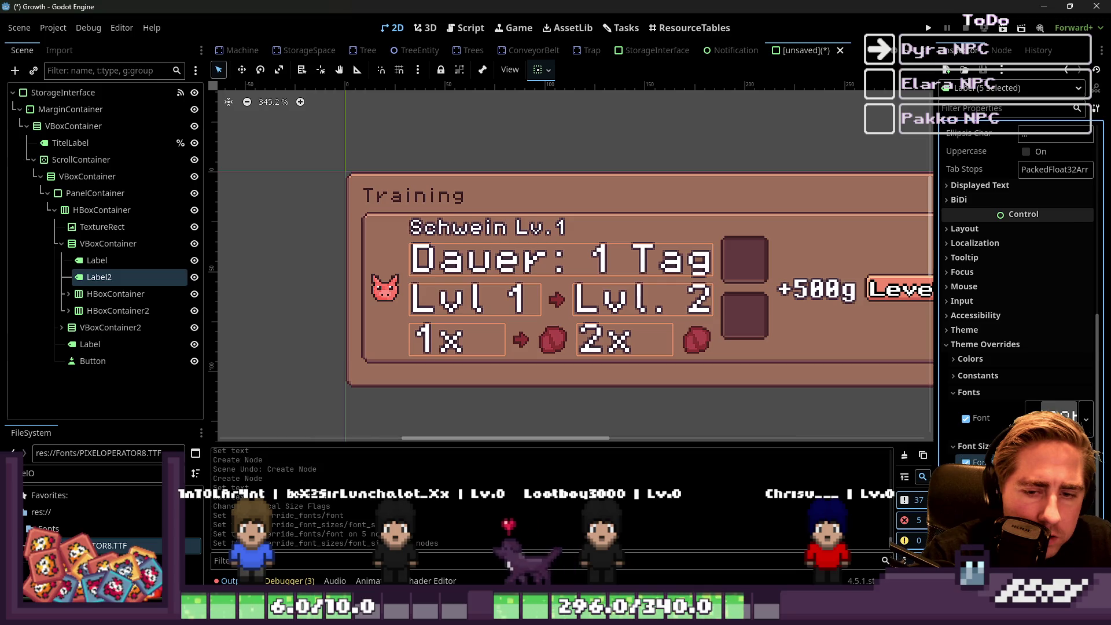
{"action": "left_click_drag", "start_coordinate": [1065, 462], "coordinate": [1031, 462]}
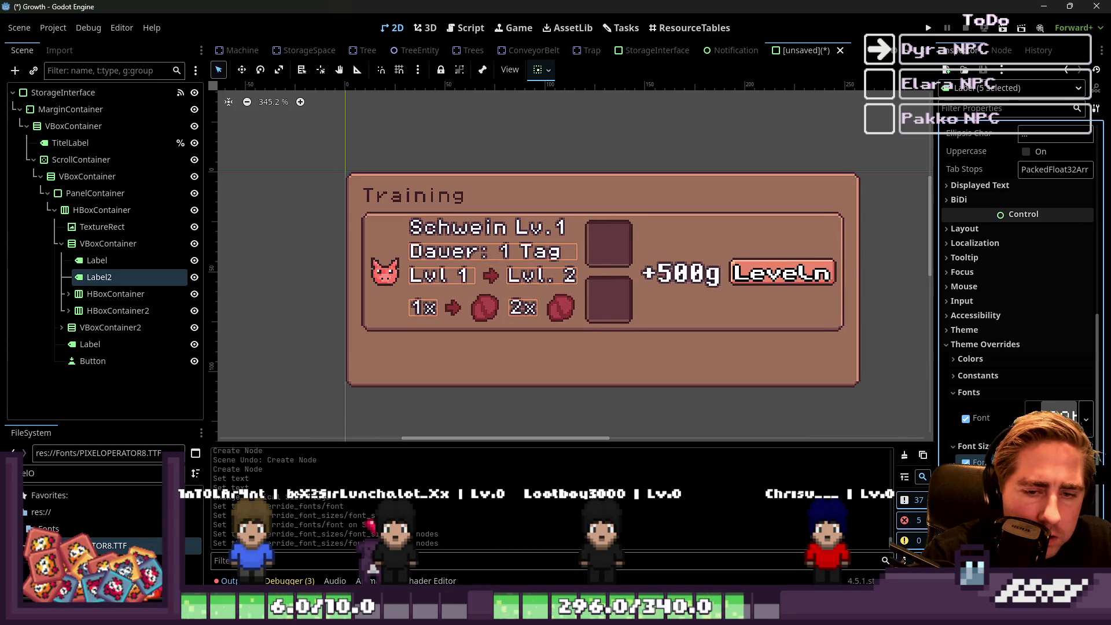
Select the +500g label, briefly adding the Leveln button before narrowing back.
{"action": "left_click", "coordinate": [313, 294]}
{"action": "left_click", "coordinate": [696, 280]}
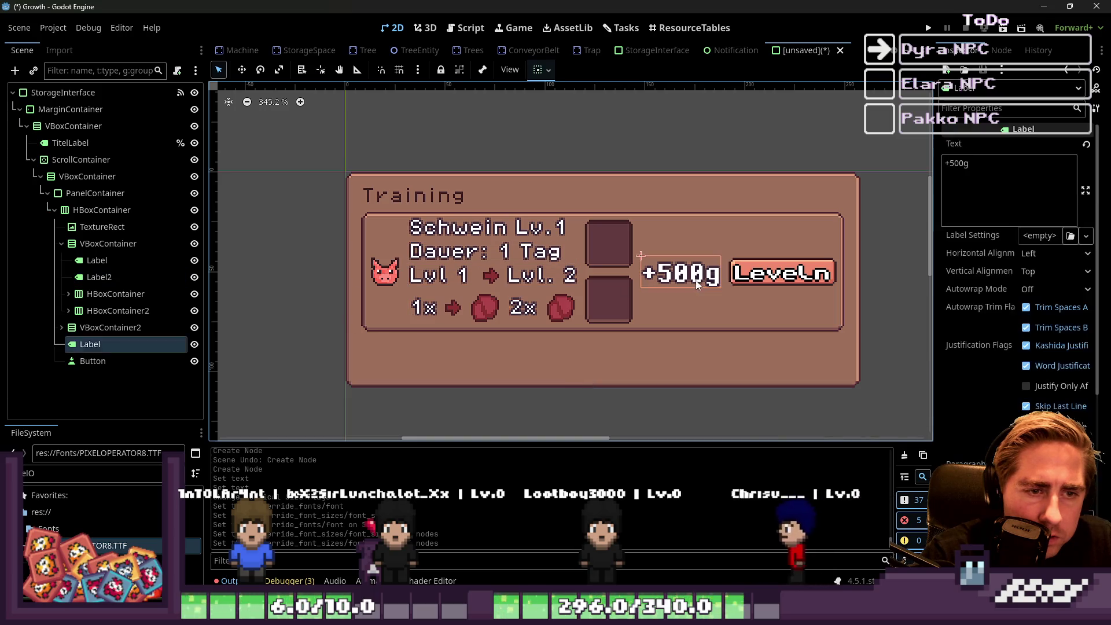
{"action": "scroll", "coordinate": [1018, 261], "scroll_direction": "down", "scroll_amount": 5}
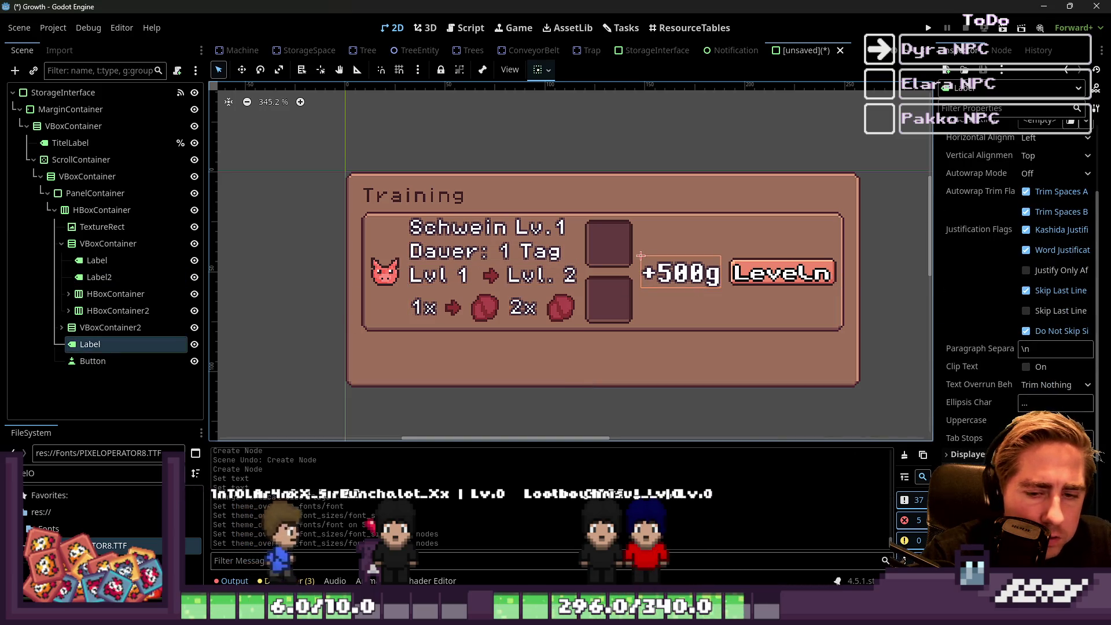
{"action": "left_click", "coordinate": [793, 280]}
{"action": "left_click", "coordinate": [710, 280], "text": "shift"}
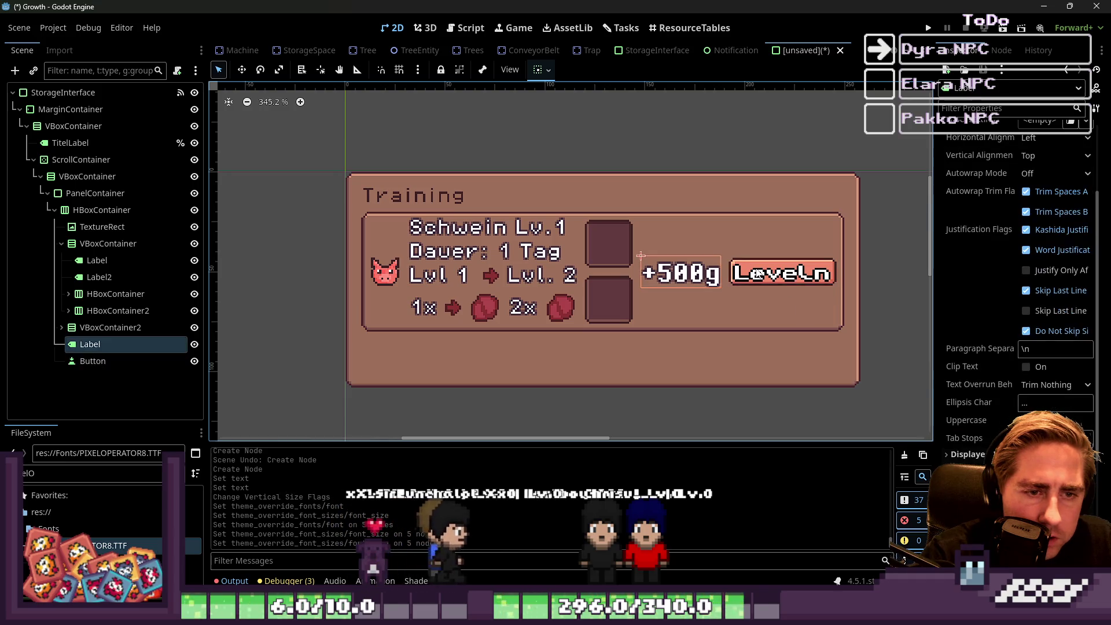
{"action": "left_click", "coordinate": [680, 282]}
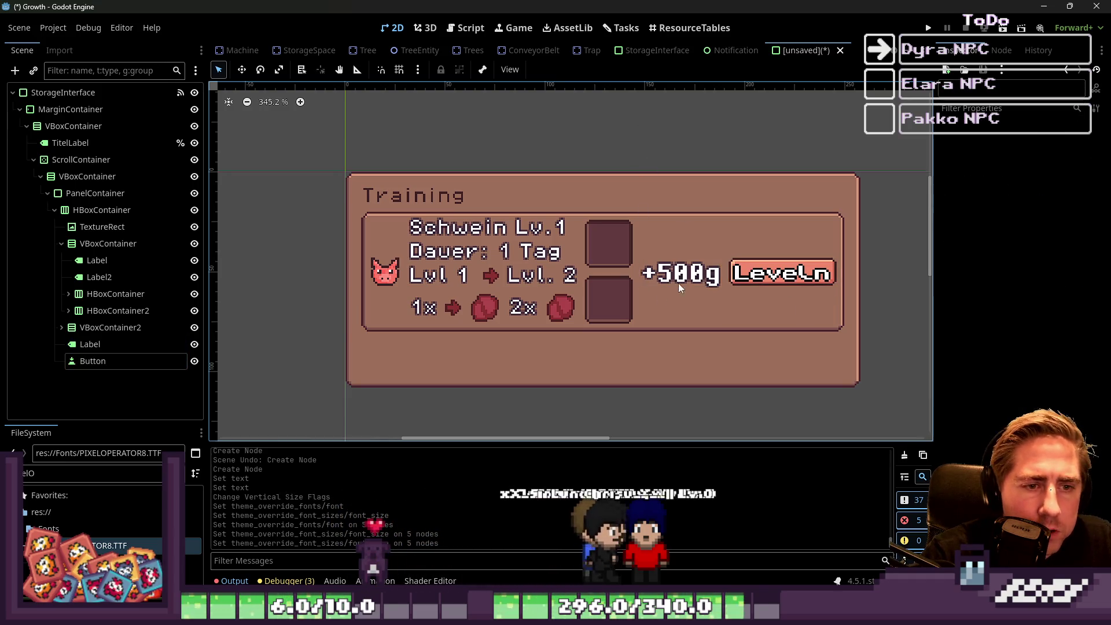
Multi-select the six labels: 1x, Lvl 1, Dauer, Schwein, Lvl. 2 and 2x.
{"action": "left_click", "coordinate": [493, 233]}
{"action": "left_click", "coordinate": [463, 251], "text": "shift"}
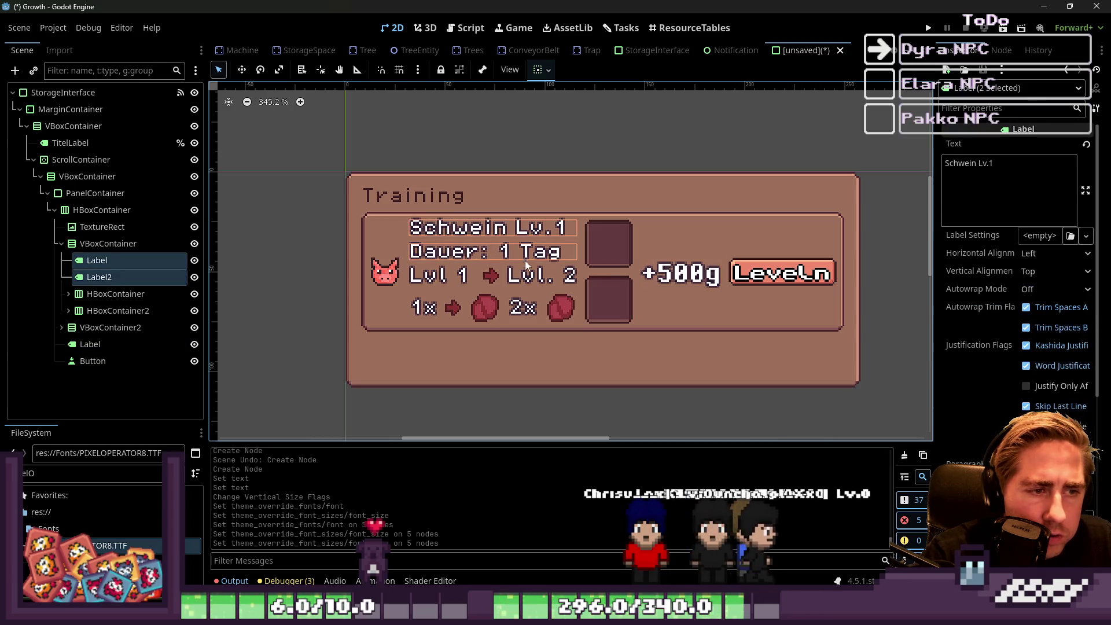
{"action": "left_click", "coordinate": [430, 298], "text": "shift"}
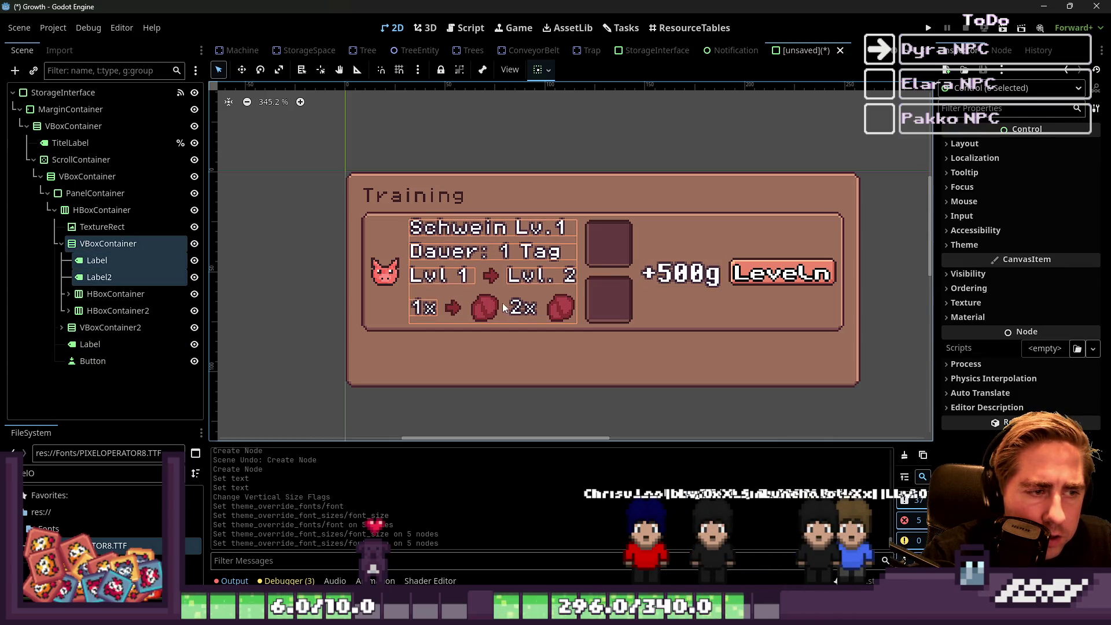
{"action": "left_click", "coordinate": [453, 305]}
{"action": "left_click", "coordinate": [423, 311]}
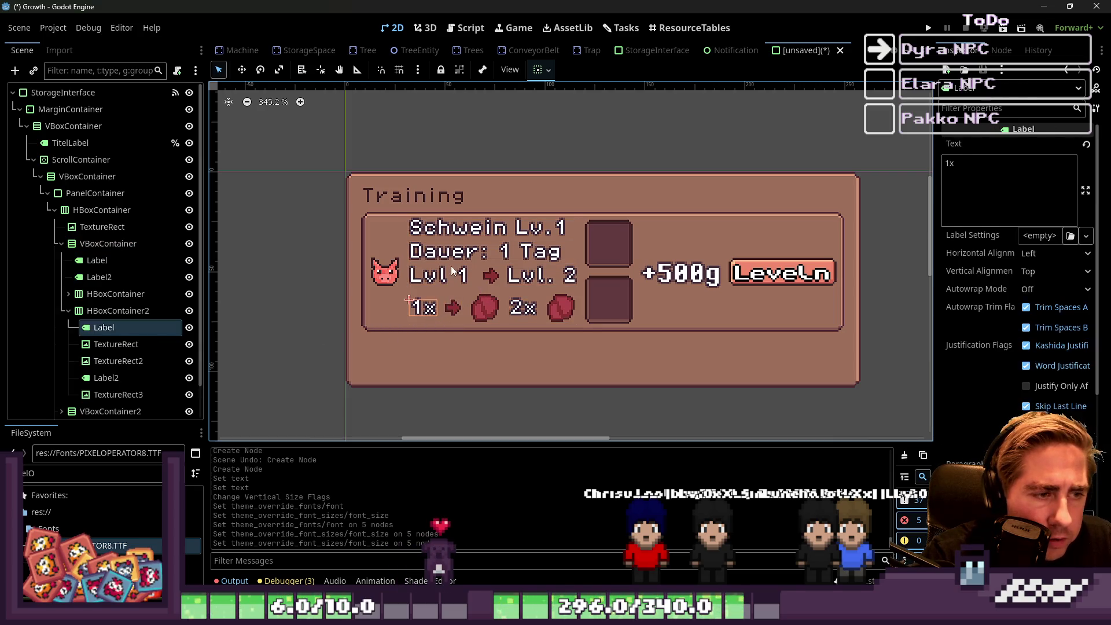
{"action": "left_click", "coordinate": [443, 276]}
{"action": "left_click", "coordinate": [279, 346]}
{"action": "left_click", "coordinate": [438, 311]}
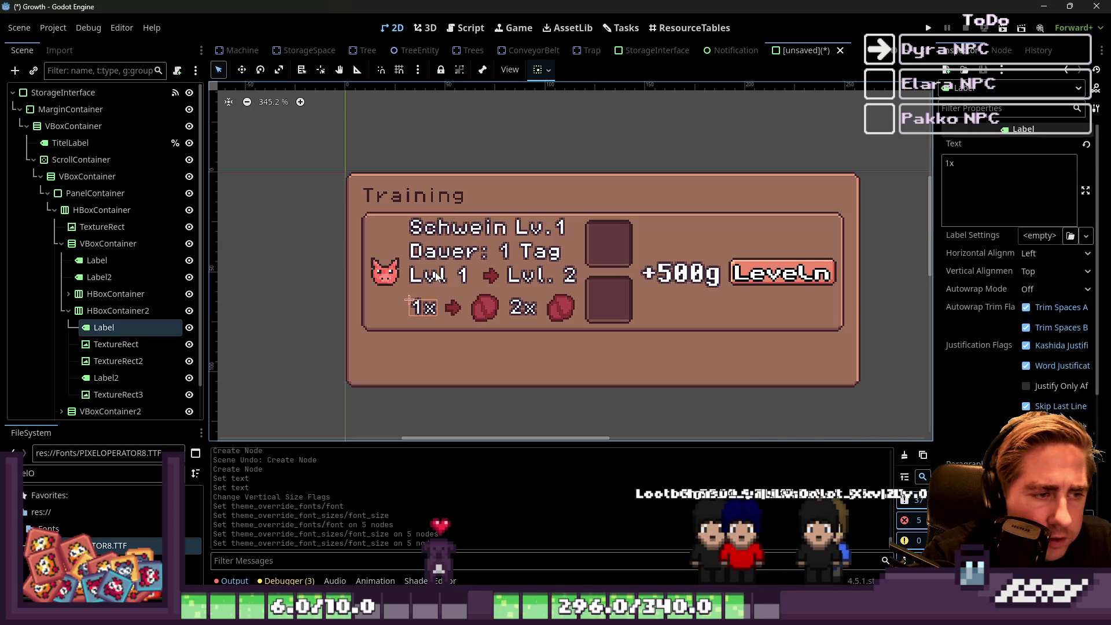
{"action": "left_click", "coordinate": [435, 275], "text": "shift"}
{"action": "left_click", "coordinate": [442, 259], "text": "shift"}
{"action": "left_click", "coordinate": [488, 247], "text": "shift"}
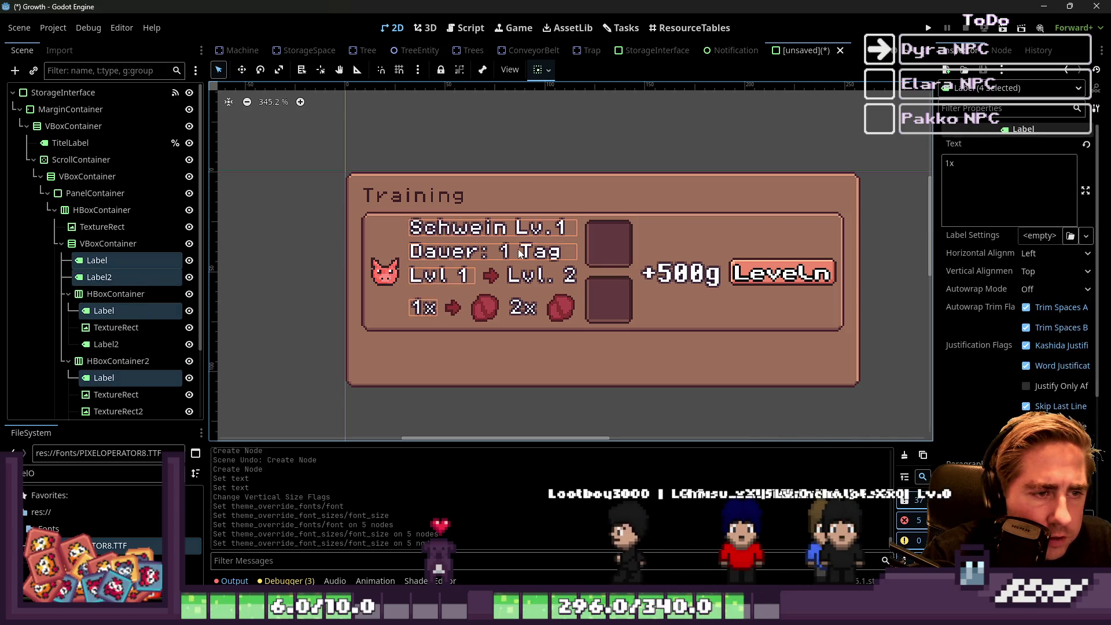
{"action": "left_click", "coordinate": [530, 279], "text": "shift"}
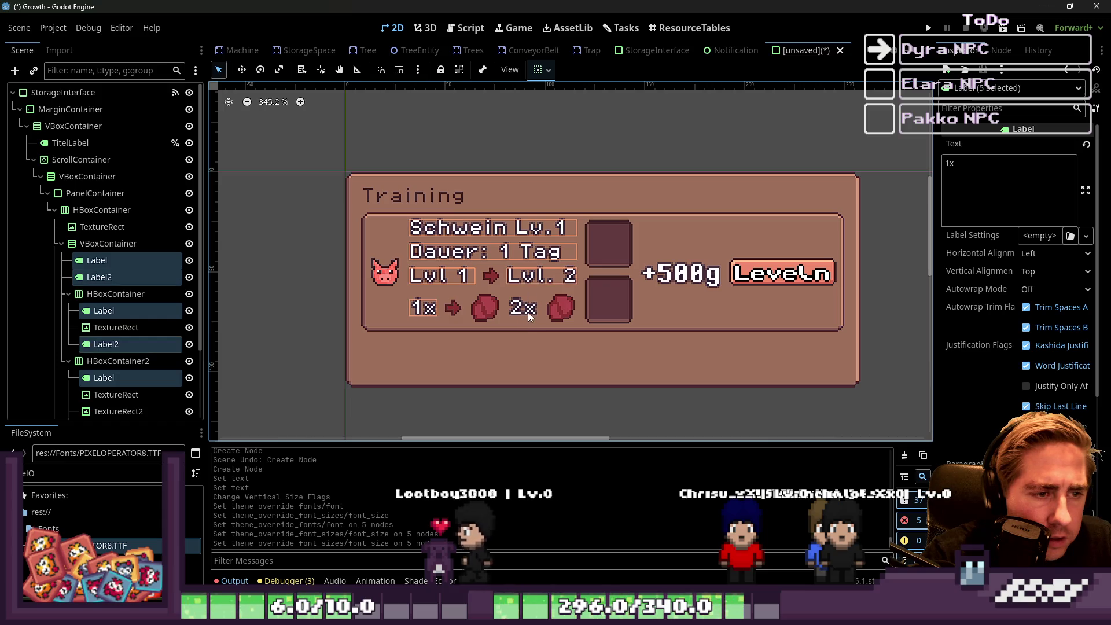
{"action": "left_click", "coordinate": [528, 312], "text": "shift"}
Enable the Outline Size constant override on all six labels.
{"action": "scroll", "coordinate": [1086, 340], "scroll_direction": "down", "scroll_amount": 10}
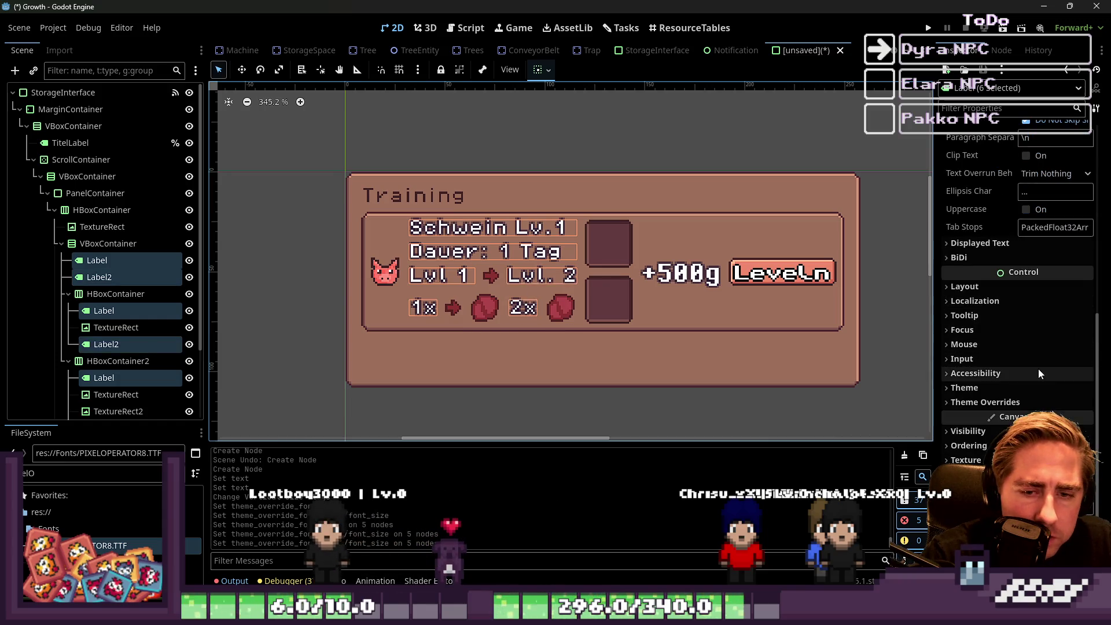
{"action": "left_click", "coordinate": [986, 402]}
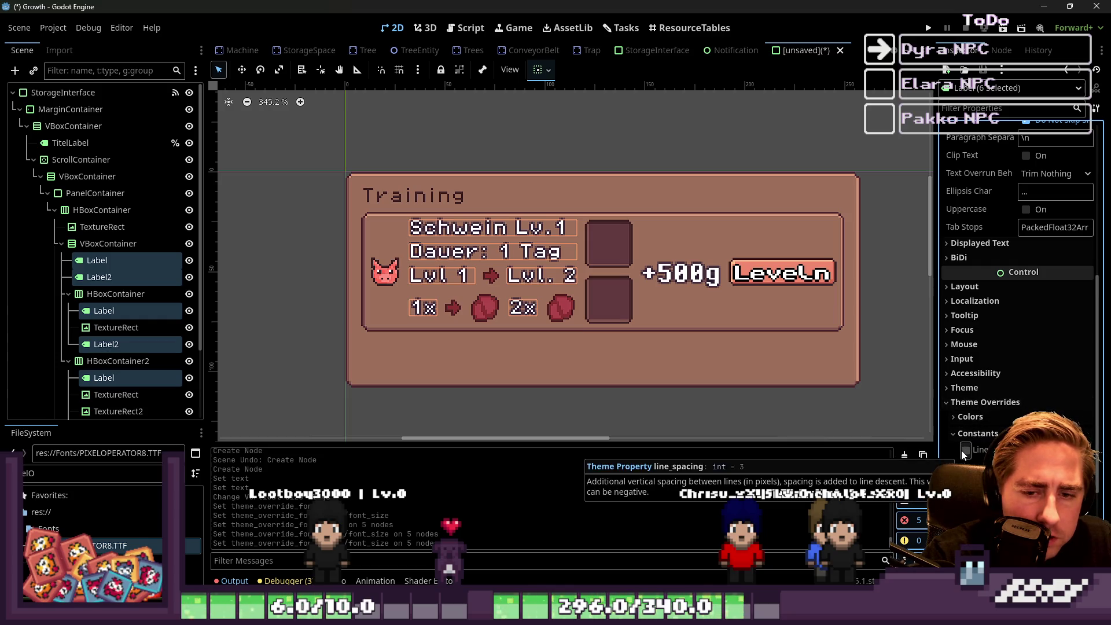
{"action": "left_click", "coordinate": [965, 450]}
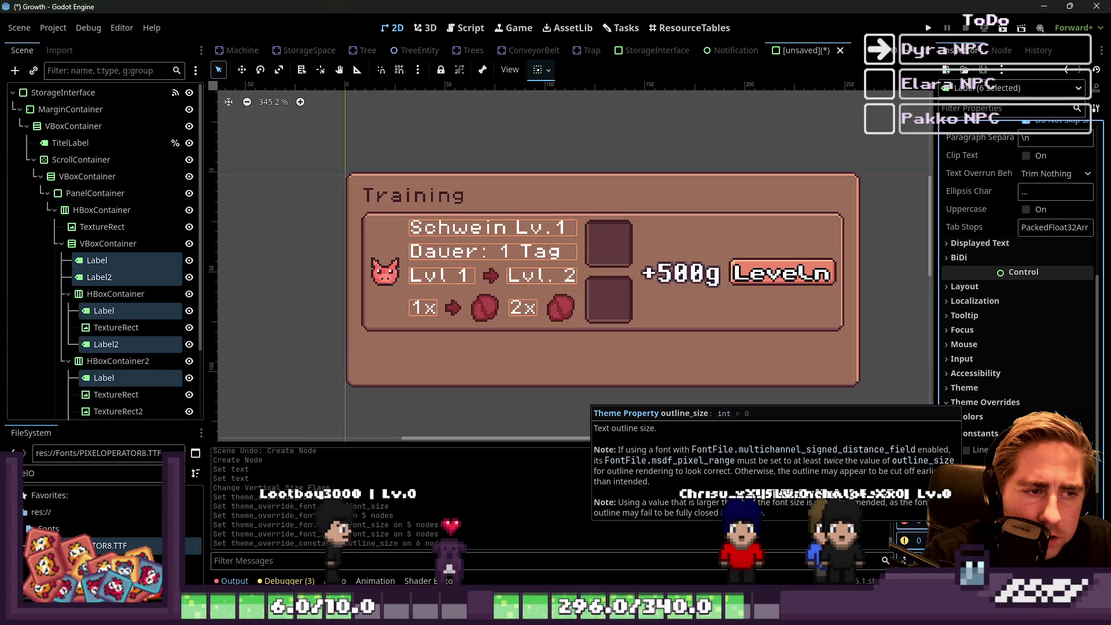
{"action": "left_click", "coordinate": [315, 240]}
{"action": "left_click", "coordinate": [455, 266]}
{"action": "left_click", "coordinate": [484, 280]}
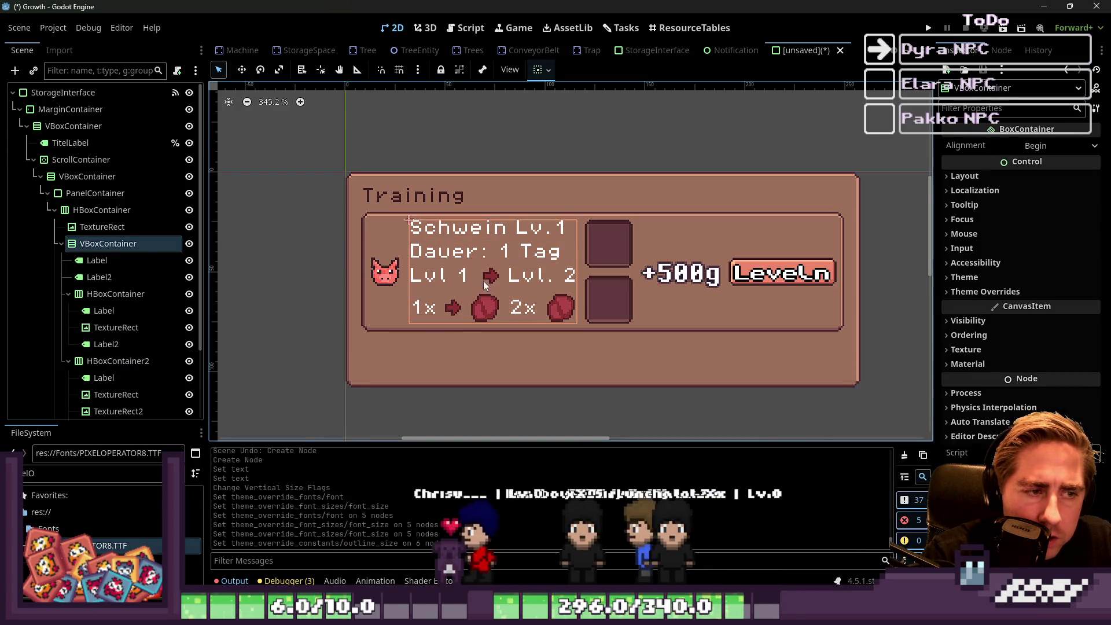
Change the Lvl 1 label's text to read 'Lvl. 1'.
{"action": "left_click", "coordinate": [444, 281]}
{"action": "left_click", "coordinate": [444, 280]}
{"action": "left_click", "coordinate": [971, 170]}
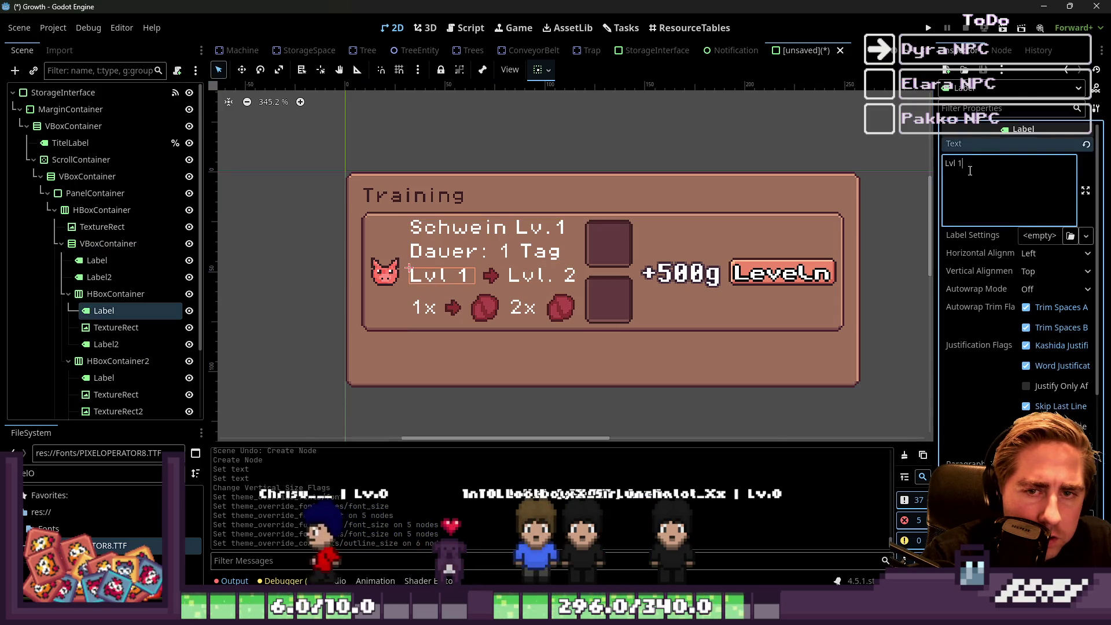
{"action": "key", "text": "Left"}
{"action": "key", "text": "Left"}
{"action": "type", "text": "."}
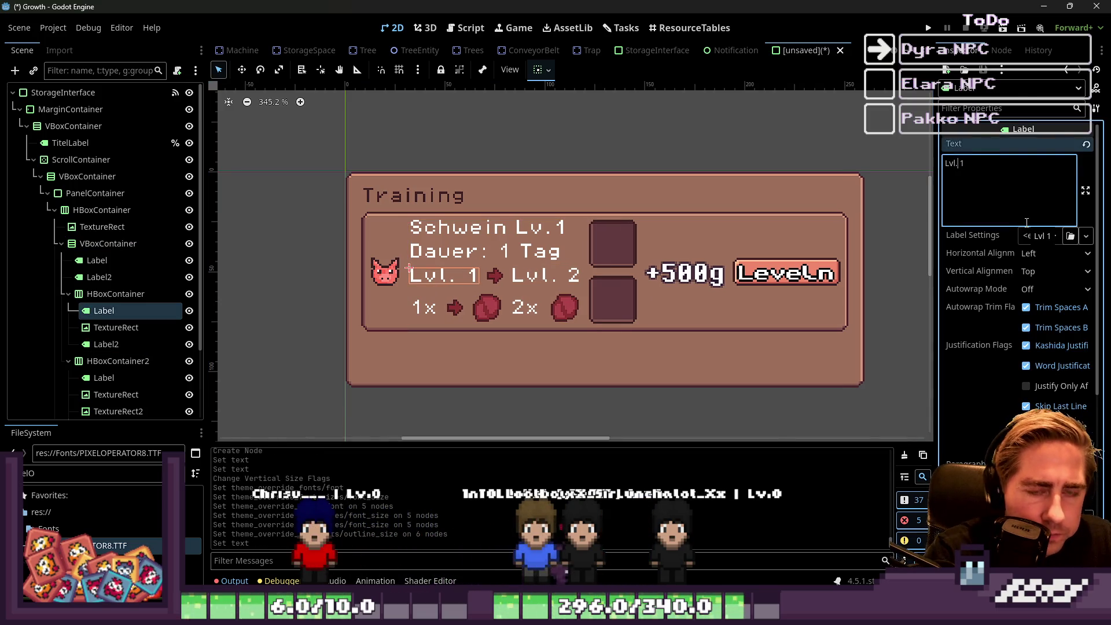
Center the Schwein Lv.1 title horizontally, keeping Dauer: 1 Tag left-aligned.
{"action": "left_click", "coordinate": [475, 253]}
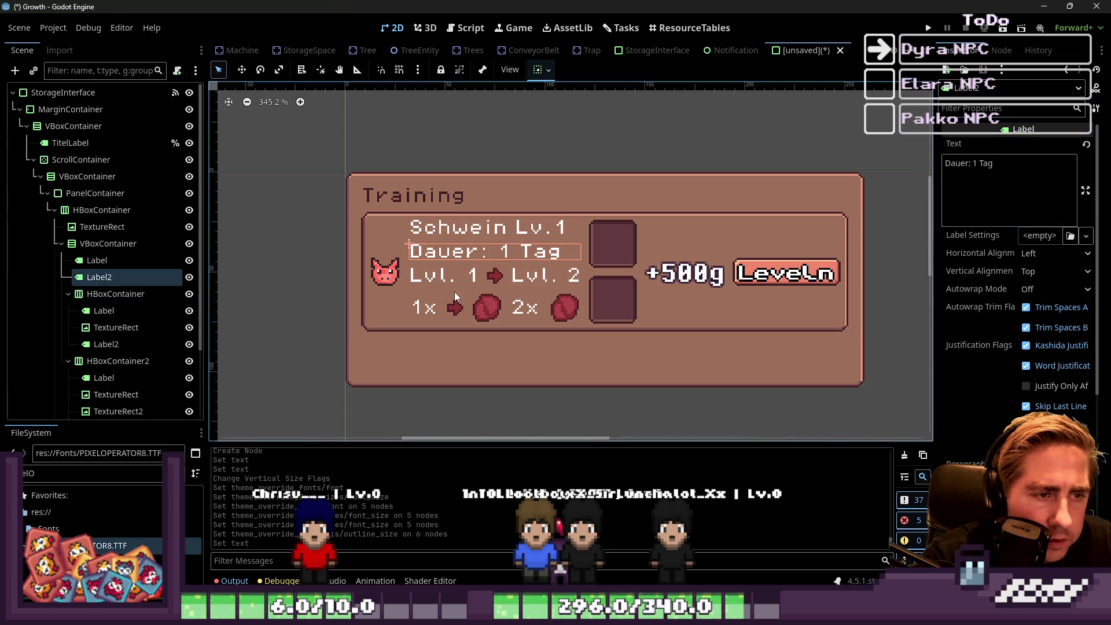
{"action": "left_click", "coordinate": [490, 228], "text": "shift"}
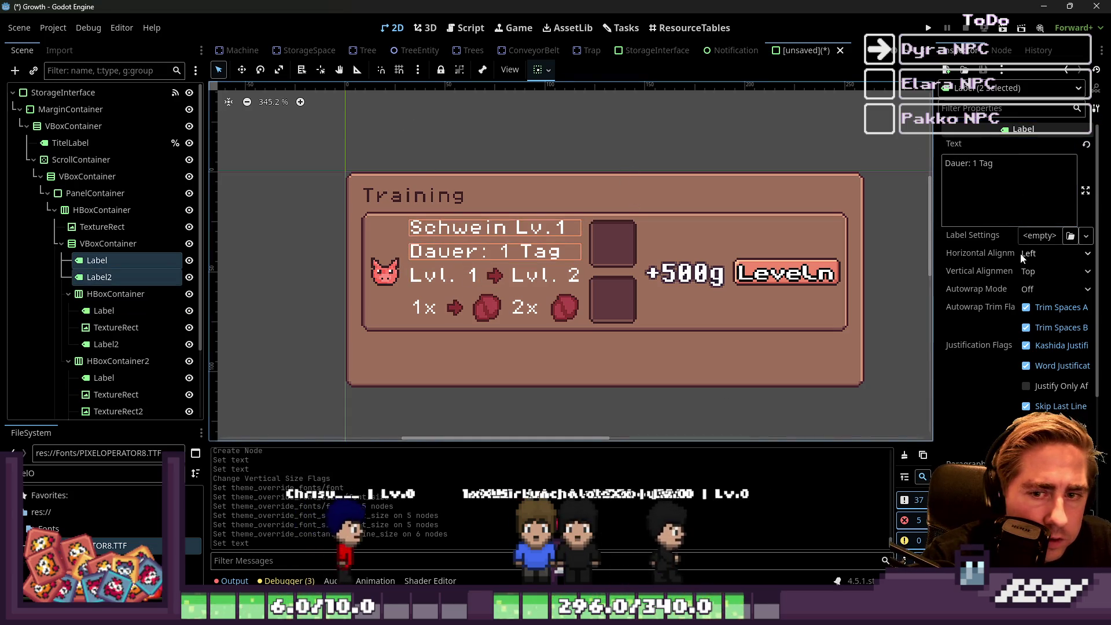
{"action": "left_click", "coordinate": [1036, 255]}
{"action": "left_click", "coordinate": [1036, 288]}
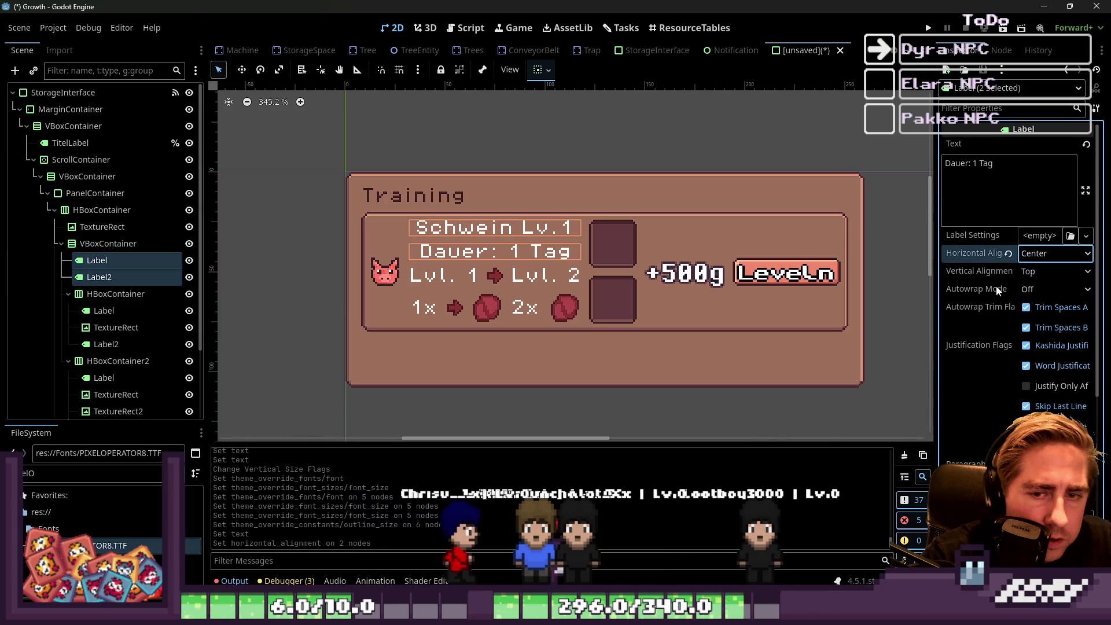
{"action": "left_click", "coordinate": [288, 156]}
{"action": "scroll", "coordinate": [428, 220], "scroll_direction": "up", "scroll_amount": 5}
{"action": "left_click", "coordinate": [473, 281]}
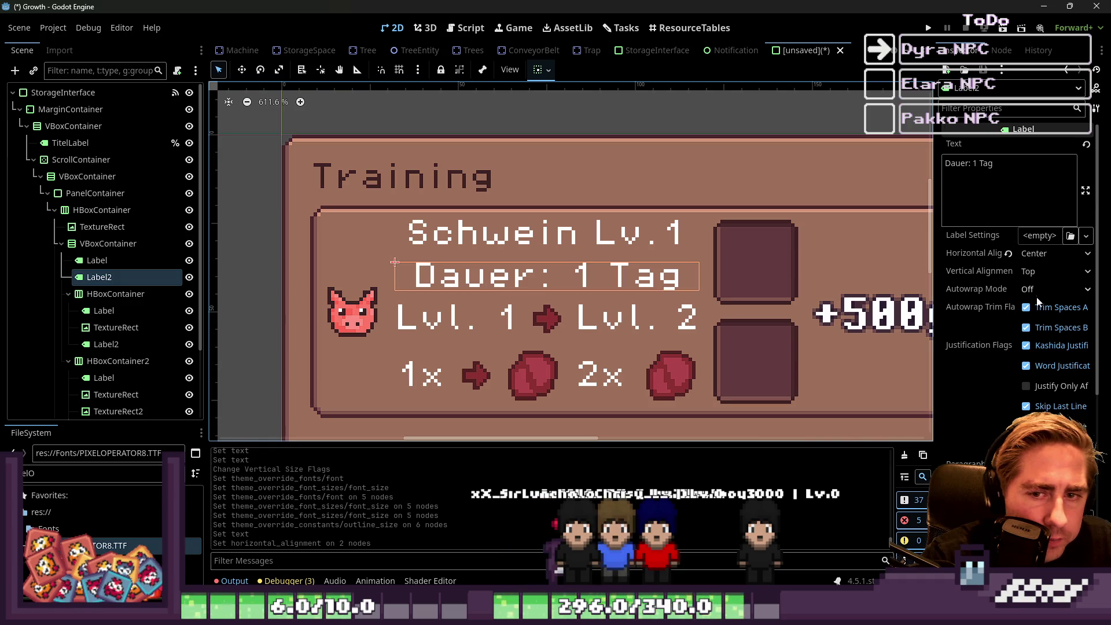
{"action": "left_click", "coordinate": [1034, 255]}
{"action": "left_click", "coordinate": [1036, 280]}
Remove the spaces so the level labels read 'Lvl.1' and 'Lvl.2'.
{"action": "scroll", "coordinate": [591, 278], "scroll_direction": "down", "scroll_amount": 3}
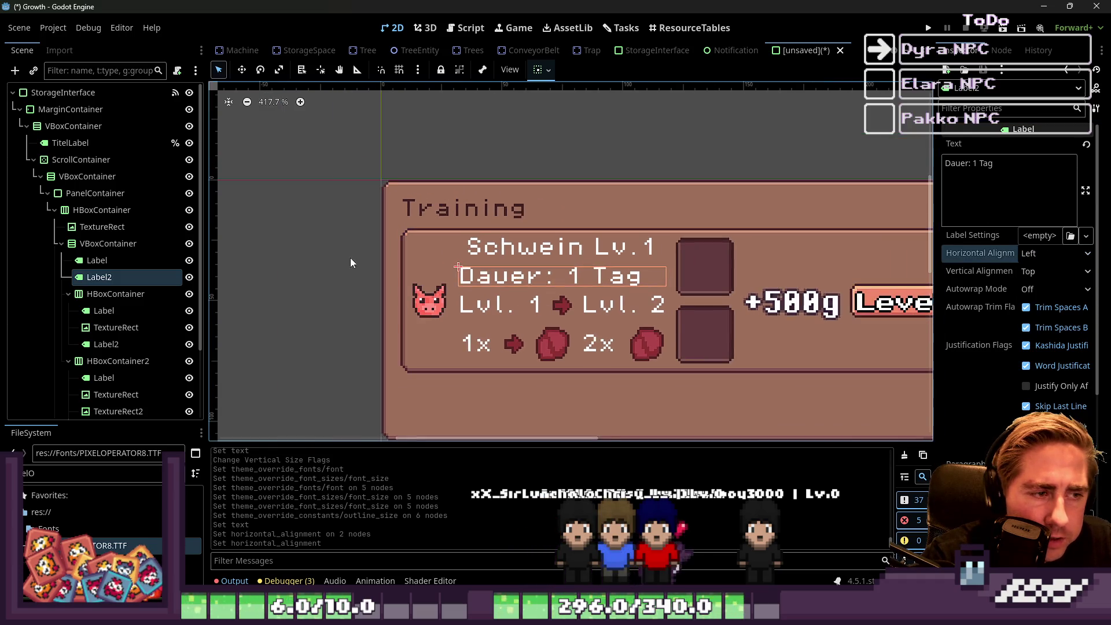
{"action": "left_click", "coordinate": [341, 246]}
{"action": "scroll", "coordinate": [521, 249], "scroll_direction": "down", "scroll_amount": 3}
{"action": "scroll", "coordinate": [530, 292], "scroll_direction": "up", "scroll_amount": 4}
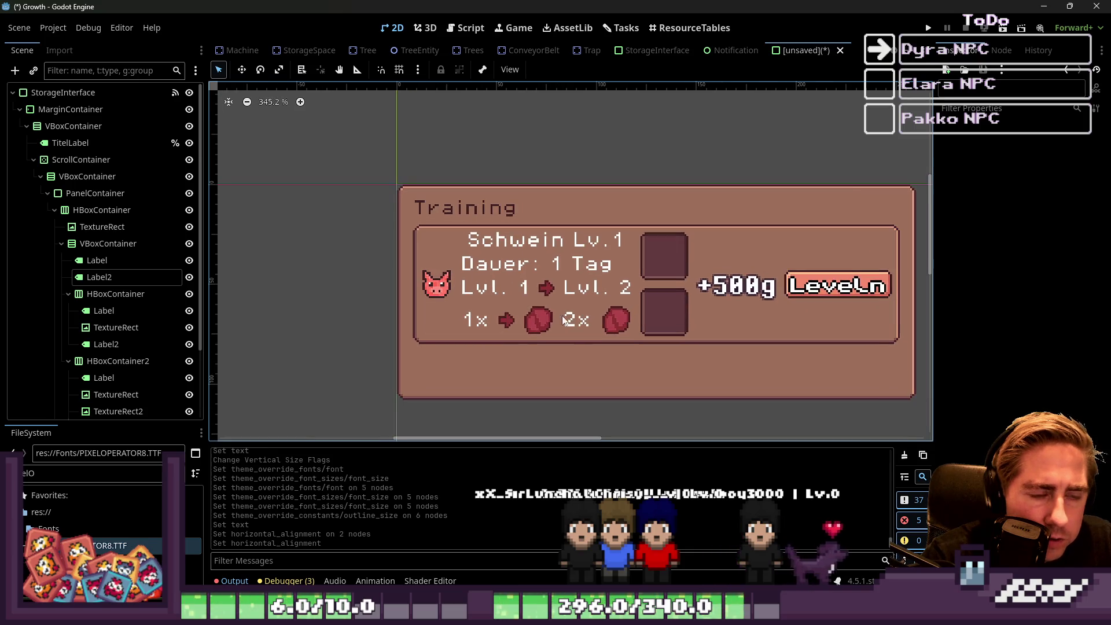
{"action": "left_click", "coordinate": [520, 279]}
{"action": "left_click", "coordinate": [963, 165]}
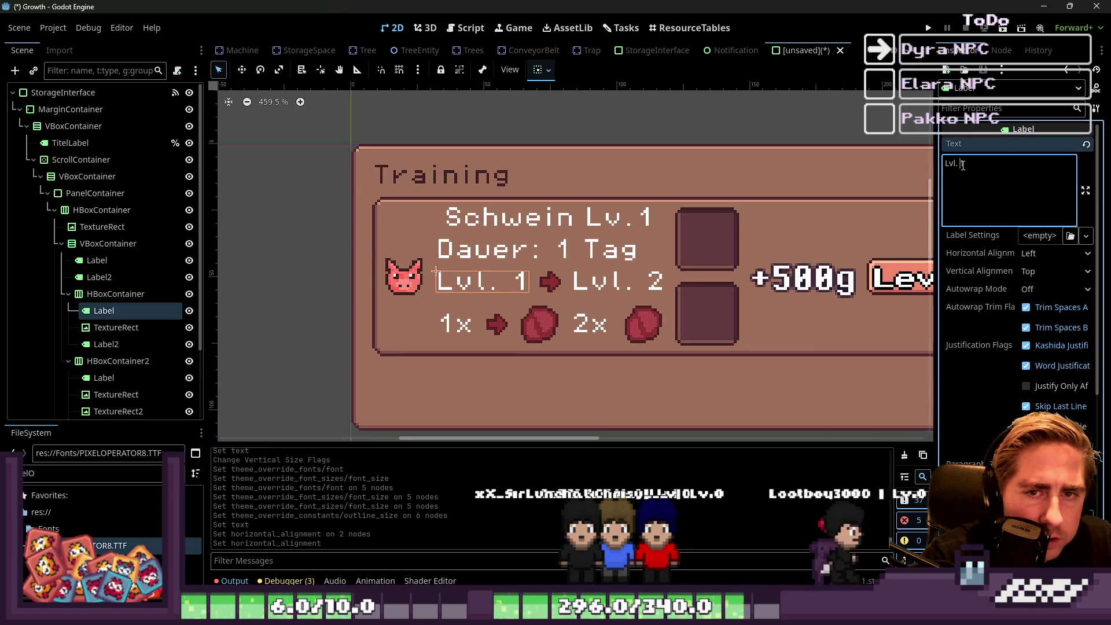
{"action": "key", "text": "BackSpace"}
{"action": "left_click", "coordinate": [650, 288]}
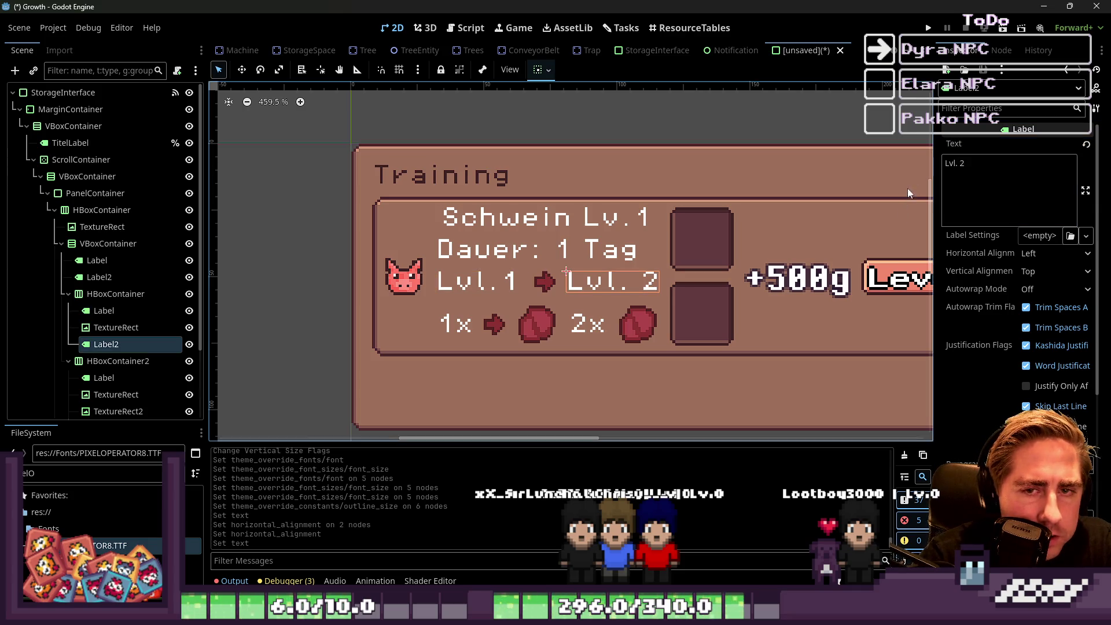
{"action": "left_click", "coordinate": [961, 169]}
{"action": "key", "text": "BackSpace"}
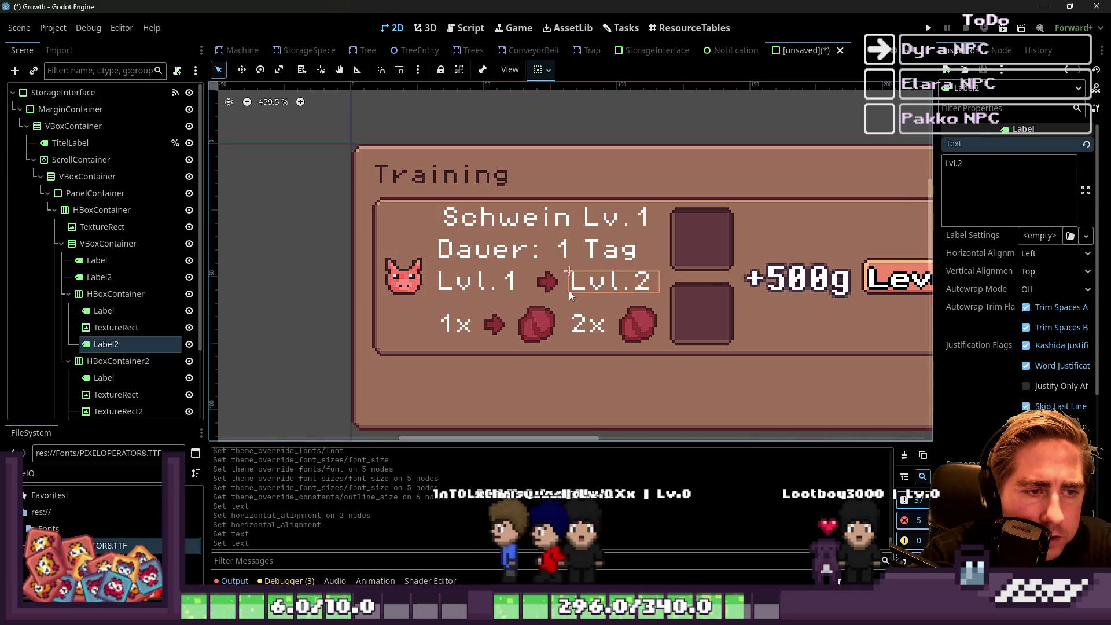
{"action": "left_click", "coordinate": [548, 285]}
{"action": "left_click", "coordinate": [532, 324]}
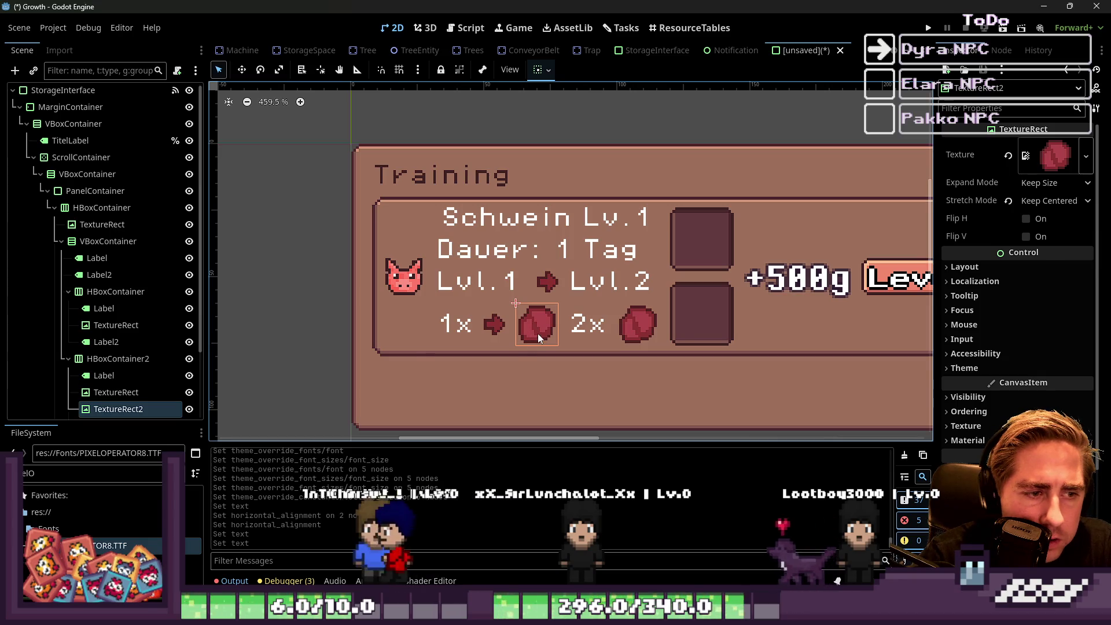
{"action": "mouse_move", "coordinate": [122, 408]}
{"action": "left_mouse_down"}
{"action": "mouse_move", "coordinate": [124, 384]}
{"action": "mouse_move", "coordinate": [142, 380]}
{"action": "left_mouse_up"}
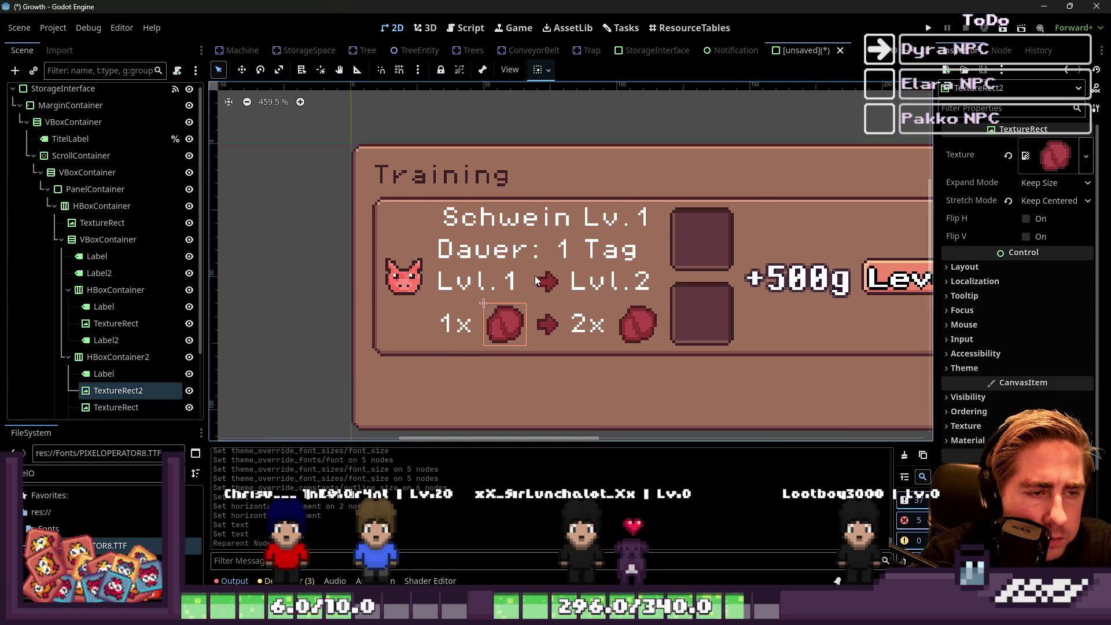
{"action": "scroll", "coordinate": [516, 294], "scroll_direction": "down", "scroll_amount": 2}
{"action": "scroll", "coordinate": [517, 293], "scroll_direction": "up", "scroll_amount": 1}
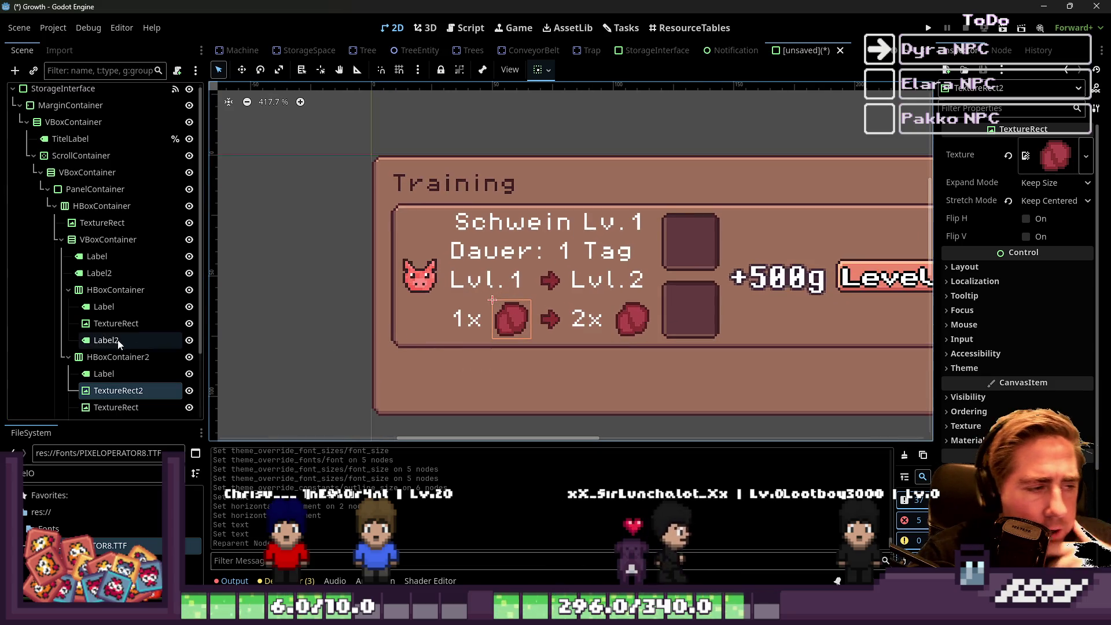
{"action": "left_click", "coordinate": [104, 373]}
{"action": "scroll", "coordinate": [548, 321], "scroll_direction": "up", "scroll_amount": 5}
{"action": "left_click", "coordinate": [549, 323]}
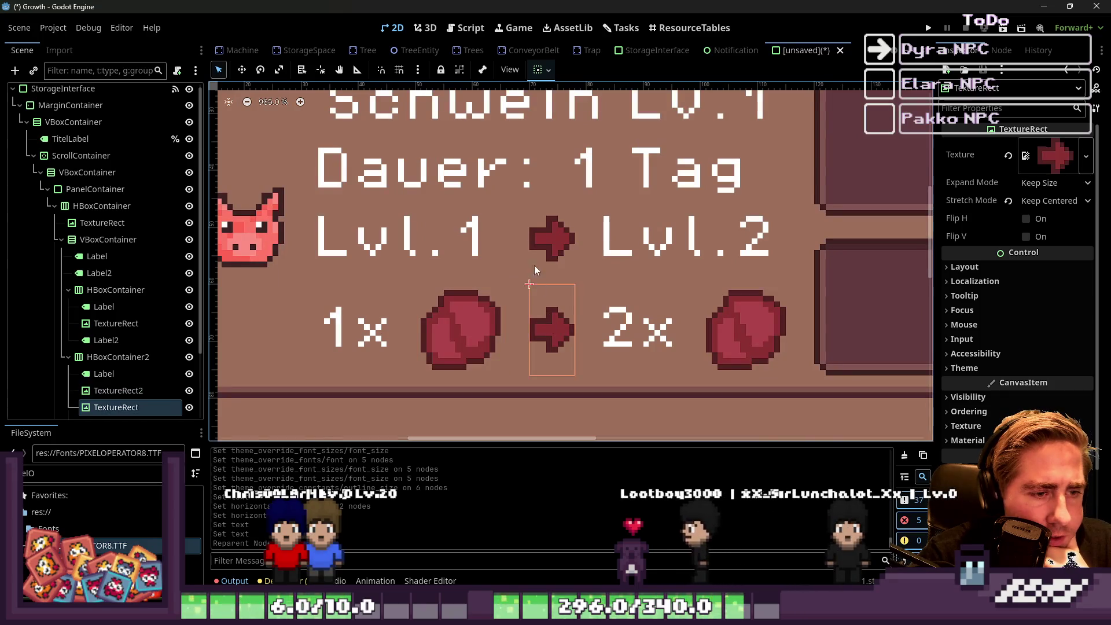
{"action": "left_click", "coordinate": [535, 255]}
{"action": "left_click", "coordinate": [452, 312]}
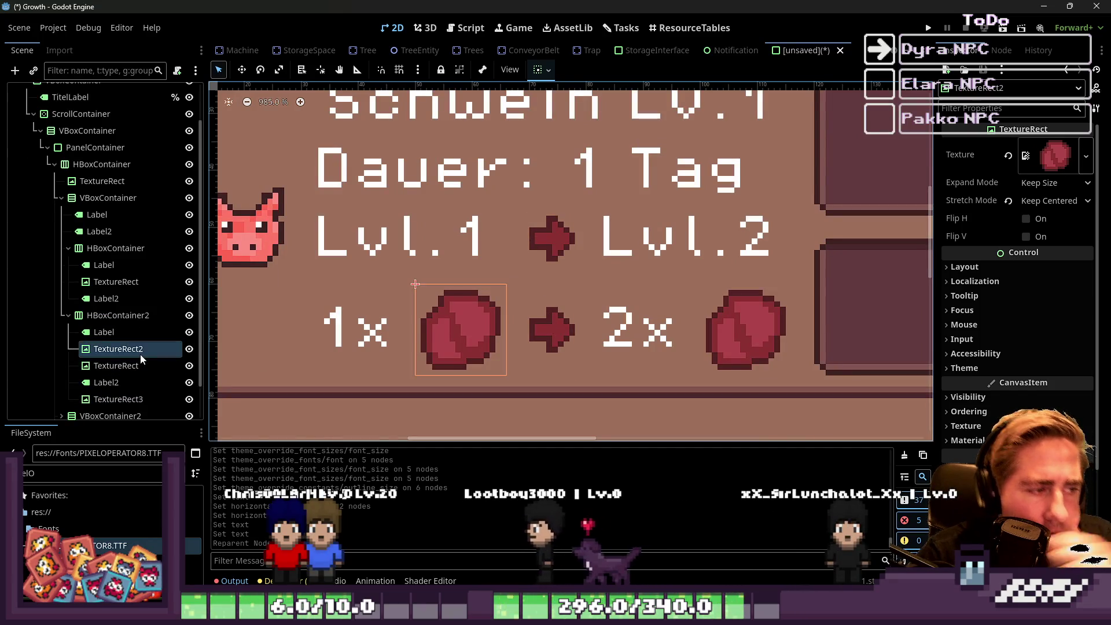
{"action": "key", "text": "ctrl+d"}
{"action": "scroll", "coordinate": [621, 305], "scroll_direction": "down", "scroll_amount": 6}
{"action": "key", "text": "ctrl+z"}
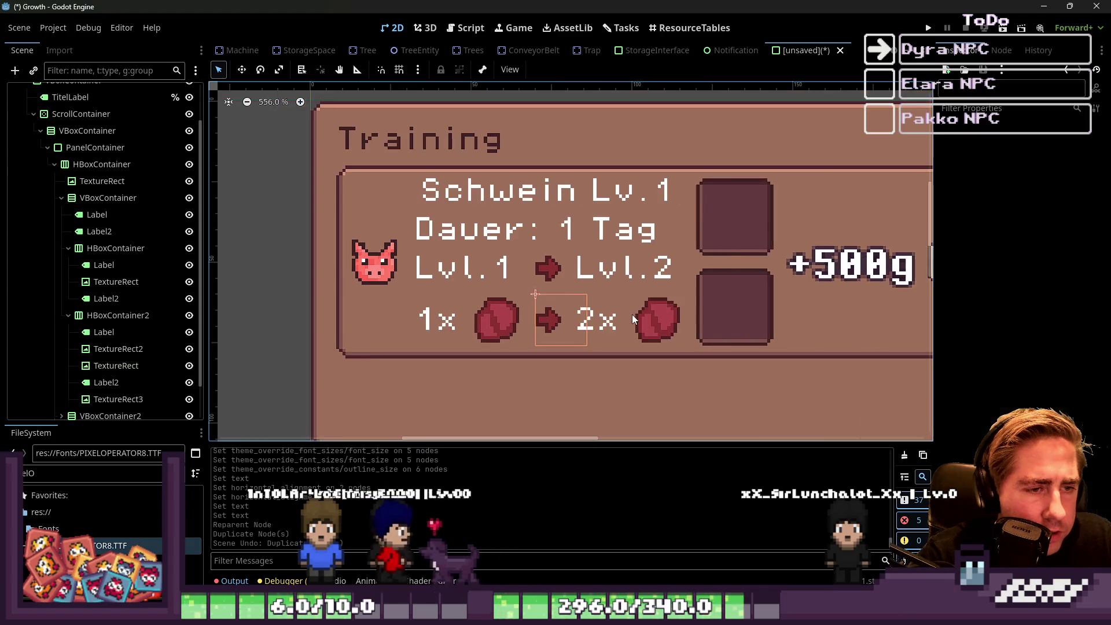
{"action": "left_click", "coordinate": [103, 351]}
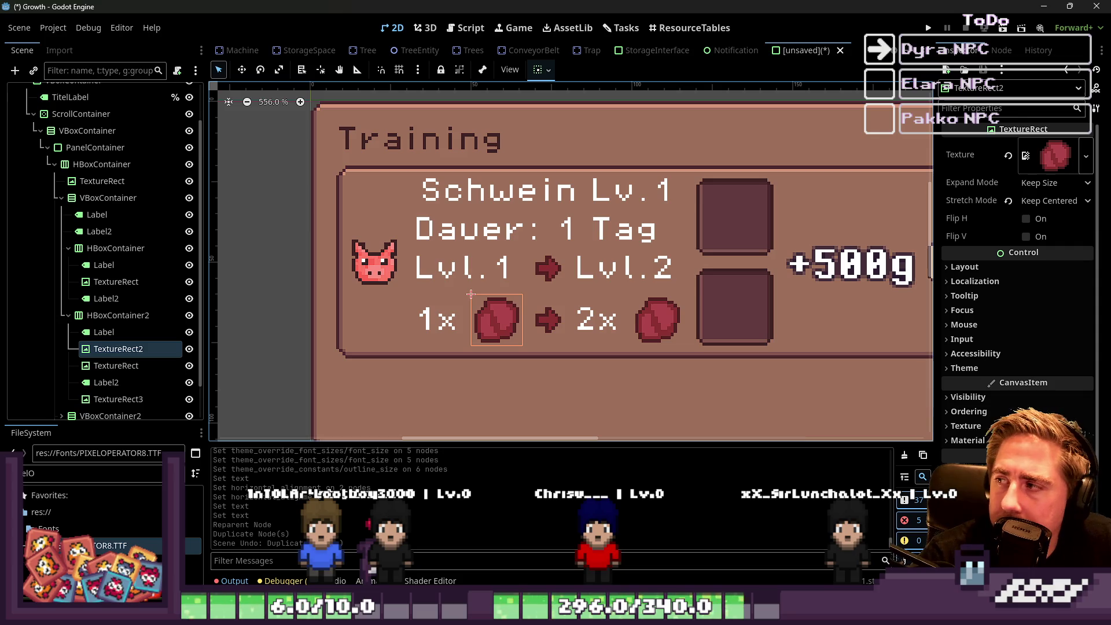
{"action": "scroll", "coordinate": [641, 277], "scroll_direction": "down", "scroll_amount": 6}
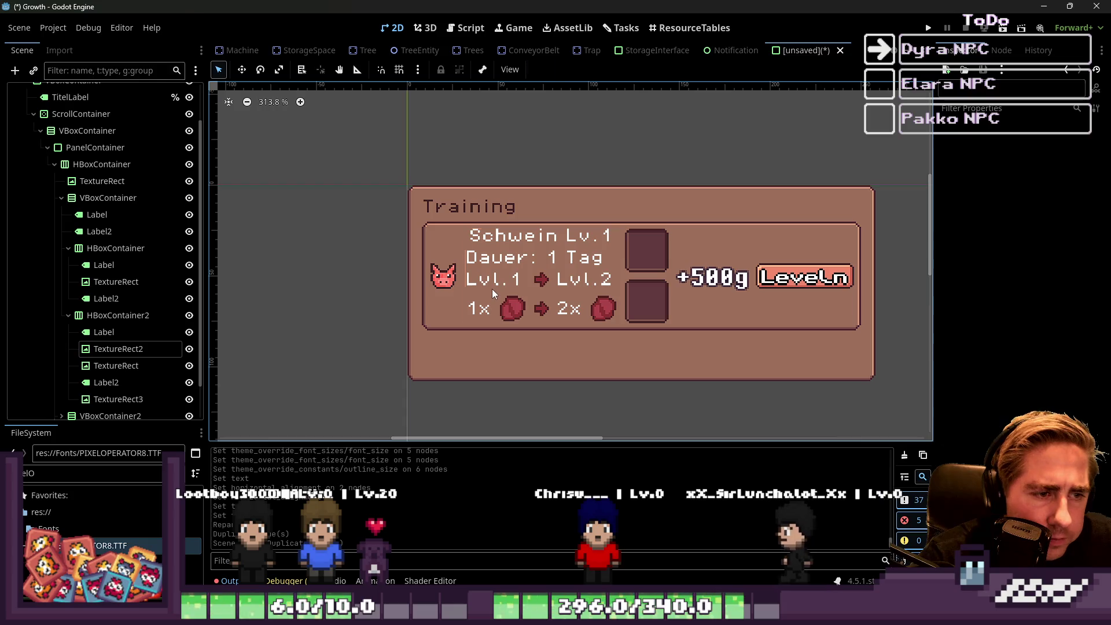
{"action": "left_click", "coordinate": [492, 289]}
{"action": "left_click", "coordinate": [503, 279]}
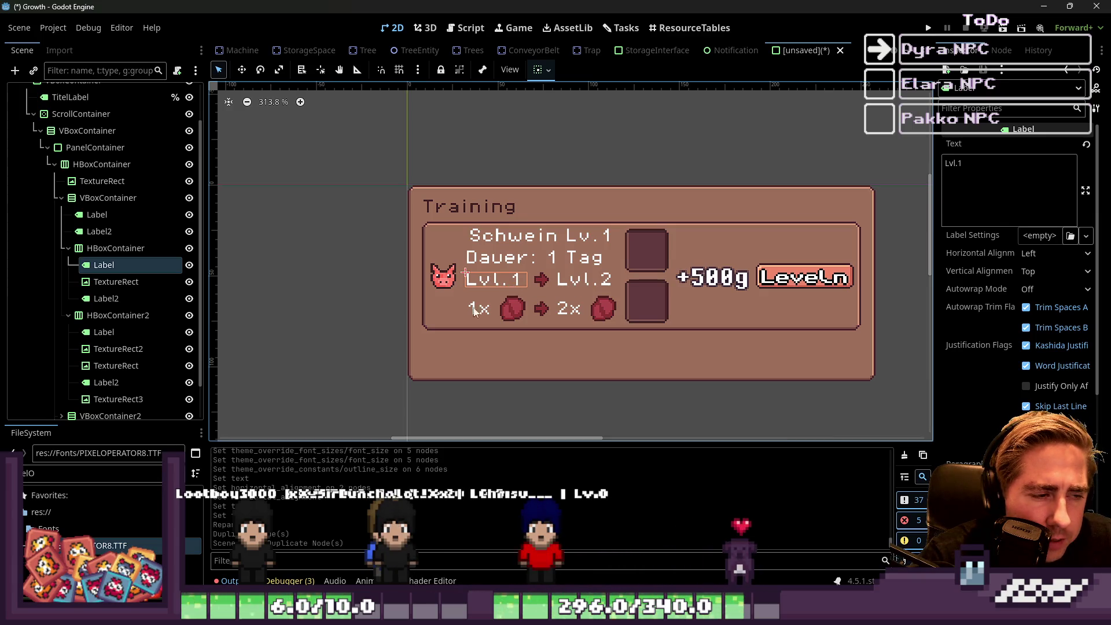
Collapse HBoxContainer and HBoxContainer2 in the Scene dock, then select PanelContainer.
{"action": "left_click", "coordinate": [68, 250]}
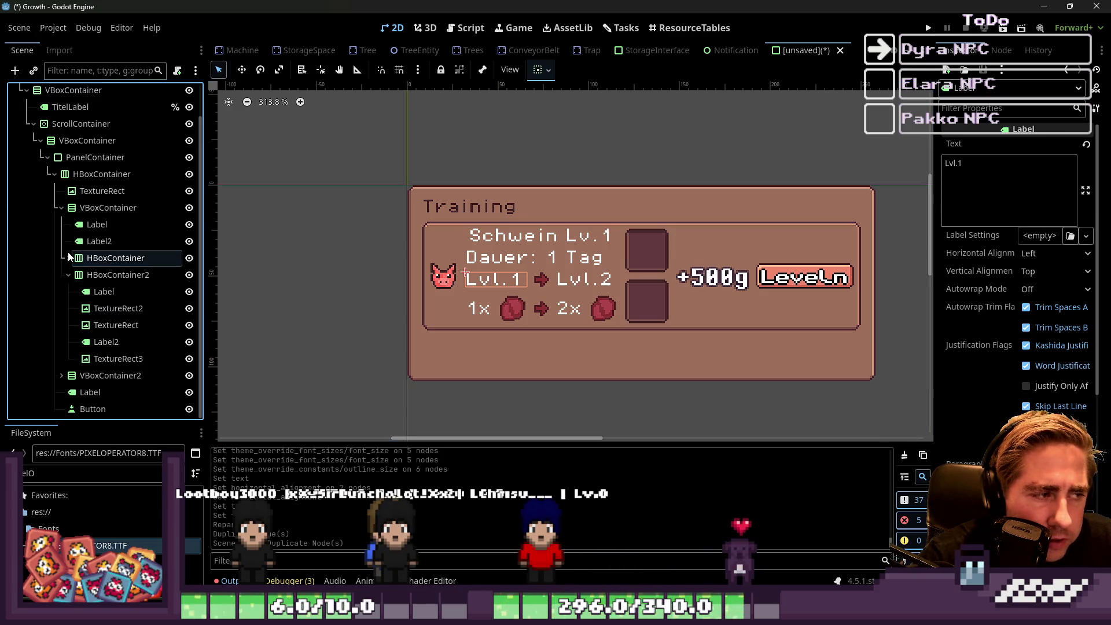
{"action": "left_click", "coordinate": [103, 259]}
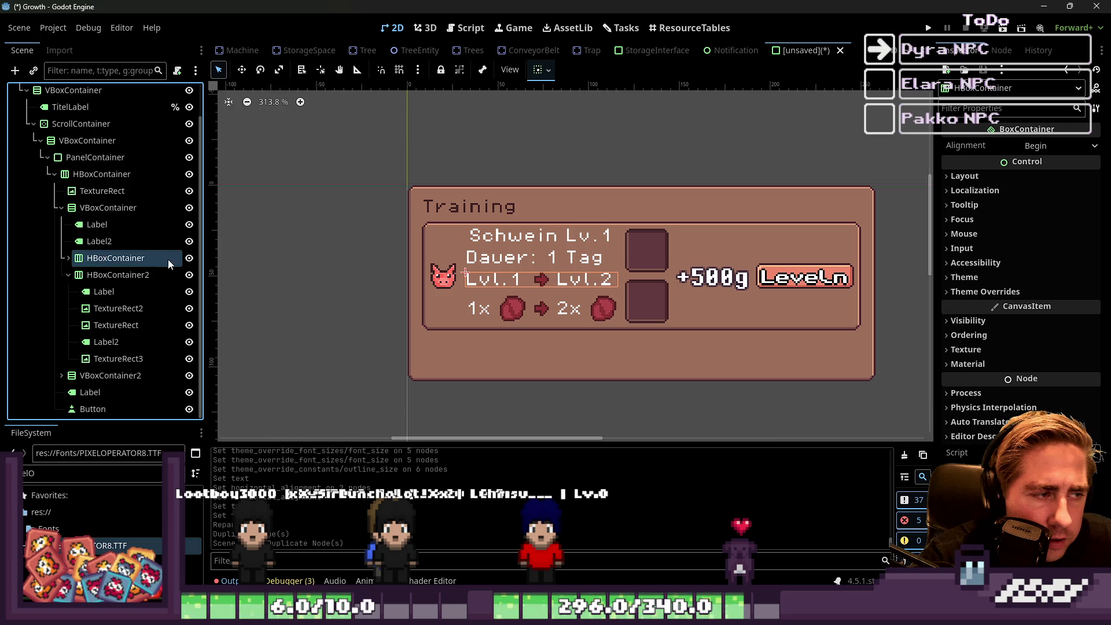
{"action": "left_click", "coordinate": [68, 274]}
{"action": "left_click", "coordinate": [96, 297]}
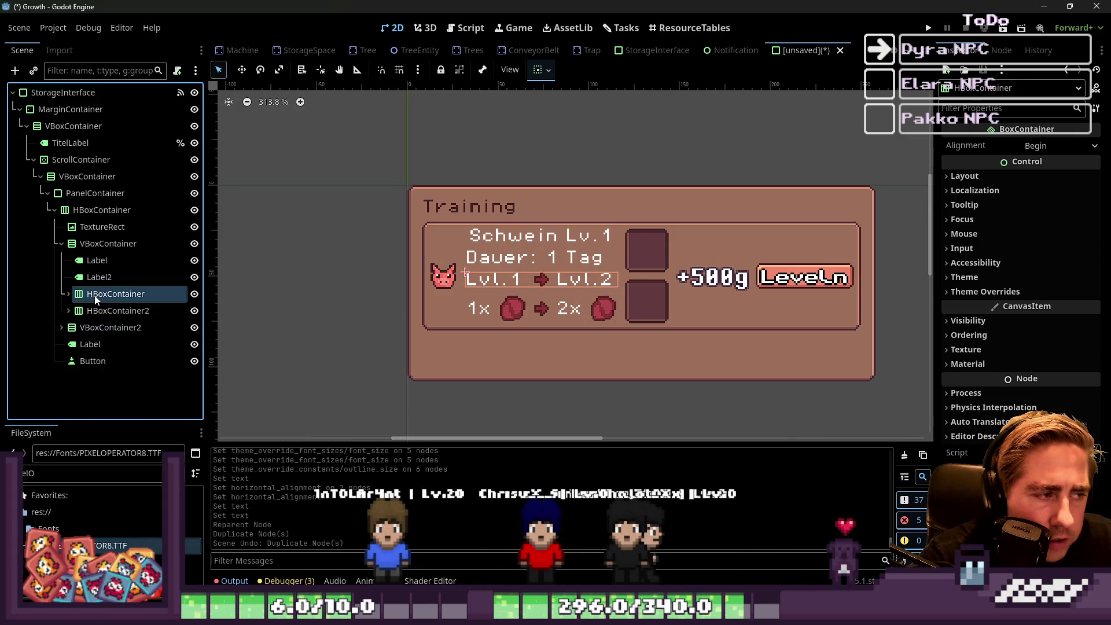
{"action": "left_click", "coordinate": [67, 309]}
{"action": "left_click", "coordinate": [67, 310]}
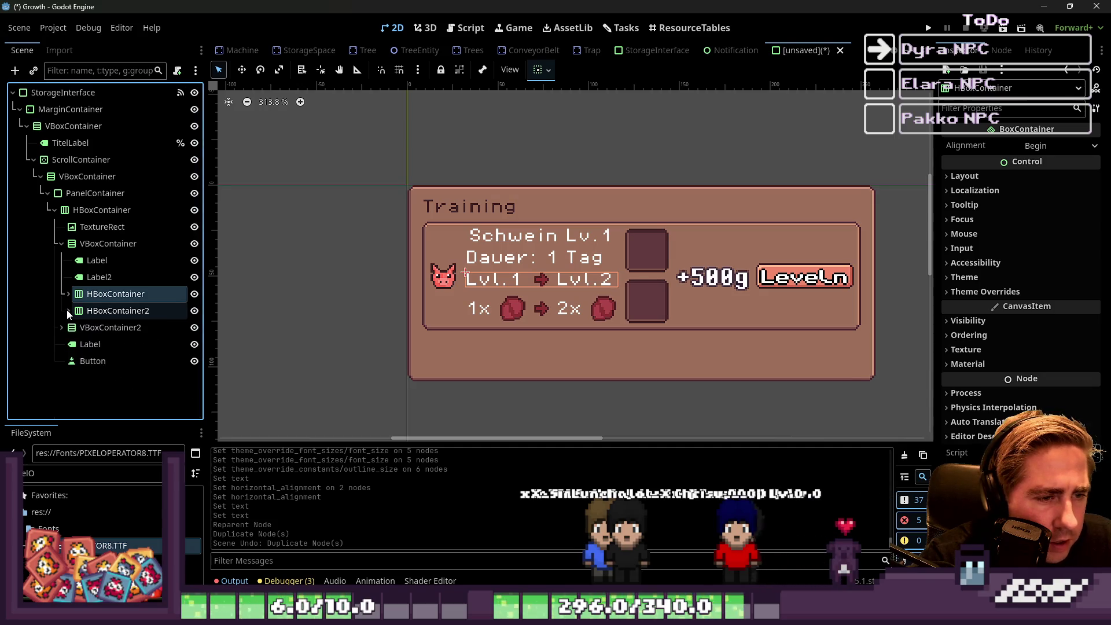
{"action": "left_click", "coordinate": [373, 269]}
{"action": "scroll", "coordinate": [353, 256], "scroll_direction": "down", "scroll_amount": 2}
{"action": "scroll", "coordinate": [538, 272], "scroll_direction": "up", "scroll_amount": 4}
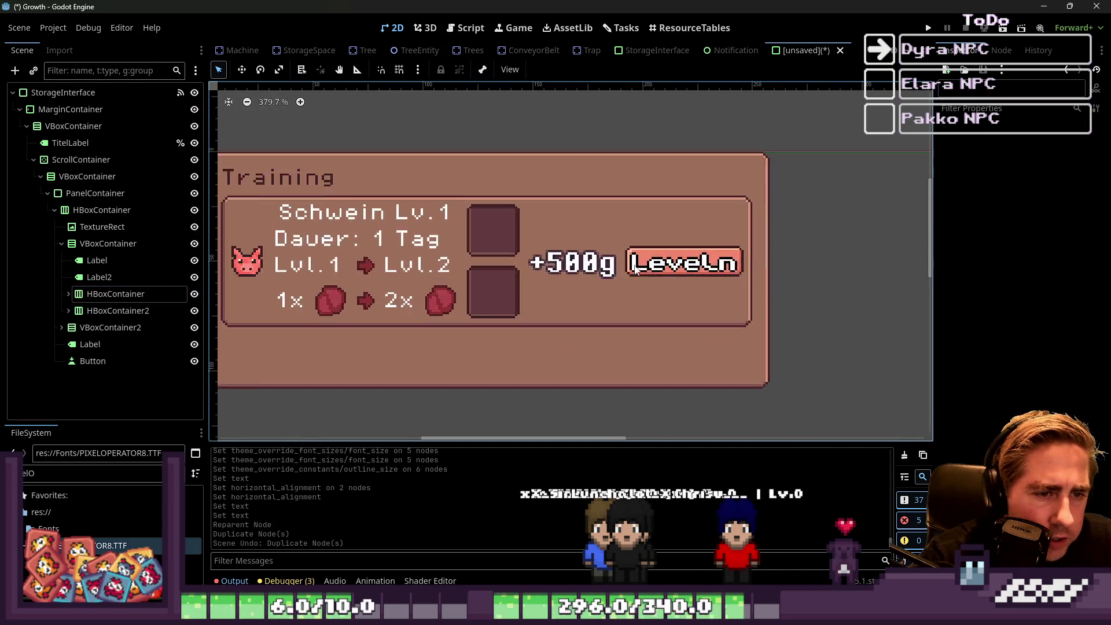
{"action": "scroll", "coordinate": [436, 234], "scroll_direction": "down", "scroll_amount": 6}
{"action": "scroll", "coordinate": [436, 234], "scroll_direction": "up", "scroll_amount": 3}
{"action": "left_click", "coordinate": [444, 241]}
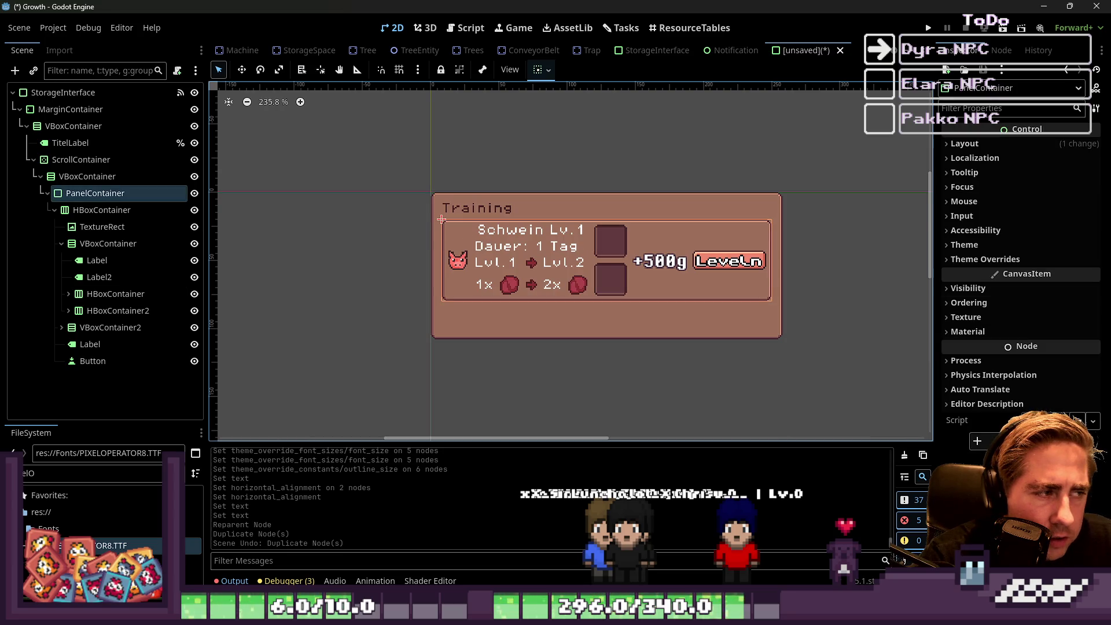
Expand Theme Overrides > Styles and reveal the Panel StyleBox's texture property.
{"action": "left_click", "coordinate": [998, 262]}
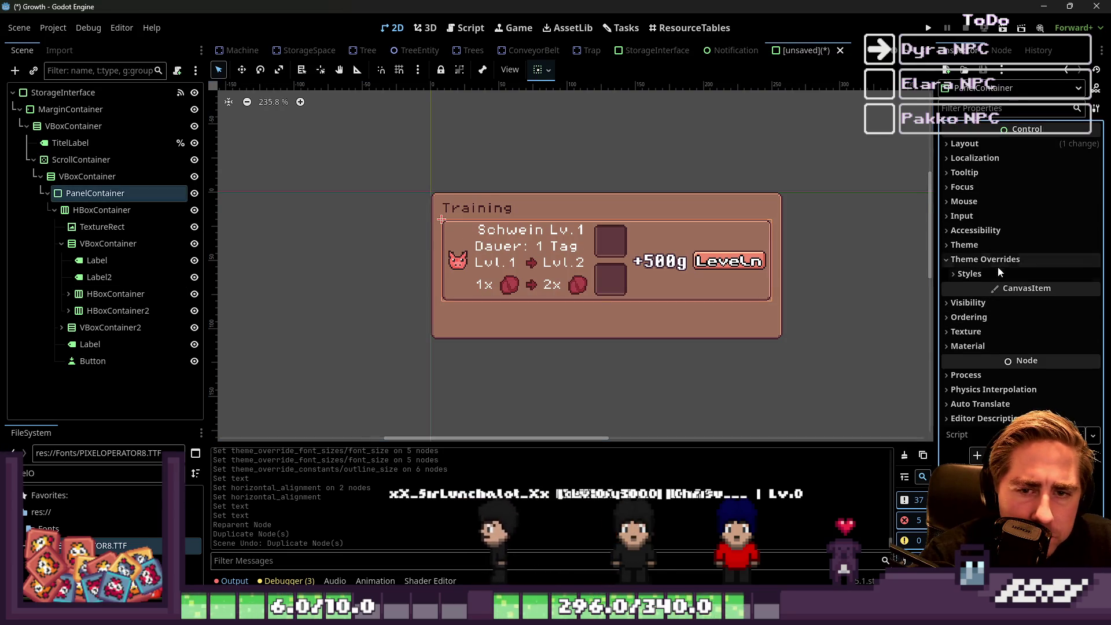
{"action": "left_click", "coordinate": [997, 272]}
{"action": "left_click", "coordinate": [966, 291]}
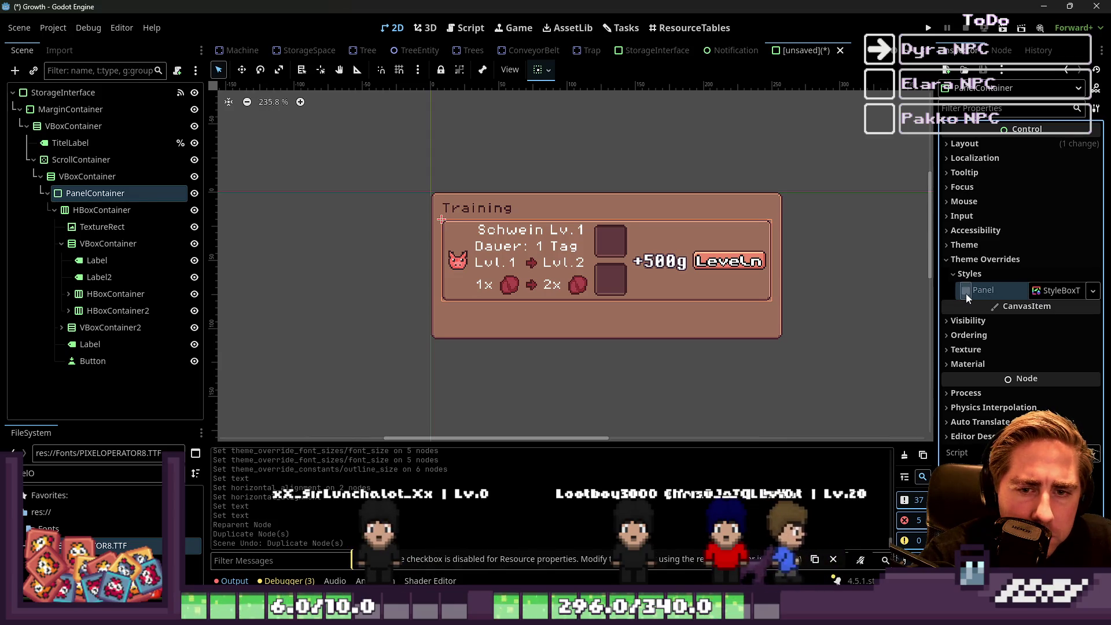
{"action": "left_click", "coordinate": [966, 292]}
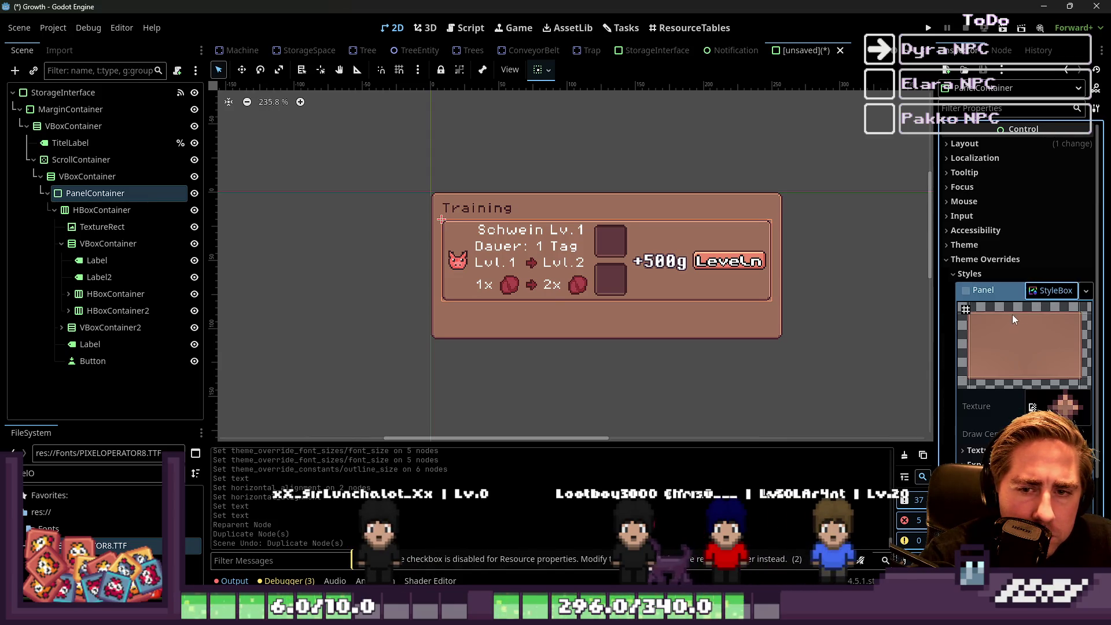
{"action": "left_click", "coordinate": [1085, 291]}
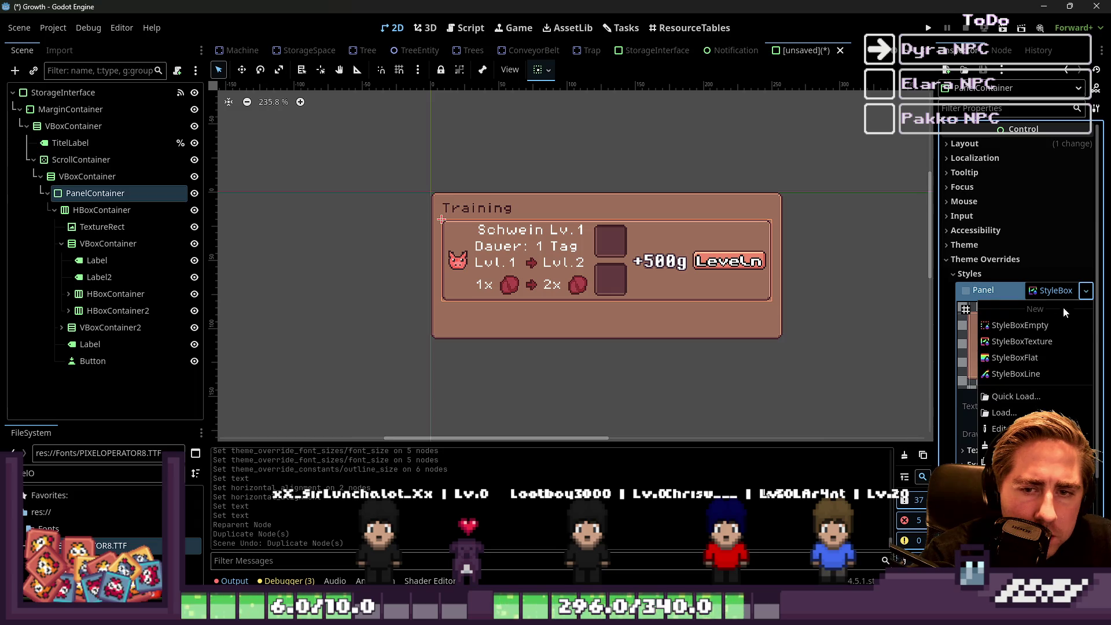
{"action": "left_click", "coordinate": [1042, 291]}
{"action": "left_click", "coordinate": [1040, 292]}
{"action": "left_click", "coordinate": [1040, 292]}
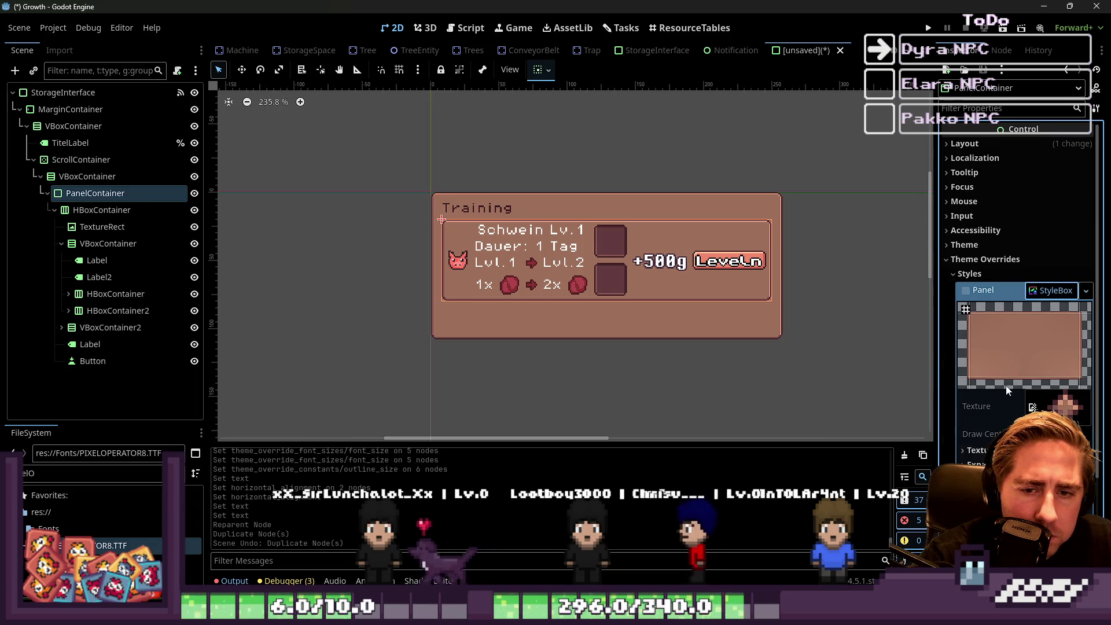
{"action": "left_click", "coordinate": [1051, 408]}
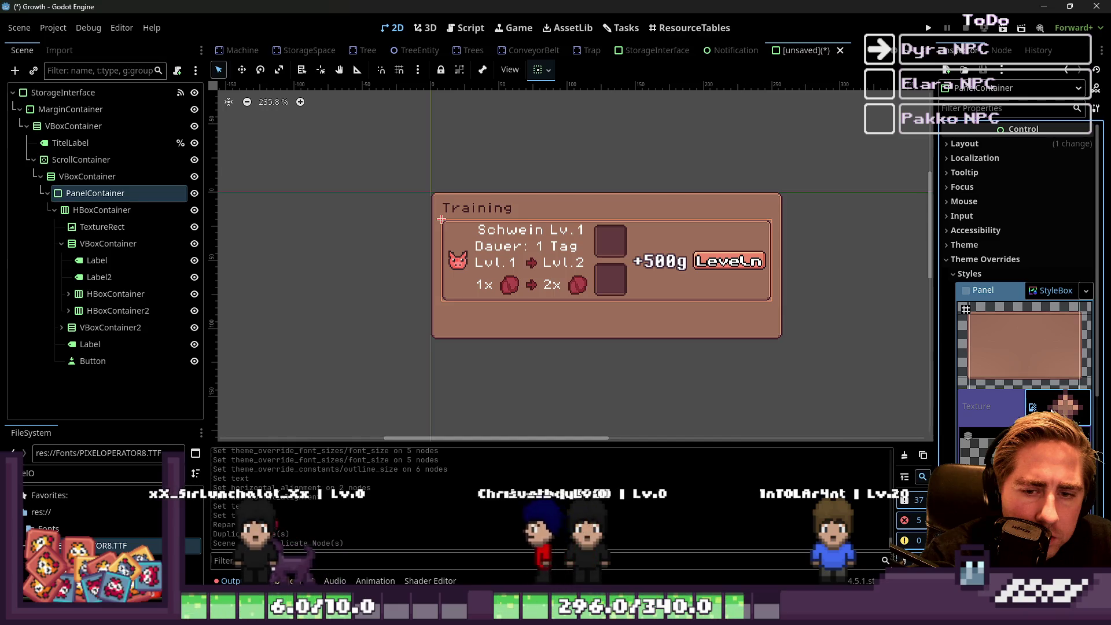
Filter the FileSystem dock and select inventory_slot_common.png.
{"action": "triple_click", "coordinate": [93, 473]}
{"action": "type", "text": "pane"}
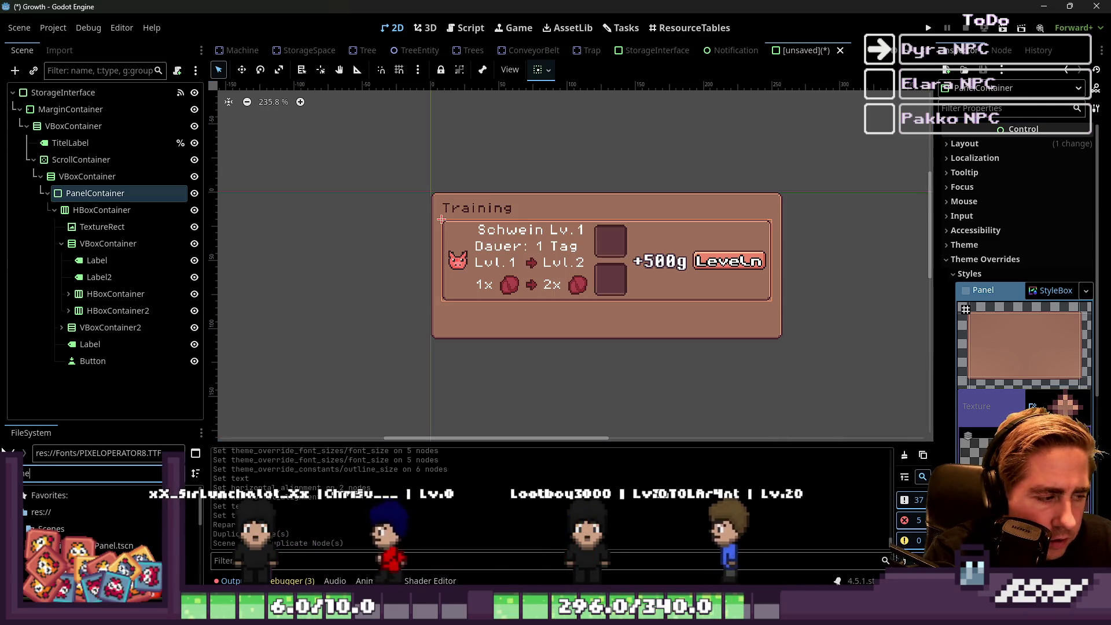
{"action": "key", "text": "ctrl+a"}
{"action": "type", "text": "e"}
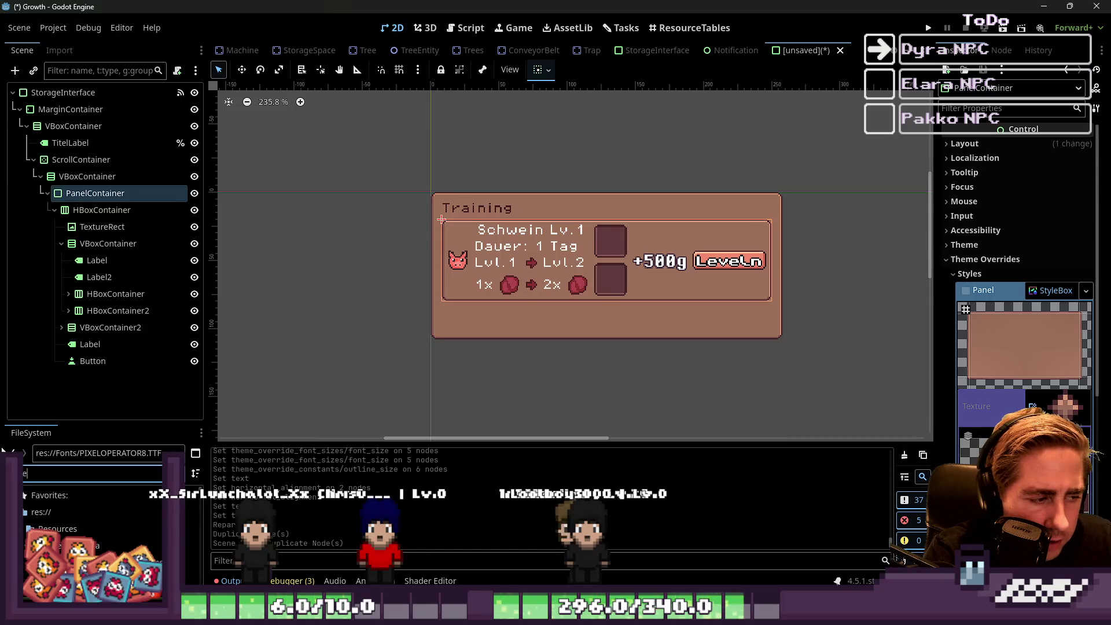
{"action": "key", "text": "BackSpace"}
{"action": "key", "text": "BackSpace"}
{"action": "type", "text": "t"}
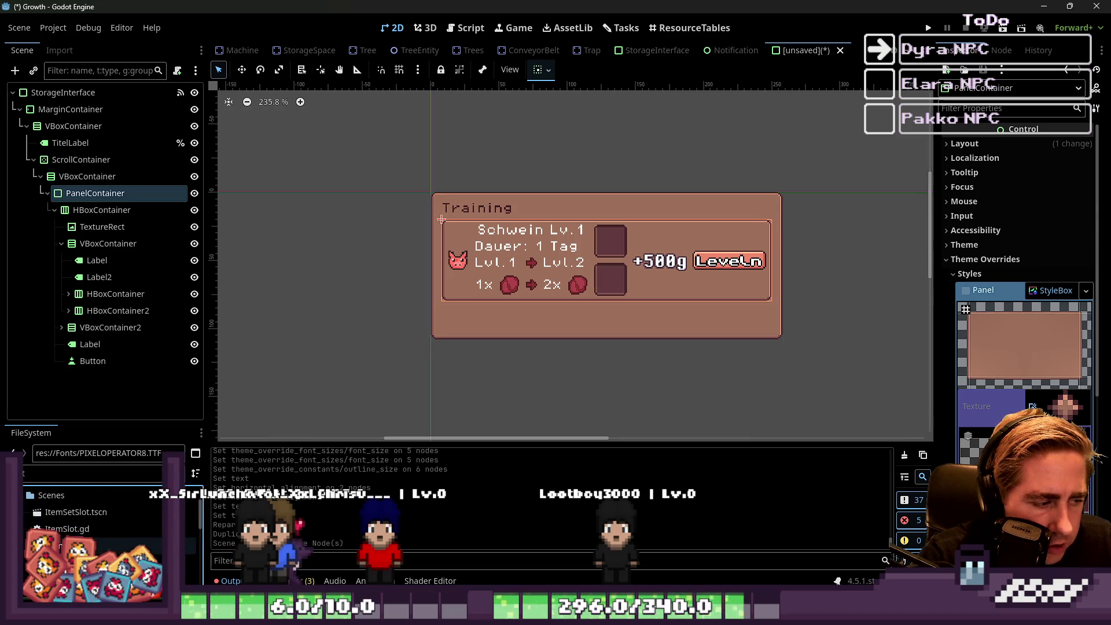
{"action": "scroll", "coordinate": [25, 534], "scroll_direction": "up", "scroll_amount": 3}
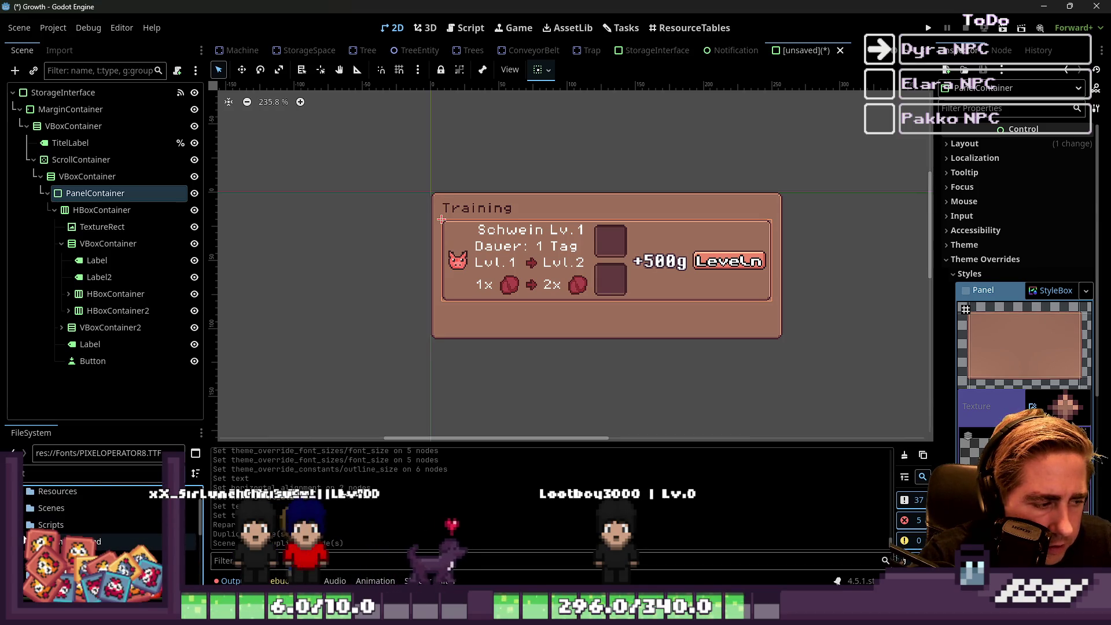
{"action": "scroll", "coordinate": [58, 521], "scroll_direction": "down", "scroll_amount": 5}
{"action": "left_click", "coordinate": [89, 530]}
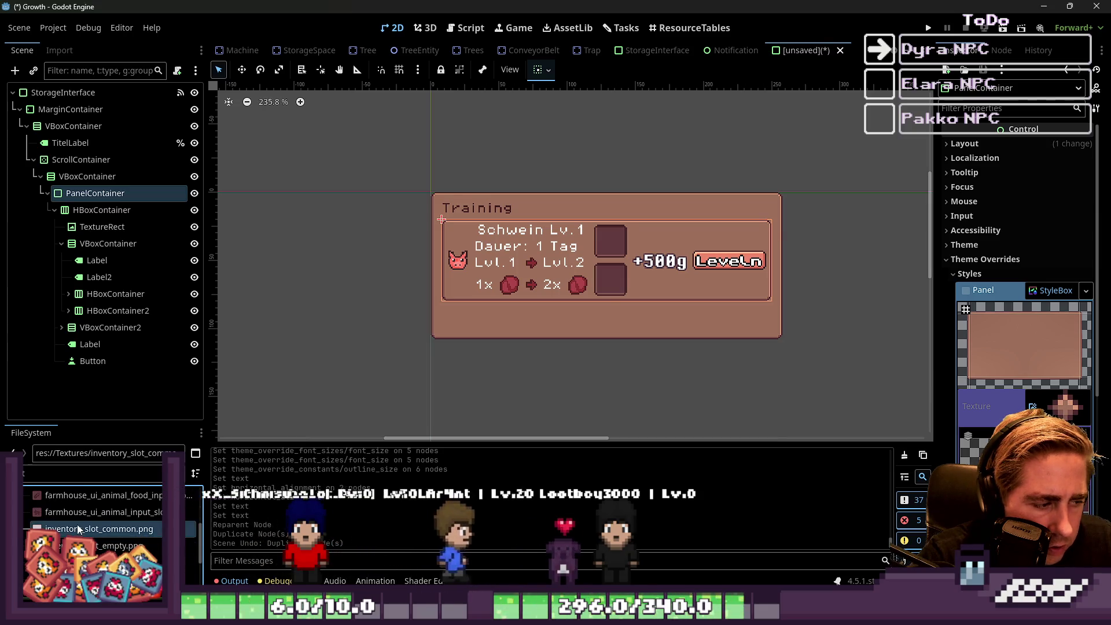
Give the panel a new StyleBoxTexture with inventory_slot_common.png as its texture.
{"action": "mouse_move", "coordinate": [90, 532]}
{"action": "left_mouse_down"}
{"action": "mouse_move", "coordinate": [521, 451]}
{"action": "mouse_move", "coordinate": [1052, 408]}
{"action": "left_mouse_up"}
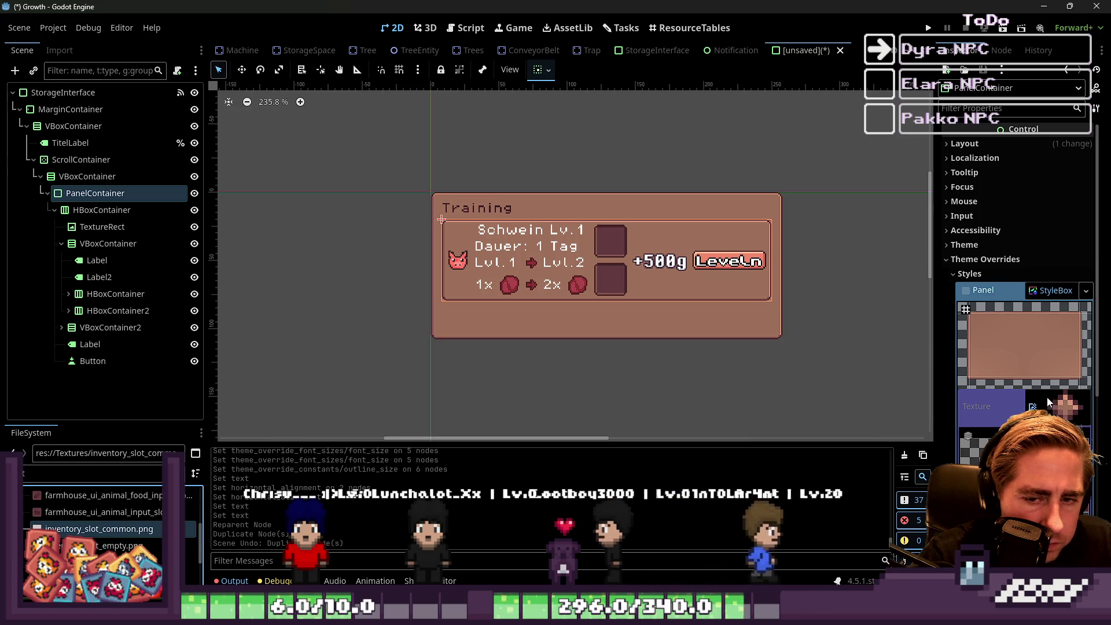
{"action": "left_click", "coordinate": [966, 291]}
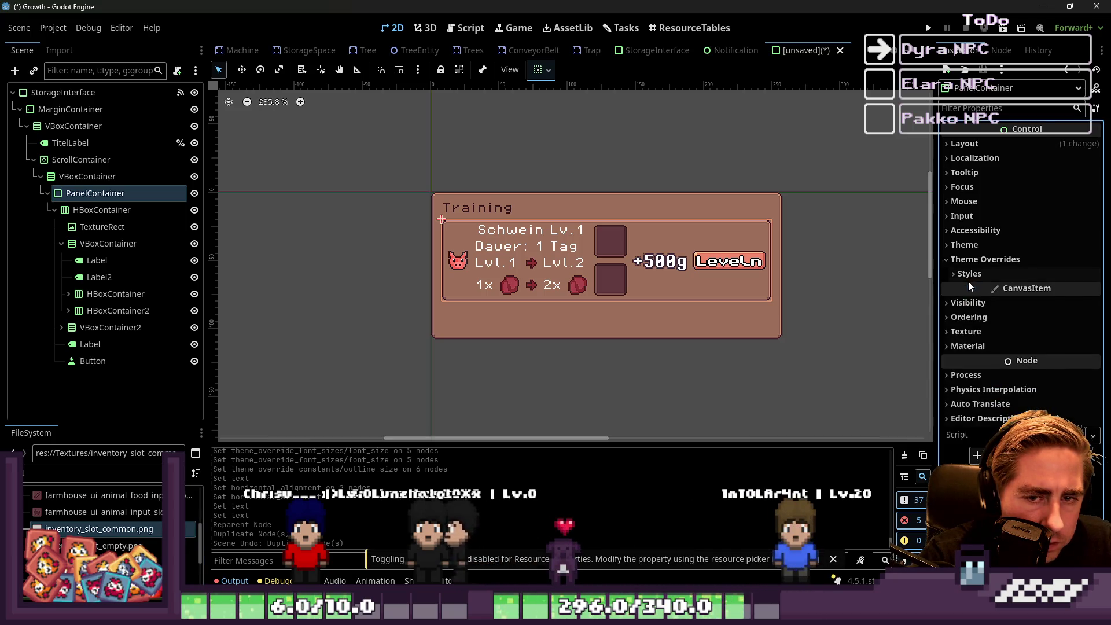
{"action": "left_click", "coordinate": [972, 262]}
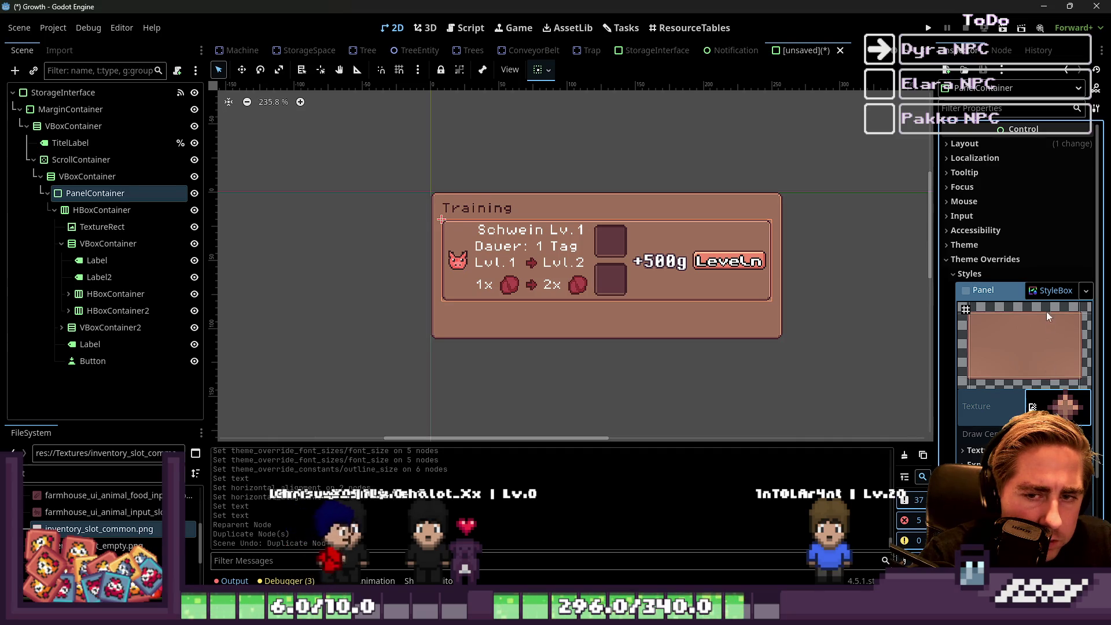
{"action": "left_click", "coordinate": [1055, 292]}
{"action": "left_click", "coordinate": [1094, 291]}
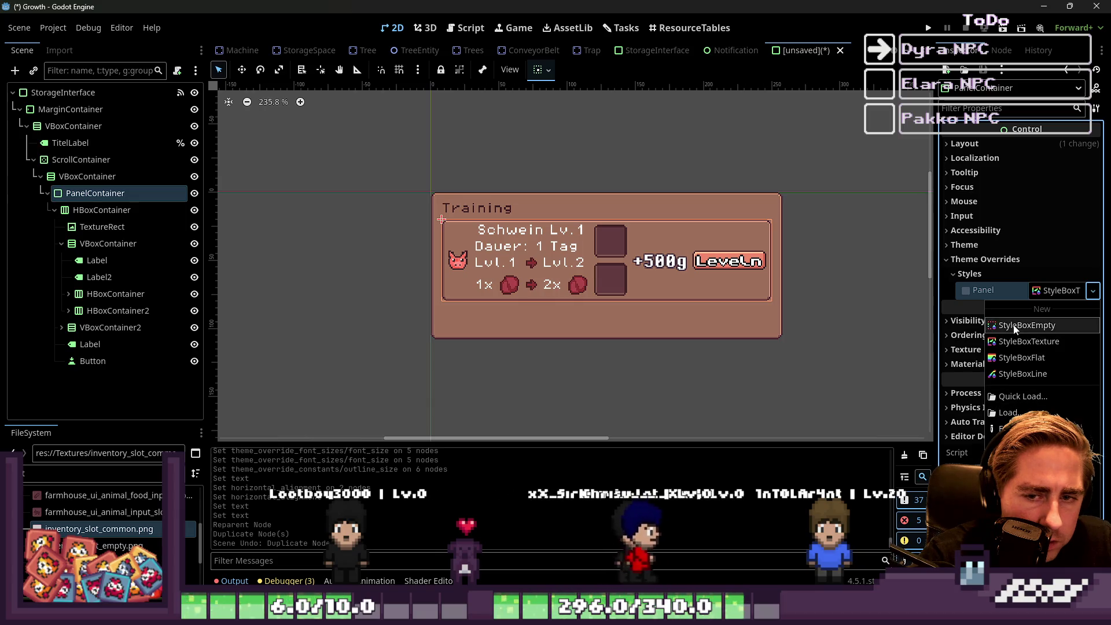
{"action": "left_click", "coordinate": [1011, 342]}
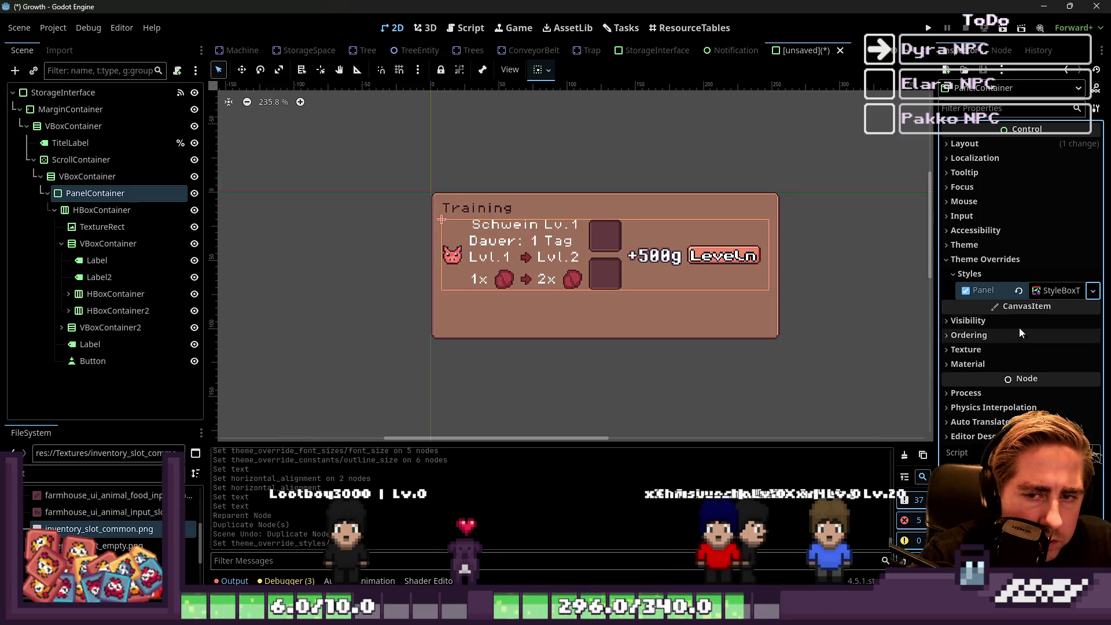
{"action": "left_click", "coordinate": [1055, 296]}
{"action": "mouse_move", "coordinate": [99, 529]}
{"action": "left_mouse_down"}
{"action": "mouse_move", "coordinate": [936, 365]}
{"action": "mouse_move", "coordinate": [927, 368]}
{"action": "mouse_move", "coordinate": [989, 335]}
{"action": "left_mouse_up"}
{"action": "left_click_drag", "start_coordinate": [1042, 401], "coordinate": [1040, 401]}
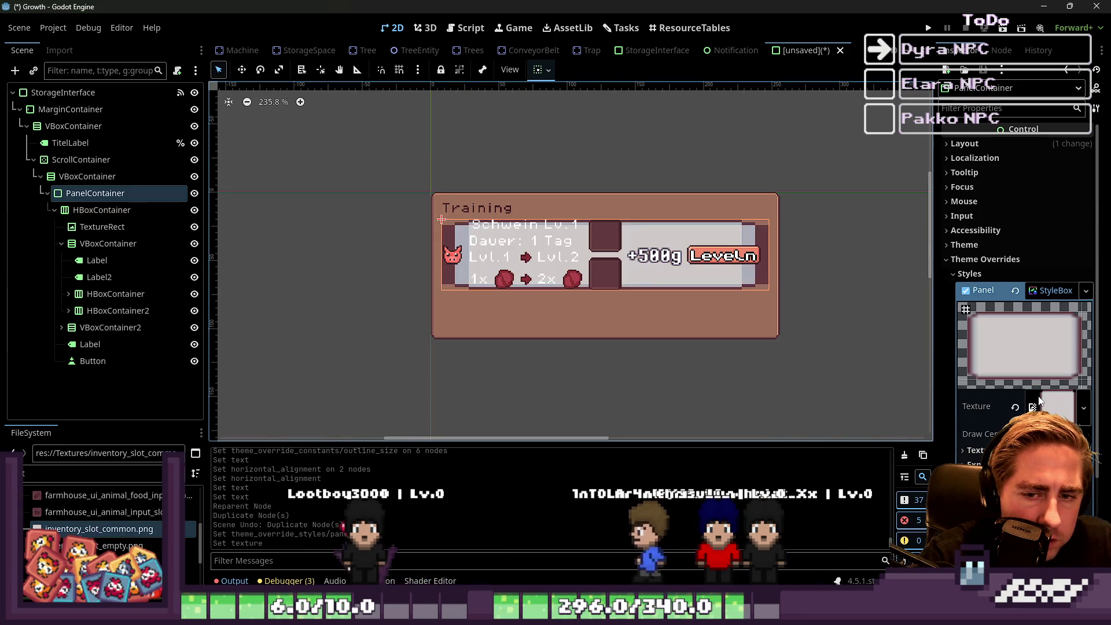
{"action": "left_click", "coordinate": [1049, 409]}
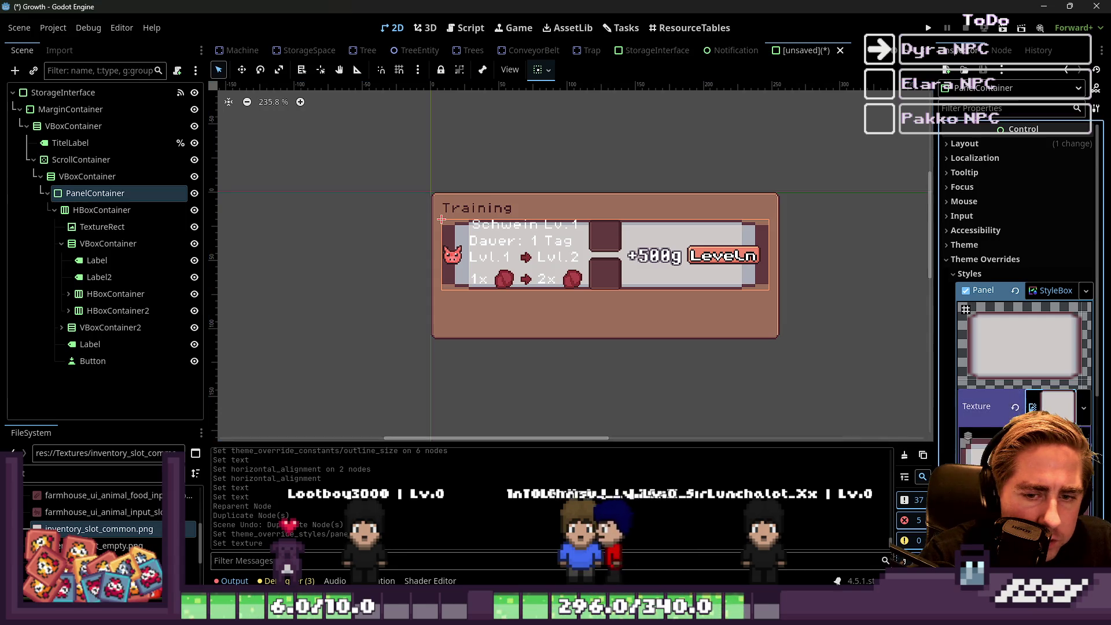
{"action": "scroll", "coordinate": [1070, 347], "scroll_direction": "down", "scroll_amount": 2}
{"action": "left_click", "coordinate": [1061, 294]}
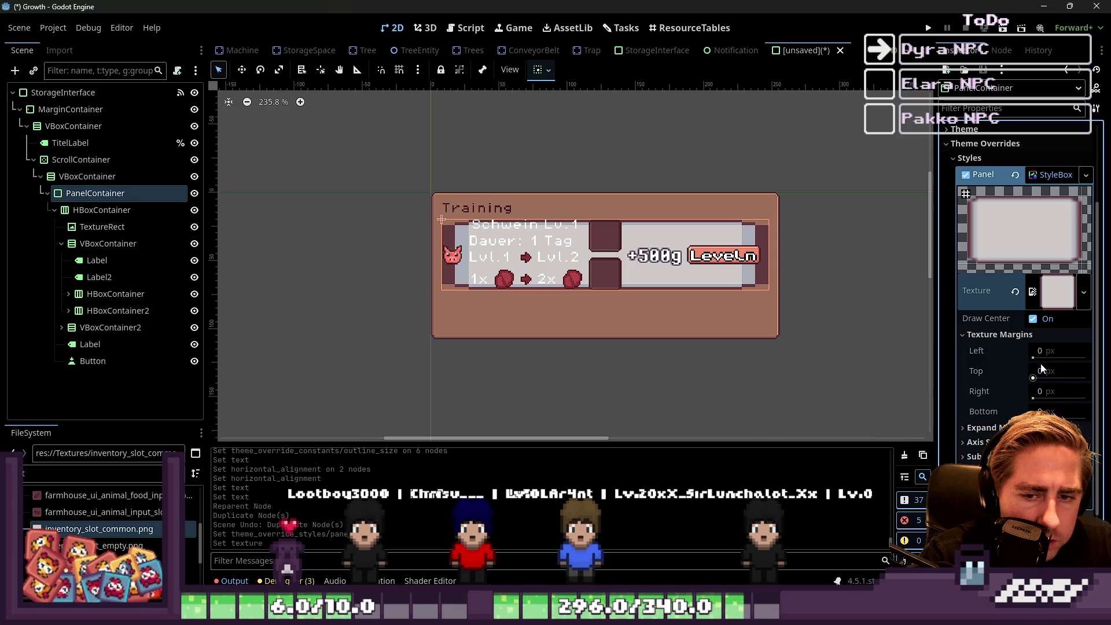
{"action": "scroll", "coordinate": [468, 240], "scroll_direction": "up", "scroll_amount": 3}
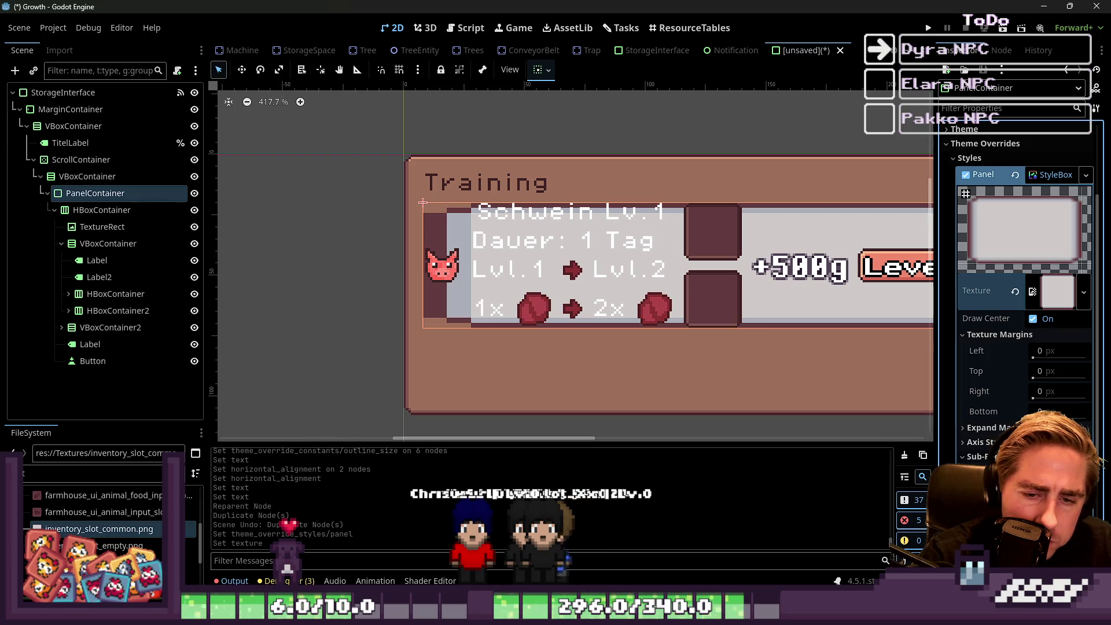
Set the texture's Left, Top, Right and Bottom margins to 3 px, then deselect to preview.
{"action": "left_click", "coordinate": [1056, 351]}
{"action": "type", "text": "2"}
{"action": "scroll", "coordinate": [457, 255], "scroll_direction": "up", "scroll_amount": 2}
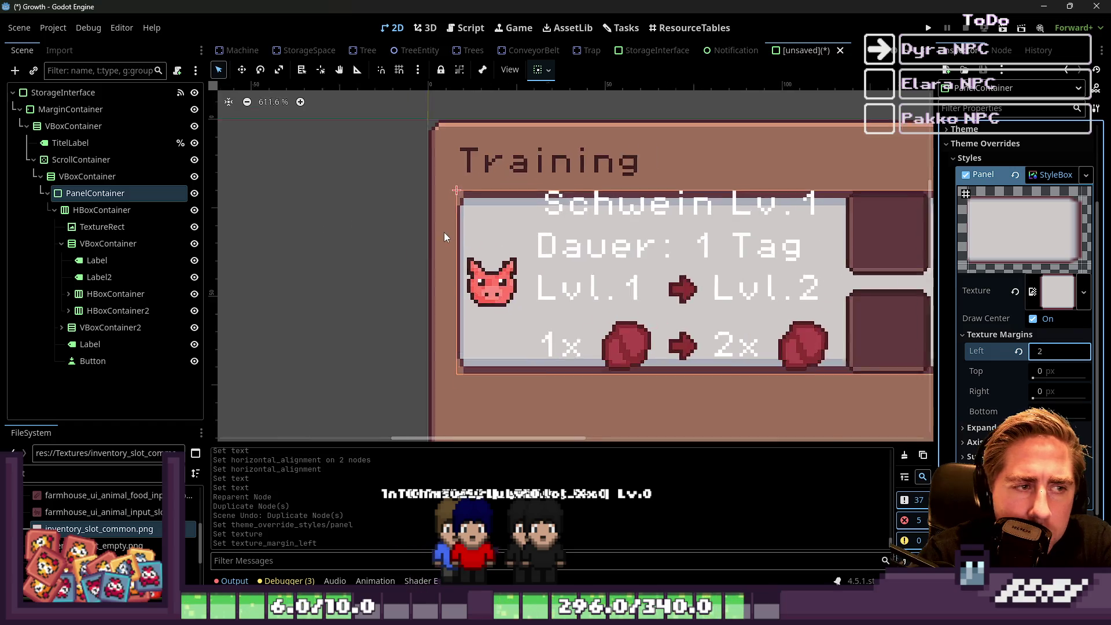
{"action": "scroll", "coordinate": [445, 238], "scroll_direction": "up", "scroll_amount": 1}
{"action": "key", "text": "Up"}
{"action": "key", "text": "Tab"}
{"action": "type", "text": "3"}
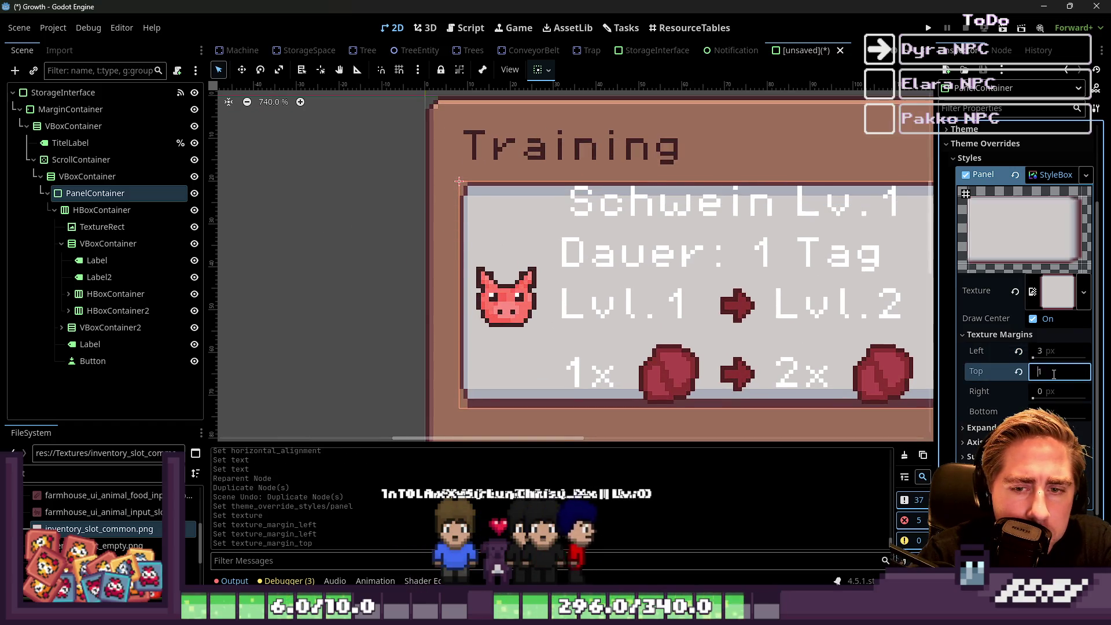
{"action": "key", "text": "Tab"}
{"action": "type", "text": "3"}
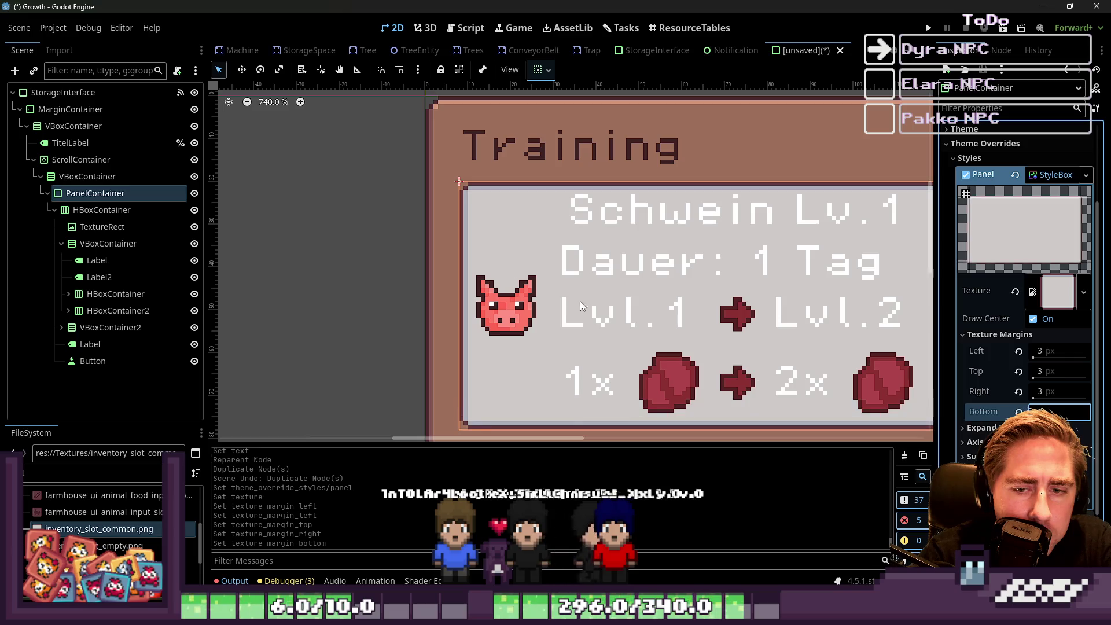
{"action": "scroll", "coordinate": [331, 211], "scroll_direction": "down", "scroll_amount": 5}
{"action": "left_click", "coordinate": [328, 217]}
{"action": "scroll", "coordinate": [418, 234], "scroll_direction": "up", "scroll_amount": 5}
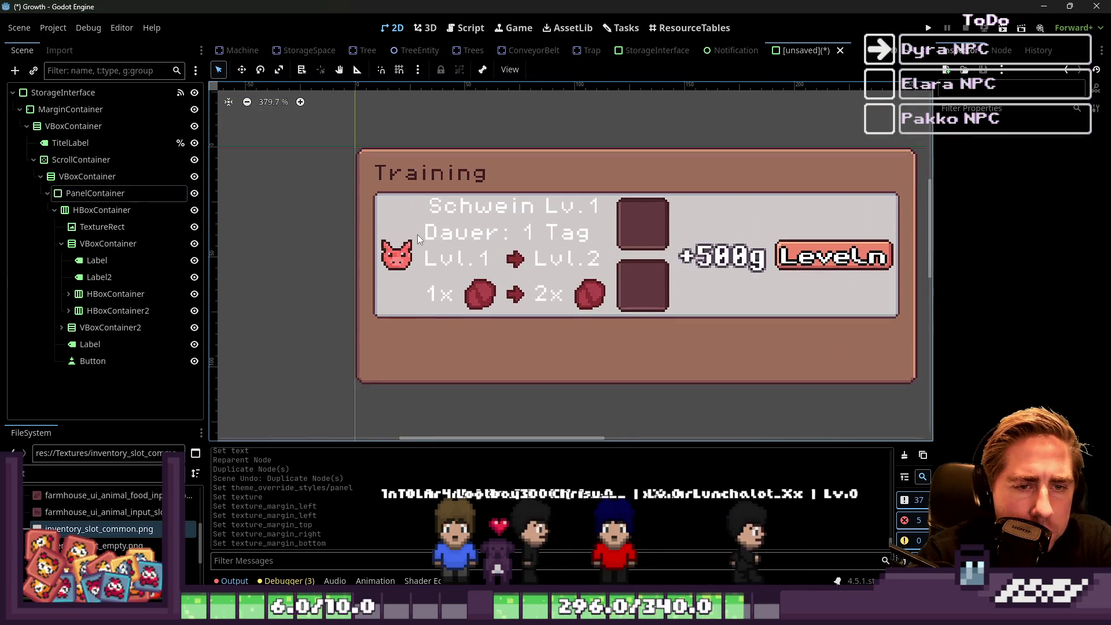
Select the six text labels of the row, from Schwein Lv.1 through Dauer to the last.
{"action": "left_click", "coordinate": [492, 203]}
{"action": "left_click", "coordinate": [582, 230], "text": "shift"}
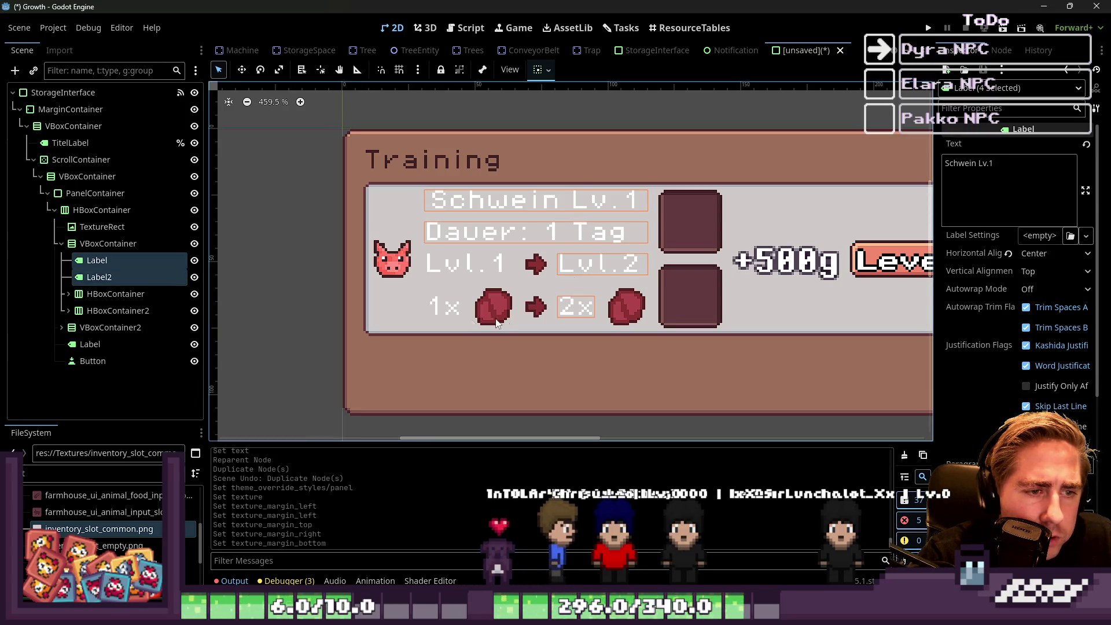
{"action": "left_click", "coordinate": [443, 307], "text": "shift"}
{"action": "scroll", "coordinate": [247, 304], "scroll_direction": "down", "scroll_amount": 2}
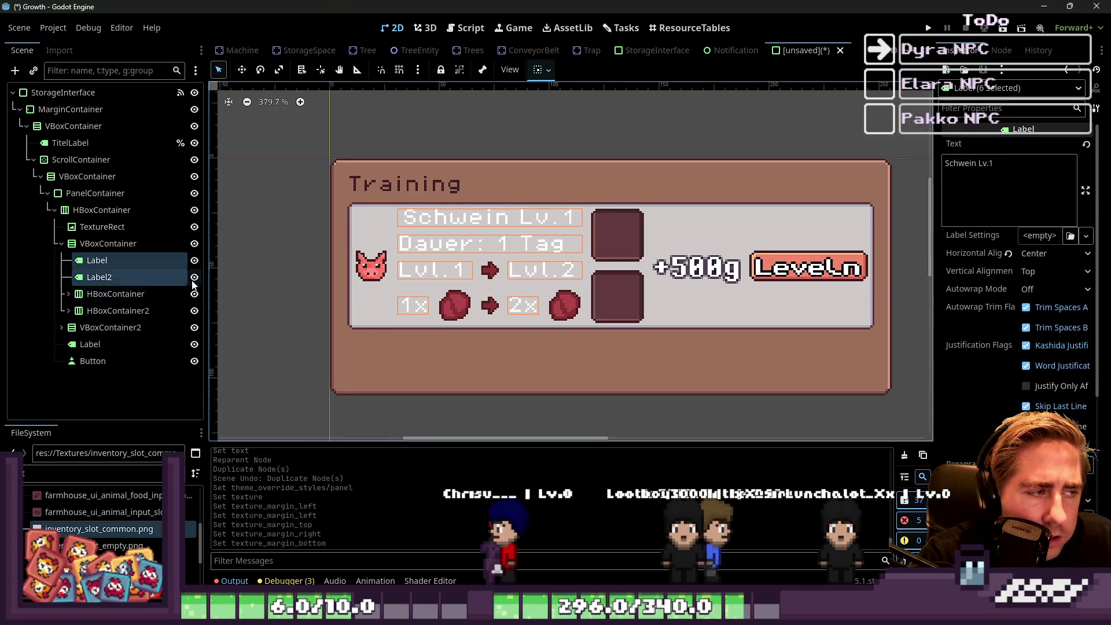
{"action": "scroll", "coordinate": [984, 347], "scroll_direction": "down", "scroll_amount": 10}
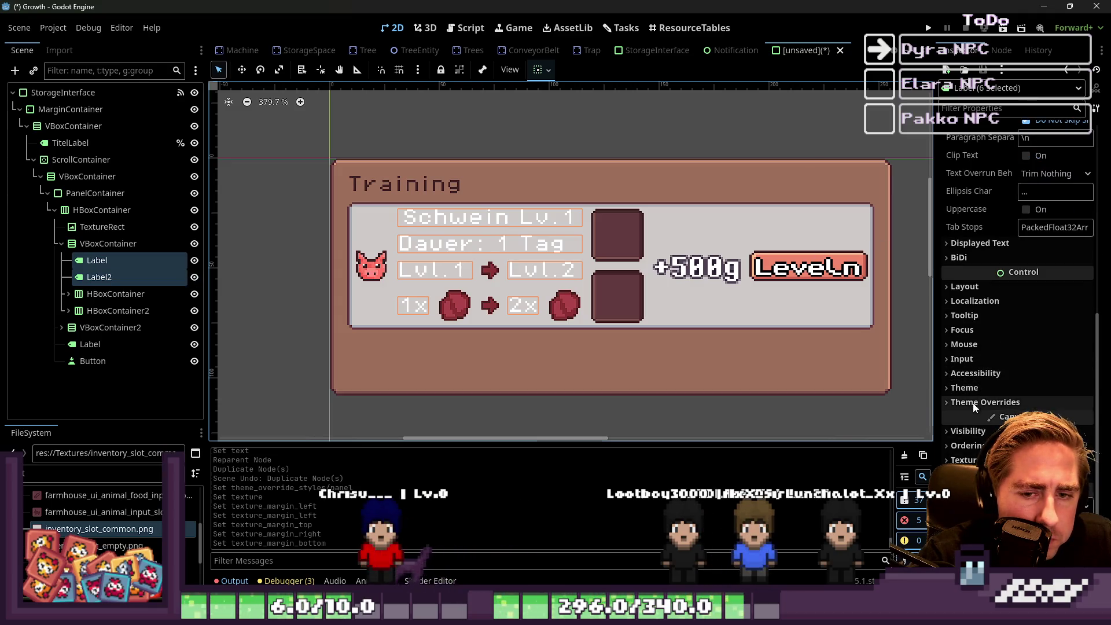
Enable a dark Font Color override on the selected labels, then select the panel container.
{"action": "left_click", "coordinate": [966, 433]}
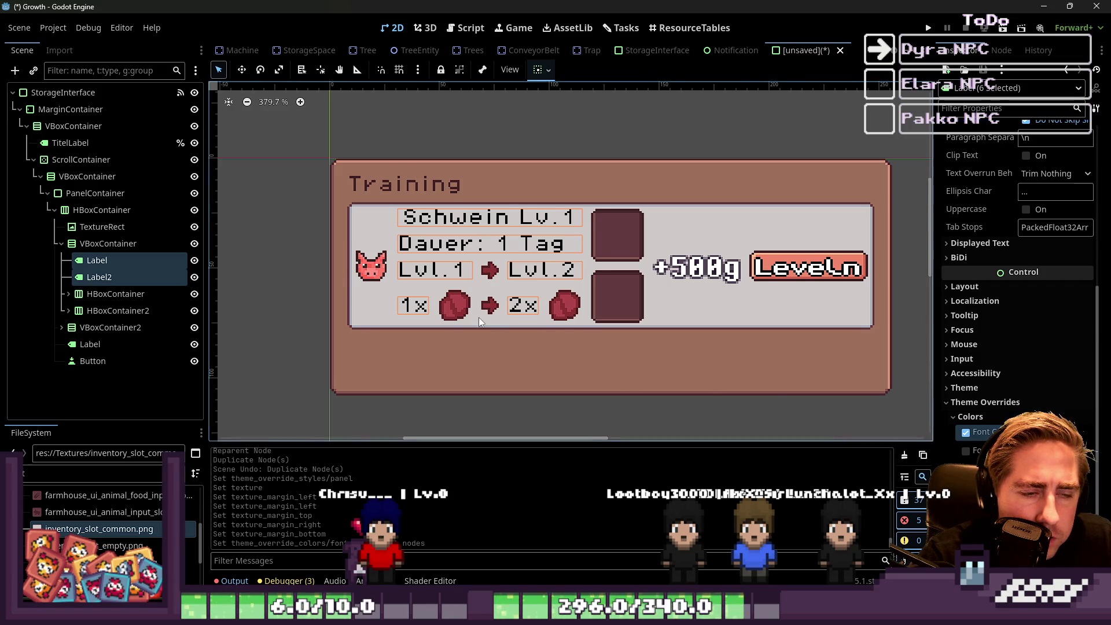
{"action": "scroll", "coordinate": [478, 317], "scroll_direction": "down", "scroll_amount": 1}
{"action": "scroll", "coordinate": [438, 291], "scroll_direction": "up", "scroll_amount": 10}
{"action": "scroll", "coordinate": [486, 258], "scroll_direction": "down", "scroll_amount": 7}
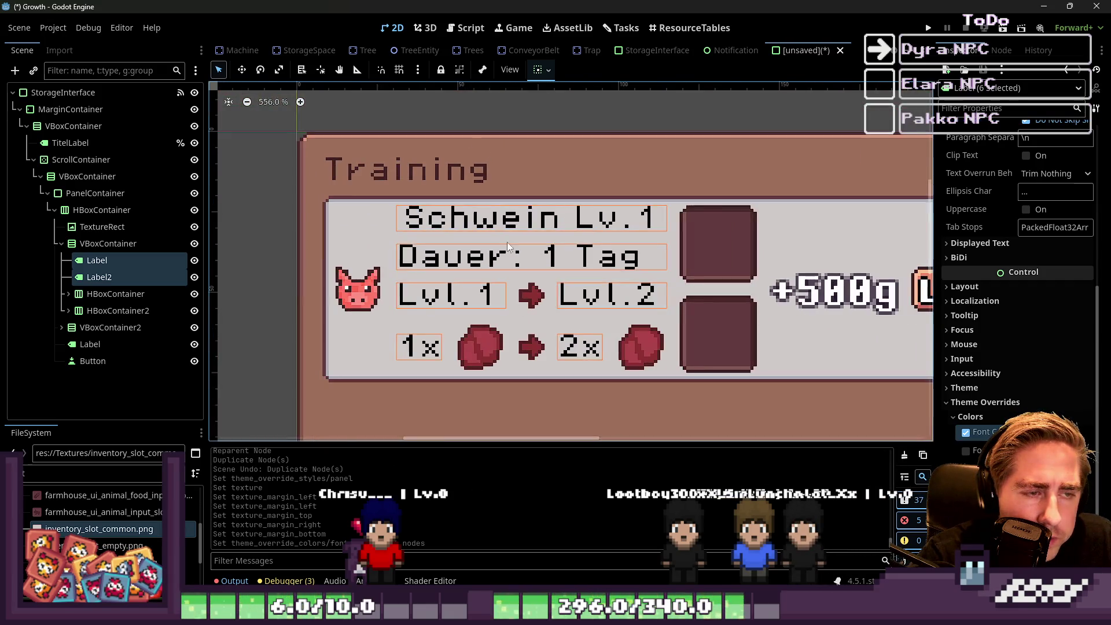
{"action": "left_click", "coordinate": [966, 433]}
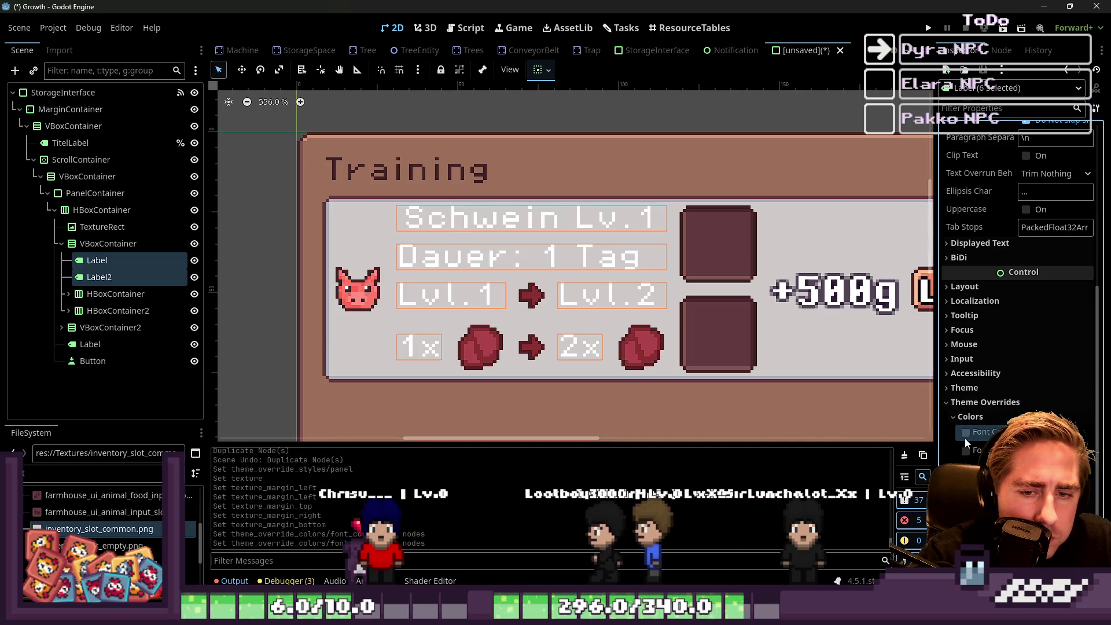
{"action": "scroll", "coordinate": [985, 426], "scroll_direction": "down", "scroll_amount": 3}
{"action": "left_click", "coordinate": [954, 340]}
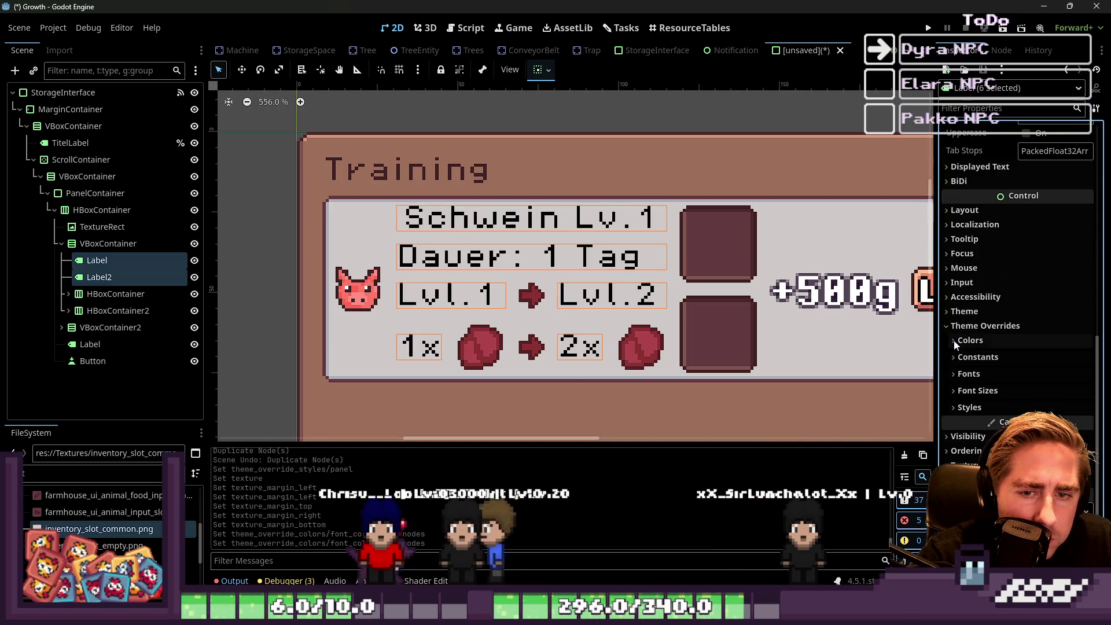
{"action": "left_click", "coordinate": [950, 326]}
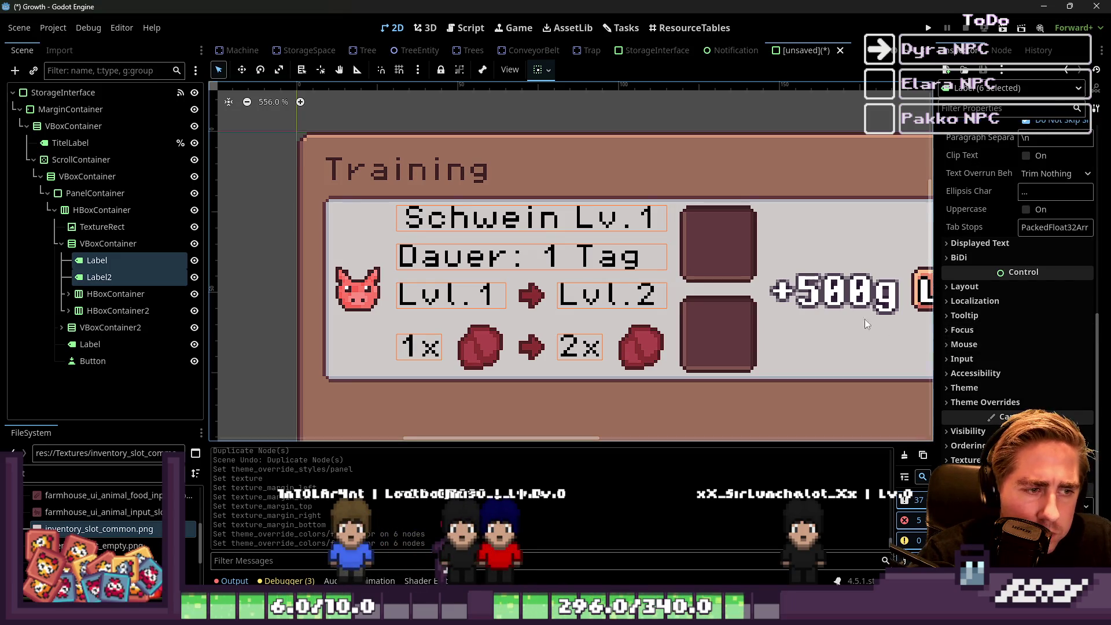
{"action": "scroll", "coordinate": [345, 253], "scroll_direction": "down", "scroll_amount": 4}
{"action": "left_click", "coordinate": [345, 252]}
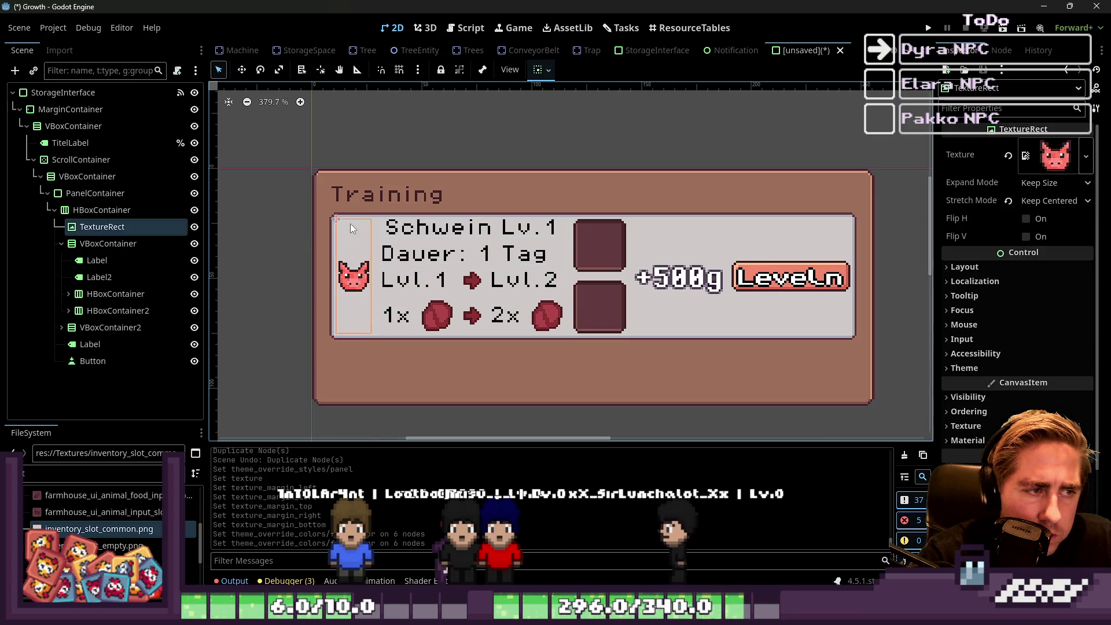
{"action": "left_click", "coordinate": [96, 195]}
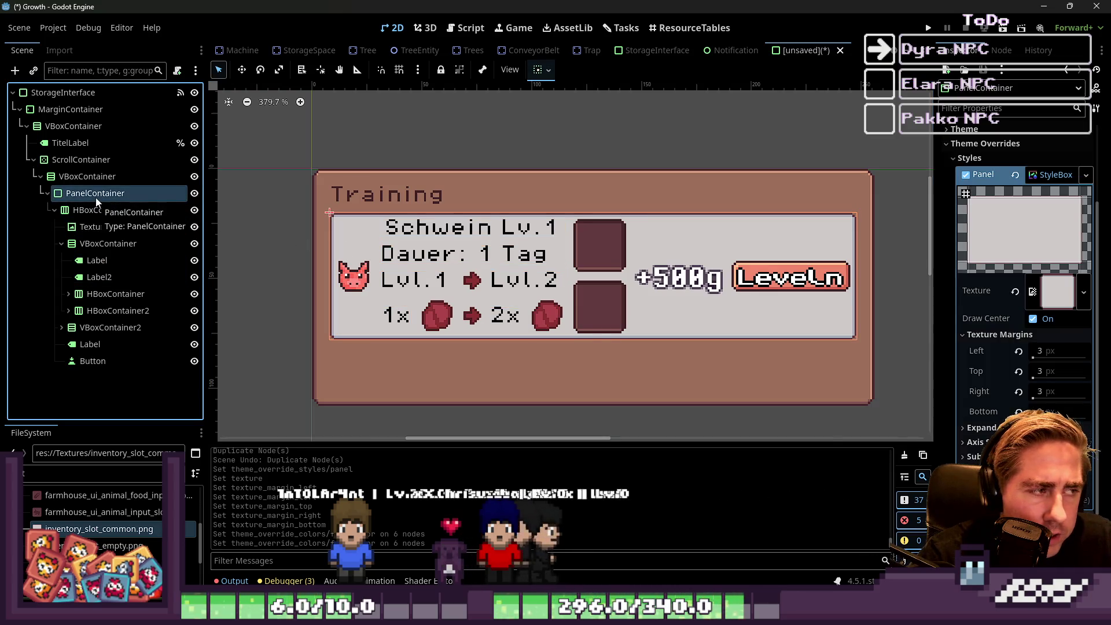
Add a MarginContainer under the PanelContainer and reparent the HBoxContainer into it.
{"action": "key", "text": "ctrl+a"}
{"action": "type", "text": ";"}
{"action": "key", "text": "BackSpace"}
{"action": "type", "text": "Mar"}
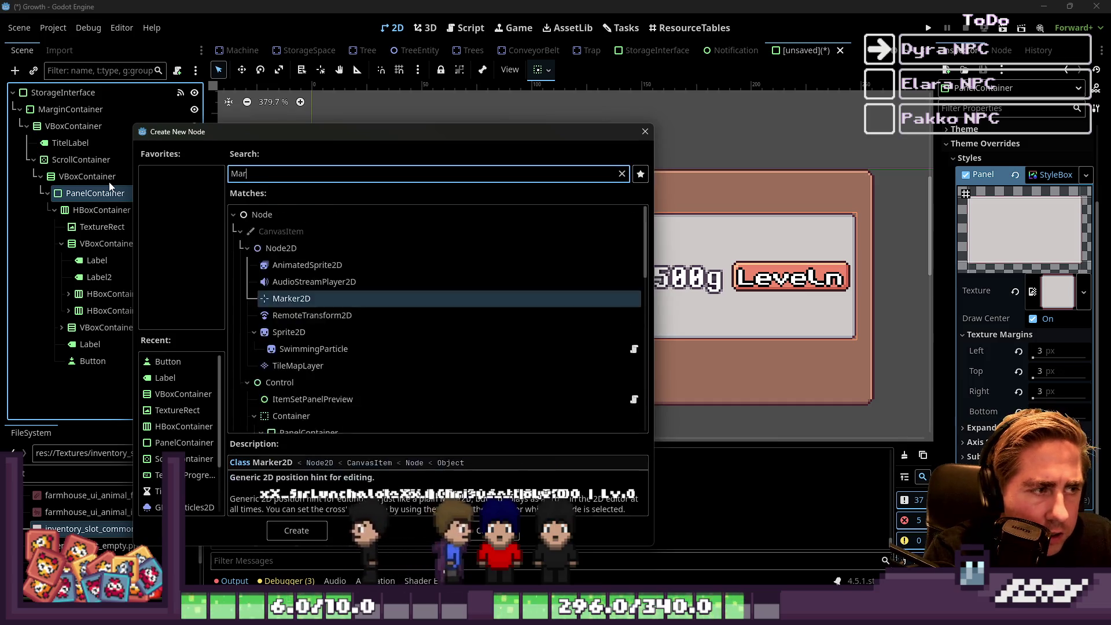
{"action": "type", "text": "gins"}
{"action": "key", "text": "BackSpace"}
{"action": "key", "text": "BackSpace"}
{"action": "key", "text": "BackSpace"}
{"action": "key", "text": "Return"}
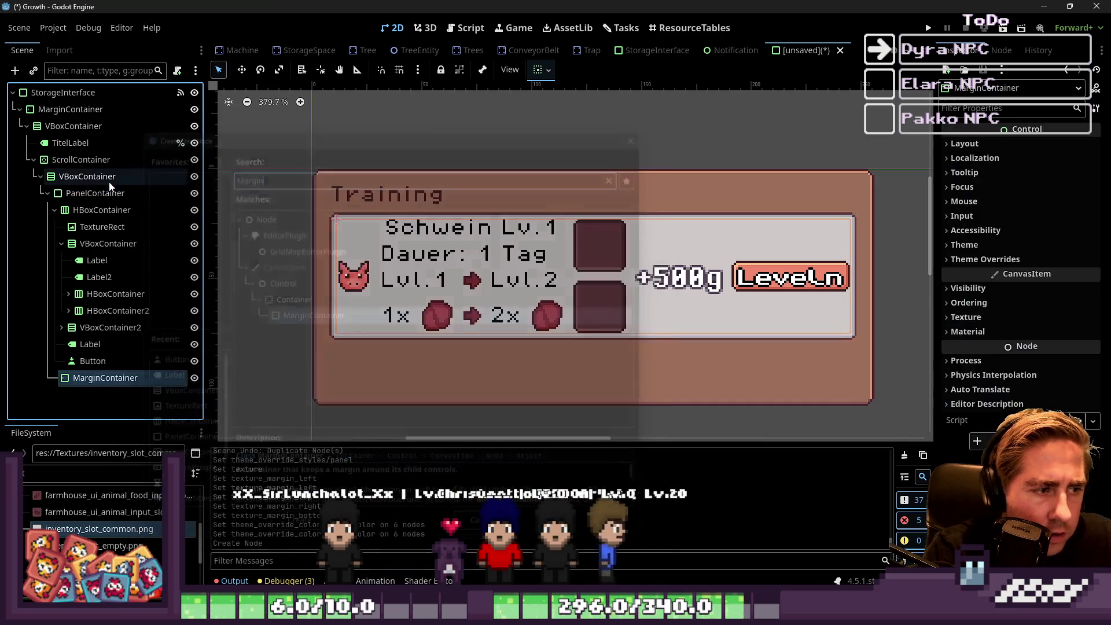
{"action": "mouse_move", "coordinate": [64, 378]}
{"action": "left_mouse_down"}
{"action": "mouse_move", "coordinate": [66, 202]}
{"action": "mouse_move", "coordinate": [96, 213]}
{"action": "left_mouse_up"}
{"action": "left_click", "coordinate": [96, 227]}
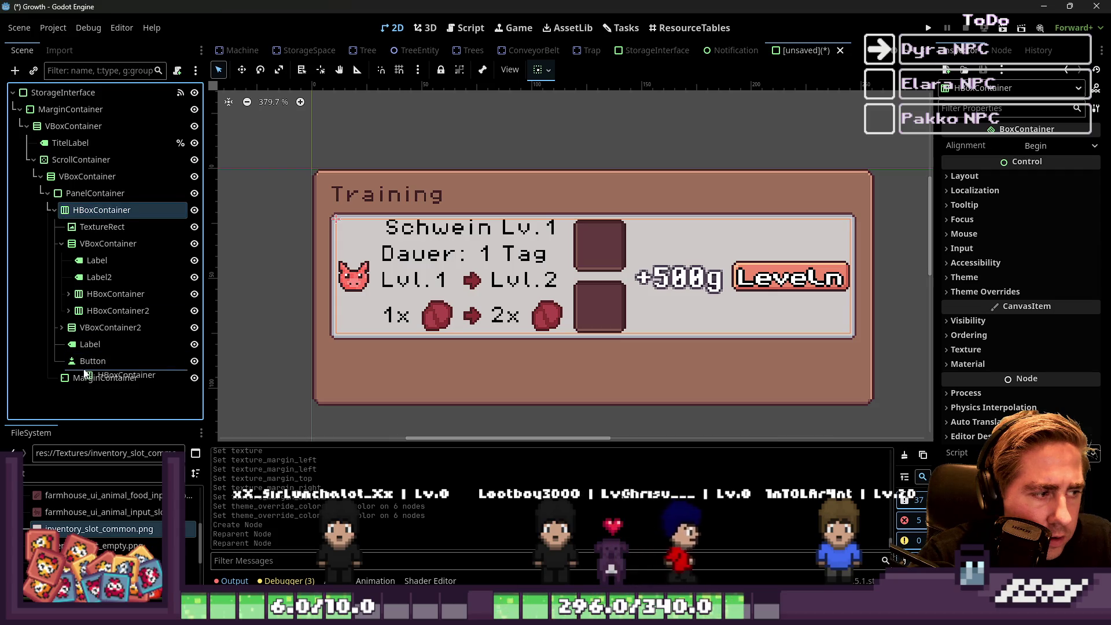
{"action": "left_click_drag", "start_coordinate": [84, 373], "coordinate": [85, 378]}
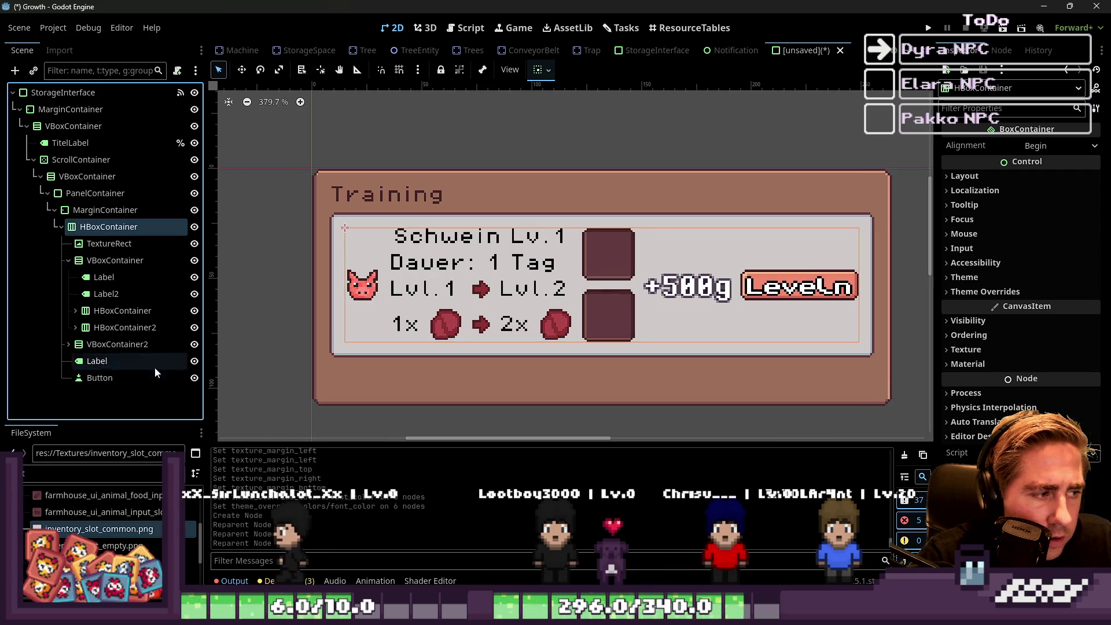
{"action": "left_click", "coordinate": [352, 220]}
Select the Leveln button and inspect its Text Behavior settings.
{"action": "scroll", "coordinate": [473, 292], "scroll_direction": "down", "scroll_amount": 2}
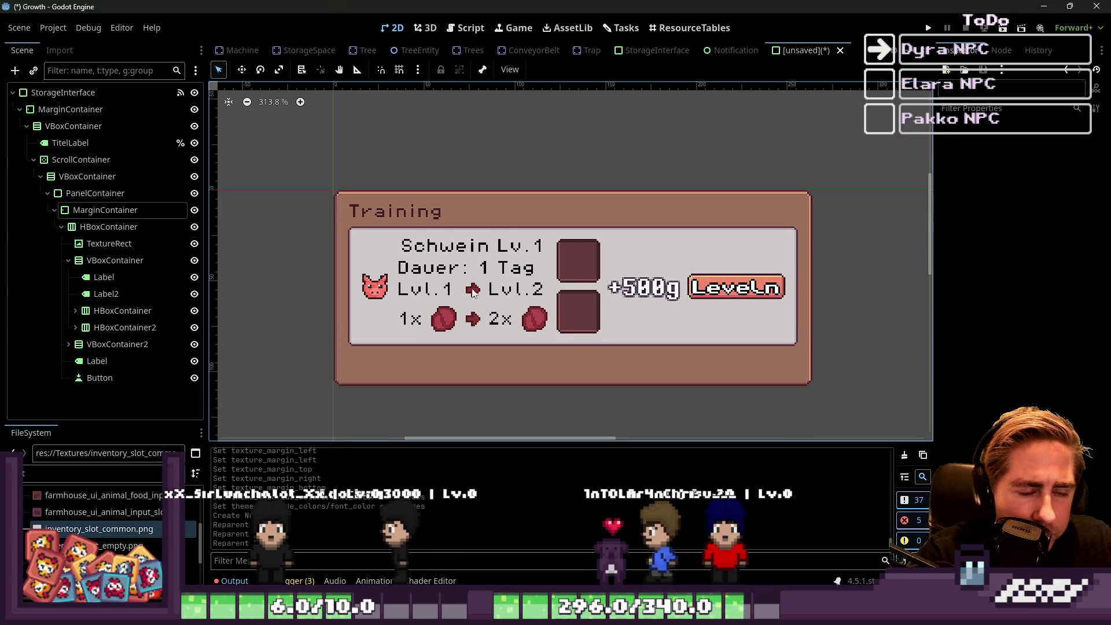
{"action": "left_click", "coordinate": [707, 294]}
{"action": "scroll", "coordinate": [957, 217], "scroll_direction": "up", "scroll_amount": 3}
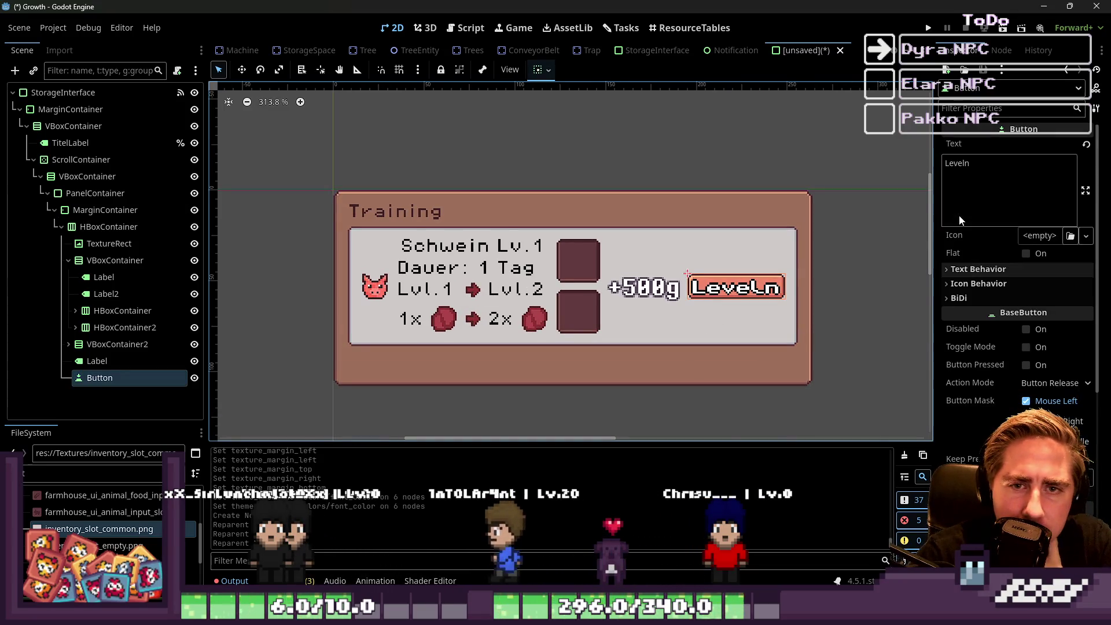
{"action": "left_click", "coordinate": [978, 212]}
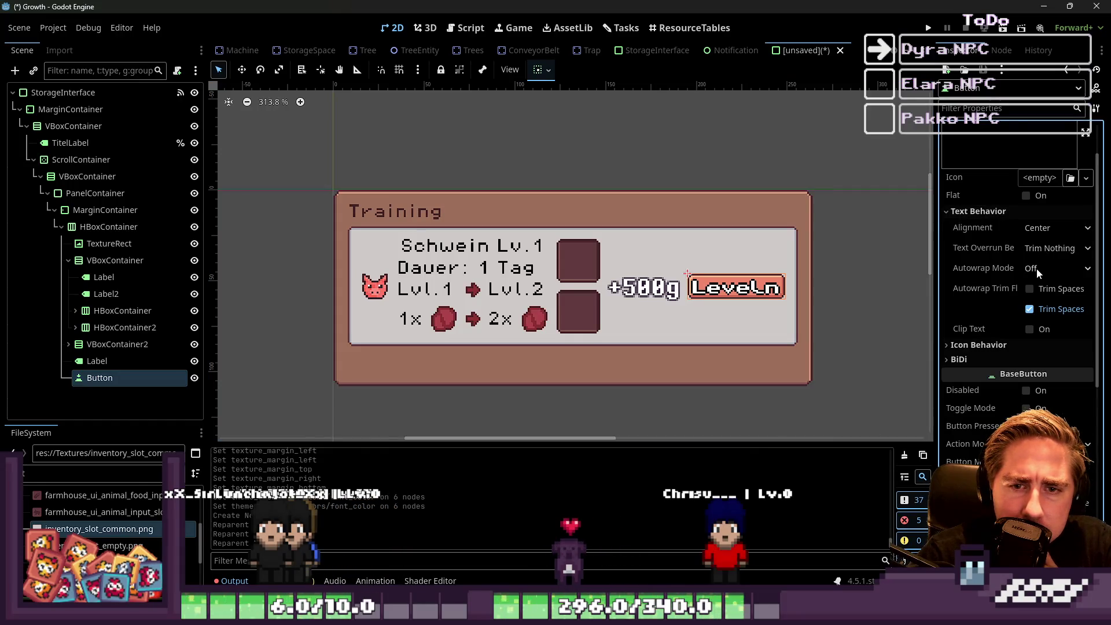
{"action": "scroll", "coordinate": [1026, 299], "scroll_direction": "down", "scroll_amount": 5}
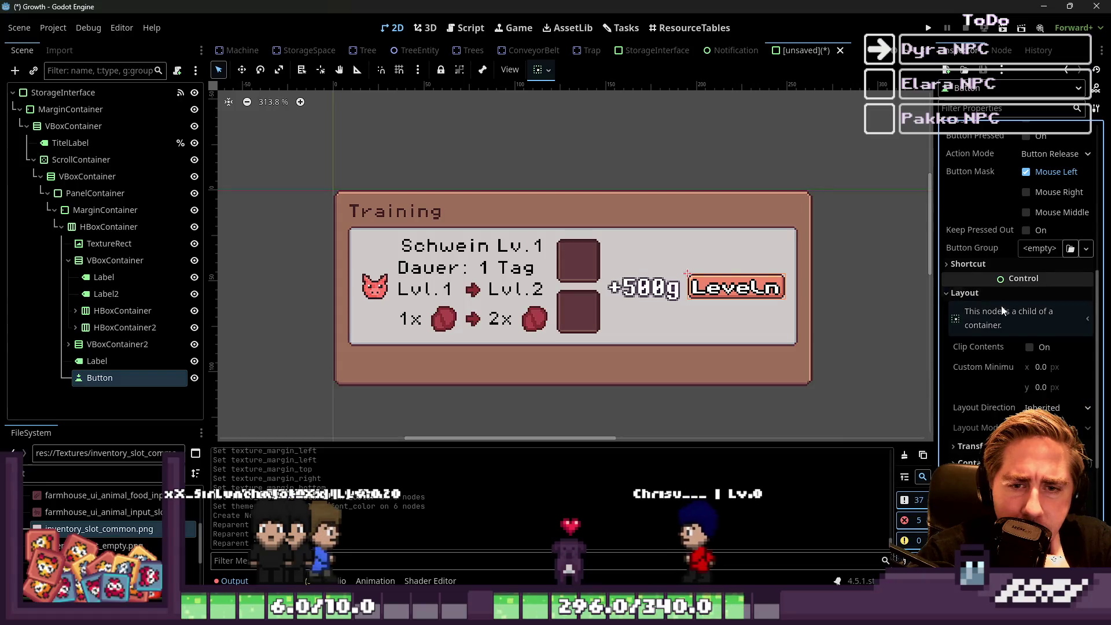
{"action": "scroll", "coordinate": [1006, 328], "scroll_direction": "up", "scroll_amount": 5}
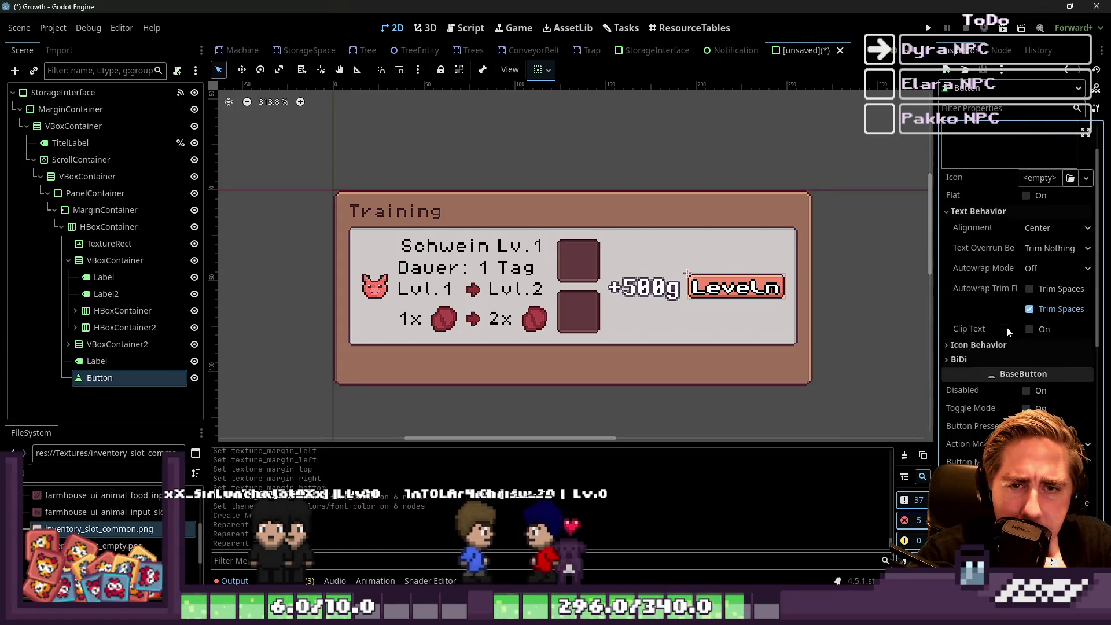
{"action": "scroll", "coordinate": [1005, 326], "scroll_direction": "up", "scroll_amount": 1}
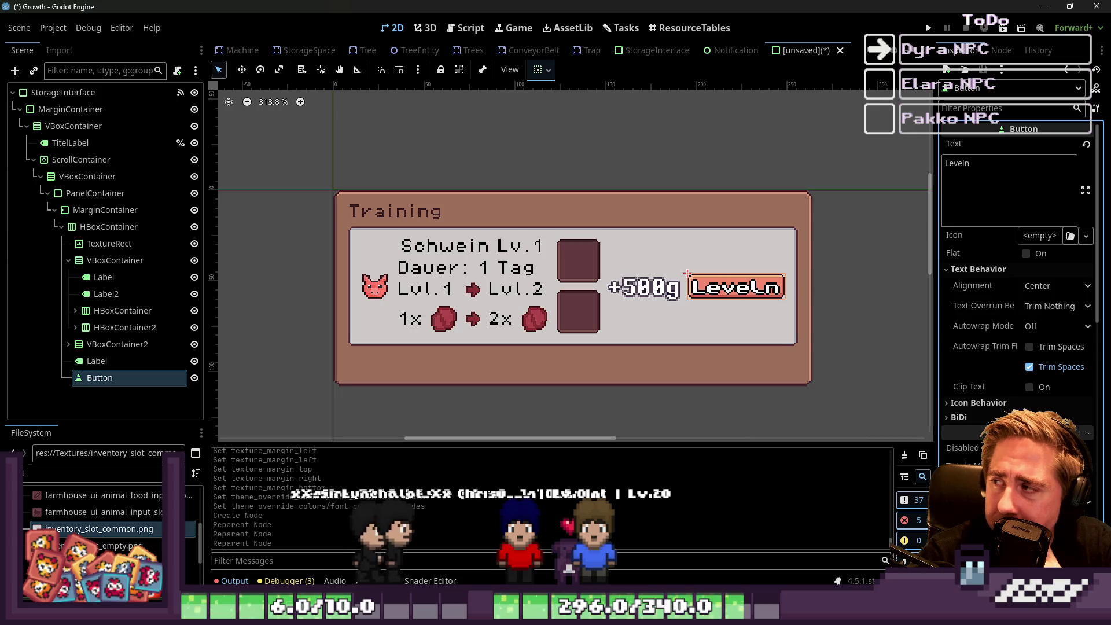
{"action": "scroll", "coordinate": [737, 287], "scroll_direction": "up", "scroll_amount": 2}
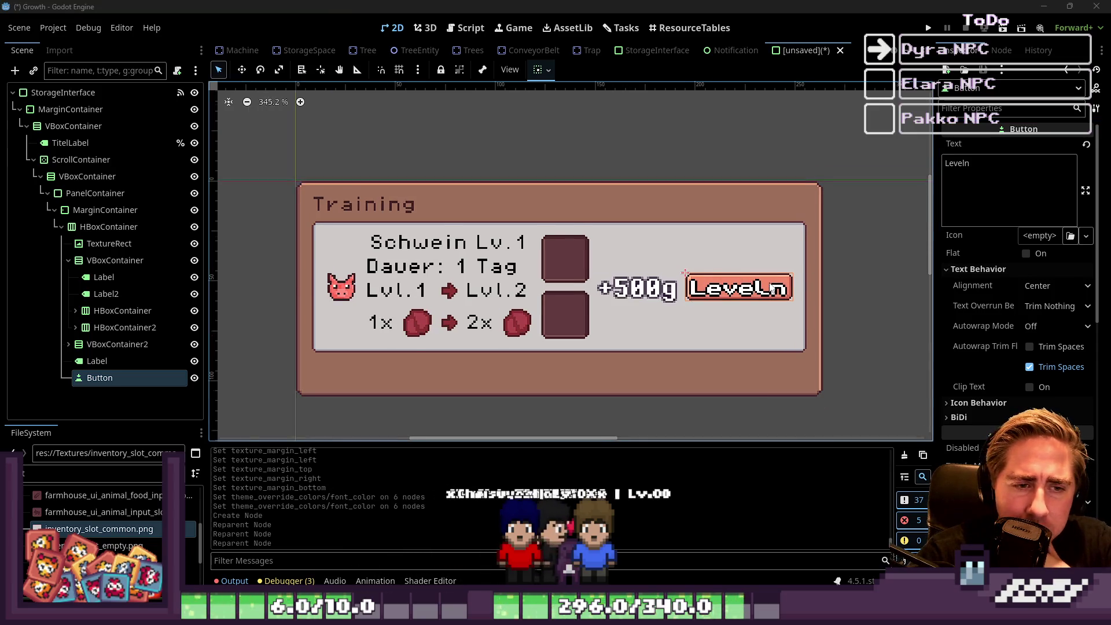
Select the +500g label and expand its Theme Overrides.
{"action": "left_click", "coordinate": [607, 303]}
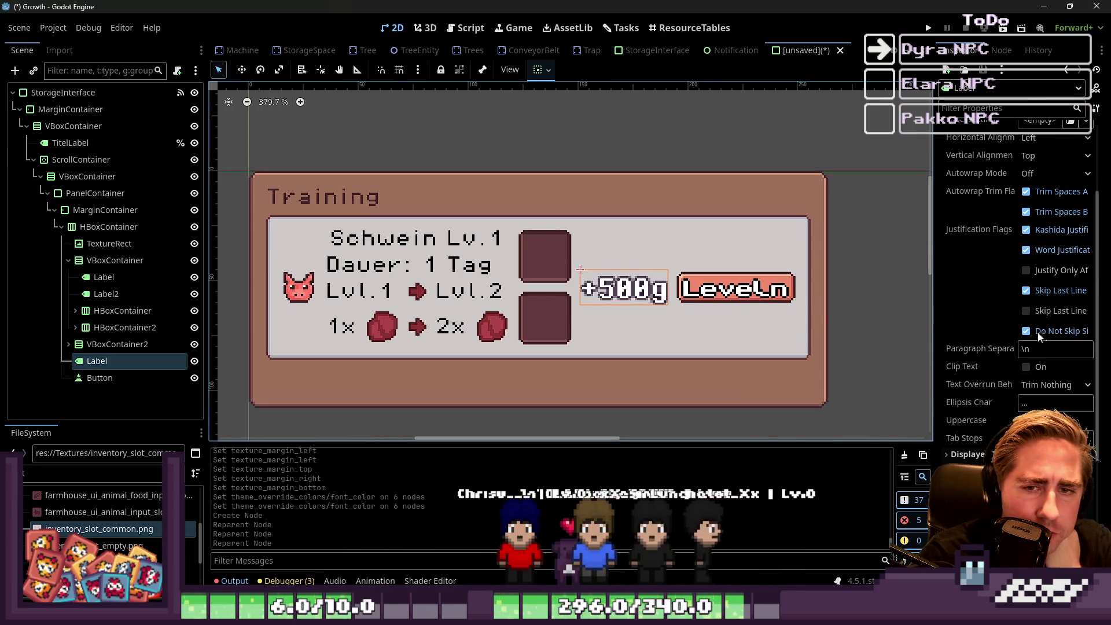
{"action": "scroll", "coordinate": [1046, 349], "scroll_direction": "down", "scroll_amount": 5}
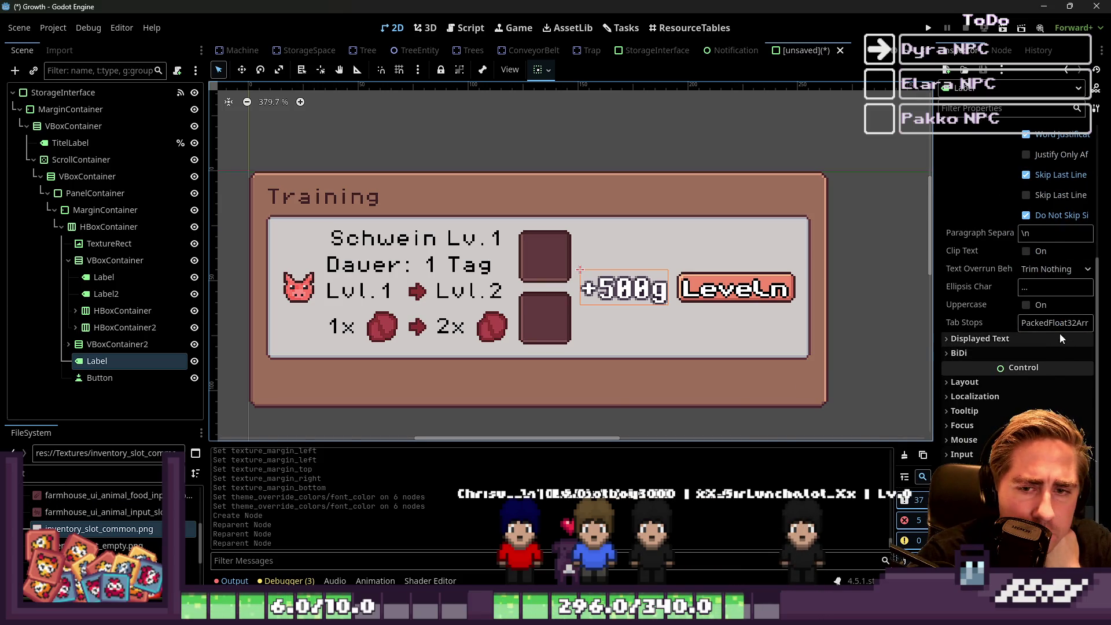
{"action": "scroll", "coordinate": [1036, 362], "scroll_direction": "down", "scroll_amount": 3}
{"action": "left_click", "coordinate": [963, 395]}
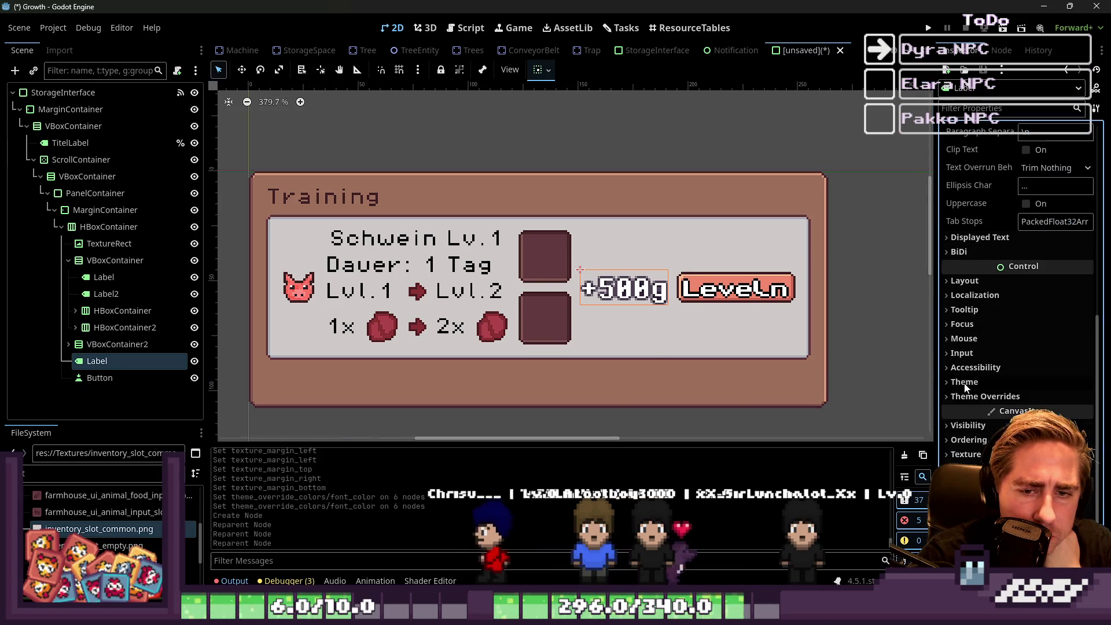
{"action": "scroll", "coordinate": [712, 286], "scroll_direction": "up", "scroll_amount": 5}
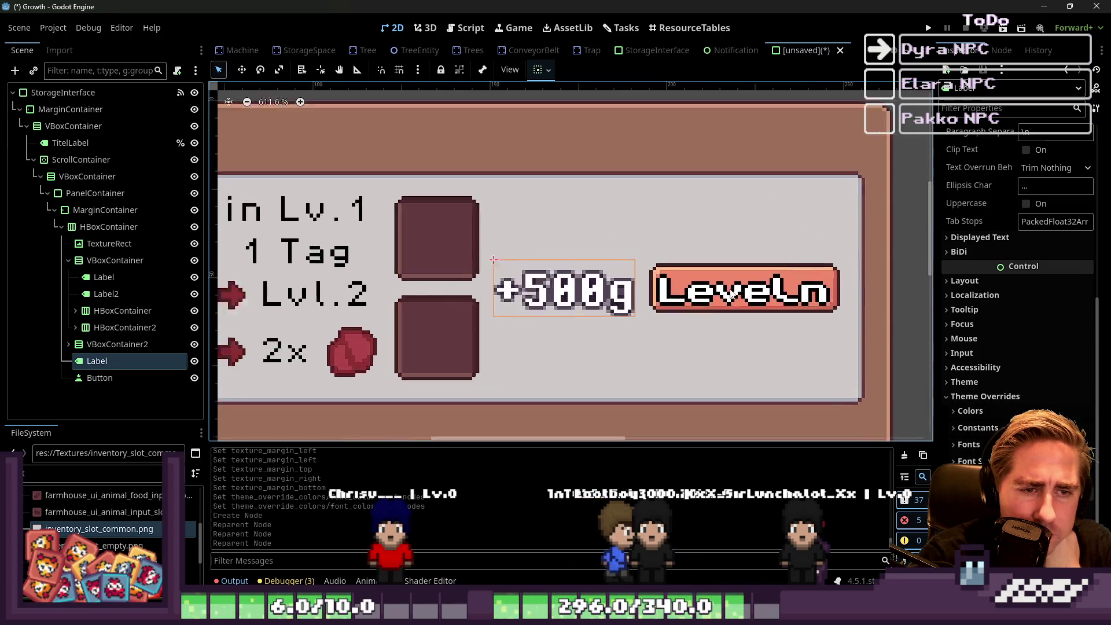
Select the Leveln button and browse its theme constant and icon behavior settings.
{"action": "left_click", "coordinate": [641, 259]}
{"action": "scroll", "coordinate": [996, 301], "scroll_direction": "down", "scroll_amount": 5}
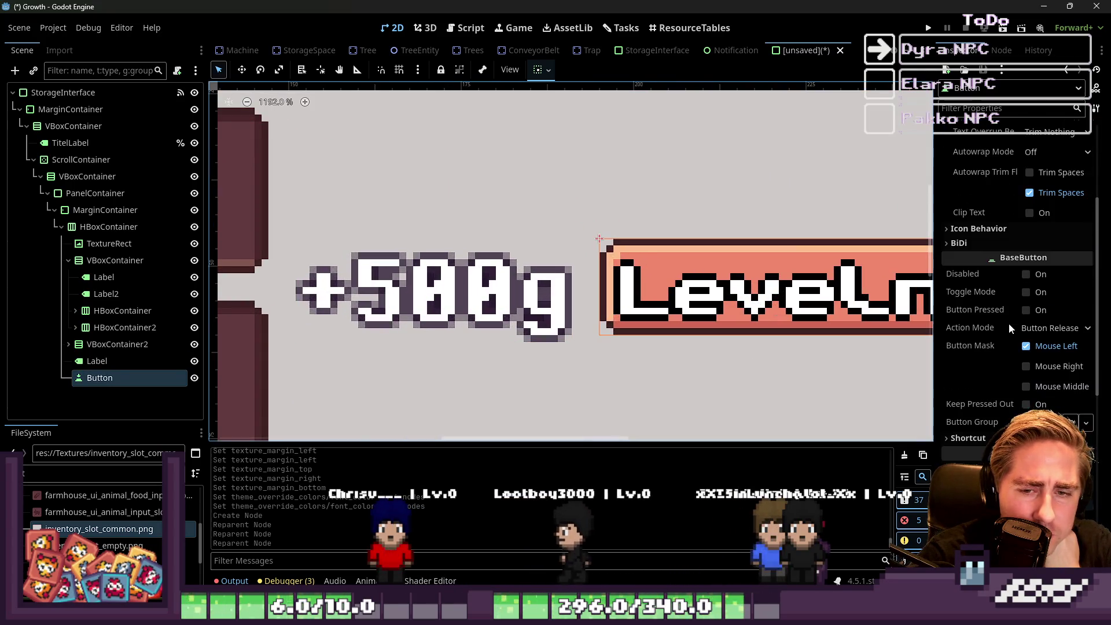
{"action": "scroll", "coordinate": [992, 314], "scroll_direction": "down", "scroll_amount": 6}
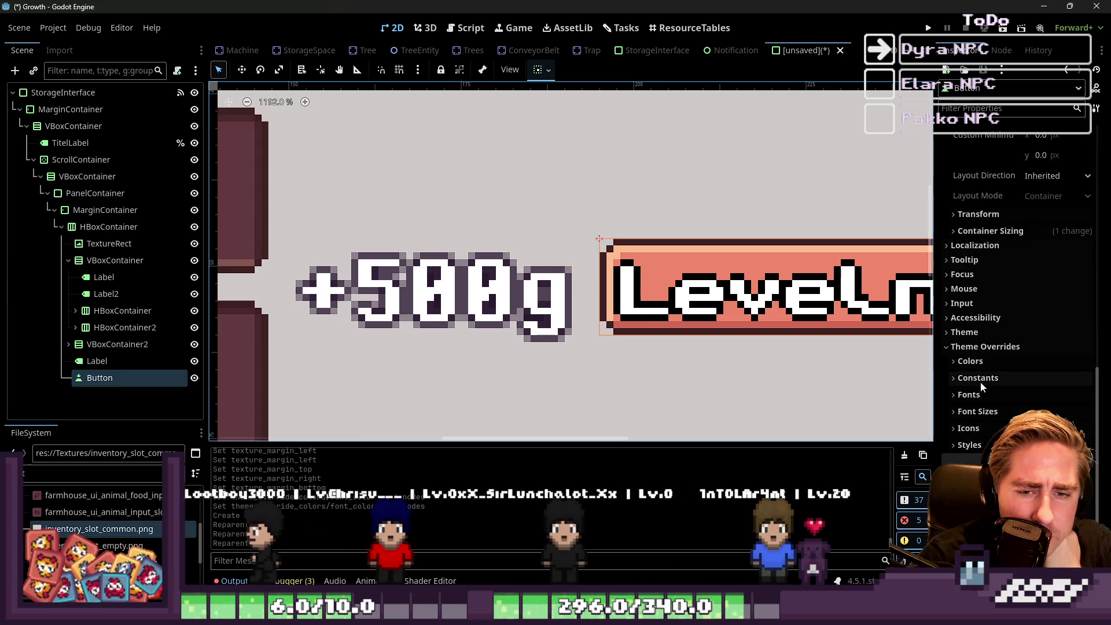
{"action": "left_click", "coordinate": [977, 379]}
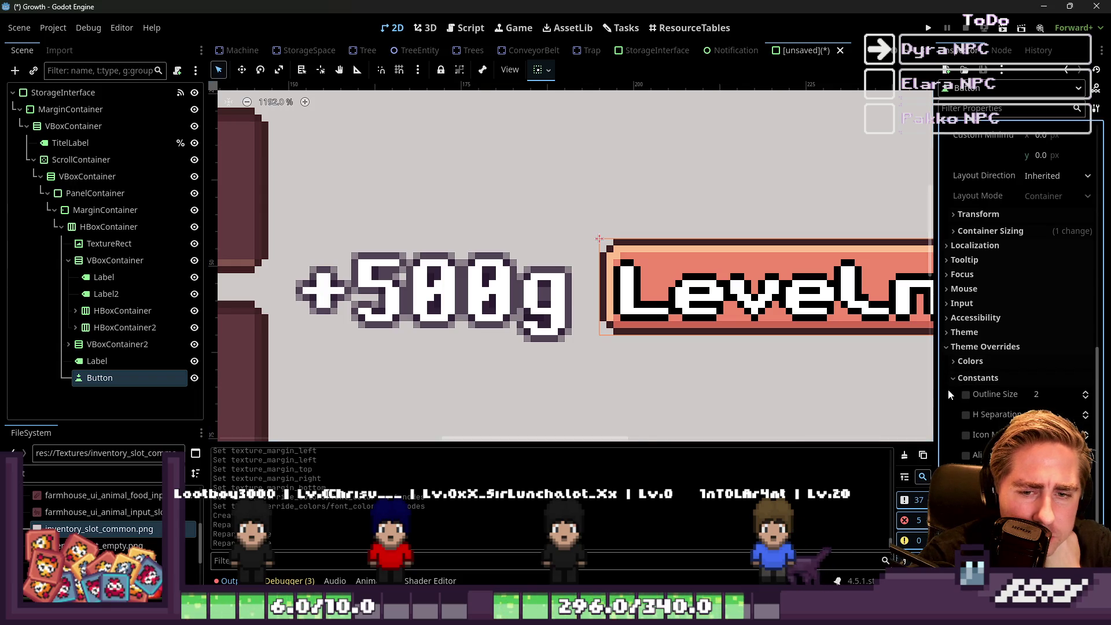
{"action": "left_click", "coordinate": [966, 396]}
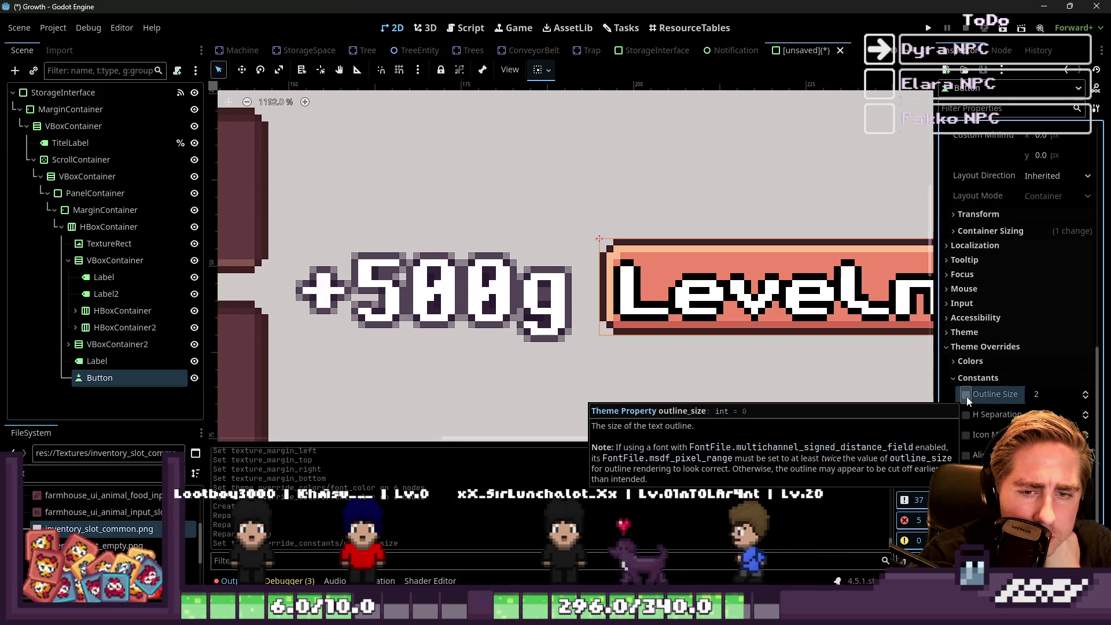
{"action": "left_click", "coordinate": [964, 379]}
{"action": "left_click", "coordinate": [962, 347]}
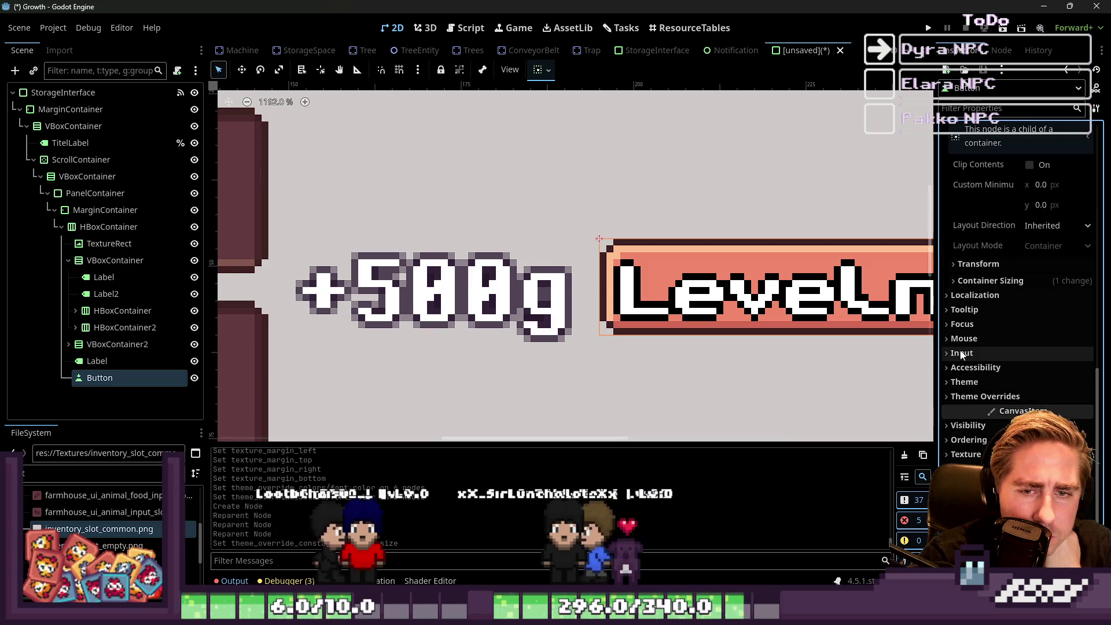
{"action": "scroll", "coordinate": [962, 354], "scroll_direction": "up", "scroll_amount": 10}
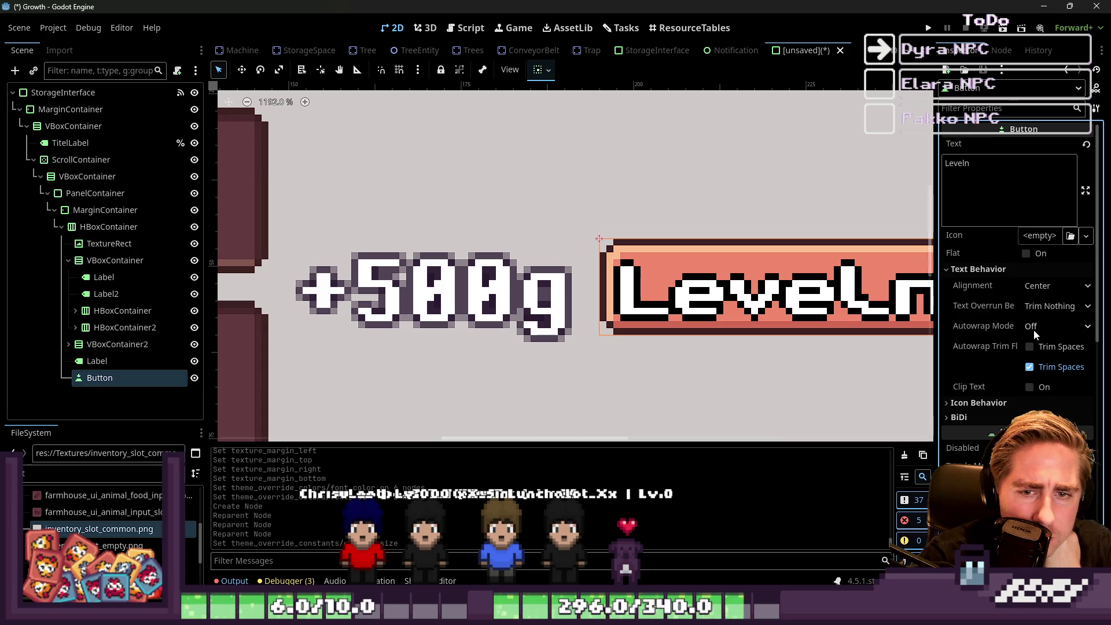
{"action": "left_click", "coordinate": [989, 404]}
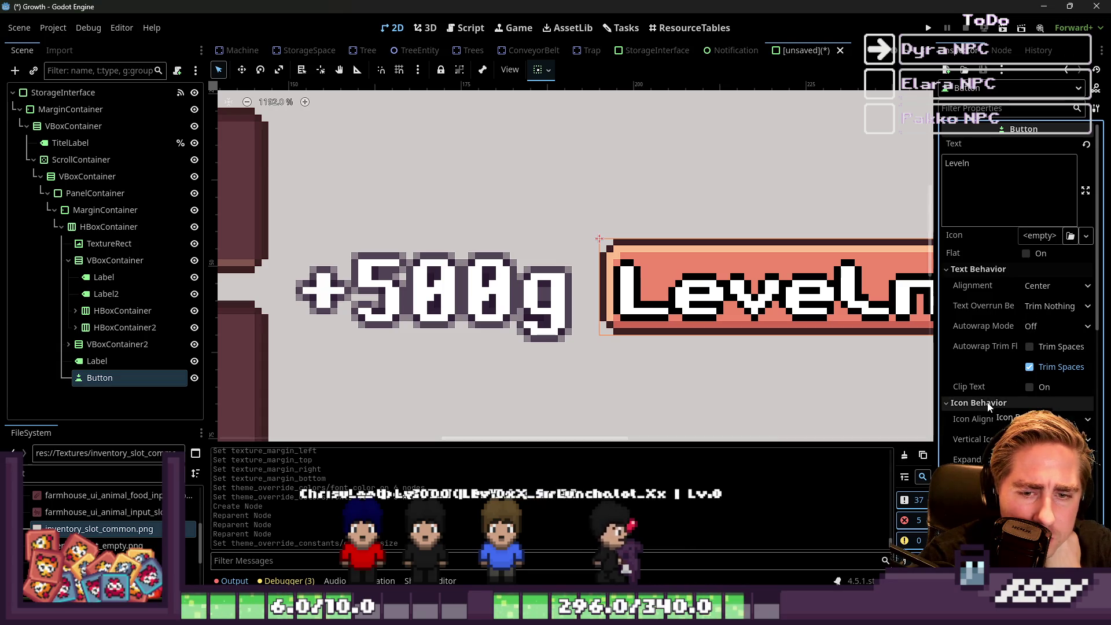
{"action": "left_click", "coordinate": [988, 405]}
{"action": "scroll", "coordinate": [983, 415], "scroll_direction": "down", "scroll_amount": 5}
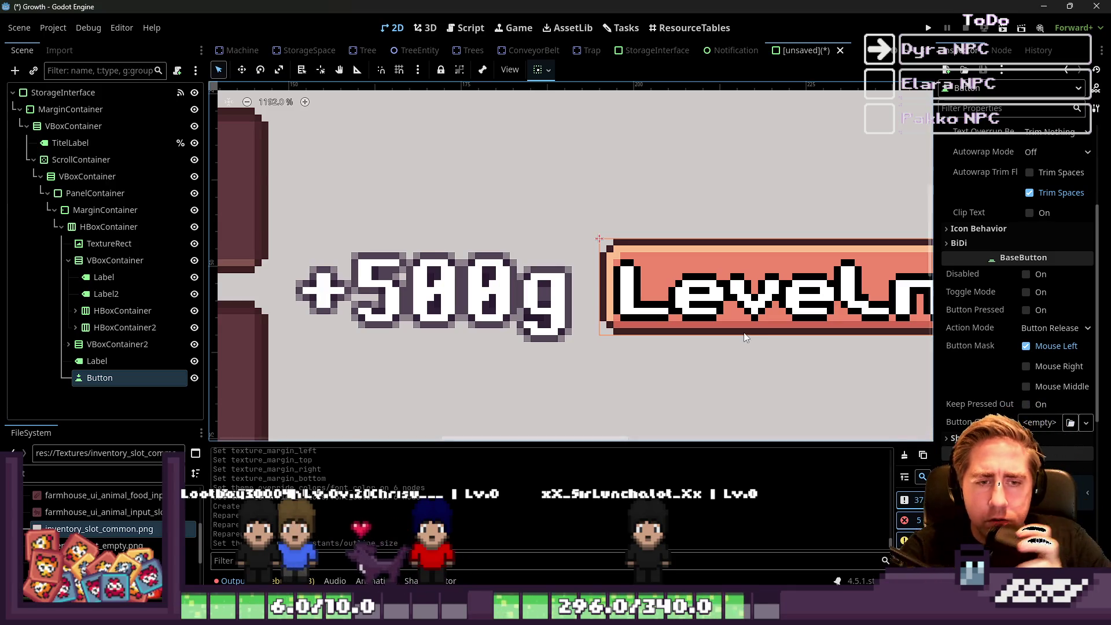
{"action": "scroll", "coordinate": [1032, 426], "scroll_direction": "down", "scroll_amount": 5}
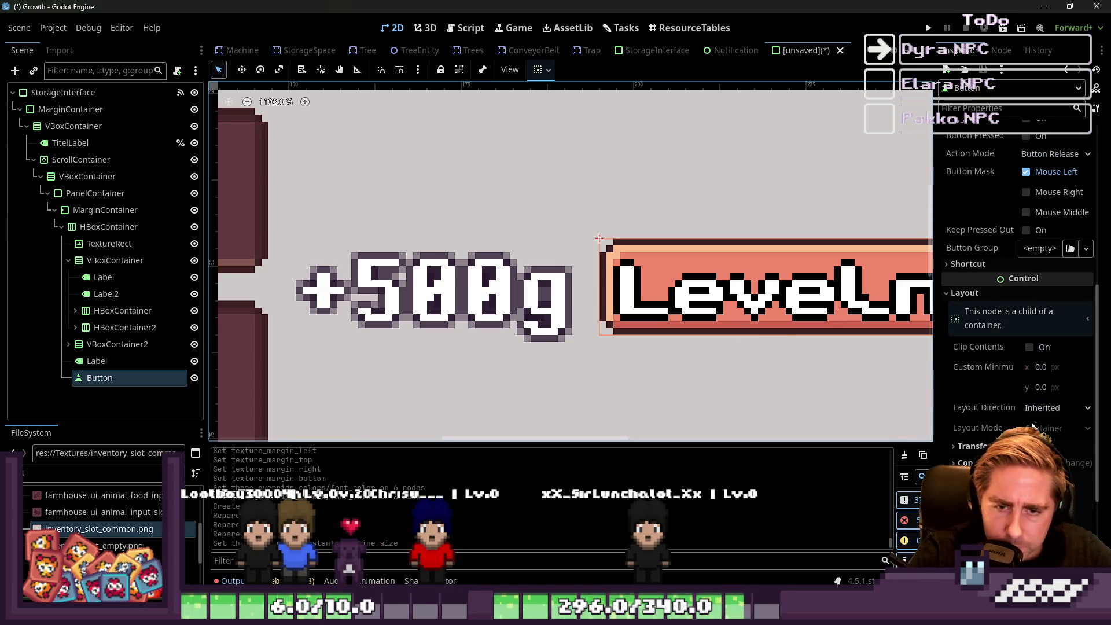
{"action": "scroll", "coordinate": [1064, 405], "scroll_direction": "down", "scroll_amount": 2}
Override the Leveln button's Outline Size constant and reduce it to 0.
{"action": "left_click", "coordinate": [991, 408]}
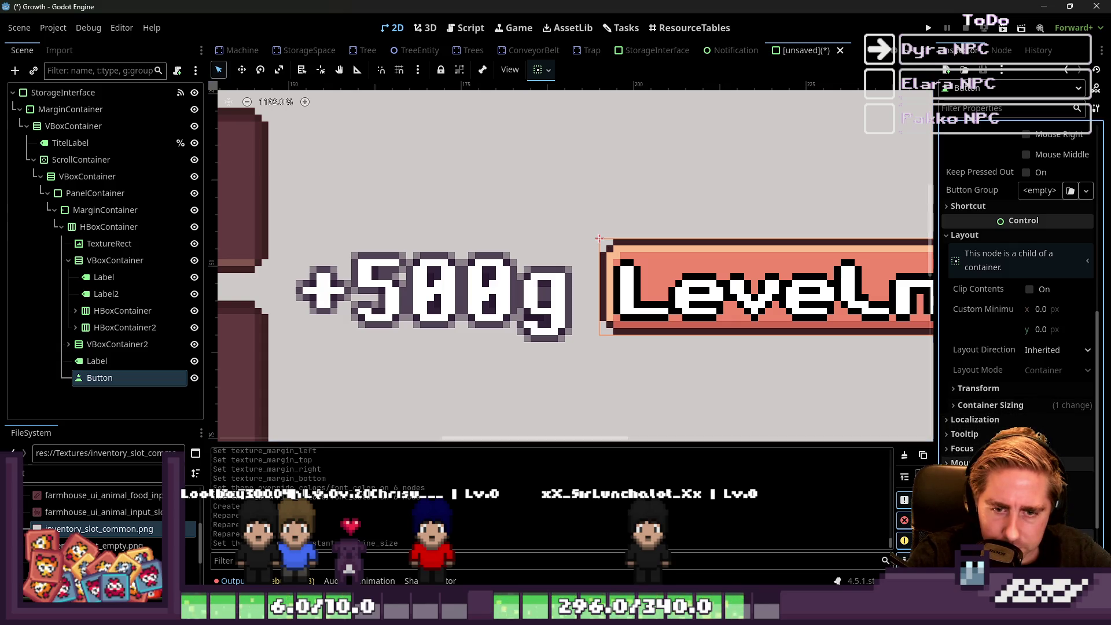
{"action": "scroll", "coordinate": [970, 418], "scroll_direction": "down", "scroll_amount": 3}
{"action": "left_click", "coordinate": [964, 425]}
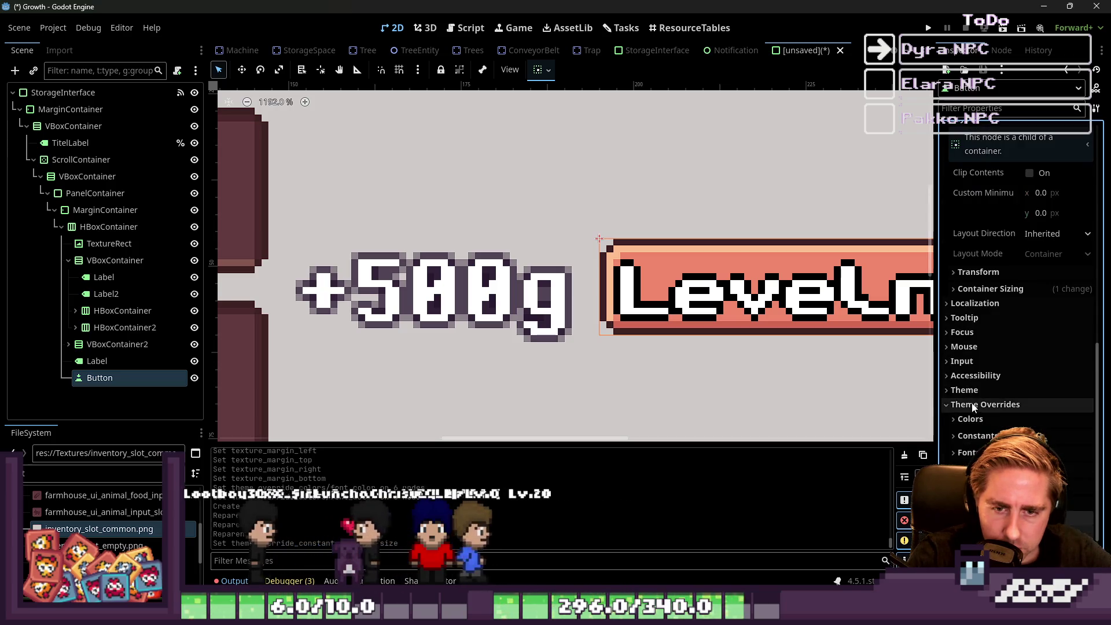
{"action": "scroll", "coordinate": [972, 439], "scroll_direction": "down", "scroll_amount": 2}
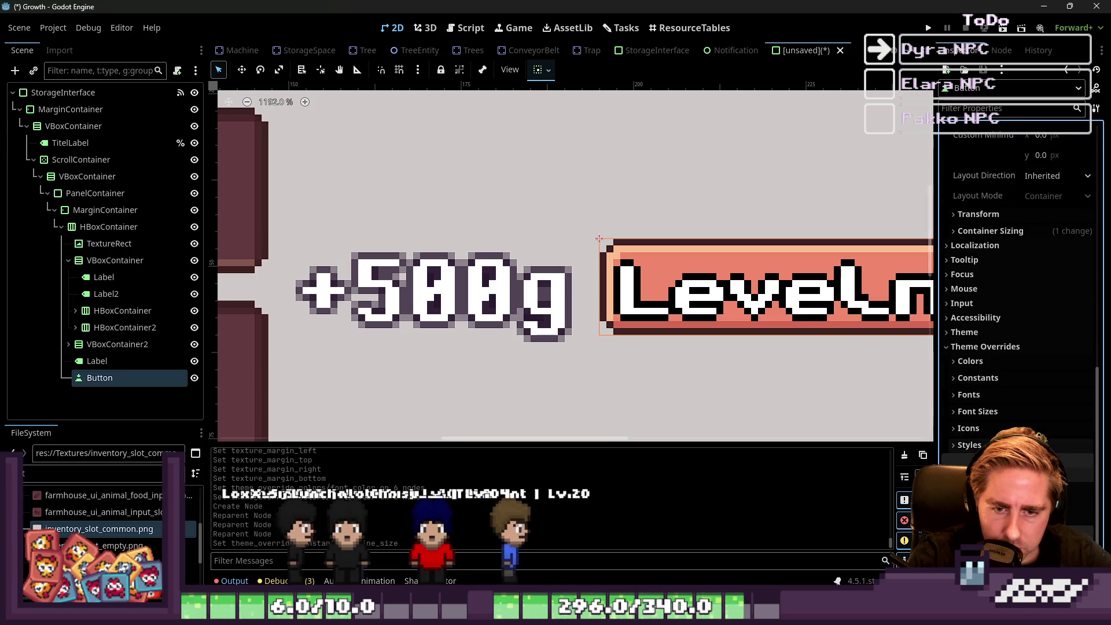
{"action": "left_click", "coordinate": [976, 379]}
{"action": "left_click", "coordinate": [971, 411]}
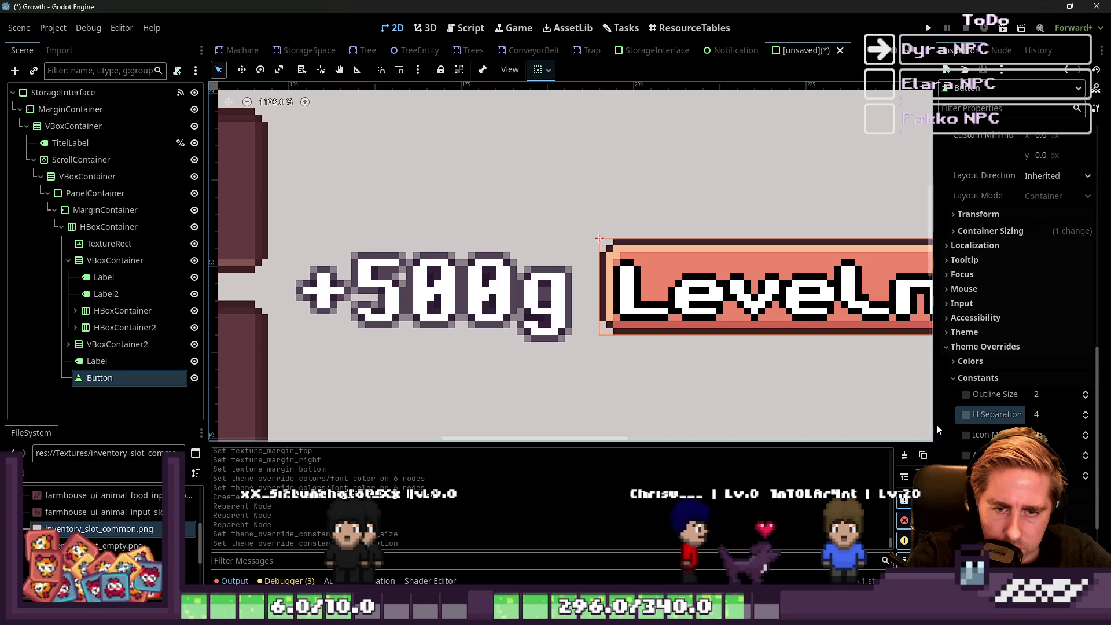
{"action": "left_click_drag", "start_coordinate": [934, 428], "coordinate": [862, 440]}
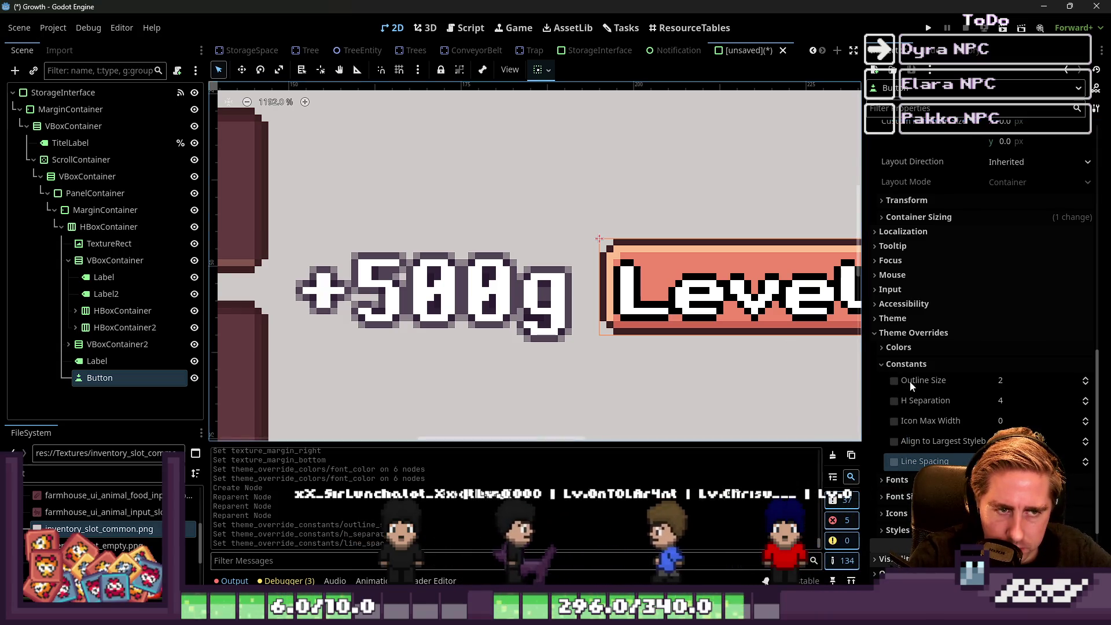
{"action": "left_click", "coordinate": [1086, 385]}
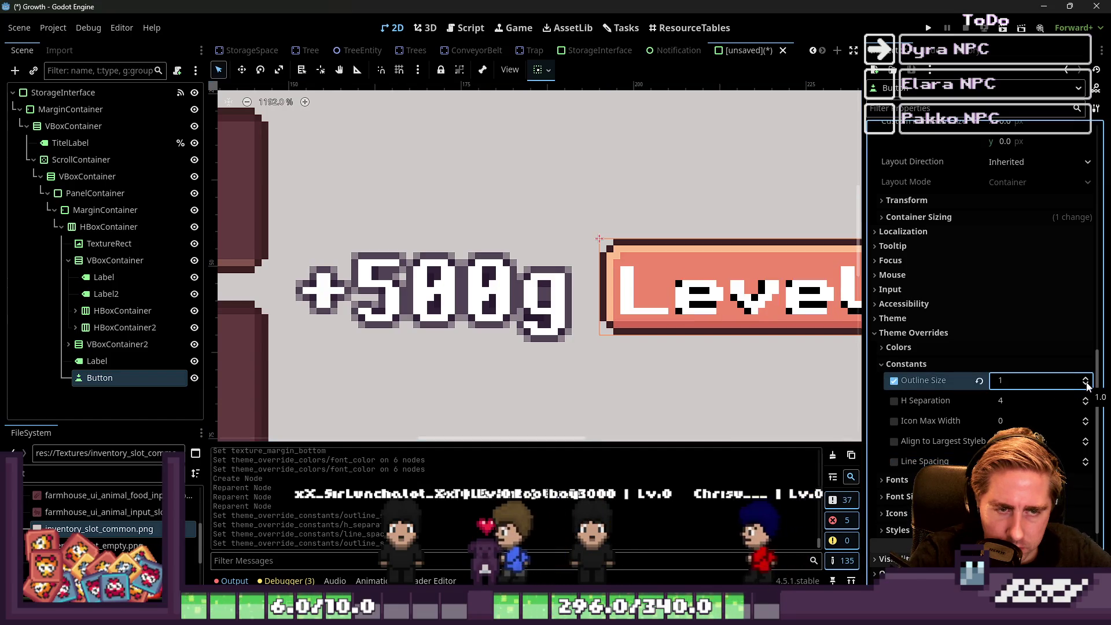
{"action": "left_click", "coordinate": [1086, 384]}
{"action": "scroll", "coordinate": [584, 284], "scroll_direction": "down", "scroll_amount": 5}
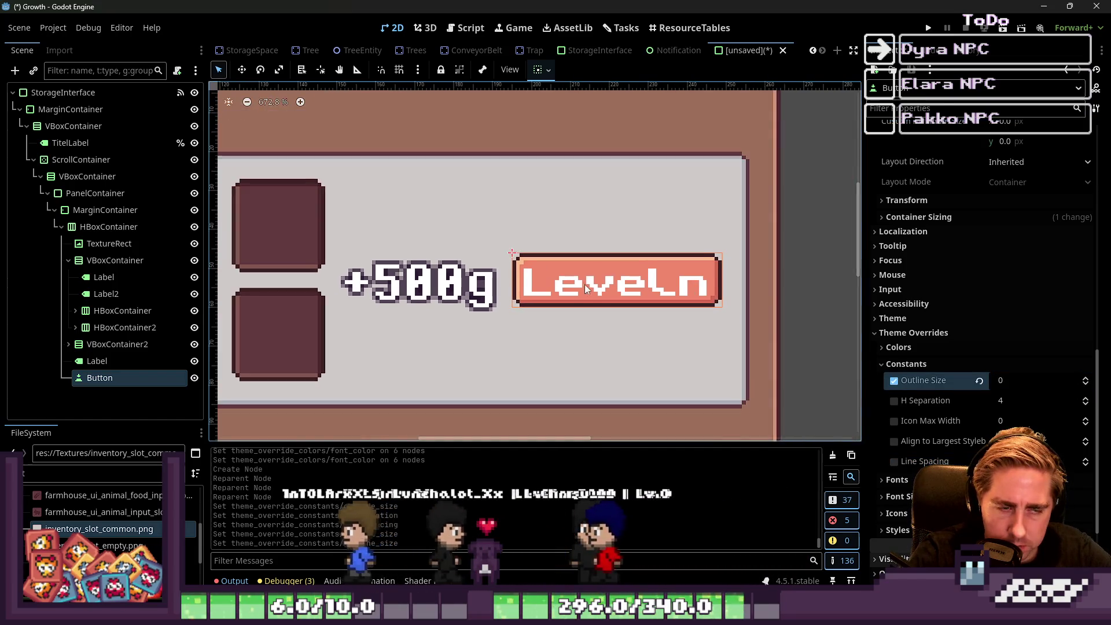
{"action": "scroll", "coordinate": [585, 283], "scroll_direction": "up", "scroll_amount": 2}
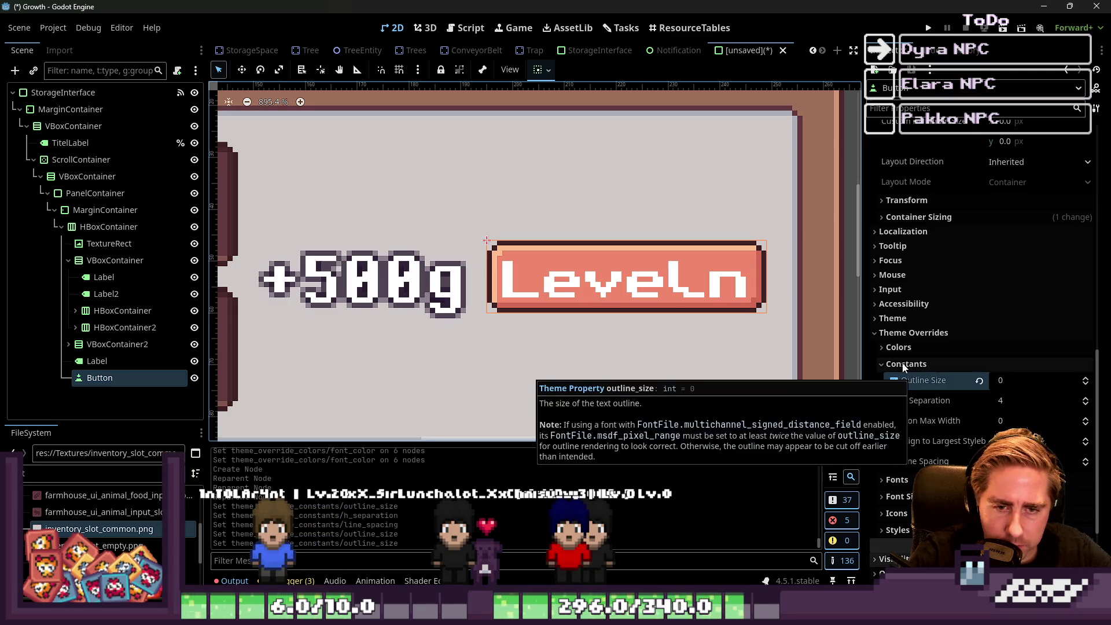
Set the button's Font Color to dark maroon 31141b using the eyedropper.
{"action": "left_click", "coordinate": [903, 347]}
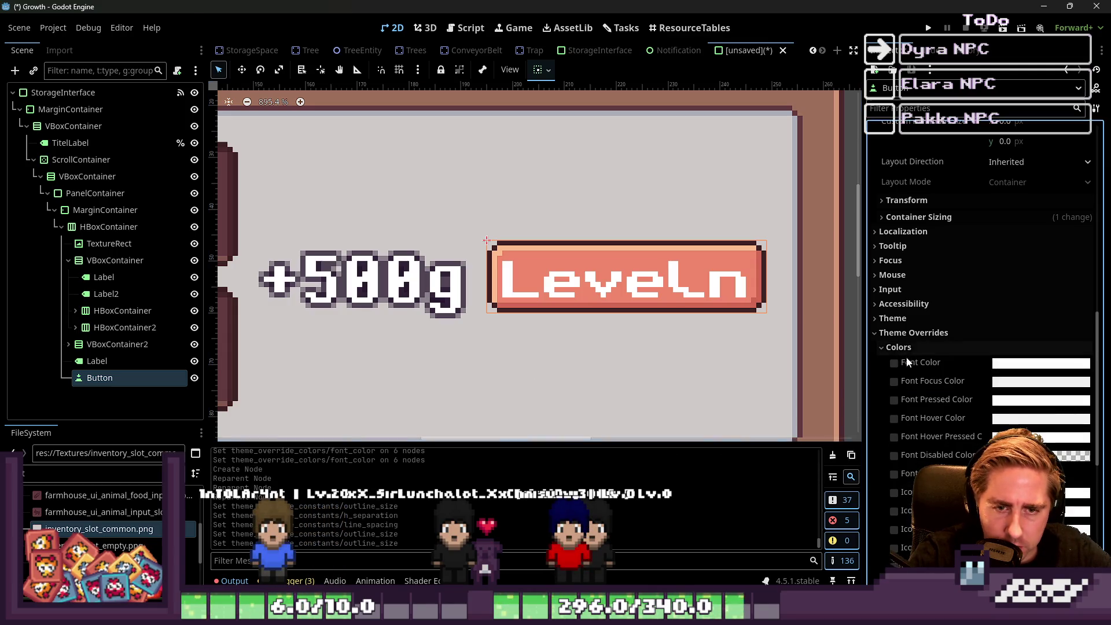
{"action": "left_click", "coordinate": [1005, 364]}
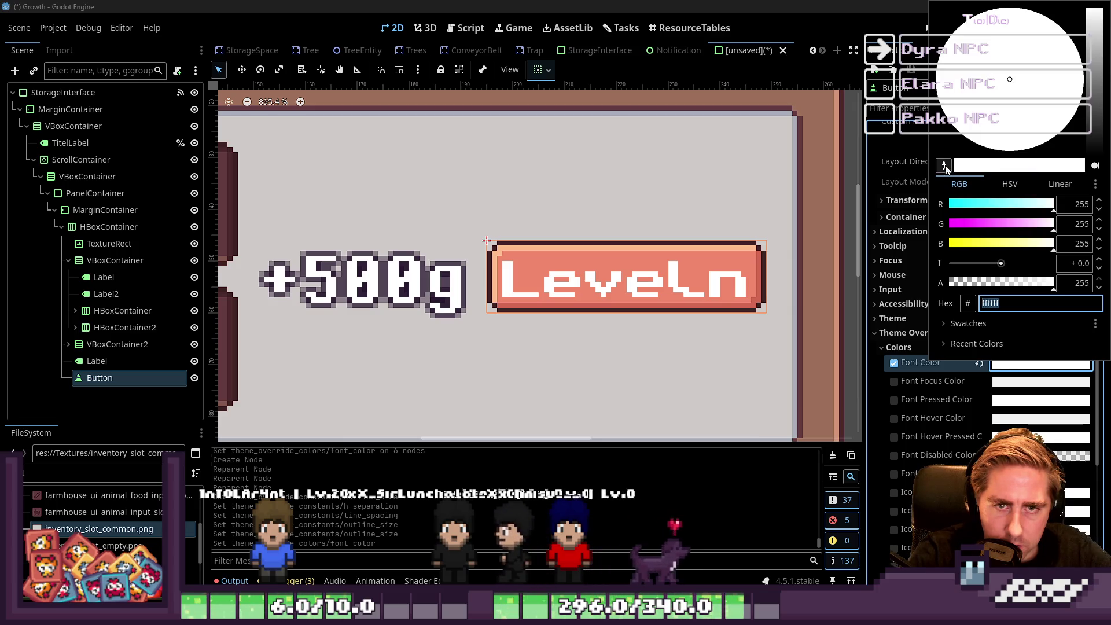
{"action": "left_click", "coordinate": [10, 231]}
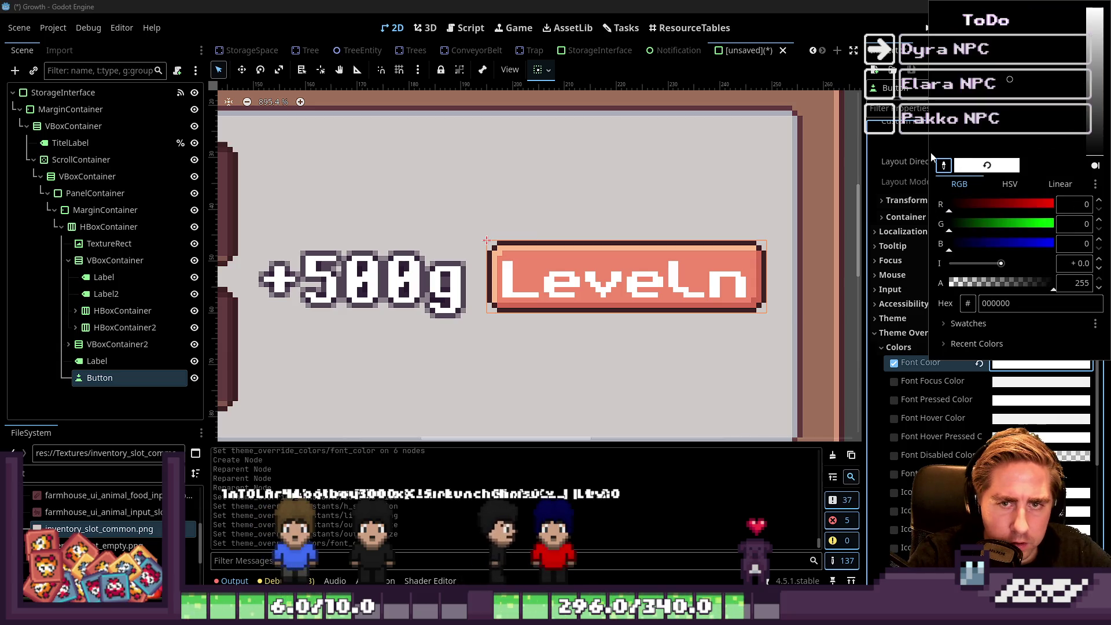
{"action": "left_click", "coordinate": [802, 304]}
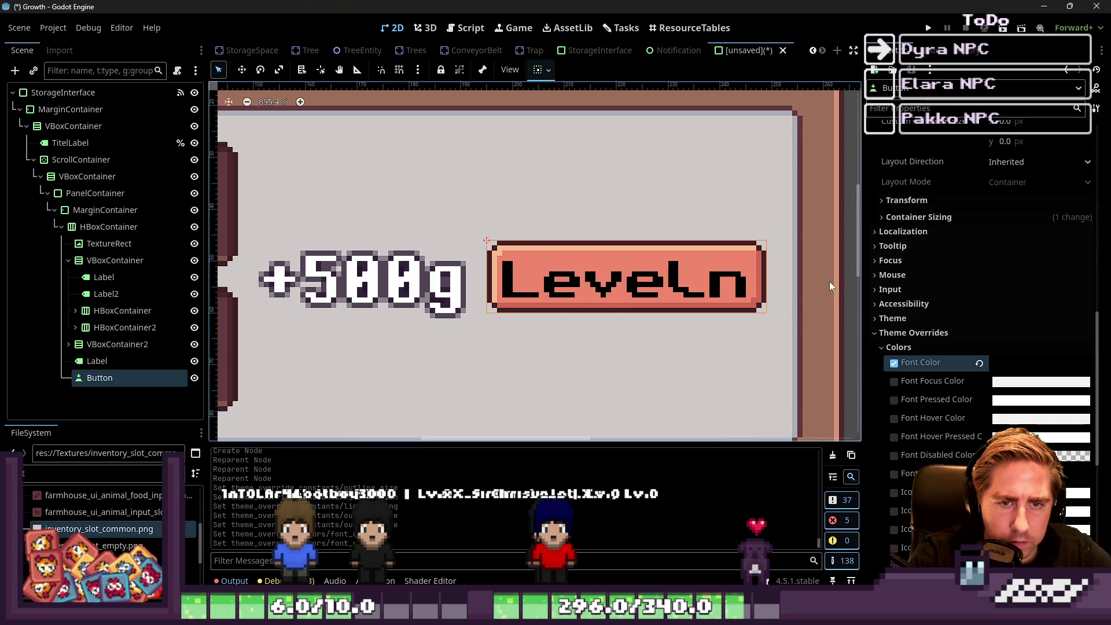
{"action": "scroll", "coordinate": [829, 281], "scroll_direction": "down", "scroll_amount": 5}
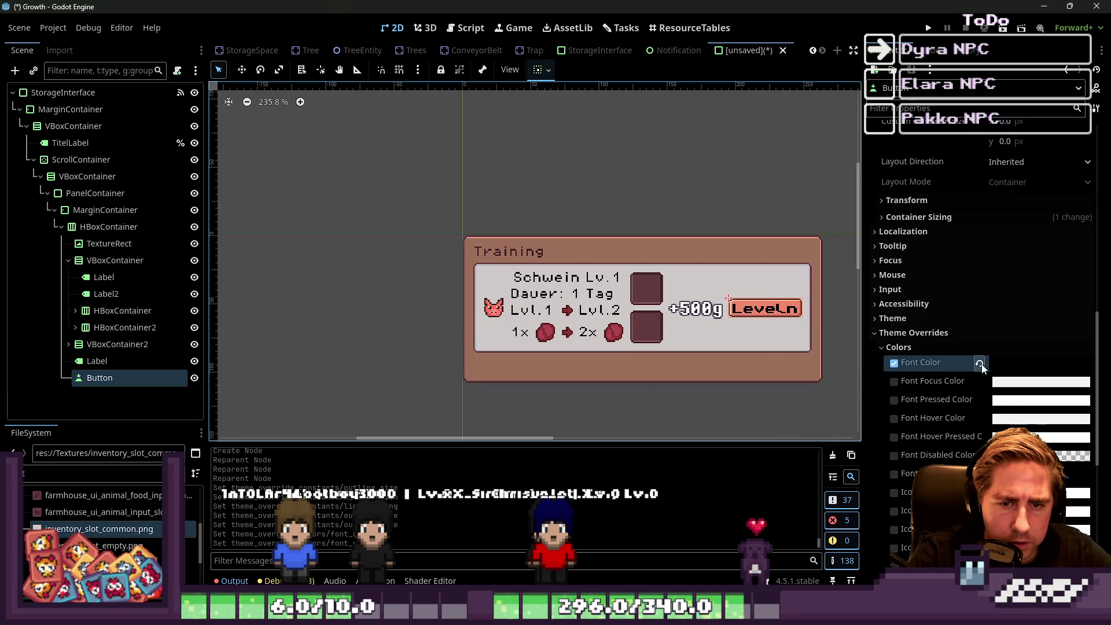
{"action": "left_click", "coordinate": [1018, 364]}
{"action": "left_click", "coordinate": [944, 167]}
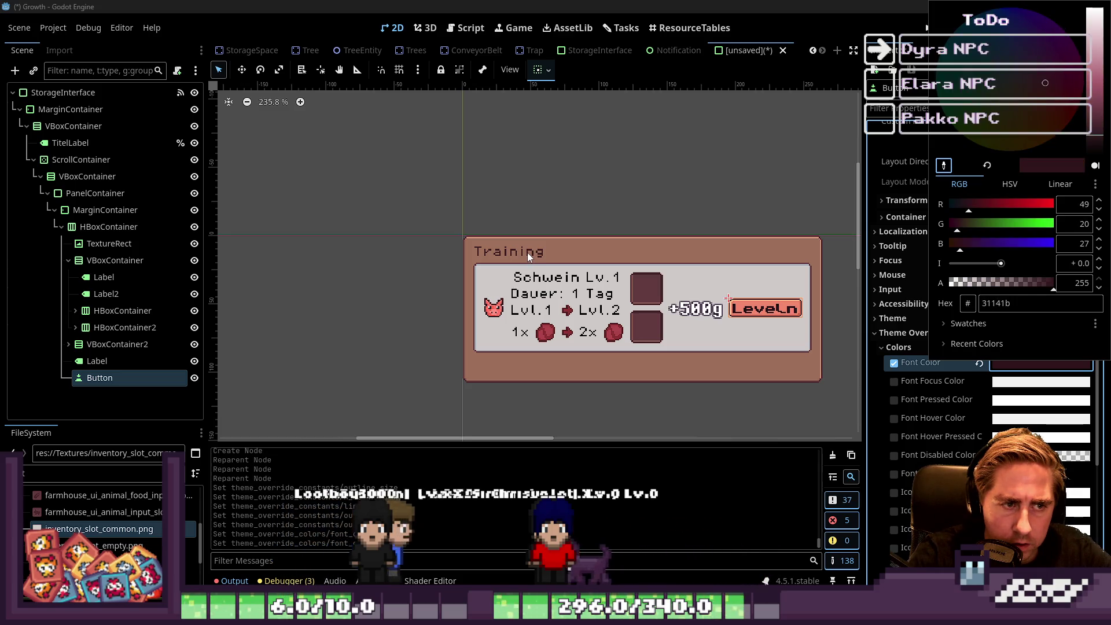
{"action": "left_click", "coordinate": [527, 252]}
{"action": "left_click", "coordinate": [801, 224]}
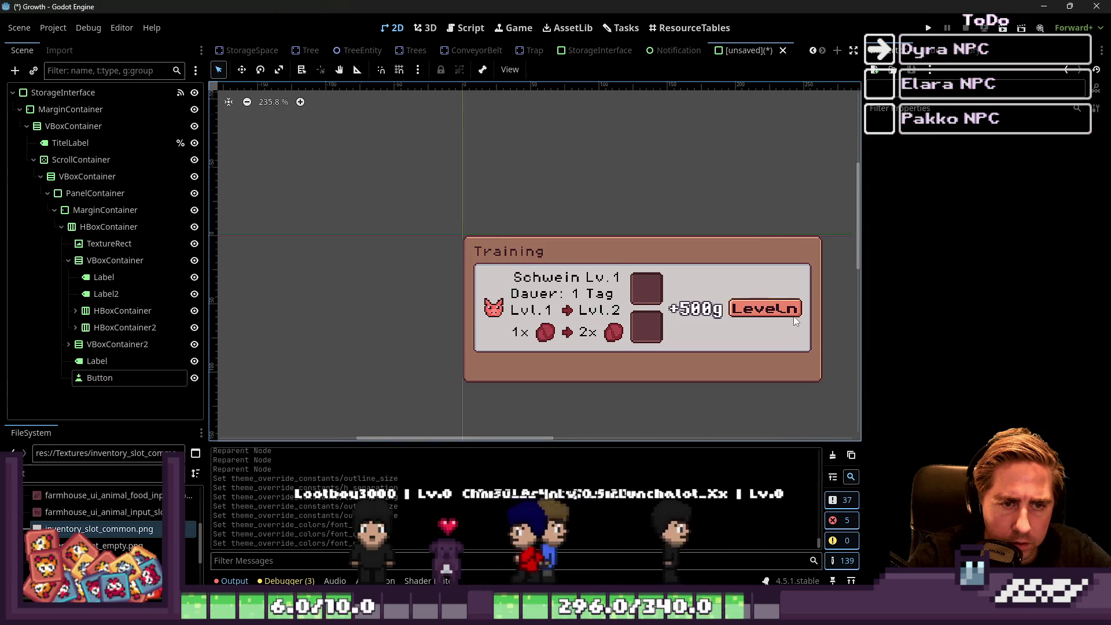
{"action": "scroll", "coordinate": [794, 316], "scroll_direction": "up", "scroll_amount": 3}
Collapse the Leveln button's theme overrides and select the +500g label.
{"action": "left_click", "coordinate": [789, 287]}
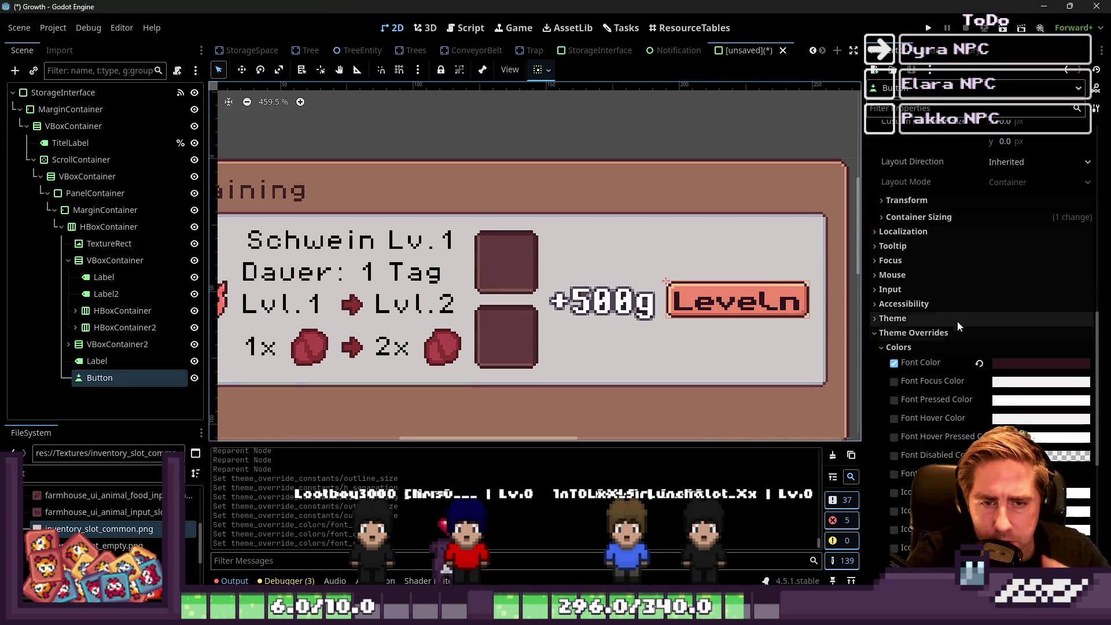
{"action": "left_click", "coordinate": [927, 333]}
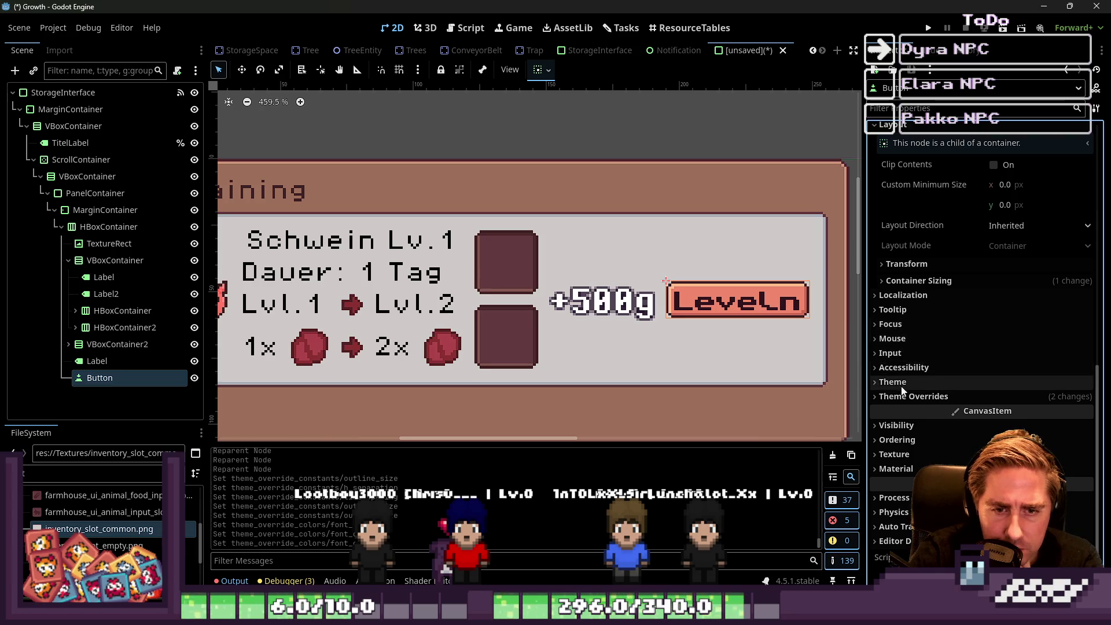
{"action": "scroll", "coordinate": [980, 363], "scroll_direction": "up", "scroll_amount": 5}
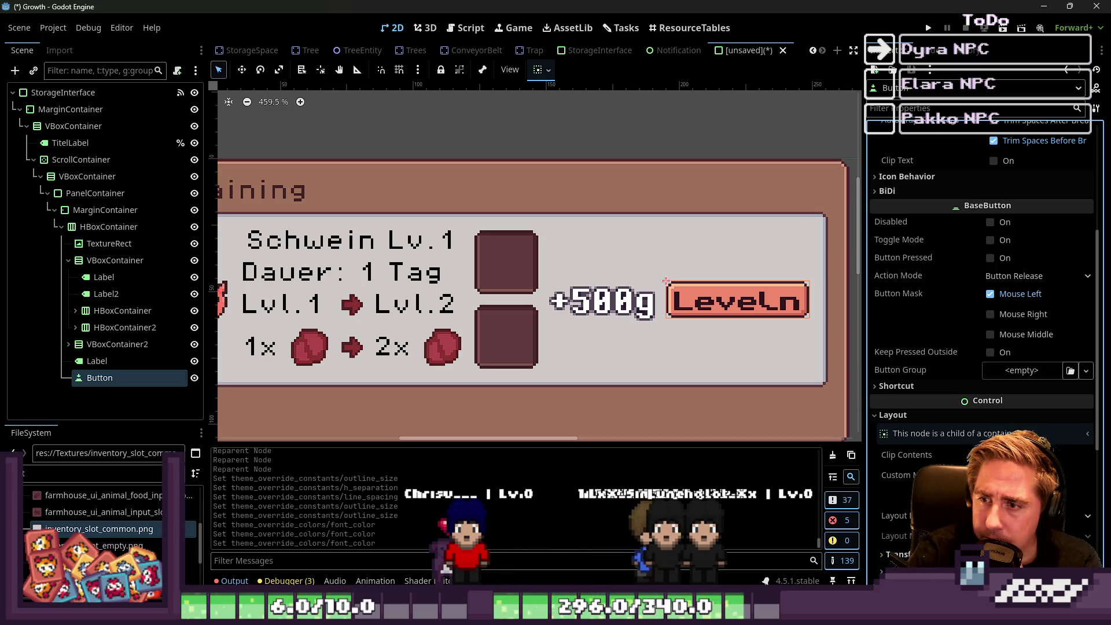
{"action": "scroll", "coordinate": [1036, 400], "scroll_direction": "down", "scroll_amount": 3}
{"action": "scroll", "coordinate": [728, 254], "scroll_direction": "down", "scroll_amount": 3}
{"action": "left_click", "coordinate": [646, 286]}
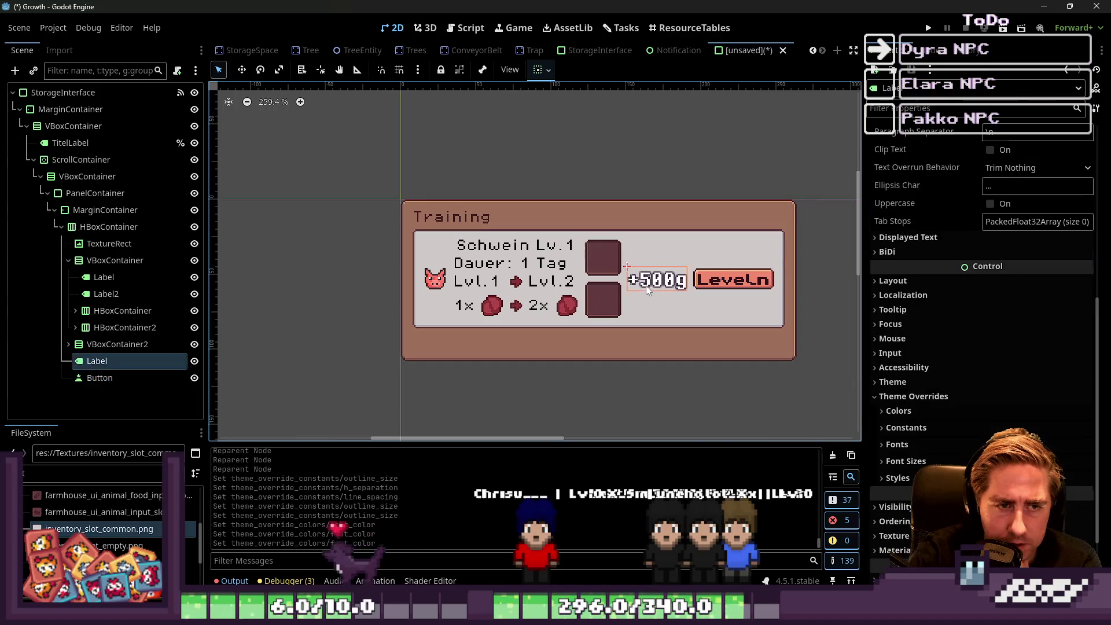
Enable font outline colour and Outline Size overrides on the +500g label.
{"action": "scroll", "coordinate": [950, 347], "scroll_direction": "down", "scroll_amount": 2}
{"action": "left_click", "coordinate": [912, 381]}
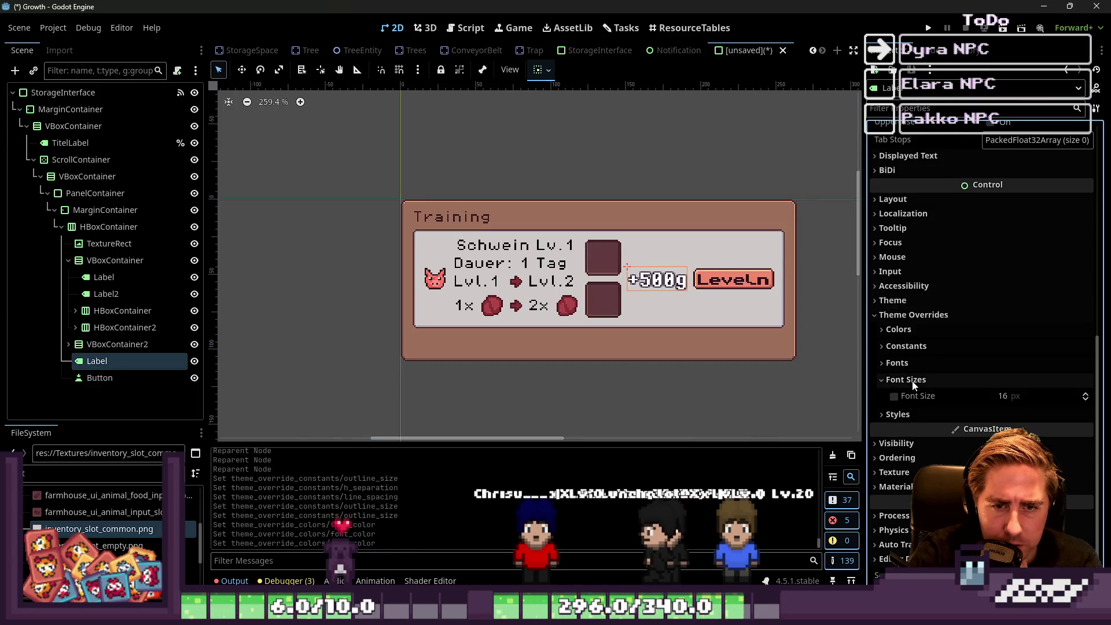
{"action": "left_click", "coordinate": [888, 398]}
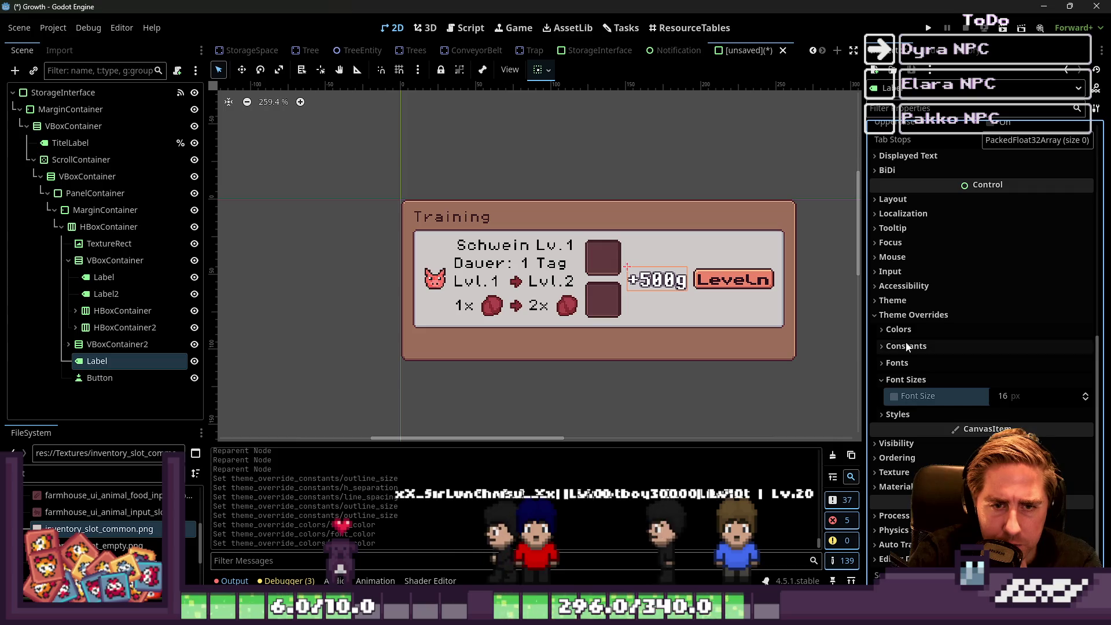
{"action": "left_click", "coordinate": [897, 363]}
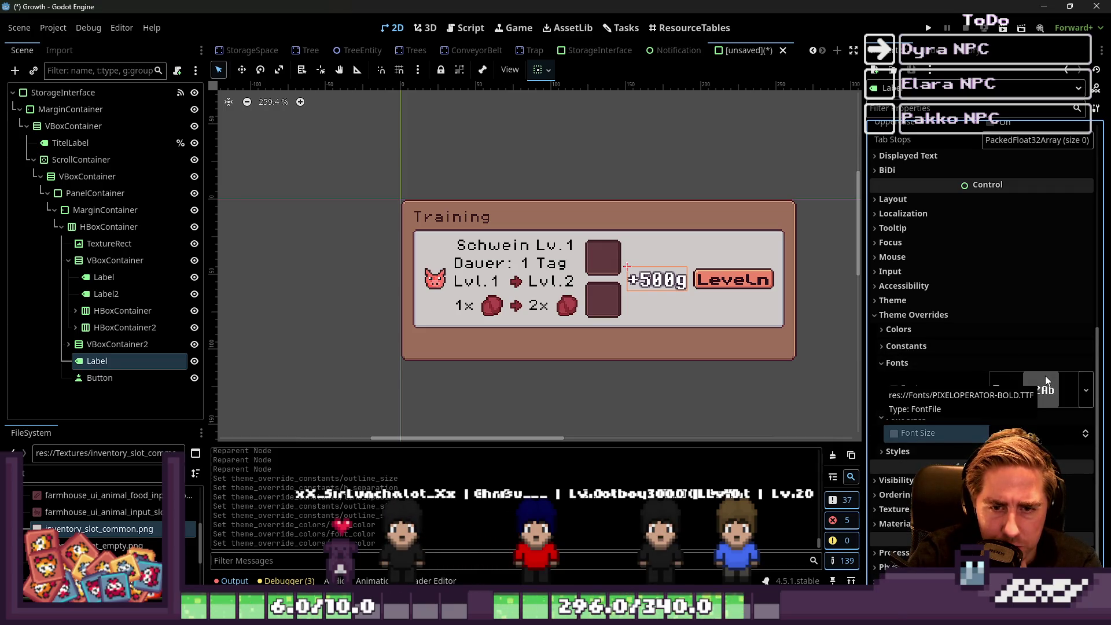
{"action": "left_click", "coordinate": [925, 329]}
{"action": "left_click", "coordinate": [894, 382]}
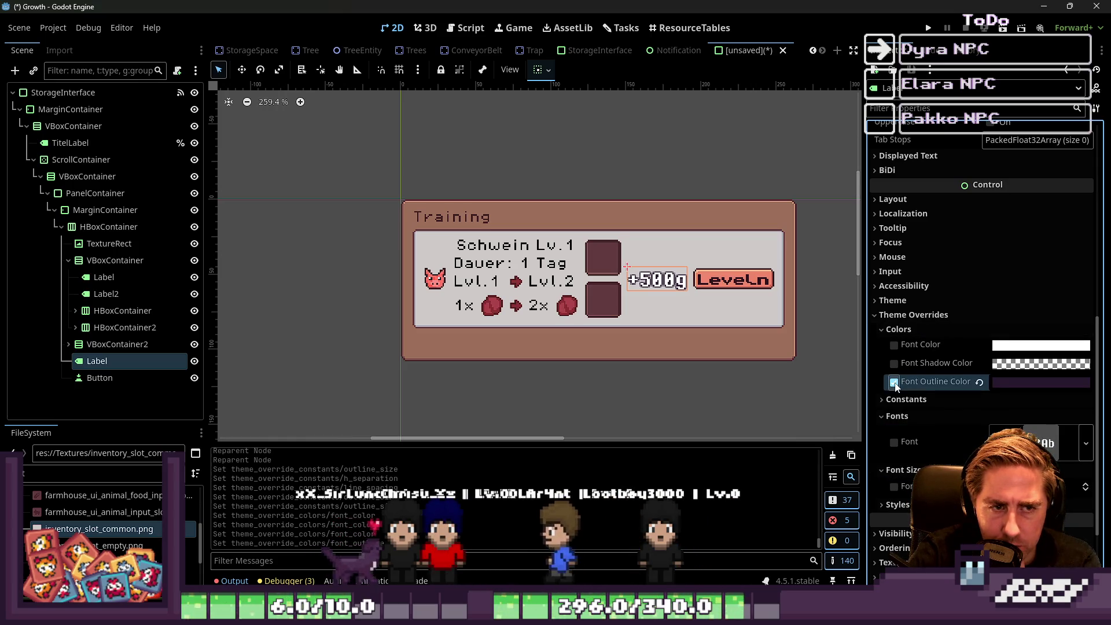
{"action": "left_click", "coordinate": [909, 399]}
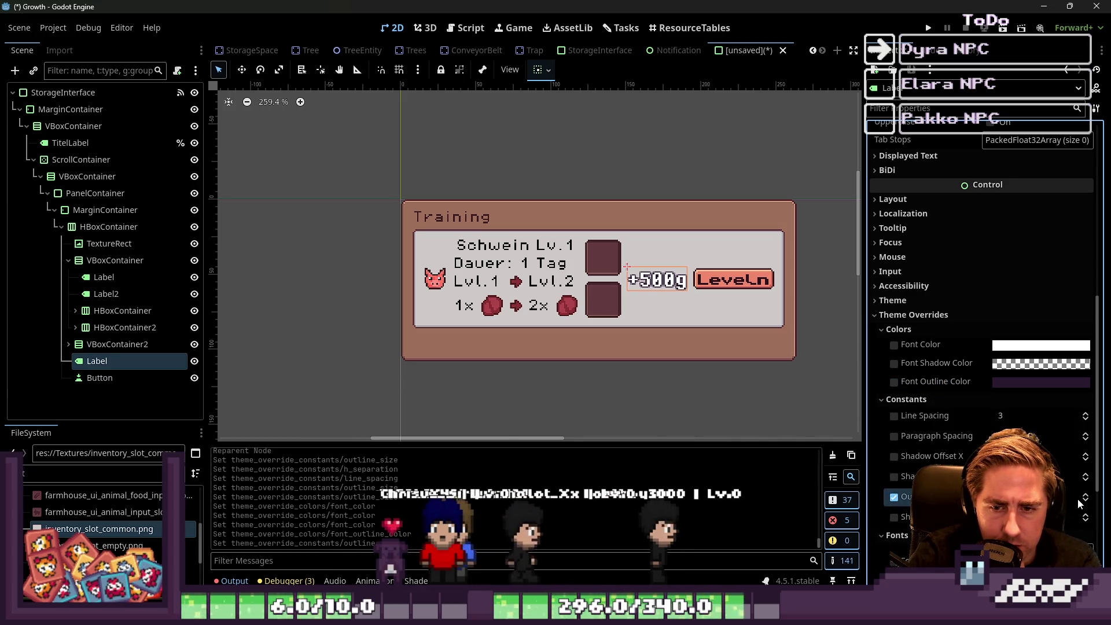
{"action": "left_click", "coordinate": [894, 497]}
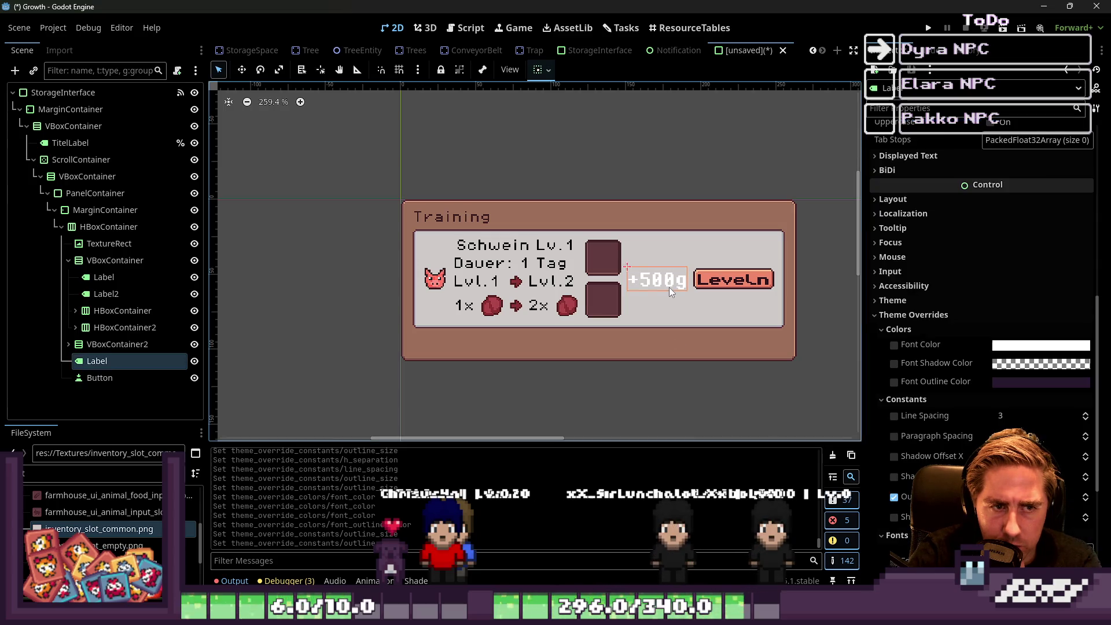
Set the +500g Font Color to Leveln's dark text colour with the eyedropper.
{"action": "left_click", "coordinate": [995, 345]}
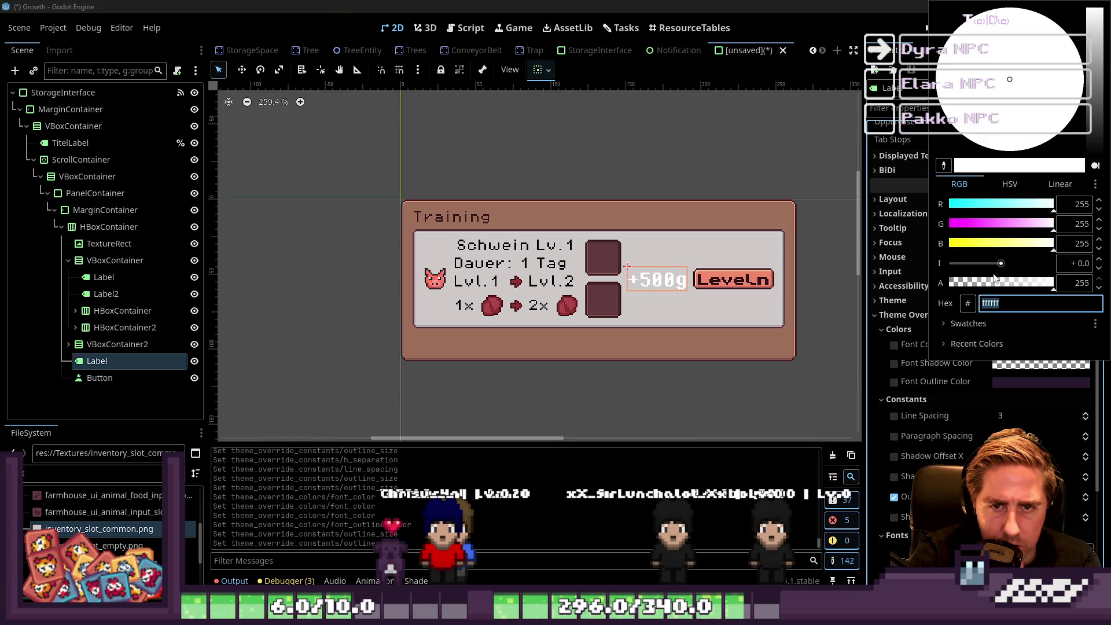
{"action": "left_click", "coordinate": [943, 166]}
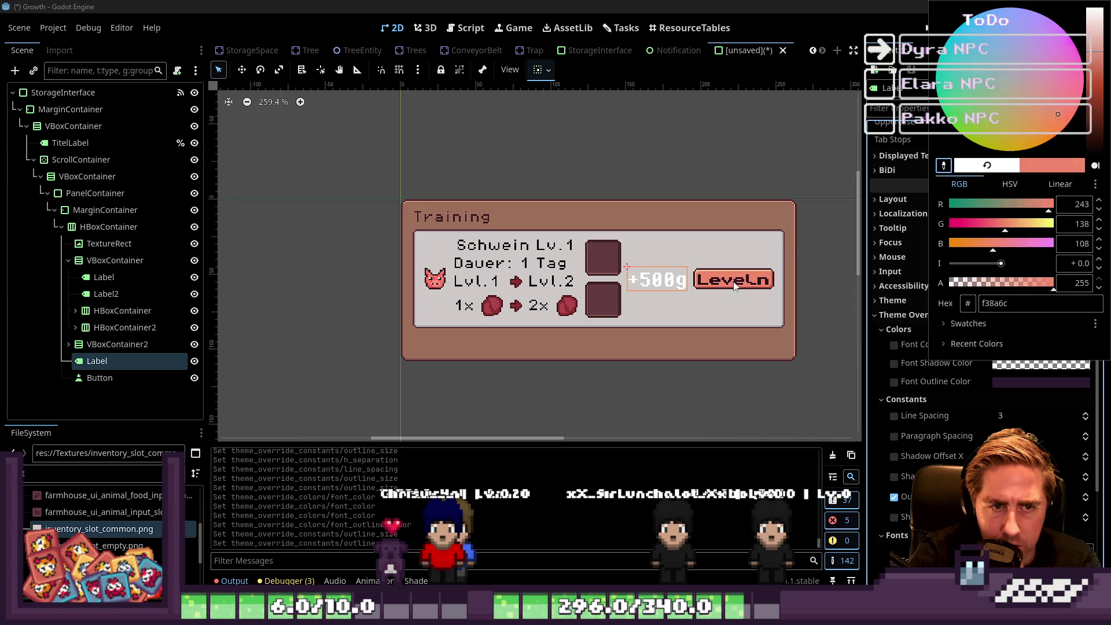
{"action": "left_click", "coordinate": [449, 247]}
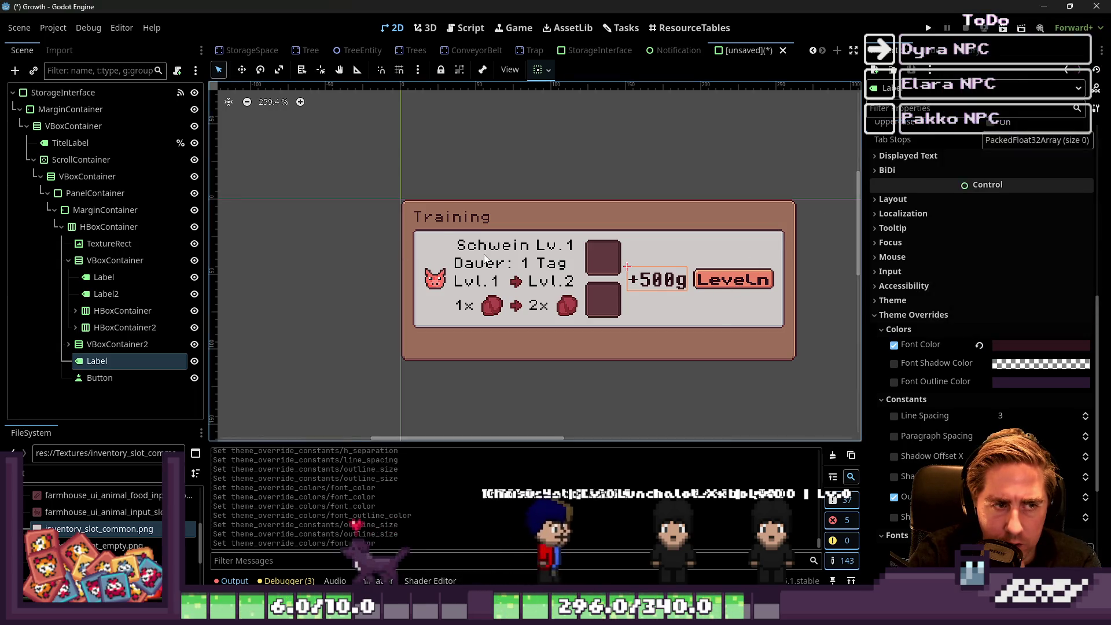
{"action": "left_click", "coordinate": [491, 249]}
{"action": "left_click", "coordinate": [139, 288]}
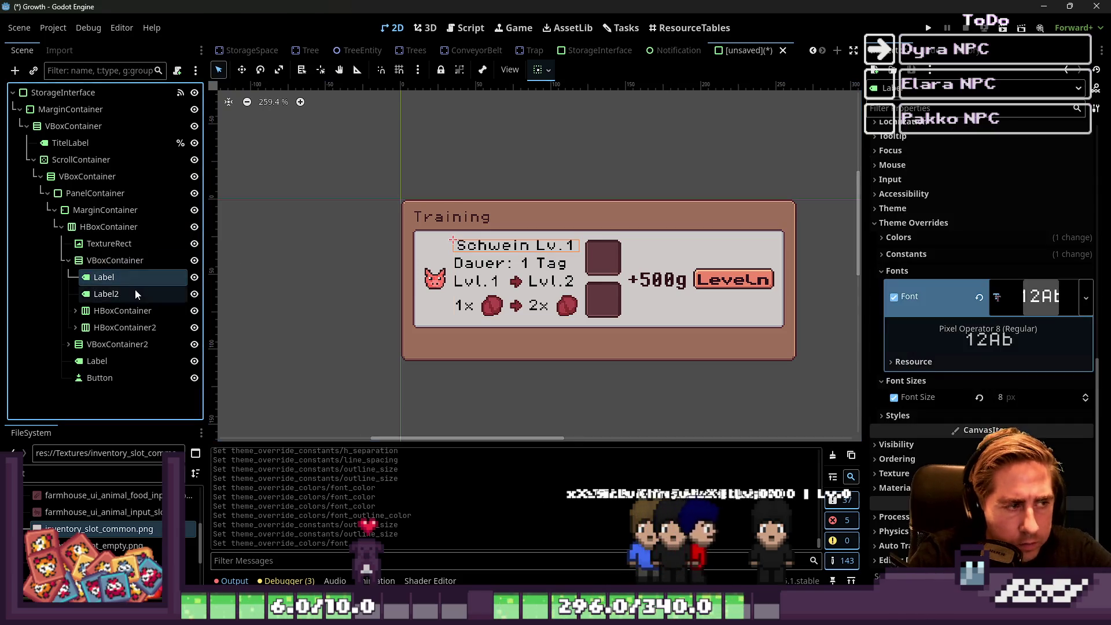
Multi-select the row labels: Dauer, Lvl.1, 1x, Lvl.2 and Schwein Lv.1 title.
{"action": "left_click", "coordinate": [134, 277], "text": "ctrl"}
{"action": "left_click", "coordinate": [115, 355]}
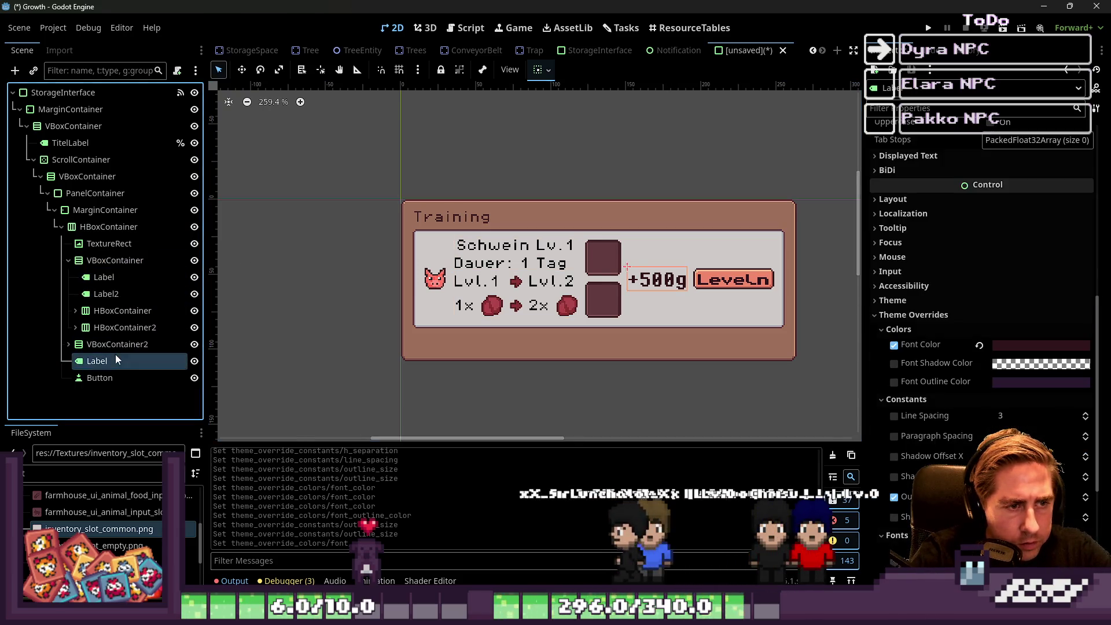
{"action": "scroll", "coordinate": [461, 314], "scroll_direction": "up", "scroll_amount": 2}
{"action": "left_click", "coordinate": [473, 313]}
{"action": "key", "text": "Up"}
{"action": "key", "text": "Up"}
{"action": "key", "text": "Up"}
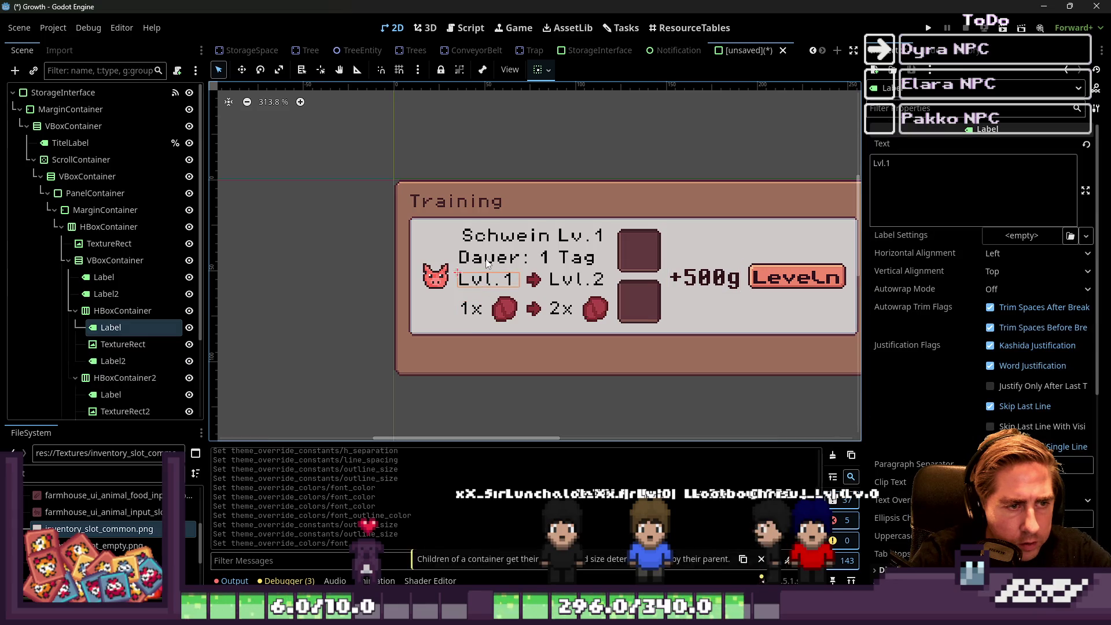
{"action": "key", "text": "Down"}
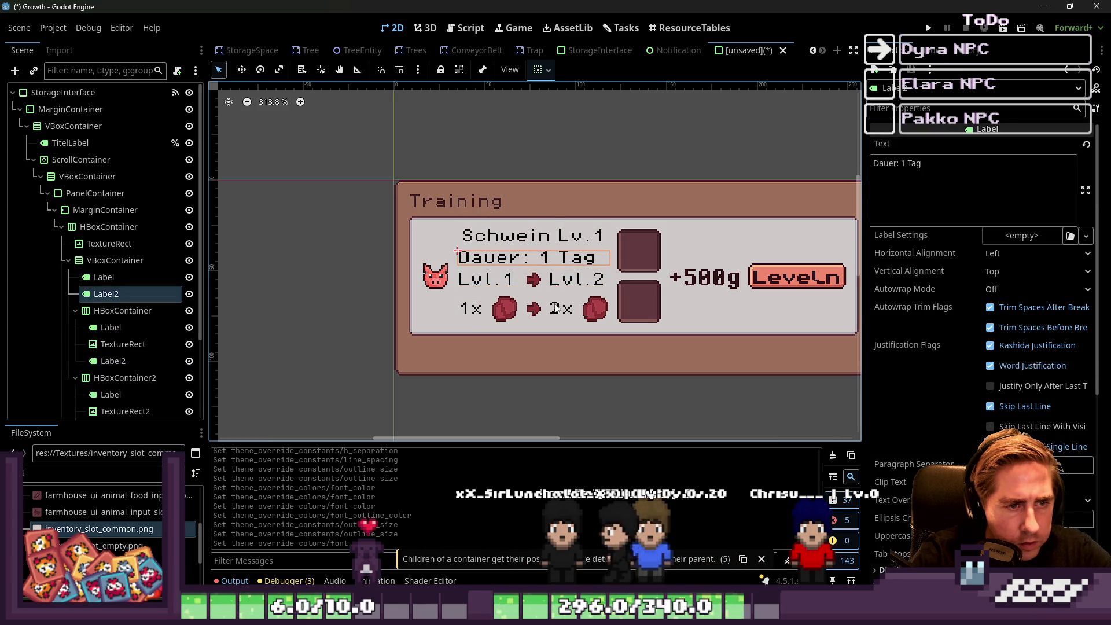
{"action": "left_click", "coordinate": [463, 281], "text": "shift"}
{"action": "left_click", "coordinate": [471, 309], "text": "shift"}
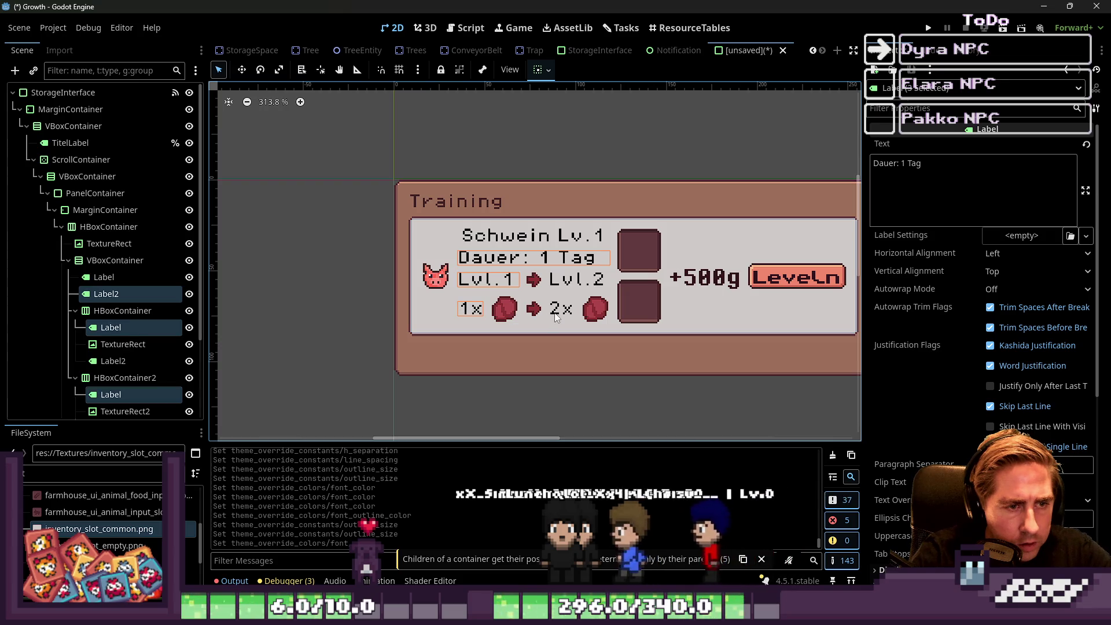
{"action": "left_click", "coordinate": [564, 283], "text": "shift"}
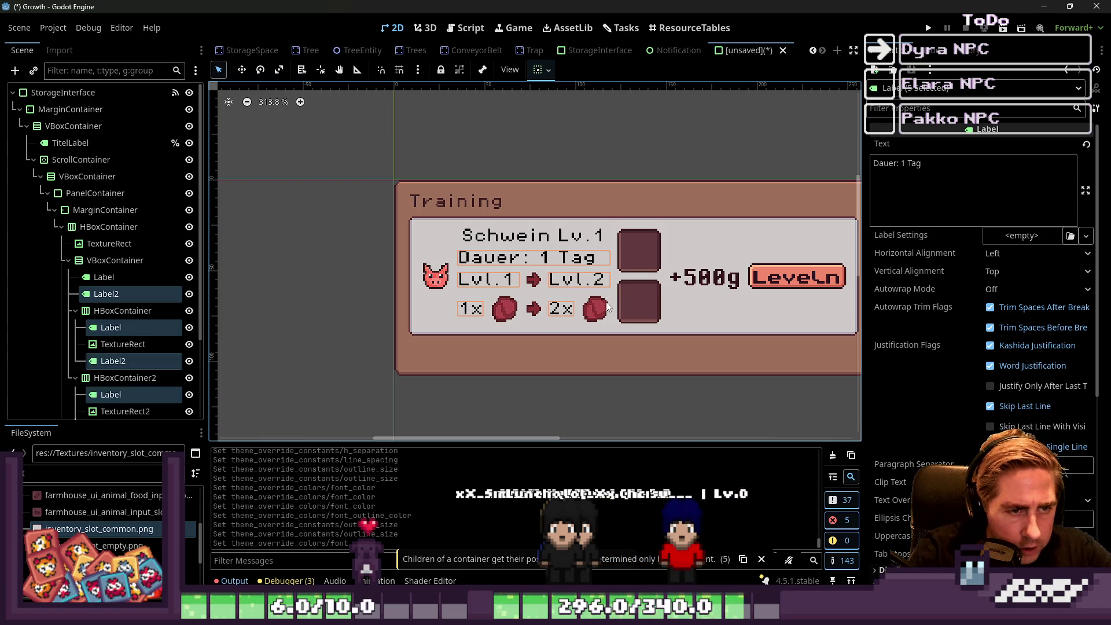
{"action": "left_click", "coordinate": [511, 238], "text": "shift"}
{"action": "scroll", "coordinate": [971, 400], "scroll_direction": "down", "scroll_amount": 5}
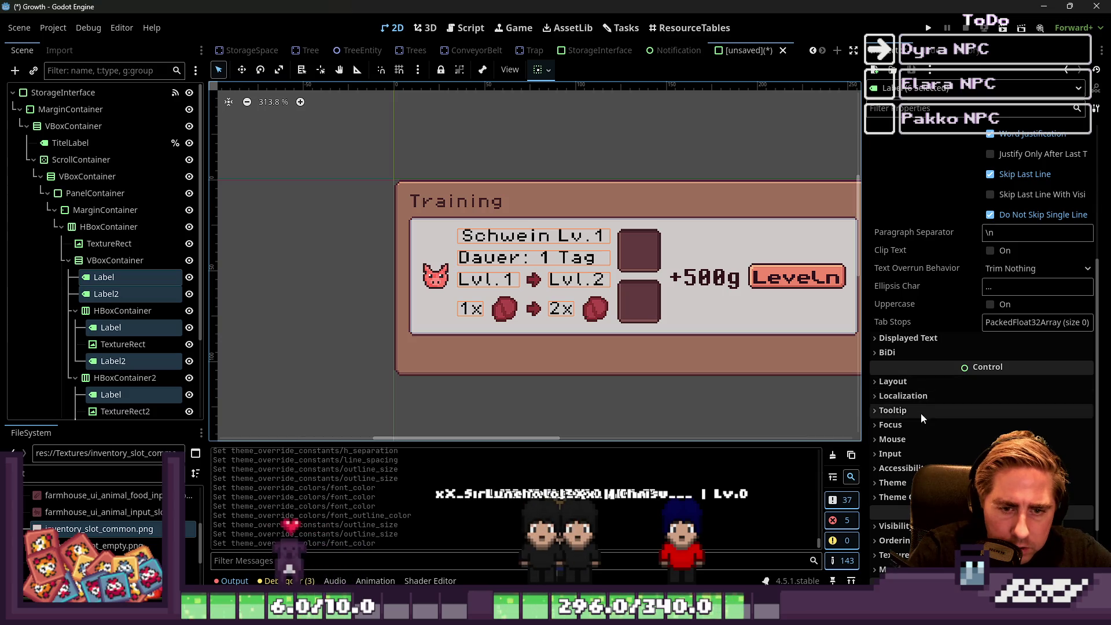
Override their Font Color with dark maroon 31141b sampled from the panel.
{"action": "left_click", "coordinate": [904, 498]}
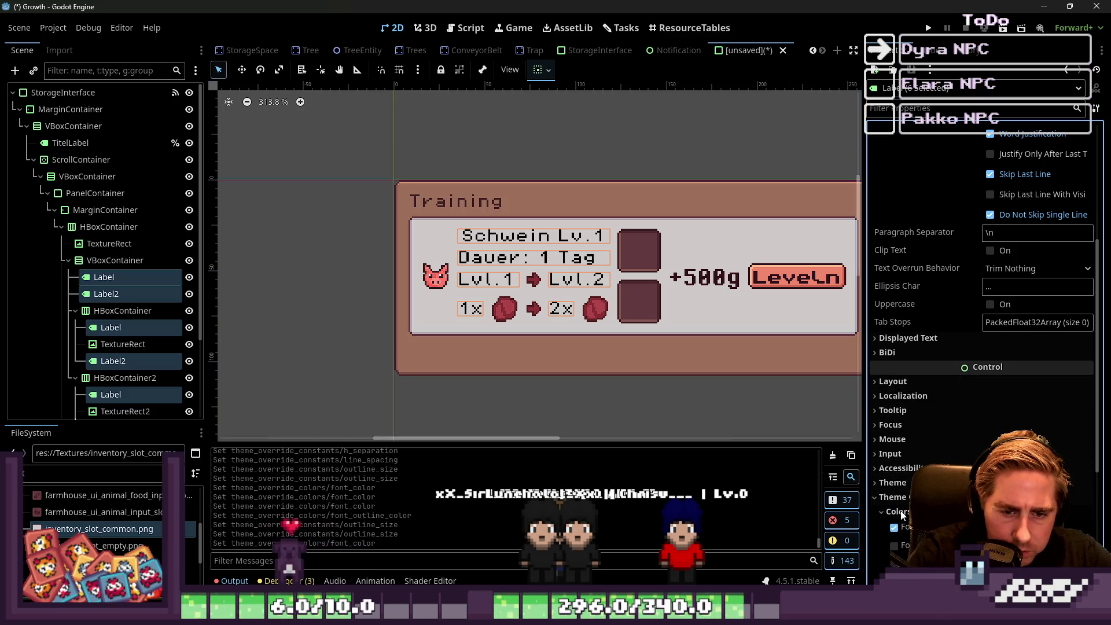
{"action": "scroll", "coordinate": [906, 492], "scroll_direction": "down", "scroll_amount": 2}
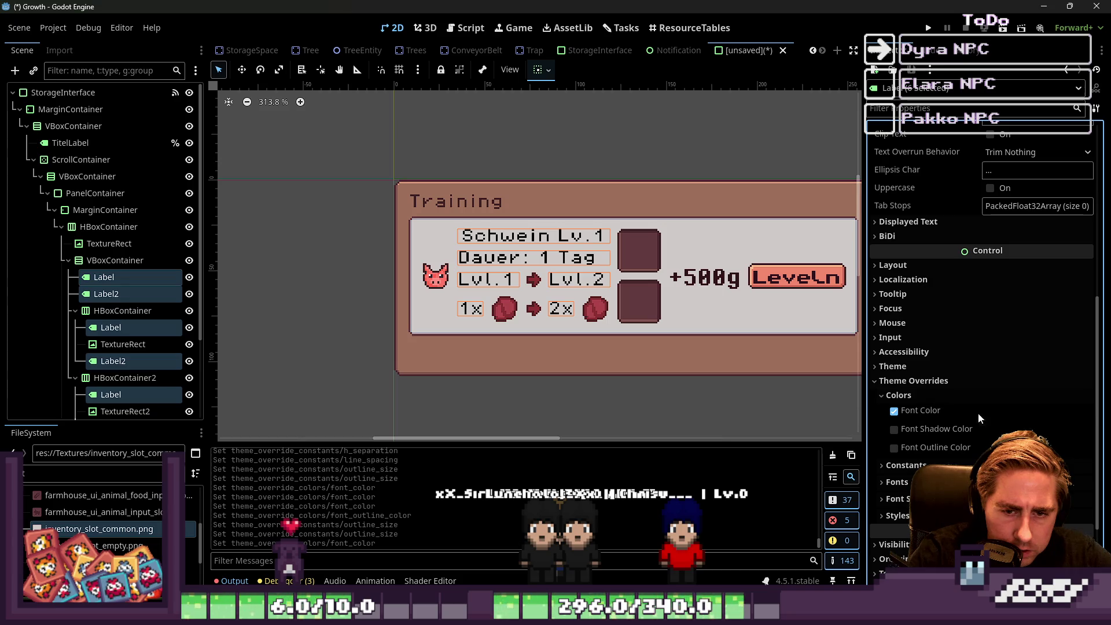
{"action": "left_click", "coordinate": [1016, 411]}
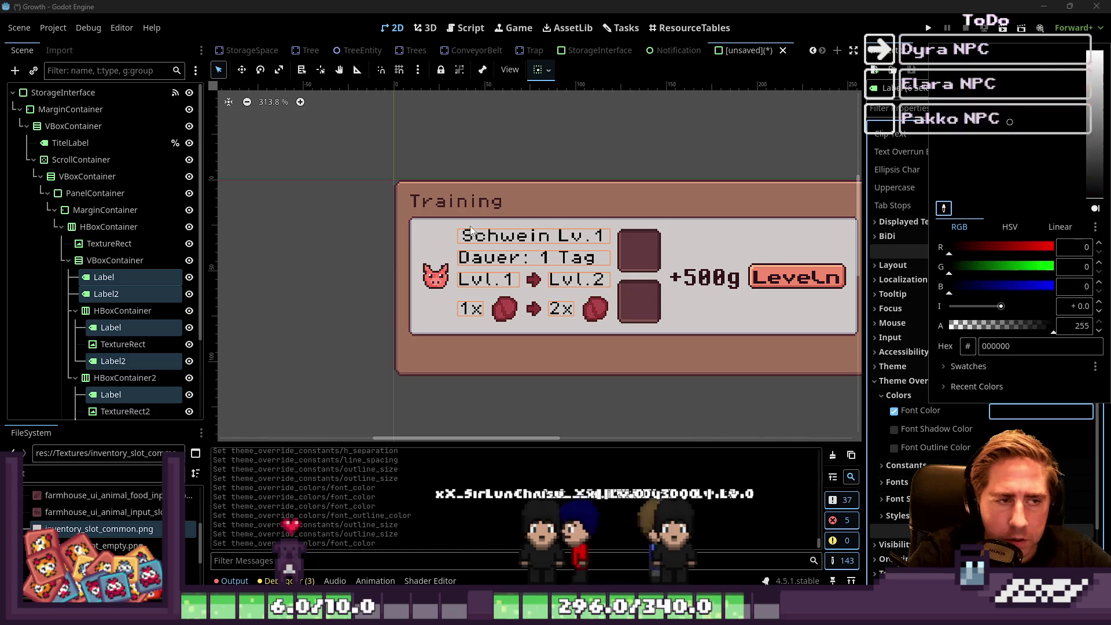
{"action": "left_click", "coordinate": [474, 204]}
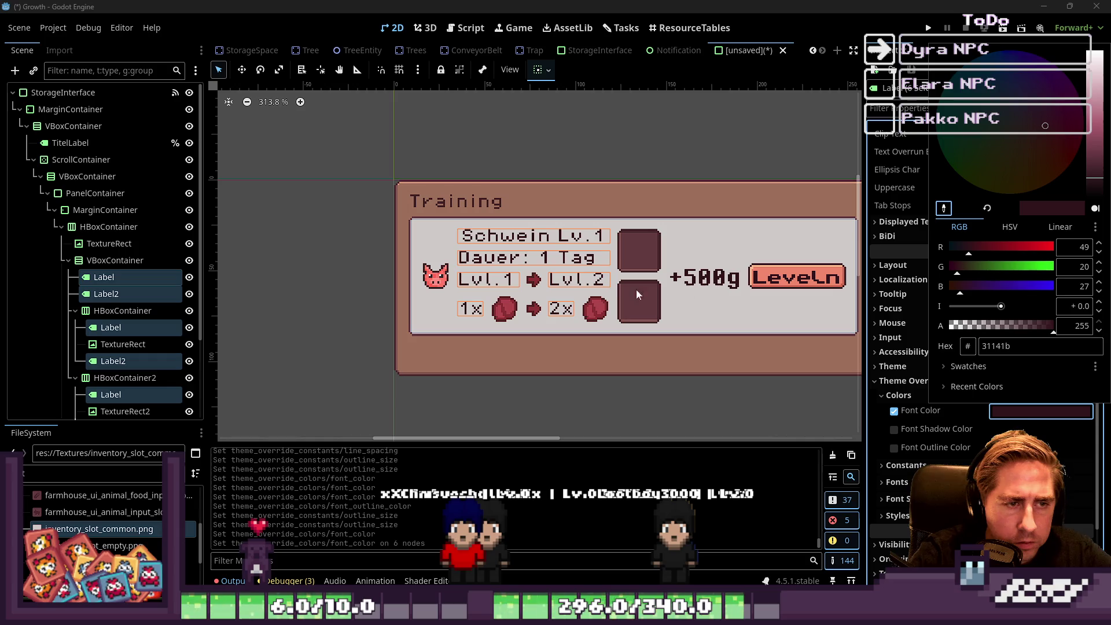
{"action": "left_click", "coordinate": [307, 256]}
{"action": "scroll", "coordinate": [467, 215], "scroll_direction": "up", "scroll_amount": 20}
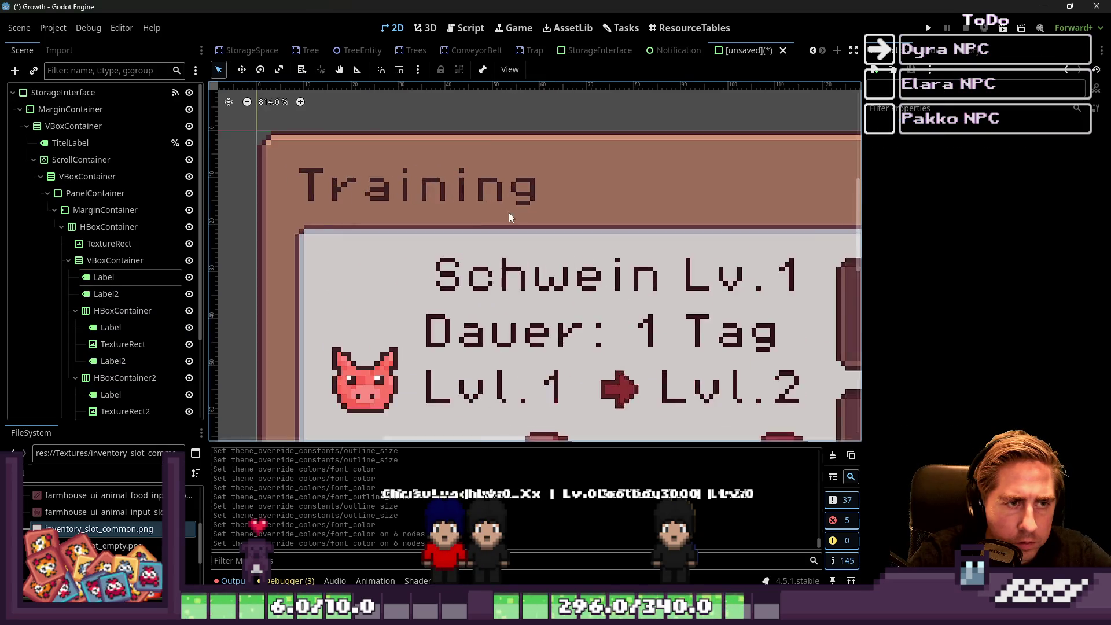
Assign the PIXELOPERATOR-BOLD.TTF font override to the Schwein Lv.1 title label.
{"action": "scroll", "coordinate": [454, 140], "scroll_direction": "down", "scroll_amount": 10}
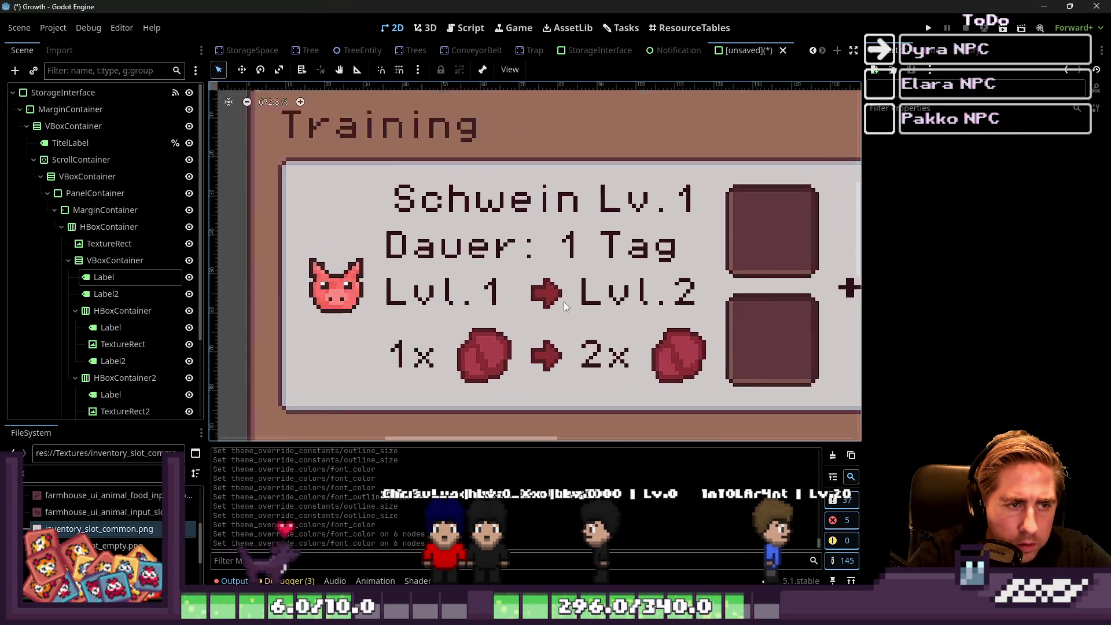
{"action": "left_click", "coordinate": [546, 182]}
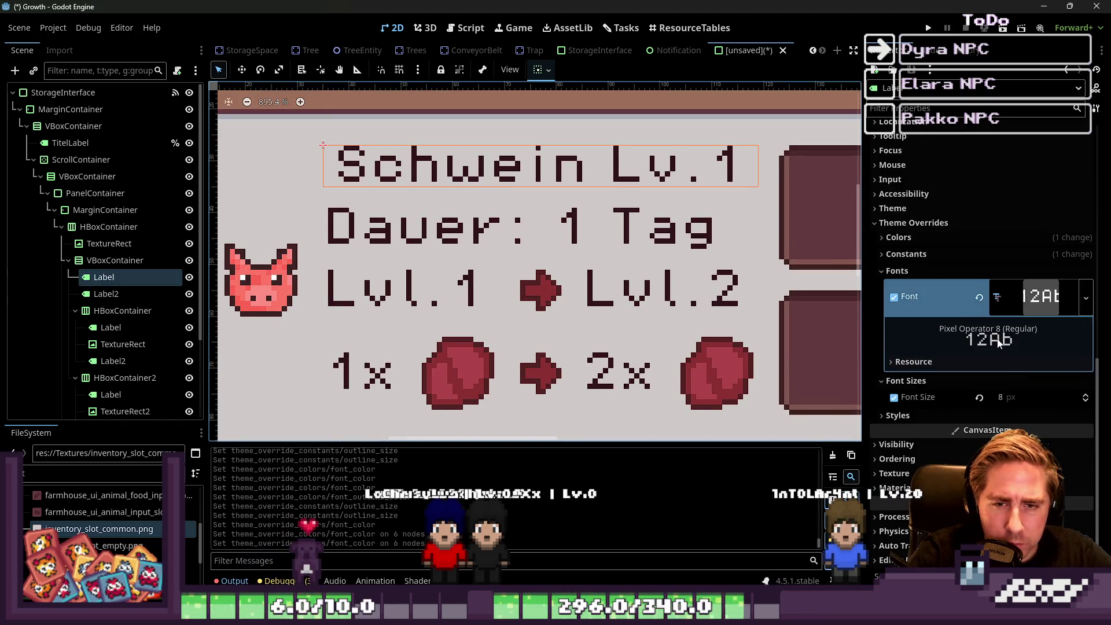
{"action": "scroll", "coordinate": [87, 515], "scroll_direction": "up", "scroll_amount": 5}
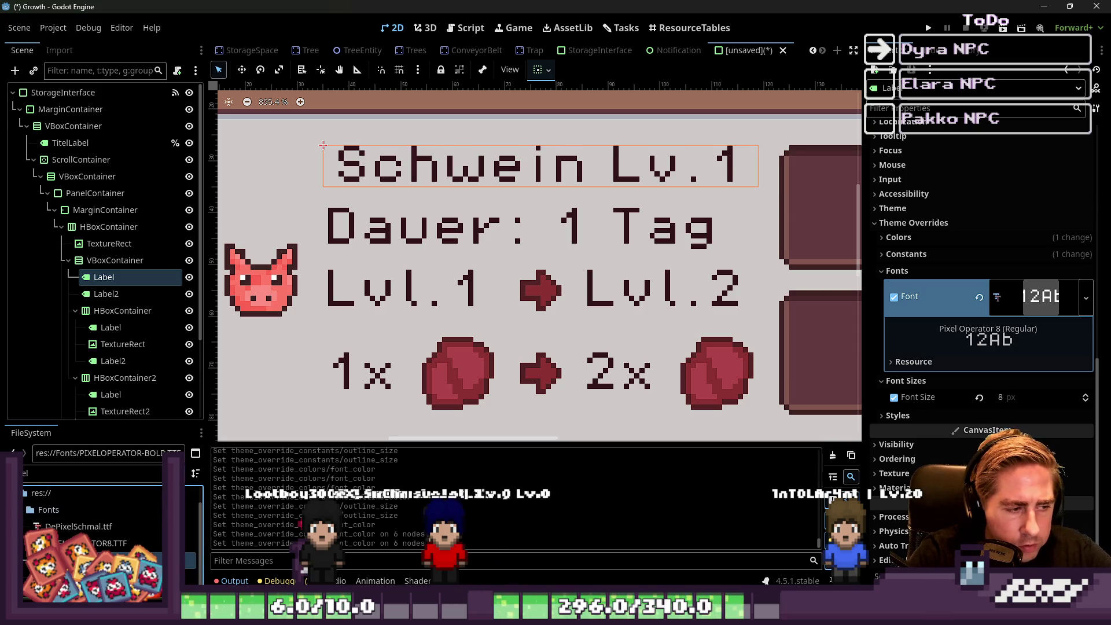
{"action": "mouse_move", "coordinate": [87, 560]}
{"action": "left_mouse_down"}
{"action": "mouse_move", "coordinate": [970, 335]}
{"action": "mouse_move", "coordinate": [995, 361]}
{"action": "left_mouse_up"}
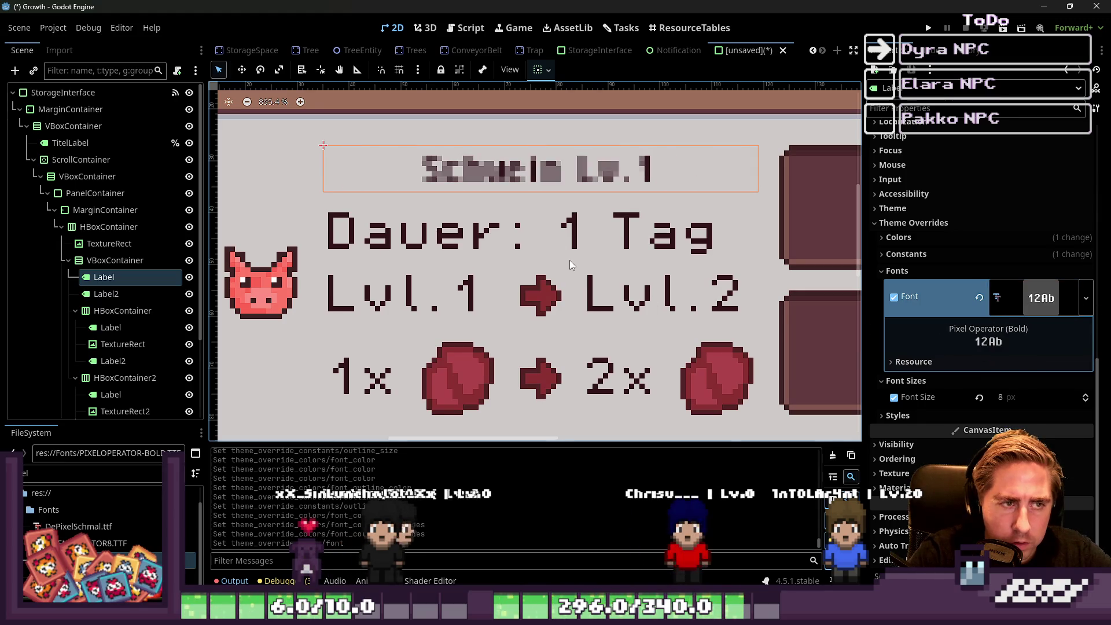
Raise the title's font size to 16 px.
{"action": "left_click", "coordinate": [1086, 395]}
{"action": "left_click", "coordinate": [1086, 395]}
{"action": "left_click", "coordinate": [1086, 395]}
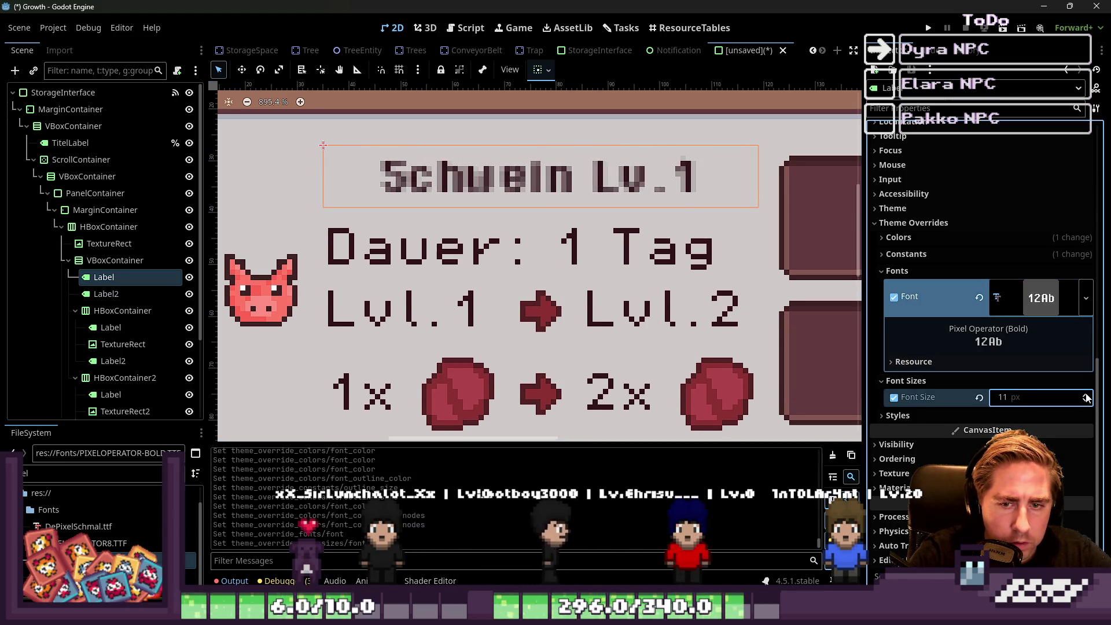
{"action": "left_click", "coordinate": [1086, 395]}
{"action": "left_click", "coordinate": [1086, 395]}
{"action": "left_click", "coordinate": [1086, 395]}
{"action": "left_click", "coordinate": [1086, 395]}
{"action": "left_click", "coordinate": [1085, 395]}
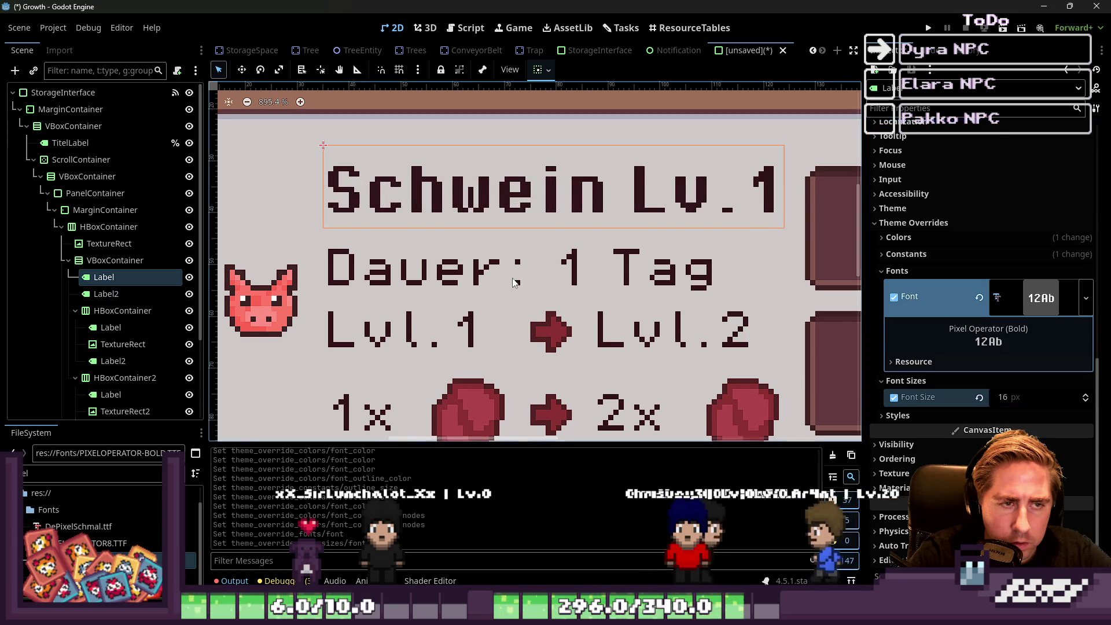
{"action": "scroll", "coordinate": [514, 262], "scroll_direction": "down", "scroll_amount": 3}
{"action": "scroll", "coordinate": [482, 256], "scroll_direction": "down", "scroll_amount": 1}
Check the result by selecting the Dauer: 1 Tag label, the row's HBoxContainer, then all Training panel elements.
{"action": "left_click", "coordinate": [340, 255]}
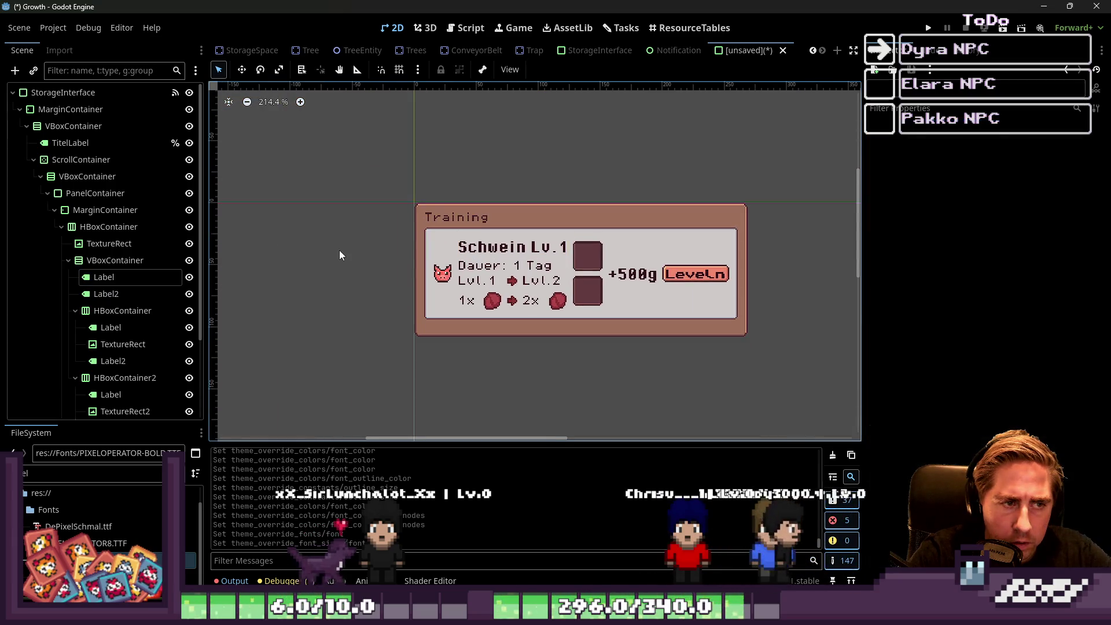
{"action": "left_click", "coordinate": [502, 279]}
{"action": "left_click", "coordinate": [498, 265]}
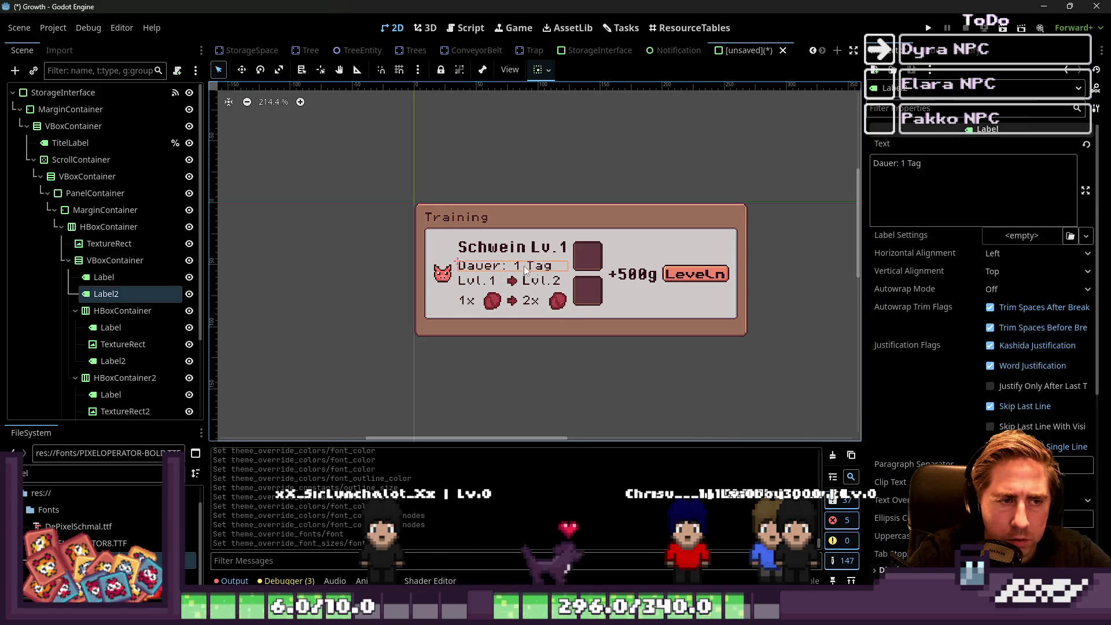
{"action": "scroll", "coordinate": [509, 289], "scroll_direction": "up", "scroll_amount": 2}
{"action": "scroll", "coordinate": [441, 281], "scroll_direction": "down", "scroll_amount": 1}
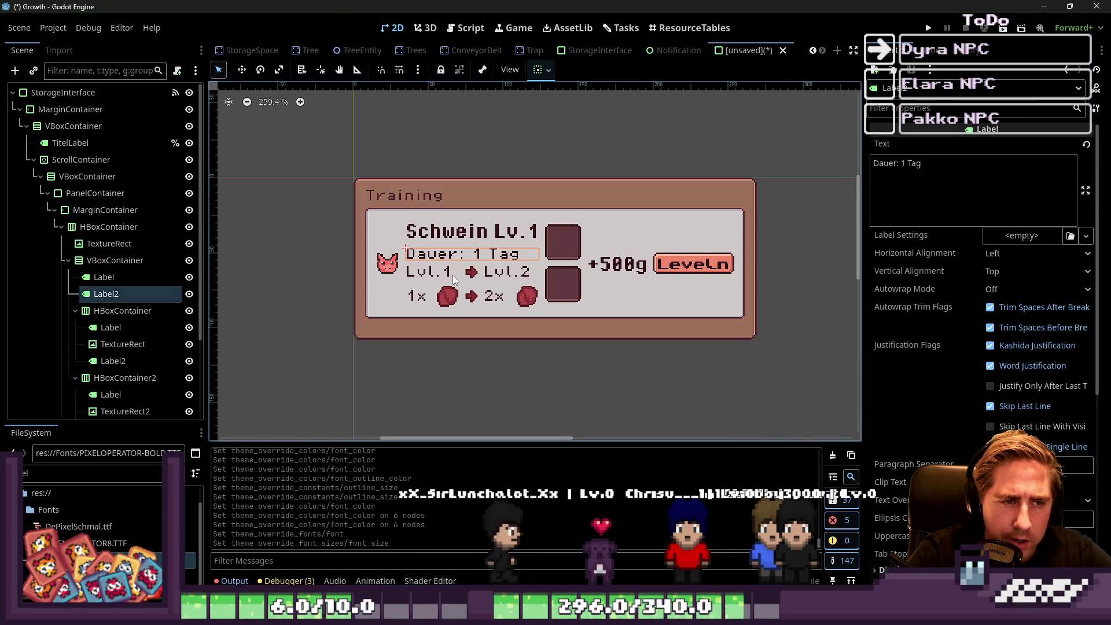
{"action": "left_click", "coordinate": [702, 286]}
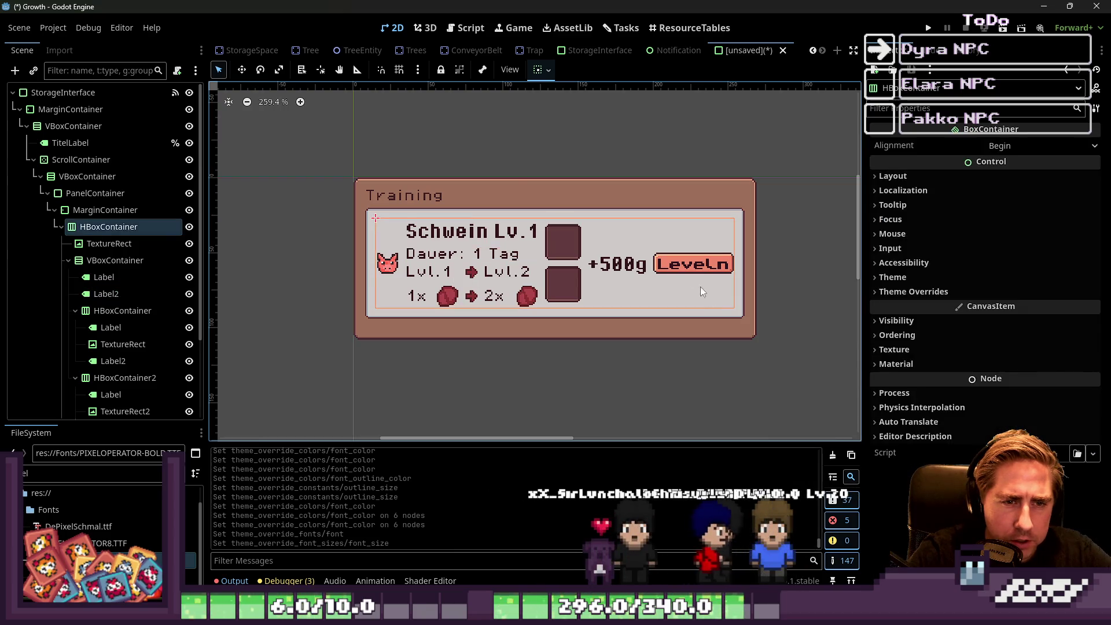
{"action": "mouse_move", "coordinate": [318, 134]}
{"action": "left_mouse_down"}
{"action": "mouse_move", "coordinate": [377, 154]}
{"action": "mouse_move", "coordinate": [539, 307]}
{"action": "left_mouse_up"}
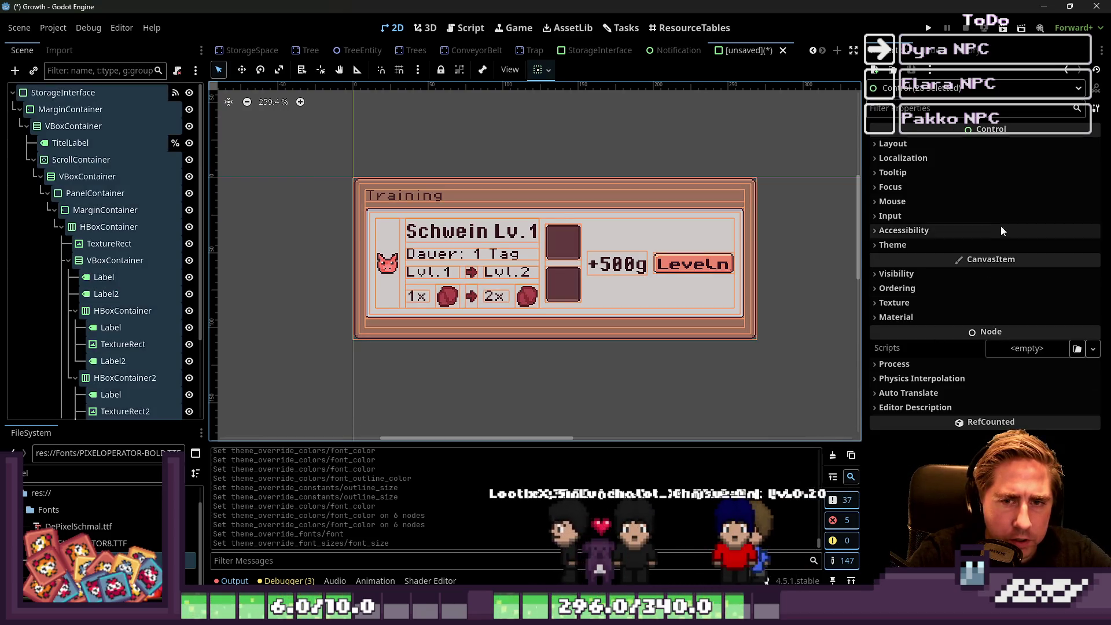
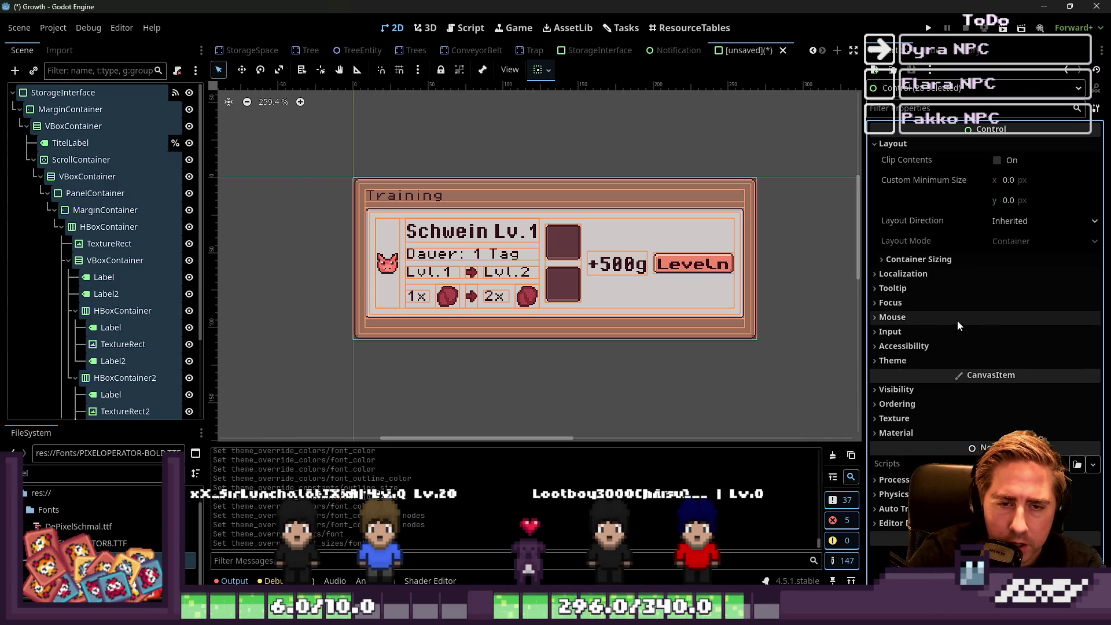
Inspect the Training panel root's layout properties and current size.
{"action": "left_click", "coordinate": [908, 359]}
{"action": "left_click", "coordinate": [908, 359]}
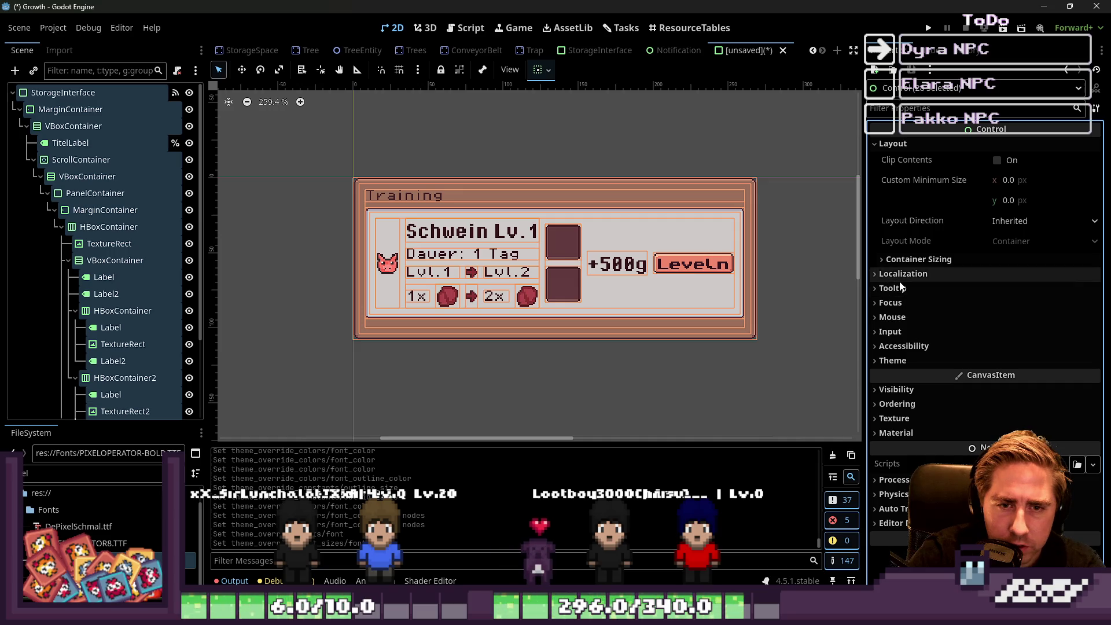
{"action": "left_click", "coordinate": [900, 282]}
{"action": "left_click", "coordinate": [900, 277]}
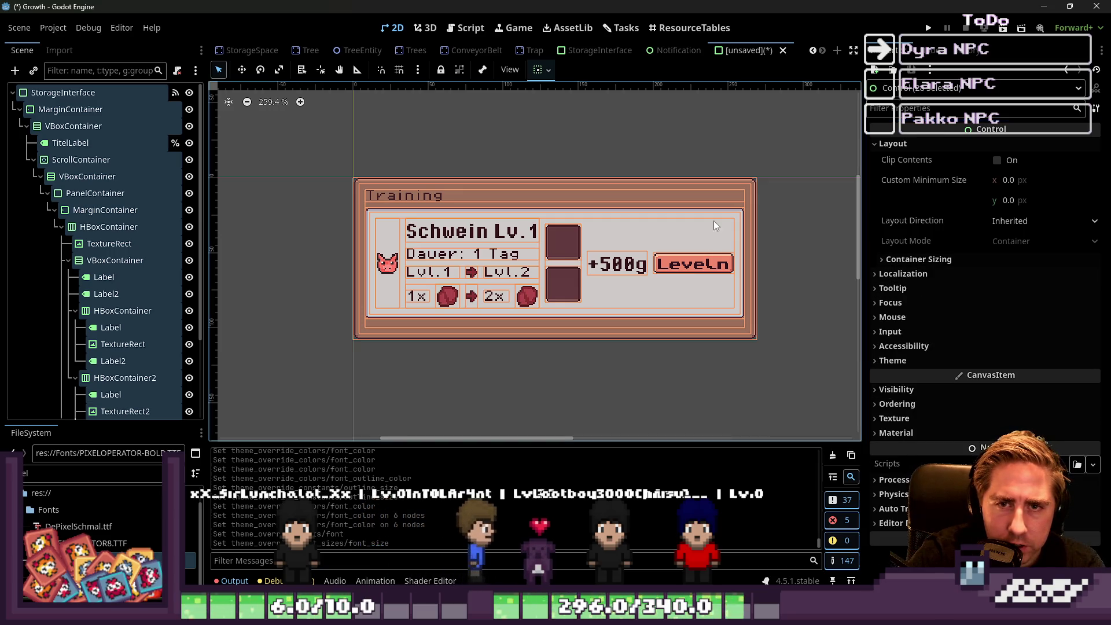
{"action": "left_click", "coordinate": [98, 94]}
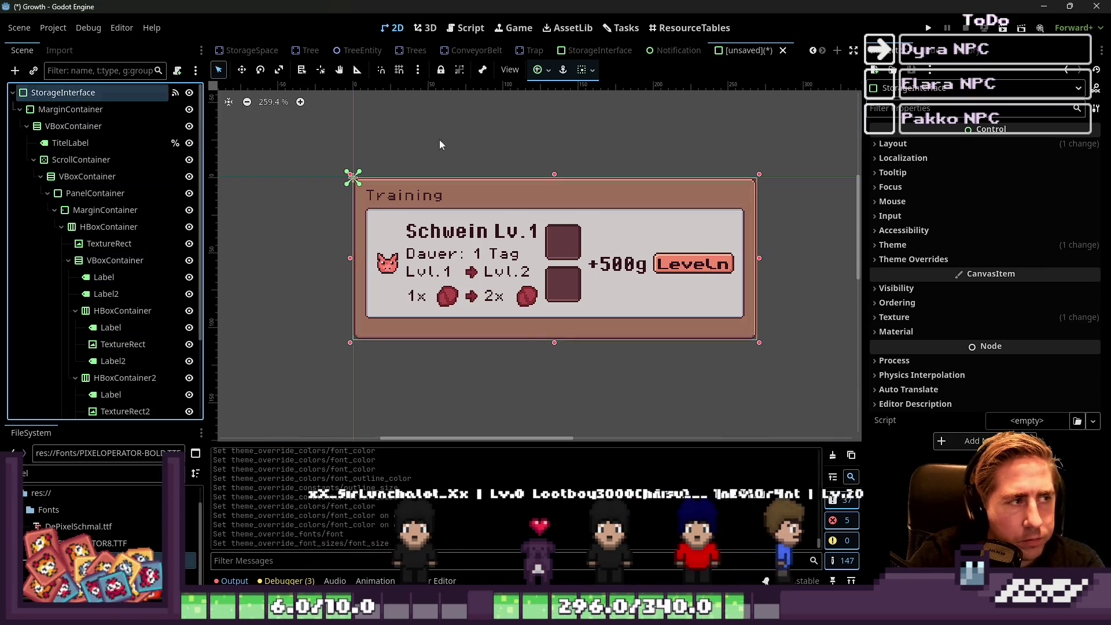
{"action": "left_click", "coordinate": [906, 148]}
{"action": "left_click", "coordinate": [907, 306]}
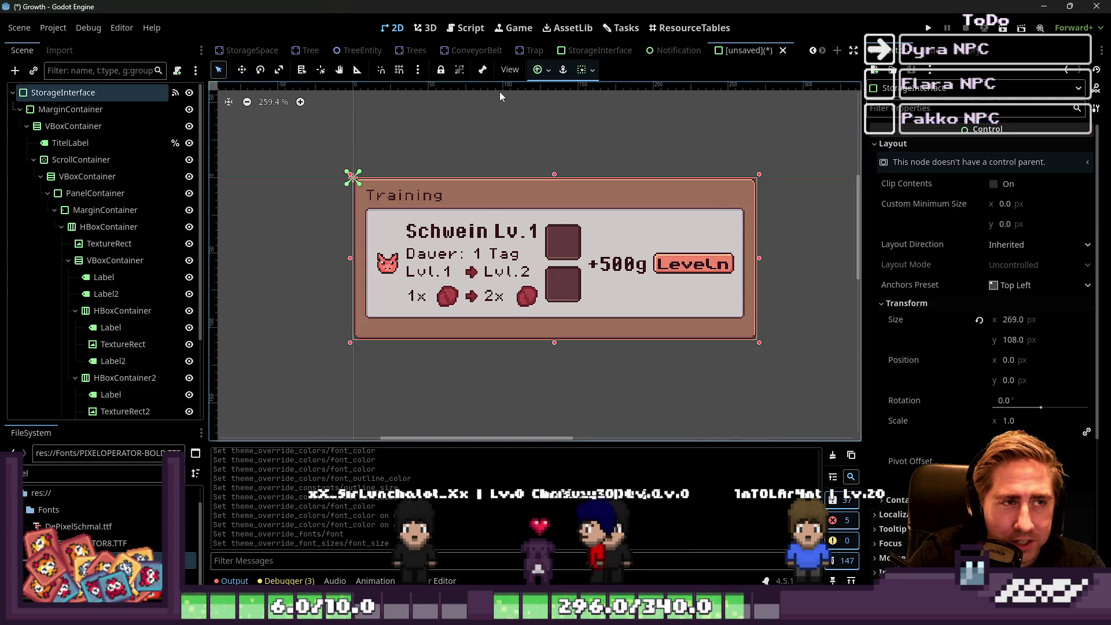
Compare with the storage panel in the StorageInterface scene, sized 256 by 100.
{"action": "left_click", "coordinate": [593, 56]}
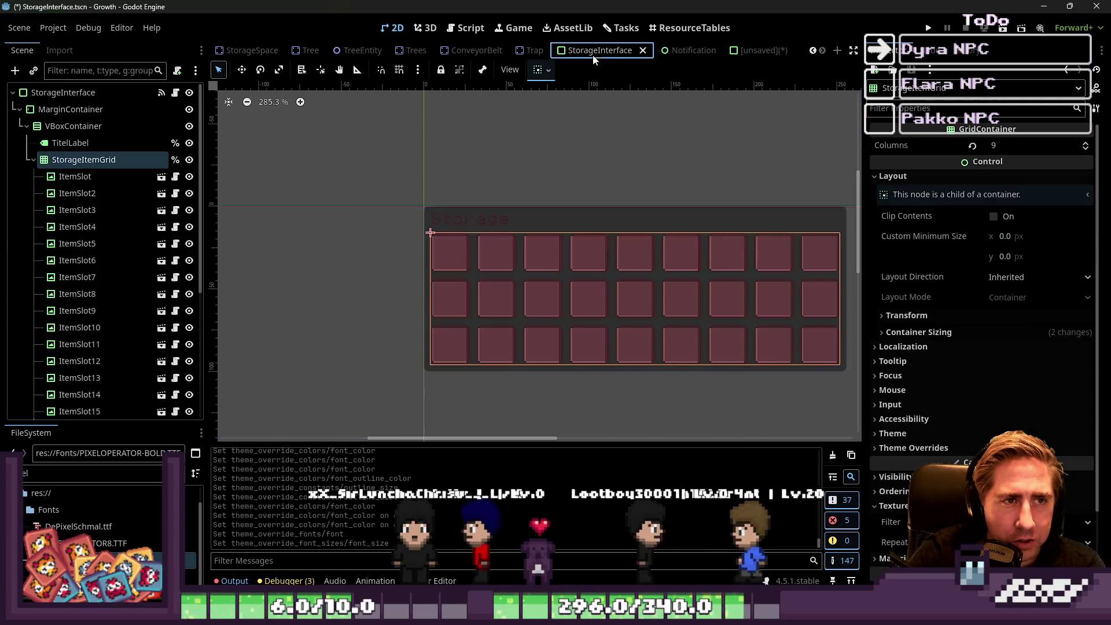
{"action": "left_click", "coordinate": [13, 93]}
{"action": "left_click", "coordinate": [42, 94]}
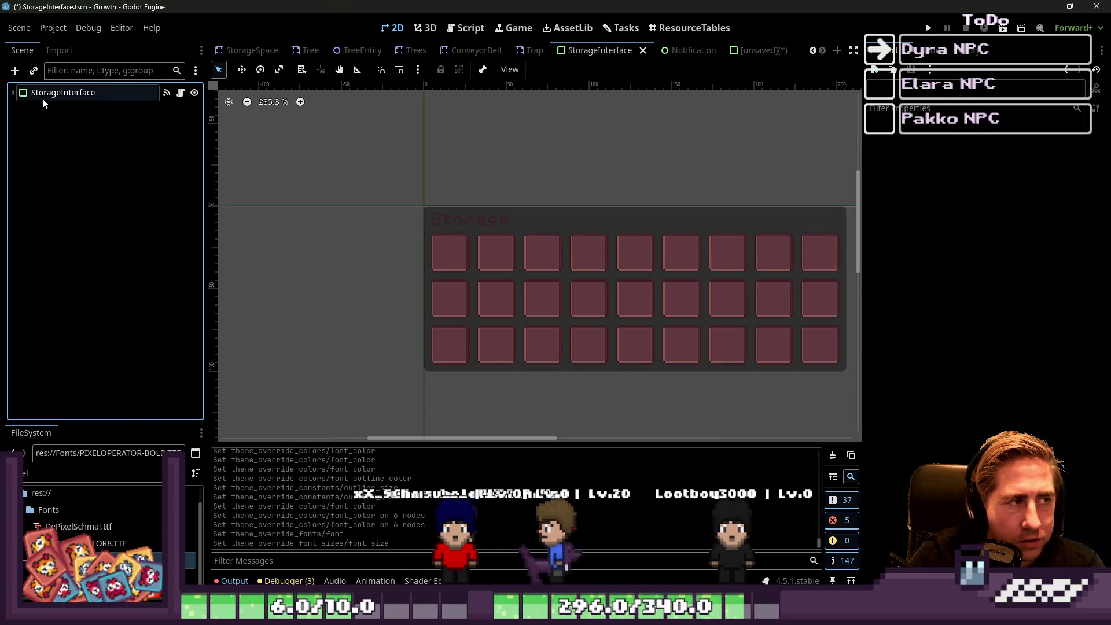
{"action": "left_click", "coordinate": [918, 351]}
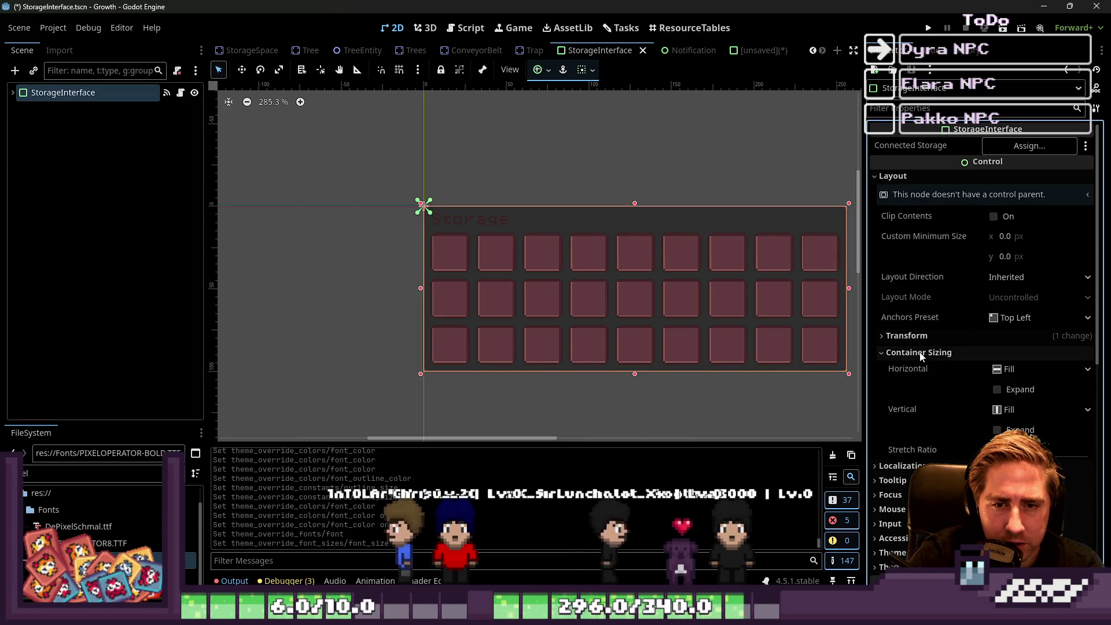
{"action": "left_click", "coordinate": [919, 352]}
{"action": "left_click", "coordinate": [918, 337]}
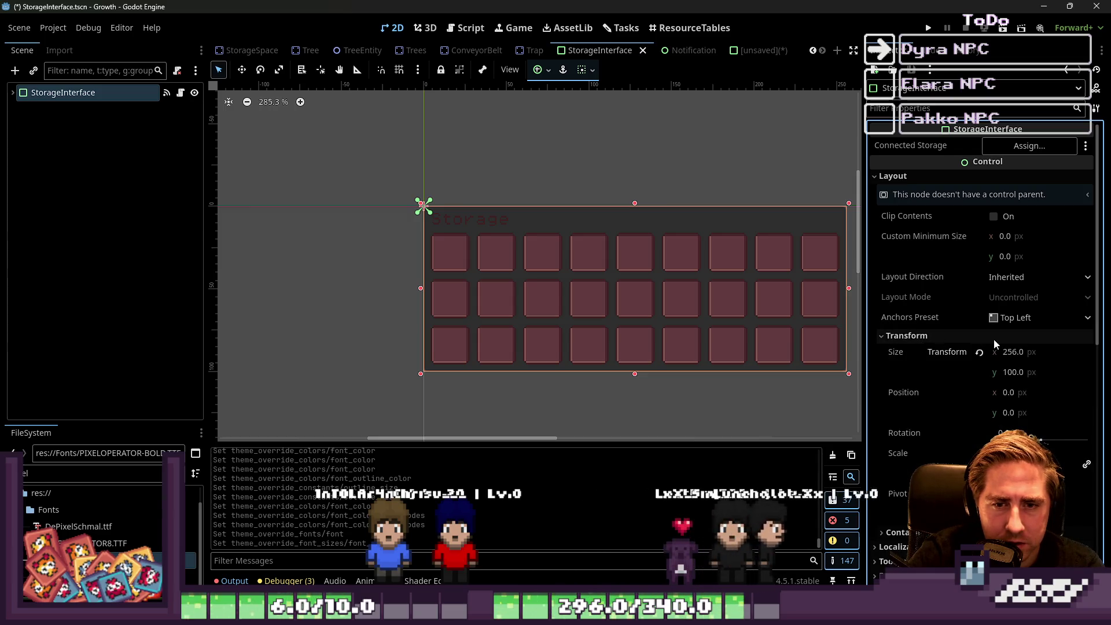
{"action": "left_click", "coordinate": [735, 51]}
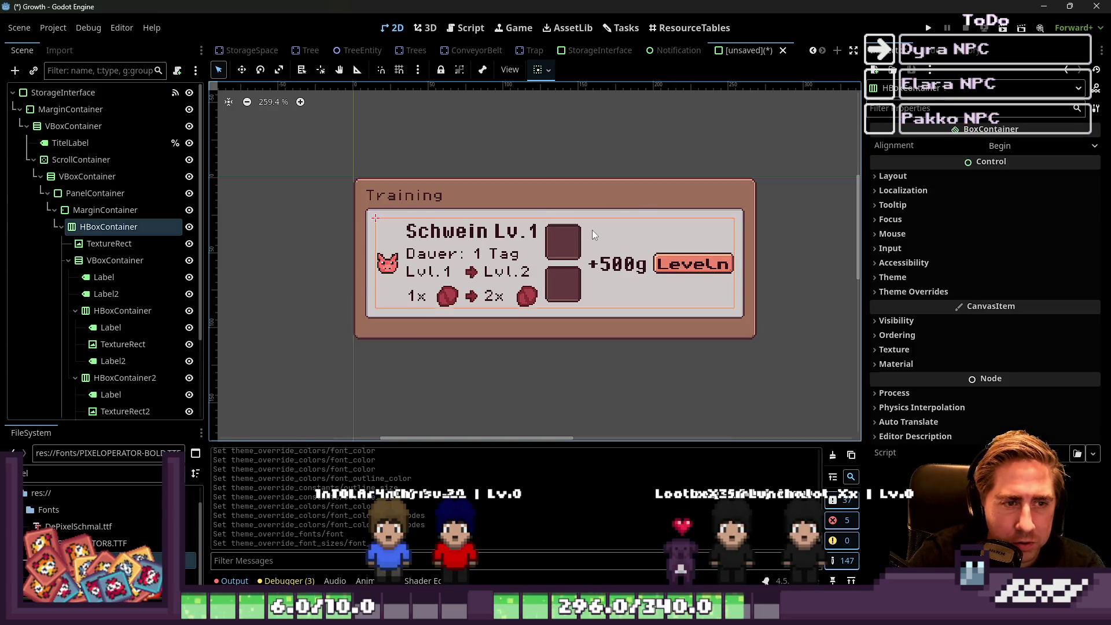
Enable a custom font size on the +500g label and assign the PIXELOPERATOR8 font.
{"action": "left_click", "coordinate": [623, 258]}
{"action": "scroll", "coordinate": [956, 301], "scroll_direction": "down", "scroll_amount": 3}
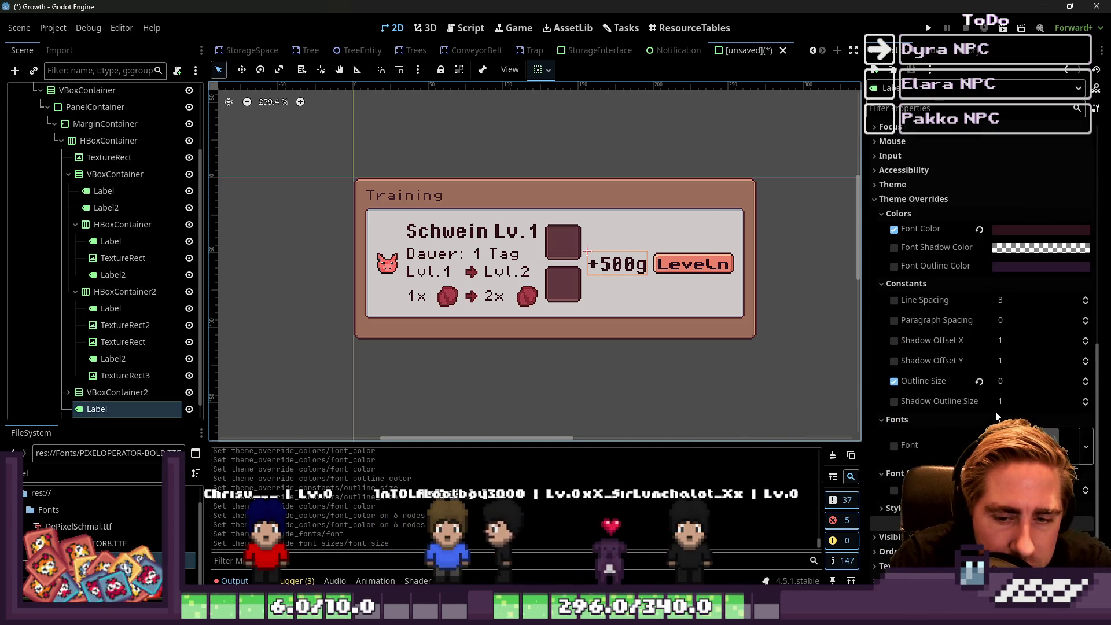
{"action": "left_click", "coordinate": [1086, 437]}
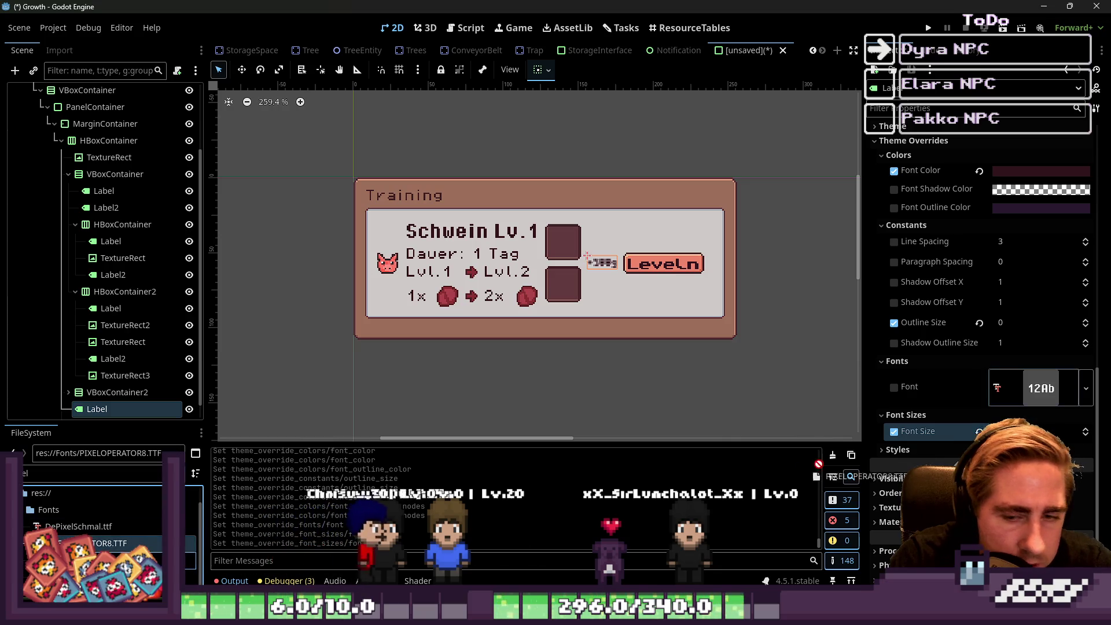
{"action": "left_click_drag", "start_coordinate": [1034, 393], "coordinate": [1034, 394]}
Reselect the +500g label and check its font override settings.
{"action": "scroll", "coordinate": [567, 286], "scroll_direction": "up", "scroll_amount": 1}
{"action": "scroll", "coordinate": [509, 137], "scroll_direction": "down", "scroll_amount": 1}
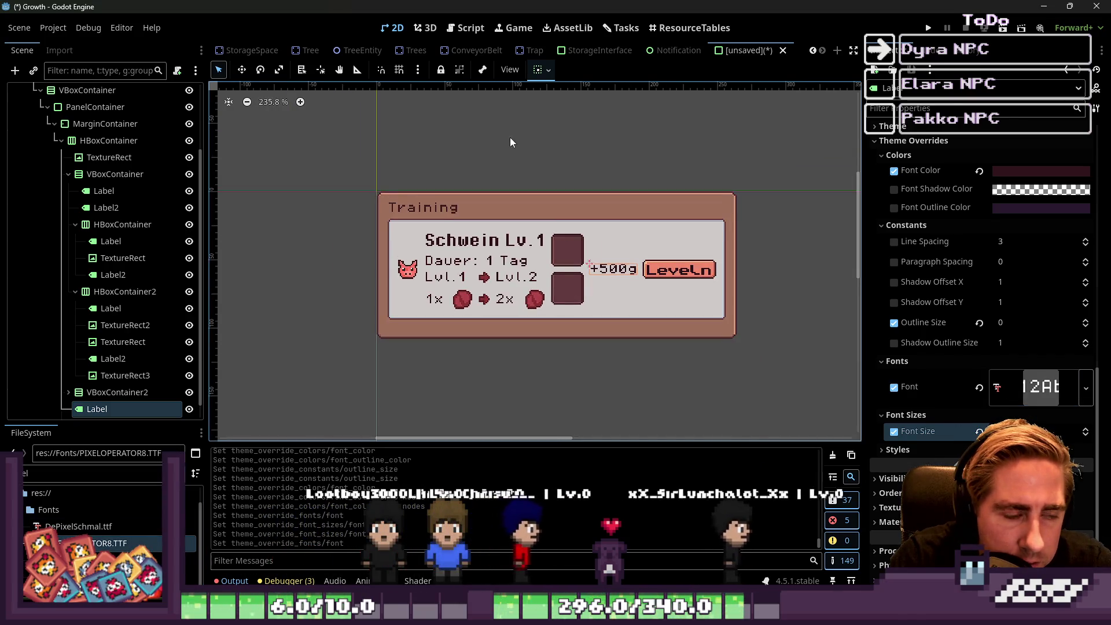
{"action": "left_click", "coordinate": [509, 138]}
{"action": "scroll", "coordinate": [558, 255], "scroll_direction": "up", "scroll_amount": 2}
{"action": "scroll", "coordinate": [558, 255], "scroll_direction": "up", "scroll_amount": 1}
{"action": "left_click", "coordinate": [623, 279]}
{"action": "scroll", "coordinate": [592, 276], "scroll_direction": "down", "scroll_amount": 1}
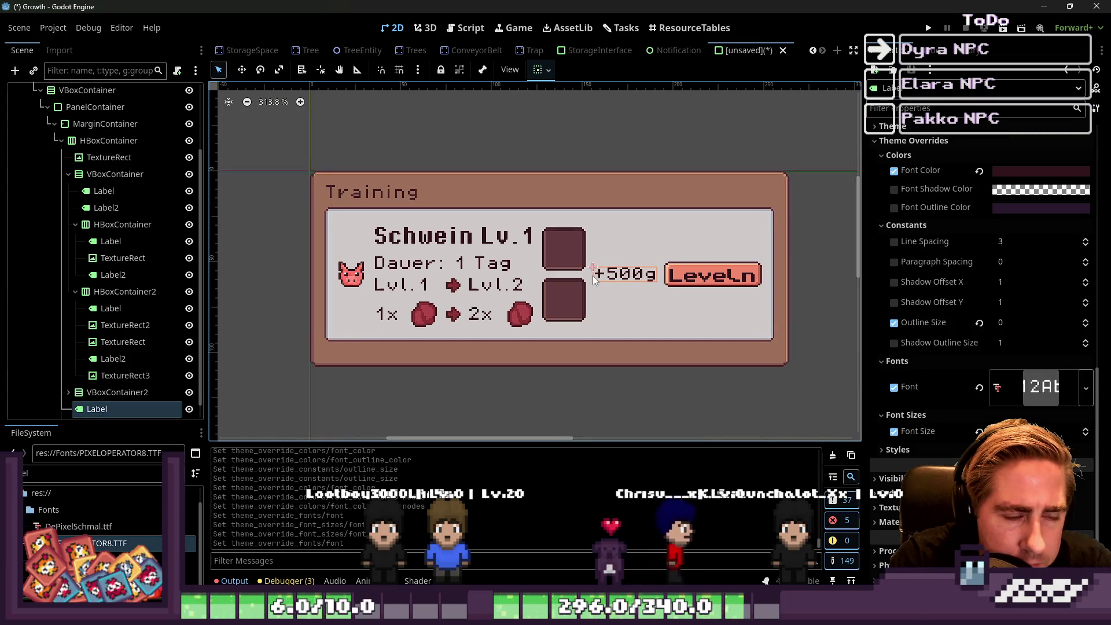
{"action": "scroll", "coordinate": [680, 228], "scroll_direction": "up", "scroll_amount": 1}
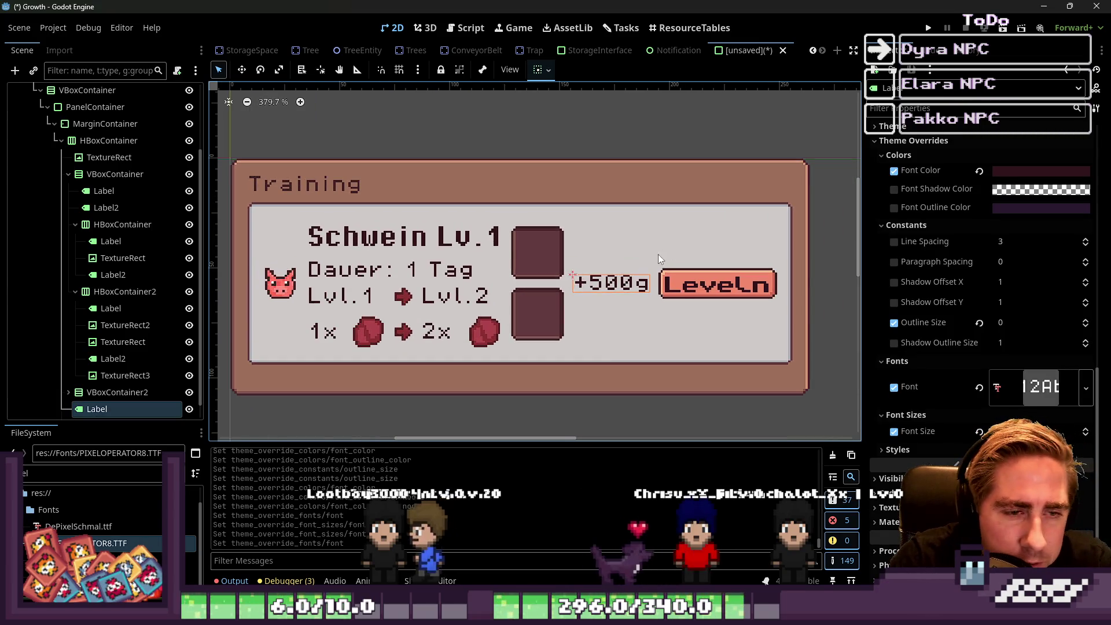
{"action": "key", "text": "ctrl+v"}
{"action": "left_click", "coordinate": [99, 391]}
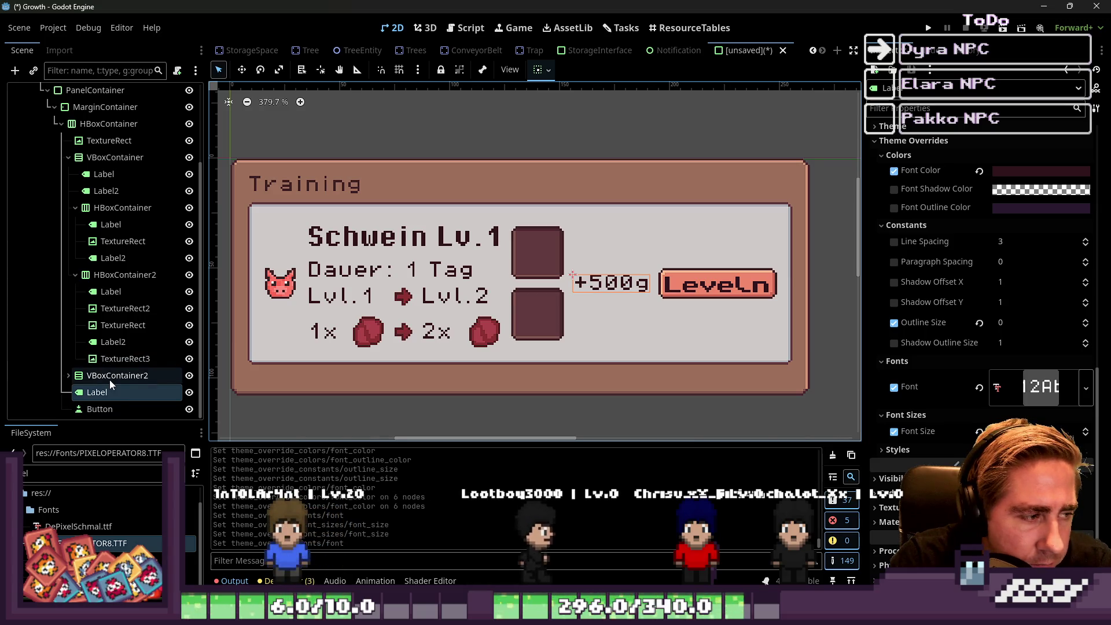
Add a new VBoxContainer3 as a child of HBoxContainer.
{"action": "left_click", "coordinate": [110, 379]}
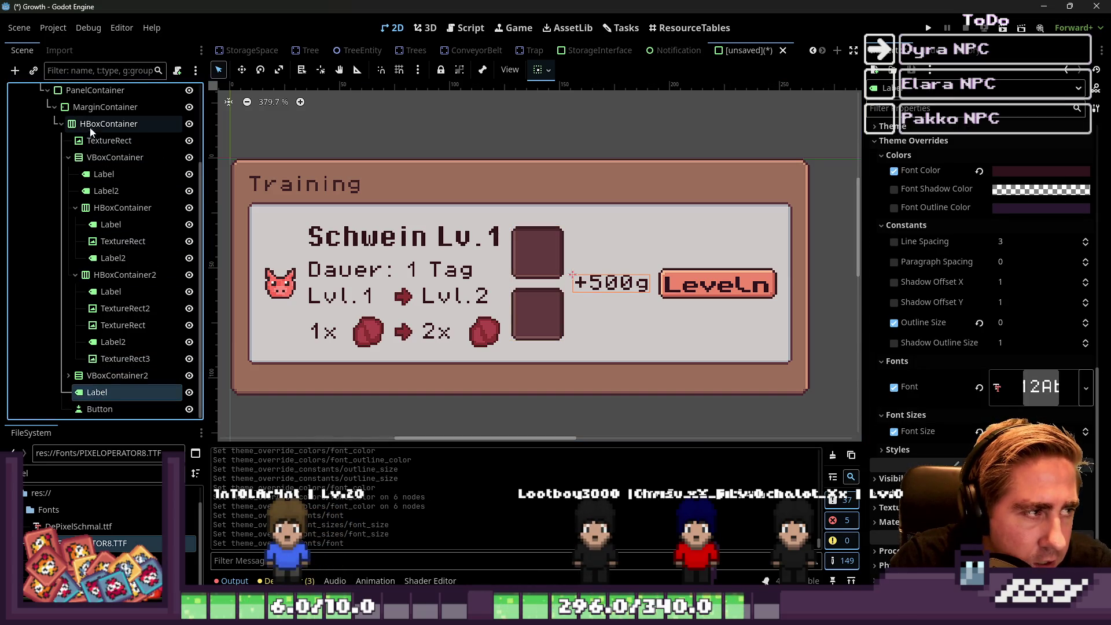
{"action": "left_click", "coordinate": [91, 131]}
{"action": "key", "text": "ctrl+a"}
{"action": "type", "text": "B"}
{"action": "key", "text": "BackSpace"}
{"action": "type", "text": "VBox"}
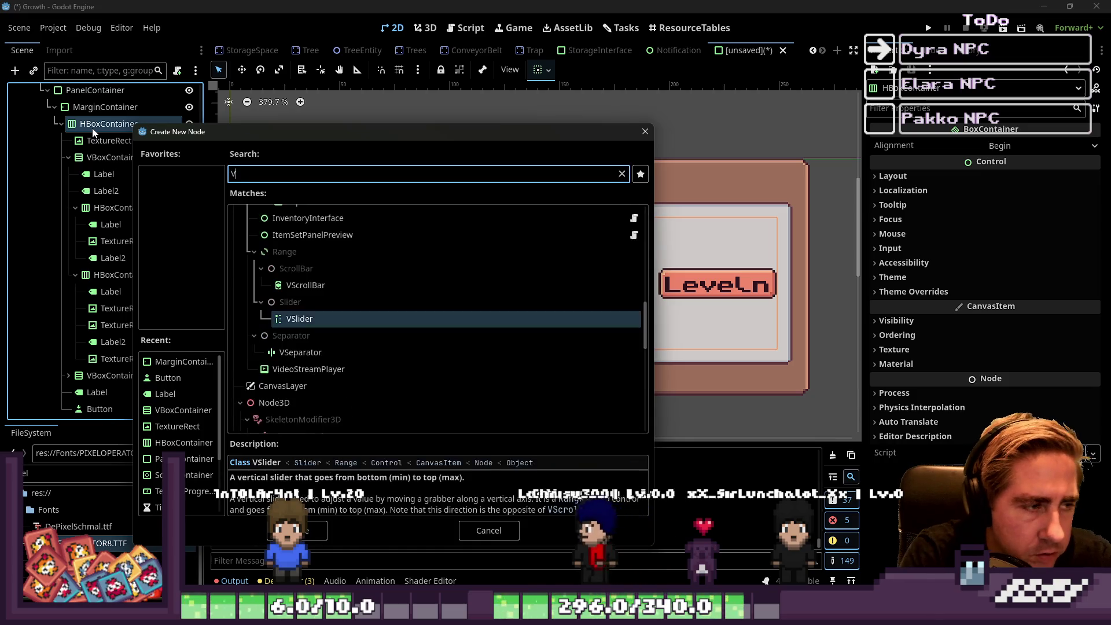
{"action": "key", "text": "Return"}
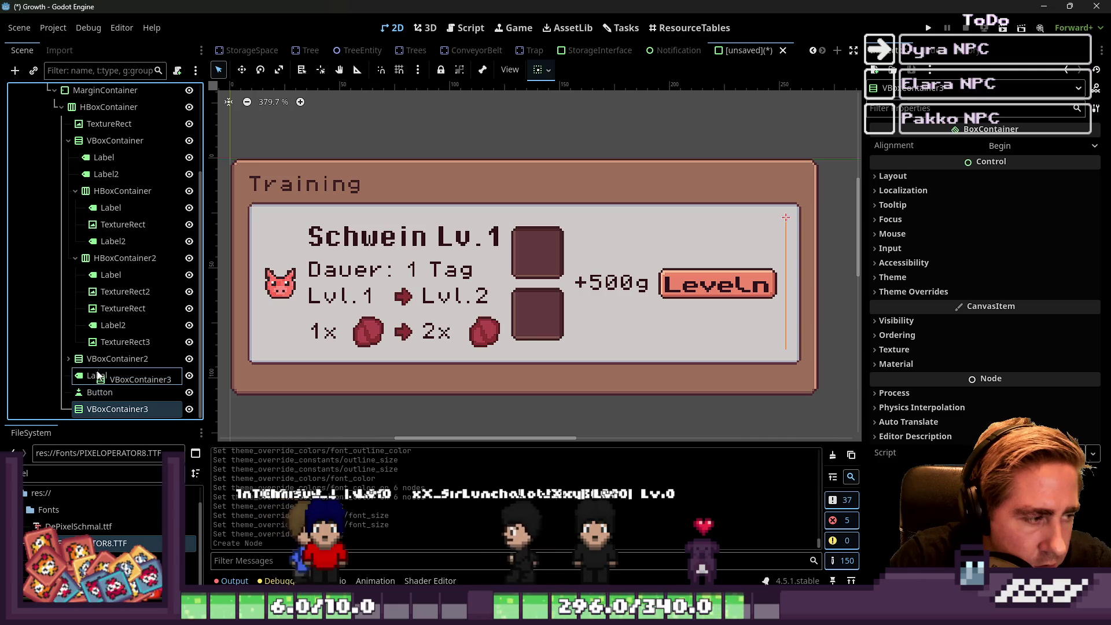
Move the +500g label into VBoxContainer3 and centre that column vertically.
{"action": "mouse_move", "coordinate": [97, 376]}
{"action": "left_mouse_down"}
{"action": "mouse_move", "coordinate": [115, 409]}
{"action": "mouse_move", "coordinate": [100, 406]}
{"action": "mouse_move", "coordinate": [102, 378]}
{"action": "left_mouse_up"}
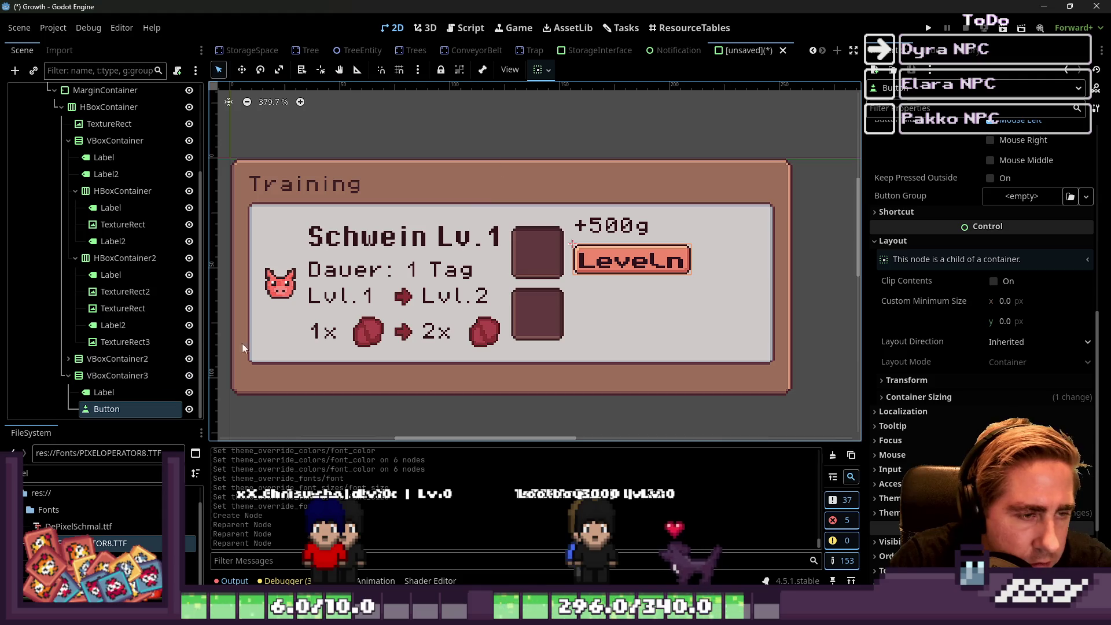
{"action": "left_click", "coordinate": [116, 376]}
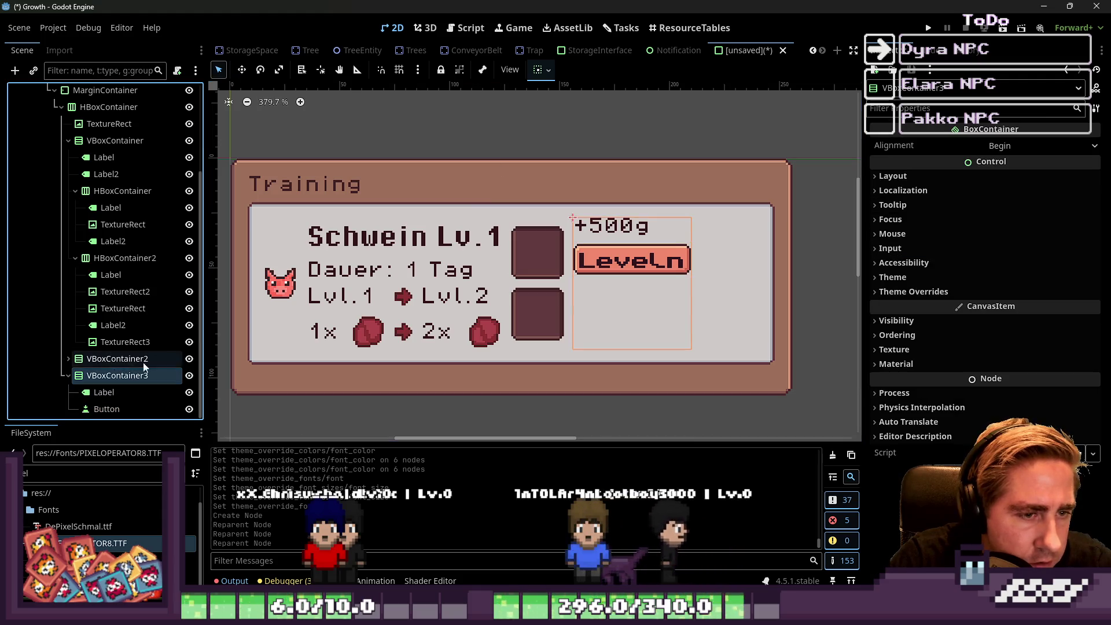
{"action": "left_click", "coordinate": [540, 72]}
{"action": "left_click", "coordinate": [570, 180]}
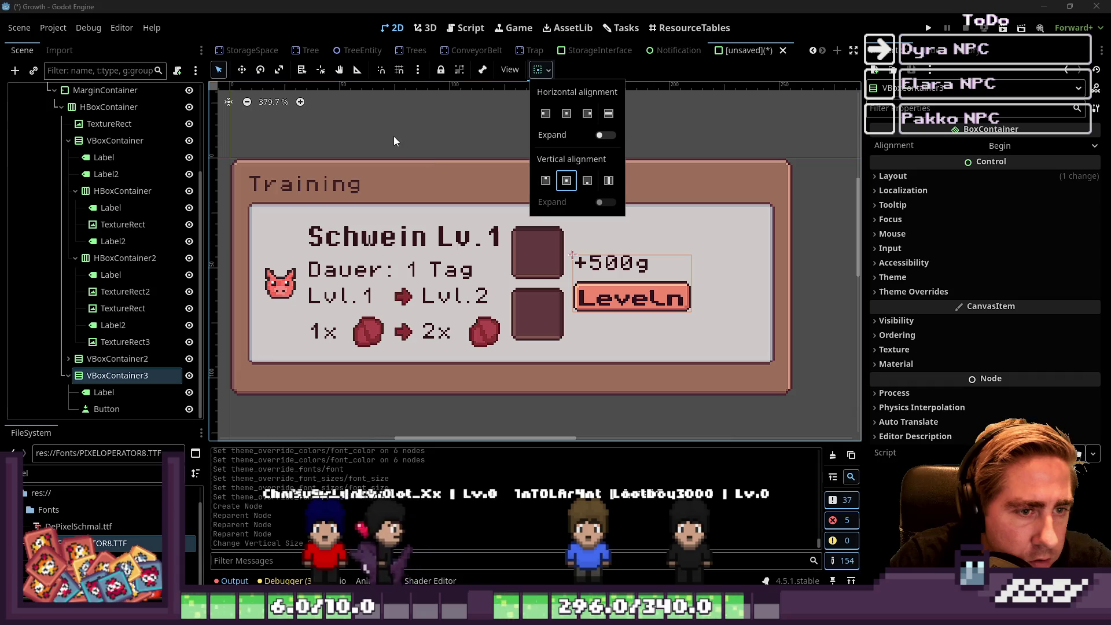
{"action": "left_click", "coordinate": [529, 175]}
{"action": "left_click", "coordinate": [620, 132]}
{"action": "scroll", "coordinate": [620, 263], "scroll_direction": "down", "scroll_amount": 3}
Centre the +500g label's text horizontally, keeping its vertical alignment at Top.
{"action": "left_click", "coordinate": [621, 263]}
{"action": "scroll", "coordinate": [620, 263], "scroll_direction": "up", "scroll_amount": 3}
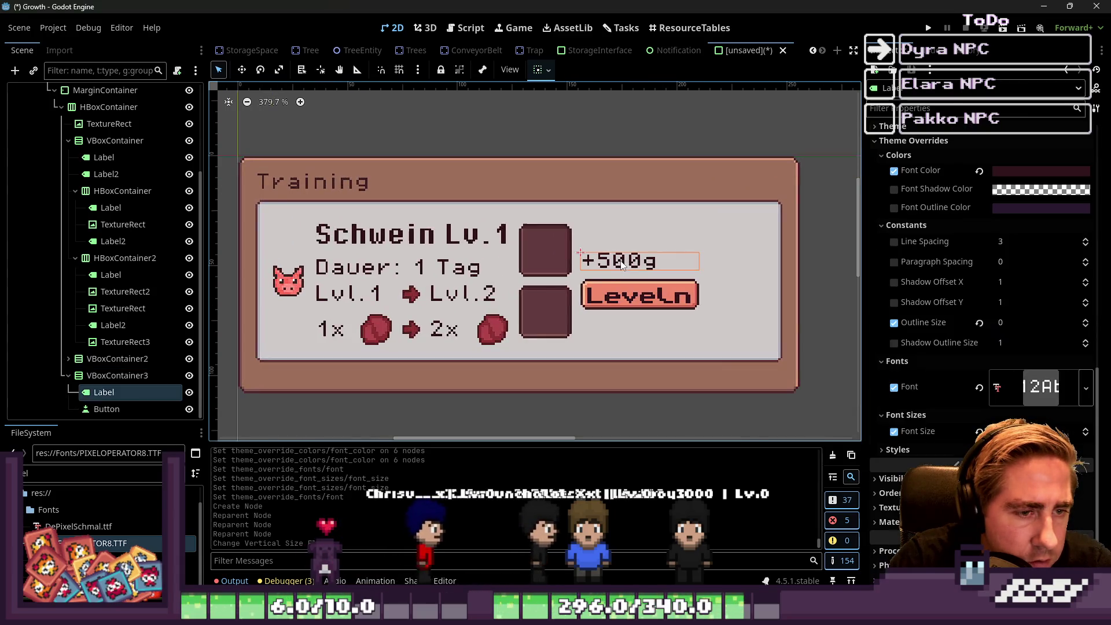
{"action": "scroll", "coordinate": [961, 168], "scroll_direction": "up", "scroll_amount": 10}
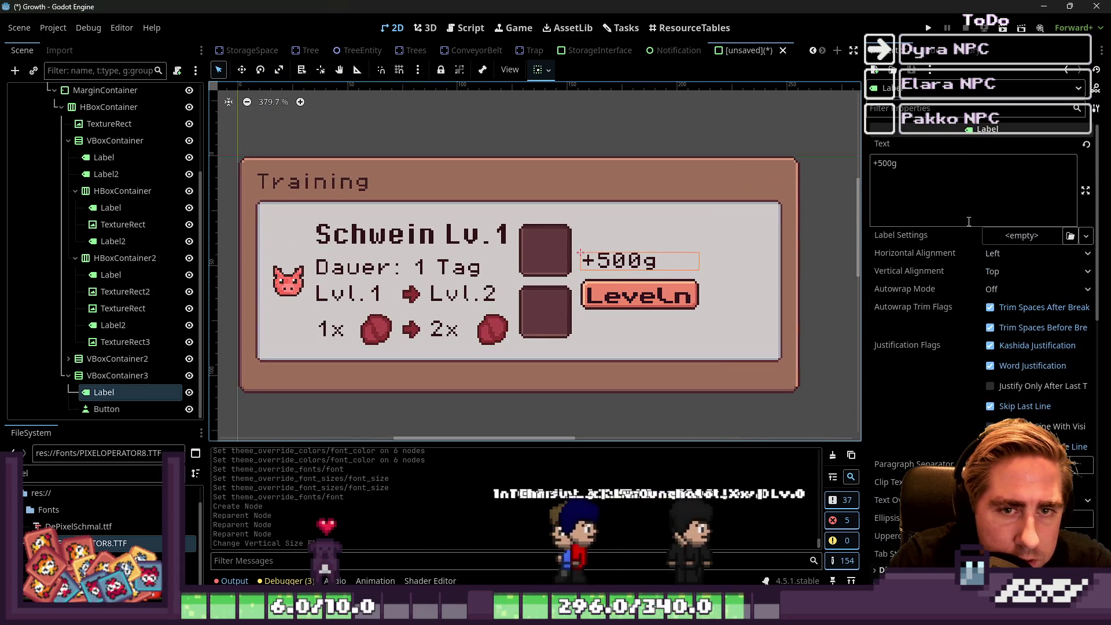
{"action": "left_click", "coordinate": [1005, 271]}
{"action": "left_click", "coordinate": [990, 303]}
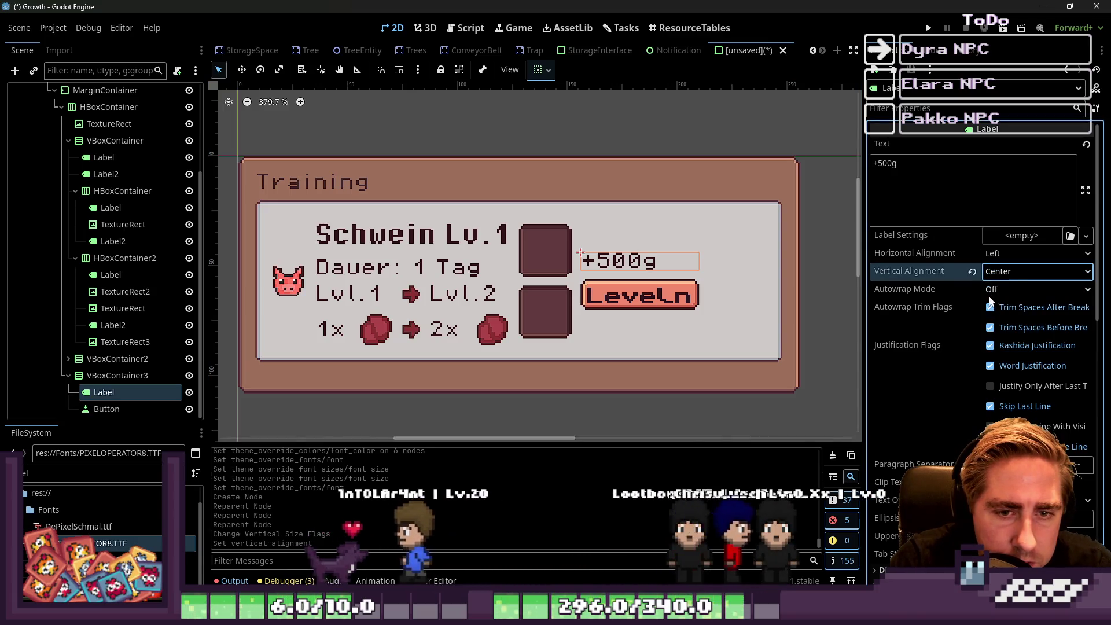
{"action": "left_click", "coordinate": [996, 271]}
{"action": "left_click", "coordinate": [992, 290]}
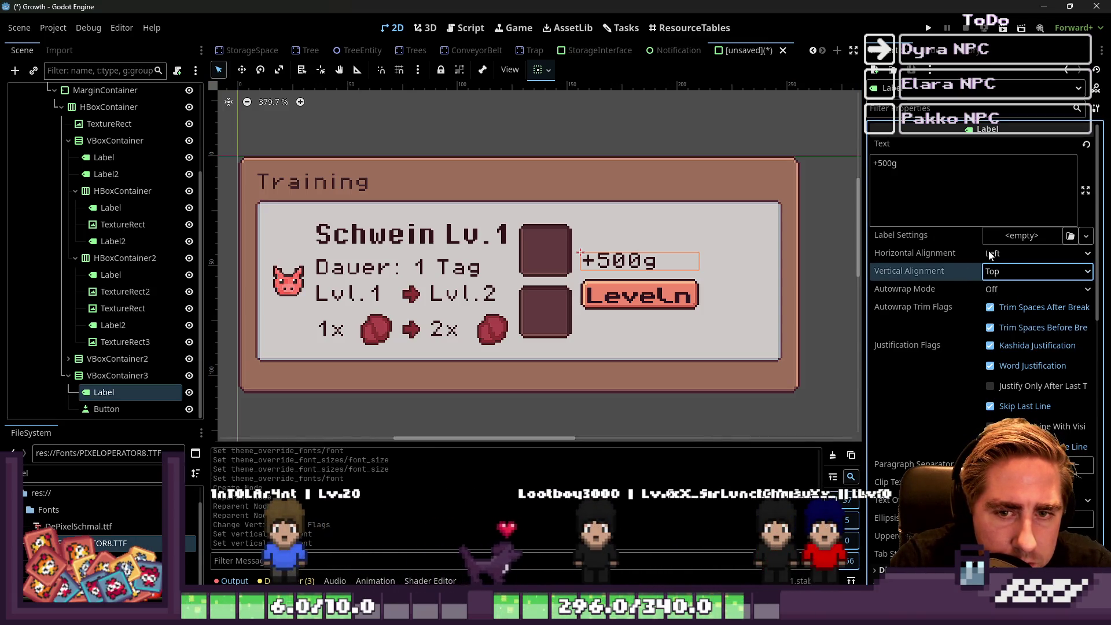
{"action": "left_click", "coordinate": [992, 255]}
{"action": "left_click", "coordinate": [1010, 286]}
{"action": "left_click", "coordinate": [568, 125]}
{"action": "scroll", "coordinate": [672, 197], "scroll_direction": "down", "scroll_amount": 2}
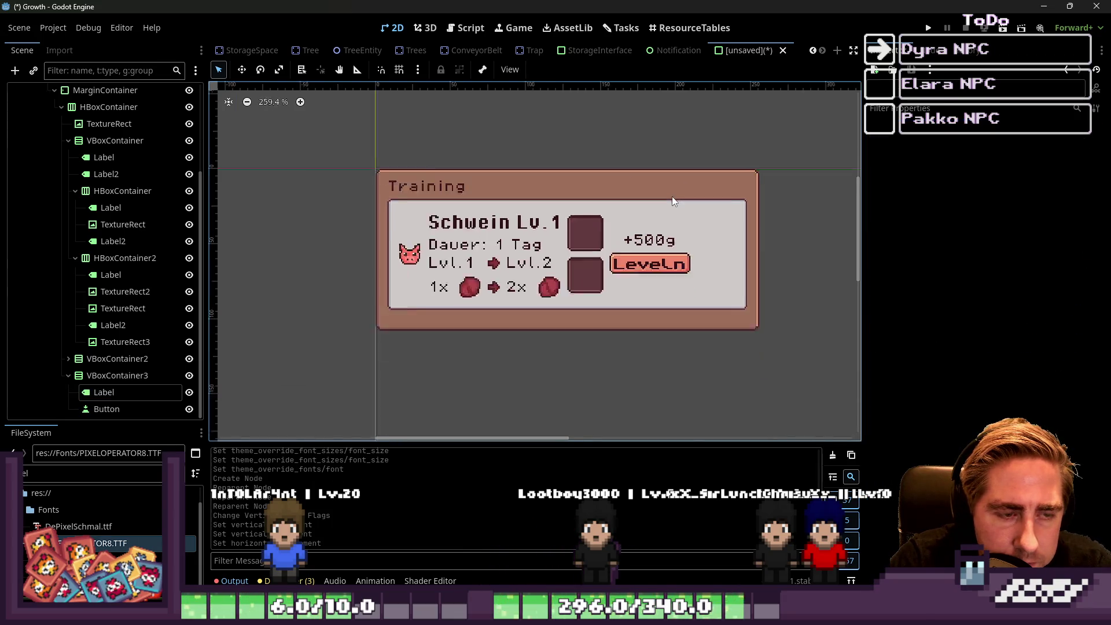
Select the StorageInterface root and narrow the Training panel to about 225 px.
{"action": "scroll", "coordinate": [672, 196], "scroll_direction": "down", "scroll_amount": 2}
{"action": "scroll", "coordinate": [598, 225], "scroll_direction": "up", "scroll_amount": 2}
{"action": "scroll", "coordinate": [788, 224], "scroll_direction": "up", "scroll_amount": 2}
{"action": "left_click", "coordinate": [550, 246]}
{"action": "scroll", "coordinate": [550, 246], "scroll_direction": "down", "scroll_amount": 1}
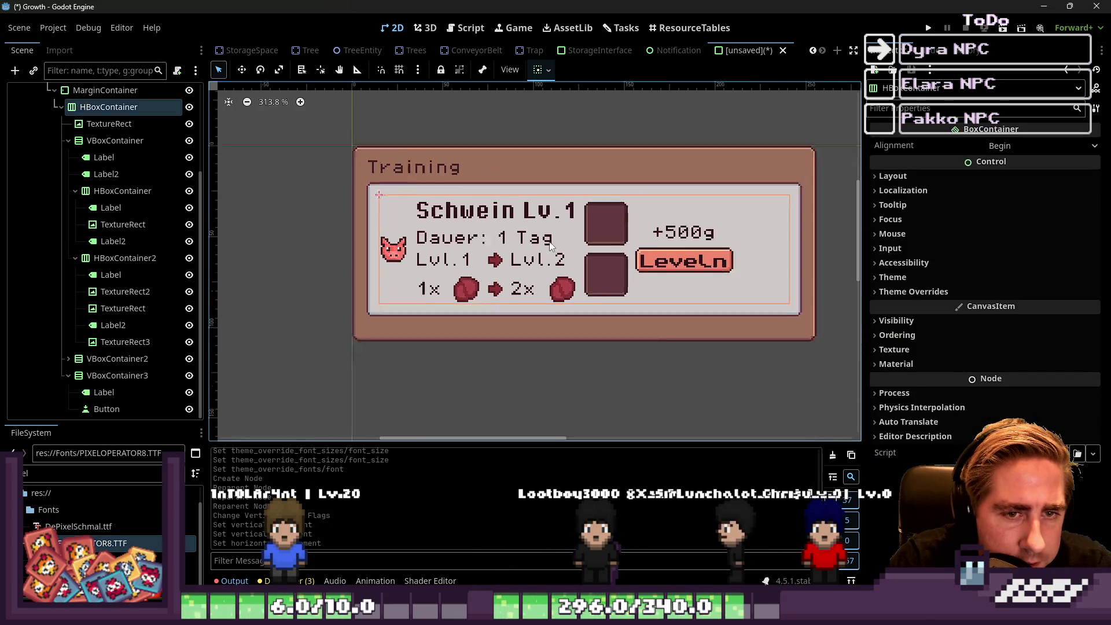
{"action": "scroll", "coordinate": [550, 246], "scroll_direction": "down", "scroll_amount": 1}
{"action": "left_click", "coordinate": [830, 346]}
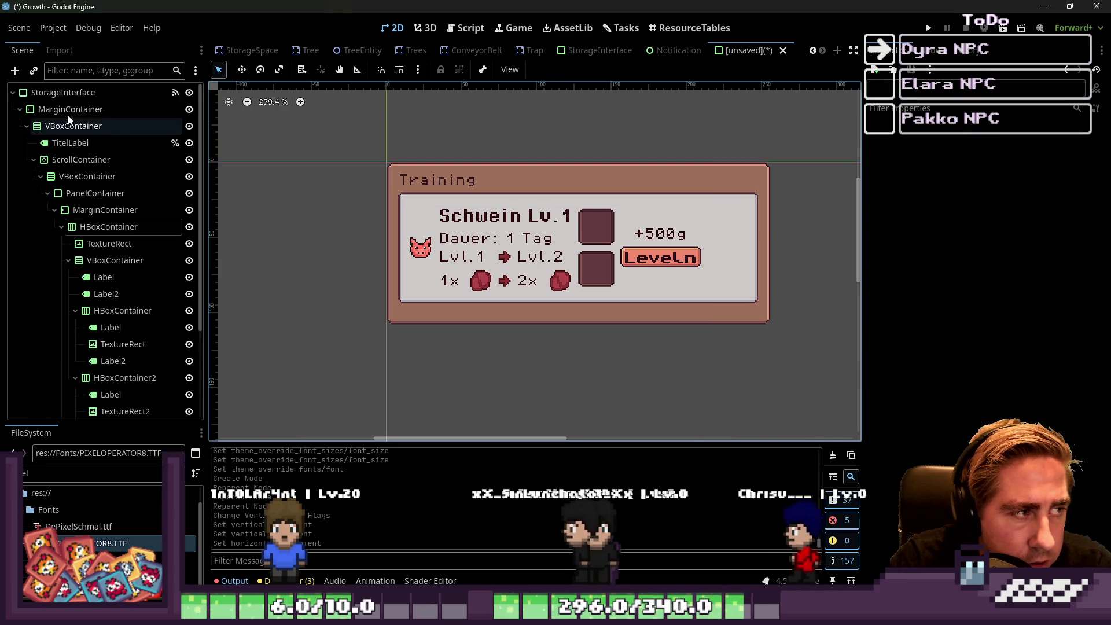
{"action": "left_click", "coordinate": [78, 96]}
{"action": "left_click_drag", "start_coordinate": [772, 242], "coordinate": [725, 250]}
{"action": "scroll", "coordinate": [976, 269], "scroll_direction": "down", "scroll_amount": 3}
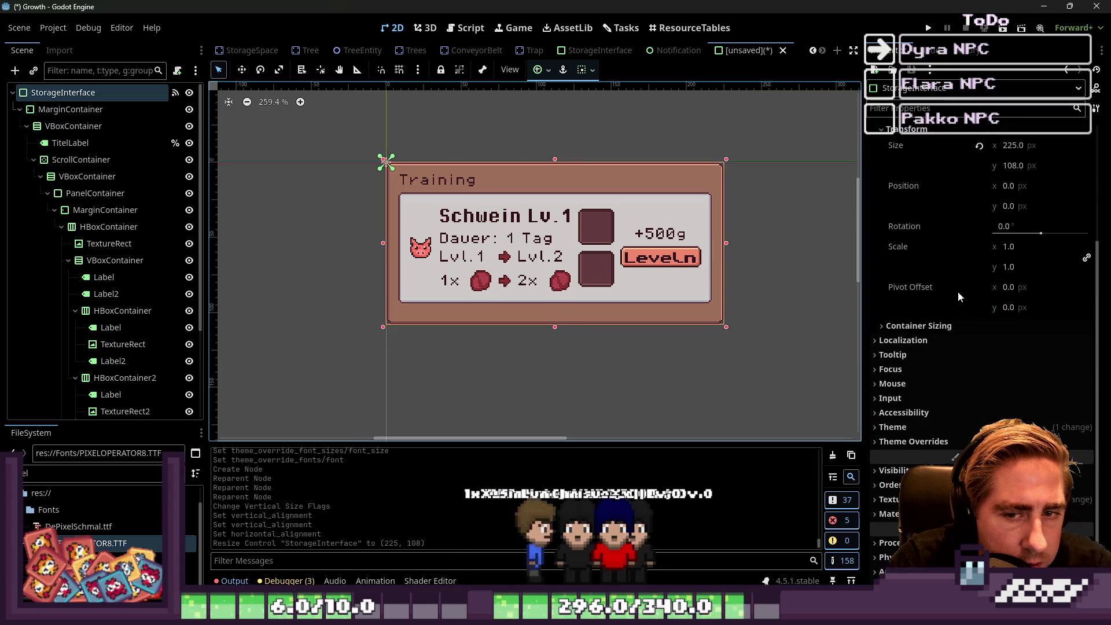
Set the Training panel's Size x to 256 to match the storage panel.
{"action": "left_click", "coordinate": [578, 54]}
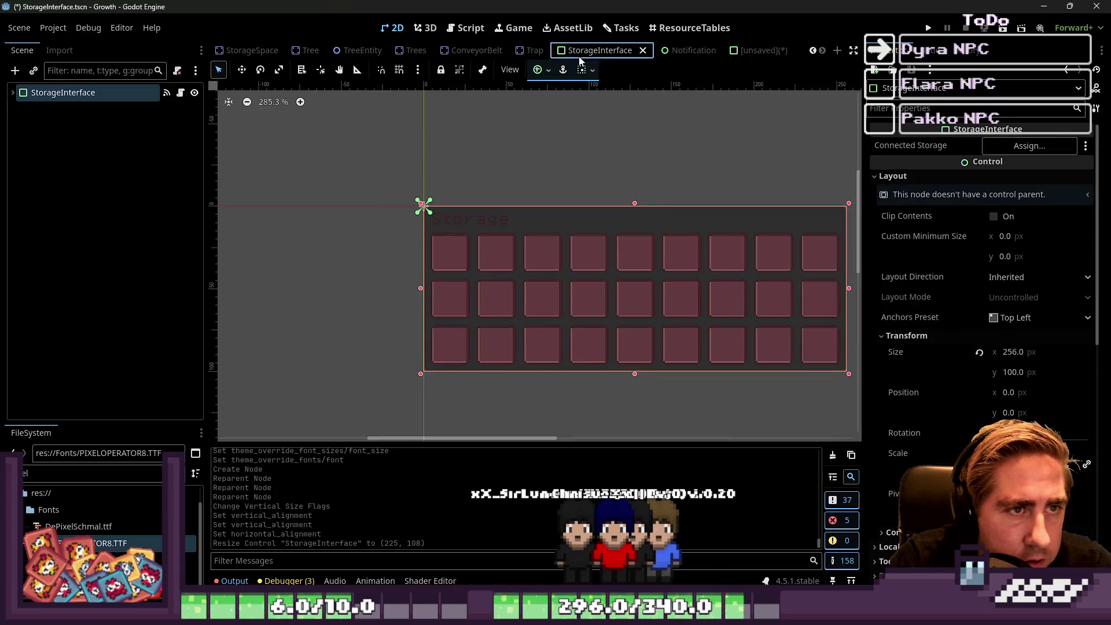
{"action": "left_click", "coordinate": [753, 50]}
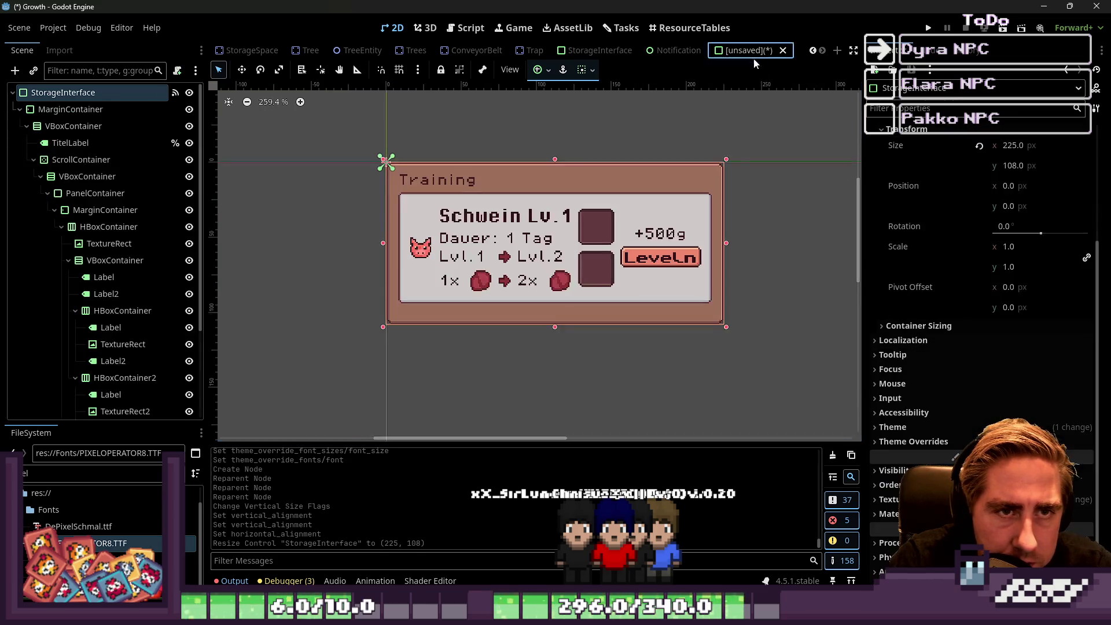
{"action": "left_click", "coordinate": [1011, 319]}
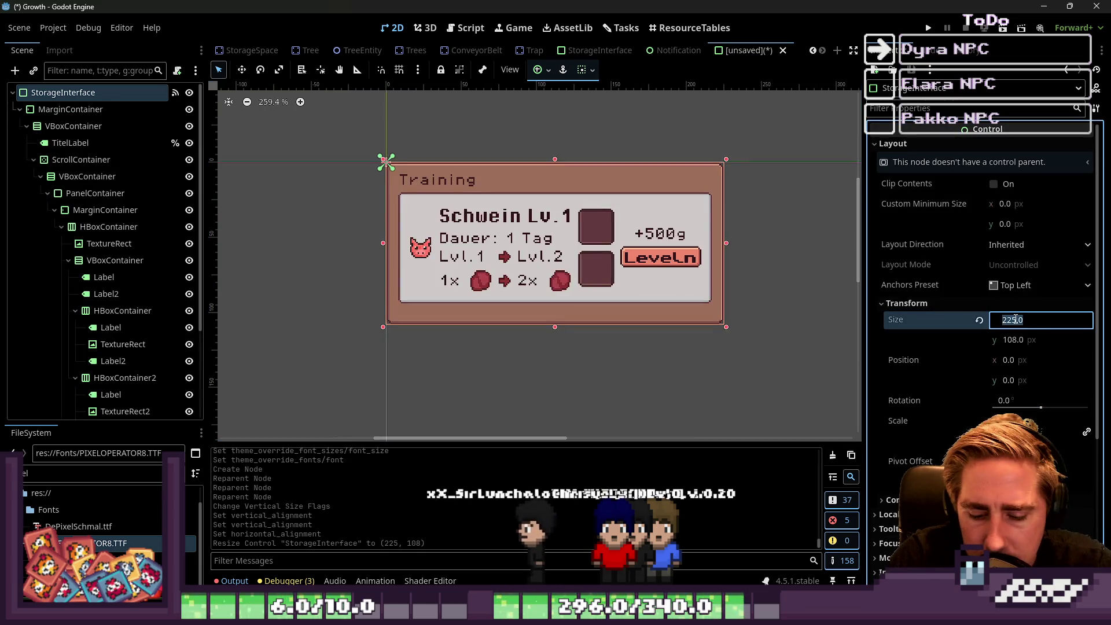
{"action": "type", "text": "256"}
{"action": "key", "text": "Return"}
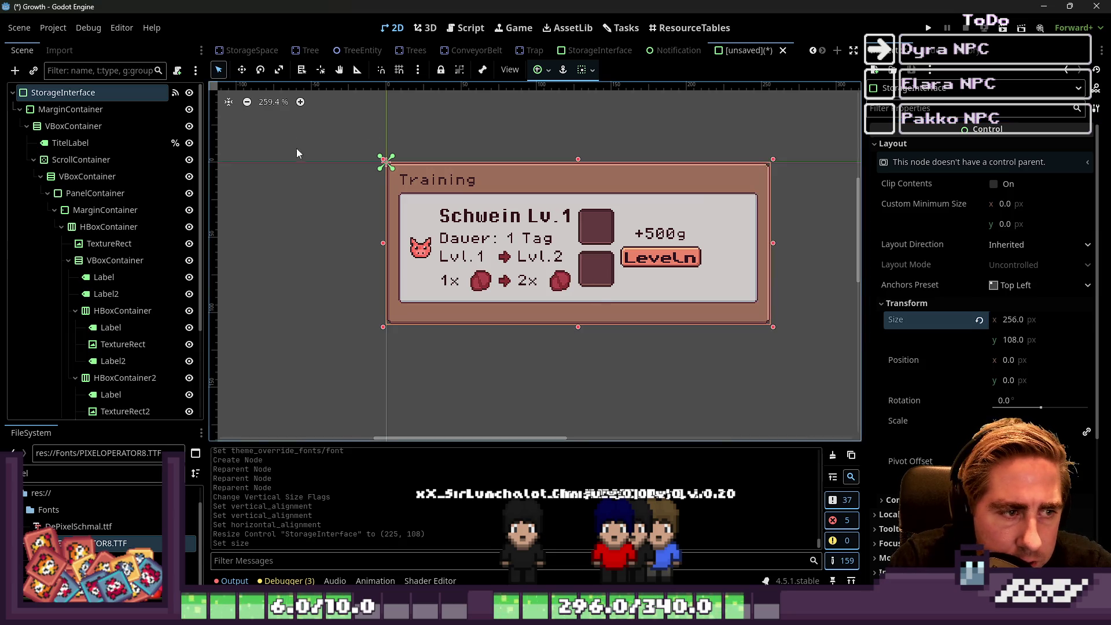
{"action": "left_click", "coordinate": [233, 196]}
{"action": "left_click", "coordinate": [79, 111]}
{"action": "left_click", "coordinate": [78, 127]}
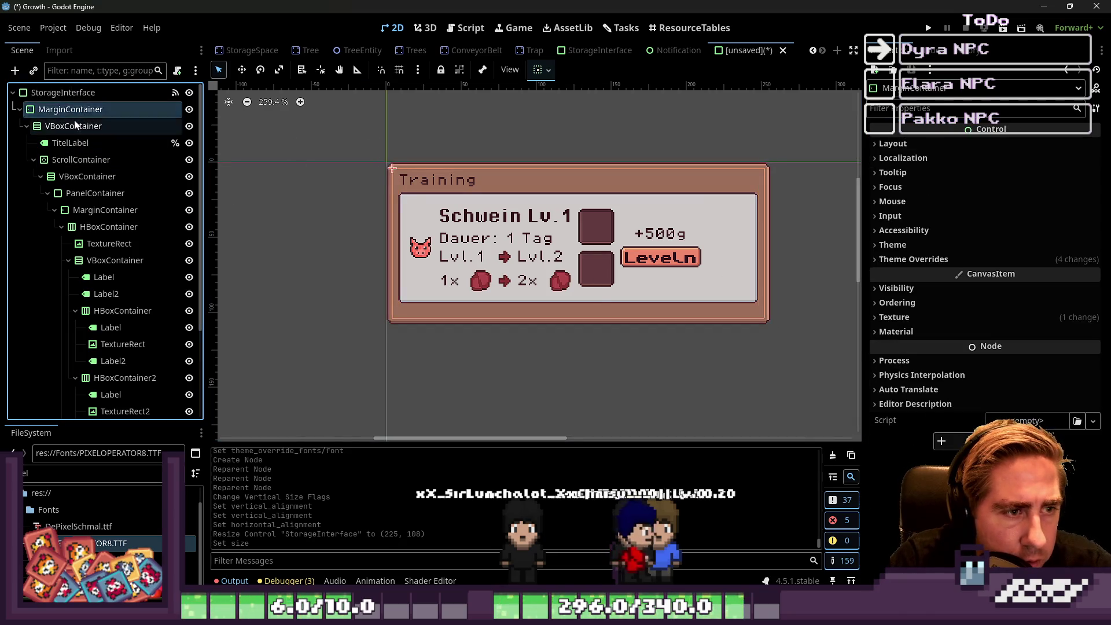
{"action": "left_click", "coordinate": [56, 159]}
{"action": "left_click", "coordinate": [58, 176]}
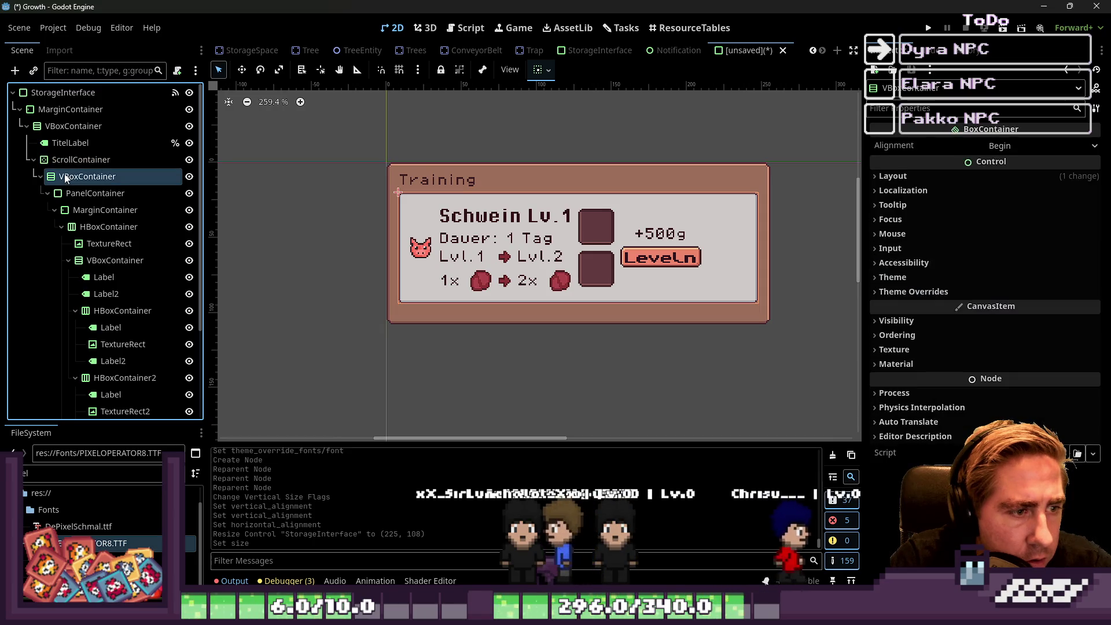
{"action": "left_click", "coordinate": [49, 194]}
{"action": "left_click", "coordinate": [83, 196]}
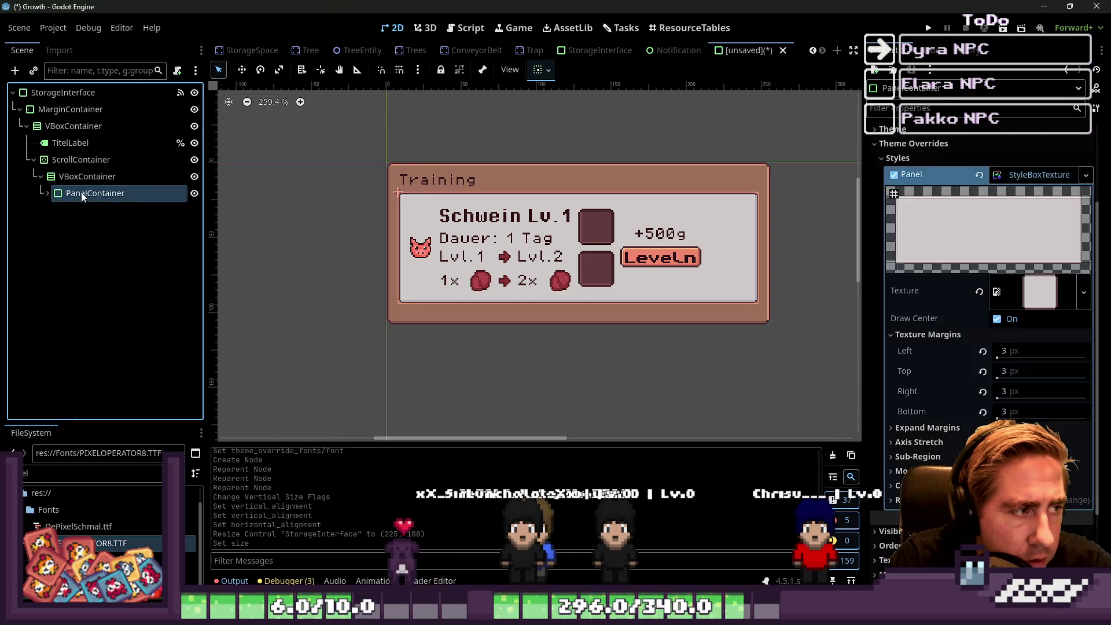
{"action": "left_click", "coordinate": [194, 195]}
{"action": "left_click", "coordinate": [194, 194]}
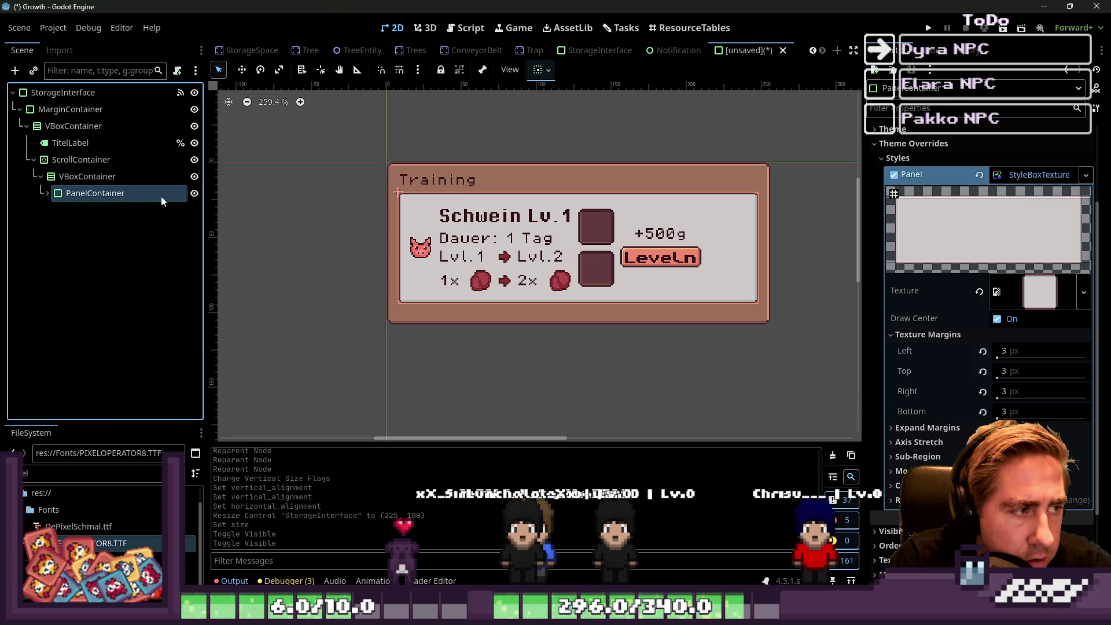
{"action": "left_click", "coordinate": [48, 193]}
{"action": "left_click", "coordinate": [56, 211]}
{"action": "left_click", "coordinate": [93, 212]}
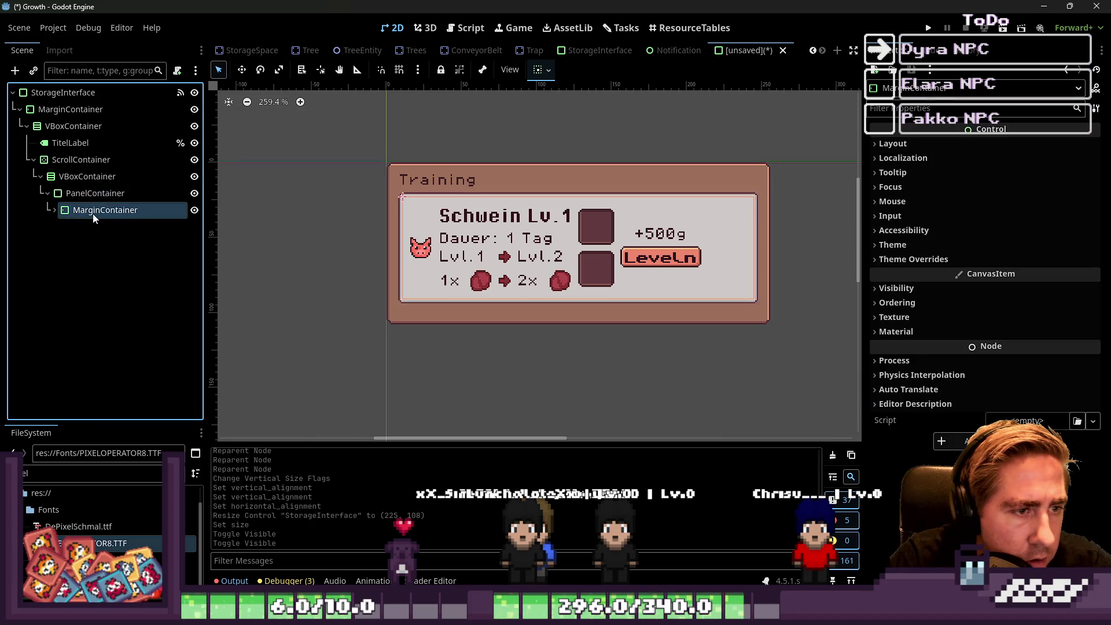
{"action": "left_click", "coordinate": [54, 210]}
{"action": "left_click", "coordinate": [108, 227]}
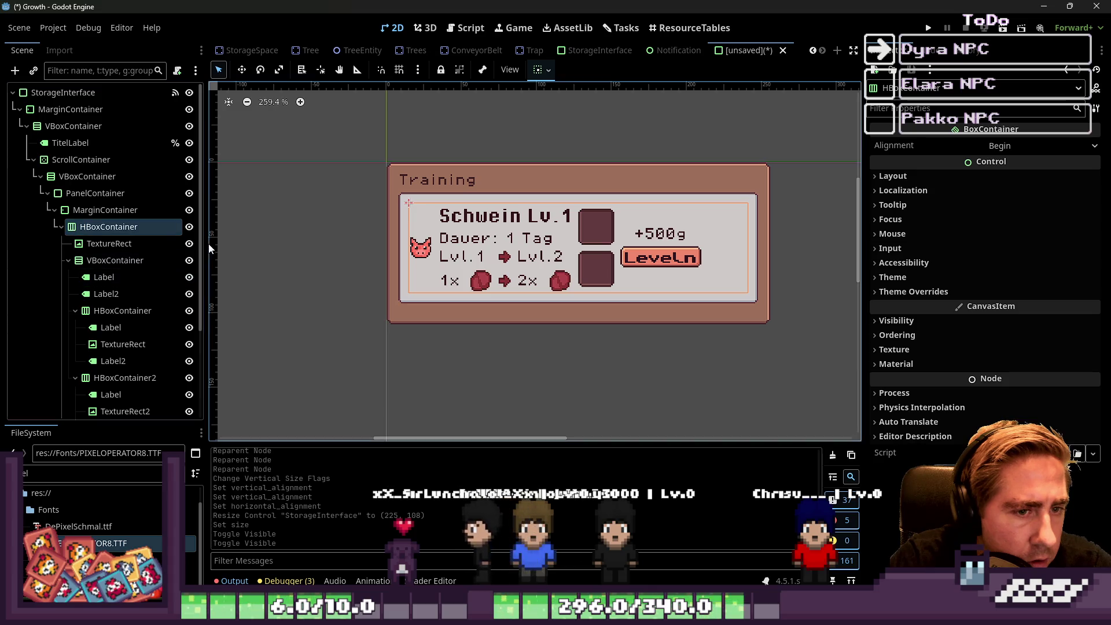
{"action": "scroll", "coordinate": [121, 326], "scroll_direction": "down", "scroll_amount": 4}
{"action": "scroll", "coordinate": [121, 326], "scroll_direction": "up", "scroll_amount": 2}
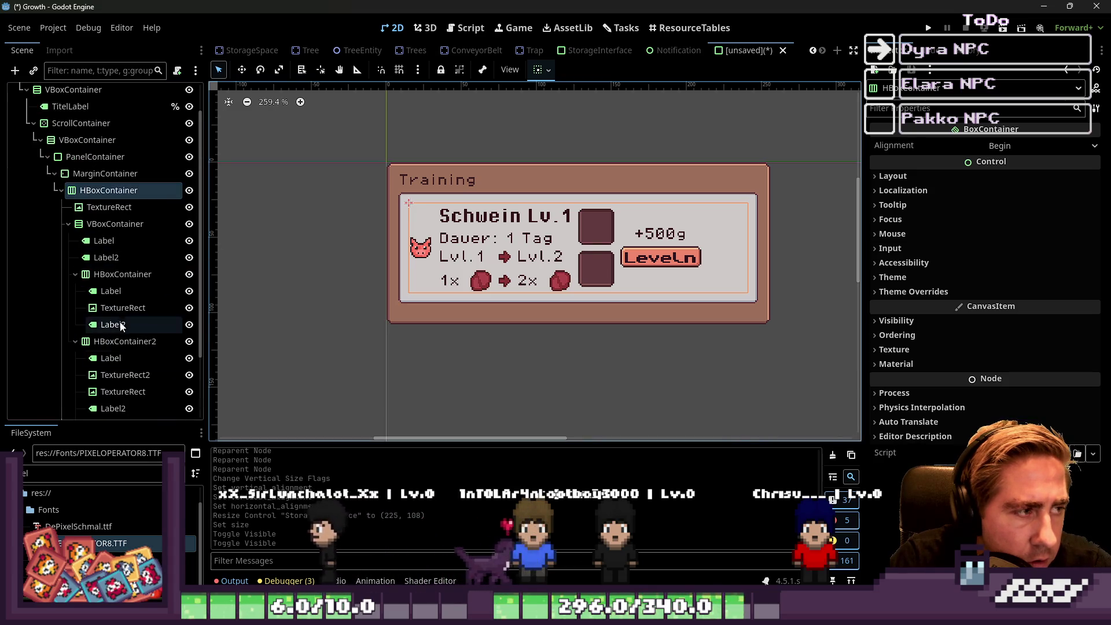
{"action": "left_click", "coordinate": [68, 224]}
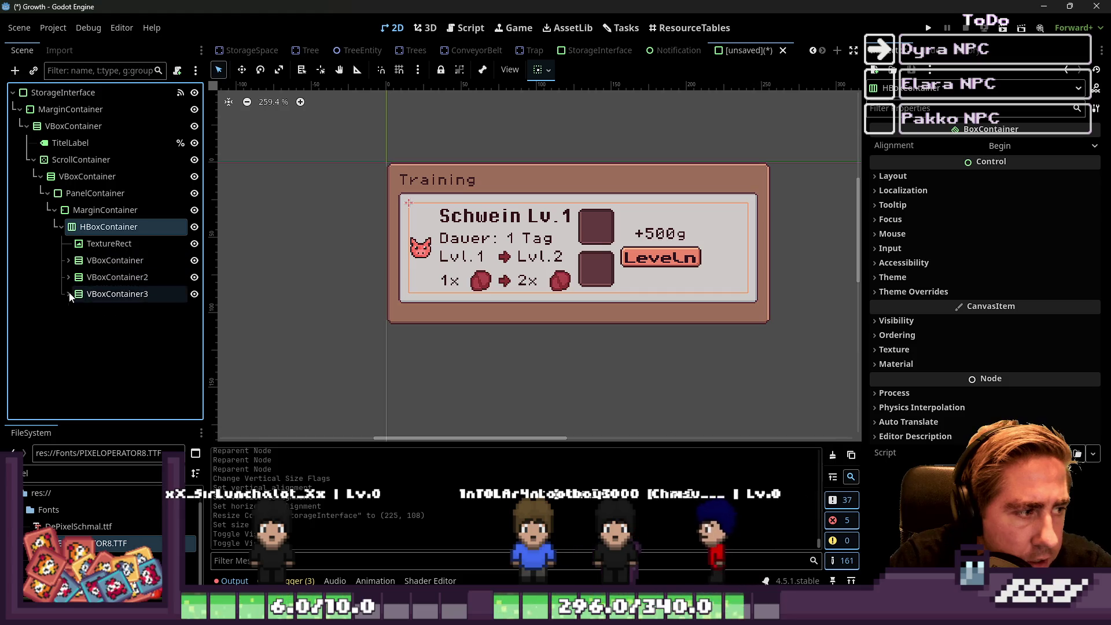
Make the reward column VBoxContainer3 expand and fill horizontally.
{"action": "left_click", "coordinate": [92, 294]}
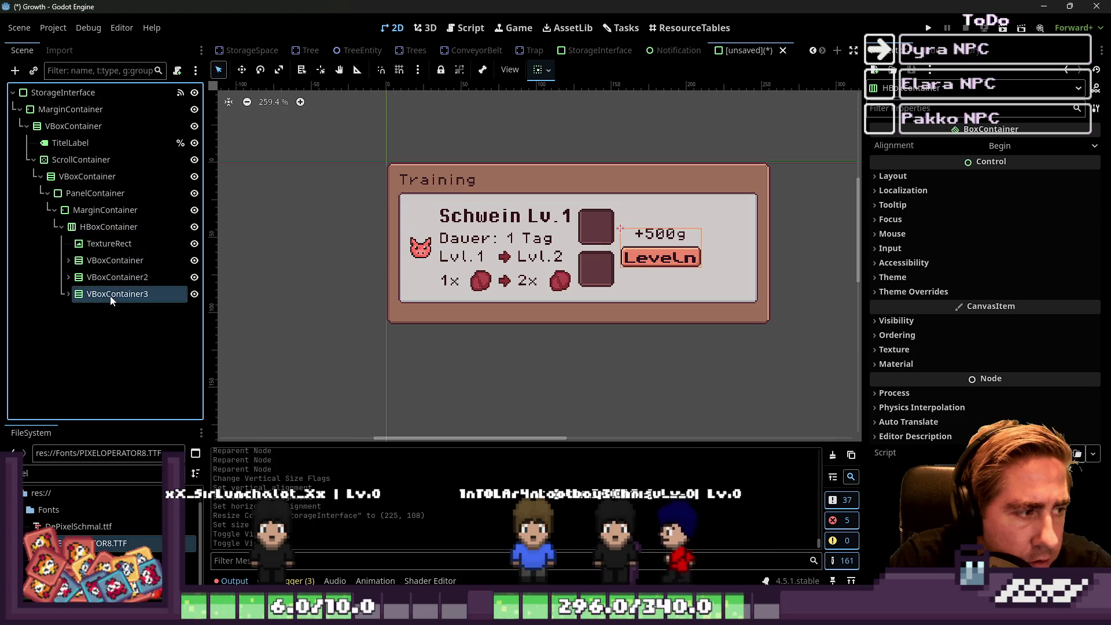
{"action": "left_click", "coordinate": [550, 74]}
{"action": "left_click", "coordinate": [606, 135]}
{"action": "left_click", "coordinate": [609, 114]}
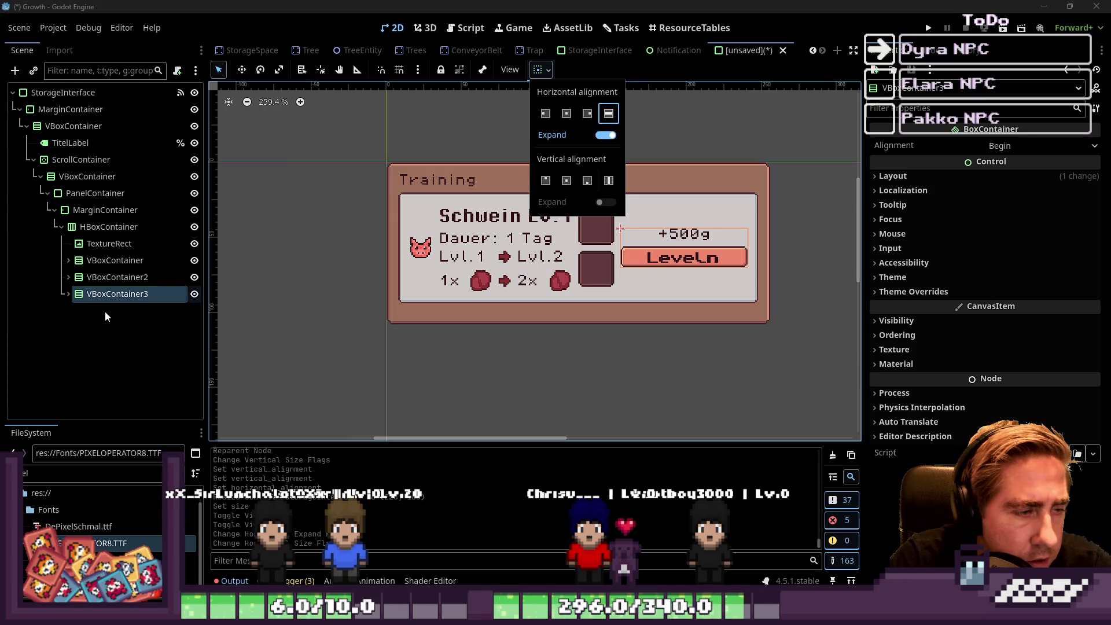
Set the slot column VBoxContainer2 and the text column VBoxContainer to expand horizontally.
{"action": "left_click", "coordinate": [110, 278]}
{"action": "left_click", "coordinate": [540, 72]}
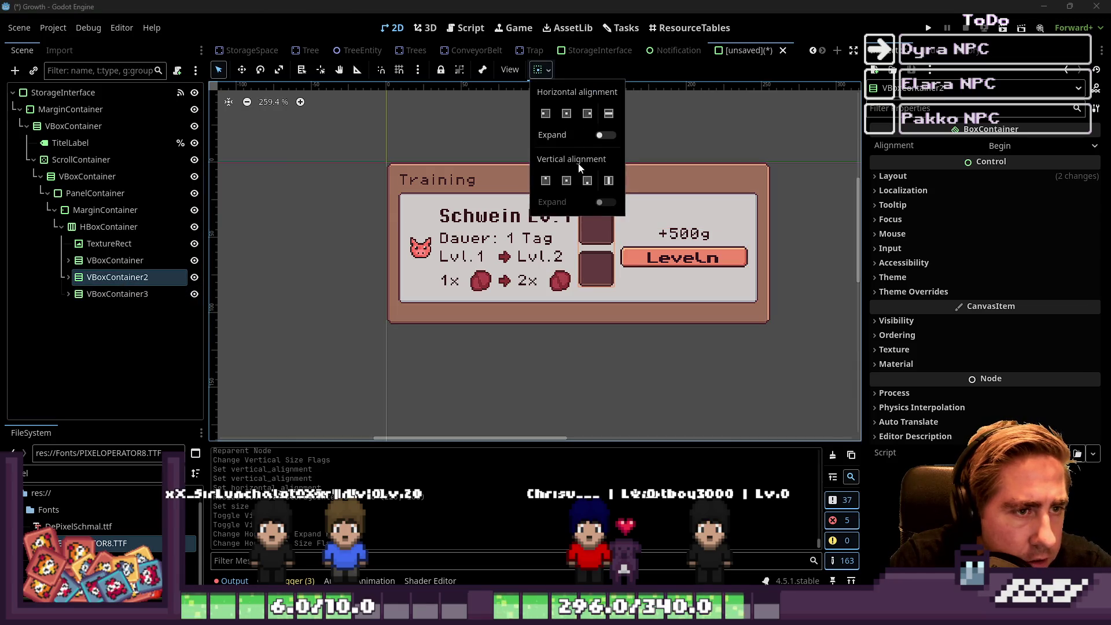
{"action": "left_click", "coordinate": [603, 137]}
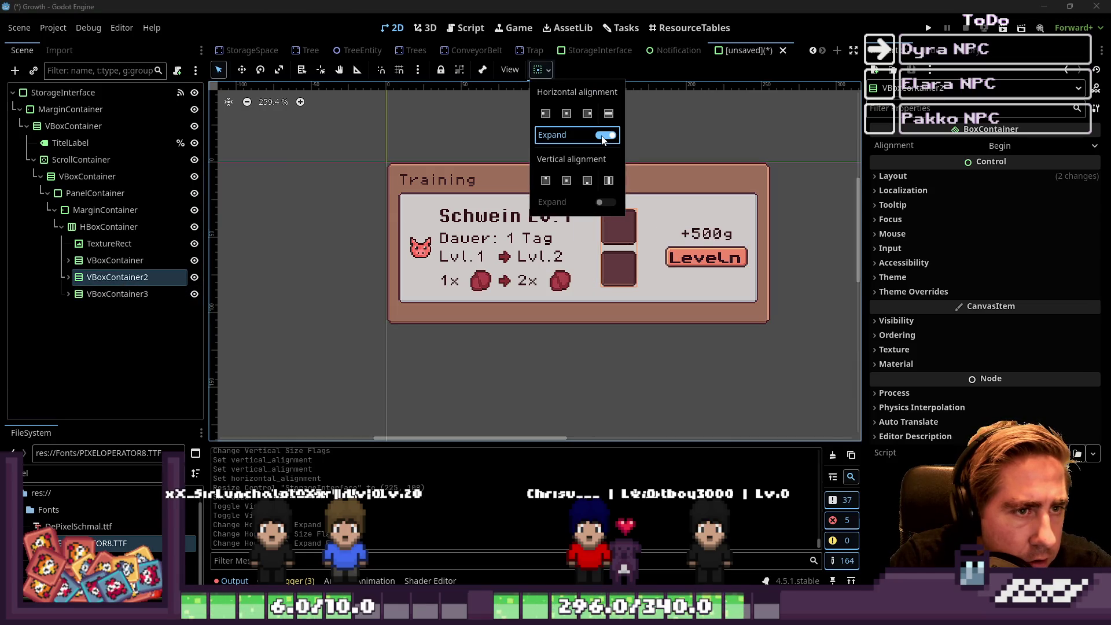
{"action": "left_click", "coordinate": [160, 261]}
{"action": "left_click", "coordinate": [540, 70]}
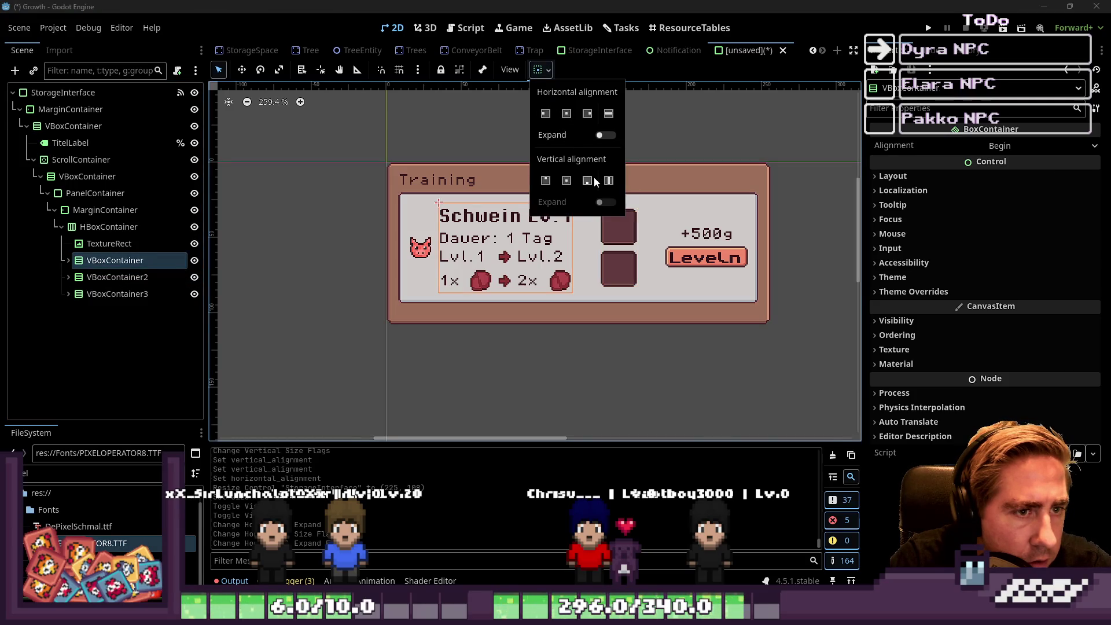
{"action": "left_click", "coordinate": [605, 135]}
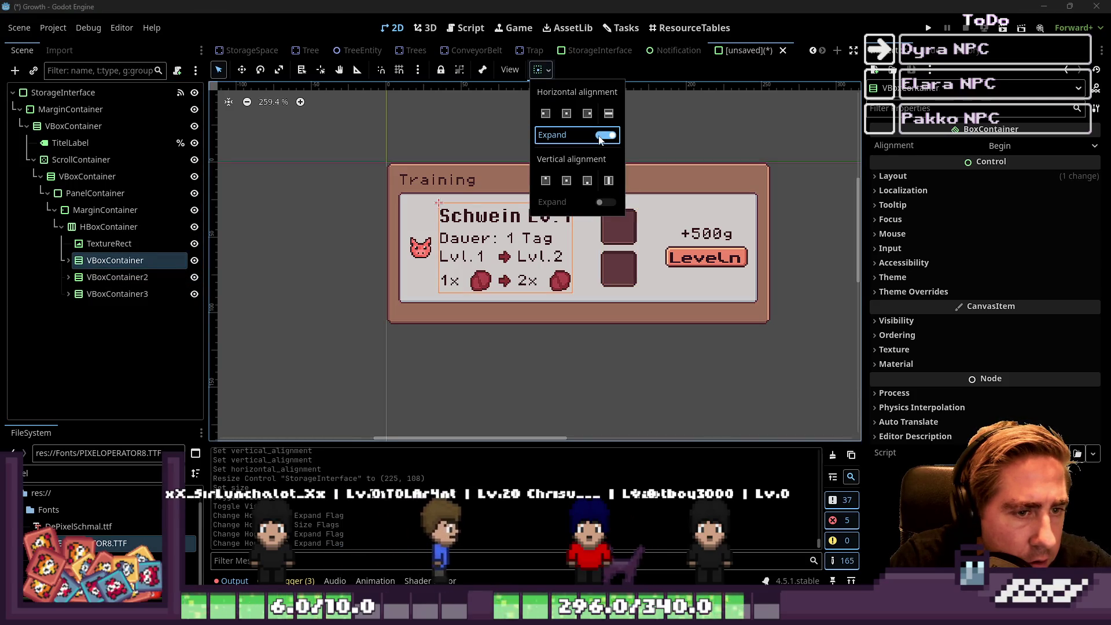
{"action": "left_click", "coordinate": [120, 245]}
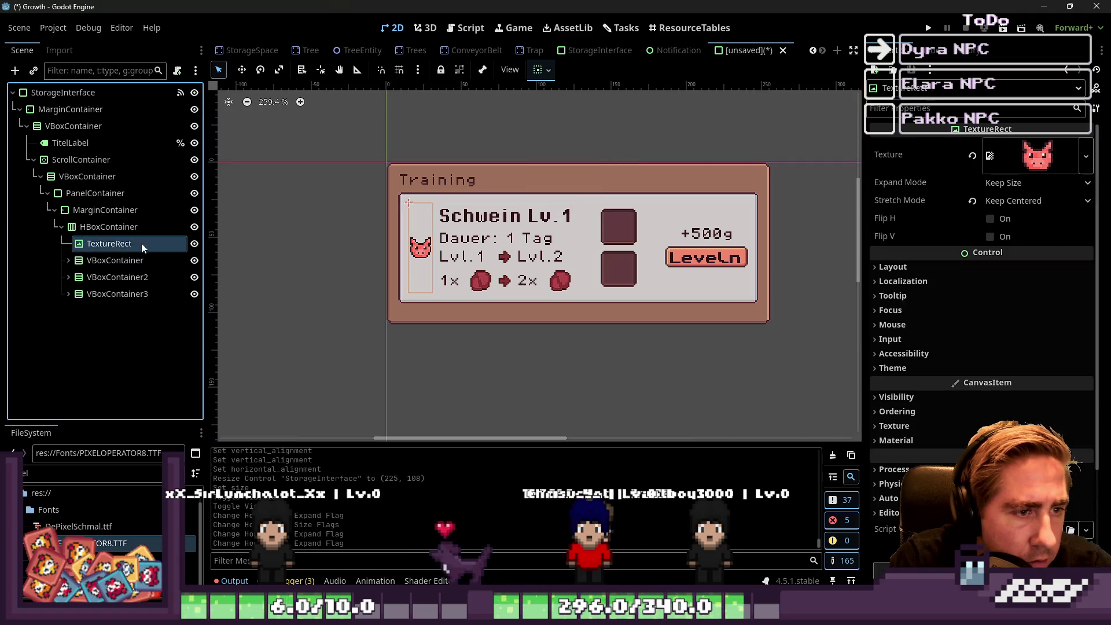
Enable horizontal Expand on the pig icon's TextureRect.
{"action": "left_click", "coordinate": [537, 70]}
{"action": "left_click", "coordinate": [605, 135]}
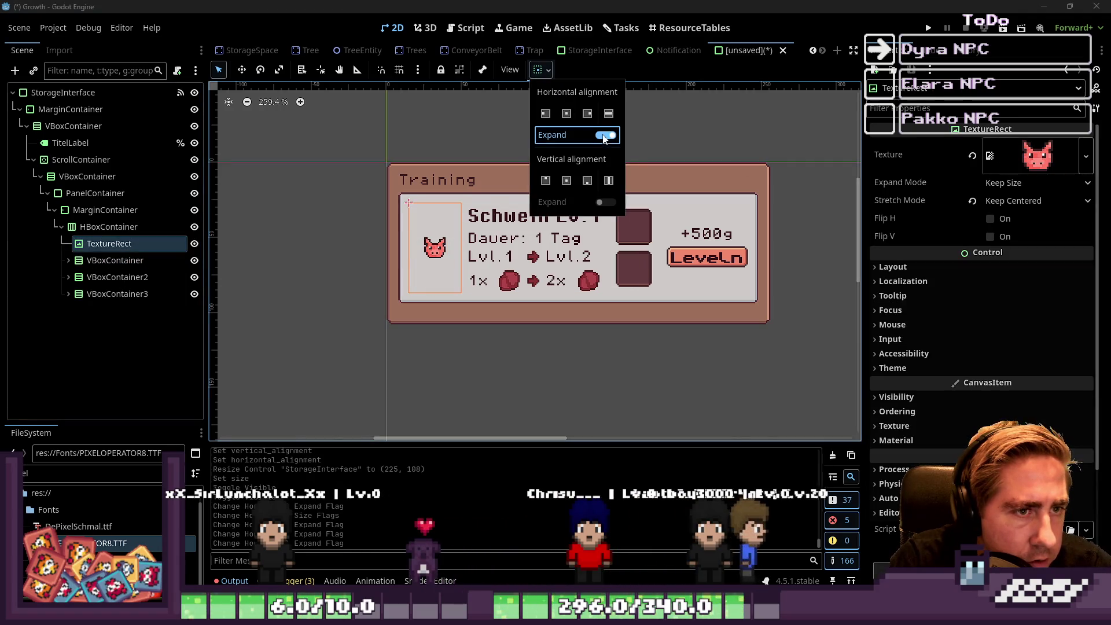
{"action": "left_click", "coordinate": [430, 223]}
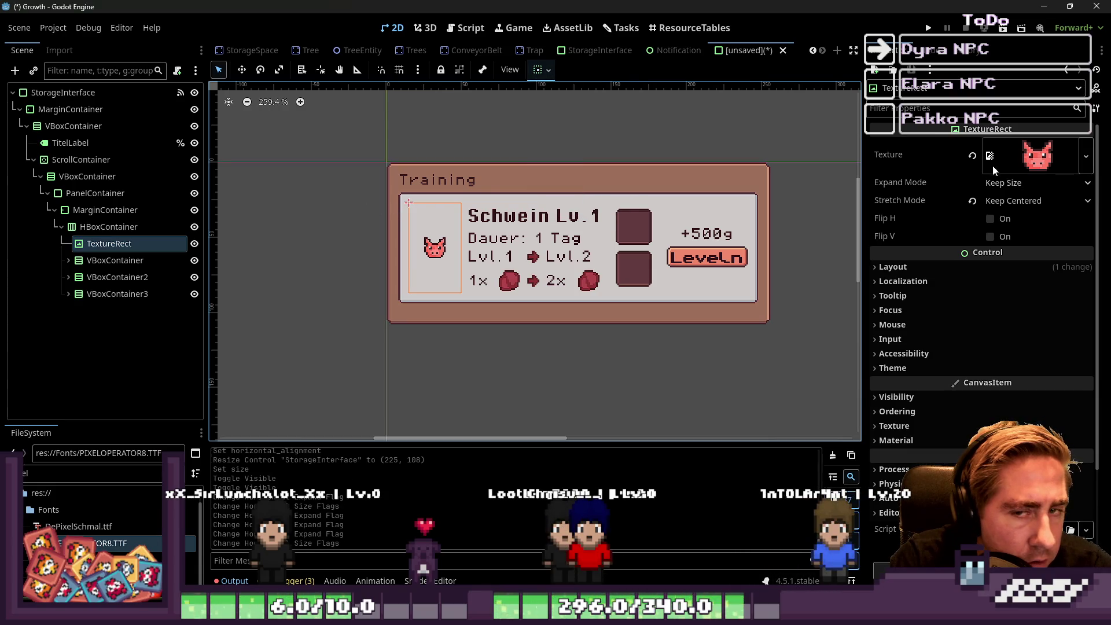
Set the pig icon's Stretch Mode to Keep Aspect Centered and check its bounds.
{"action": "left_click", "coordinate": [1030, 200]}
{"action": "left_click", "coordinate": [1033, 300]}
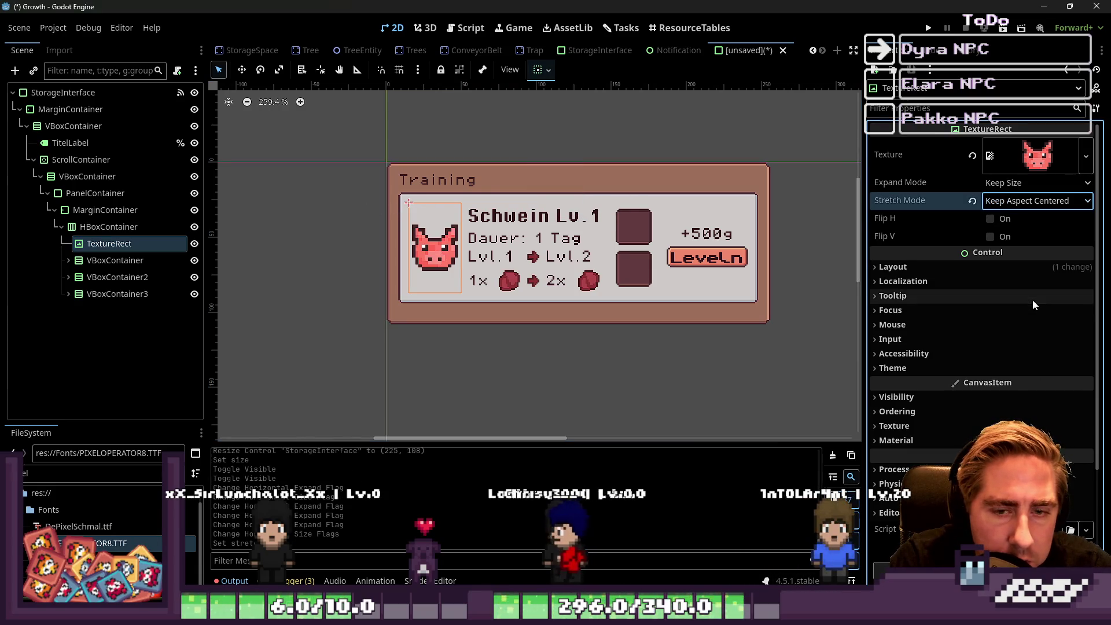
{"action": "left_click", "coordinate": [293, 238]}
{"action": "scroll", "coordinate": [514, 242], "scroll_direction": "up", "scroll_amount": 2}
{"action": "scroll", "coordinate": [514, 242], "scroll_direction": "up", "scroll_amount": 2}
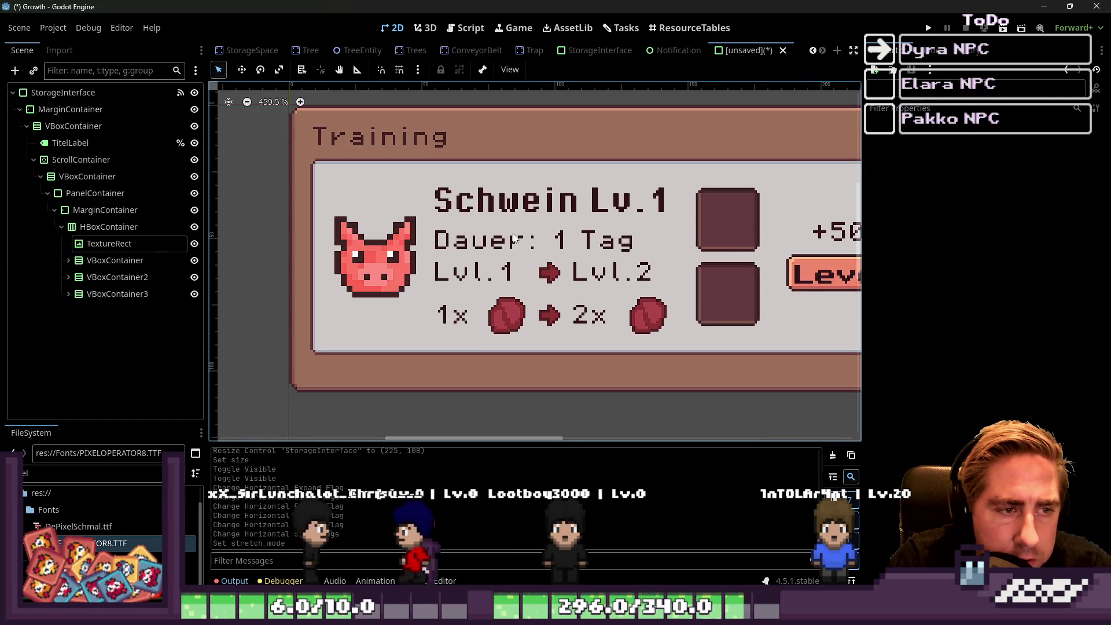
{"action": "scroll", "coordinate": [645, 241], "scroll_direction": "down", "scroll_amount": 5}
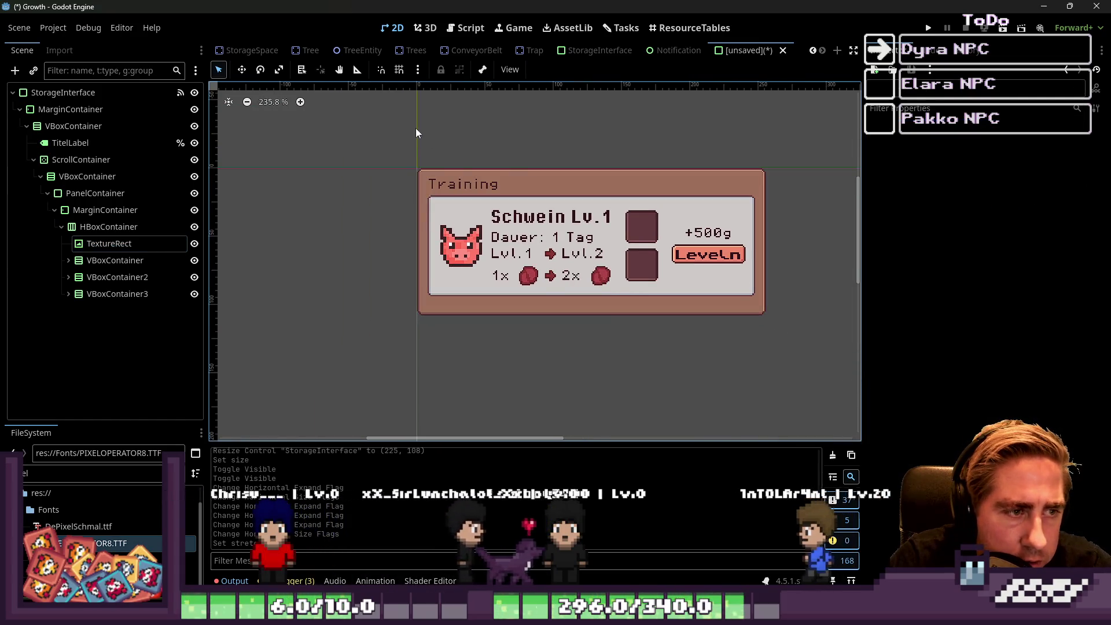
{"action": "left_click", "coordinate": [461, 246]}
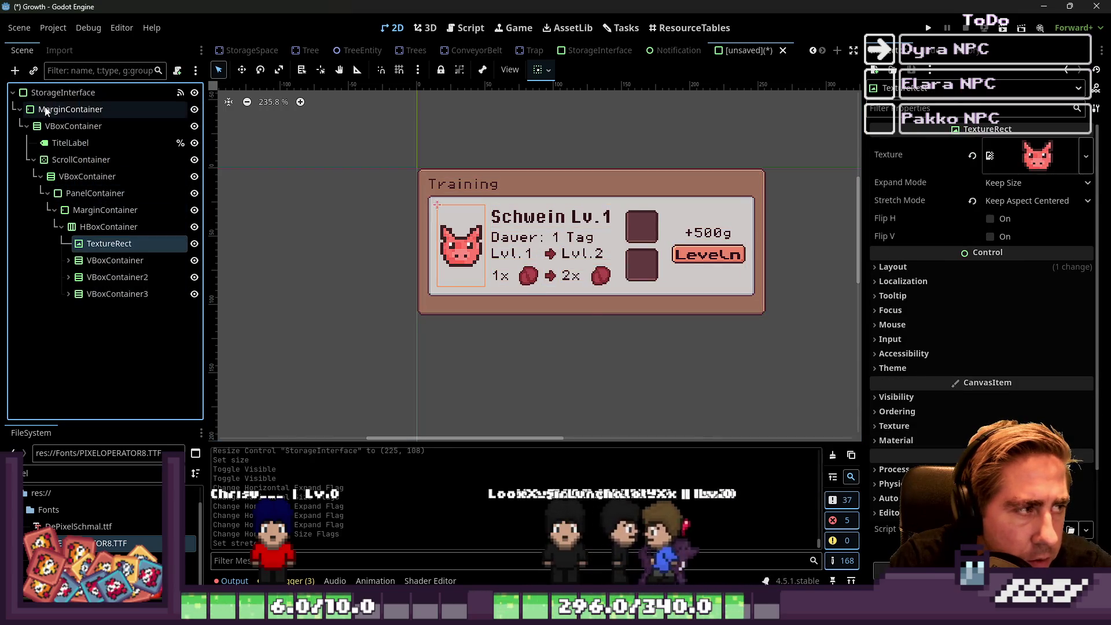
{"action": "left_click", "coordinate": [63, 93]}
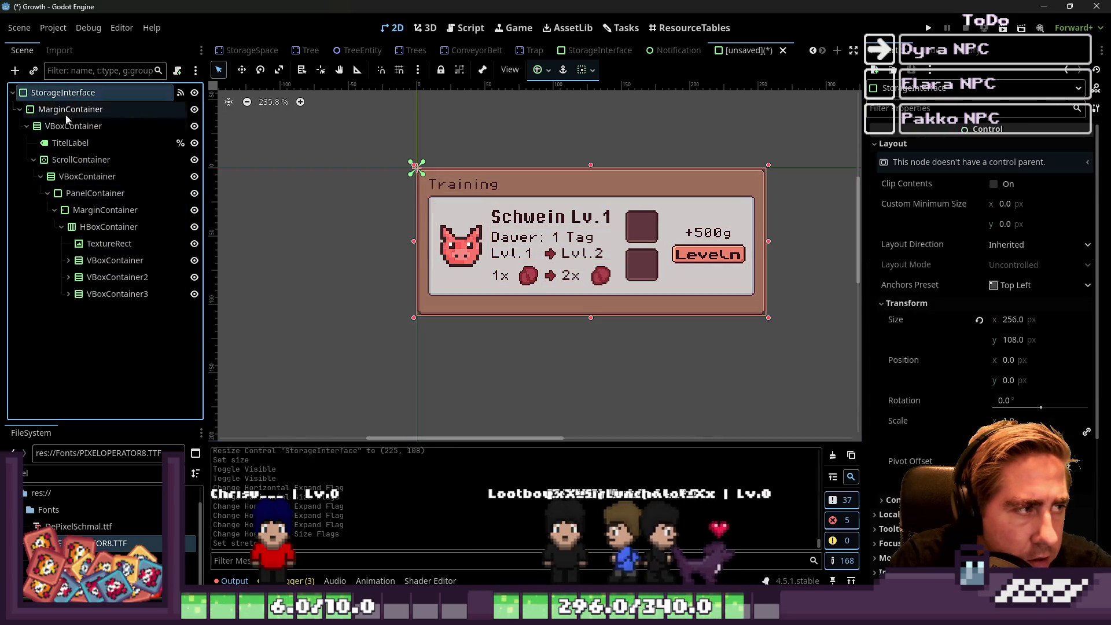
Collapse the PanelContainer card and duplicate it twice.
{"action": "left_click", "coordinate": [47, 193]}
{"action": "left_click", "coordinate": [110, 194]}
{"action": "key", "text": "ctrl+d"}
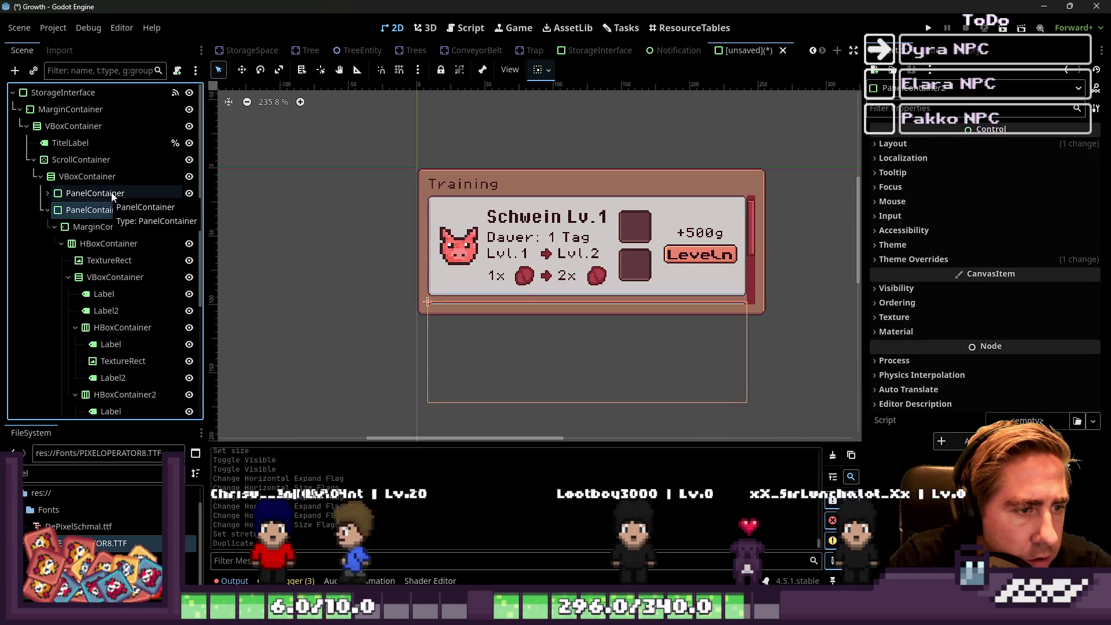
{"action": "key", "text": "ctrl+d"}
Give the ScrollContainer holding the cards a 160 px minimum height.
{"action": "left_click", "coordinate": [751, 237]}
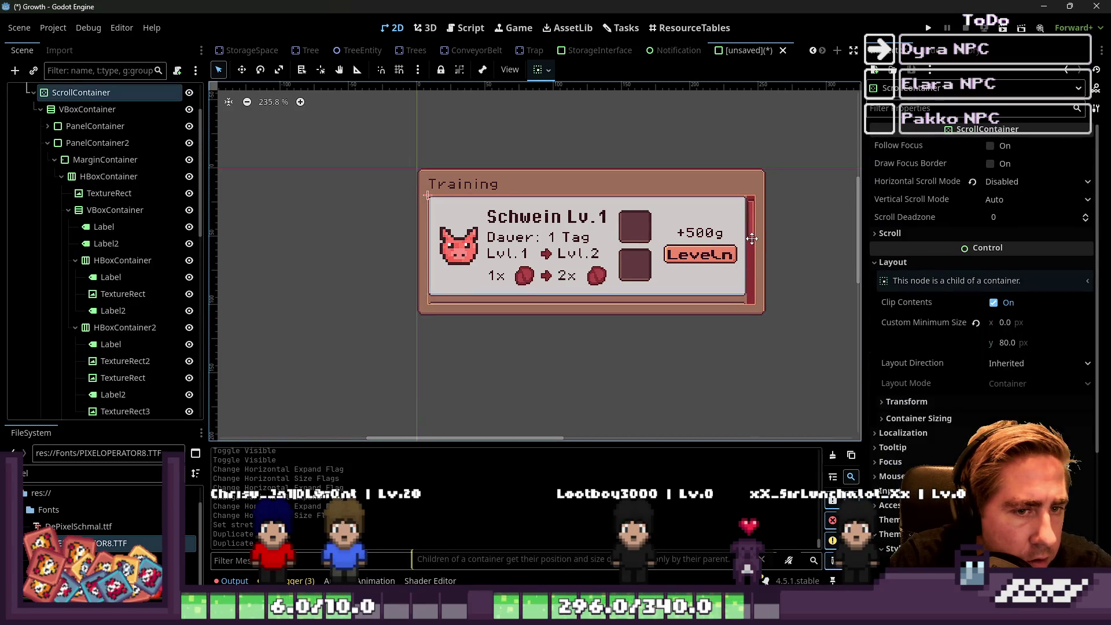
{"action": "scroll", "coordinate": [454, 249], "scroll_direction": "down", "scroll_amount": 5}
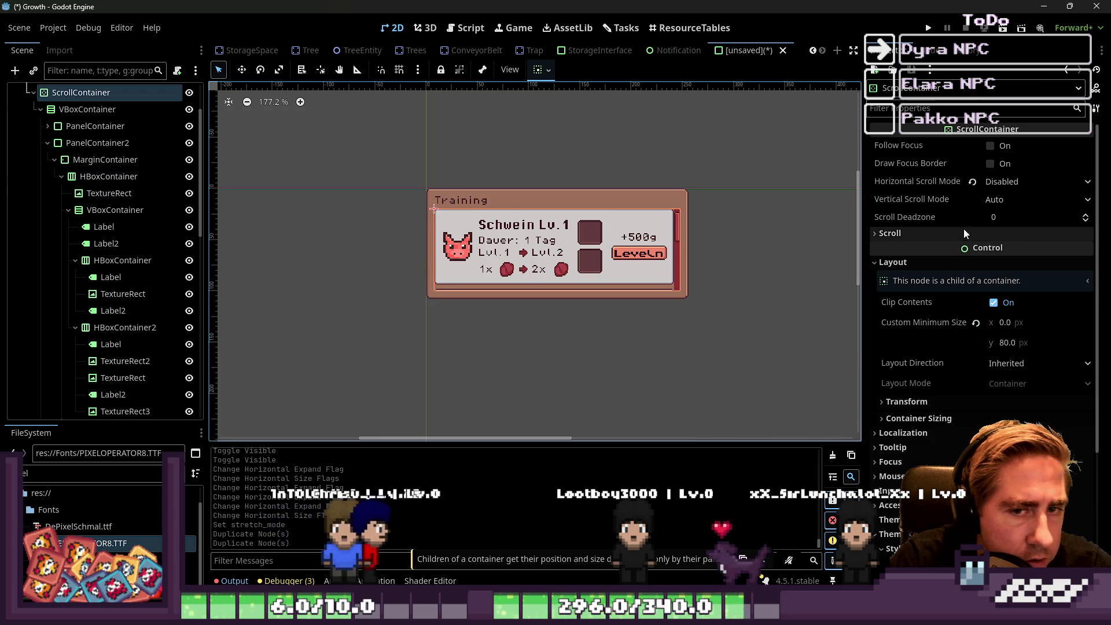
{"action": "scroll", "coordinate": [641, 261], "scroll_direction": "up", "scroll_amount": 2}
{"action": "scroll", "coordinate": [642, 262], "scroll_direction": "up", "scroll_amount": 2}
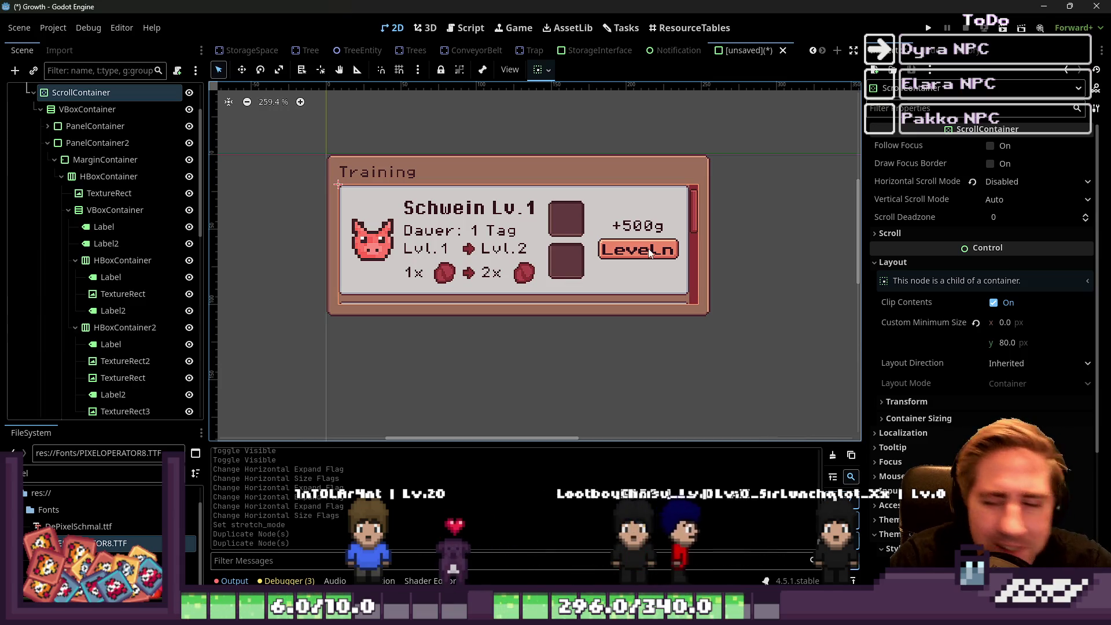
{"action": "left_click", "coordinate": [1007, 343]}
{"action": "type", "text": "0"}
{"action": "key", "text": "Return"}
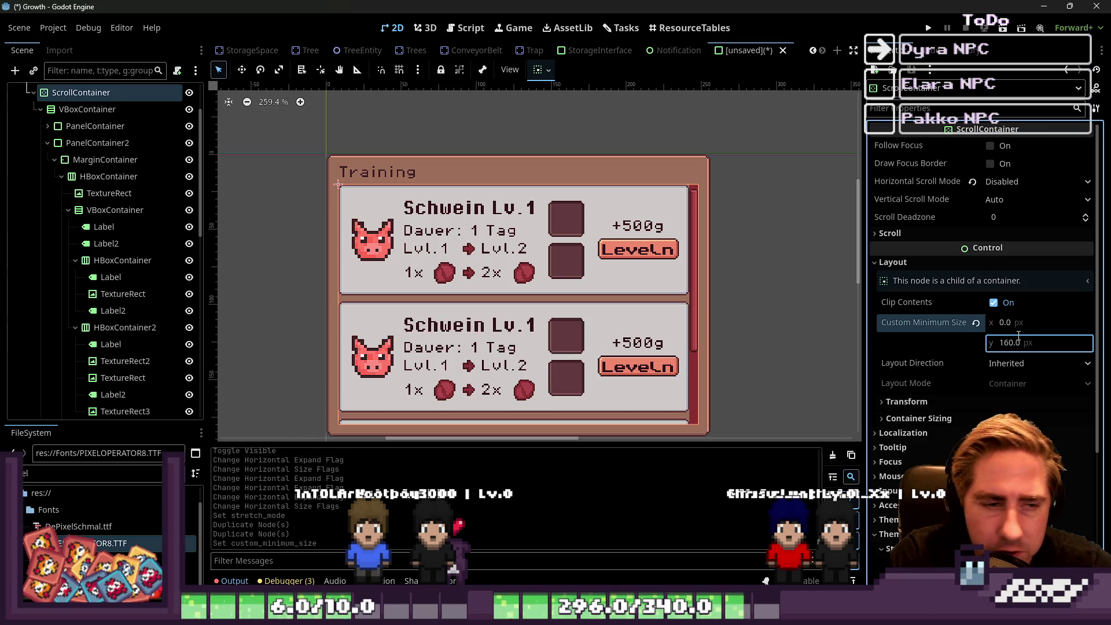
{"action": "scroll", "coordinate": [534, 223], "scroll_direction": "down", "scroll_amount": 2}
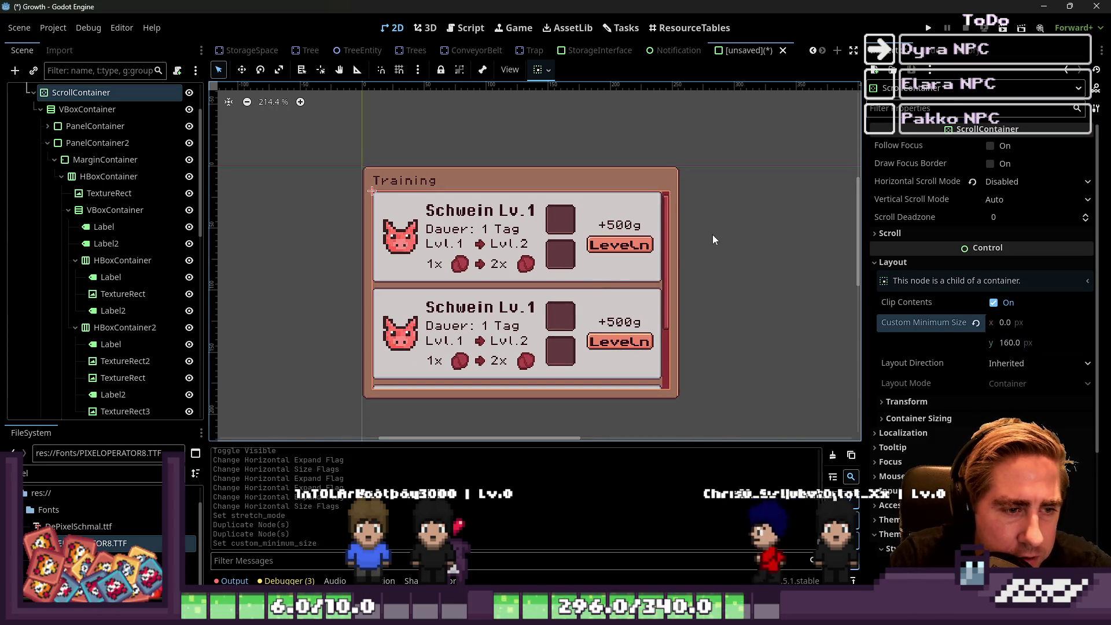
Box-select the training panel on the canvas, then clear the selection.
{"action": "left_click", "coordinate": [347, 248]}
{"action": "scroll", "coordinate": [345, 251], "scroll_direction": "down", "scroll_amount": 2}
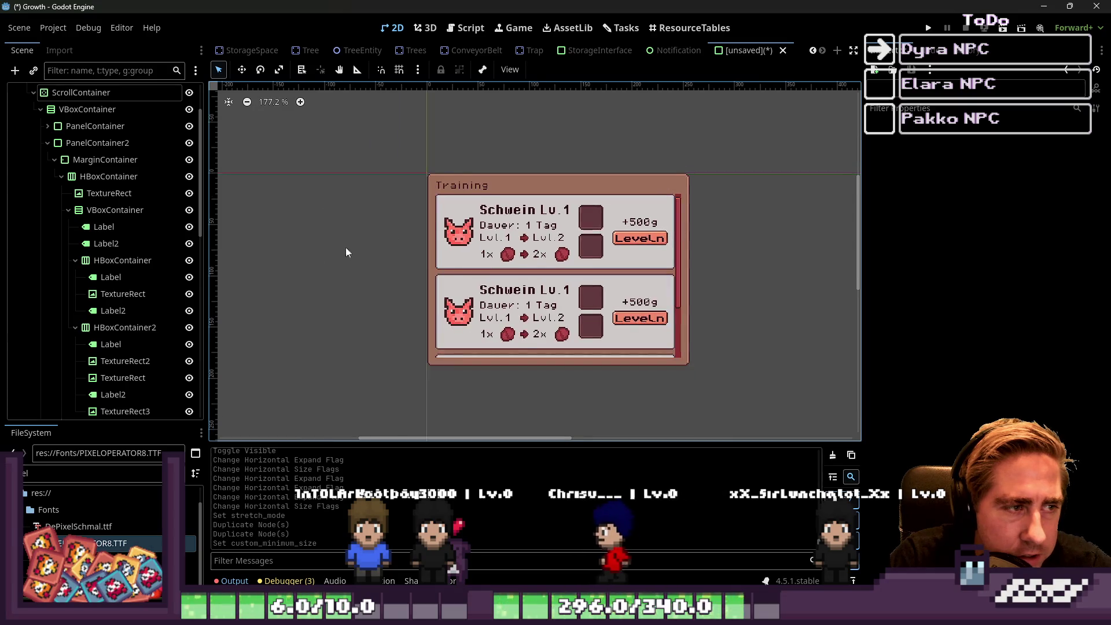
{"action": "scroll", "coordinate": [360, 247], "scroll_direction": "up", "scroll_amount": 3}
{"action": "scroll", "coordinate": [389, 227], "scroll_direction": "down", "scroll_amount": 2}
{"action": "left_click_drag", "start_coordinate": [421, 145], "coordinate": [804, 423]}
{"action": "scroll", "coordinate": [781, 353], "scroll_direction": "down", "scroll_amount": 1}
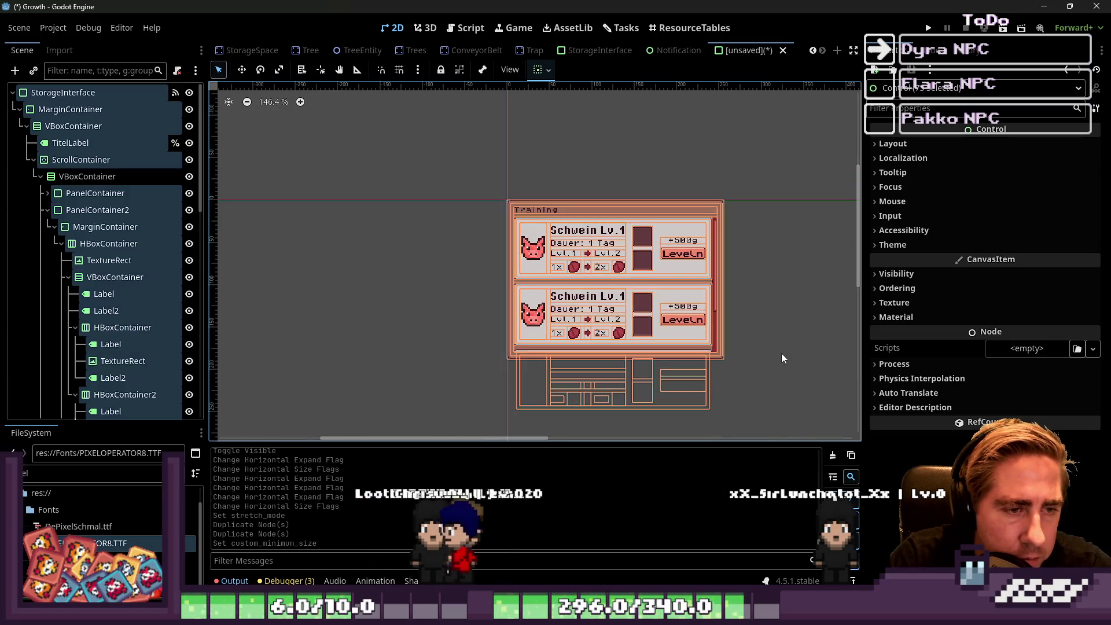
{"action": "left_click", "coordinate": [449, 244]}
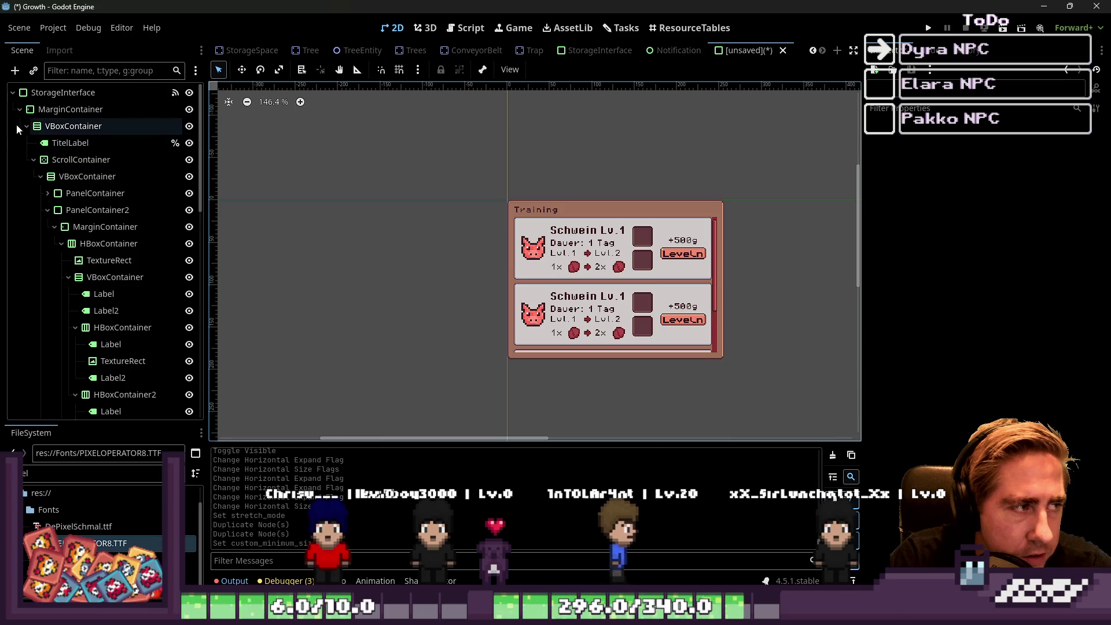
{"action": "scroll", "coordinate": [123, 274], "scroll_direction": "down", "scroll_amount": 3}
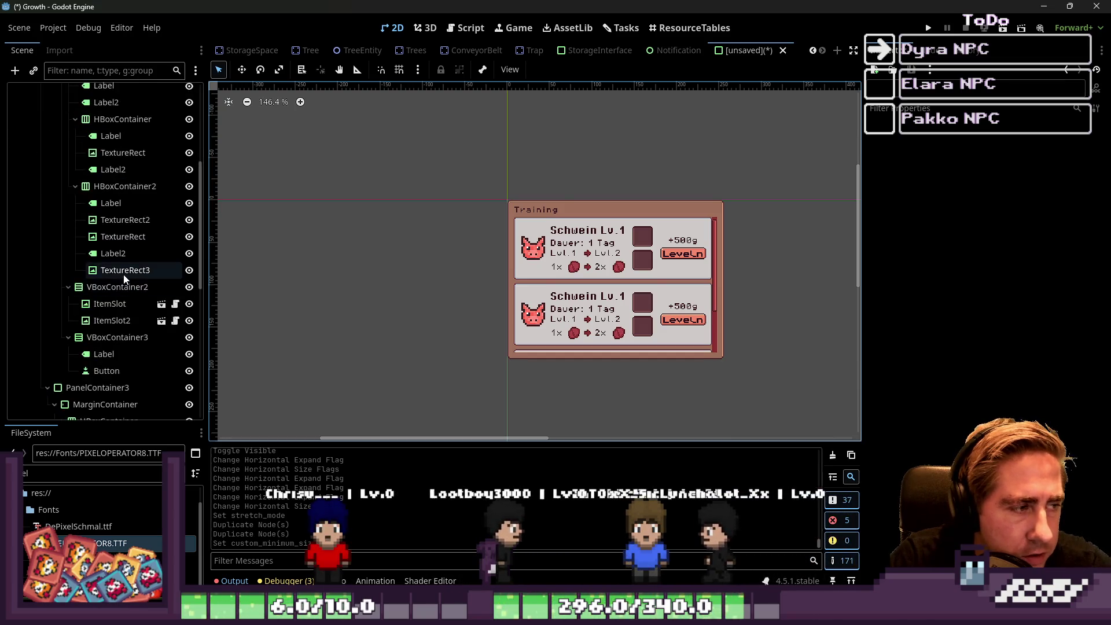
{"action": "scroll", "coordinate": [90, 261], "scroll_direction": "up", "scroll_amount": 3}
Collapse PanelContainer2 and PanelContainer3 and select PanelContainer2.
{"action": "left_click", "coordinate": [48, 209]}
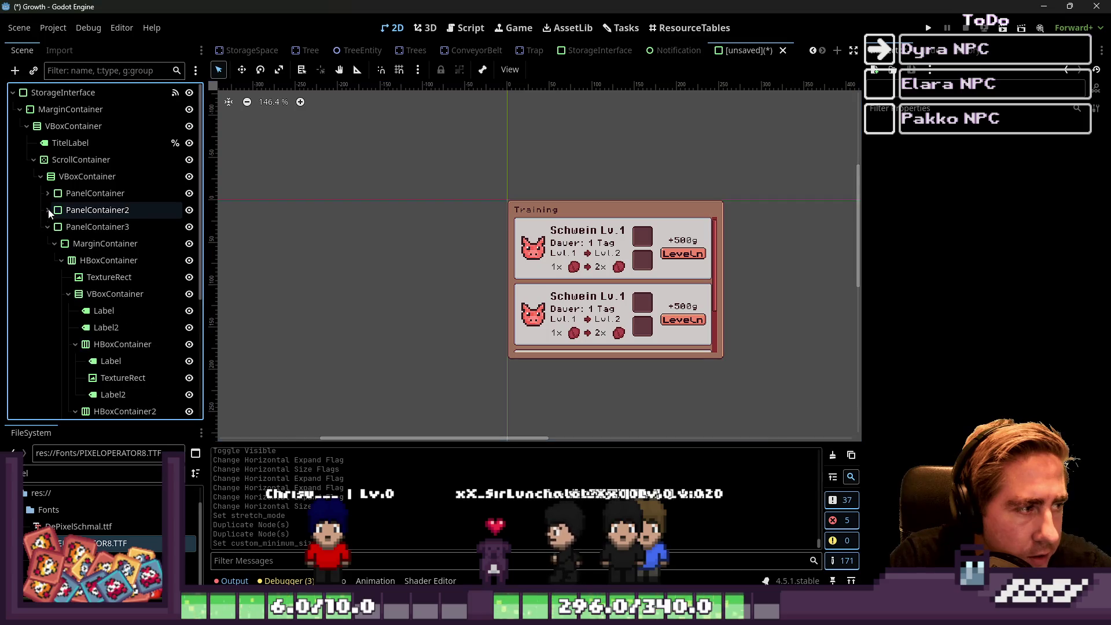
{"action": "left_click", "coordinate": [48, 227]}
{"action": "left_click", "coordinate": [81, 211], "text": "shift"}
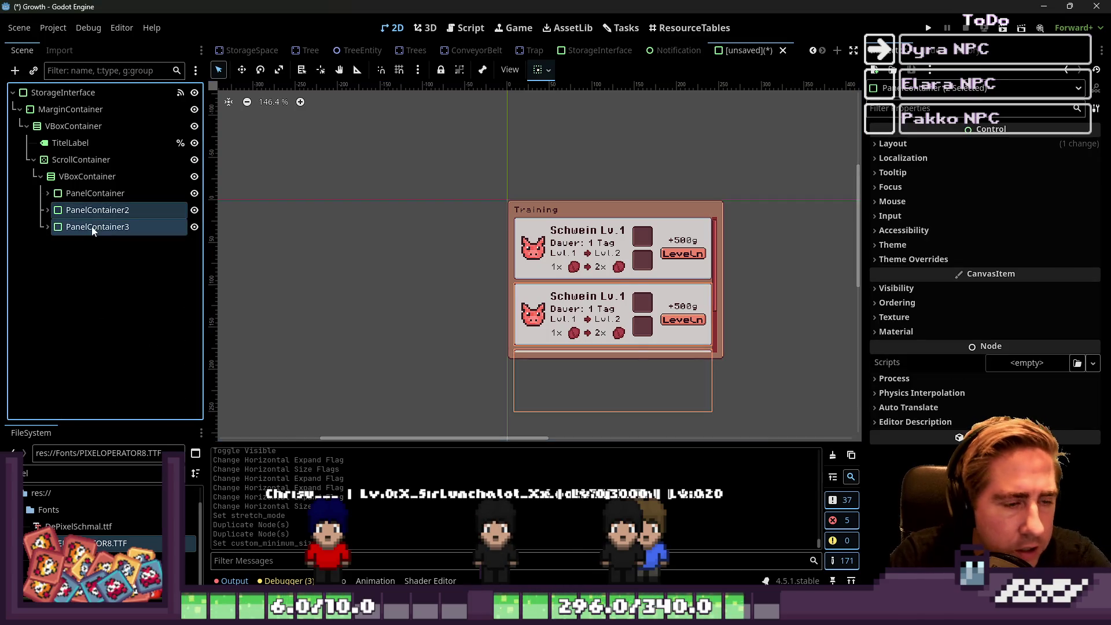
Delete the duplicate PanelContainer2 and PanelContainer3 cards.
{"action": "key", "text": "Delete"}
{"action": "key", "text": "Return"}
{"action": "left_click", "coordinate": [87, 176]}
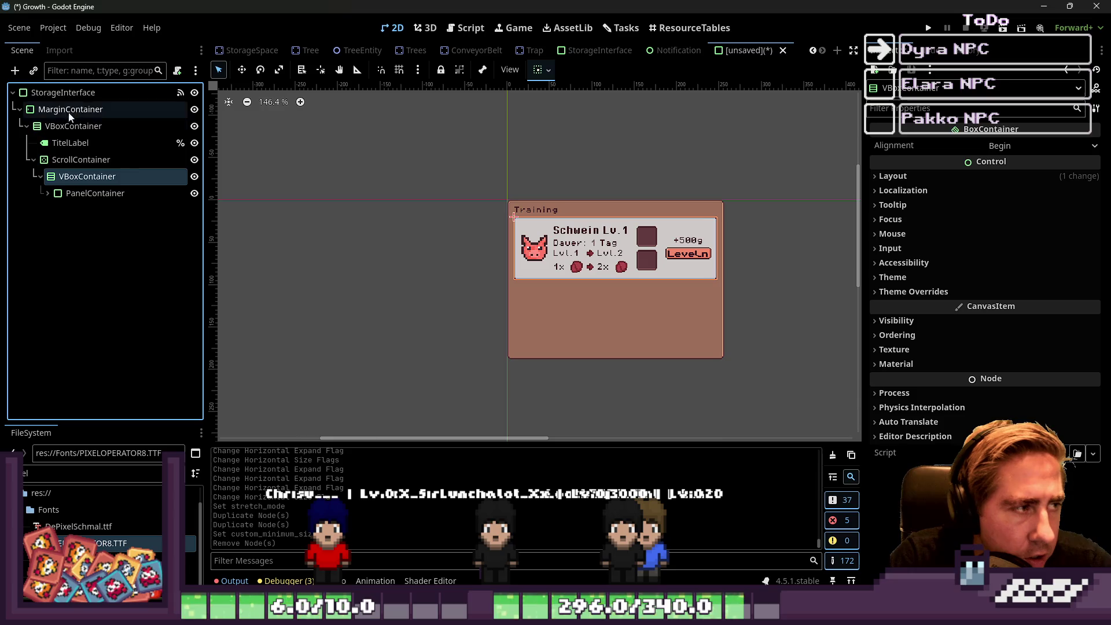
Set the StorageInterface root's vertical alignment to End.
{"action": "left_click", "coordinate": [63, 92]}
{"action": "left_click", "coordinate": [588, 73]}
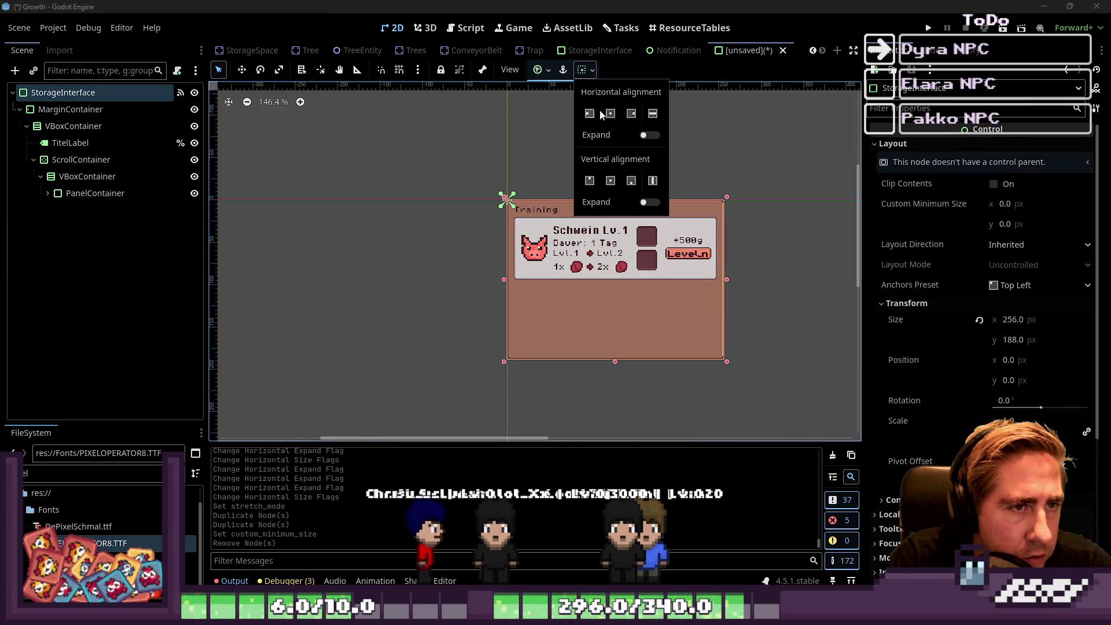
{"action": "left_click", "coordinate": [625, 183]}
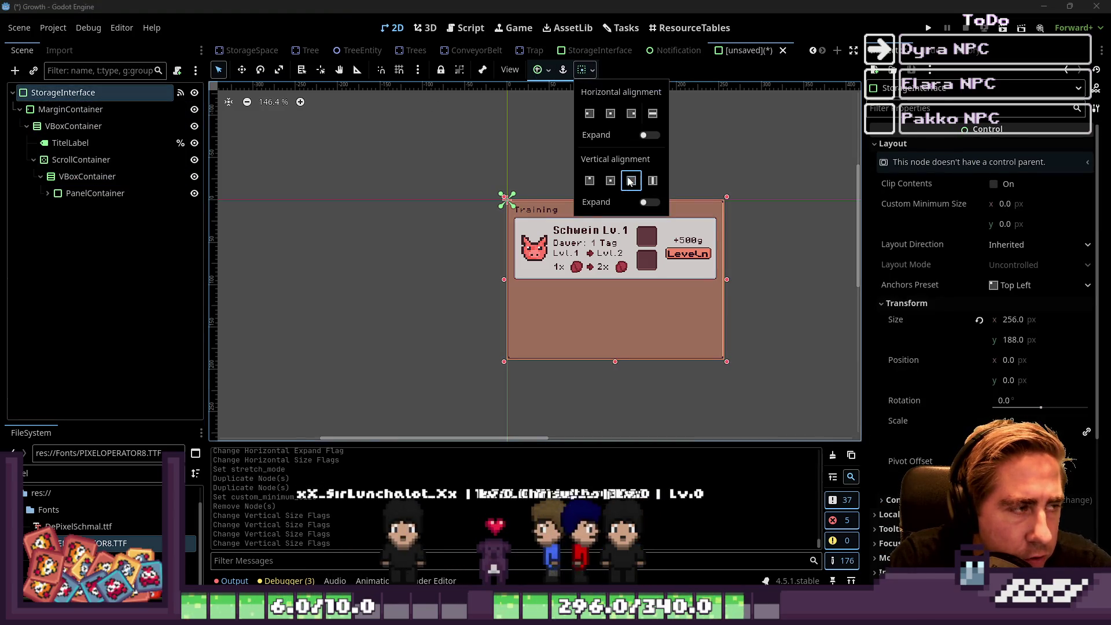
{"action": "left_click", "coordinate": [108, 110]}
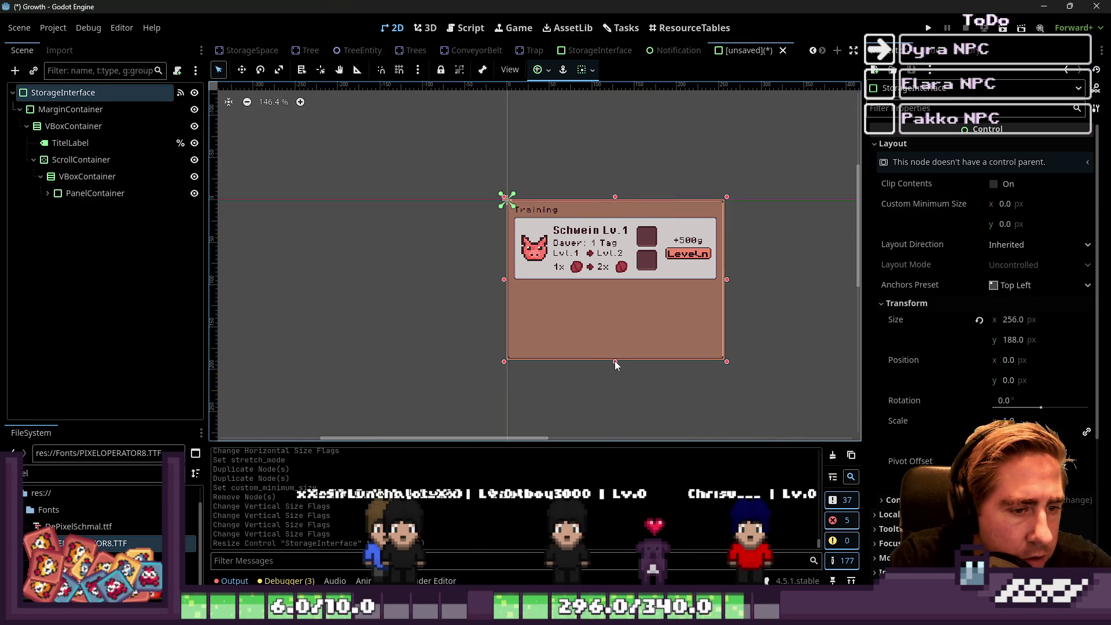
Inspect the VBoxContainer, ScrollContainer, MarginContainer and PanelContainer card nodes.
{"action": "left_click", "coordinate": [126, 178]}
{"action": "left_click", "coordinate": [124, 162]}
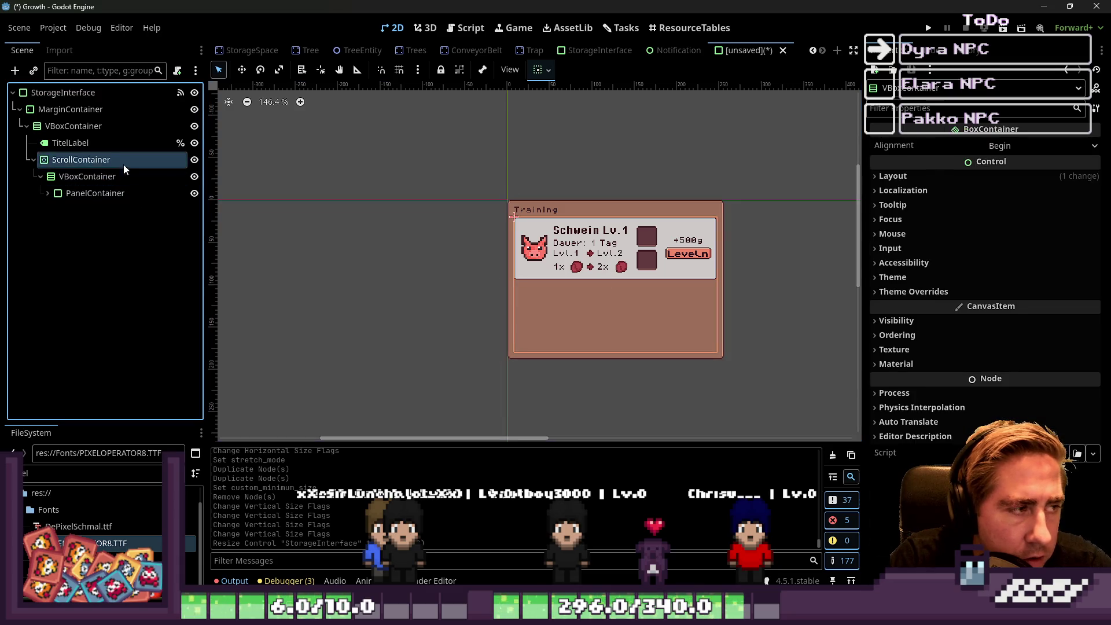
{"action": "left_click", "coordinate": [72, 94]}
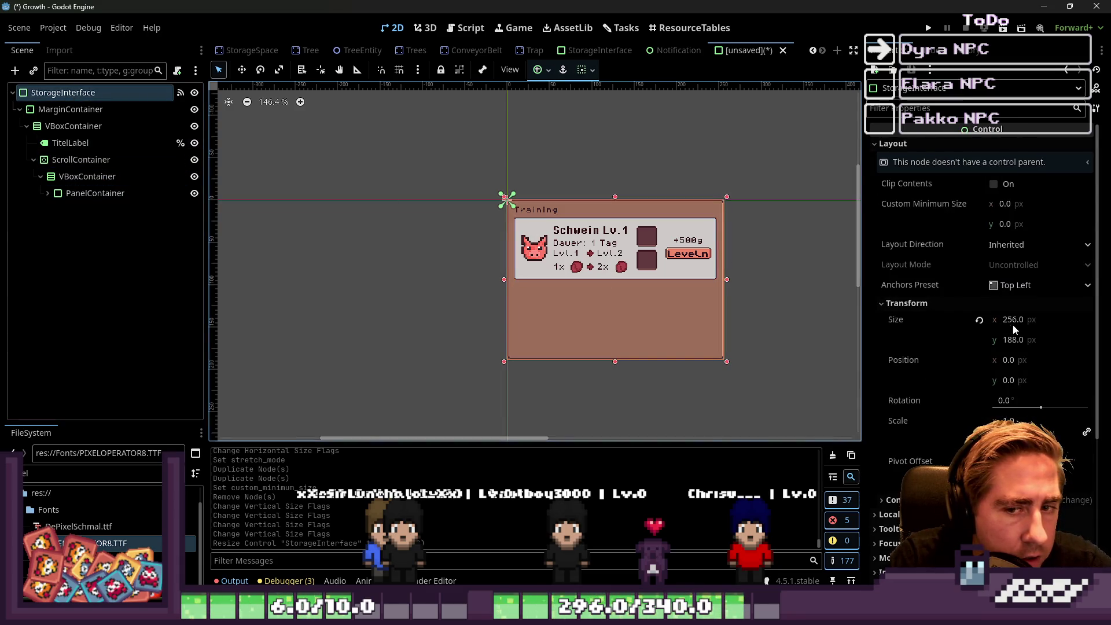
{"action": "left_click", "coordinate": [52, 110]}
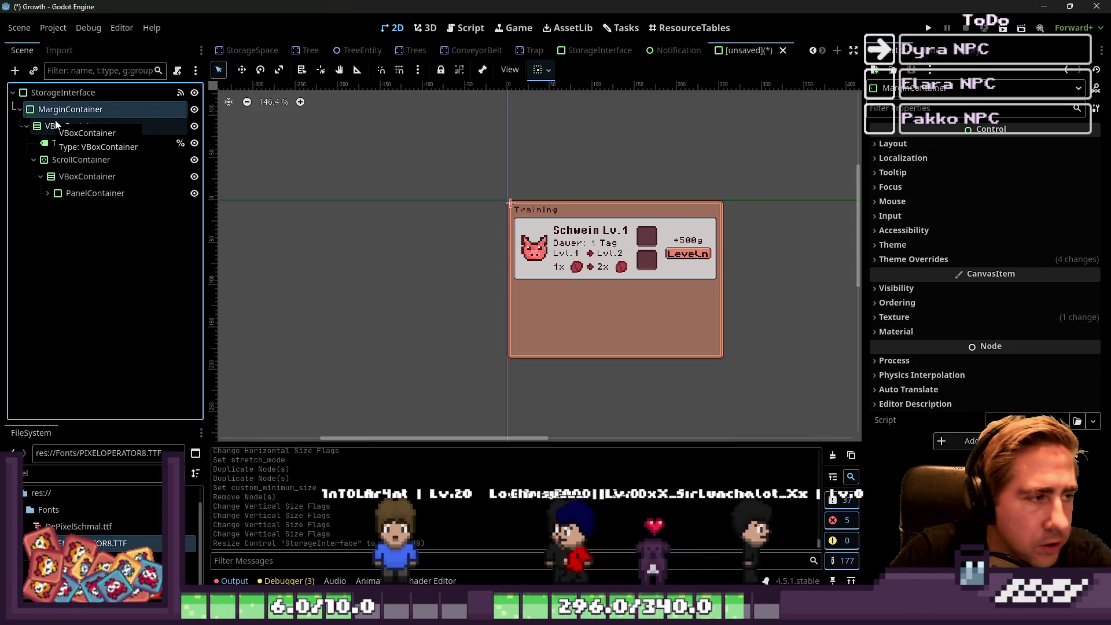
{"action": "left_click", "coordinate": [94, 193]}
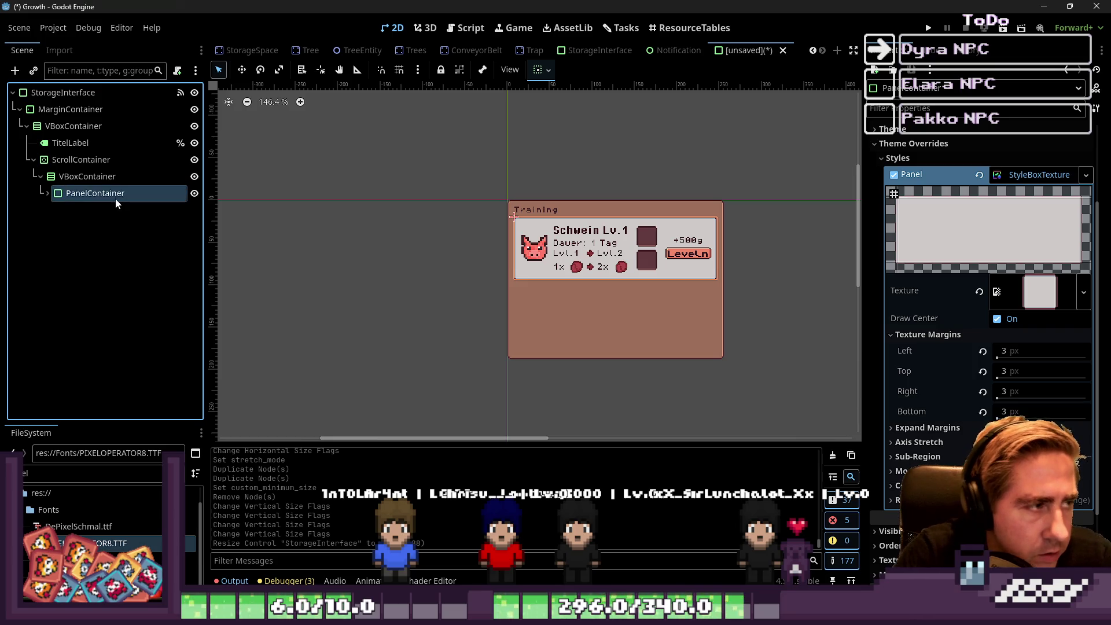
Rename the StorageInterface root node to TrainingMenuInterface.
{"action": "double_click", "coordinate": [86, 93]}
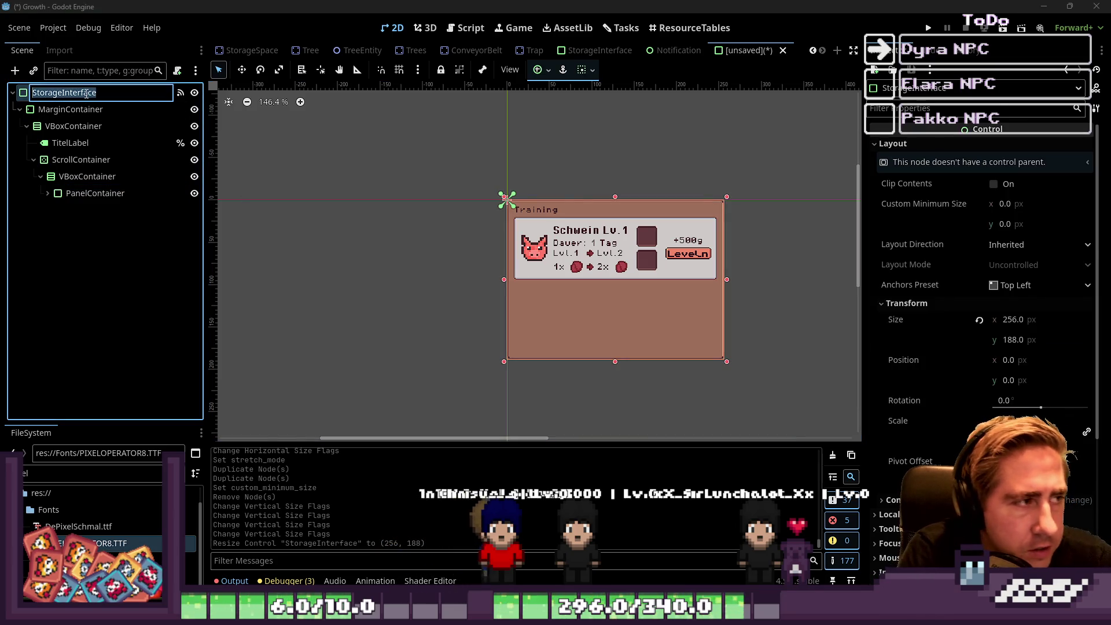
{"action": "type", "text": "Train"}
{"action": "key", "text": "BackSpace"}
{"action": "type", "text": "in"}
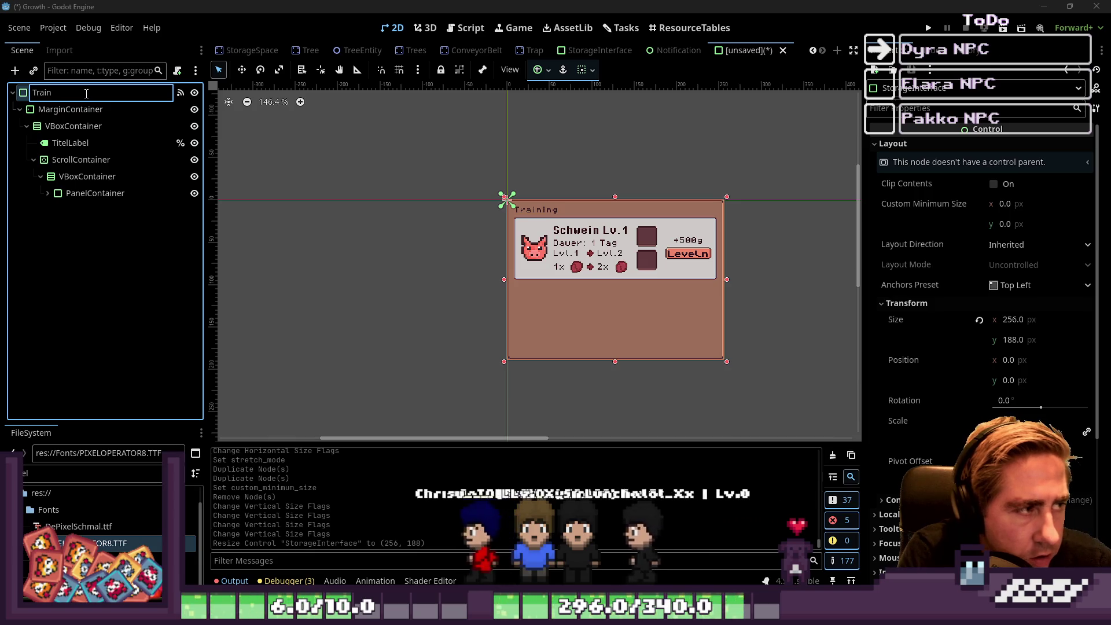
{"action": "type", "text": "gMenuInterface"}
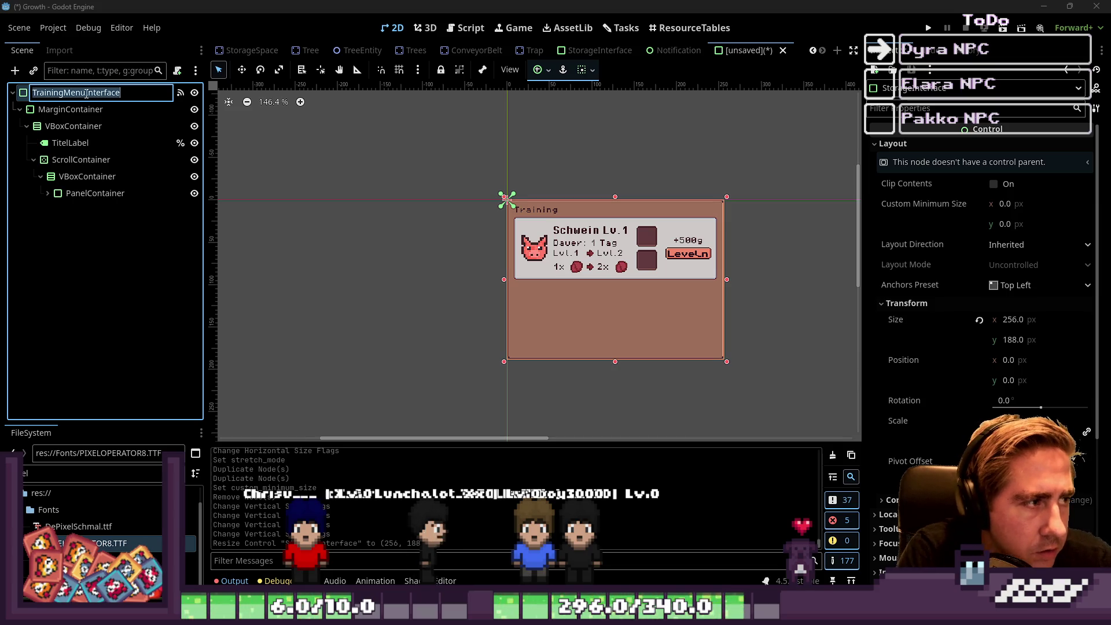
{"action": "key", "text": "Return"}
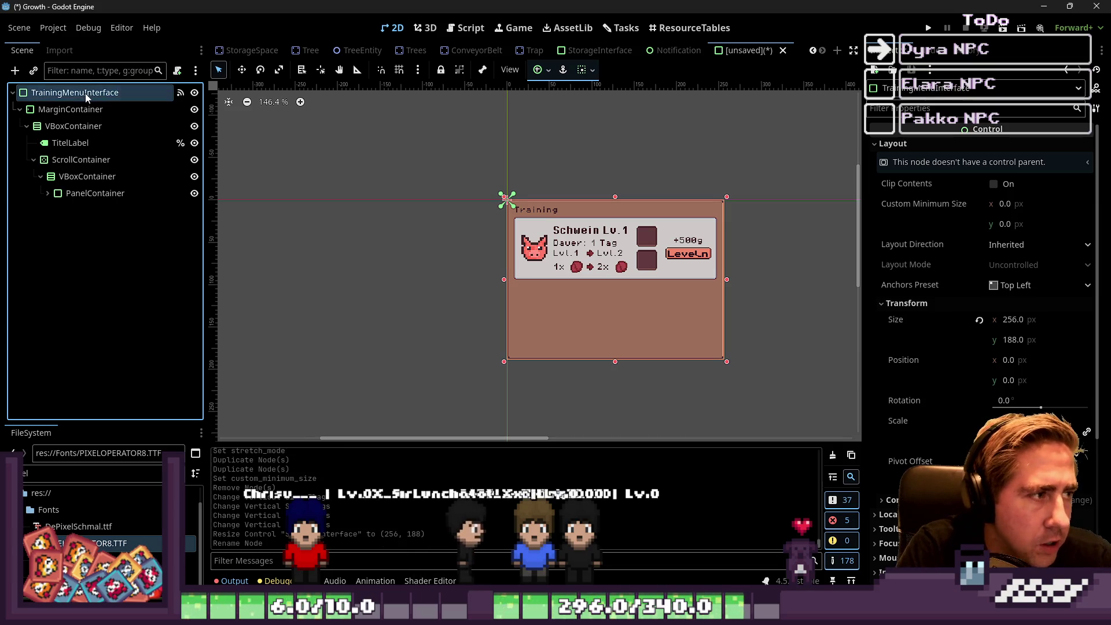
Rename the PanelContainer card to AnimalTrainingMenuPanel and save the scene.
{"action": "double_click", "coordinate": [95, 193]}
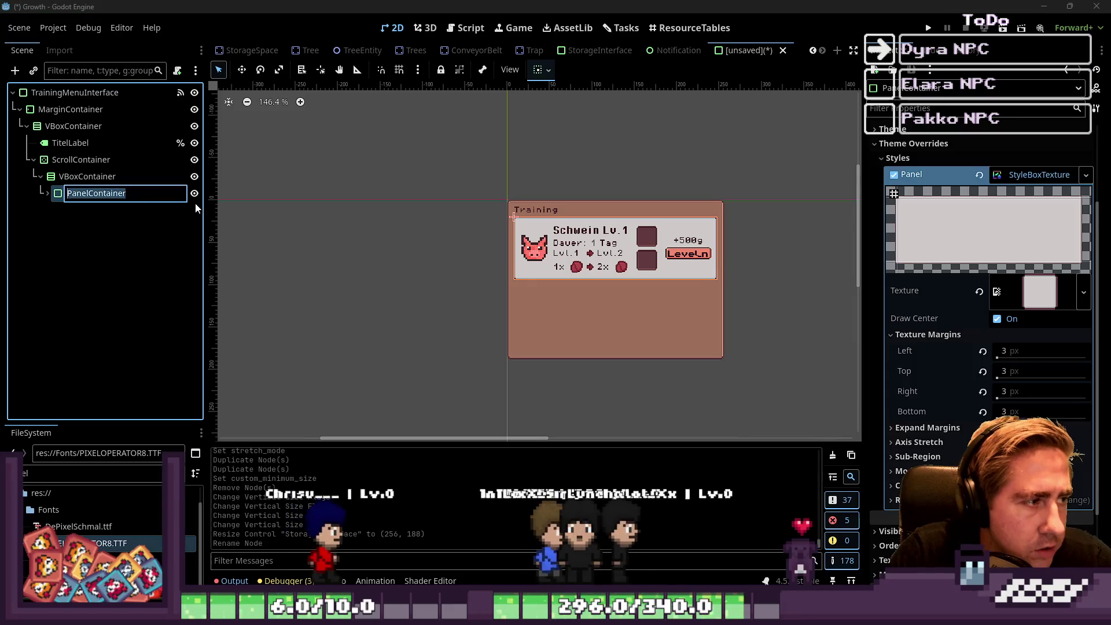
{"action": "type", "text": "Anima"}
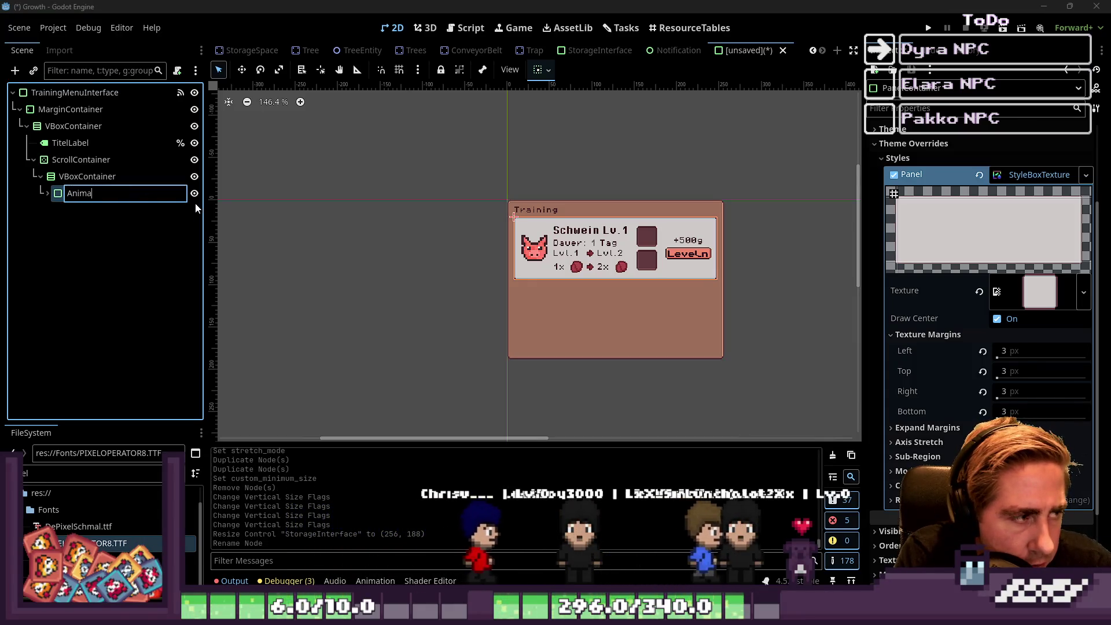
{"action": "type", "text": "lTrainingM"}
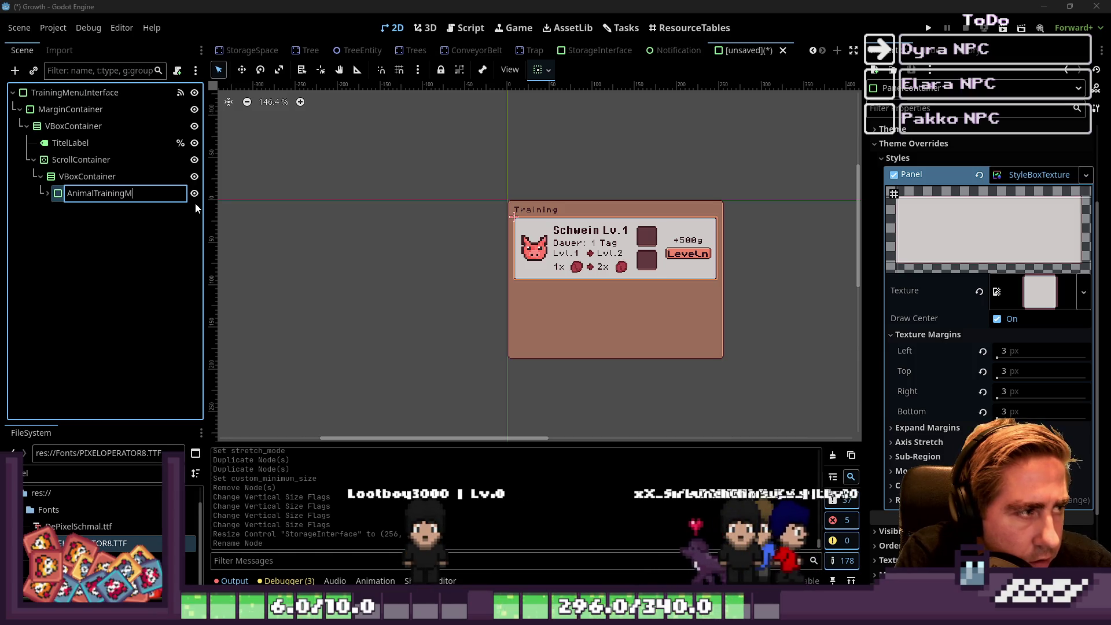
{"action": "type", "text": "eno"}
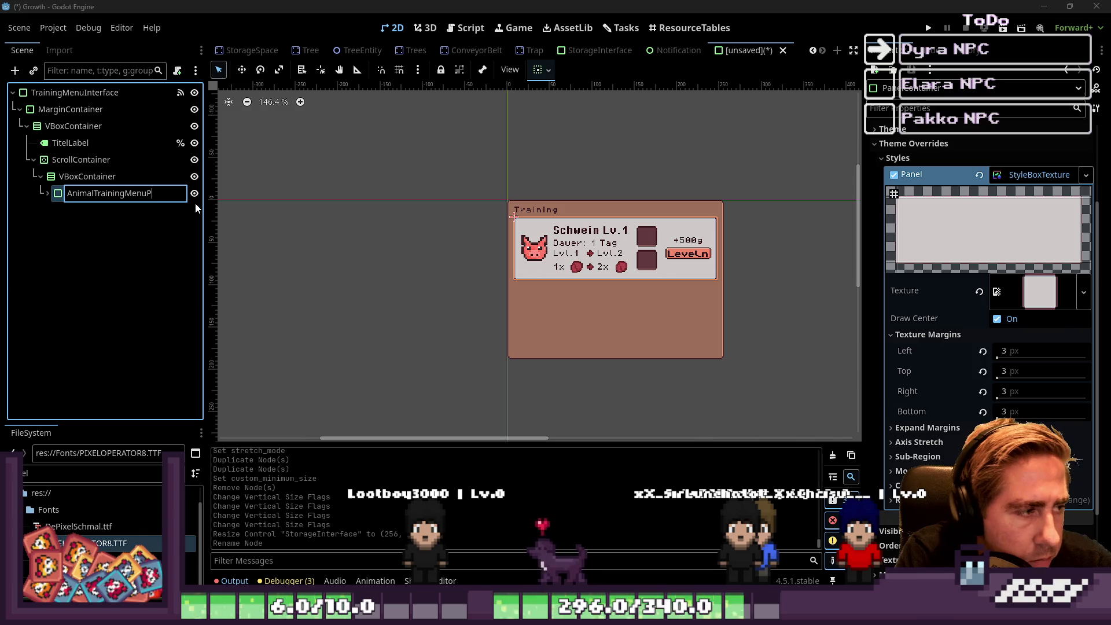
{"action": "type", "text": "l"}
{"action": "key", "text": "Return"}
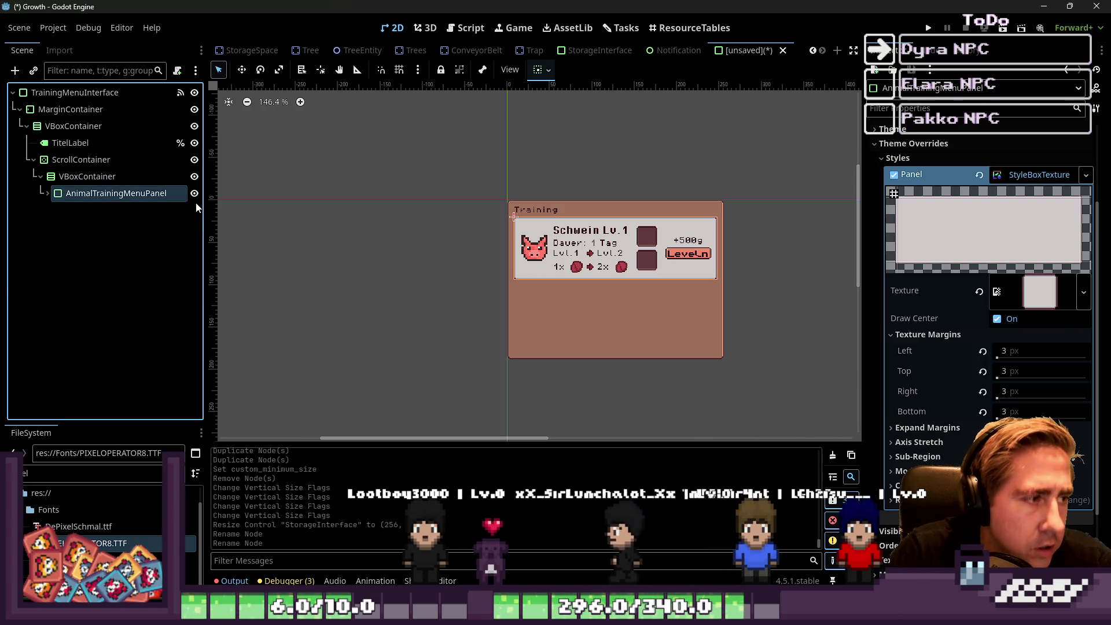
{"action": "right_click", "coordinate": [183, 198]}
{"action": "left_click", "coordinate": [136, 99]}
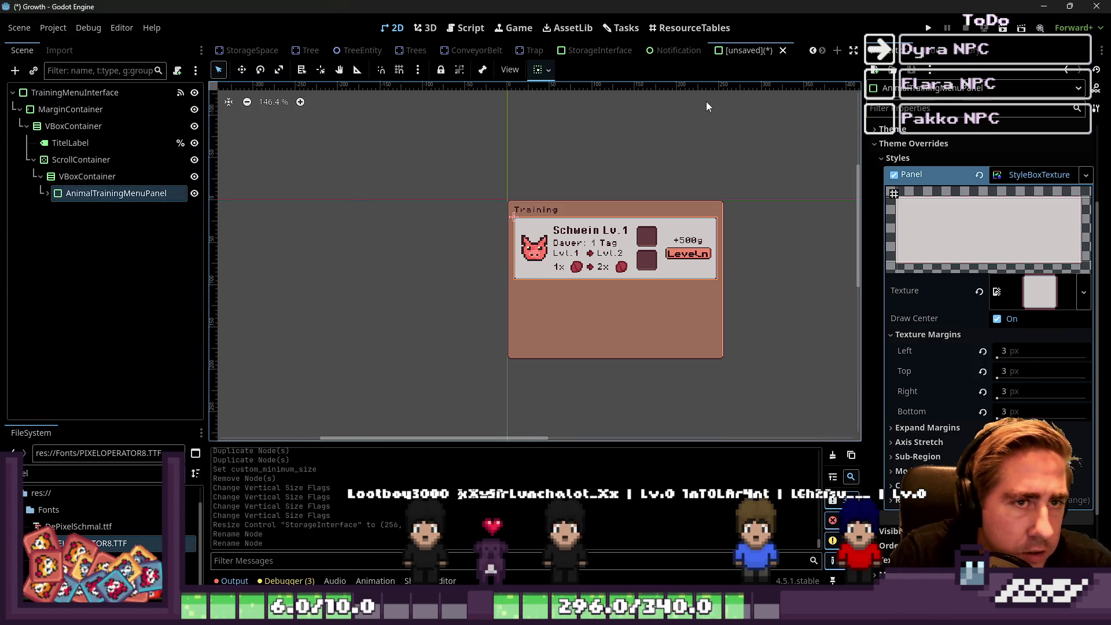
{"action": "key", "text": "ctrl+s"}
Save the main scene as TrainingMenuInterface.tscn in the Scenes folder.
{"action": "left_click", "coordinate": [612, 192]}
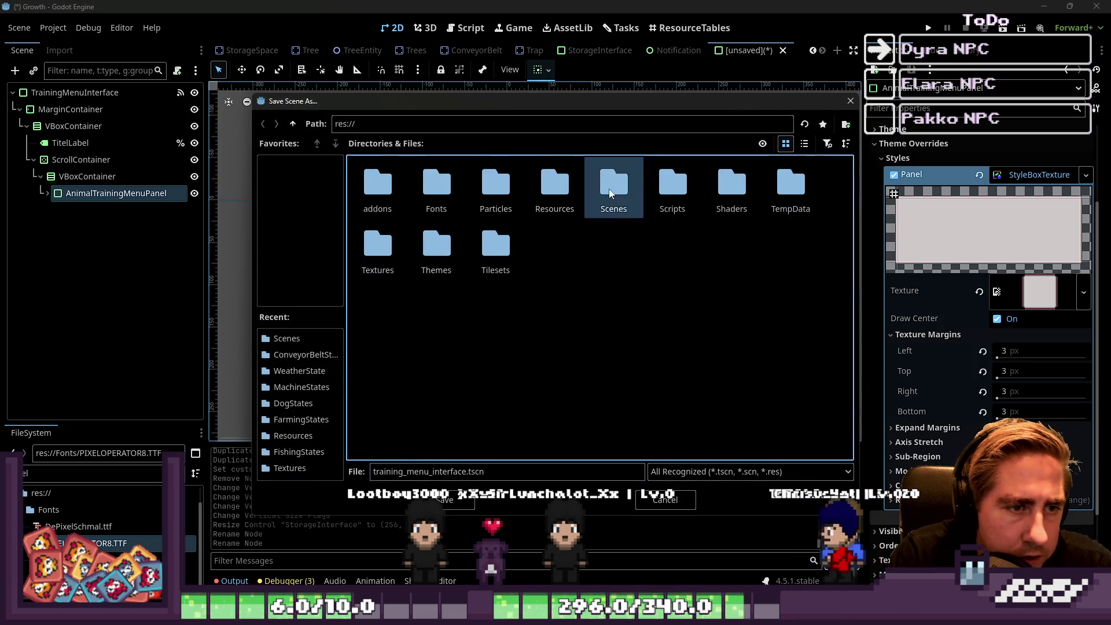
{"action": "double_click", "coordinate": [612, 192]}
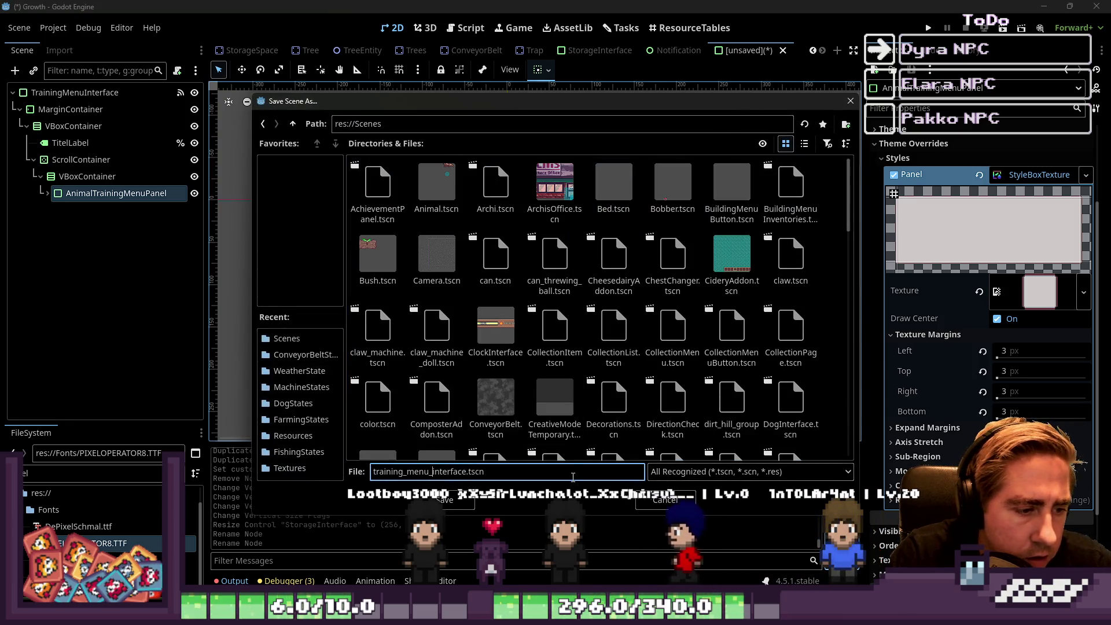
{"action": "key", "text": "BackSpace"}
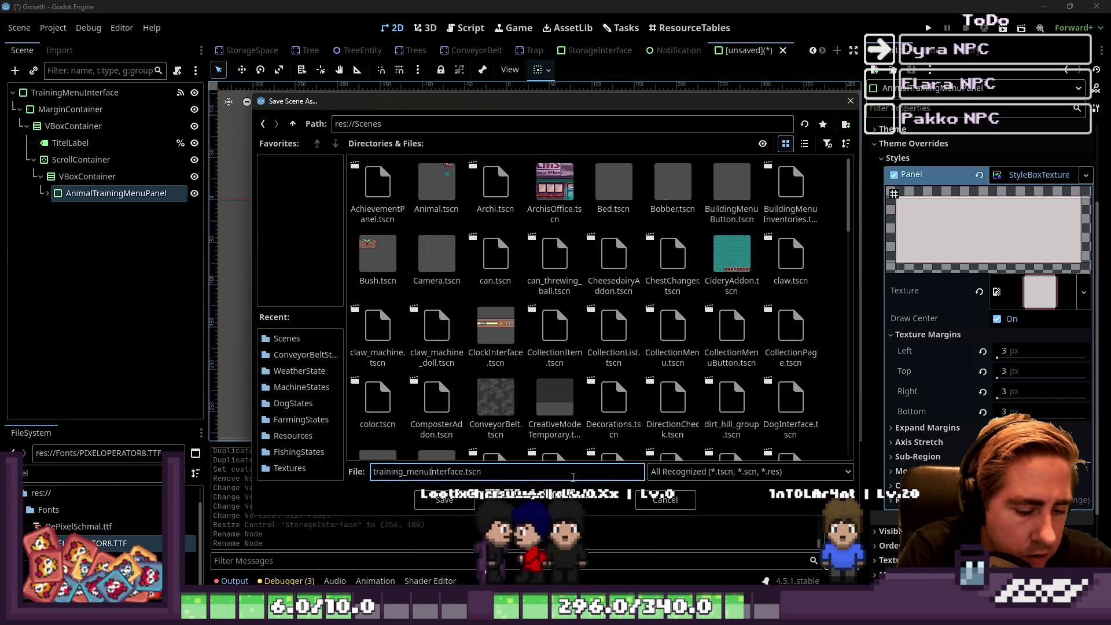
{"action": "key", "text": "Delete"}
{"action": "type", "text": "I"}
{"action": "key", "text": "Left"}
{"action": "key", "text": "Left"}
{"action": "key", "text": "Left"}
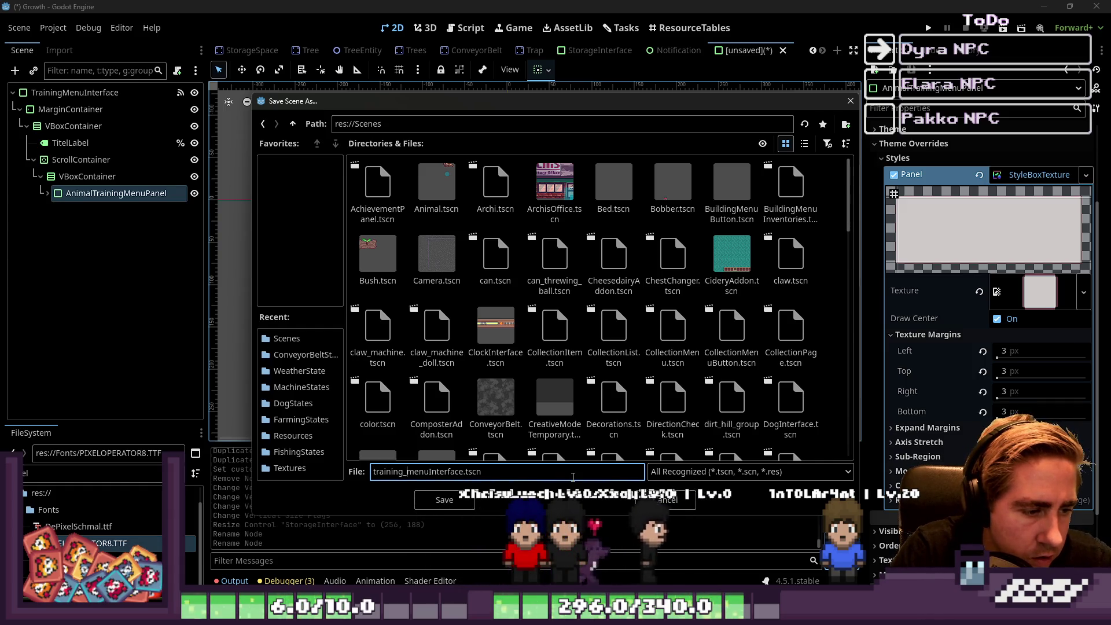
{"action": "key", "text": "BackSpace"}
{"action": "key", "text": "Delete"}
{"action": "type", "text": "M"}
{"action": "key", "text": "Home"}
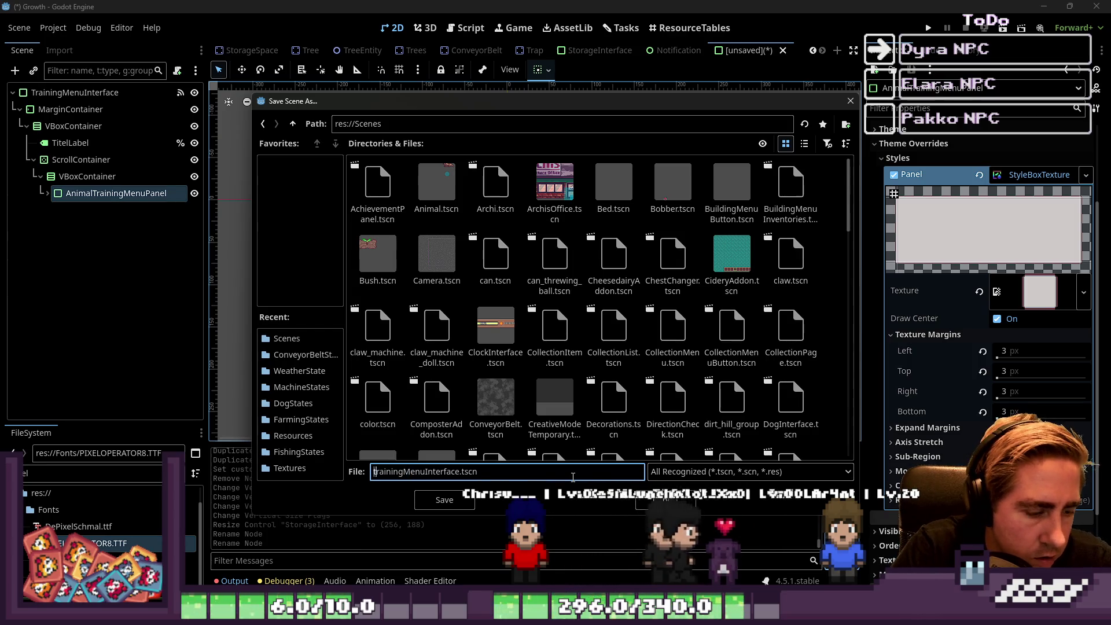
{"action": "key", "text": "Delete"}
{"action": "type", "text": "T"}
{"action": "key", "text": "Return"}
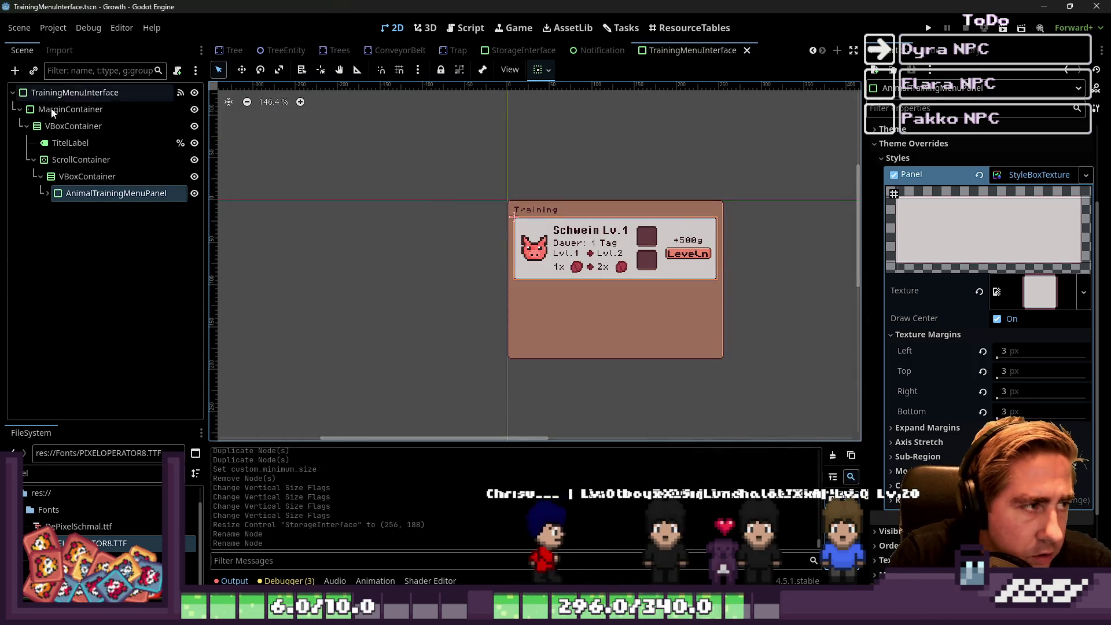
Save the AnimalTrainingMenuPanel branch as its own scene, AnimalTrainingMenuPanel.tscn.
{"action": "right_click", "coordinate": [70, 197]}
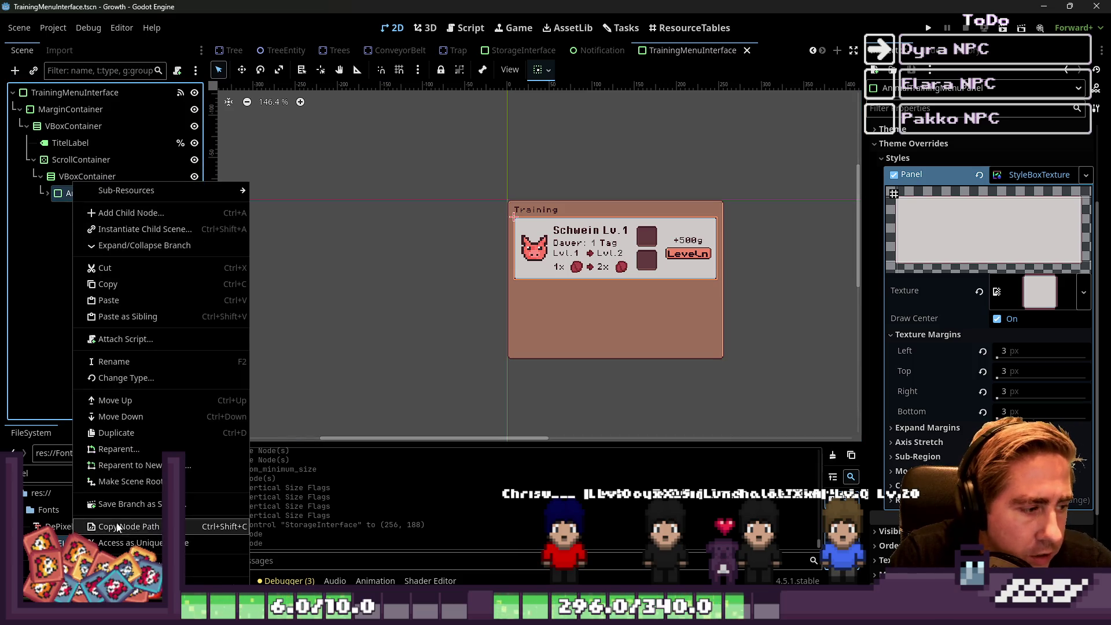
{"action": "left_click", "coordinate": [132, 506]}
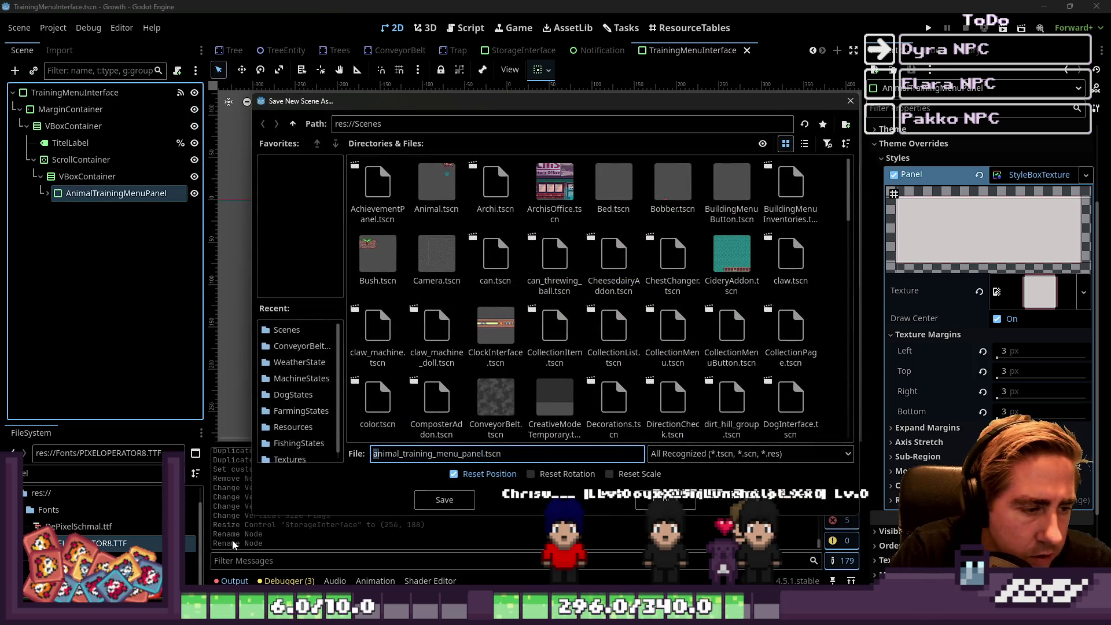
{"action": "key", "text": "Delete"}
{"action": "type", "text": "A"}
{"action": "key", "text": "Right"}
{"action": "key", "text": "Right"}
{"action": "key", "text": "Right"}
{"action": "key", "text": "Delete"}
{"action": "key", "text": "Delete"}
{"action": "type", "text": "T"}
{"action": "key", "text": "Right"}
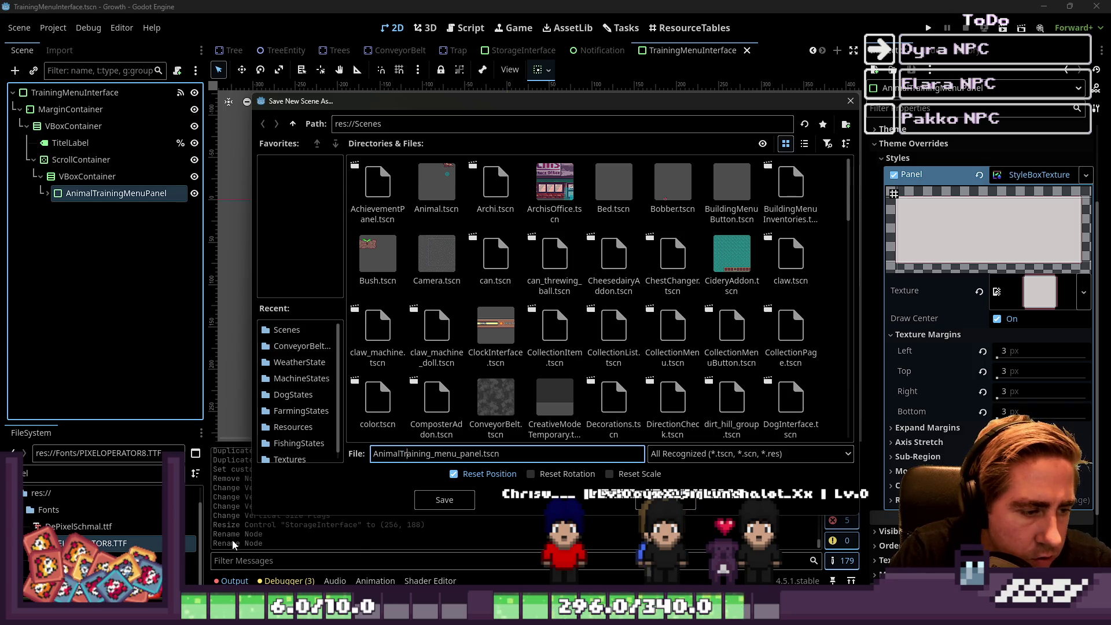
{"action": "key", "text": "Right"}
{"action": "key", "text": "Right"}
{"action": "key", "text": "Right"}
{"action": "key", "text": "Delete"}
{"action": "key", "text": "Delete"}
{"action": "type", "text": "M"}
{"action": "key", "text": "Right"}
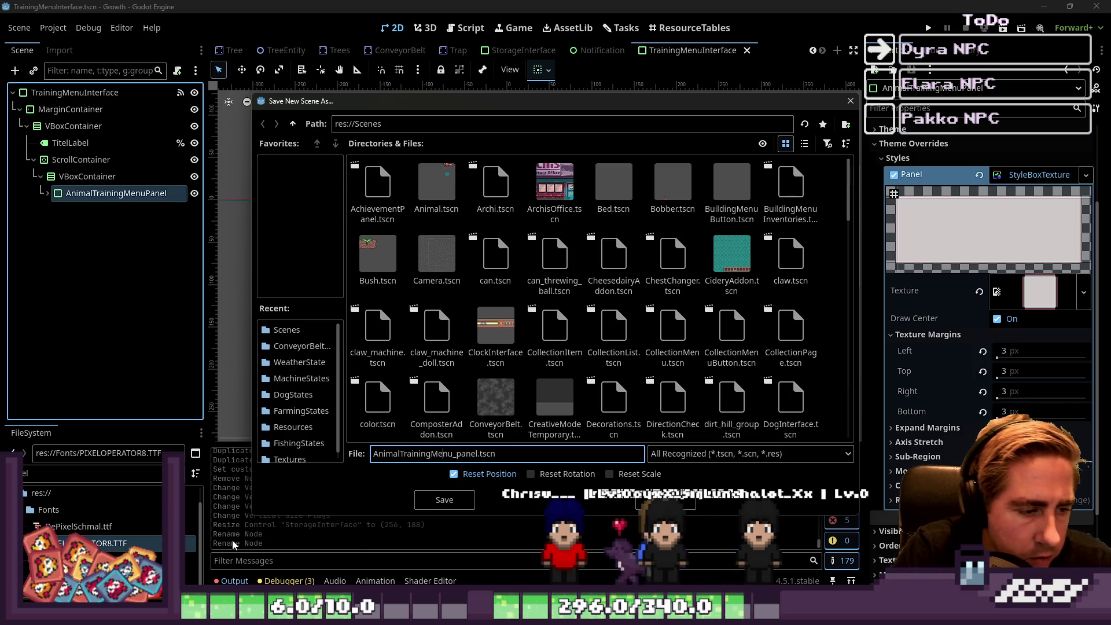
{"action": "key", "text": "Right"}
{"action": "key", "text": "Right"}
{"action": "key", "text": "shift+Right"}
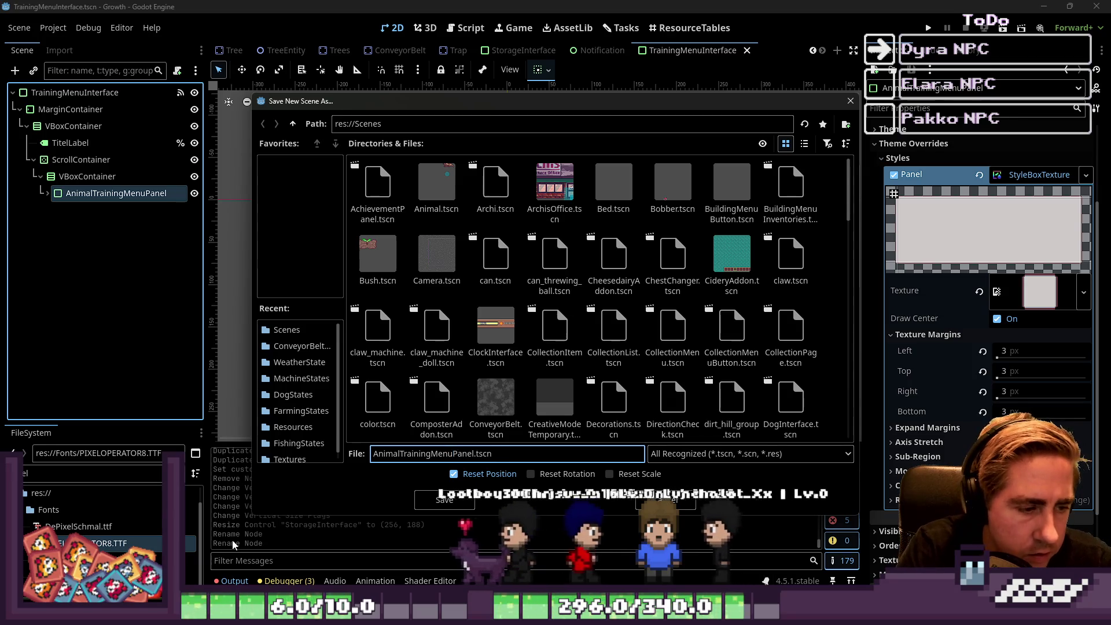
{"action": "key", "text": "Return"}
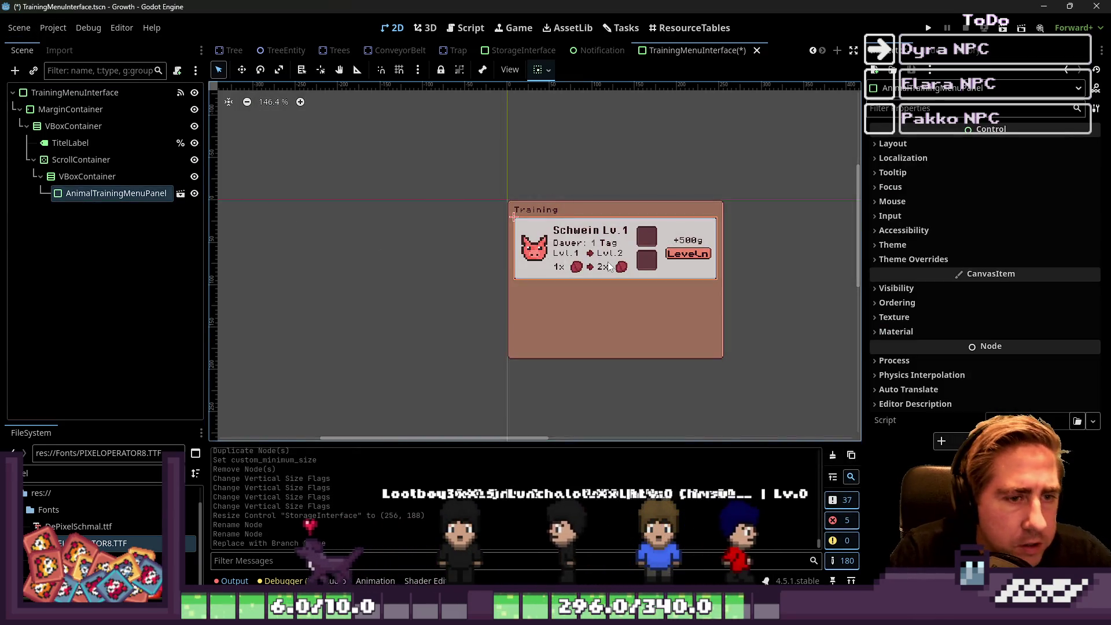
{"action": "left_click", "coordinate": [75, 93]}
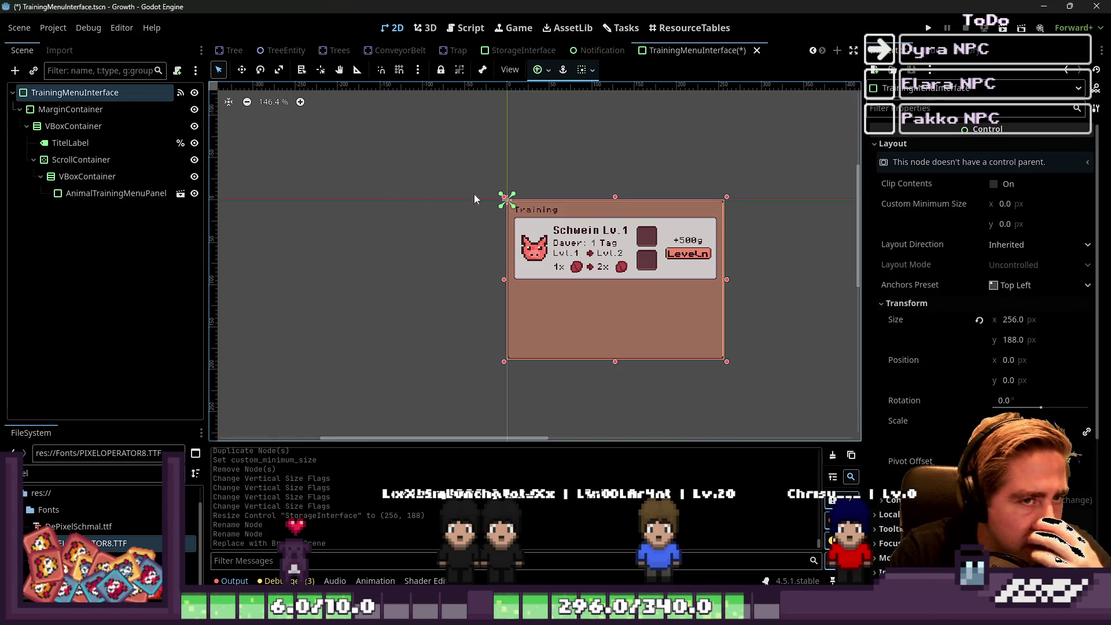
Save the training menu scene and switch to the World scene.
{"action": "key", "text": "ctrl+s"}
{"action": "scroll", "coordinate": [348, 50], "scroll_direction": "up", "scroll_amount": 5}
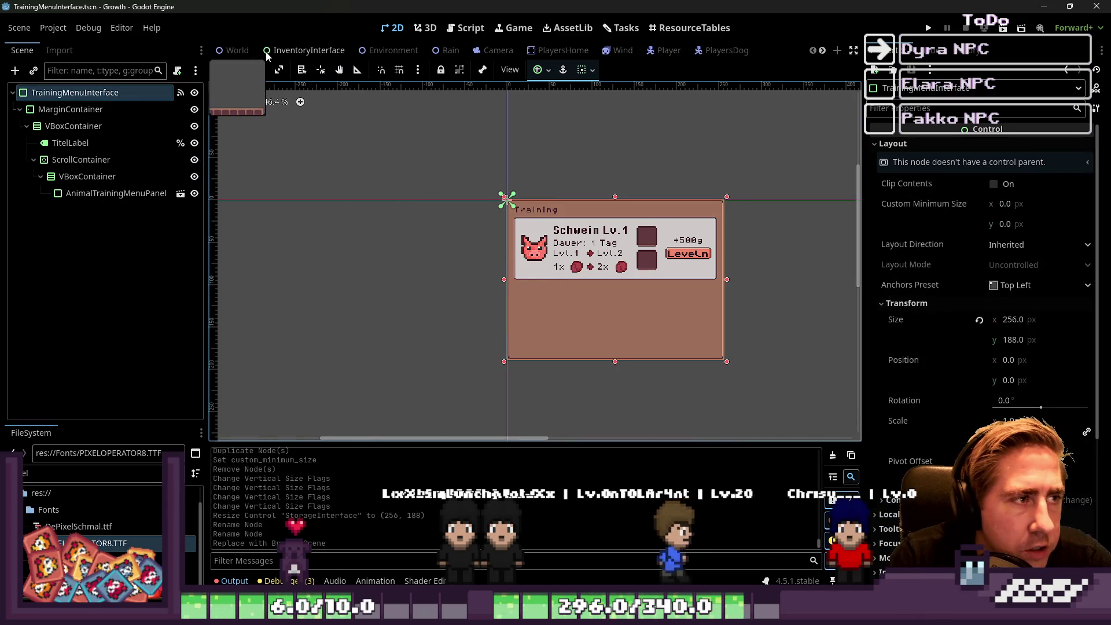
{"action": "left_click", "coordinate": [231, 50]}
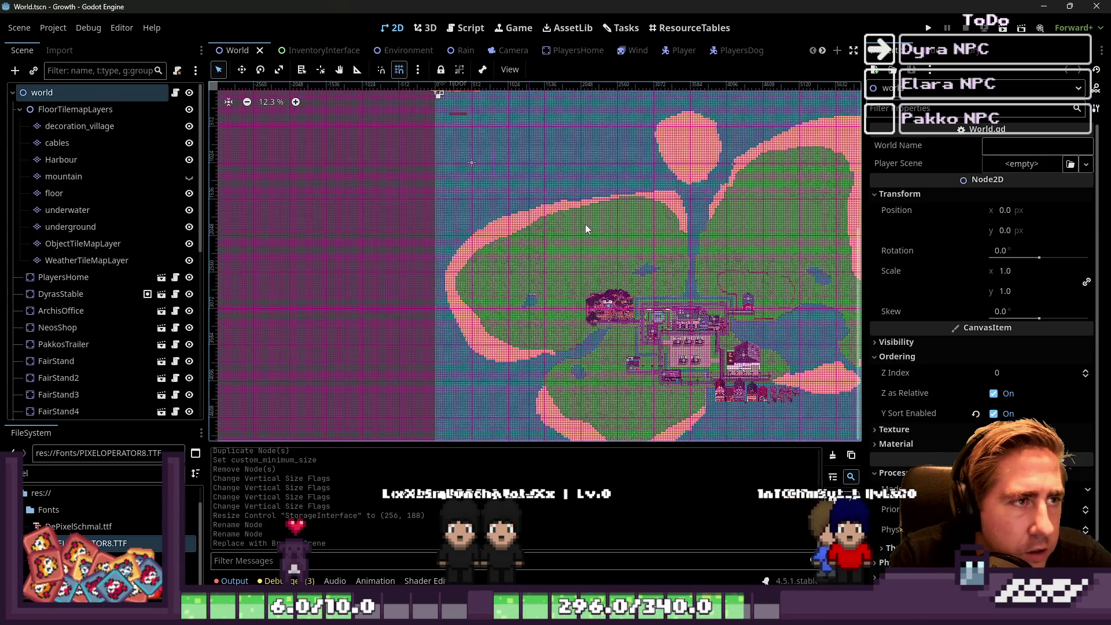
Expand UI in the World tree and open the InventoryInterface scene for editing.
{"action": "scroll", "coordinate": [579, 239], "scroll_direction": "up", "scroll_amount": 5}
{"action": "scroll", "coordinate": [578, 235], "scroll_direction": "down", "scroll_amount": 5}
{"action": "scroll", "coordinate": [460, 299], "scroll_direction": "up", "scroll_amount": 5}
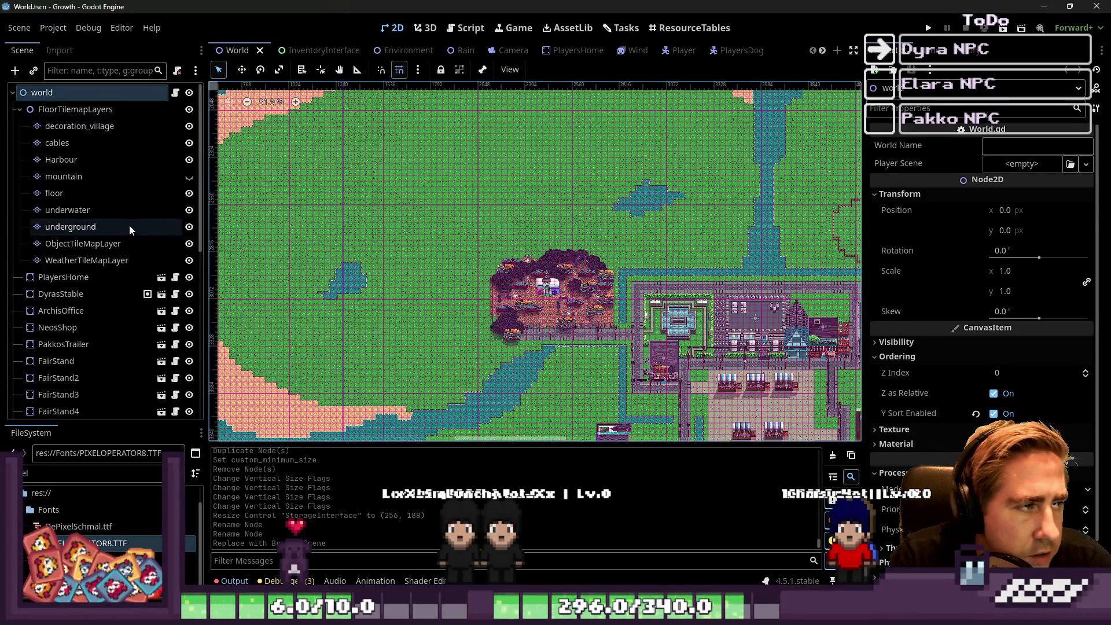
{"action": "scroll", "coordinate": [130, 230], "scroll_direction": "down", "scroll_amount": 5}
{"action": "left_click", "coordinate": [64, 191]}
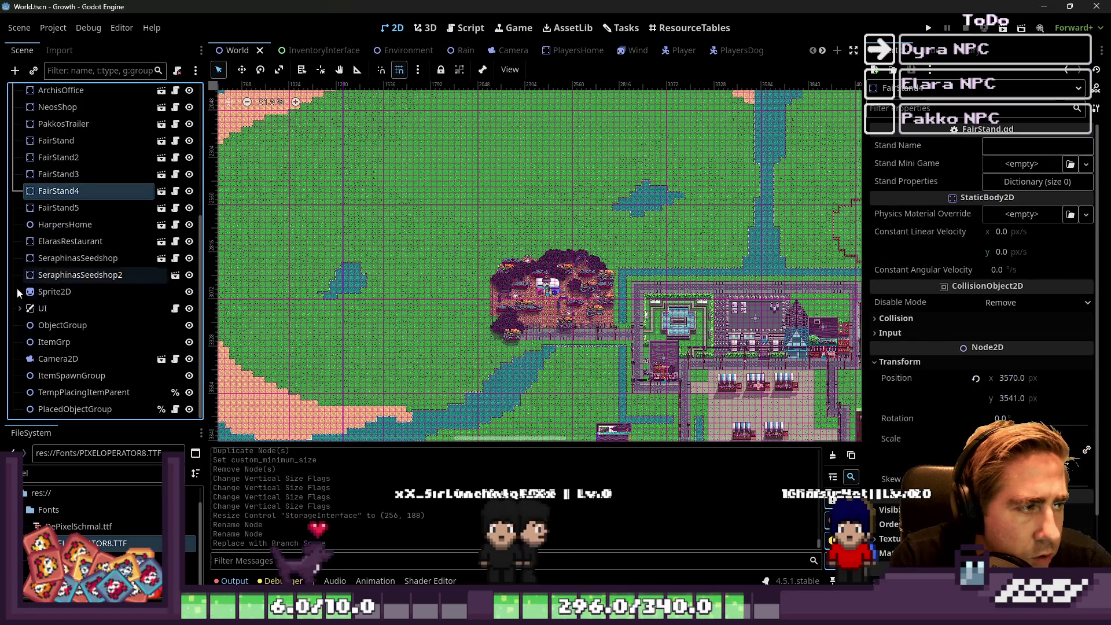
{"action": "left_click", "coordinate": [19, 308]}
{"action": "scroll", "coordinate": [23, 307], "scroll_direction": "down", "scroll_amount": 3}
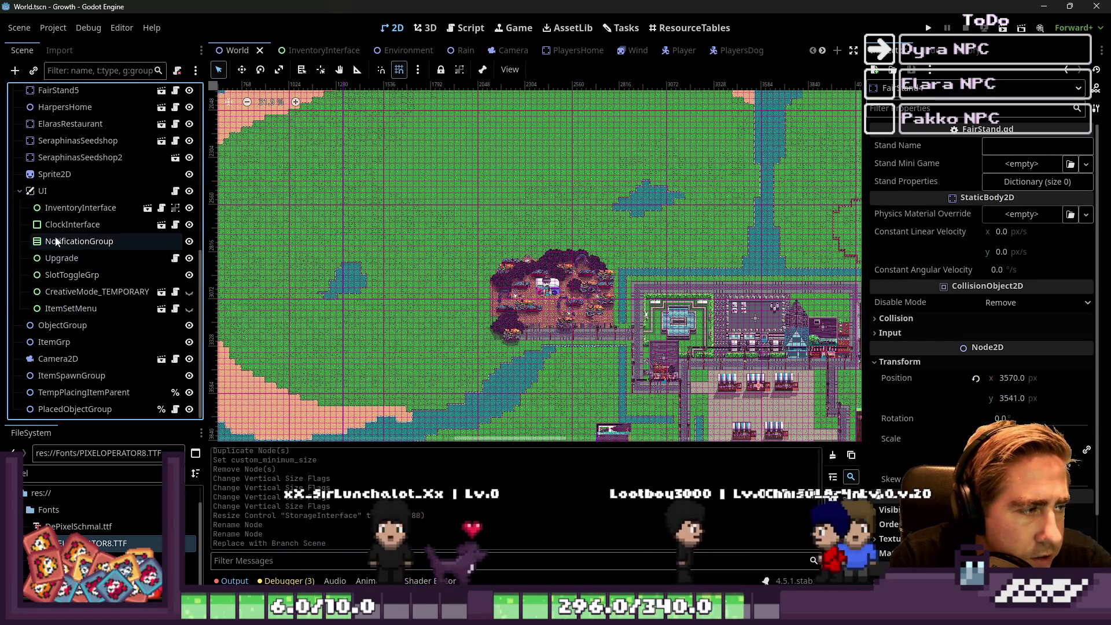
{"action": "left_click", "coordinate": [68, 207]}
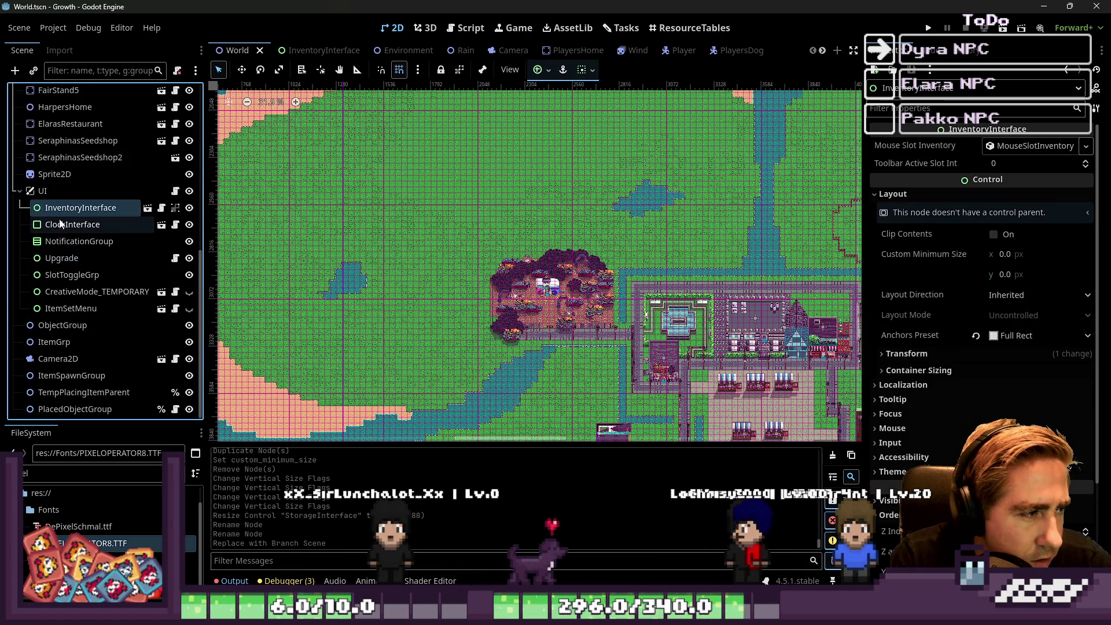
{"action": "left_click", "coordinate": [148, 208]}
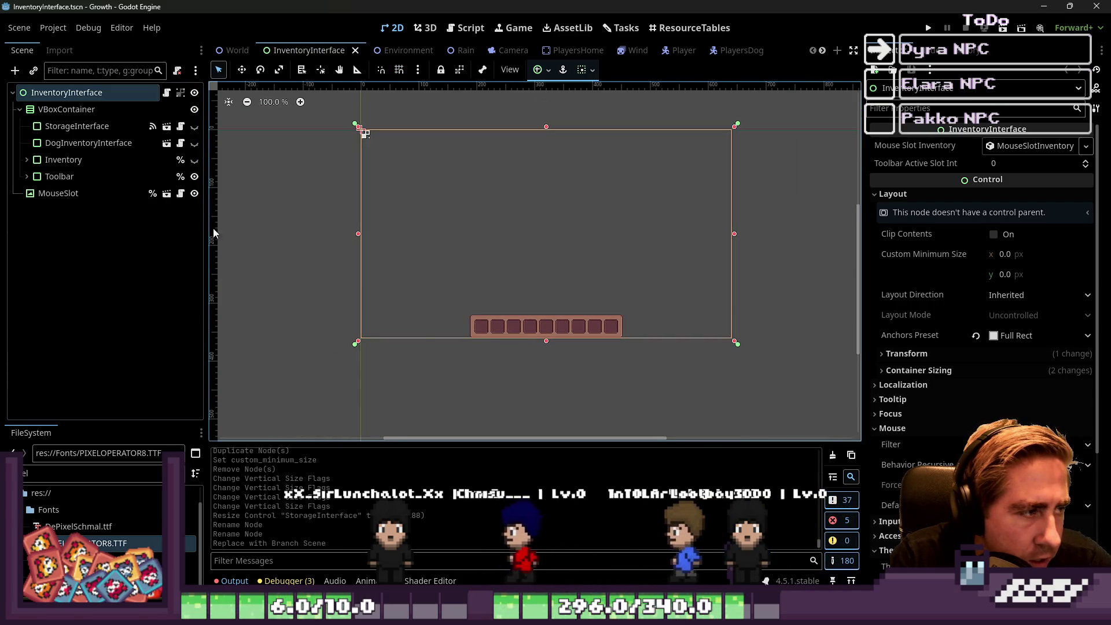
Instance TrainingMenuInterface.tscn into the VBoxContainer, placed above StorageInterface.
{"action": "left_click", "coordinate": [81, 114]}
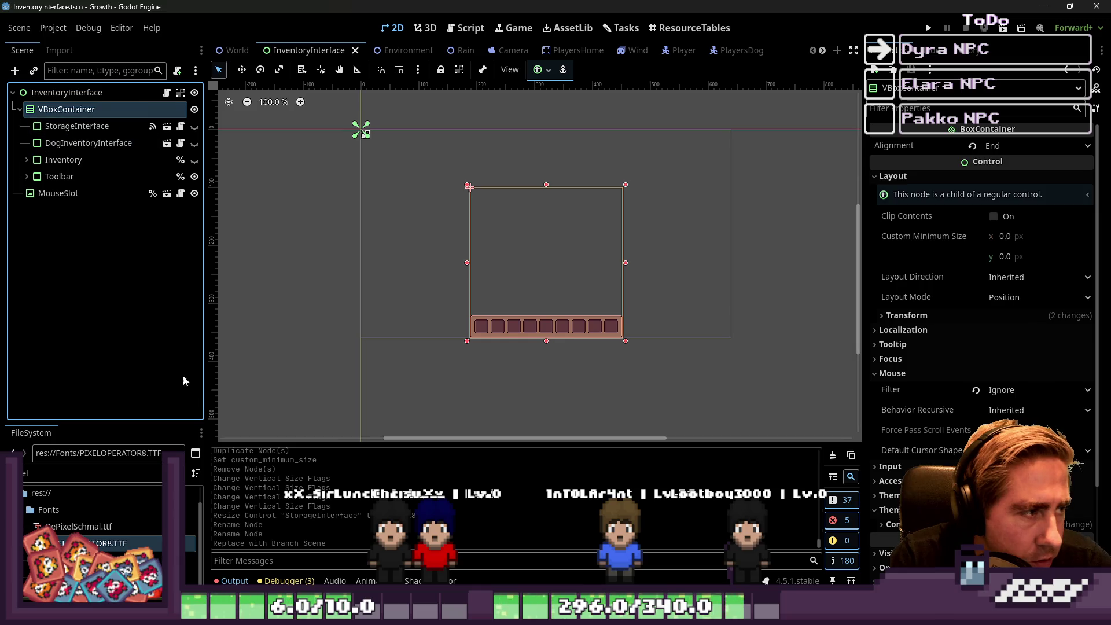
{"action": "left_click", "coordinate": [65, 479]}
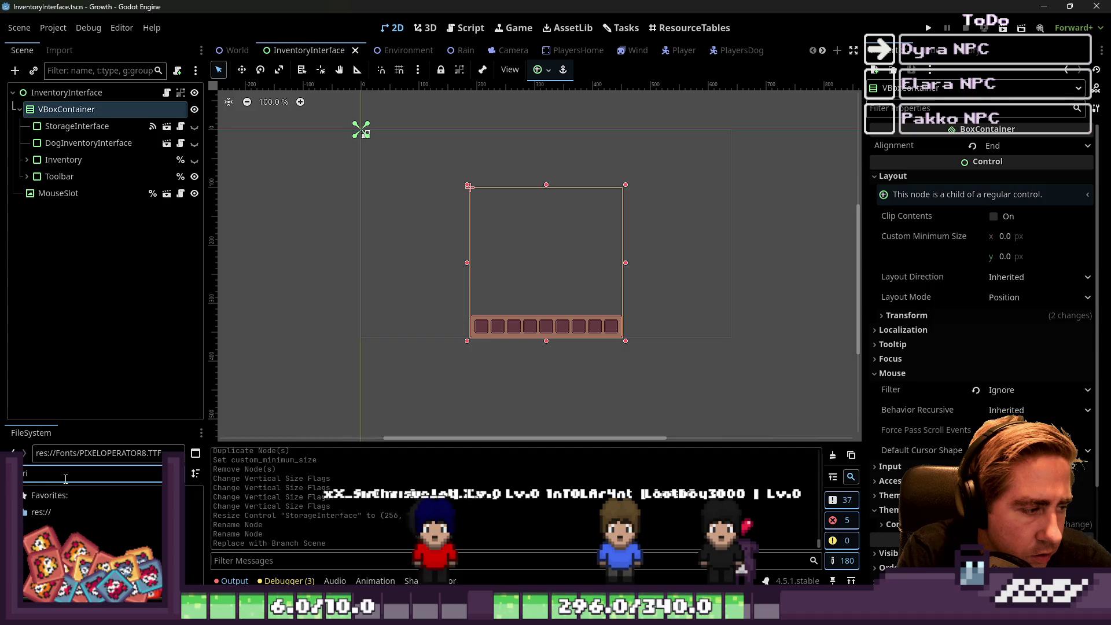
{"action": "type", "text": "ning"}
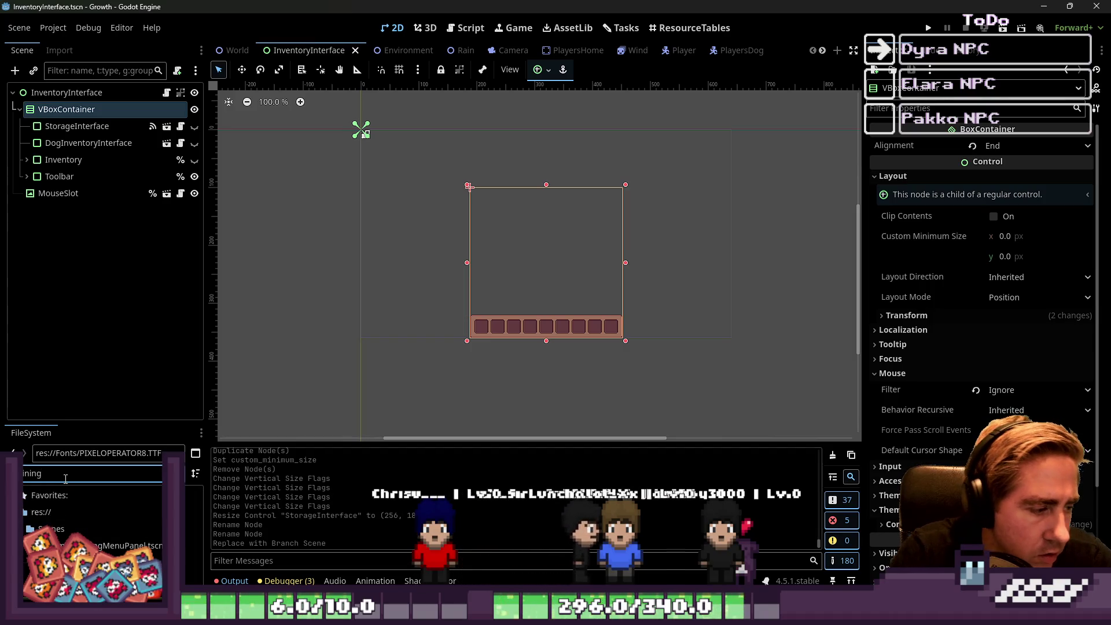
{"action": "left_click_drag", "start_coordinate": [93, 562], "coordinate": [58, 111]}
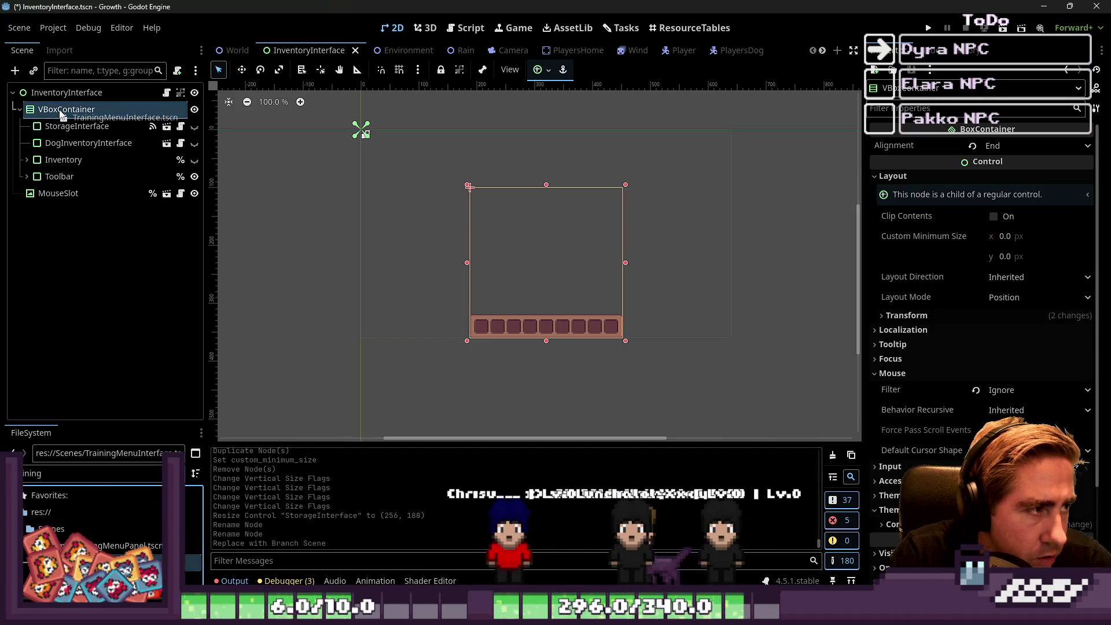
{"action": "mouse_move", "coordinate": [87, 193]}
{"action": "left_mouse_down"}
{"action": "mouse_move", "coordinate": [44, 176]}
{"action": "mouse_move", "coordinate": [54, 121]}
{"action": "left_mouse_up"}
Show the Inventory, check the training menu's layout, save, and return to World.
{"action": "left_click", "coordinate": [194, 177]}
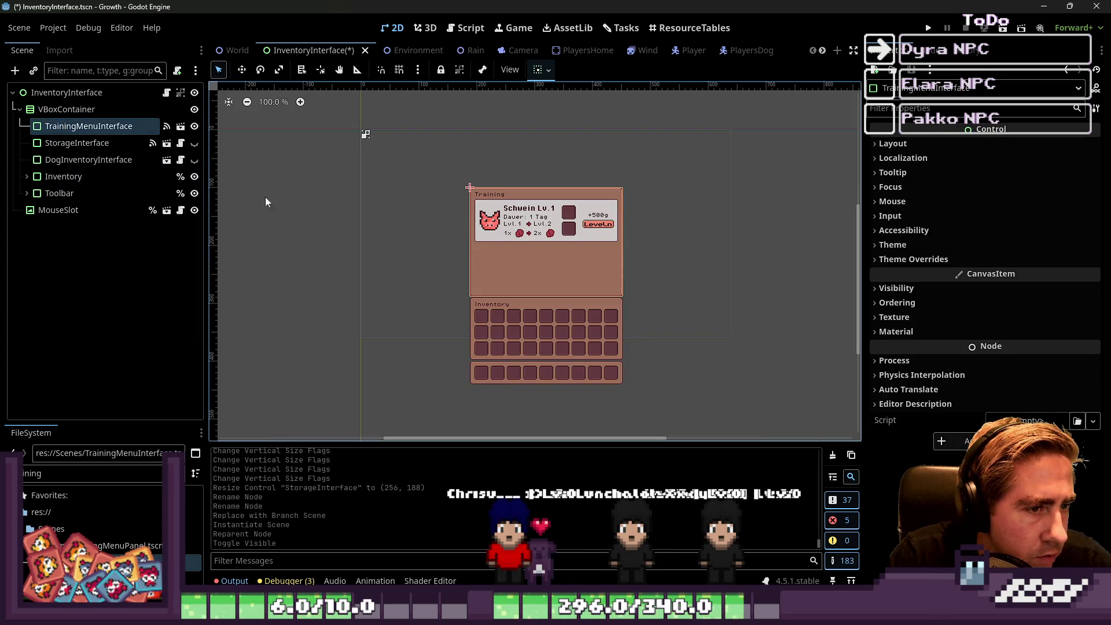
{"action": "left_click", "coordinate": [377, 285]}
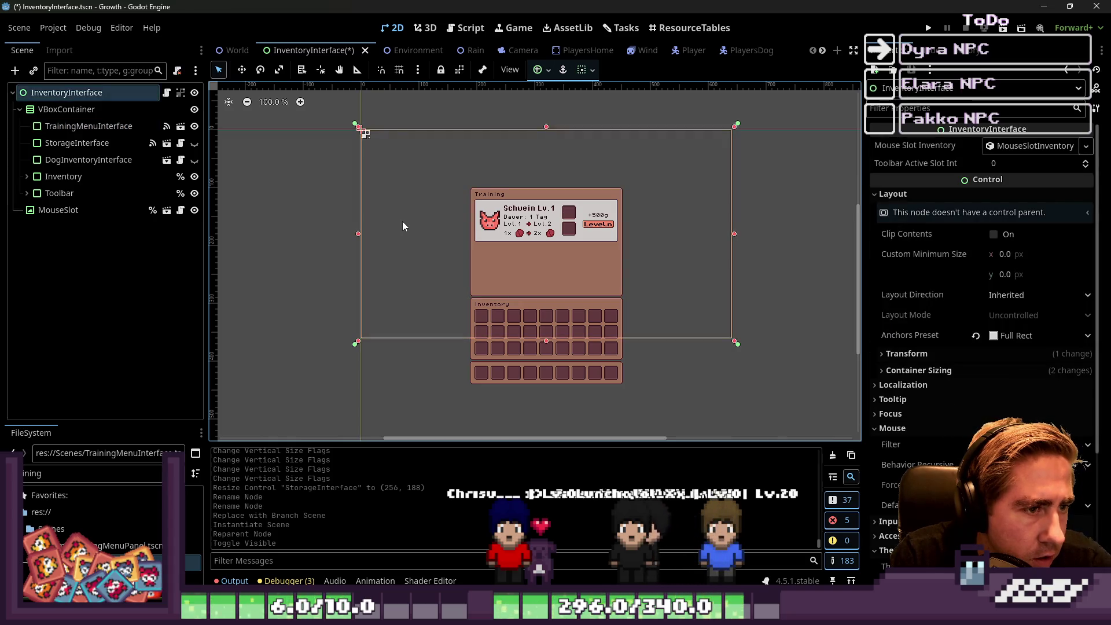
{"action": "left_click", "coordinate": [87, 126]}
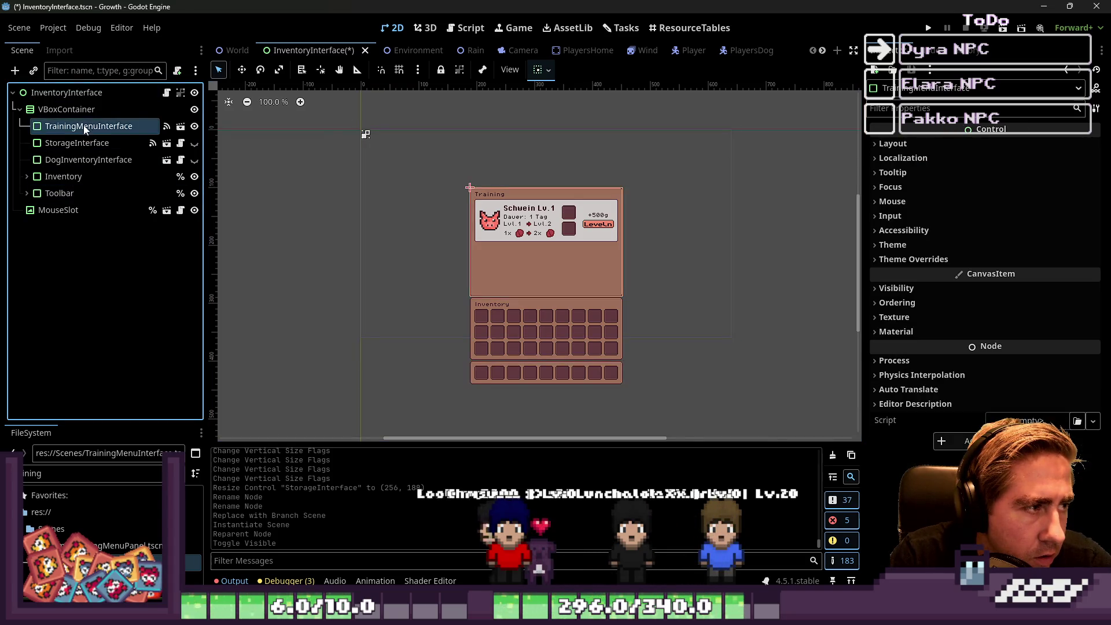
{"action": "left_click", "coordinate": [541, 69]}
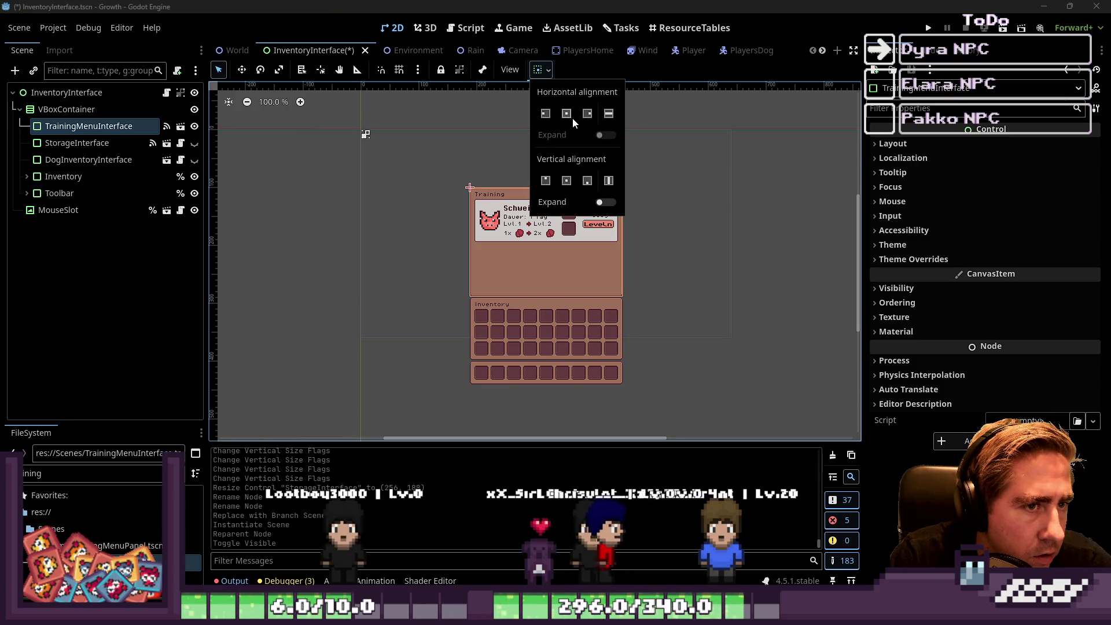
{"action": "left_click", "coordinate": [188, 178]}
{"action": "left_click", "coordinate": [195, 127]}
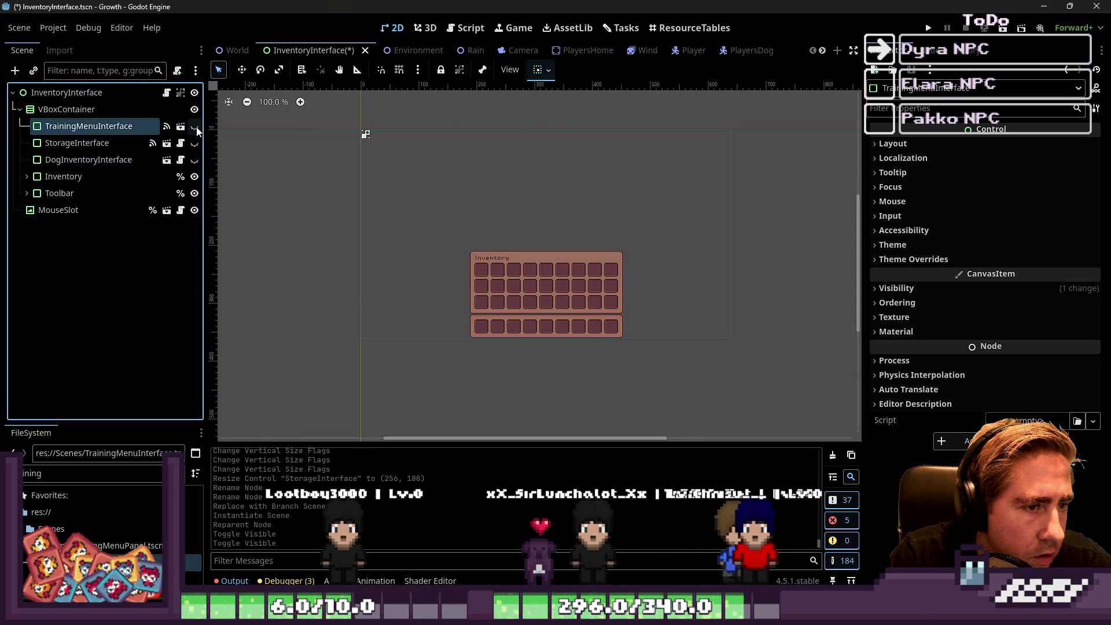
{"action": "left_click", "coordinate": [195, 127]}
{"action": "left_click", "coordinate": [195, 126]}
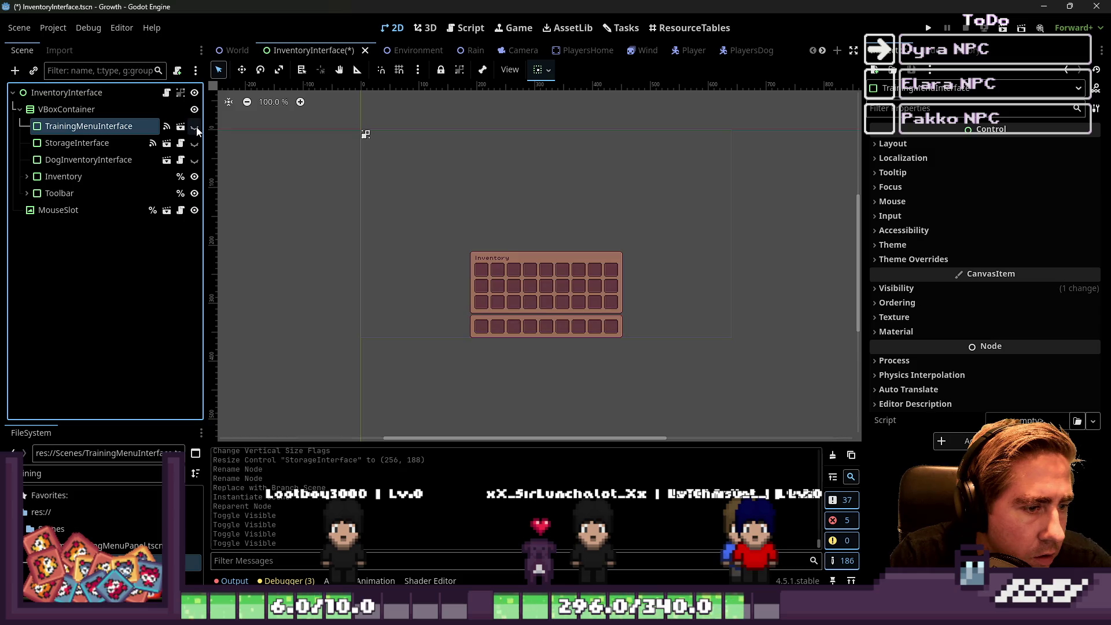
{"action": "left_click", "coordinate": [116, 110]}
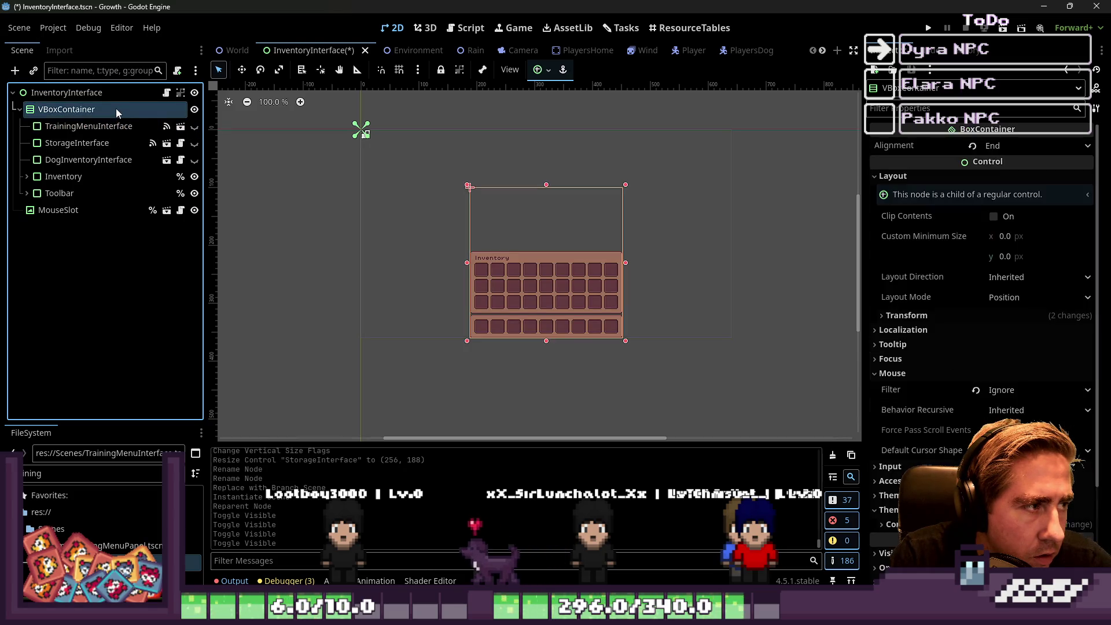
{"action": "left_click", "coordinate": [194, 127]}
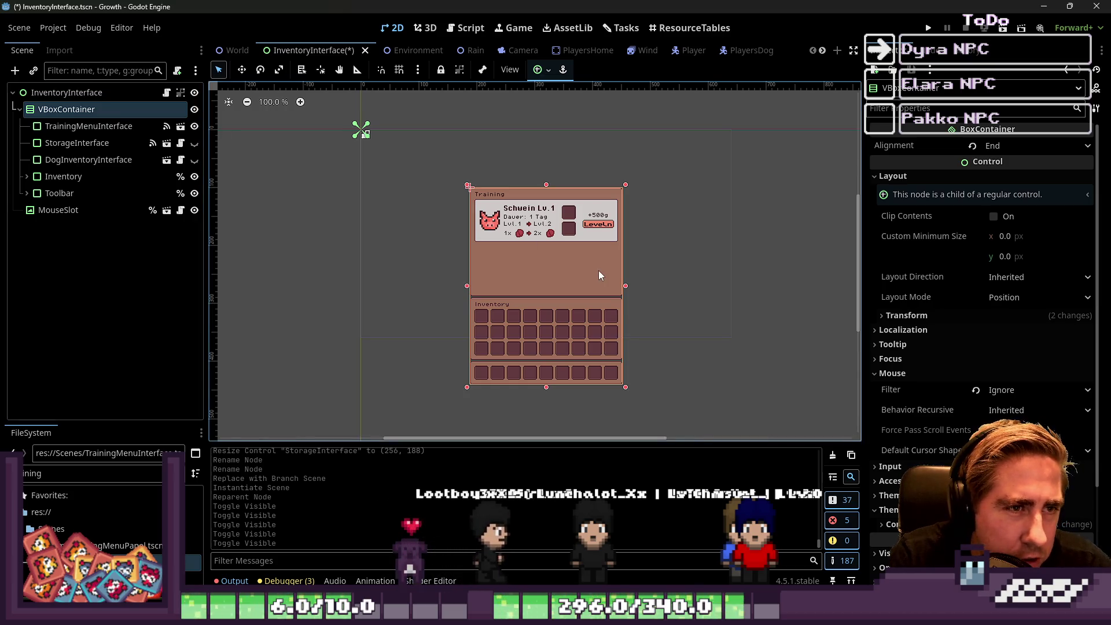
{"action": "key", "text": "ctrl+s"}
{"action": "left_click", "coordinate": [232, 51]}
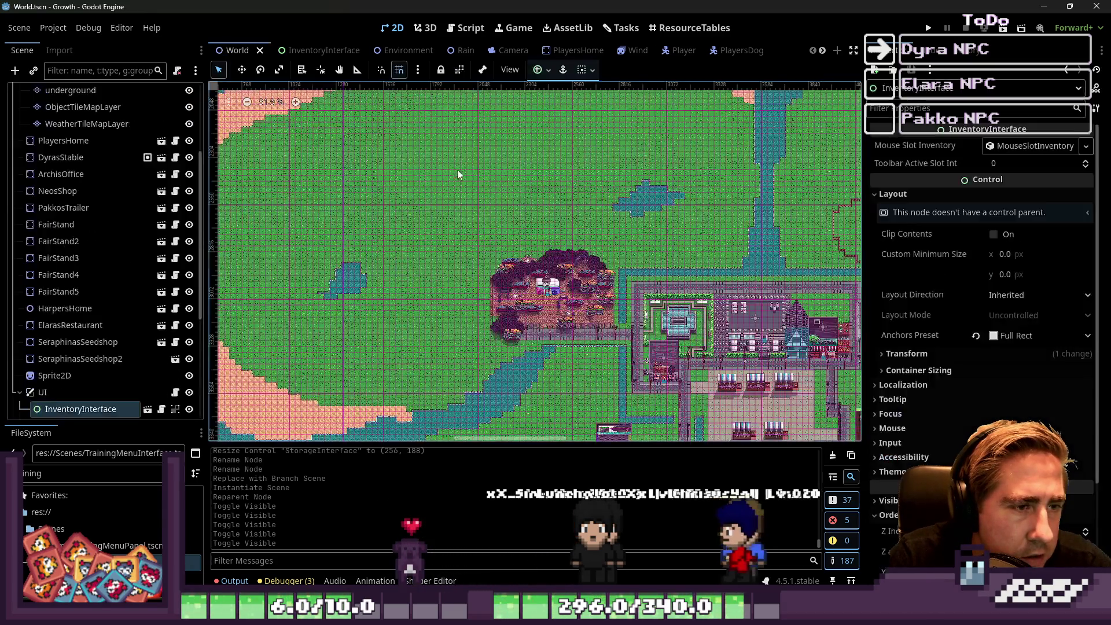
Zoom the World canvas onto the inventory UI and run the project.
{"action": "scroll", "coordinate": [457, 174], "scroll_direction": "down", "scroll_amount": 6}
{"action": "scroll", "coordinate": [528, 200], "scroll_direction": "up", "scroll_amount": 4}
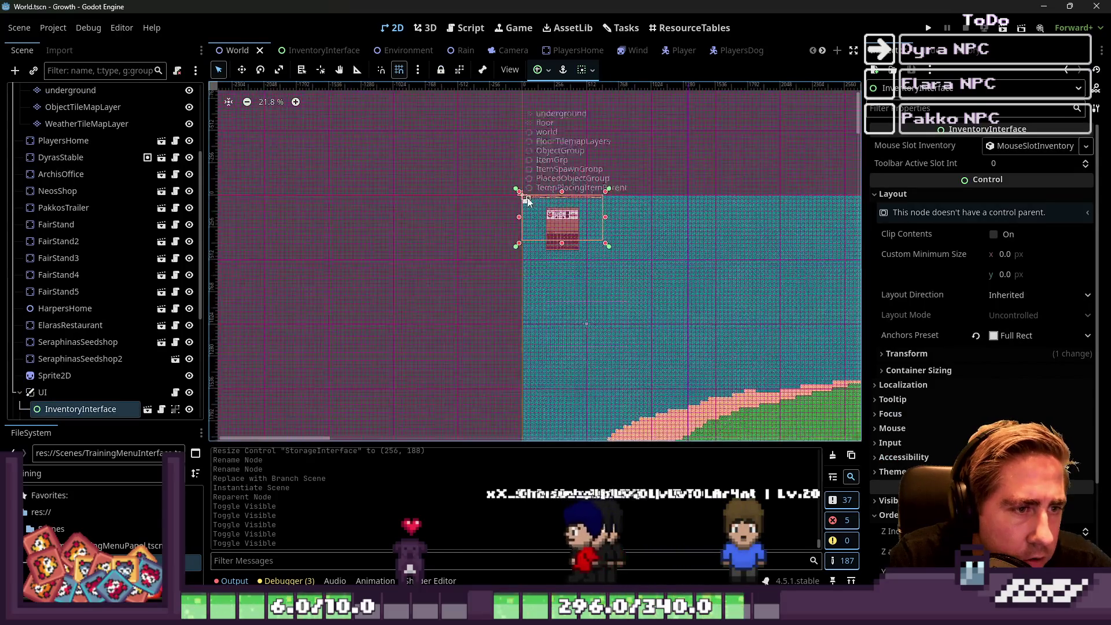
{"action": "scroll", "coordinate": [528, 201], "scroll_direction": "up", "scroll_amount": 5}
{"action": "scroll", "coordinate": [542, 280], "scroll_direction": "down", "scroll_amount": 1}
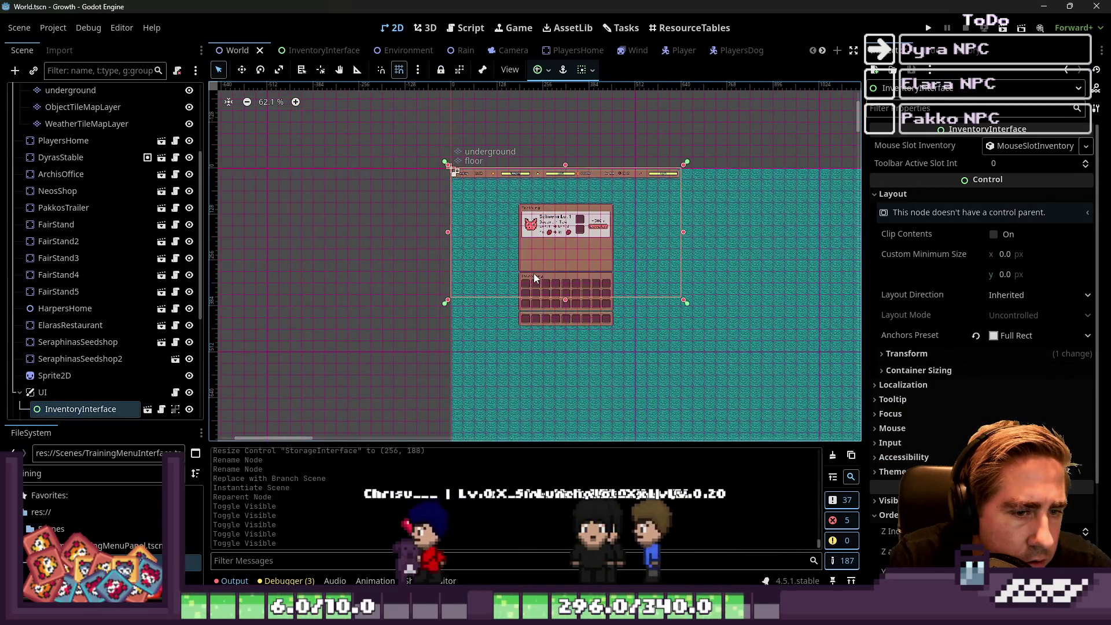
{"action": "scroll", "coordinate": [533, 274], "scroll_direction": "up", "scroll_amount": 3}
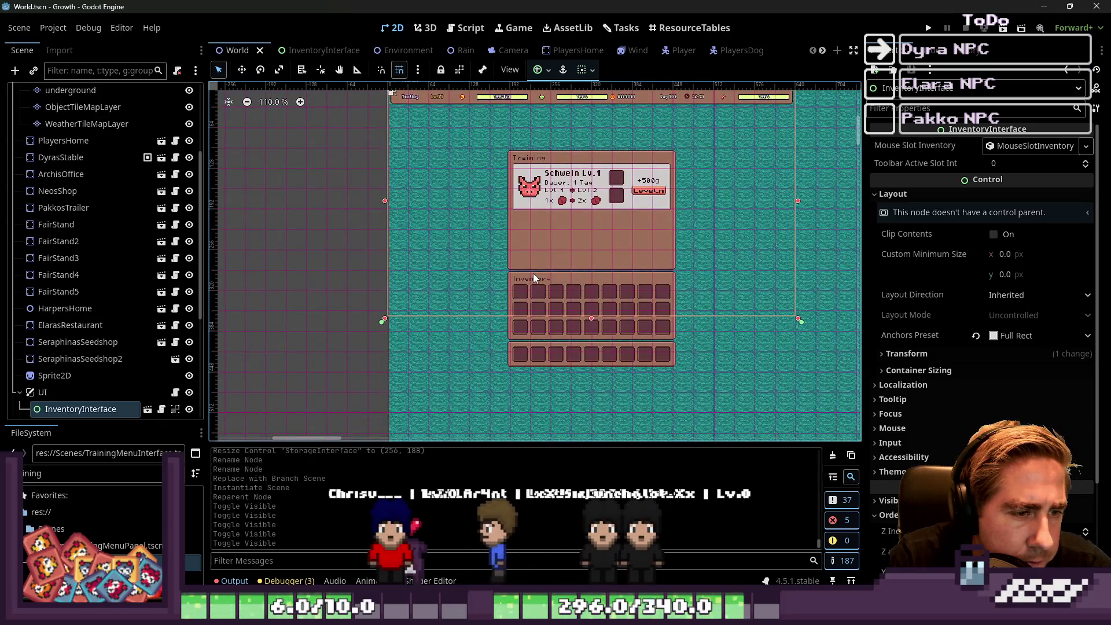
{"action": "left_click", "coordinate": [929, 28]}
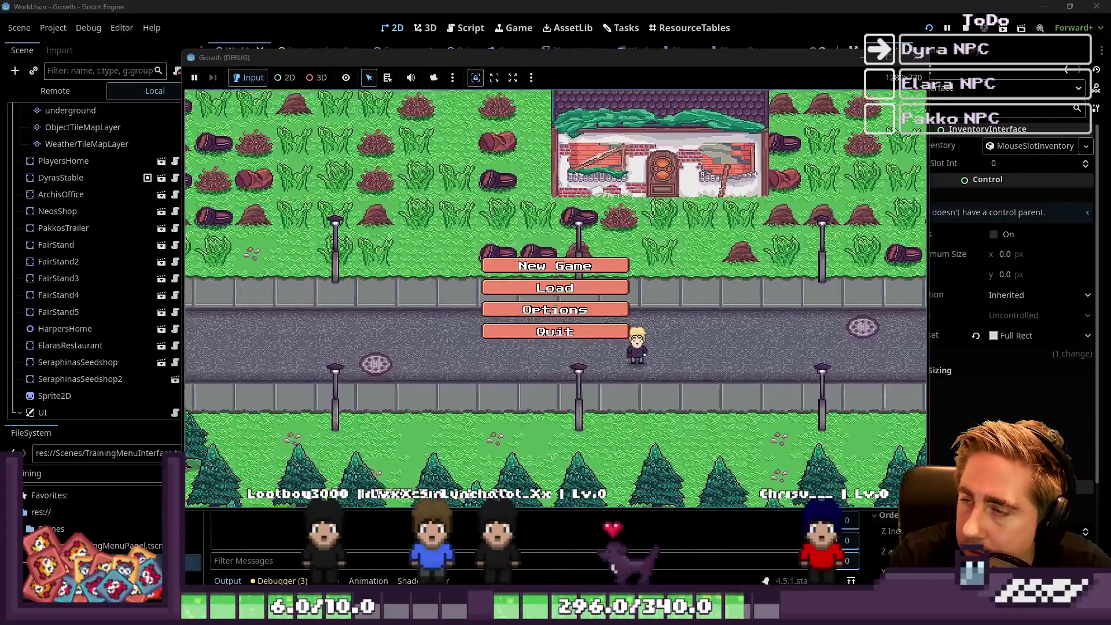
Start a new game with character name 'daf', then stop the running game.
{"action": "left_click", "coordinate": [555, 265]}
{"action": "type", "text": "da"}
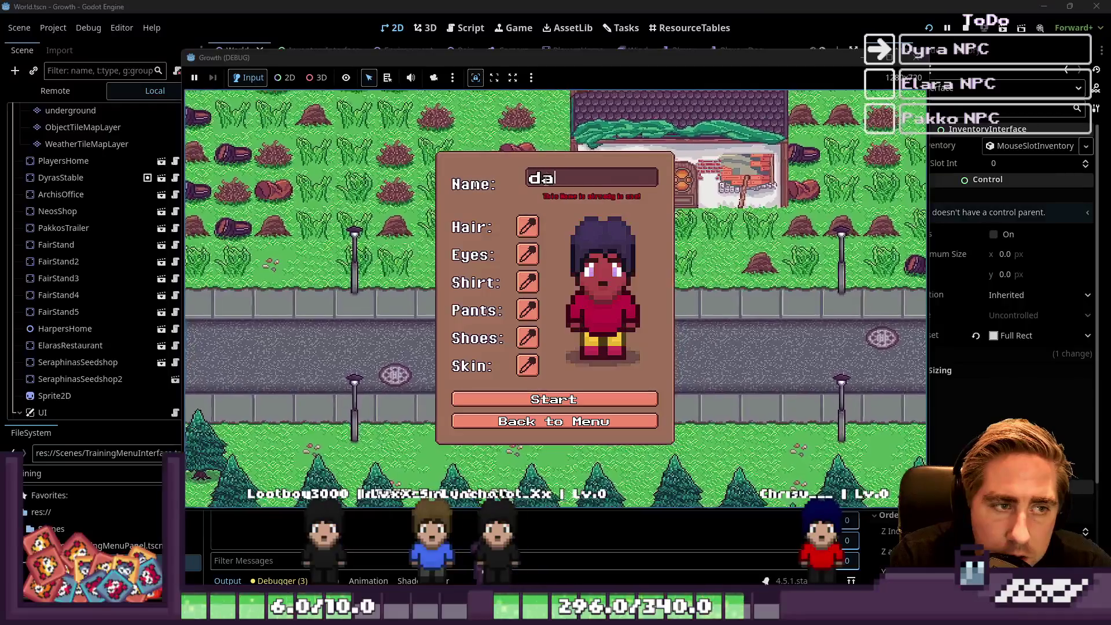
{"action": "type", "text": "f"}
{"action": "left_click", "coordinate": [595, 392]}
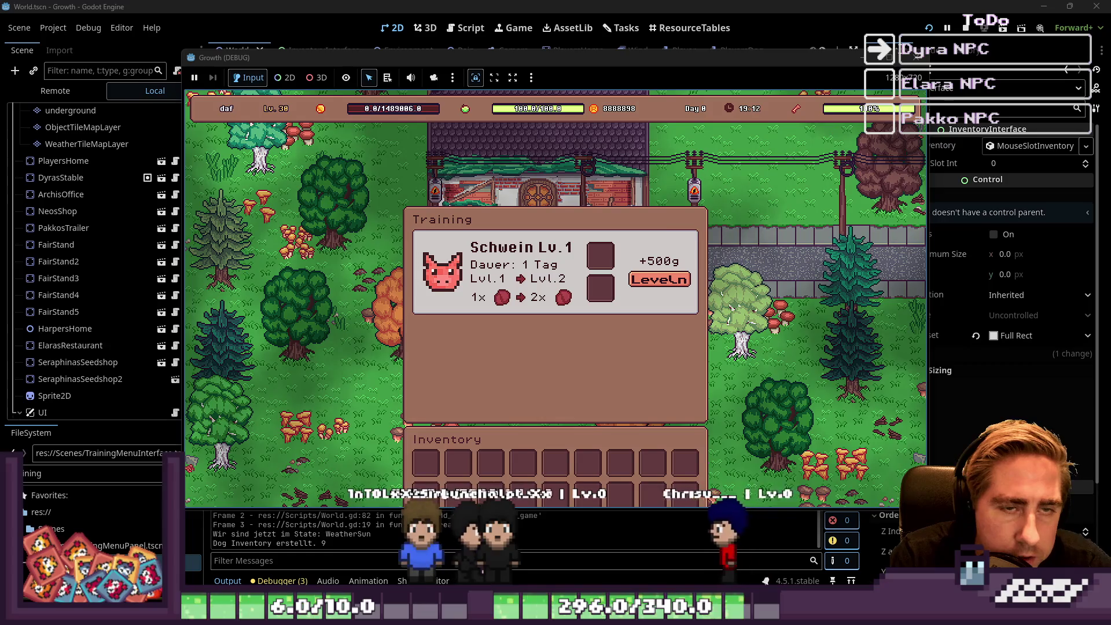
{"action": "left_click", "coordinate": [915, 59]}
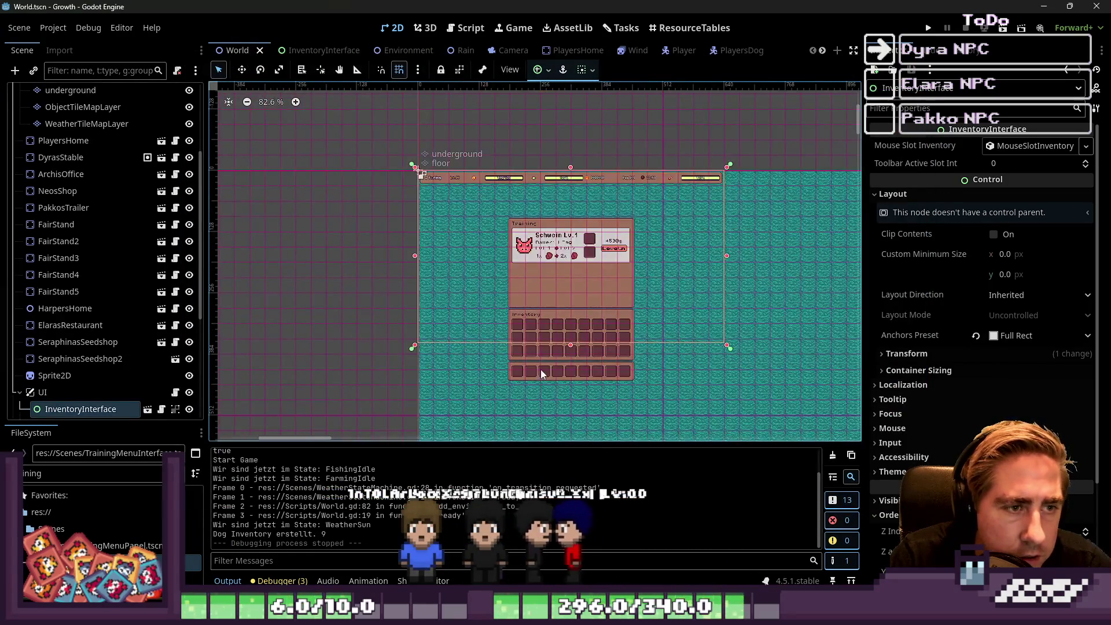
In InventoryInterface, try moving the panel and VBoxContainer upward, undoing each move.
{"action": "scroll", "coordinate": [709, 54], "scroll_direction": "down", "scroll_amount": 5}
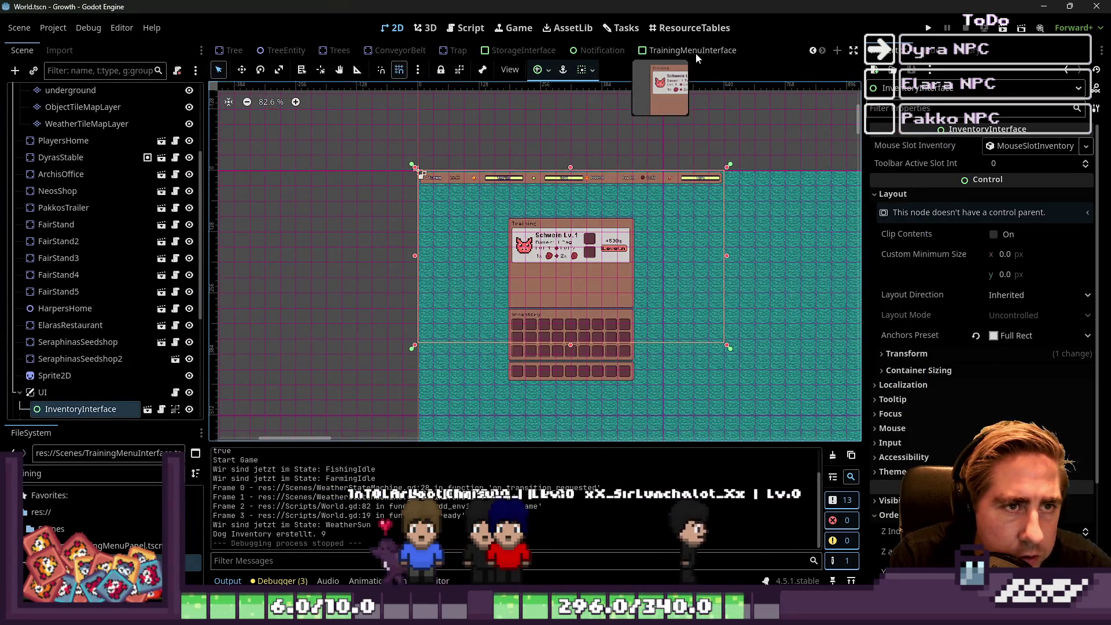
{"action": "scroll", "coordinate": [601, 52], "scroll_direction": "up", "scroll_amount": 5}
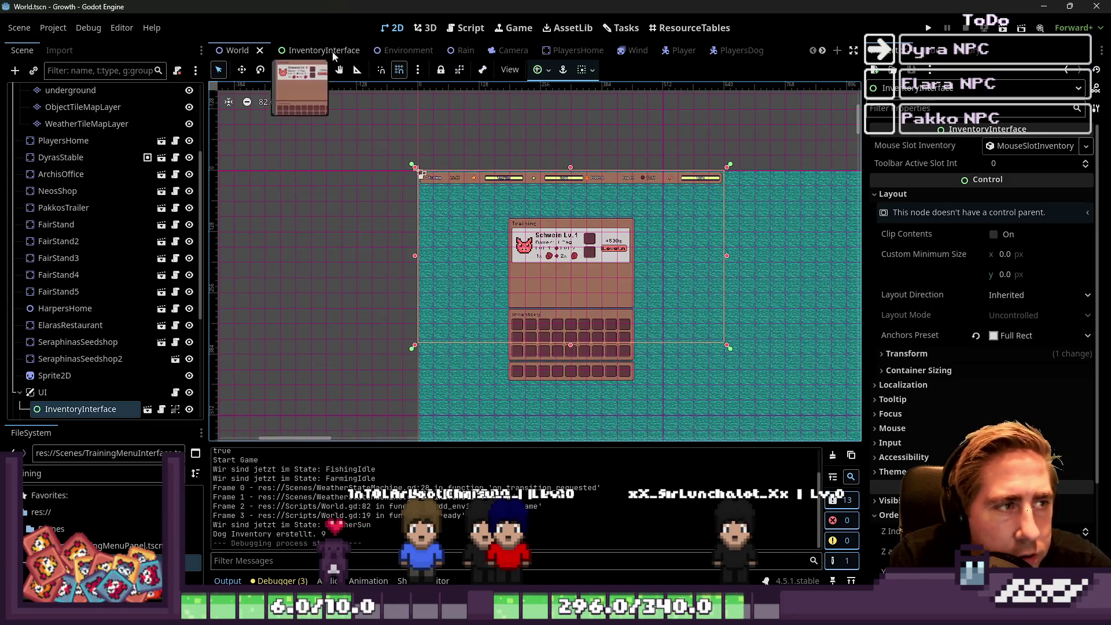
{"action": "left_click", "coordinate": [306, 50]}
{"action": "left_click_drag", "start_coordinate": [515, 240], "coordinate": [513, 187]}
{"action": "key", "text": "ctrl+z"}
{"action": "key", "text": "w"}
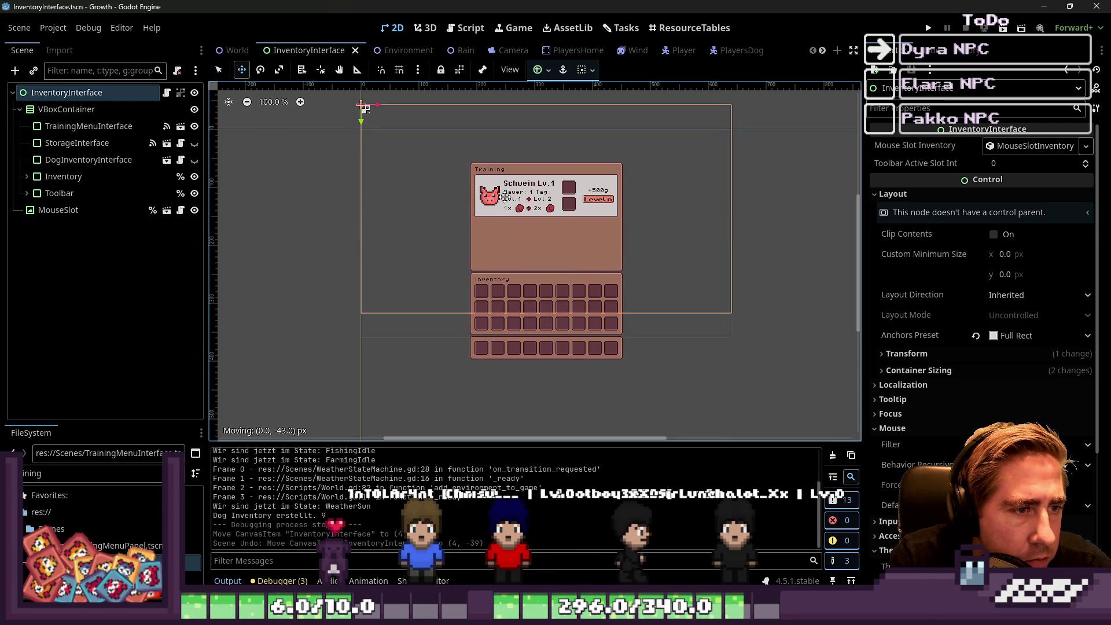
{"action": "key", "text": "ctrl+z"}
{"action": "left_click", "coordinate": [67, 109]}
{"action": "left_click_drag", "start_coordinate": [491, 237], "coordinate": [488, 196]}
{"action": "key", "text": "ctrl+z"}
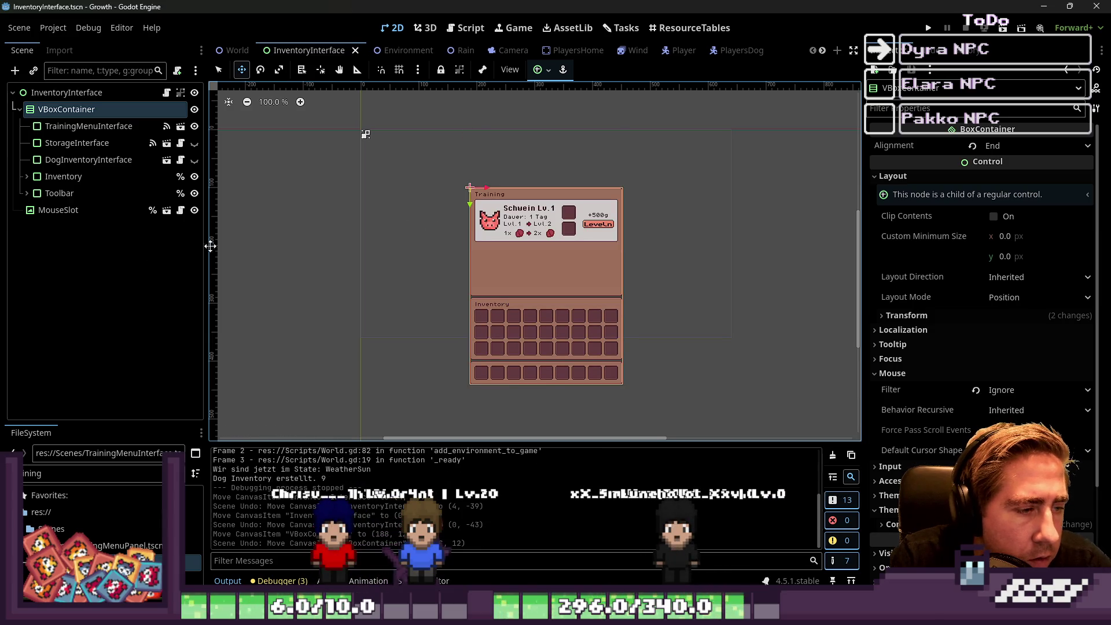
Try a Center Bottom anchor on VBoxContainer and visibility toggles, then undo these changes.
{"action": "left_click", "coordinate": [542, 70]}
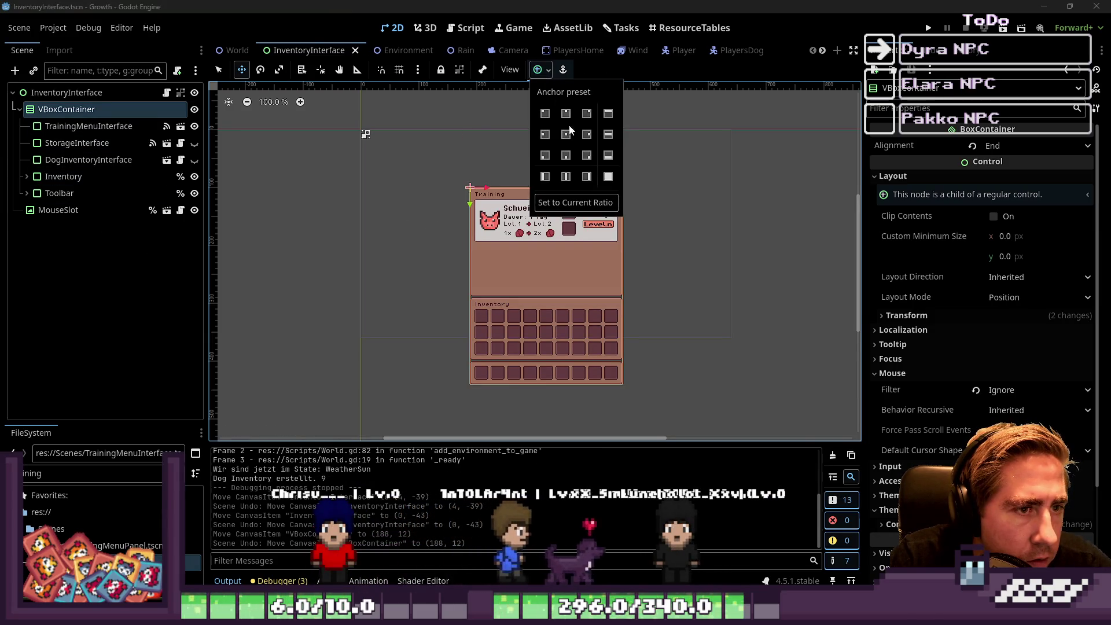
{"action": "left_click", "coordinate": [566, 155]}
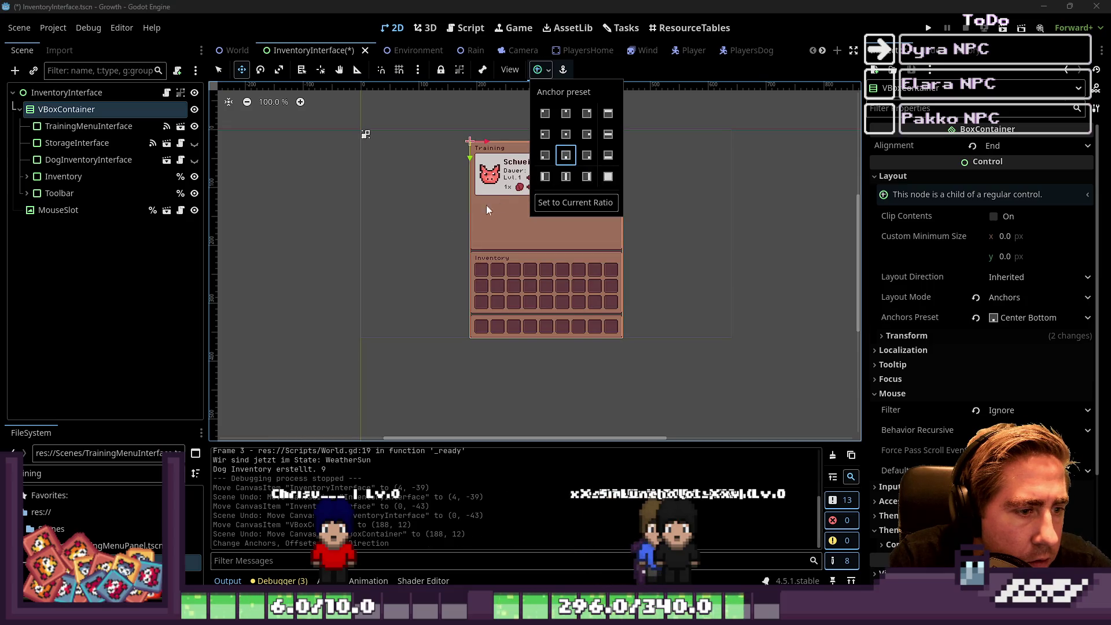
{"action": "left_click", "coordinate": [329, 258]}
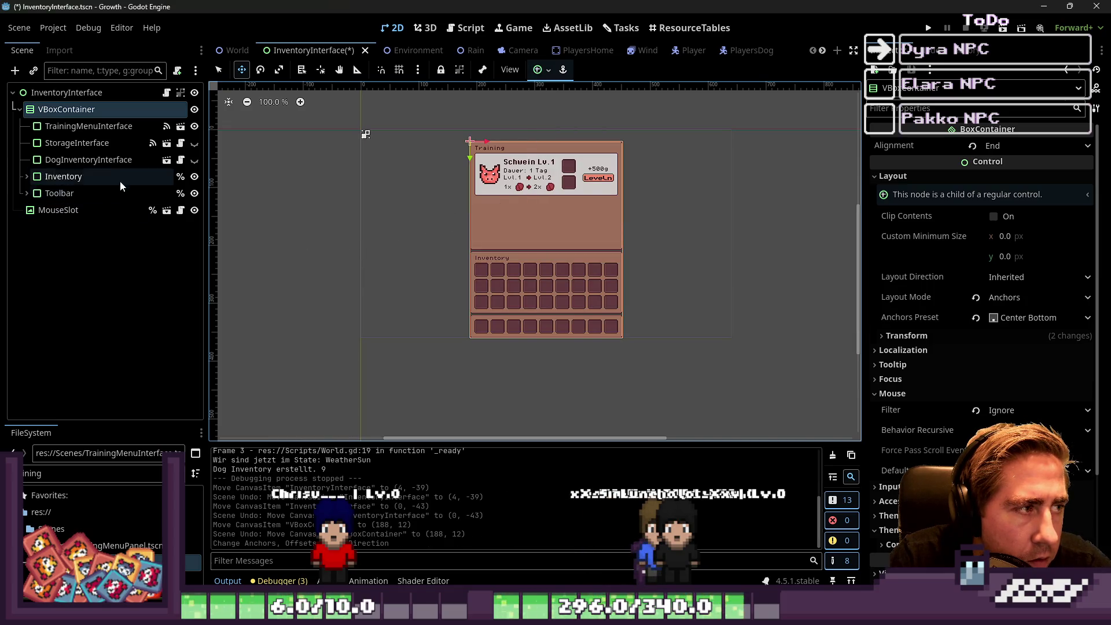
{"action": "left_click", "coordinate": [195, 127]}
{"action": "left_click", "coordinate": [195, 126]}
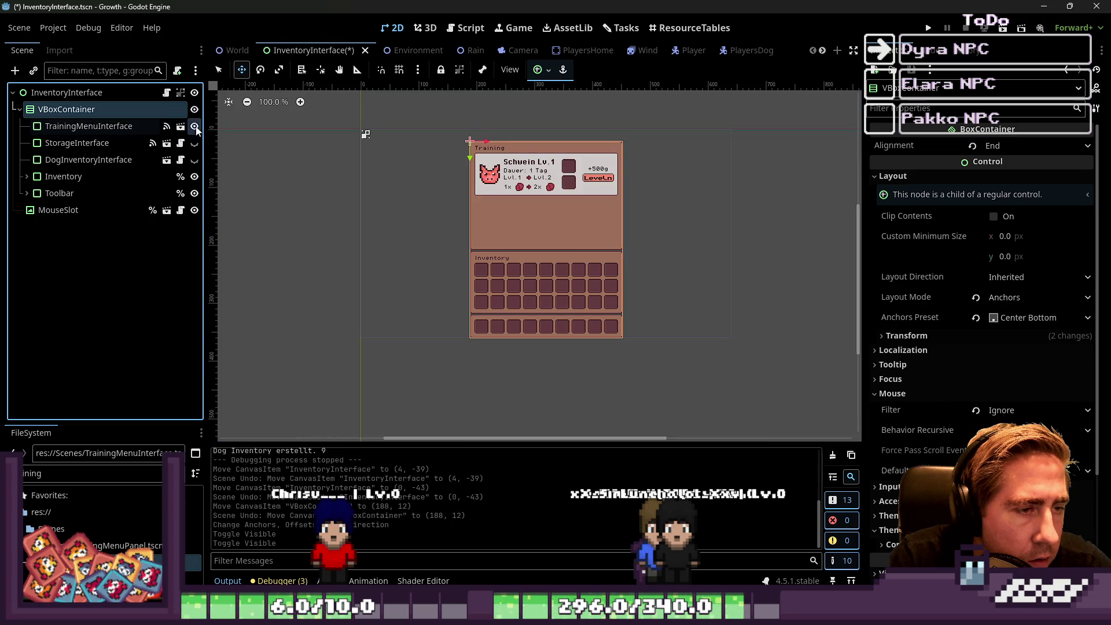
{"action": "left_click", "coordinate": [195, 127]}
{"action": "left_click", "coordinate": [195, 126]}
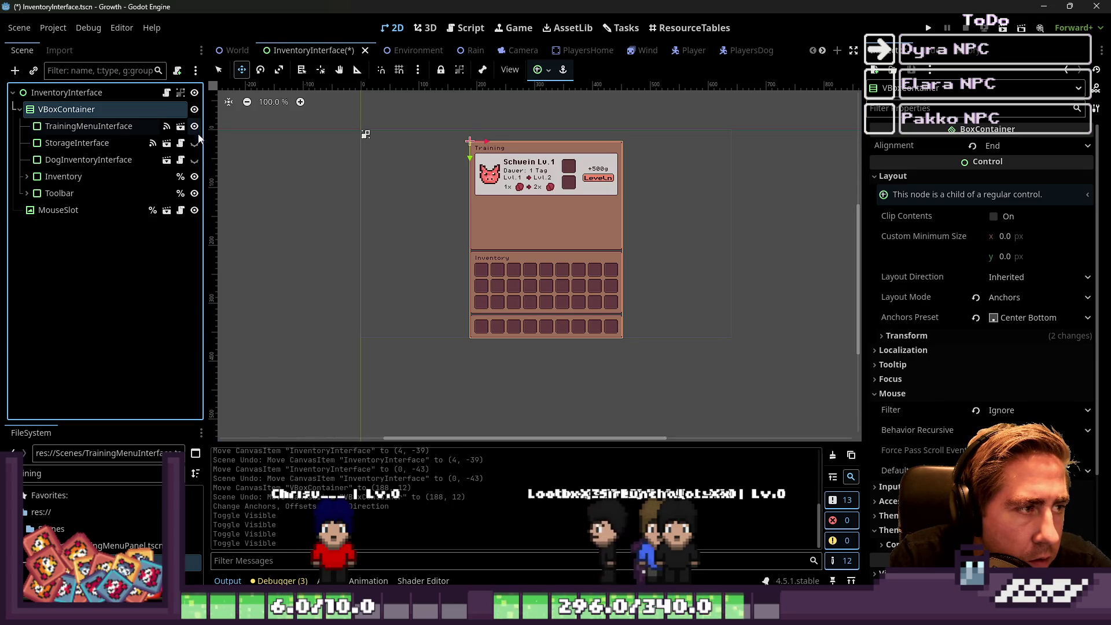
{"action": "left_click", "coordinate": [249, 230]}
{"action": "key", "text": "ctrl+z"}
{"action": "key", "text": "ctrl+z"}
{"action": "key", "text": "ctrl+z"}
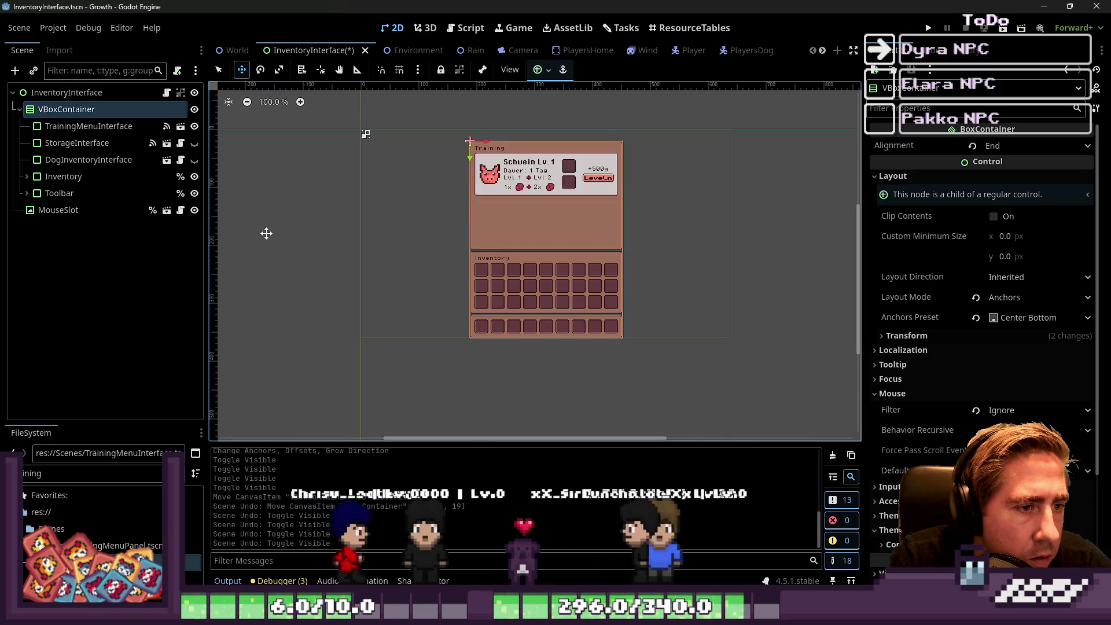
{"action": "key", "text": "ctrl+z"}
{"action": "key", "text": "ctrl+z"}
{"action": "key", "text": "ctrl+z"}
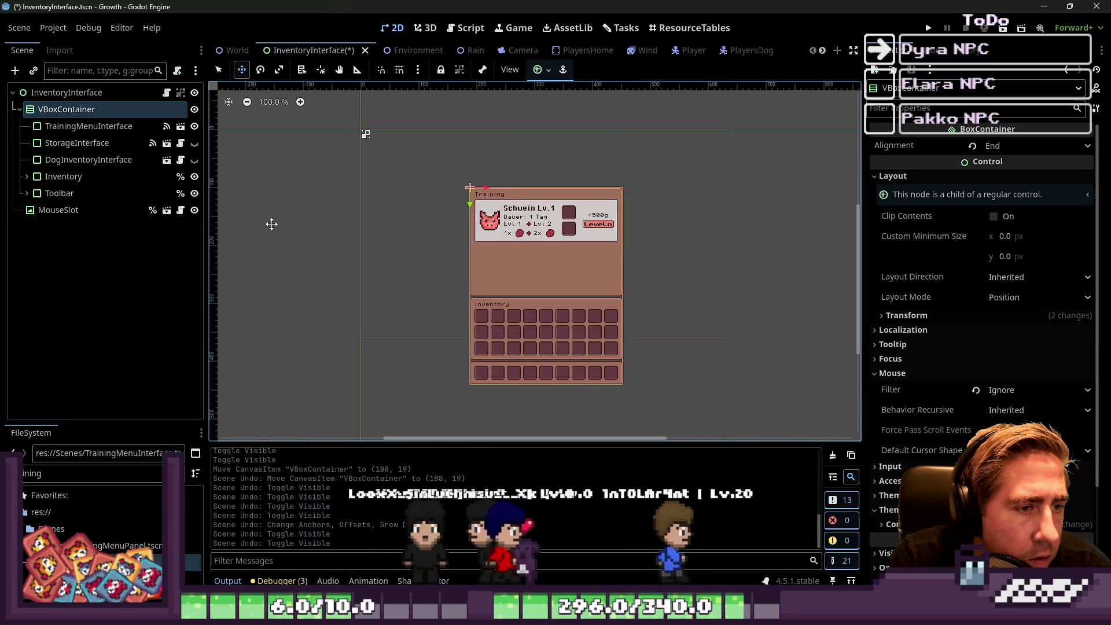
{"action": "key", "text": "ctrl+z"}
{"action": "key", "text": "ctrl+z"}
{"action": "key", "text": "ctrl+z"}
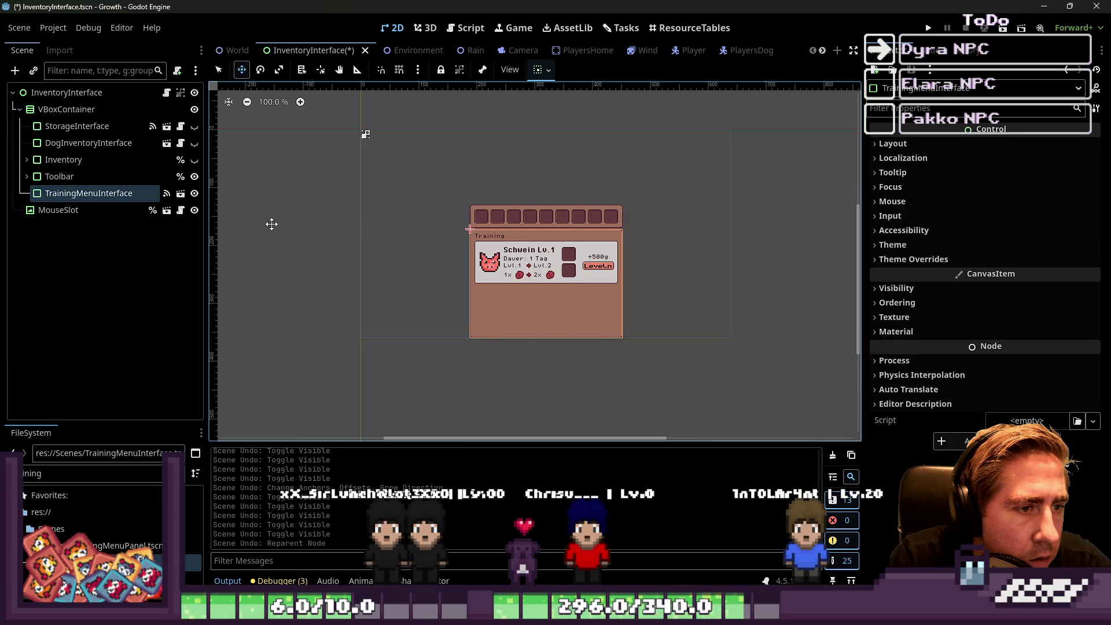
Redo the reparent, show the Inventory, and anchor VBoxContainer to Center Bottom.
{"action": "key", "text": "ctrl+shift+z"}
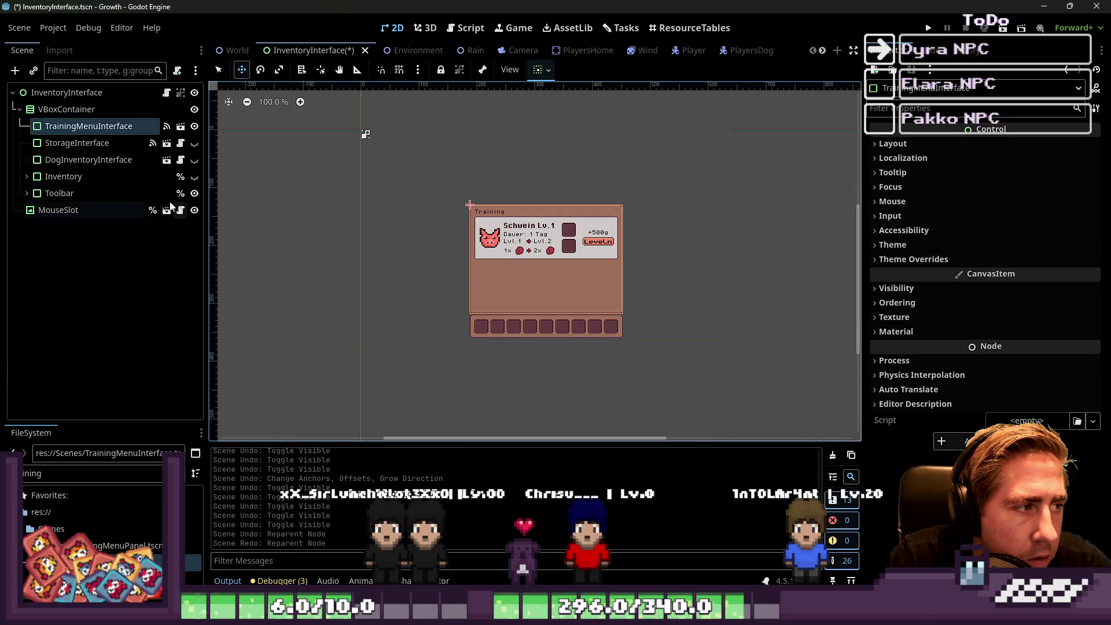
{"action": "left_click", "coordinate": [98, 132]}
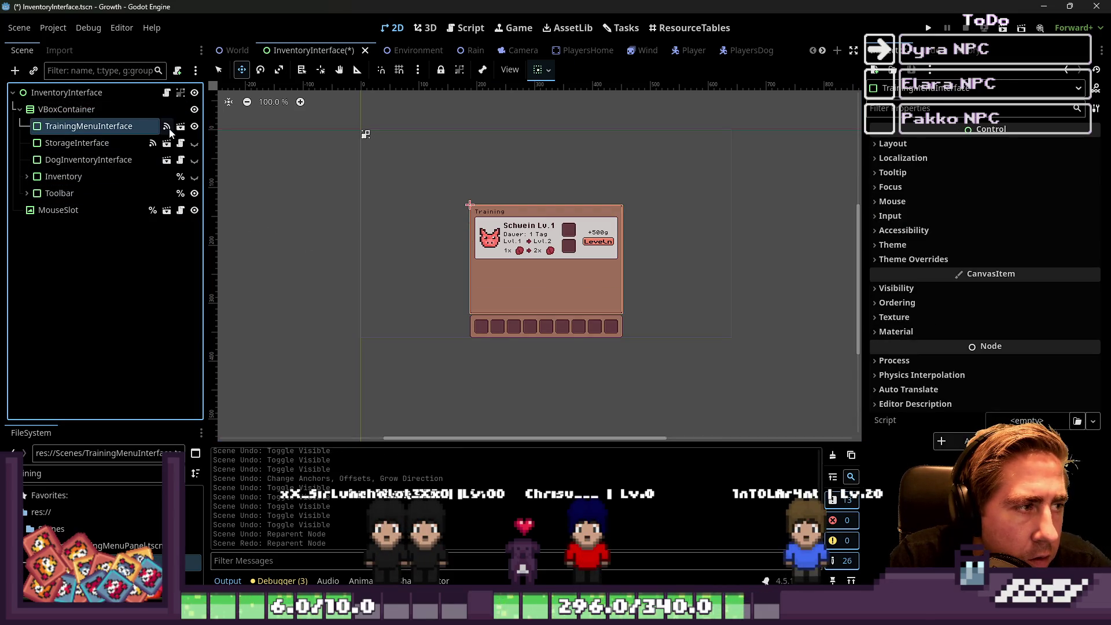
{"action": "left_click", "coordinate": [195, 177]}
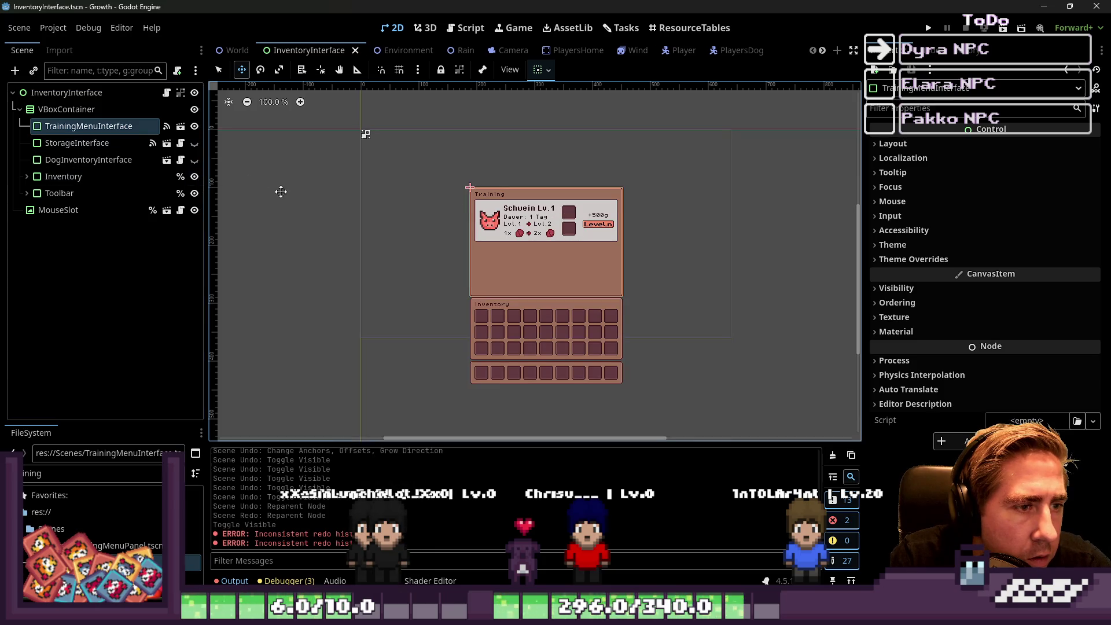
{"action": "left_click", "coordinate": [72, 111]}
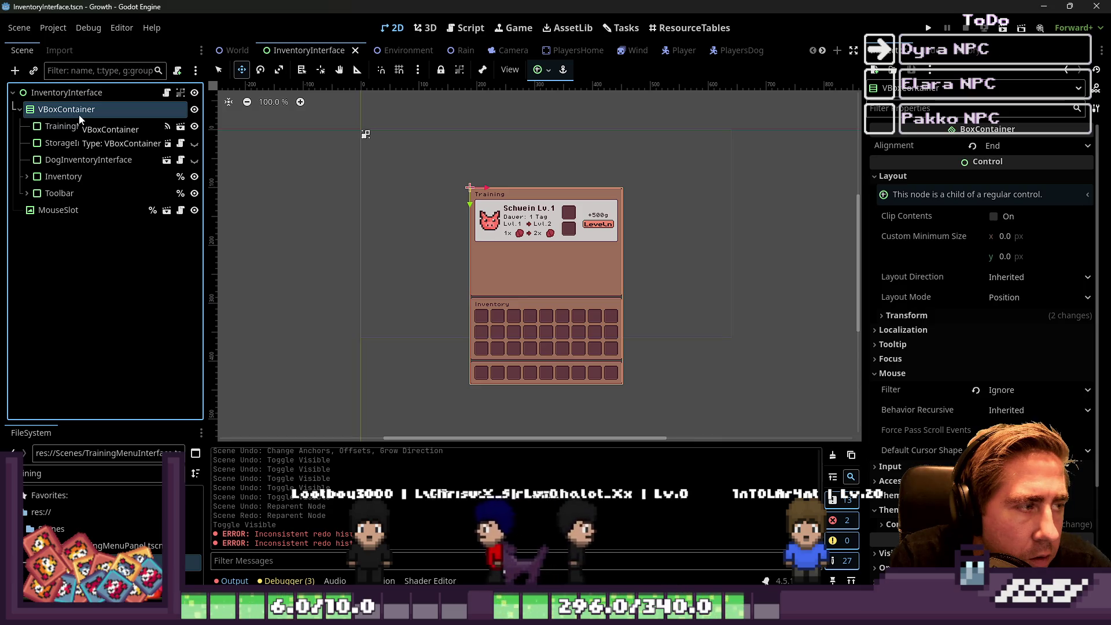
{"action": "left_click", "coordinate": [556, 69]}
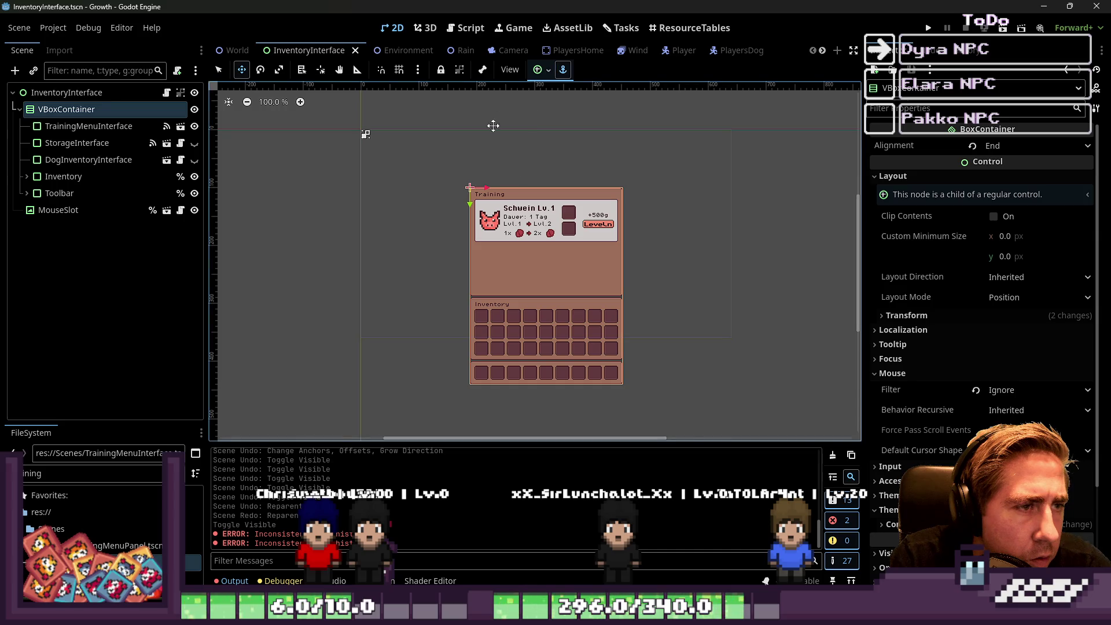
{"action": "left_click", "coordinate": [541, 70]}
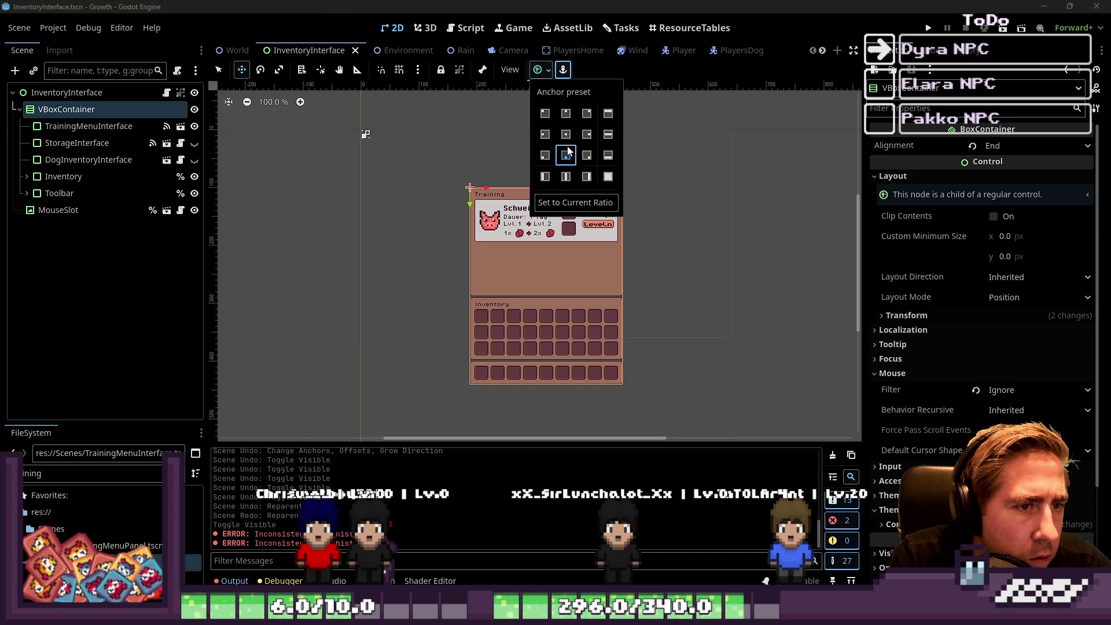
{"action": "left_click", "coordinate": [567, 155]}
{"action": "left_click", "coordinate": [448, 221]}
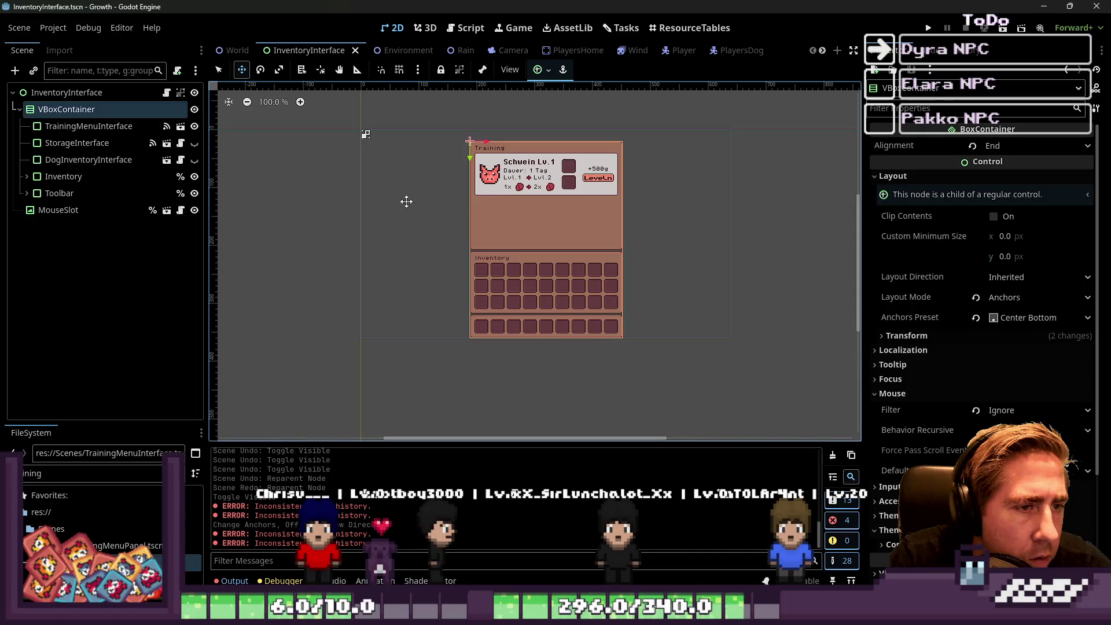
Hide the Inventory and shrink the VBoxContainer from its top edge.
{"action": "left_click", "coordinate": [194, 193]}
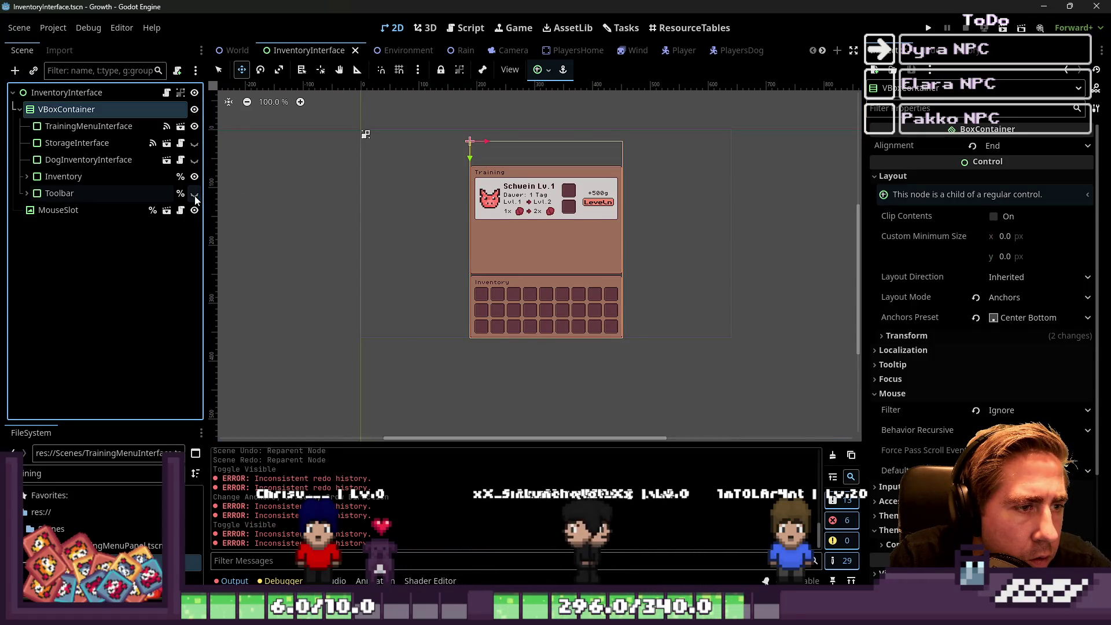
{"action": "left_click", "coordinate": [194, 193]}
{"action": "left_click", "coordinate": [194, 177]}
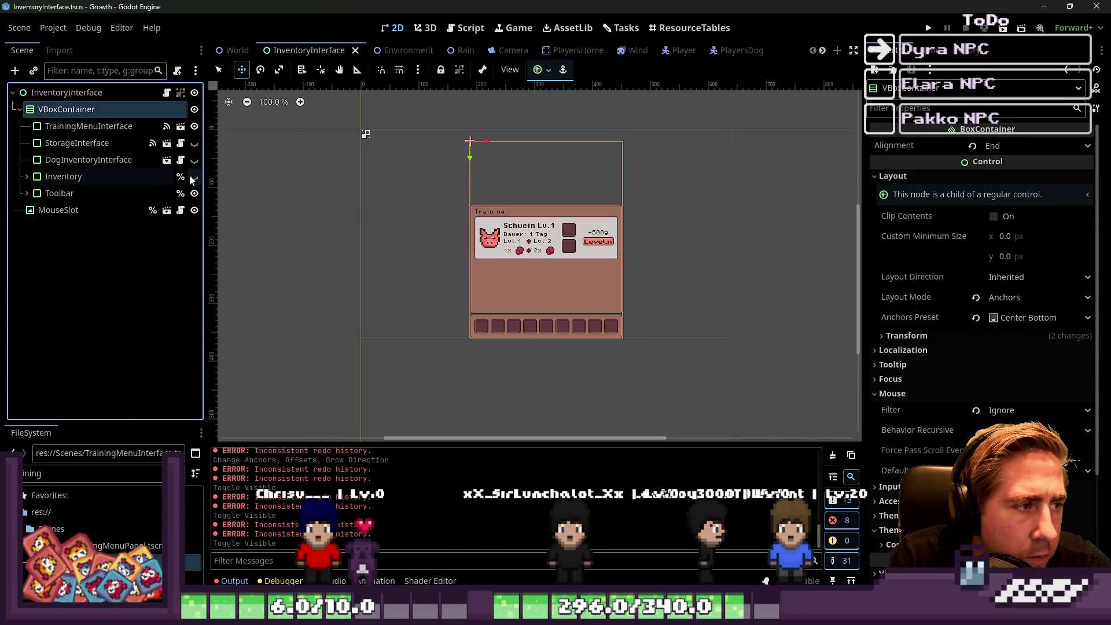
{"action": "left_click", "coordinate": [219, 70]}
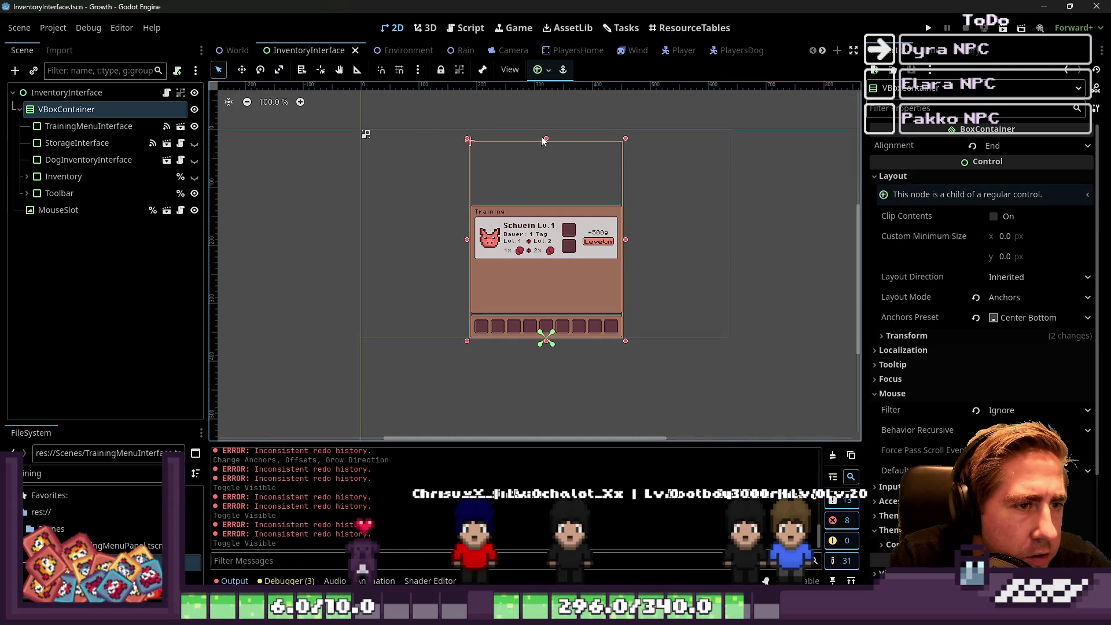
{"action": "left_click_drag", "start_coordinate": [548, 141], "coordinate": [548, 206]}
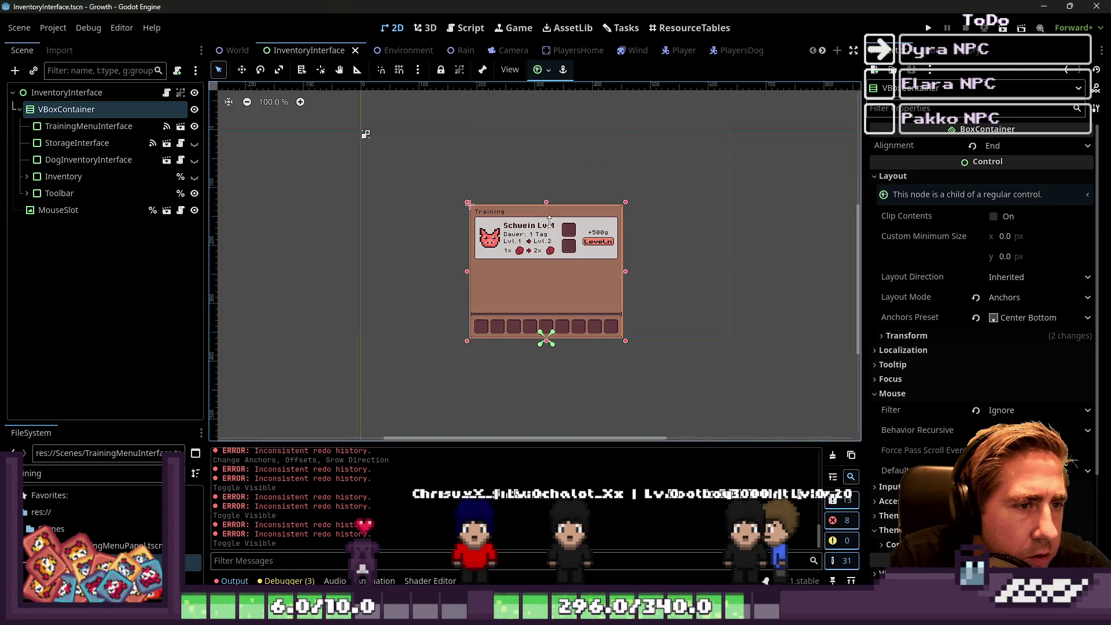
Compare Inventory and TrainingMenuInterface visibility and shrink the VBoxContainer to the toolbar row.
{"action": "left_click", "coordinate": [195, 177]}
{"action": "left_click", "coordinate": [196, 177]}
{"action": "left_click", "coordinate": [196, 176]}
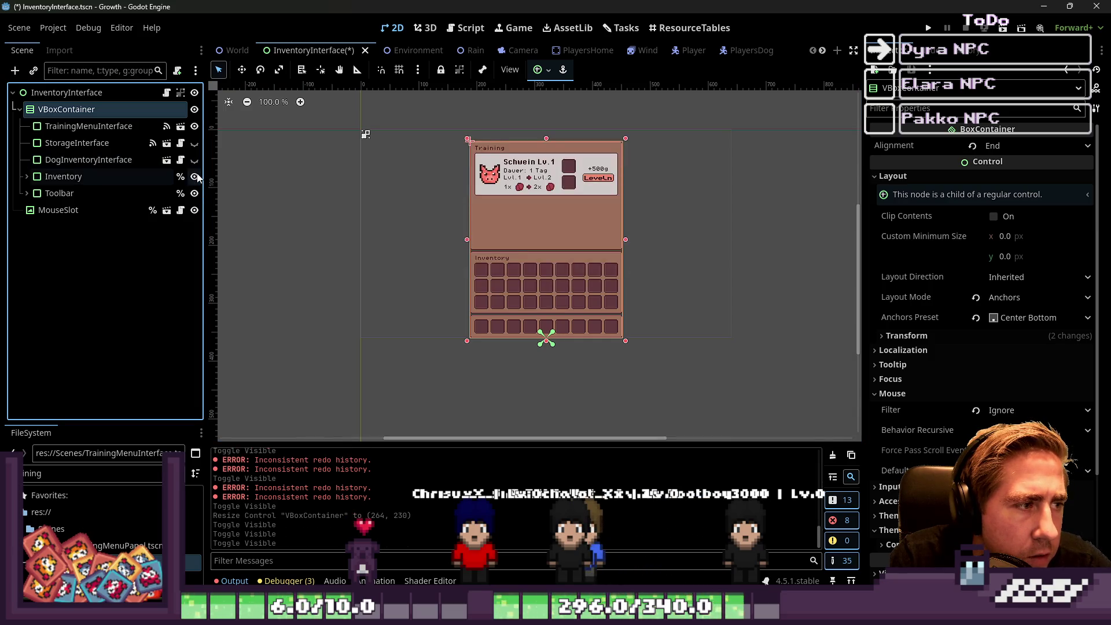
{"action": "left_click", "coordinate": [195, 177]}
{"action": "left_click", "coordinate": [195, 126]}
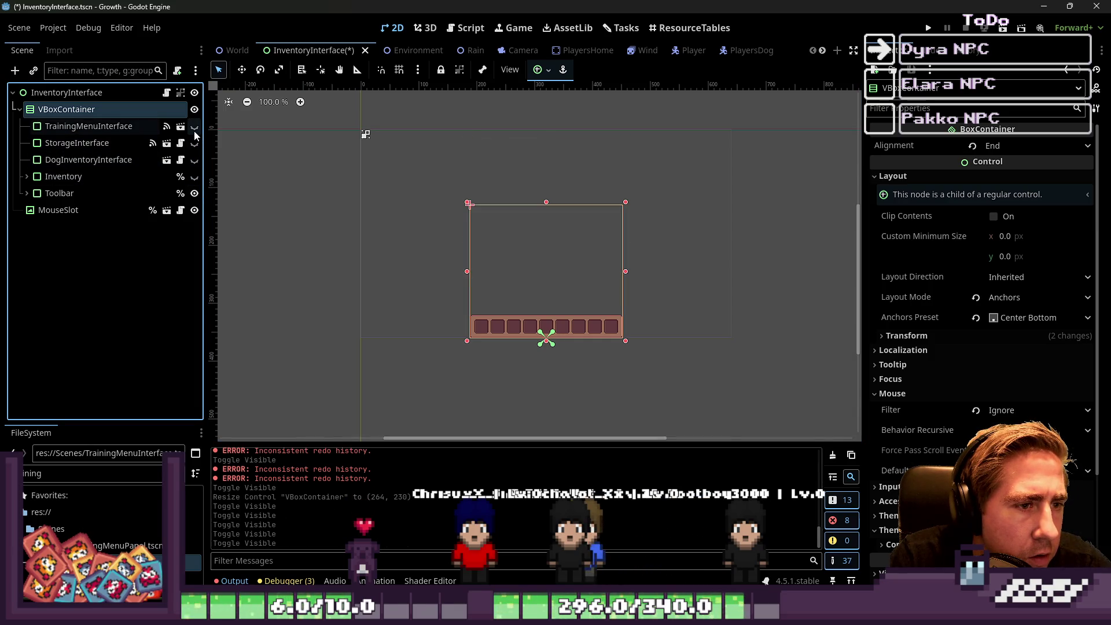
{"action": "left_click", "coordinate": [194, 127]}
{"action": "left_click", "coordinate": [194, 126]}
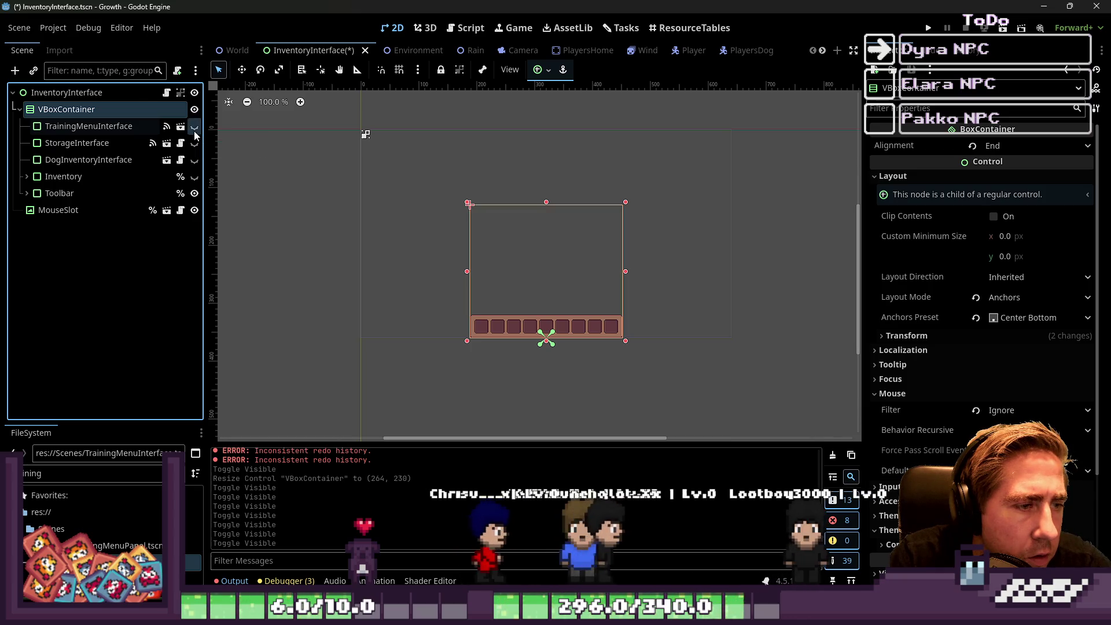
{"action": "left_click", "coordinate": [195, 127]}
{"action": "left_click", "coordinate": [196, 177]}
{"action": "left_click", "coordinate": [196, 176]}
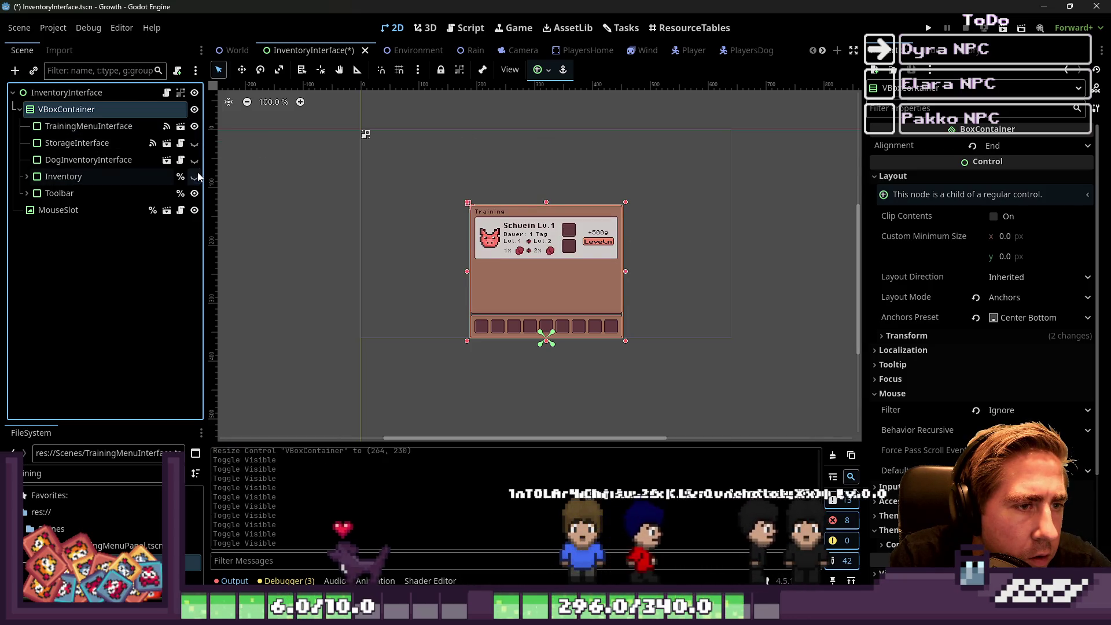
{"action": "left_click", "coordinate": [195, 126]}
{"action": "left_click_drag", "start_coordinate": [547, 204], "coordinate": [547, 312]}
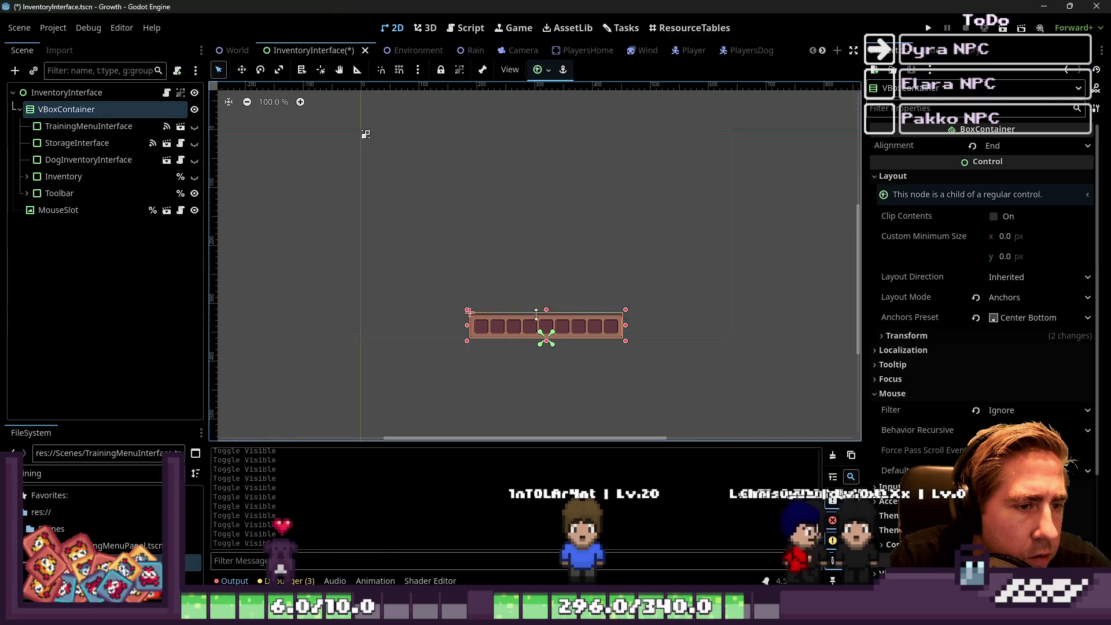
Save InventoryInterface with panels hidden, then show TrainingMenuInterface and Inventory again.
{"action": "left_click", "coordinate": [181, 176]}
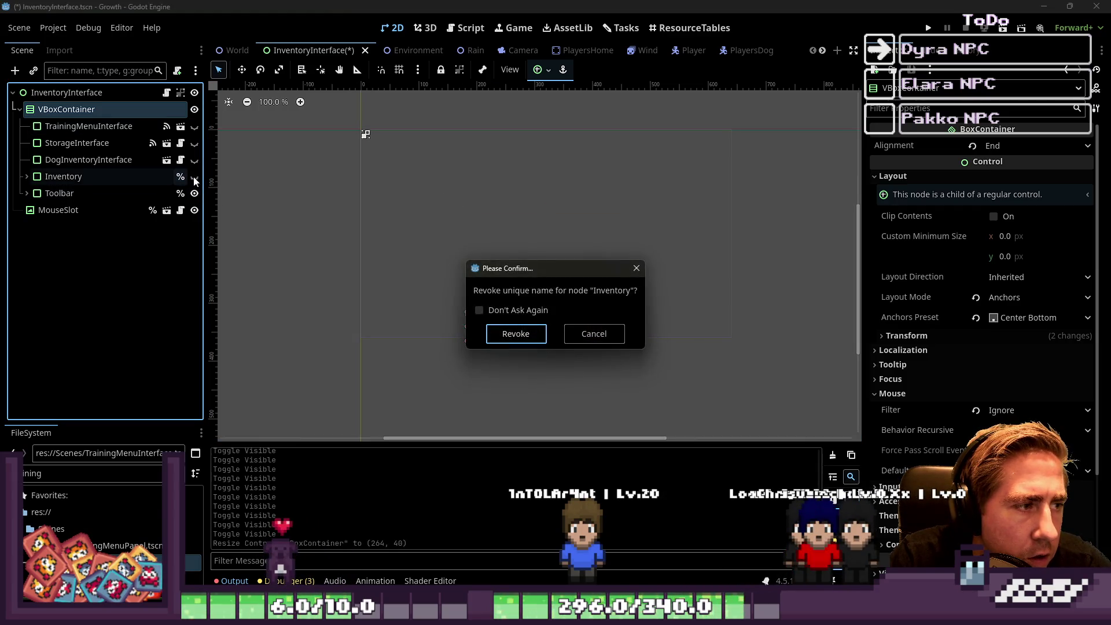
{"action": "left_click", "coordinate": [595, 334]}
{"action": "left_click", "coordinate": [194, 177]}
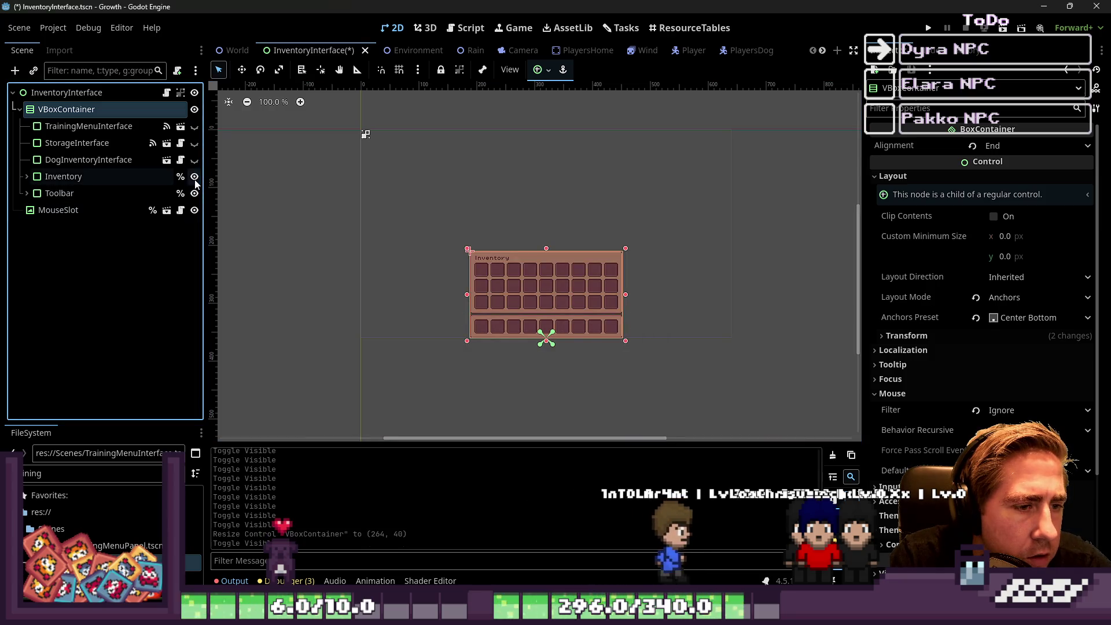
{"action": "left_click", "coordinate": [195, 126]}
{"action": "left_click", "coordinate": [195, 127]}
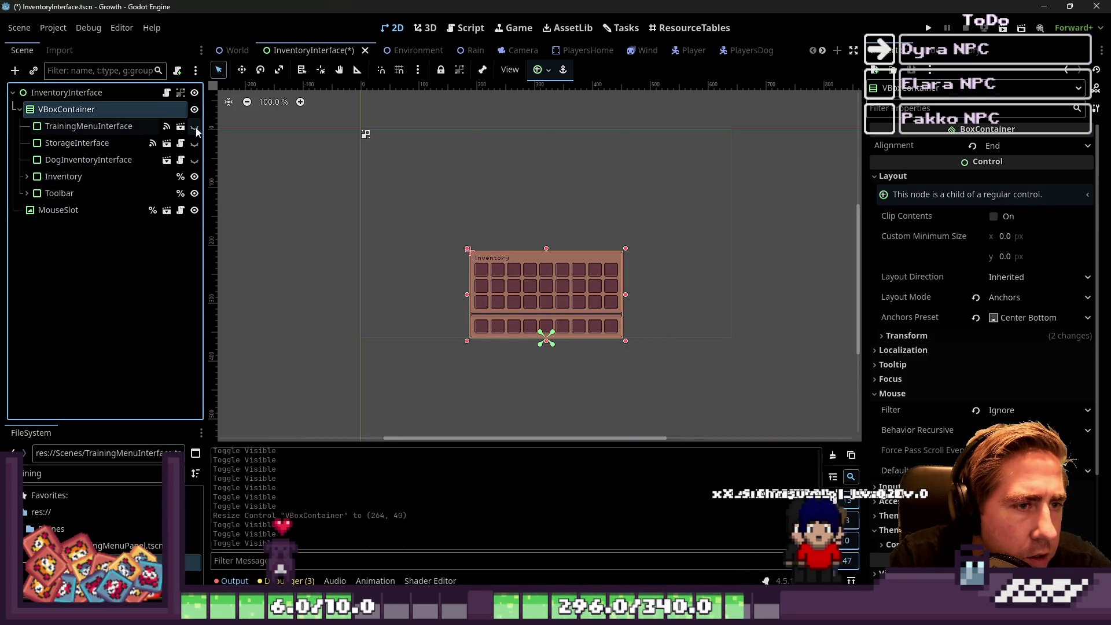
{"action": "left_click", "coordinate": [195, 177]}
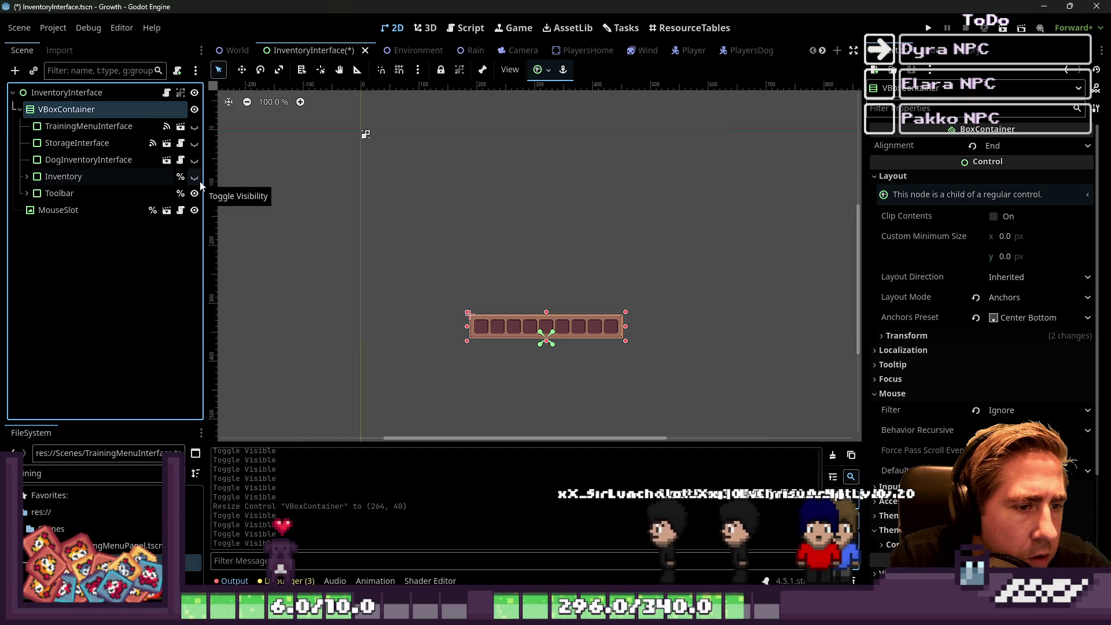
{"action": "left_click", "coordinate": [345, 235]}
{"action": "key", "text": "ctrl+s"}
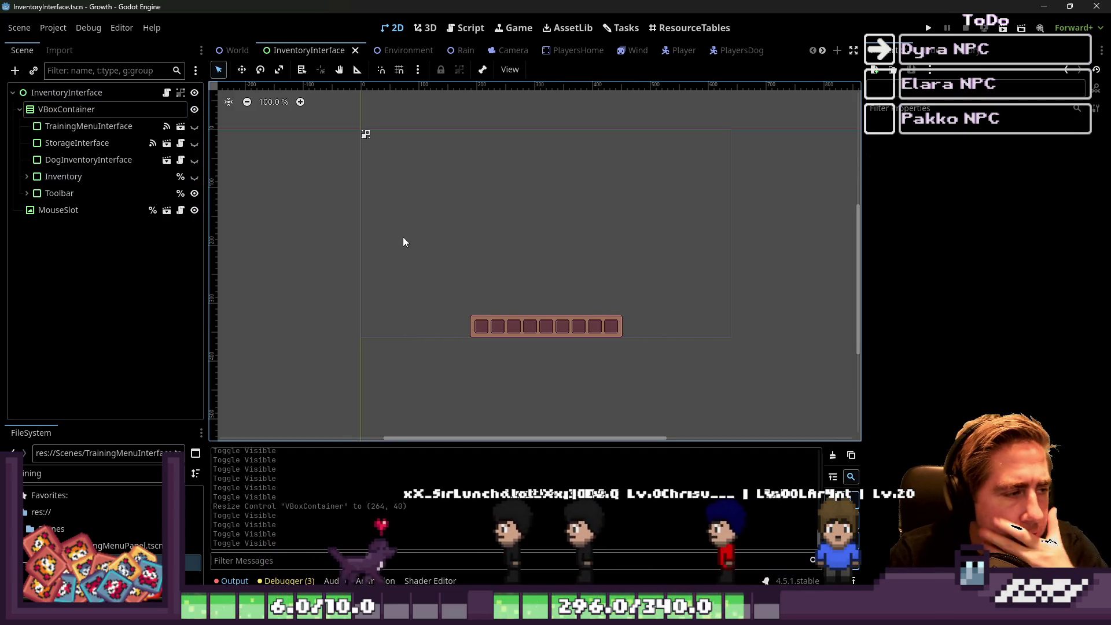
{"action": "left_click", "coordinate": [195, 126]}
{"action": "left_click", "coordinate": [195, 177]}
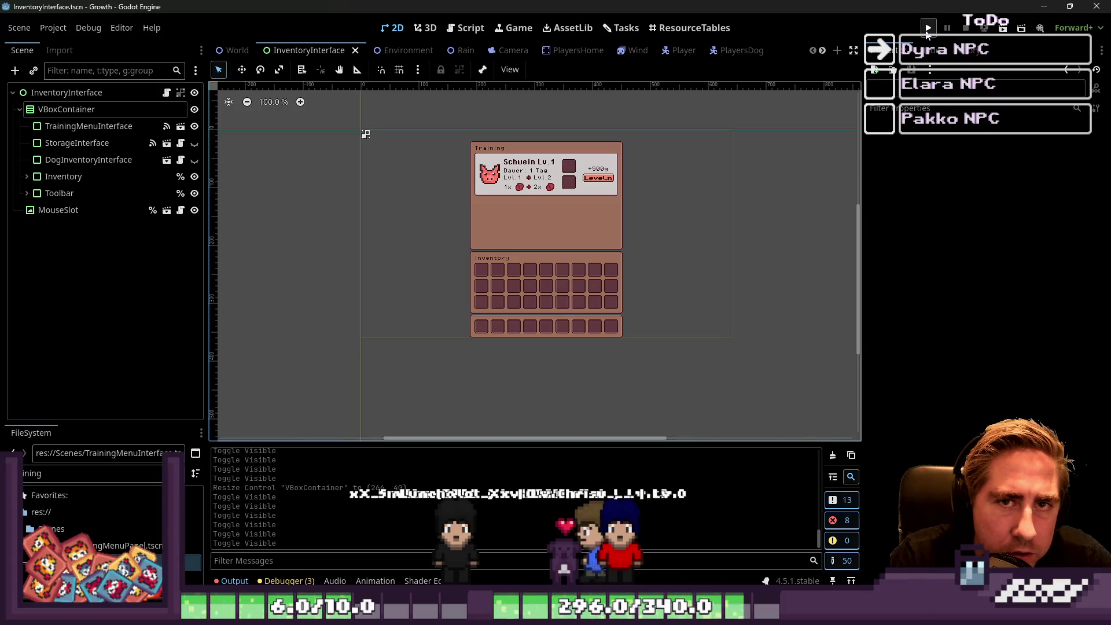
Run the game with new character '231', toggle the inventory with E, then stop.
{"action": "left_click", "coordinate": [927, 29]}
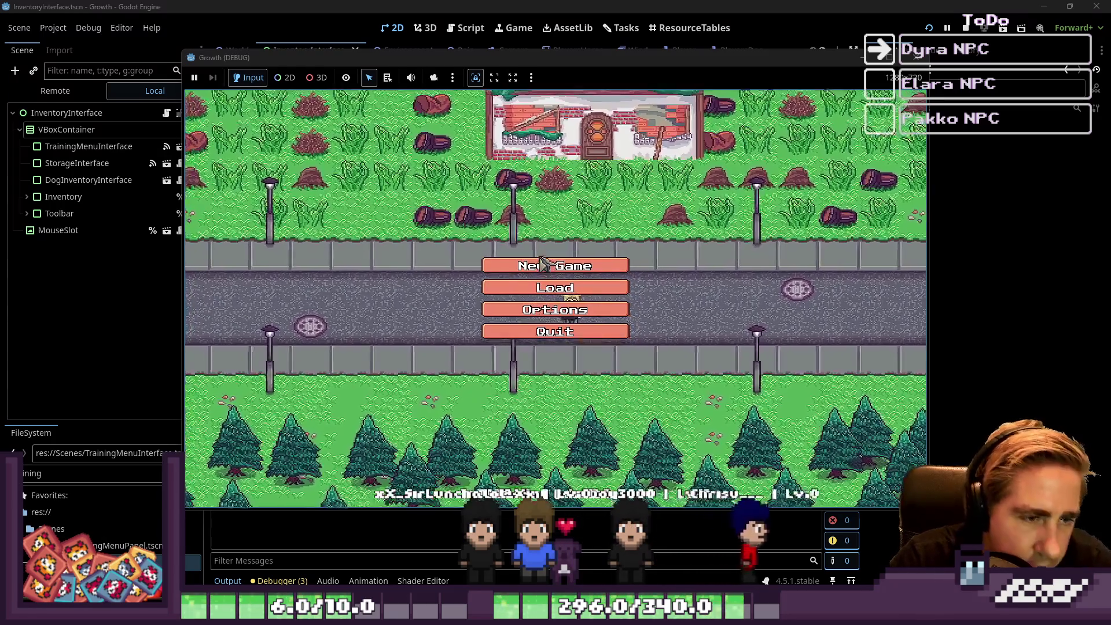
{"action": "left_click", "coordinate": [556, 260]}
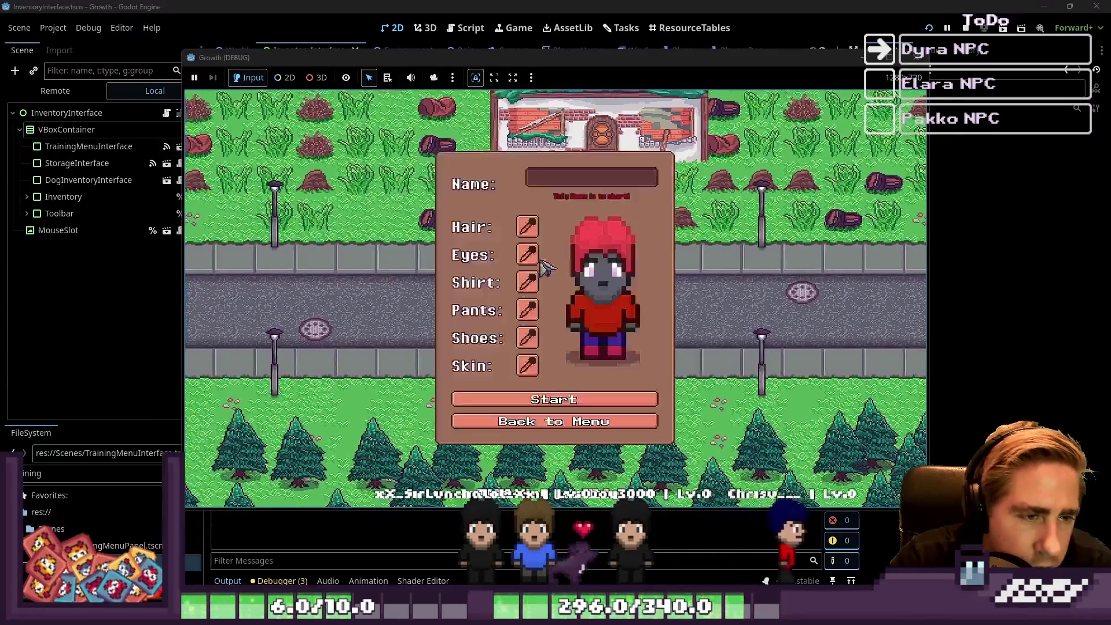
{"action": "type", "text": "231"}
{"action": "left_click", "coordinate": [654, 400]}
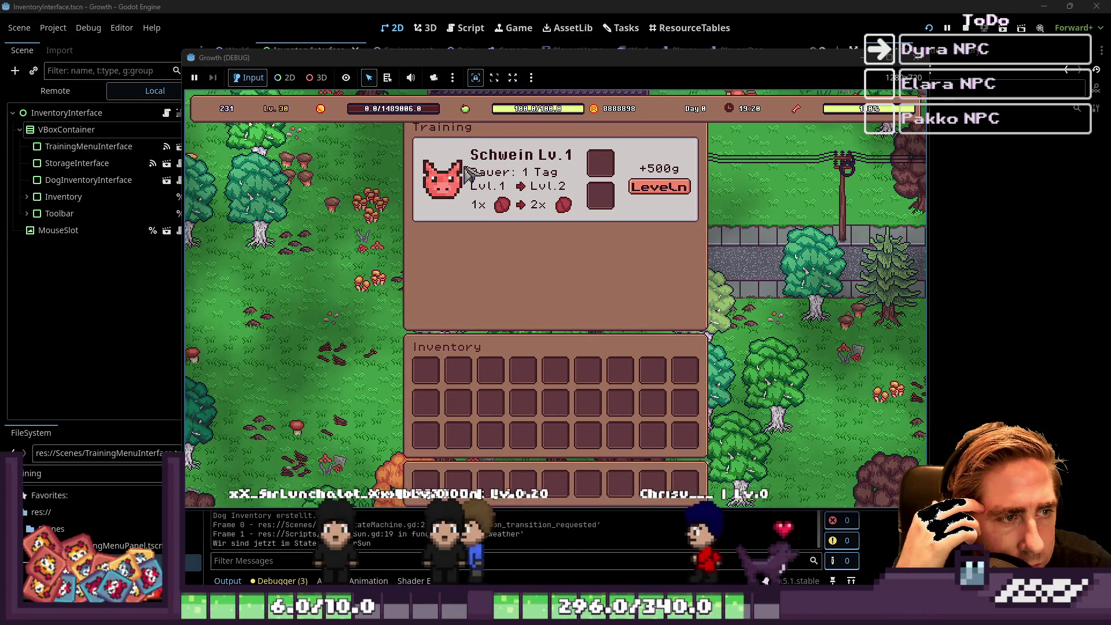
{"action": "key", "text": "e"}
{"action": "key", "text": "e"}
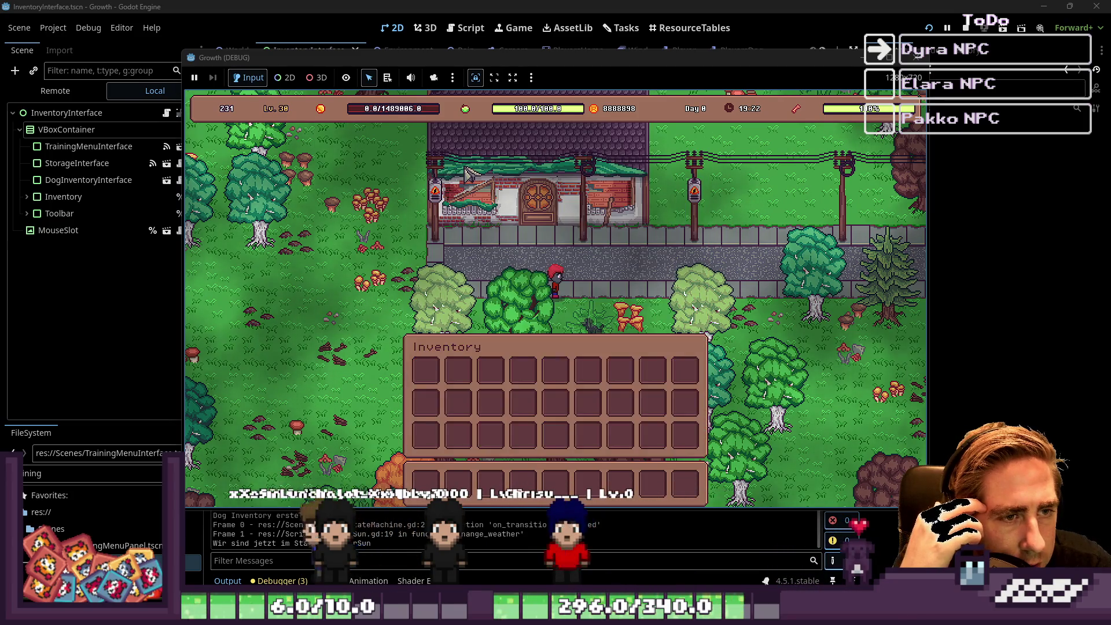
{"action": "key", "text": "e"}
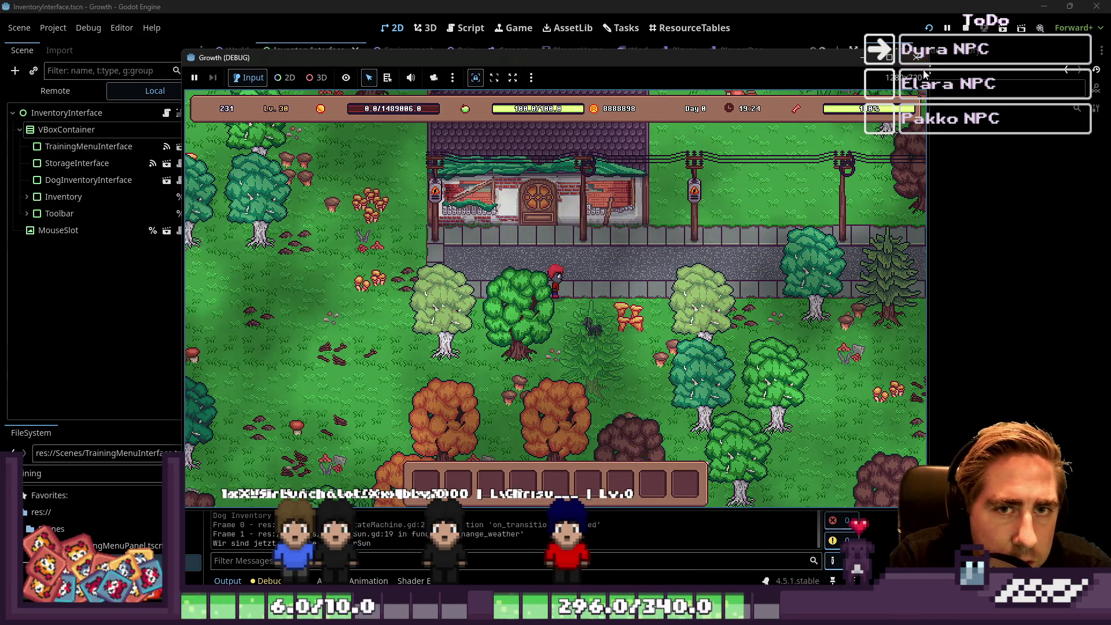
{"action": "left_click", "coordinate": [917, 57]}
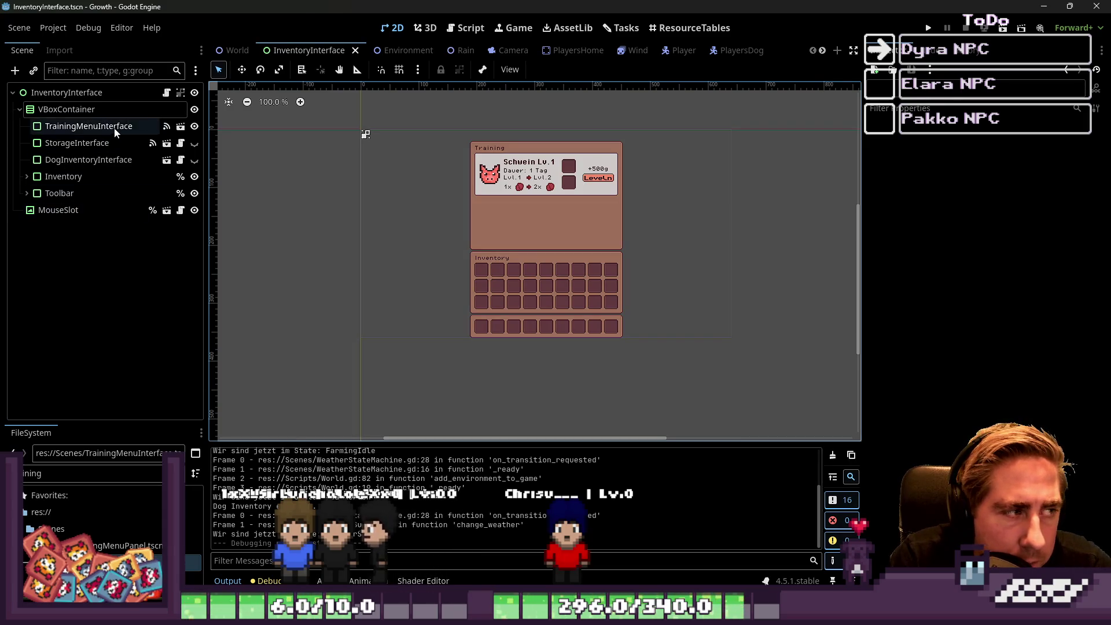
Return to editing the TrainingMenuInterface scene.
{"action": "scroll", "coordinate": [584, 51], "scroll_direction": "down", "scroll_amount": 5}
{"action": "scroll", "coordinate": [583, 51], "scroll_direction": "down", "scroll_amount": 2}
{"action": "left_click", "coordinate": [666, 50]}
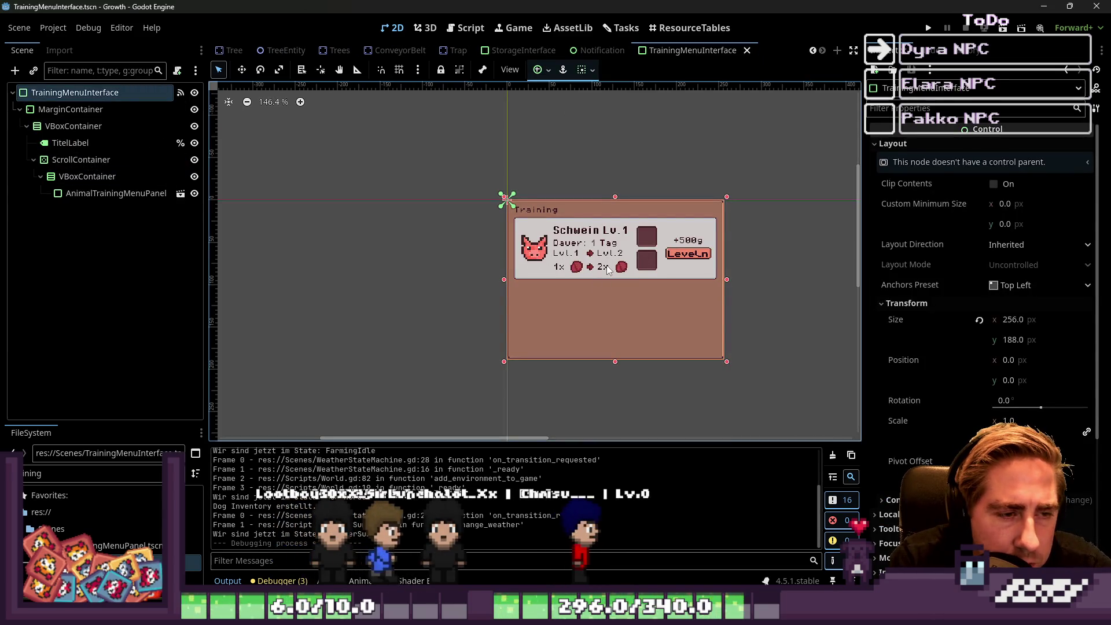
Look over the training card and its TitelLabel, then select the TrainingMenuInterface root.
{"action": "left_click", "coordinate": [542, 233]}
{"action": "scroll", "coordinate": [587, 235], "scroll_direction": "up", "scroll_amount": 3}
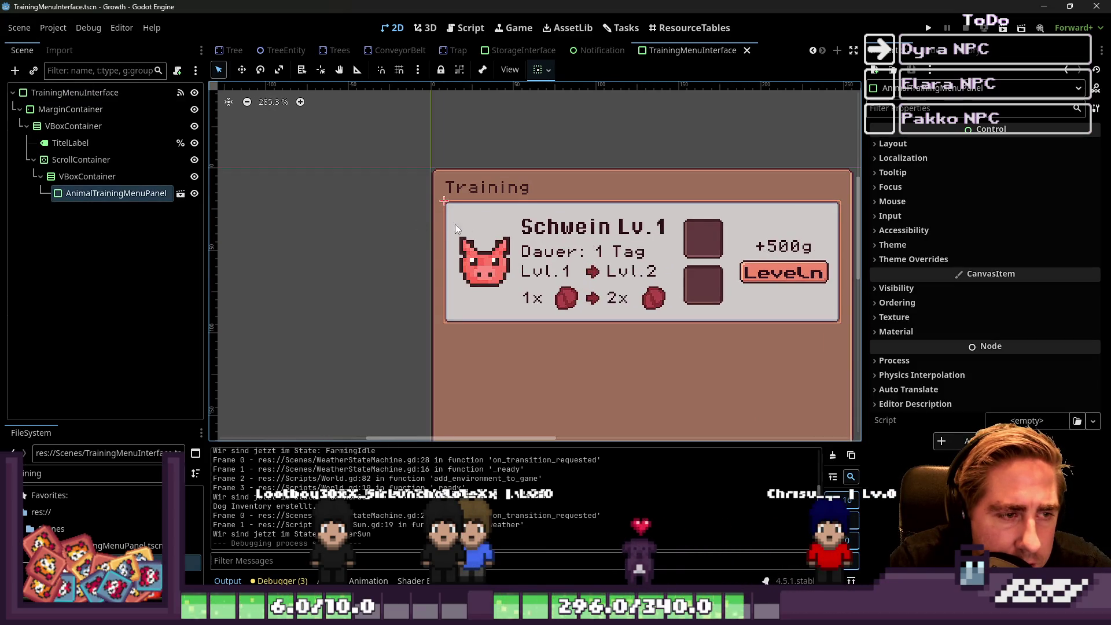
{"action": "scroll", "coordinate": [455, 224], "scroll_direction": "down", "scroll_amount": 1}
{"action": "left_click", "coordinate": [567, 190]}
{"action": "left_click", "coordinate": [111, 94]}
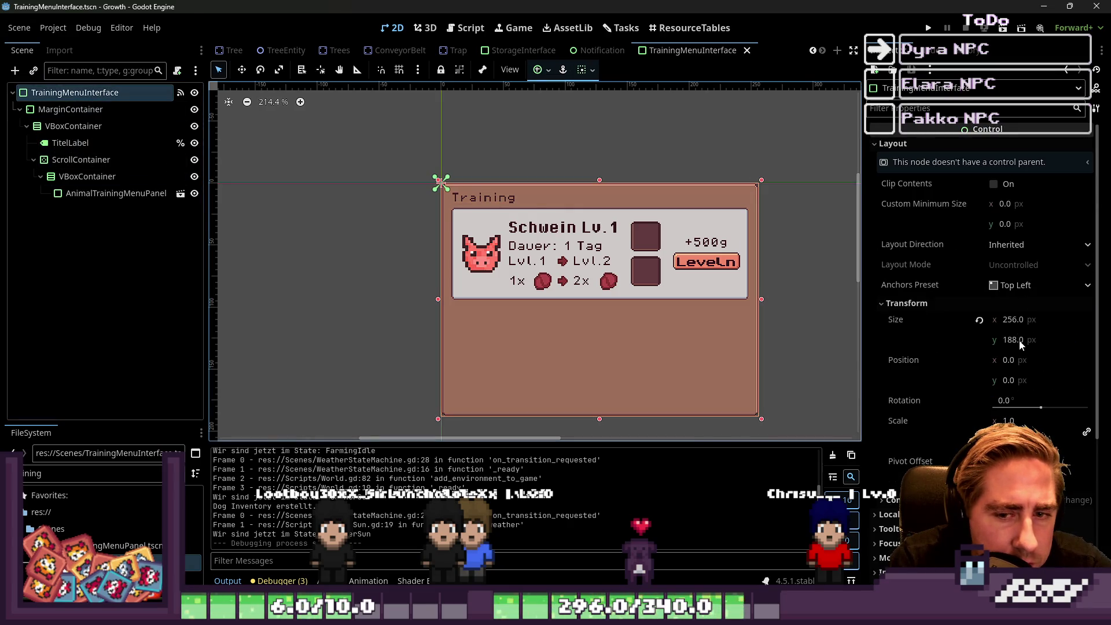
Try to set the root panel's Transform Size height to 80 px.
{"action": "left_click", "coordinate": [1013, 322]}
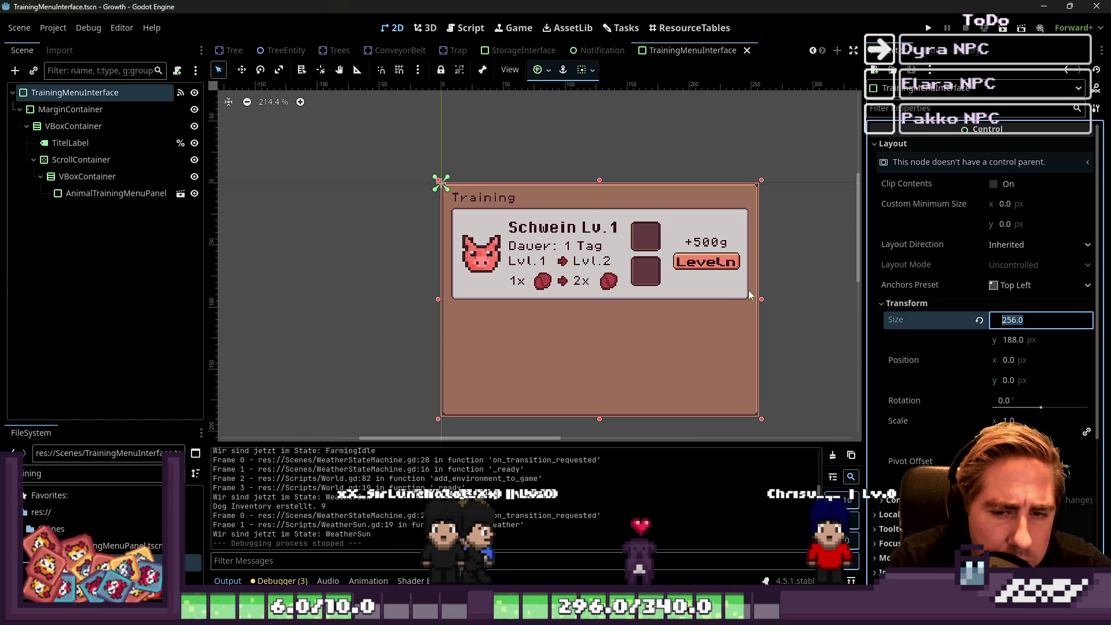
{"action": "left_click", "coordinate": [1032, 327]}
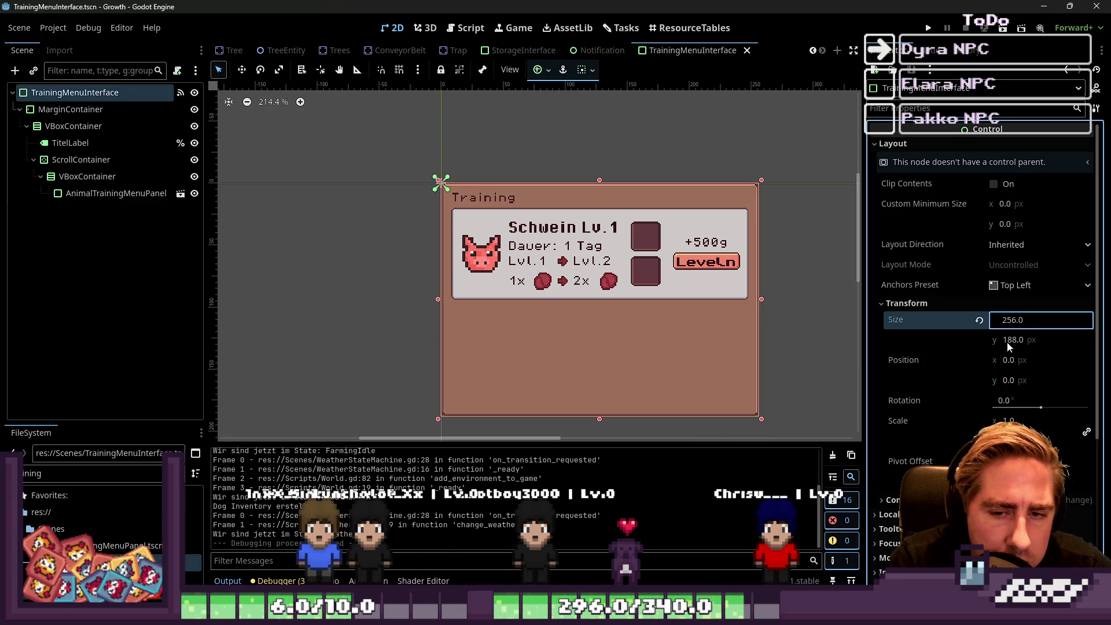
{"action": "type", "text": "18"}
{"action": "key", "text": "Return"}
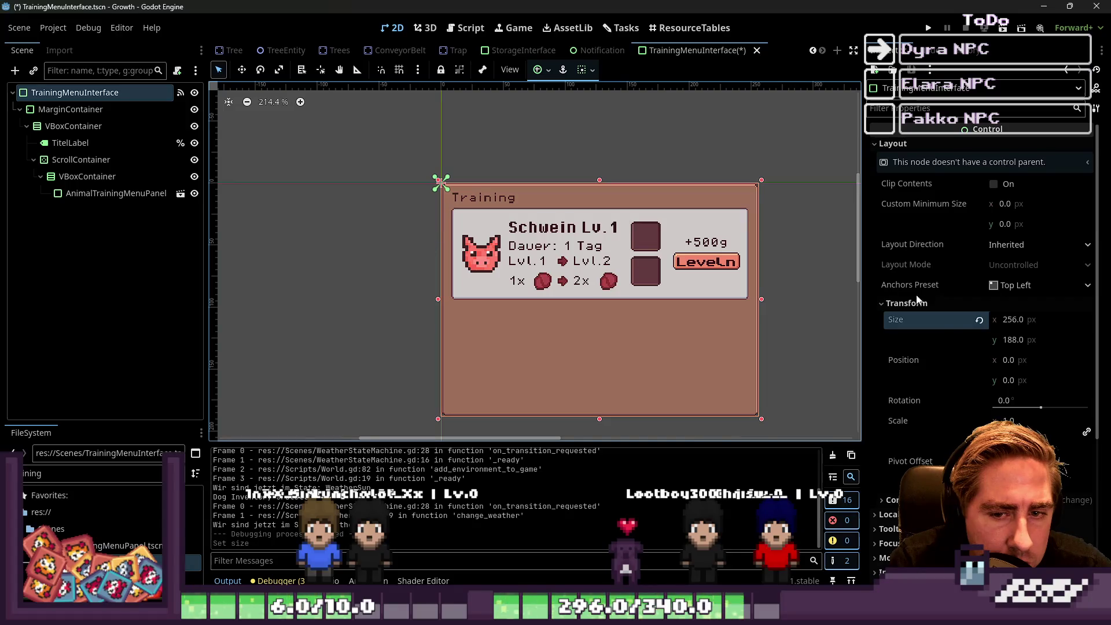
{"action": "left_click", "coordinate": [1009, 342]}
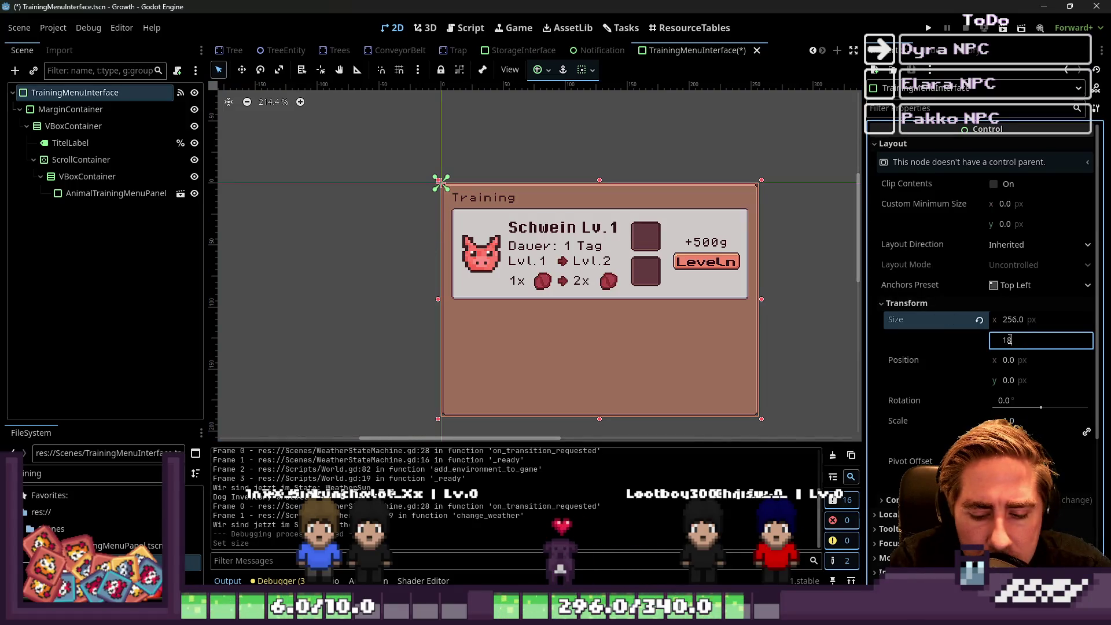
{"action": "type", "text": "0"}
{"action": "key", "text": "BackSpace"}
{"action": "type", "text": "8"}
{"action": "key", "text": "Return"}
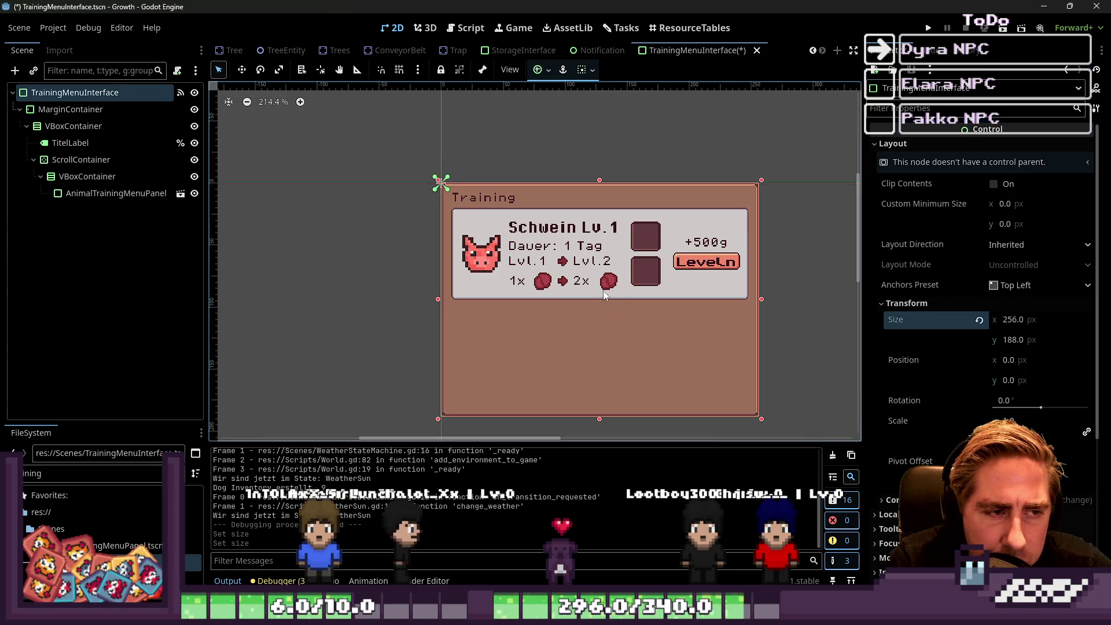
{"action": "scroll", "coordinate": [603, 290], "scroll_direction": "down", "scroll_amount": 2}
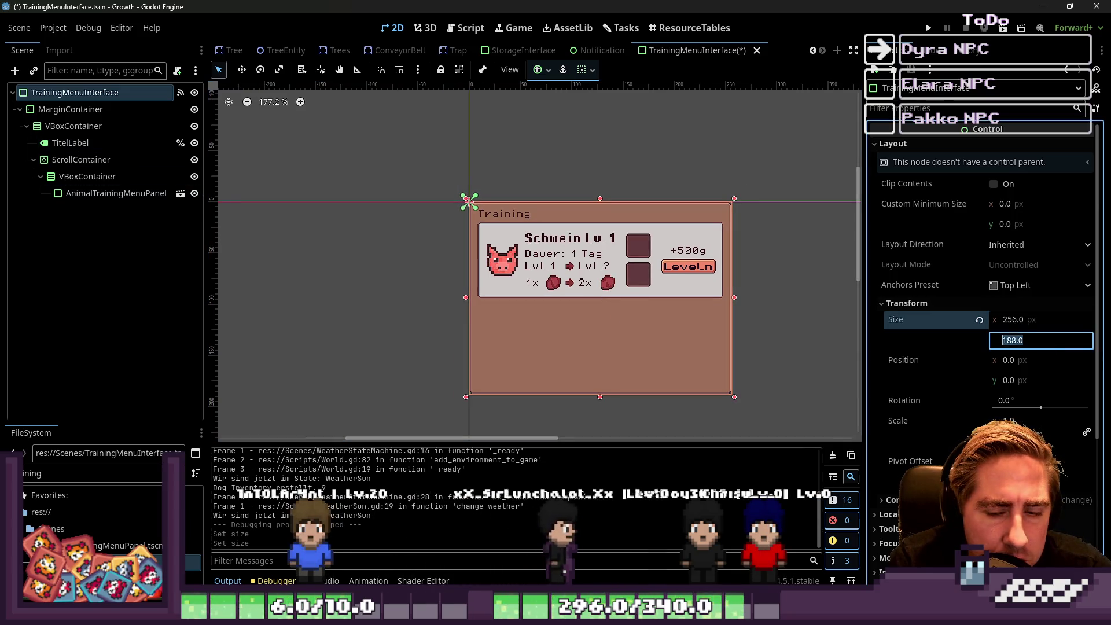
{"action": "left_click", "coordinate": [1037, 340]}
{"action": "type", "text": "80"}
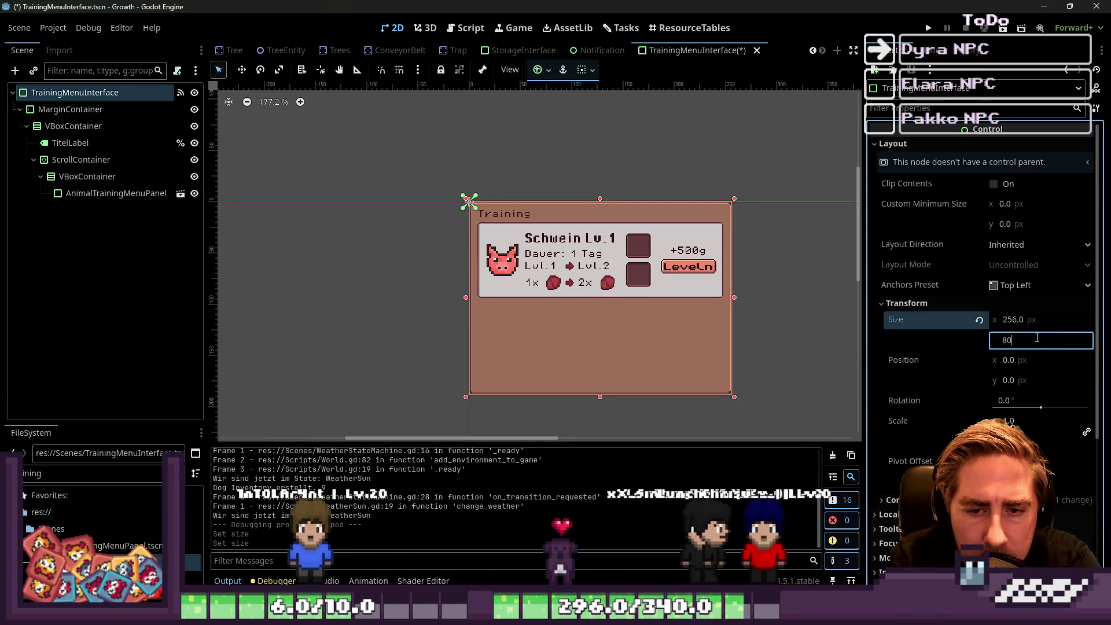
{"action": "key", "text": "Return"}
{"action": "left_click", "coordinate": [63, 109]}
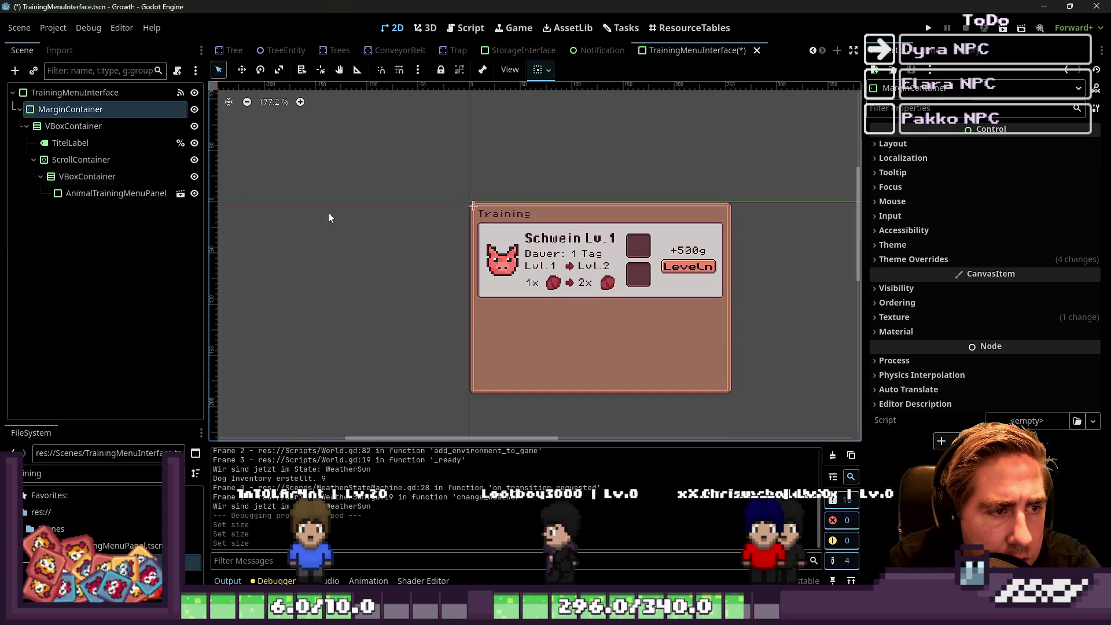
Expand the Layout > Transform size details of MarginContainer and VBoxContainer.
{"action": "left_click", "coordinate": [920, 142]}
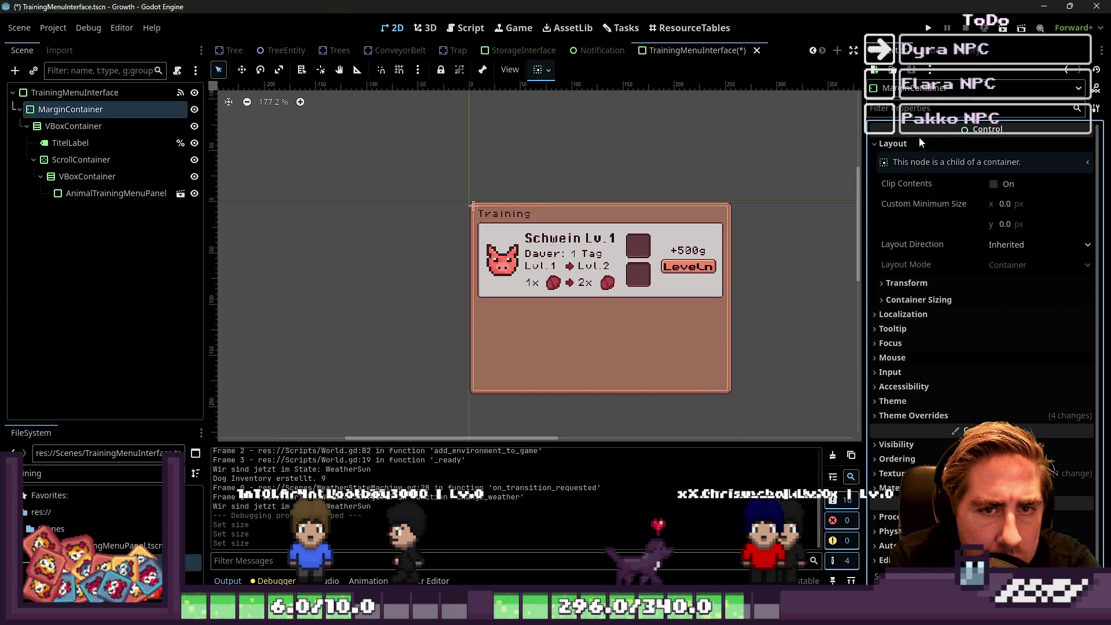
{"action": "left_click", "coordinate": [937, 285]}
{"action": "left_click", "coordinate": [1016, 320]}
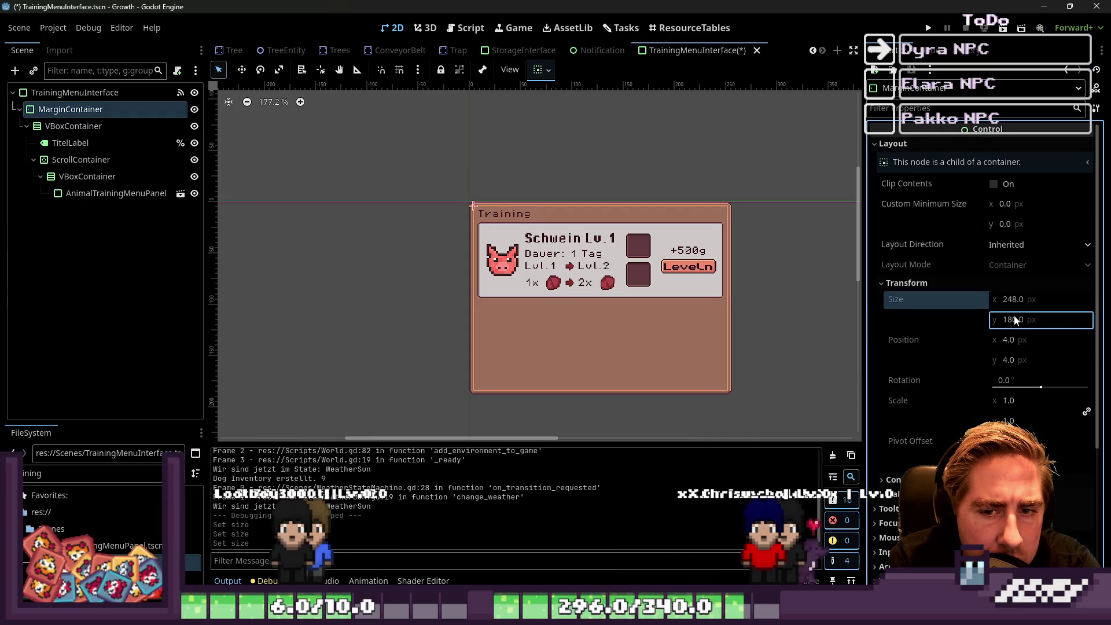
{"action": "left_click", "coordinate": [76, 126]}
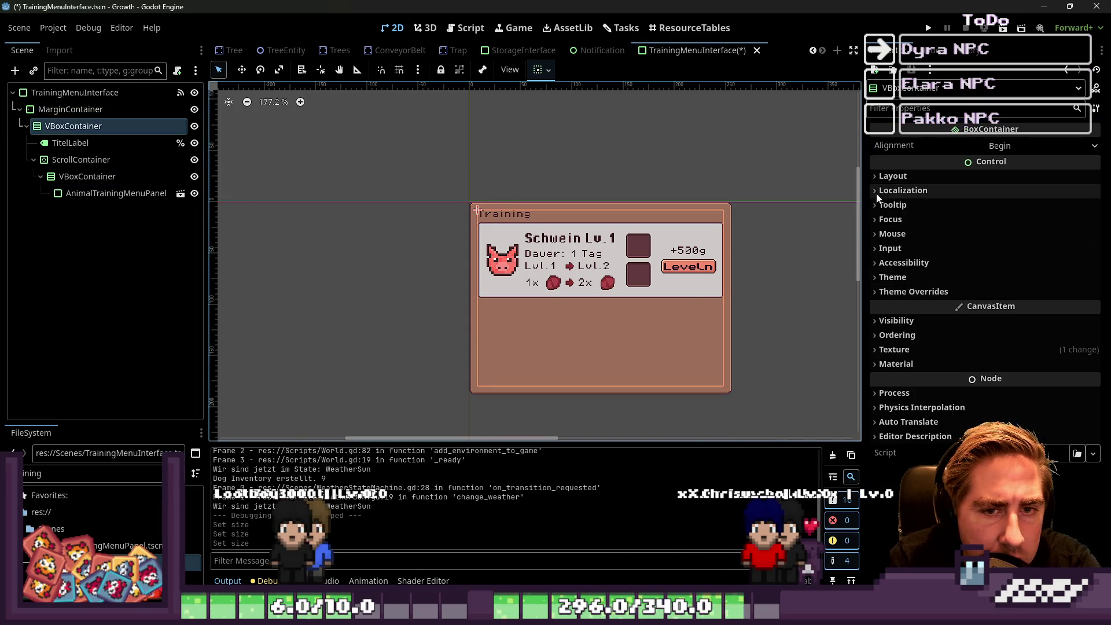
{"action": "left_click", "coordinate": [893, 179]}
{"action": "left_click", "coordinate": [932, 308]}
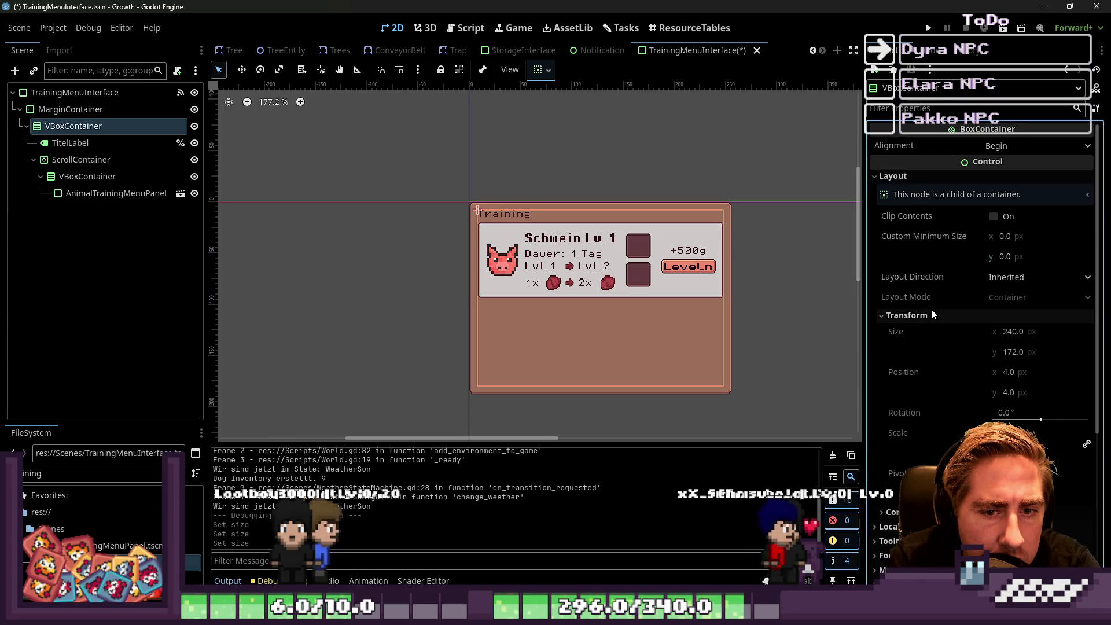
{"action": "left_click", "coordinate": [932, 308]}
{"action": "left_click", "coordinate": [919, 175]}
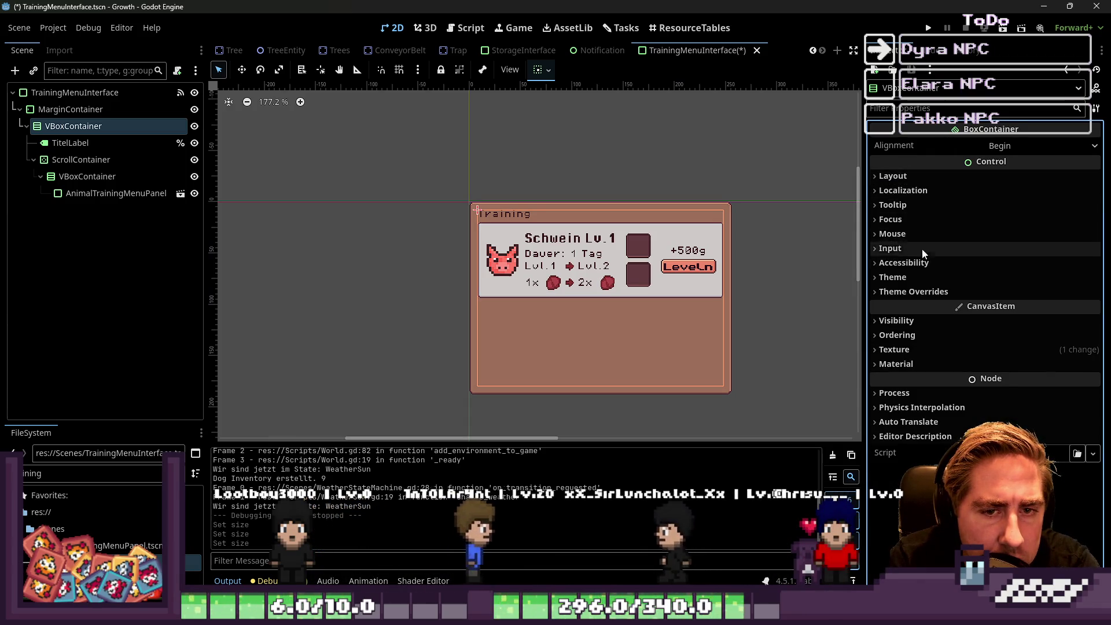
Check the VBoxContainer's theme overrides, container sizing and its 240 × 172 size.
{"action": "left_click", "coordinate": [911, 291]}
{"action": "left_click", "coordinate": [912, 291]}
{"action": "left_click", "coordinate": [893, 176]}
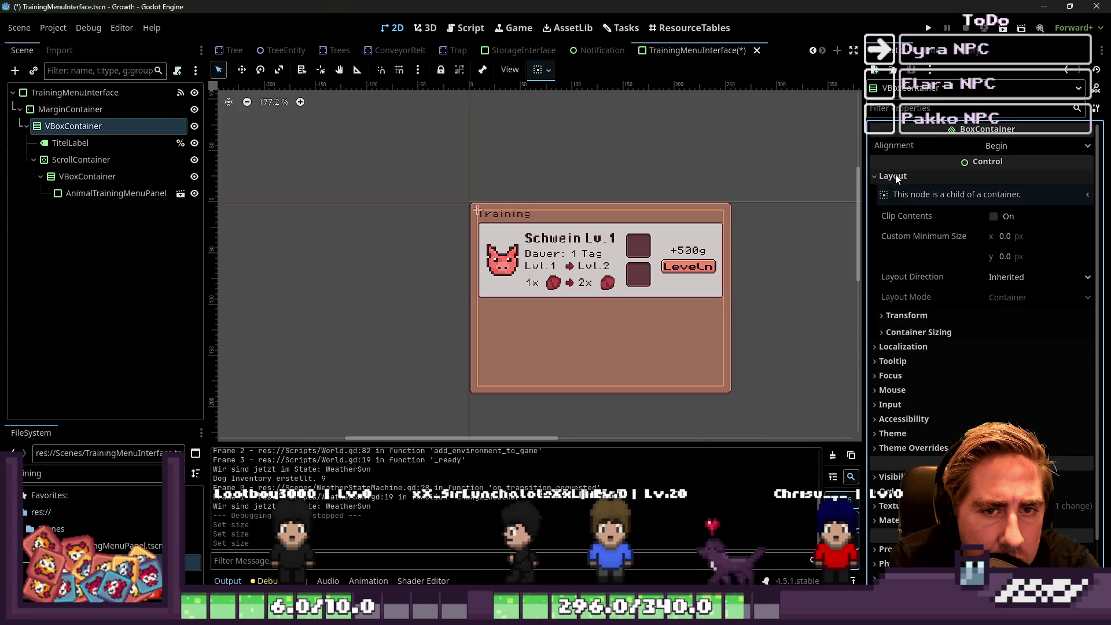
{"action": "left_click", "coordinate": [906, 316]}
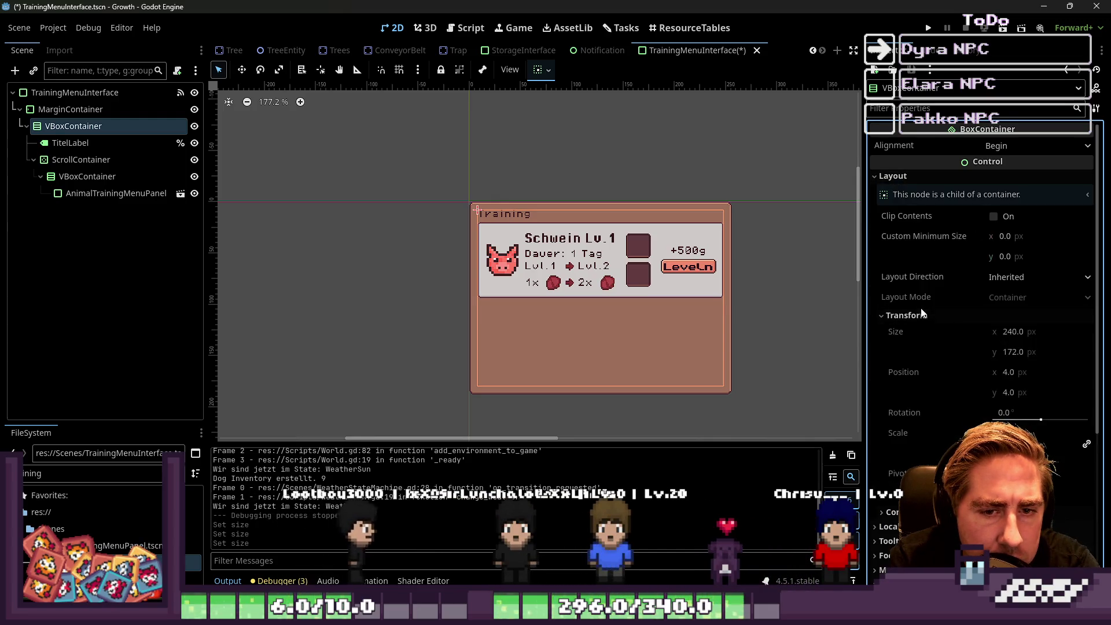
{"action": "left_click", "coordinate": [907, 316]}
{"action": "left_click", "coordinate": [914, 332]}
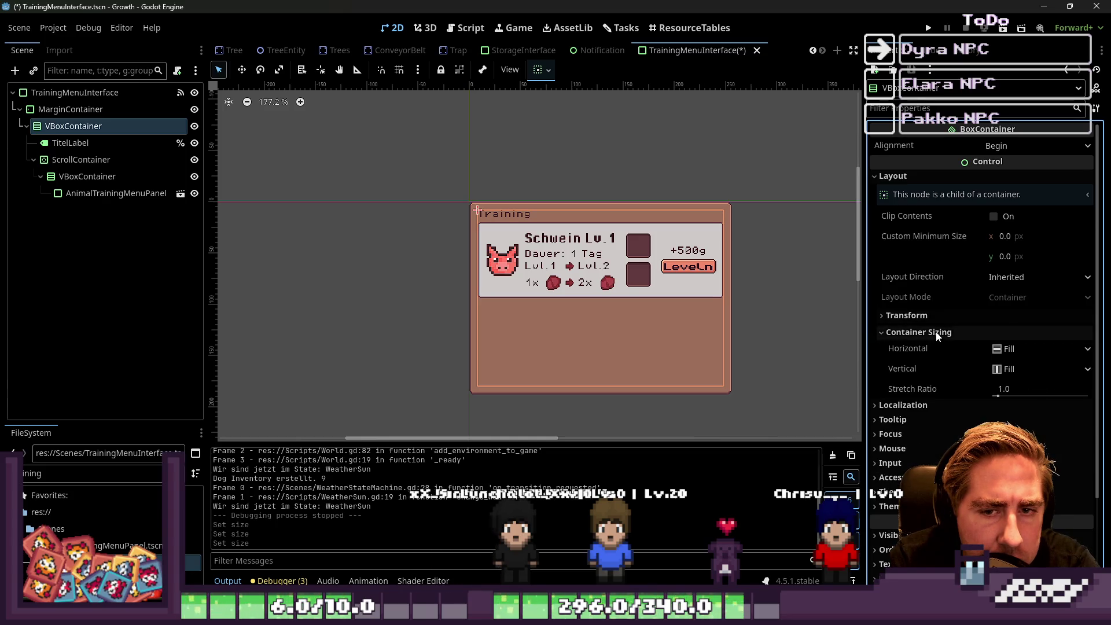
{"action": "left_click", "coordinate": [929, 333]}
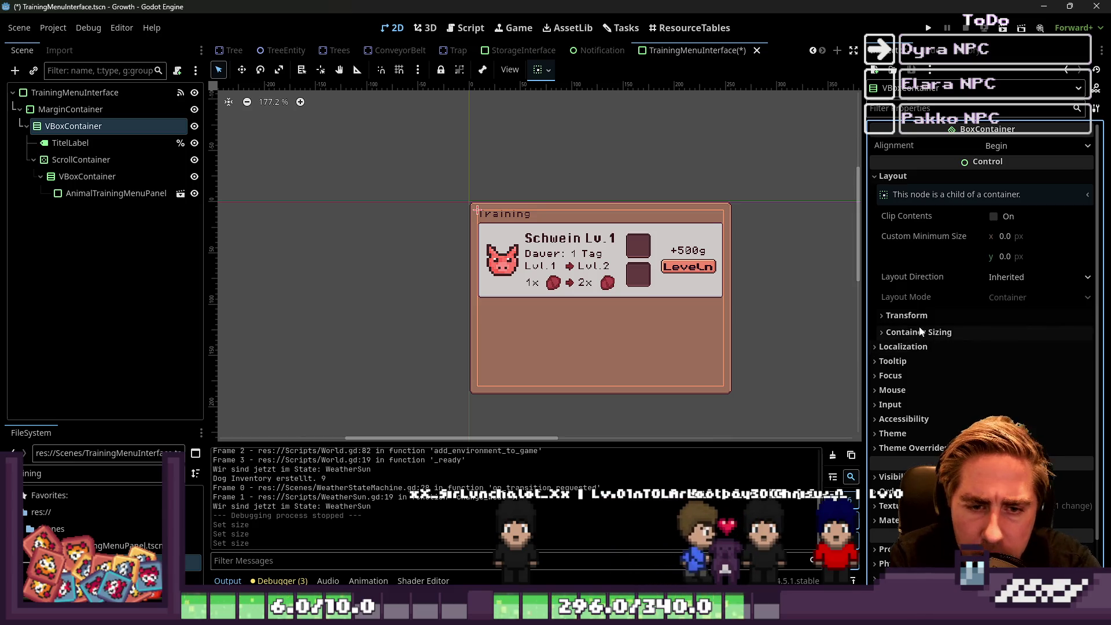
{"action": "left_click", "coordinate": [906, 315]}
{"action": "left_click", "coordinate": [1079, 328]}
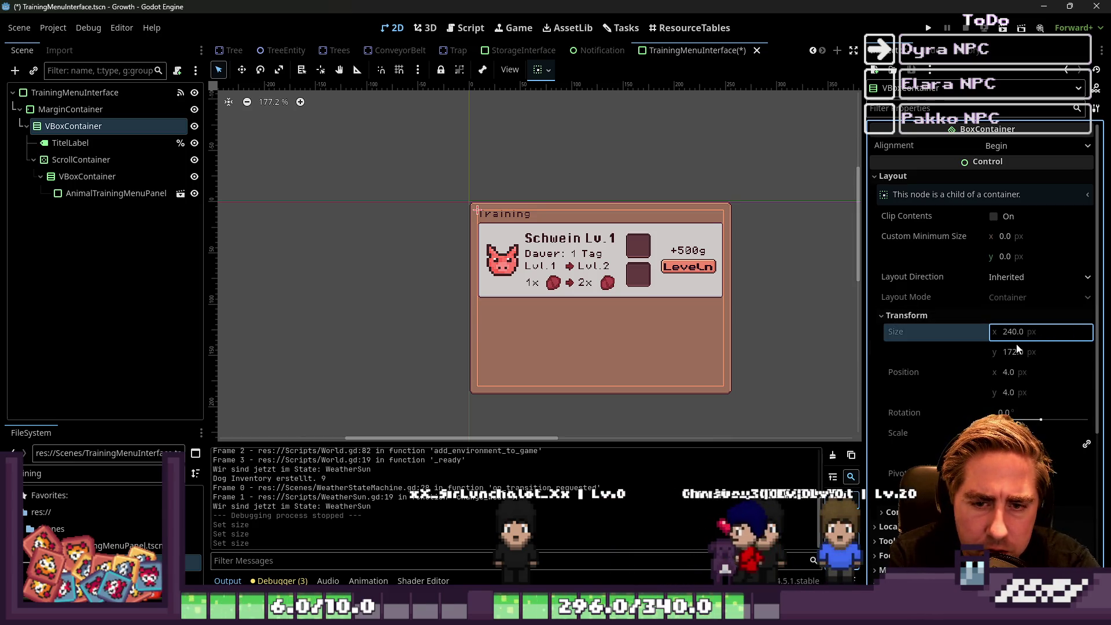
Compare MarginContainer's 248 × 180 size with the root's 256 × 188.
{"action": "left_click", "coordinate": [39, 112]}
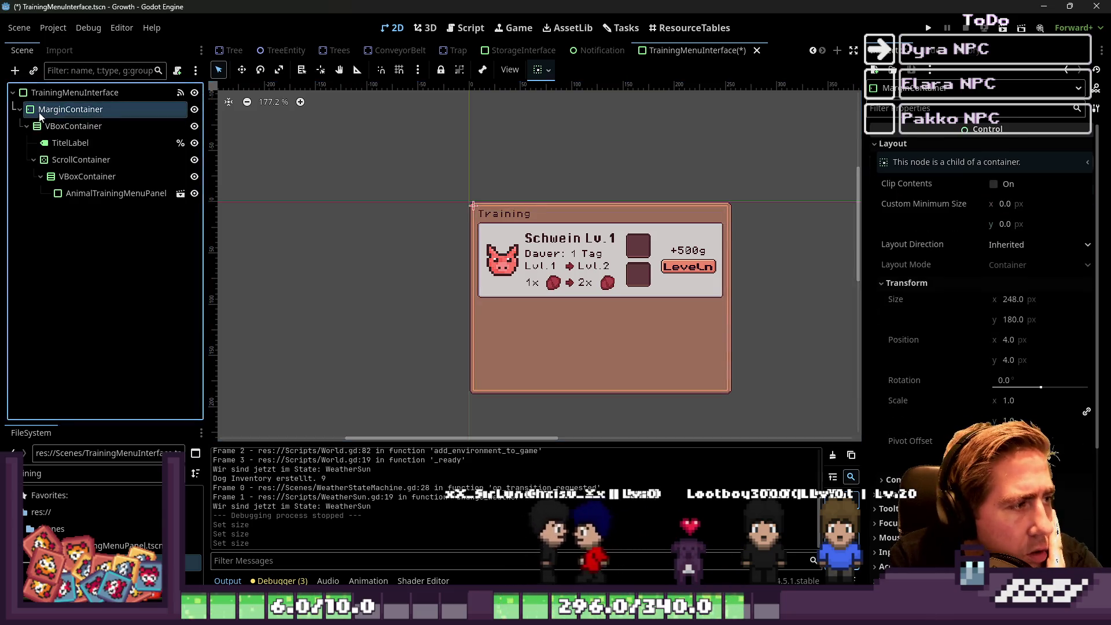
{"action": "left_click", "coordinate": [996, 319]}
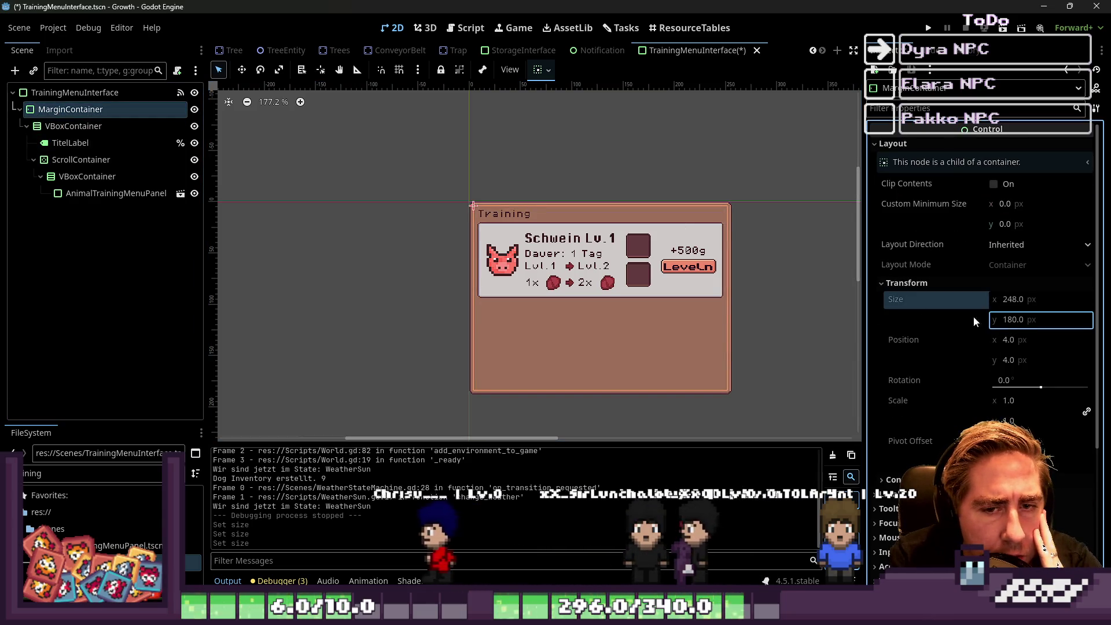
{"action": "left_click", "coordinate": [109, 94]}
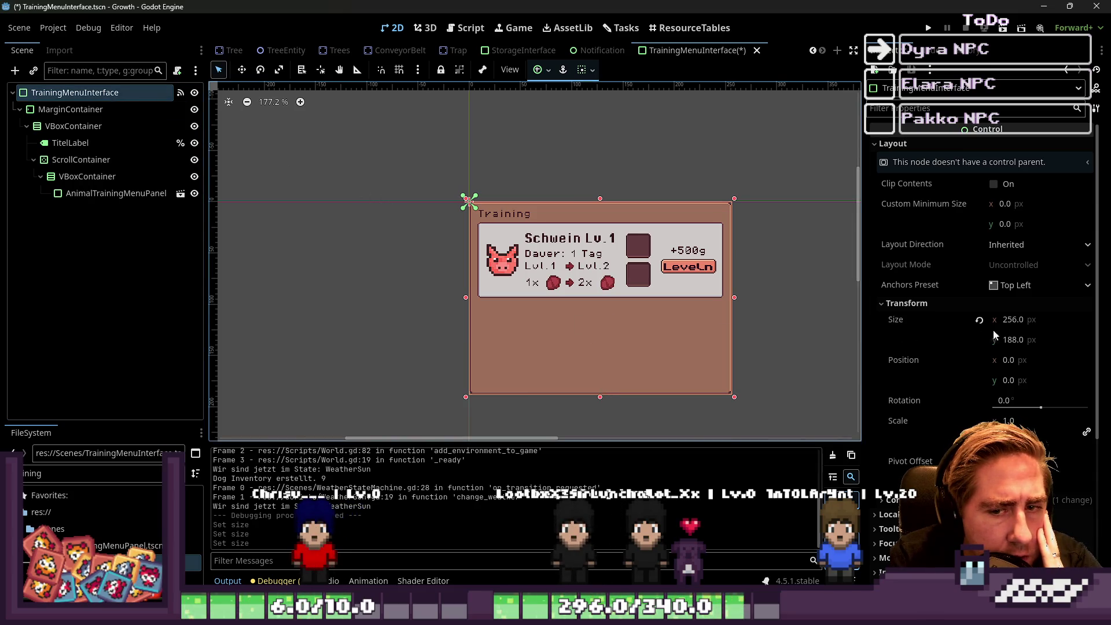
{"action": "left_click", "coordinate": [979, 319]}
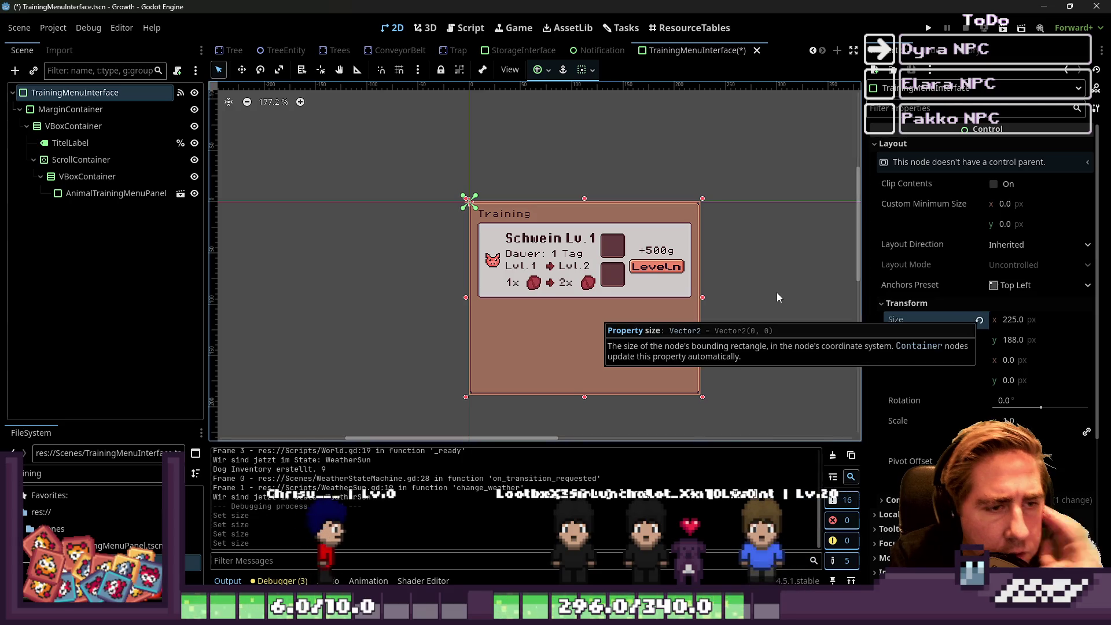
{"action": "key", "text": "ctrl+z"}
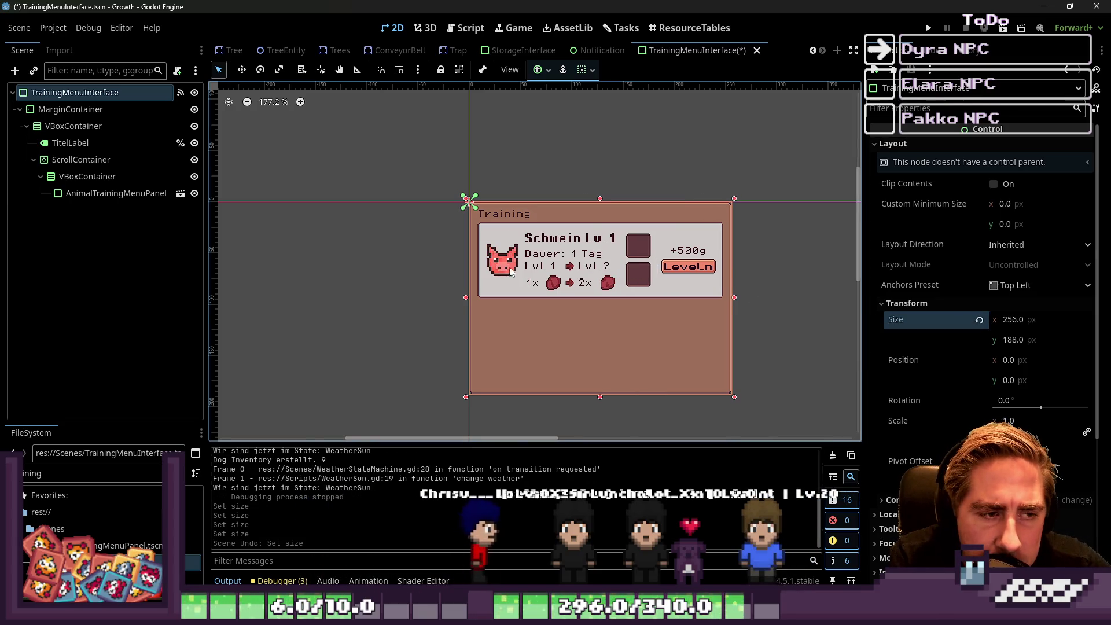
{"action": "left_click", "coordinate": [1018, 341]}
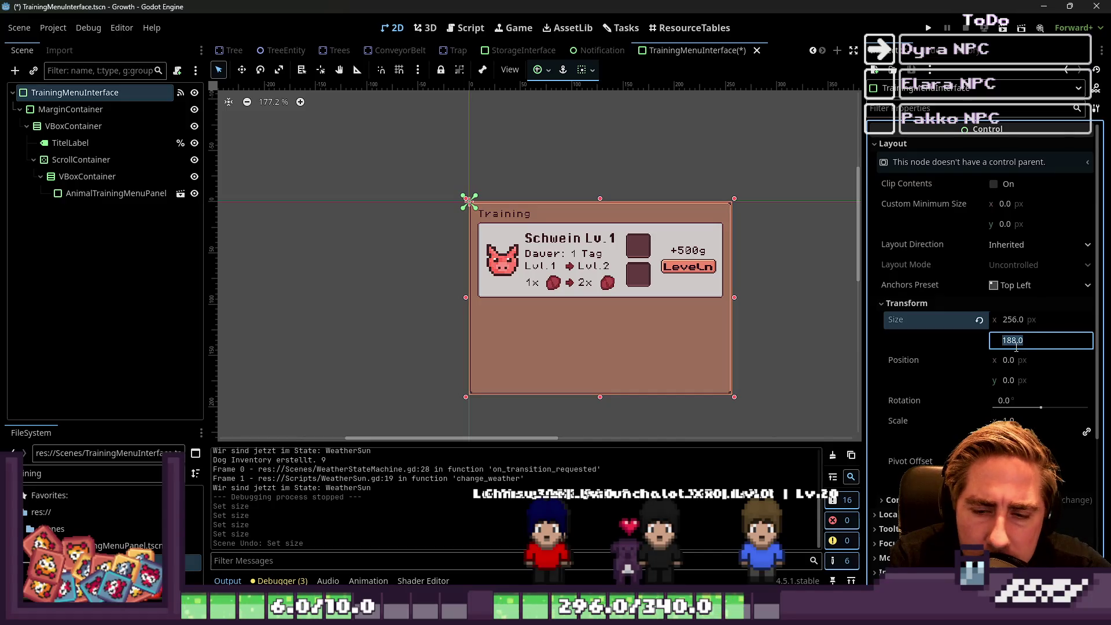
{"action": "key", "text": "Home"}
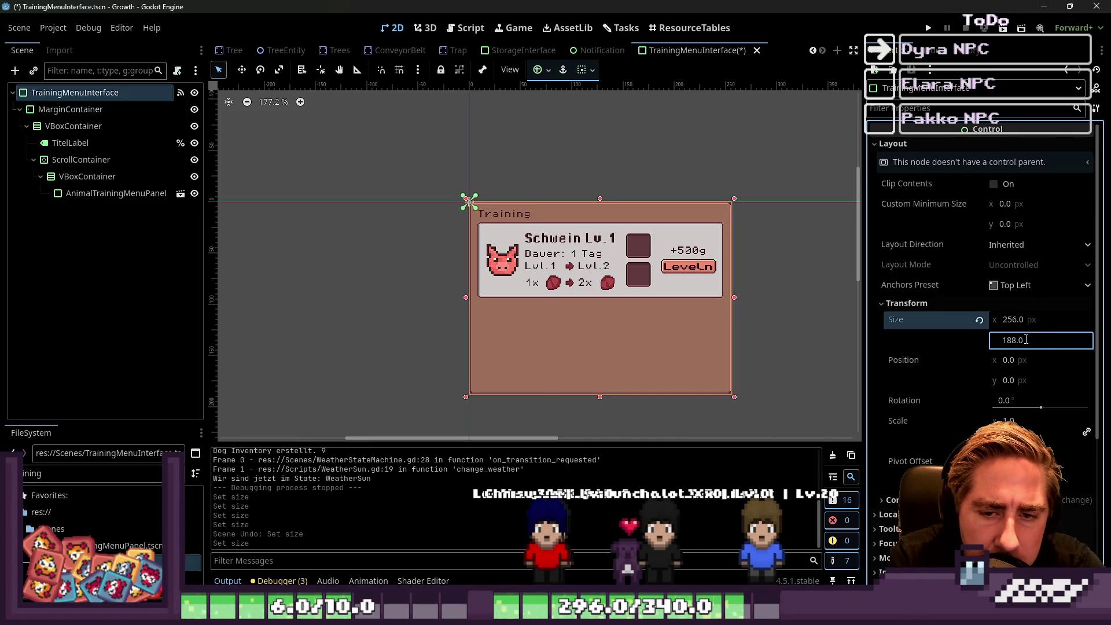
{"action": "left_click", "coordinate": [127, 192]}
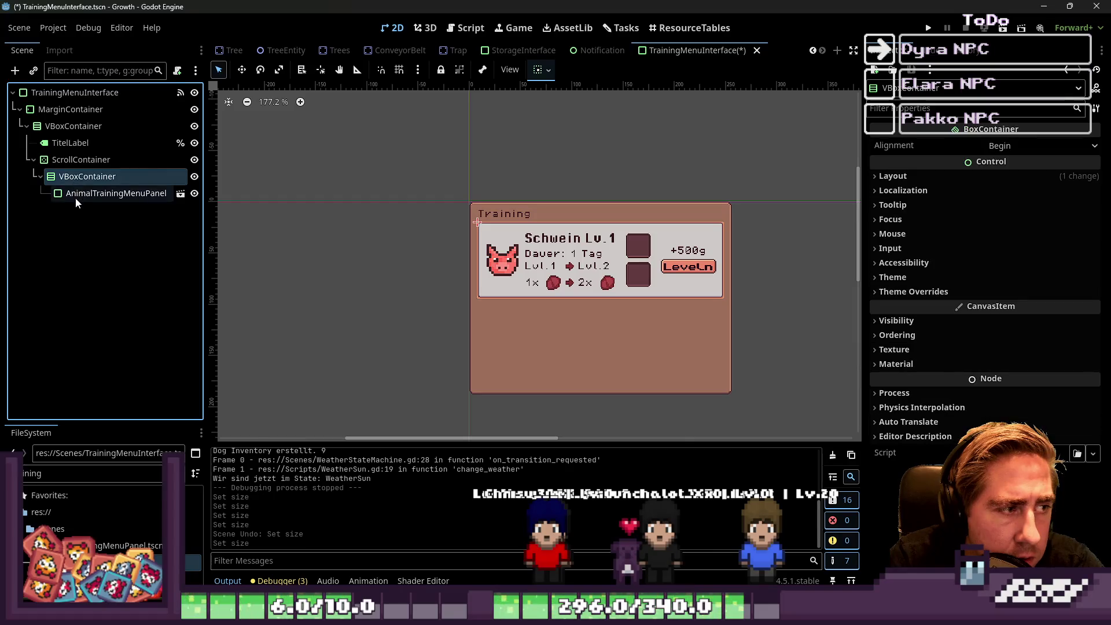
{"action": "left_click", "coordinate": [194, 193]}
{"action": "left_click", "coordinate": [588, 283]}
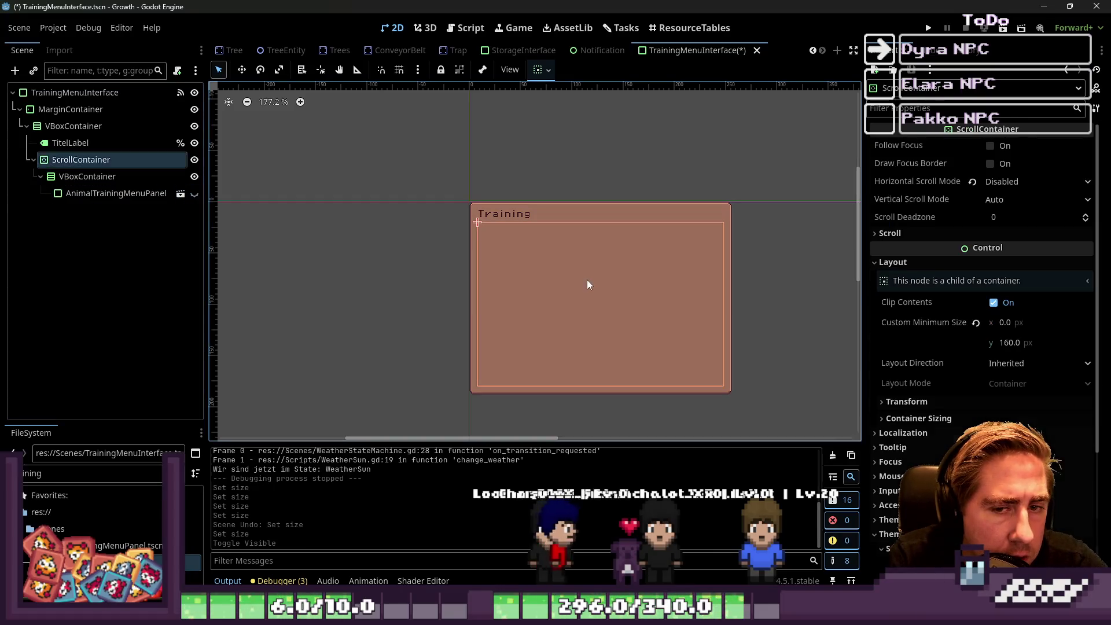
{"action": "left_click", "coordinate": [522, 221]}
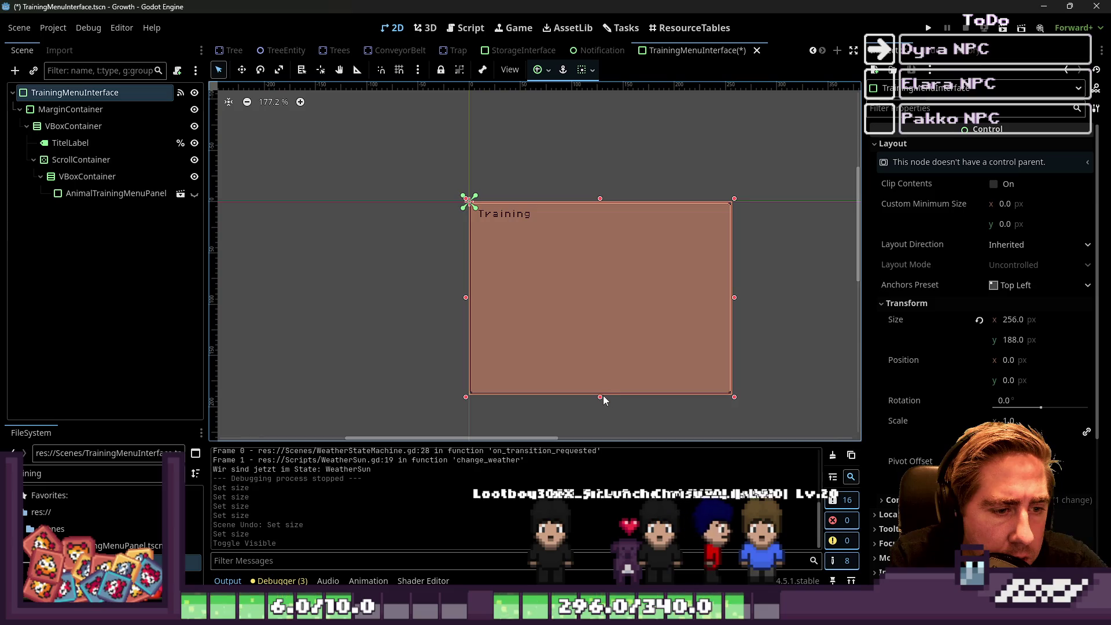
{"action": "left_click_drag", "start_coordinate": [566, 242], "coordinate": [571, 214]}
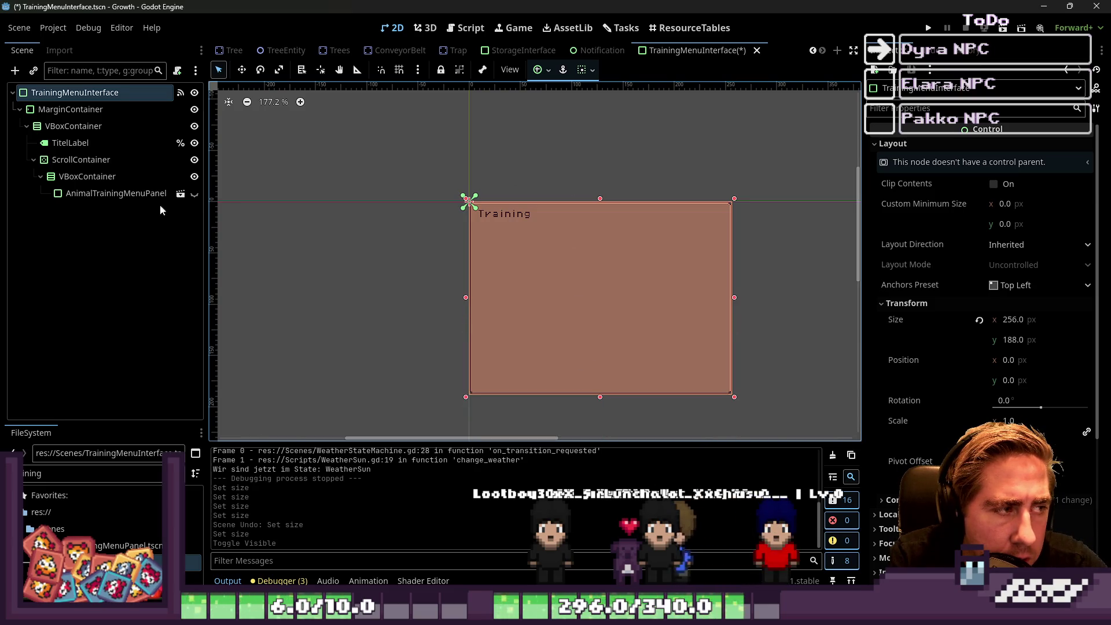
{"action": "left_click", "coordinate": [104, 160]}
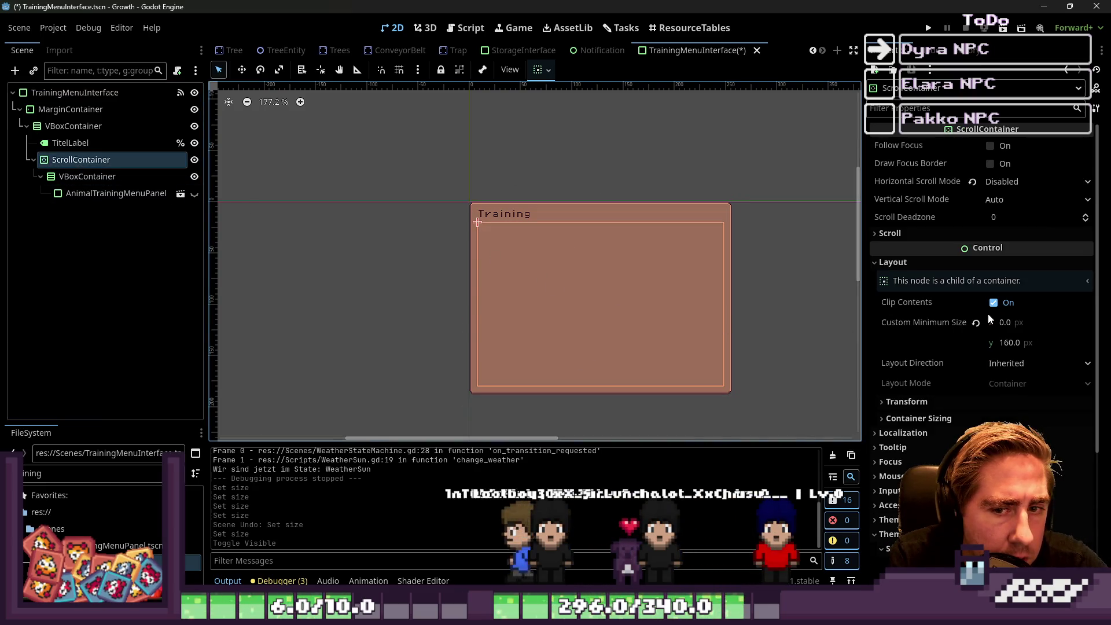
{"action": "key", "text": "ctrl+z"}
{"action": "left_click", "coordinate": [138, 171]}
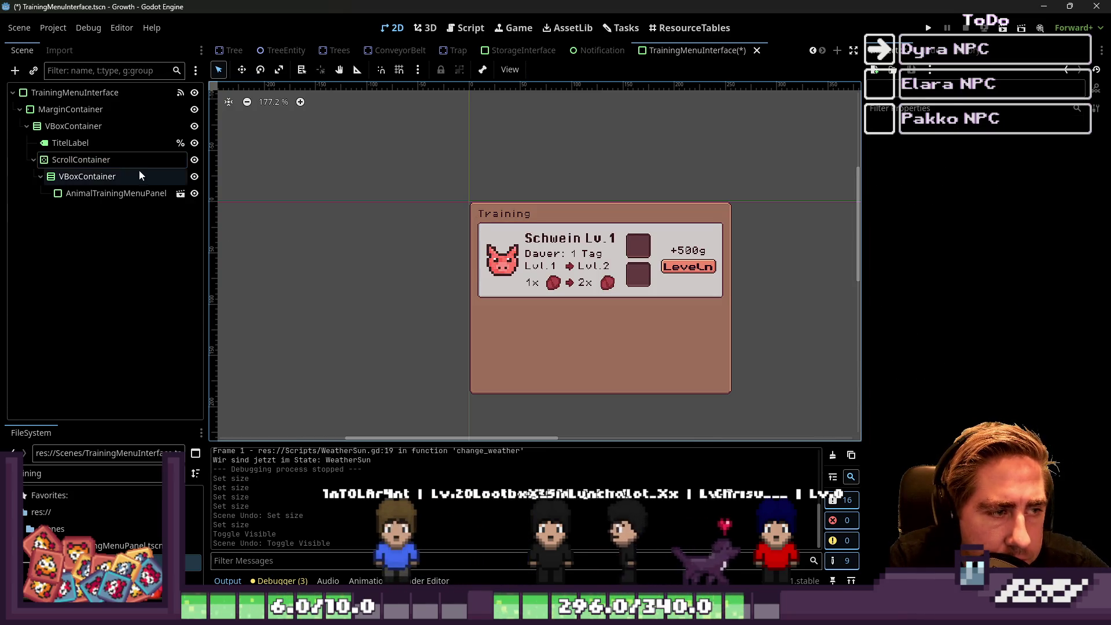
Set the ScrollContainer's minimum height to 140 and pull the menu's bottom edge up to 168 px.
{"action": "left_click", "coordinate": [109, 161]}
{"action": "left_click", "coordinate": [1005, 341]}
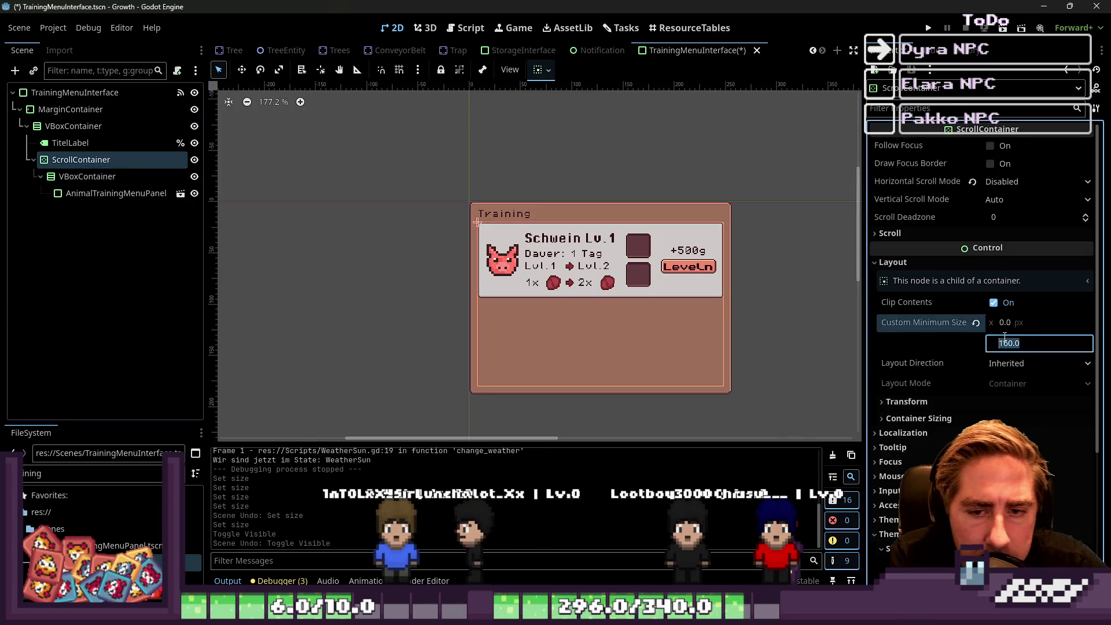
{"action": "key", "text": "Return"}
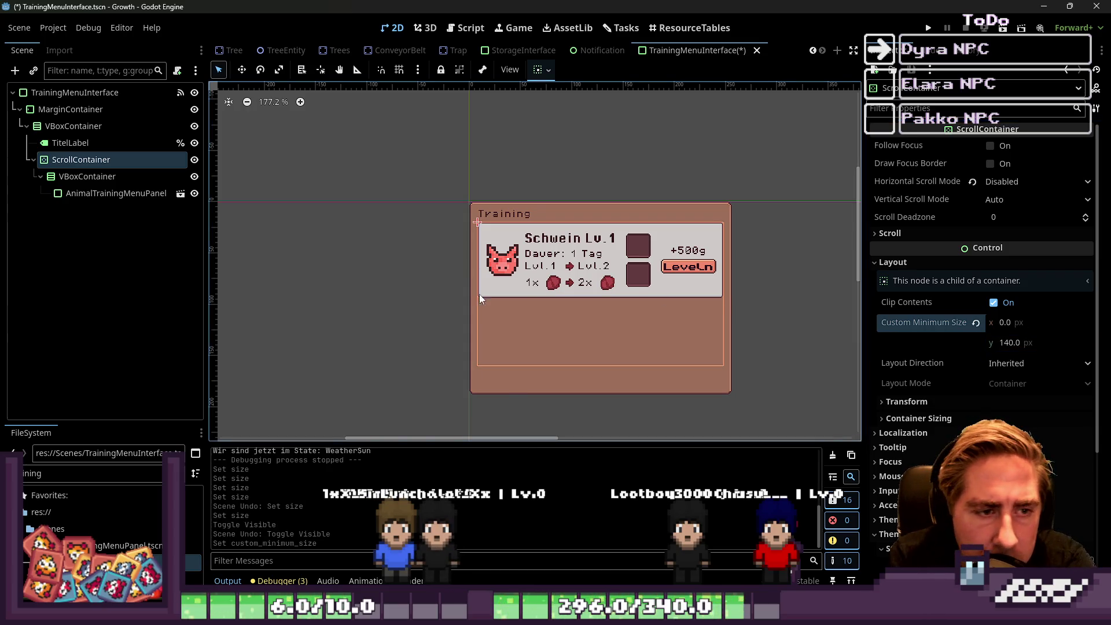
{"action": "left_click", "coordinate": [76, 92]}
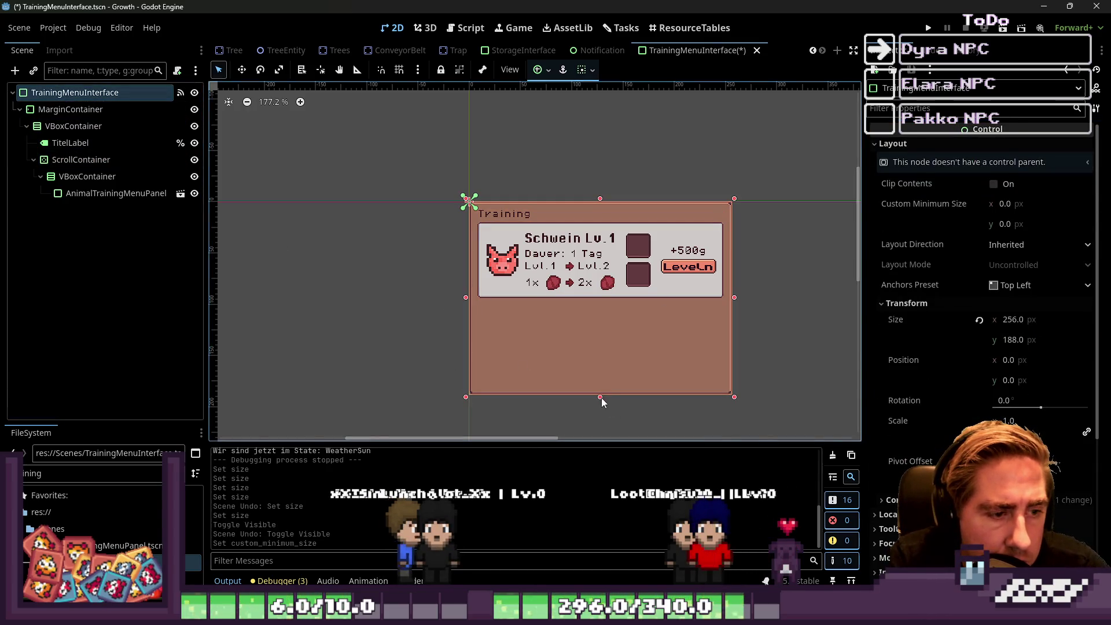
{"action": "left_click_drag", "start_coordinate": [602, 398], "coordinate": [592, 350]}
Duplicate the AnimalTrainingMenuPanel into a second Schwein training card.
{"action": "left_click", "coordinate": [87, 177]}
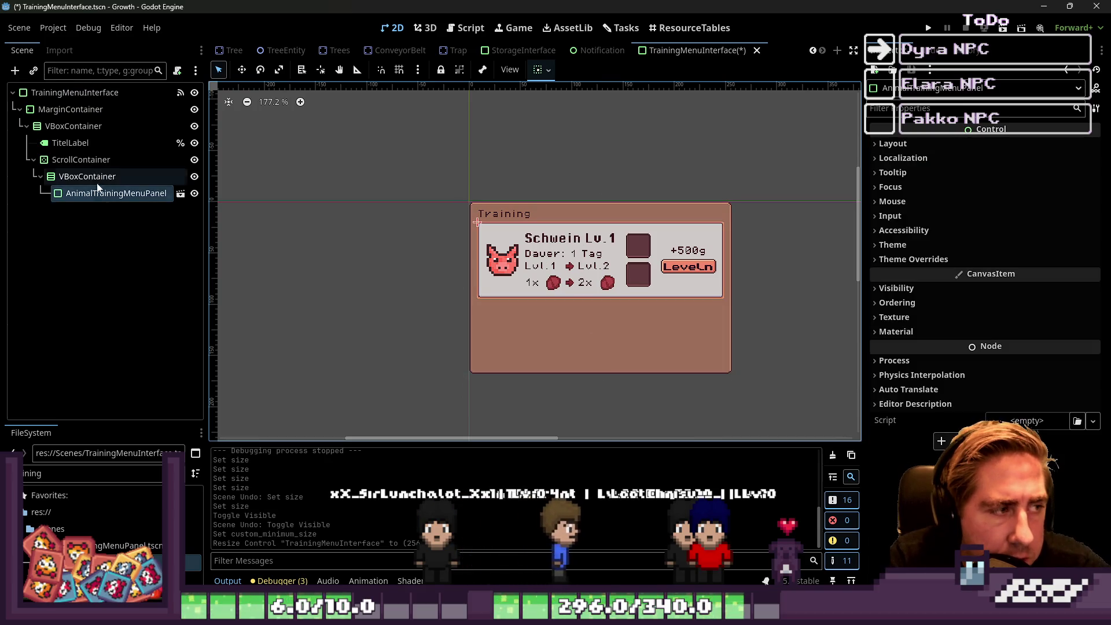
{"action": "left_click", "coordinate": [98, 198]}
{"action": "key", "text": "ctrl+d"}
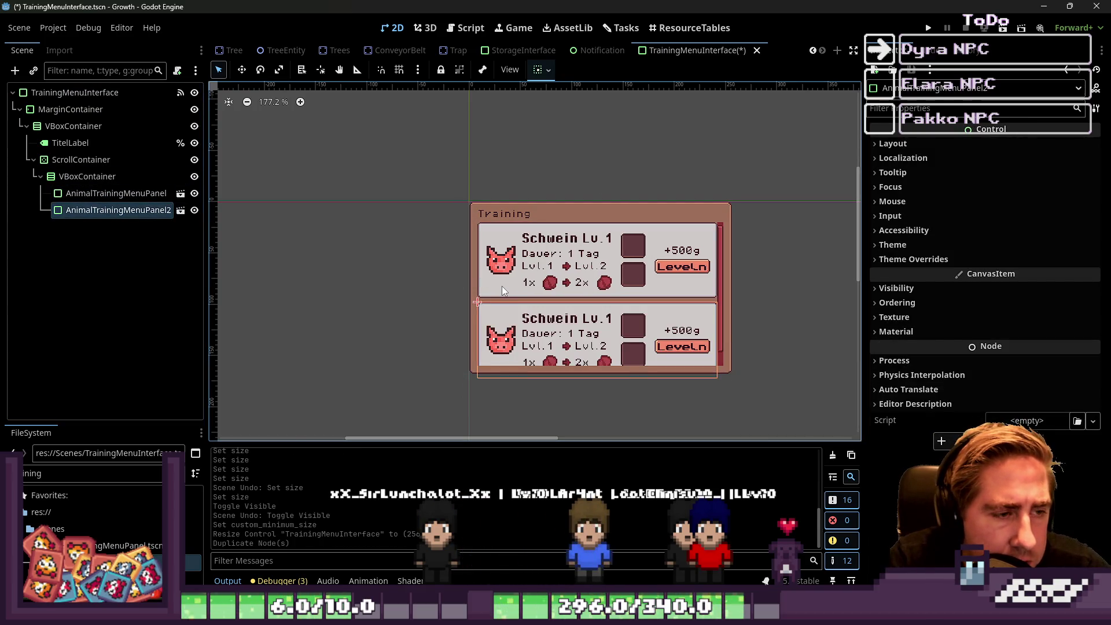
{"action": "key", "text": "ctrl+z"}
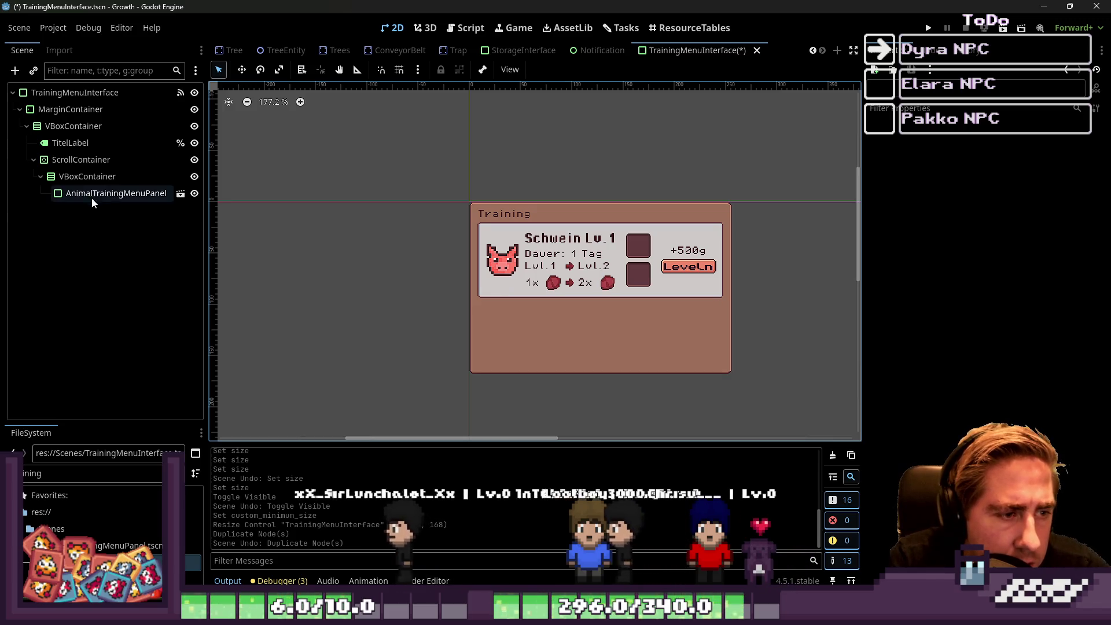
{"action": "left_click", "coordinate": [92, 197]}
{"action": "key", "text": "ctrl+d"}
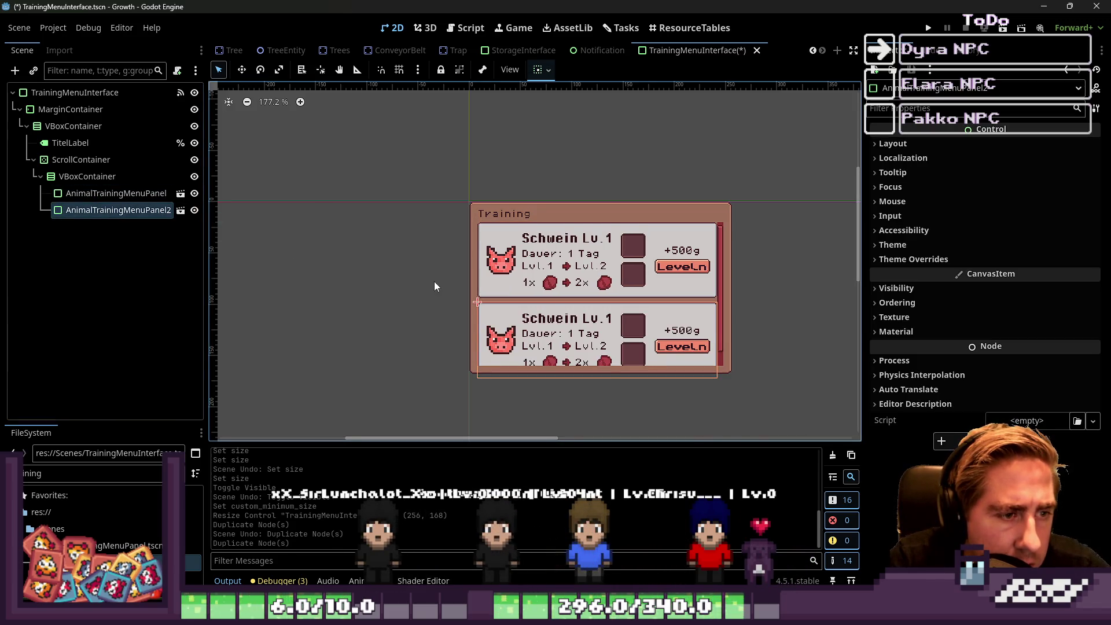
{"action": "scroll", "coordinate": [465, 272], "scroll_direction": "up", "scroll_amount": 2}
{"action": "key", "text": "ctrl+z"}
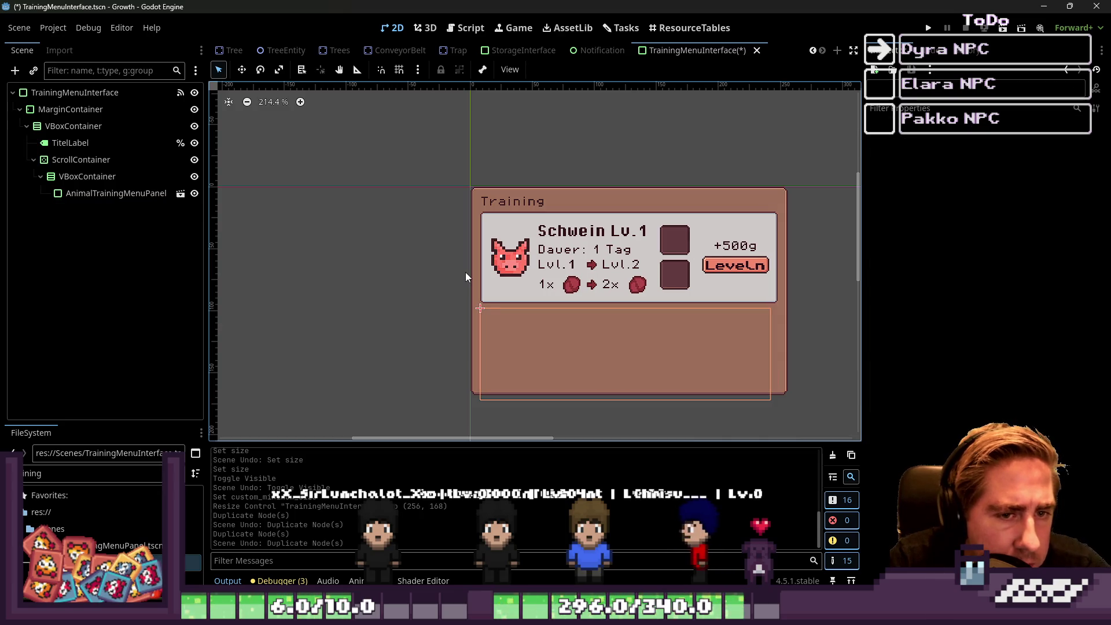
{"action": "left_click", "coordinate": [93, 192]}
{"action": "key", "text": "ctrl+d"}
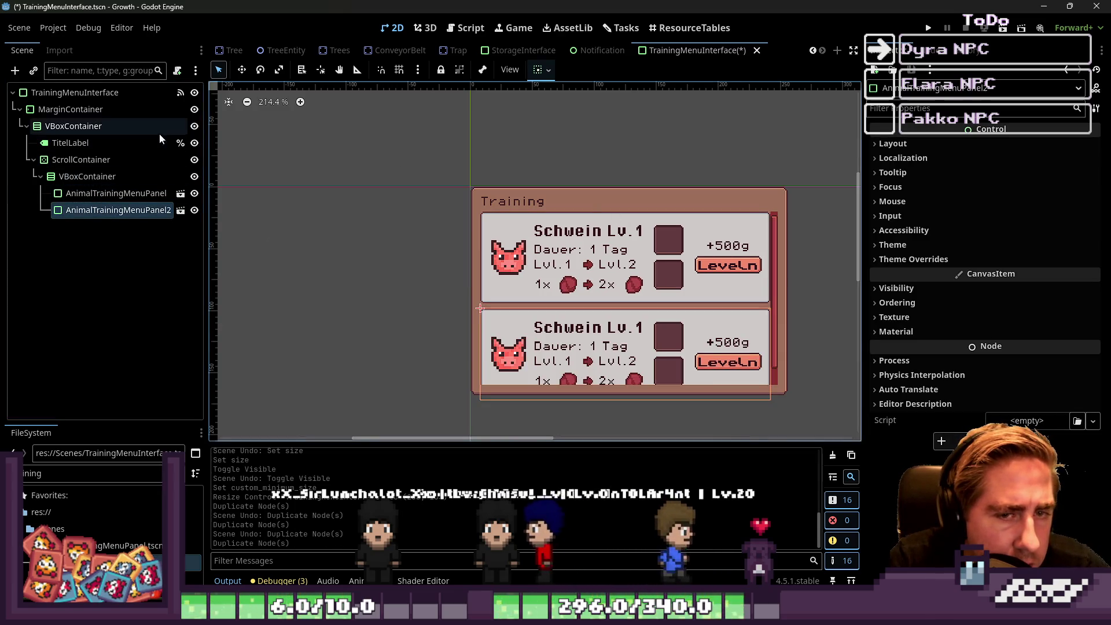
{"action": "left_click", "coordinate": [116, 110]}
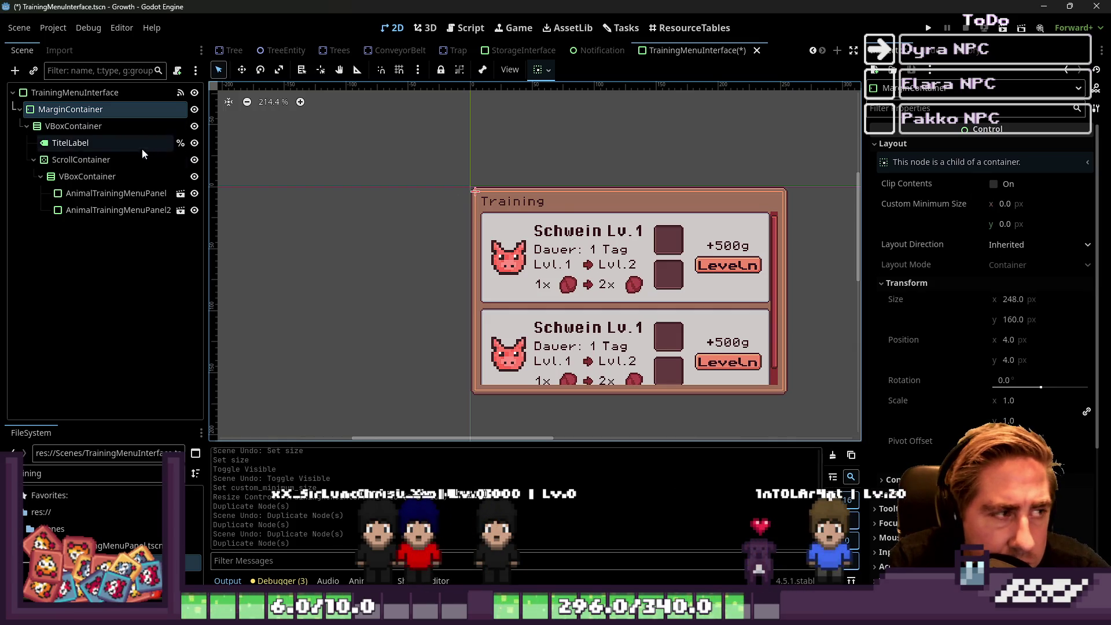
{"action": "left_click", "coordinate": [81, 160]}
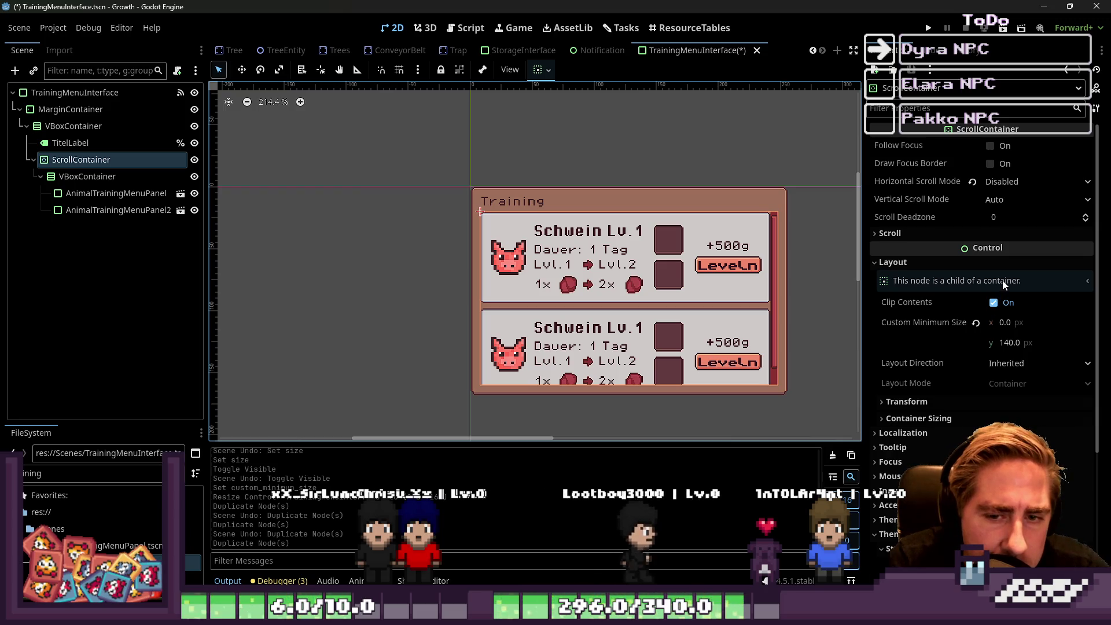
Browse the ScrollContainer's container sizing, scroll position and scroll mode options.
{"action": "scroll", "coordinate": [1002, 280], "scroll_direction": "down", "scroll_amount": 4}
{"action": "left_click", "coordinate": [961, 299]}
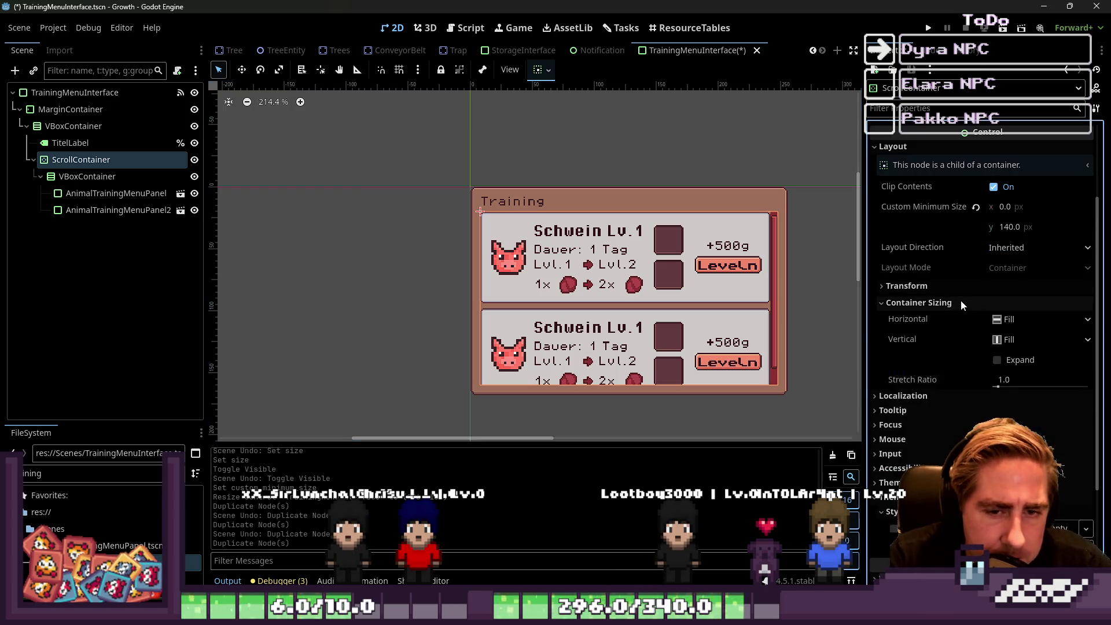
{"action": "left_click", "coordinate": [960, 299]}
{"action": "scroll", "coordinate": [974, 289], "scroll_direction": "up", "scroll_amount": 4}
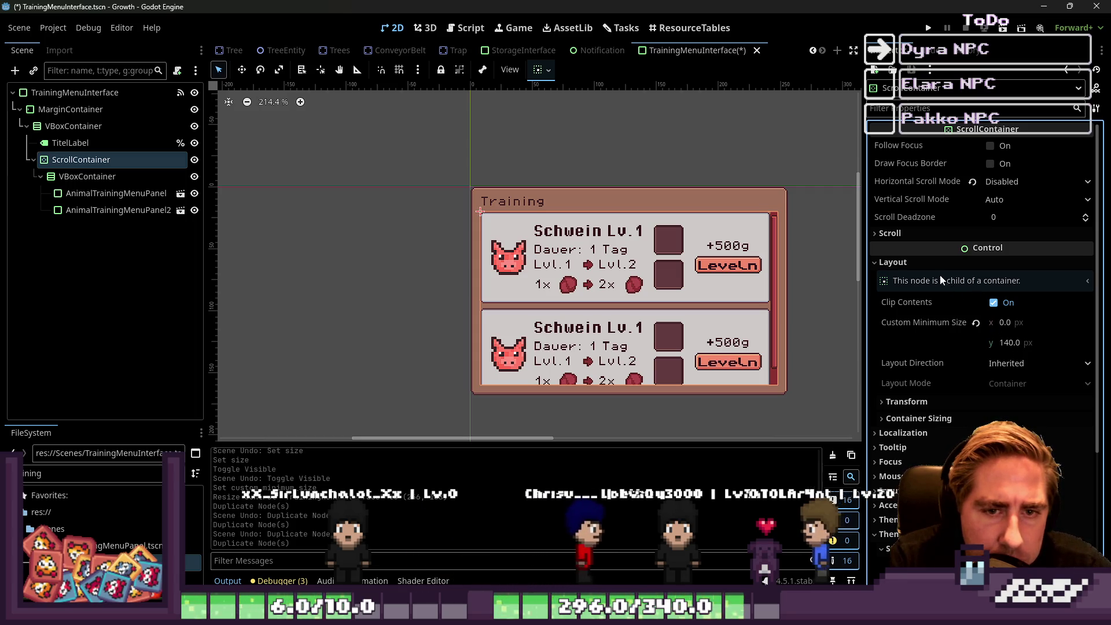
{"action": "left_click", "coordinate": [932, 233]}
{"action": "left_click", "coordinate": [950, 234]}
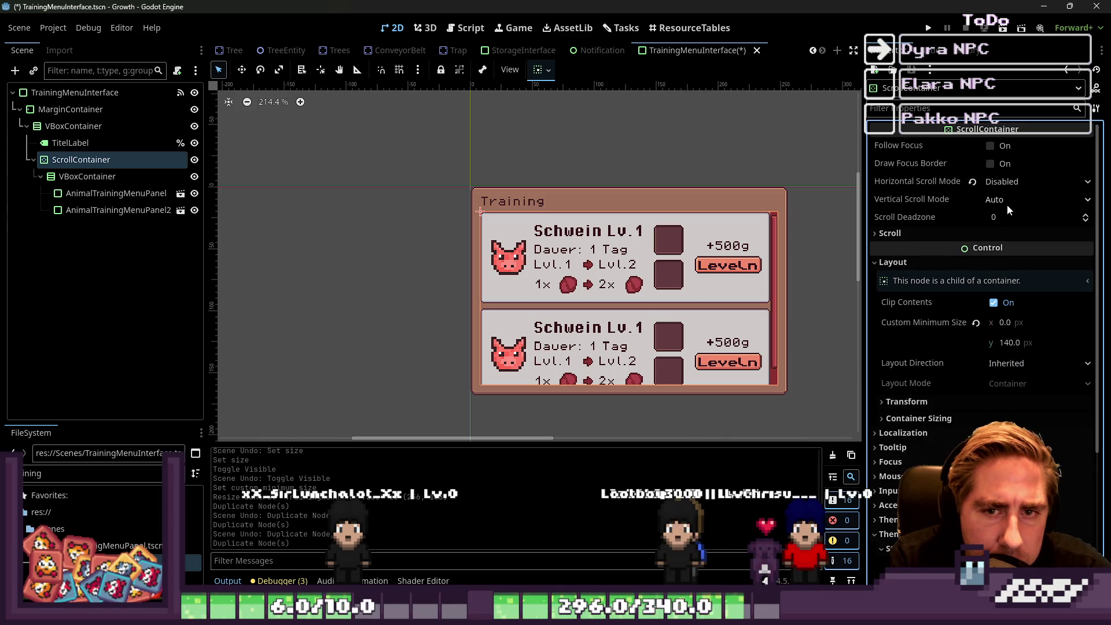
{"action": "left_click", "coordinate": [1008, 206]}
{"action": "left_click", "coordinate": [999, 217]}
{"action": "left_click", "coordinate": [949, 262]}
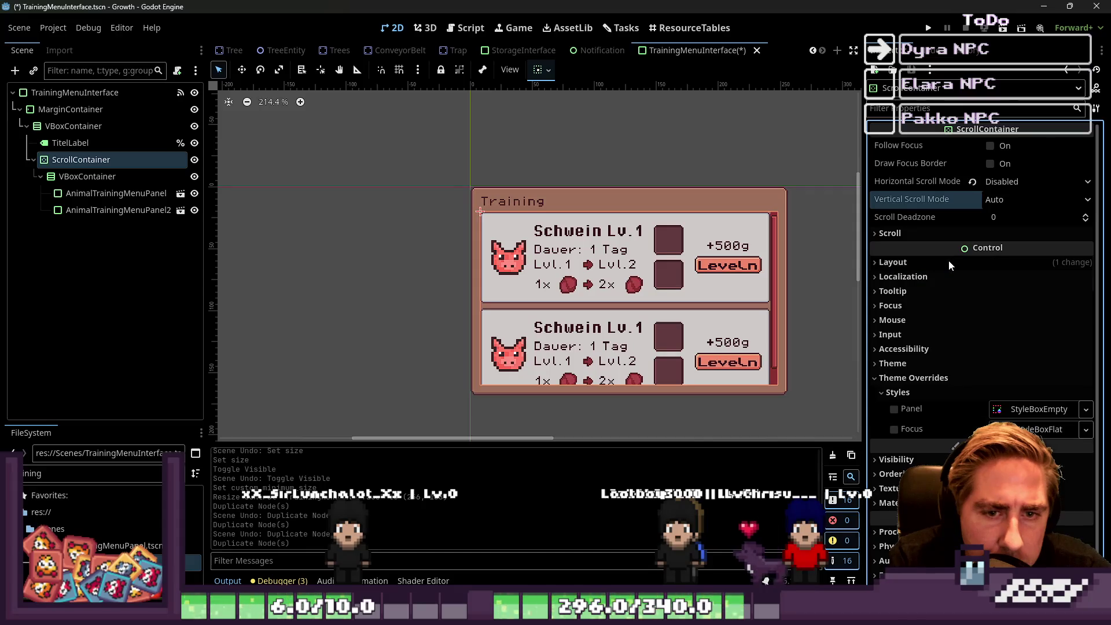
{"action": "left_click", "coordinate": [950, 265]}
{"action": "left_click", "coordinate": [934, 234]}
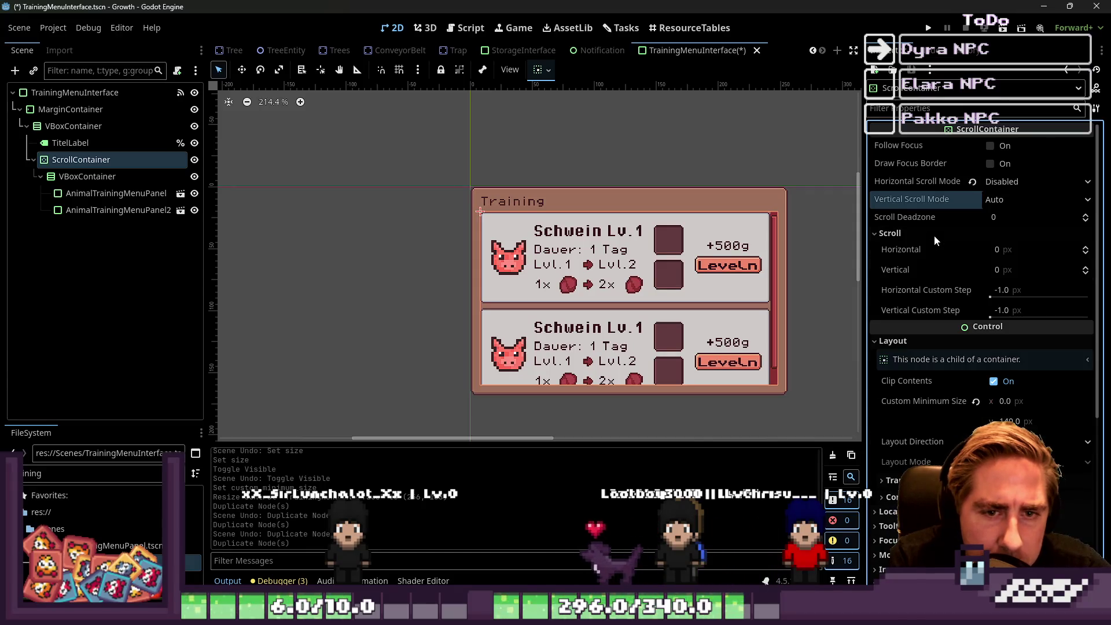
Set the ScrollContainer's Vertical Scroll Mode to Disabled.
{"action": "scroll", "coordinate": [954, 259], "scroll_direction": "down", "scroll_amount": 4}
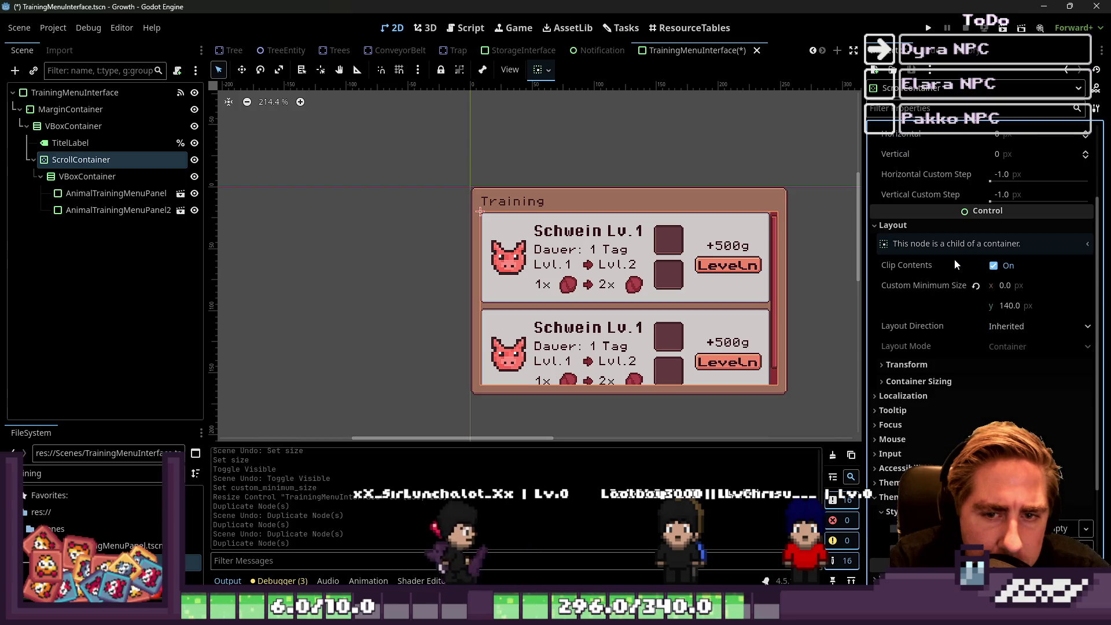
{"action": "scroll", "coordinate": [954, 258], "scroll_direction": "down", "scroll_amount": 2}
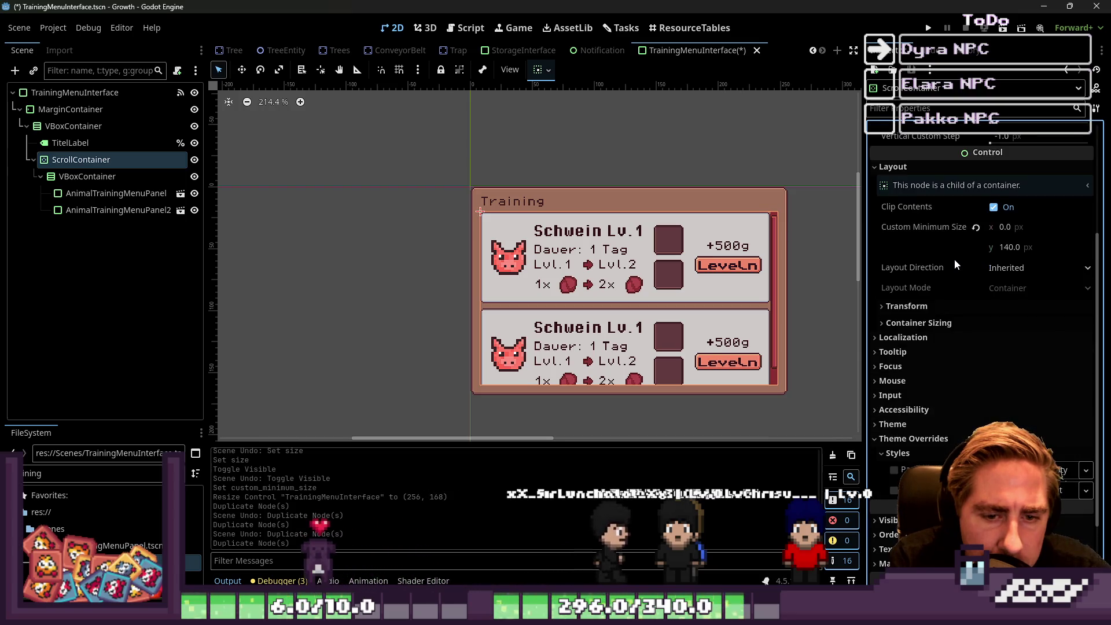
{"action": "scroll", "coordinate": [954, 258], "scroll_direction": "up", "scroll_amount": 6}
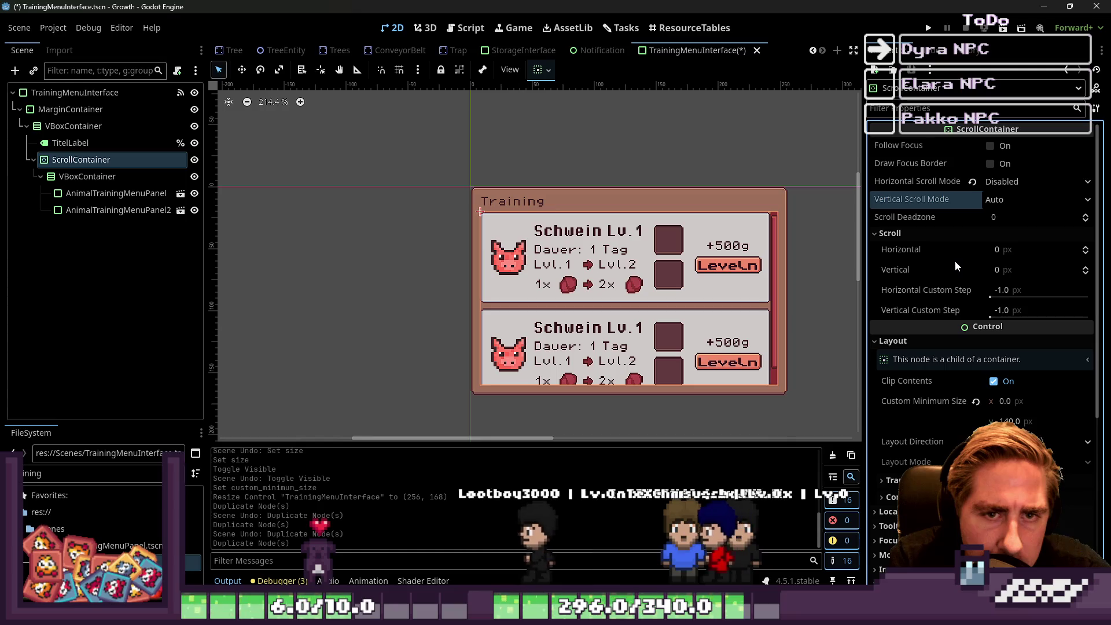
{"action": "mouse_move", "coordinate": [926, 267]}
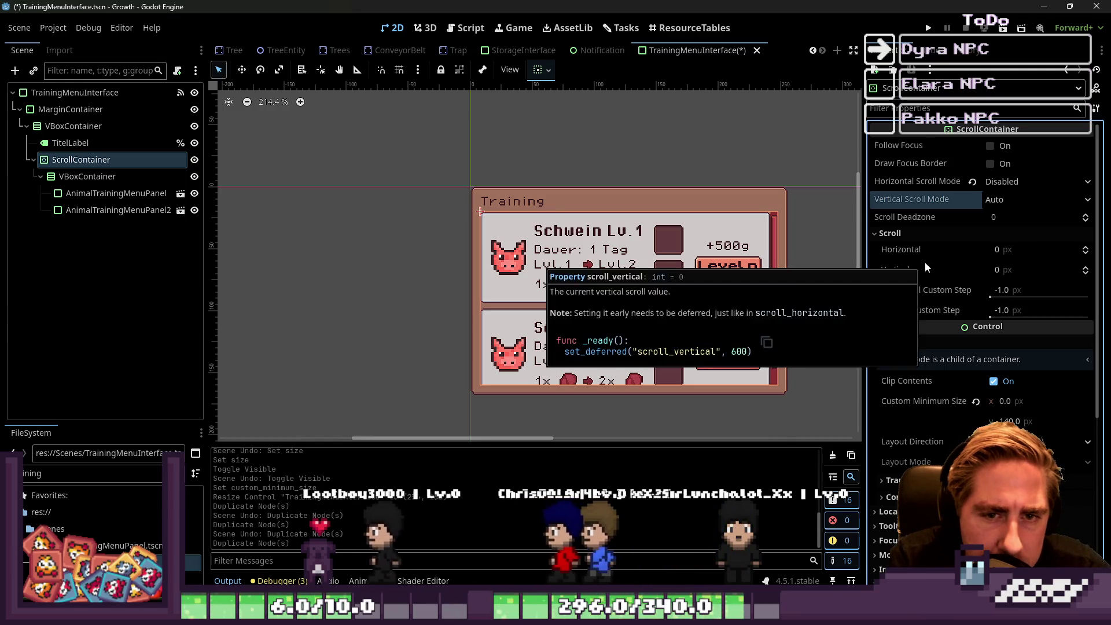
{"action": "left_click", "coordinate": [1003, 200]}
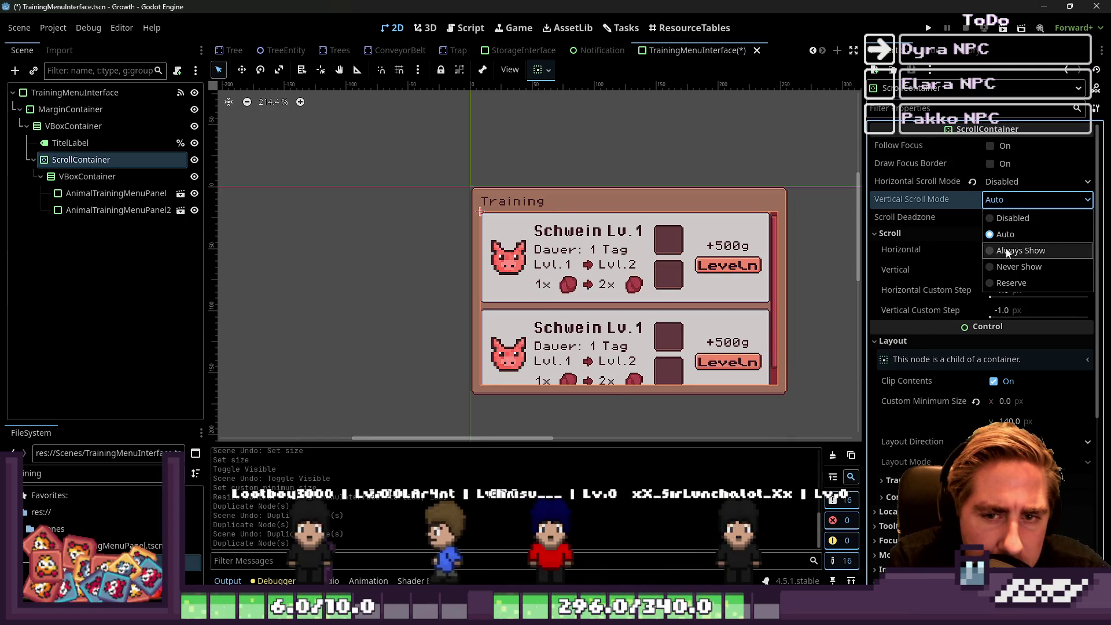
{"action": "left_click", "coordinate": [1011, 219]}
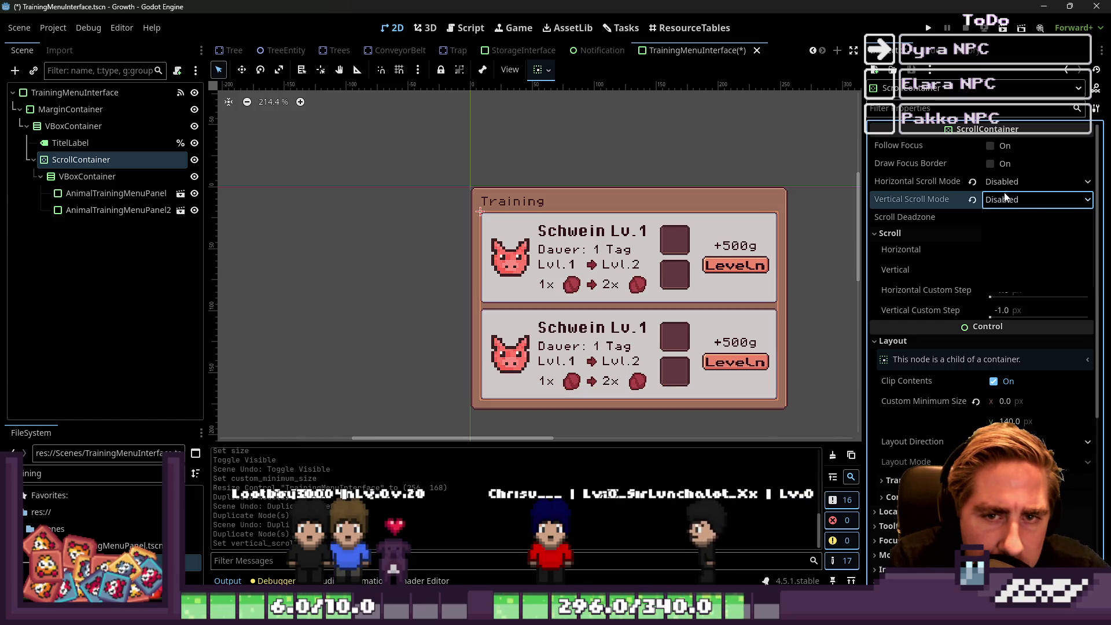
{"action": "left_click", "coordinate": [924, 181]}
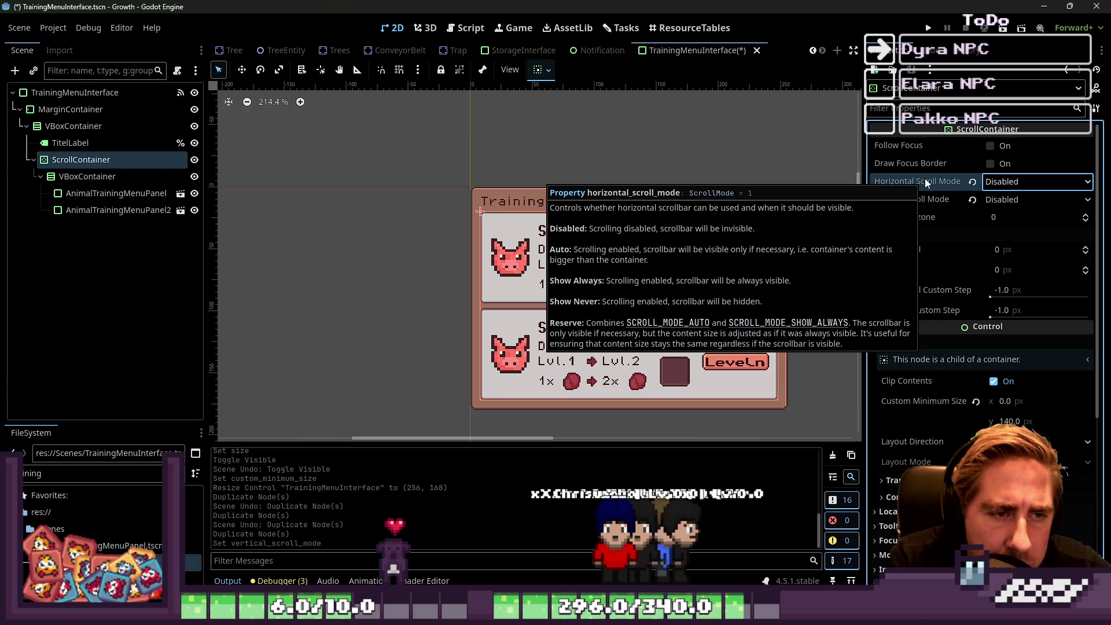
Select the second training card, AnimalTrainingMenuPanel2.
{"action": "left_click", "coordinate": [629, 138]}
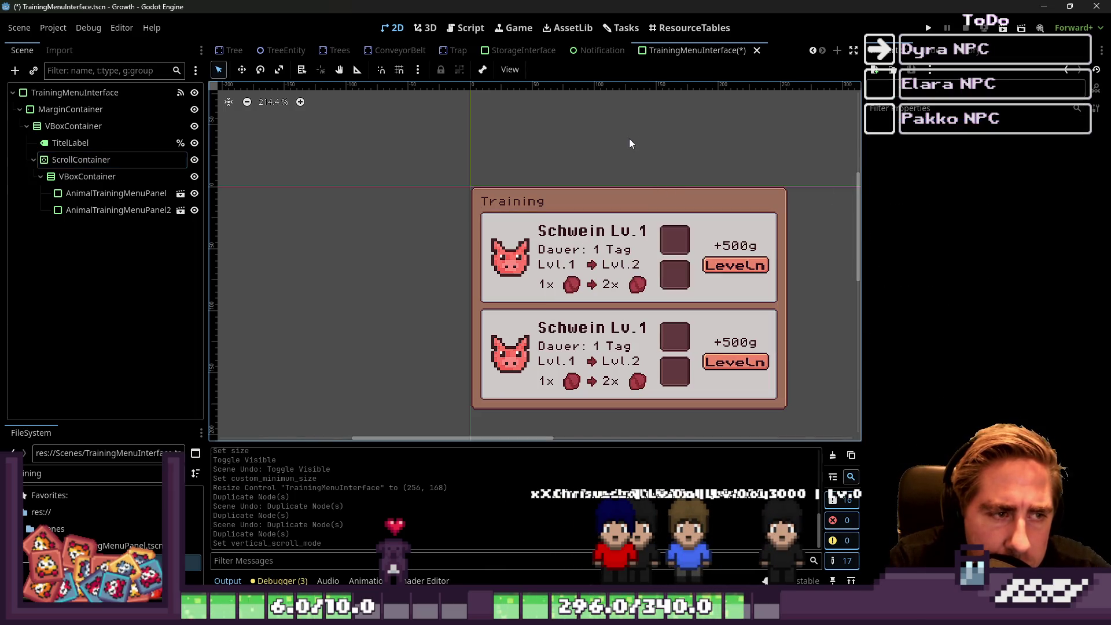
{"action": "scroll", "coordinate": [582, 312], "scroll_direction": "down", "scroll_amount": 1}
{"action": "left_click", "coordinate": [144, 211]}
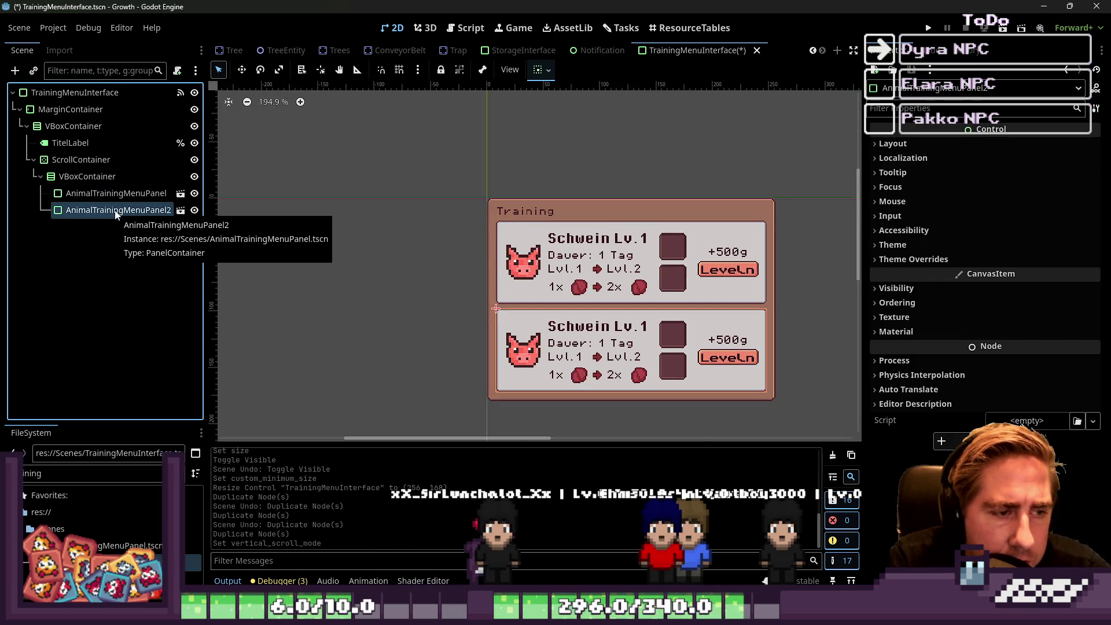
Duplicate AnimalTrainingMenuPanel2 into a third training card.
{"action": "key", "text": "ctrl+d"}
{"action": "scroll", "coordinate": [379, 235], "scroll_direction": "down", "scroll_amount": 4}
{"action": "scroll", "coordinate": [383, 235], "scroll_direction": "up", "scroll_amount": 2}
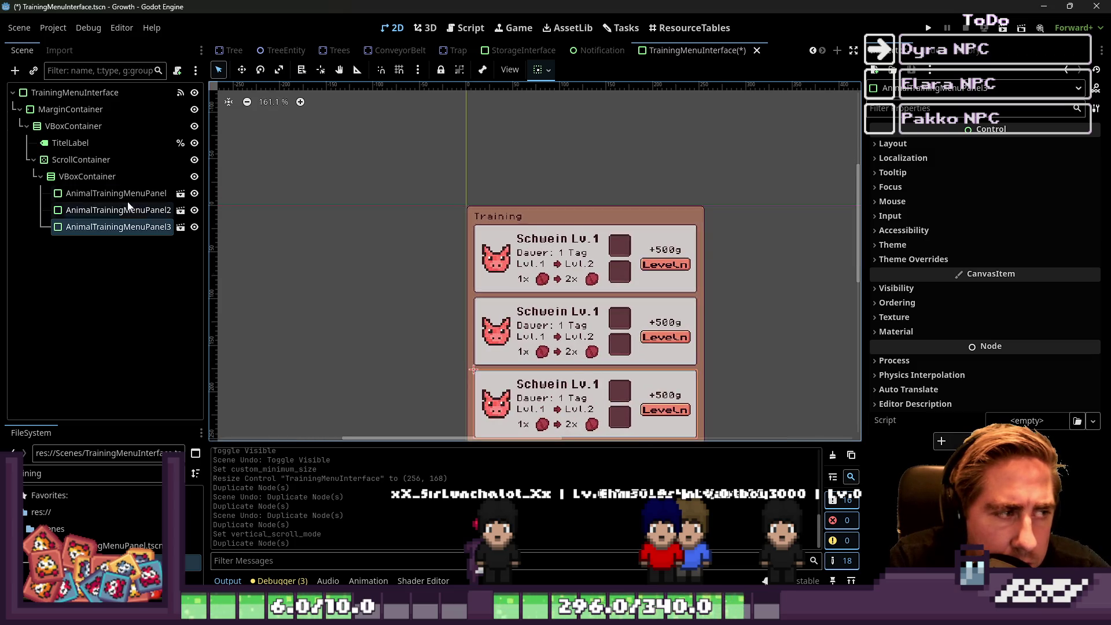
{"action": "left_click", "coordinate": [115, 176]}
{"action": "left_click", "coordinate": [917, 177]}
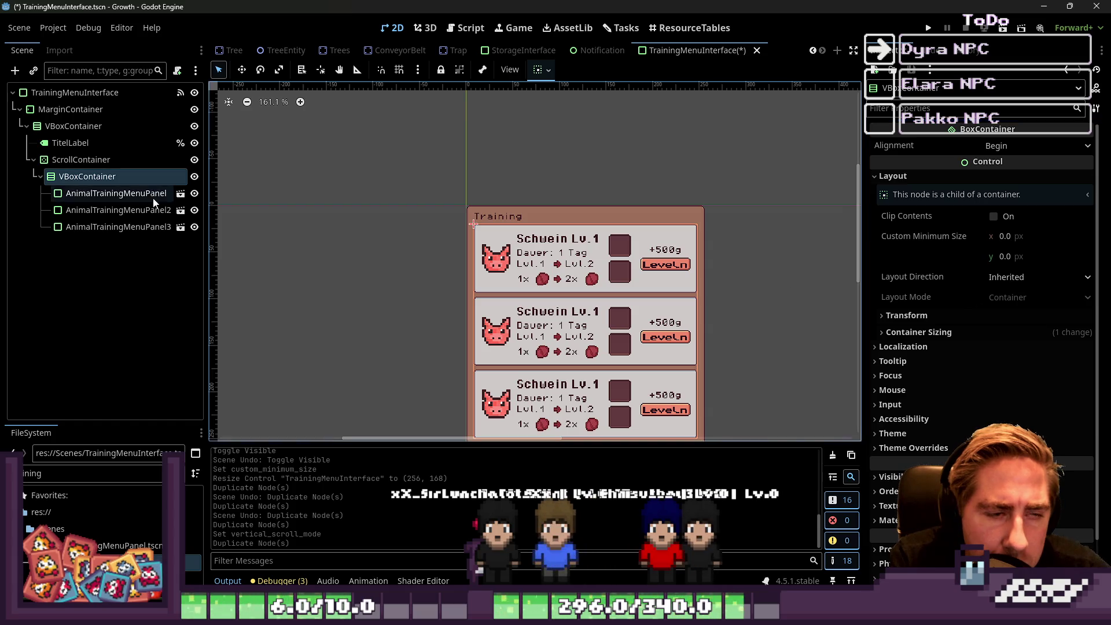
Set the ScrollContainer's Vertical Scroll Mode to Never Show and Horizontal to Disabled.
{"action": "left_click", "coordinate": [64, 159]}
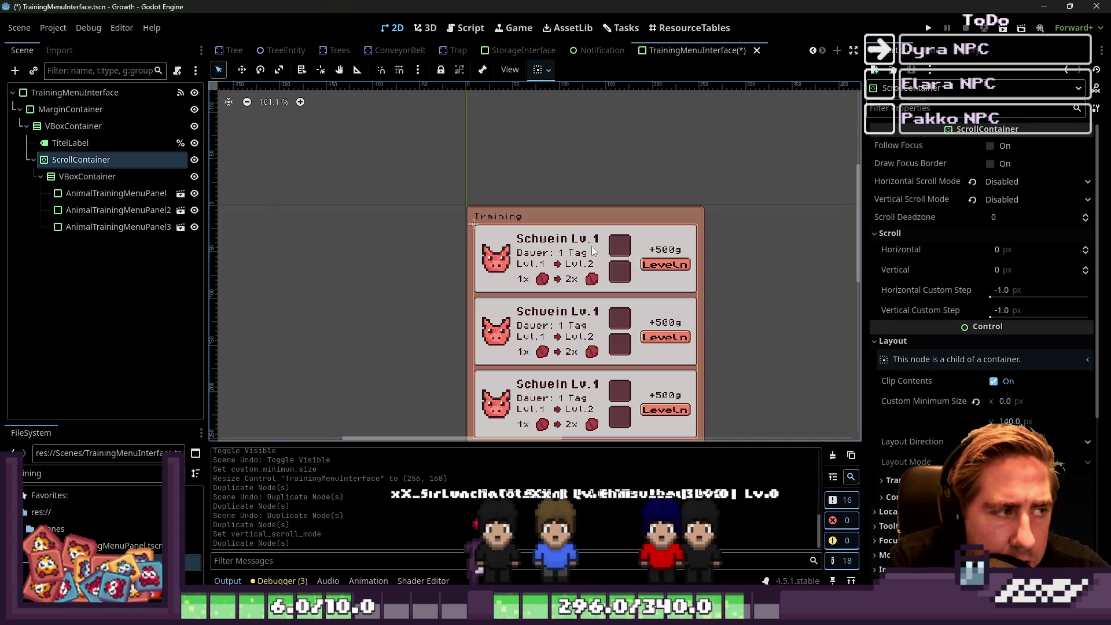
{"action": "left_click", "coordinate": [1002, 182]}
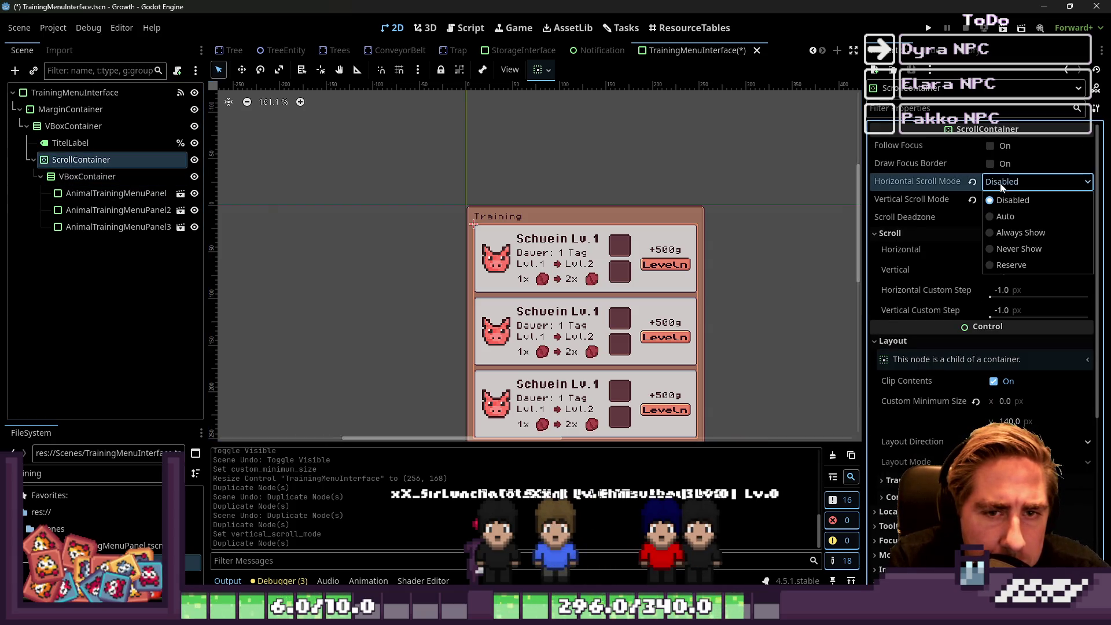
{"action": "left_click", "coordinate": [1006, 250]}
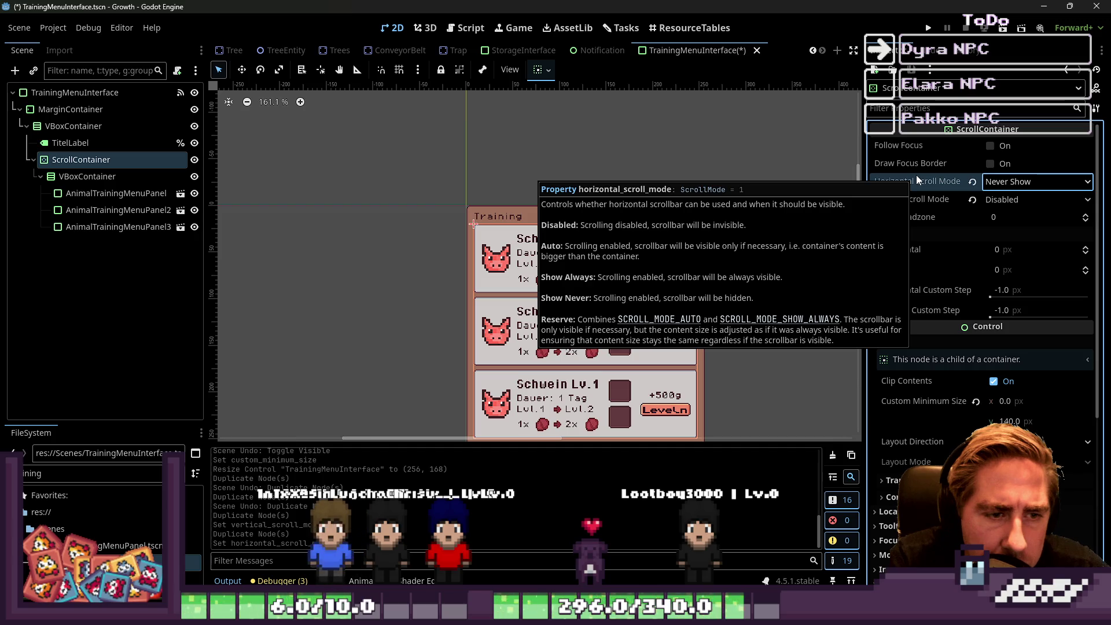
{"action": "left_click", "coordinate": [1029, 181]}
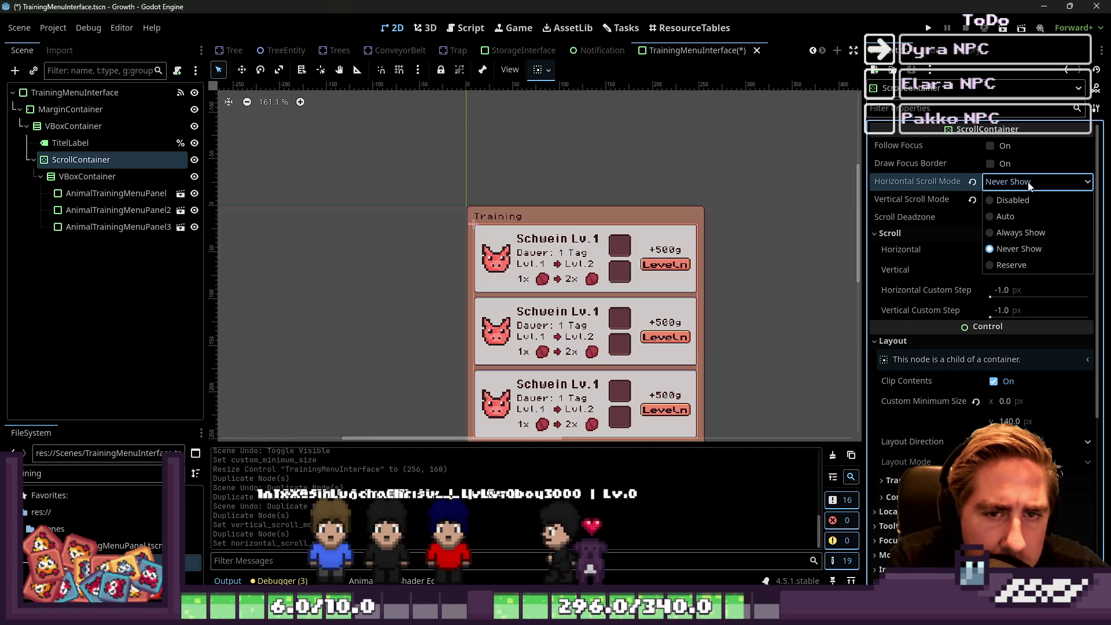
{"action": "left_click", "coordinate": [998, 200]}
{"action": "left_click", "coordinate": [1004, 199]}
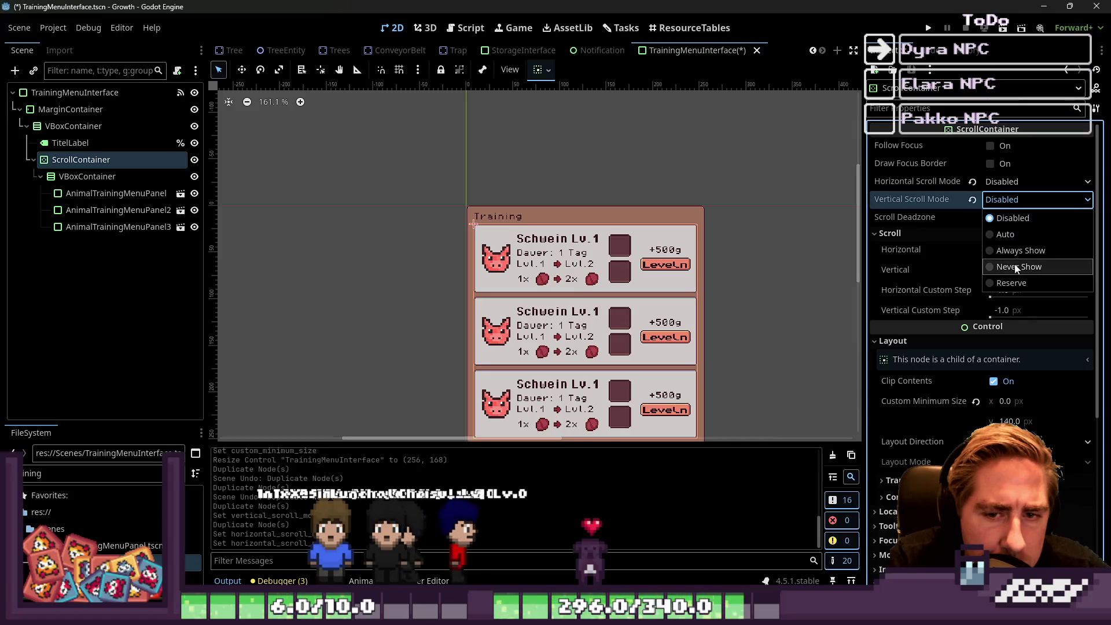
{"action": "left_click", "coordinate": [1016, 270]}
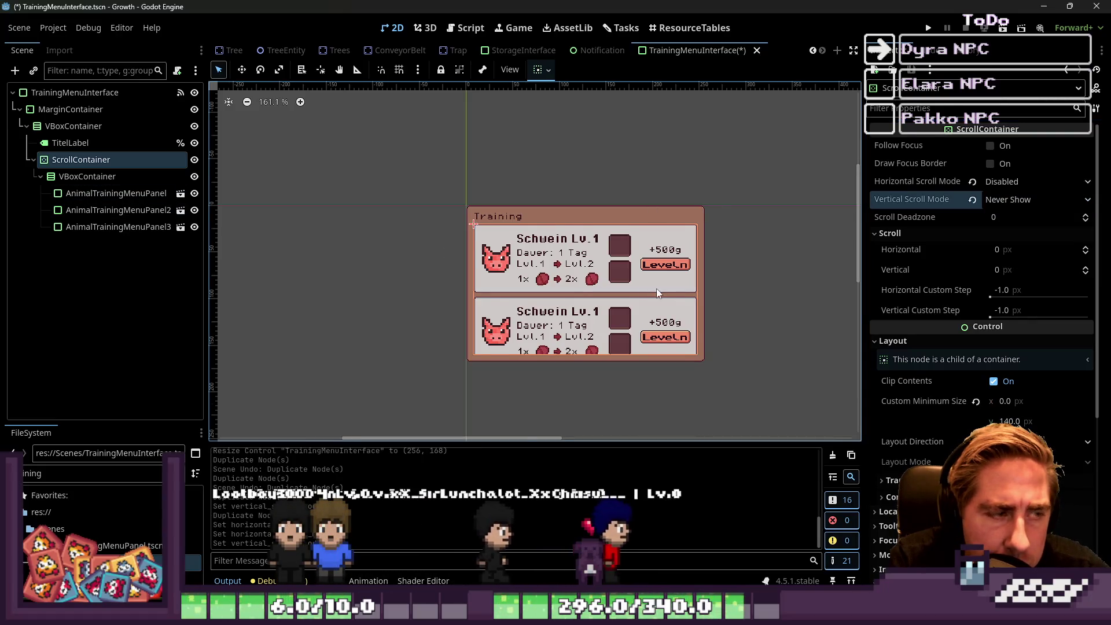
Select the first training card, then save the scene and run the project.
{"action": "scroll", "coordinate": [661, 294], "scroll_direction": "up", "scroll_amount": 1}
{"action": "scroll", "coordinate": [376, 226], "scroll_direction": "up", "scroll_amount": 1}
{"action": "left_click_drag", "start_coordinate": [385, 166], "coordinate": [865, 446]}
{"action": "left_click", "coordinate": [71, 220]}
{"action": "left_click", "coordinate": [87, 193]}
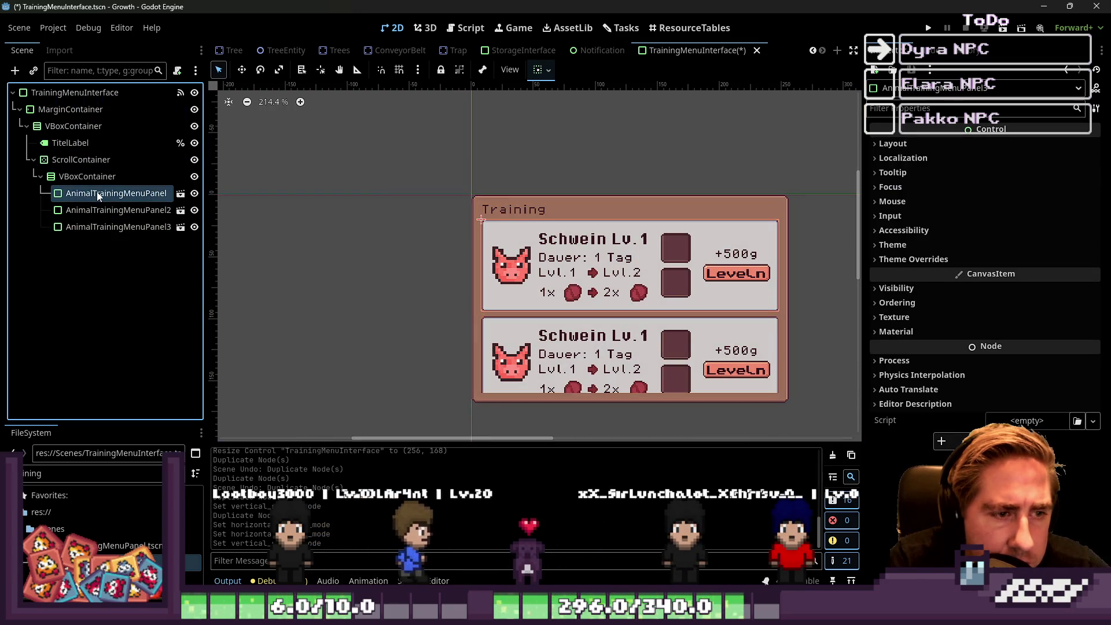
{"action": "left_click", "coordinate": [928, 28]}
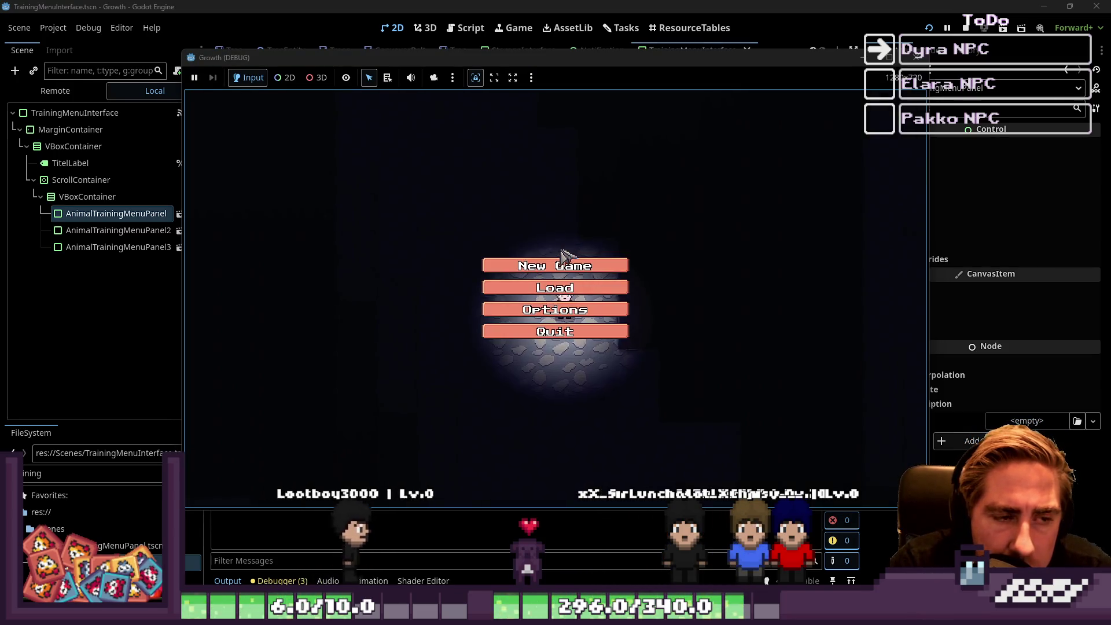
Start a New Game with the character name 'dwal' and enter the world.
{"action": "left_click", "coordinate": [564, 257]}
{"action": "type", "text": "dwal"}
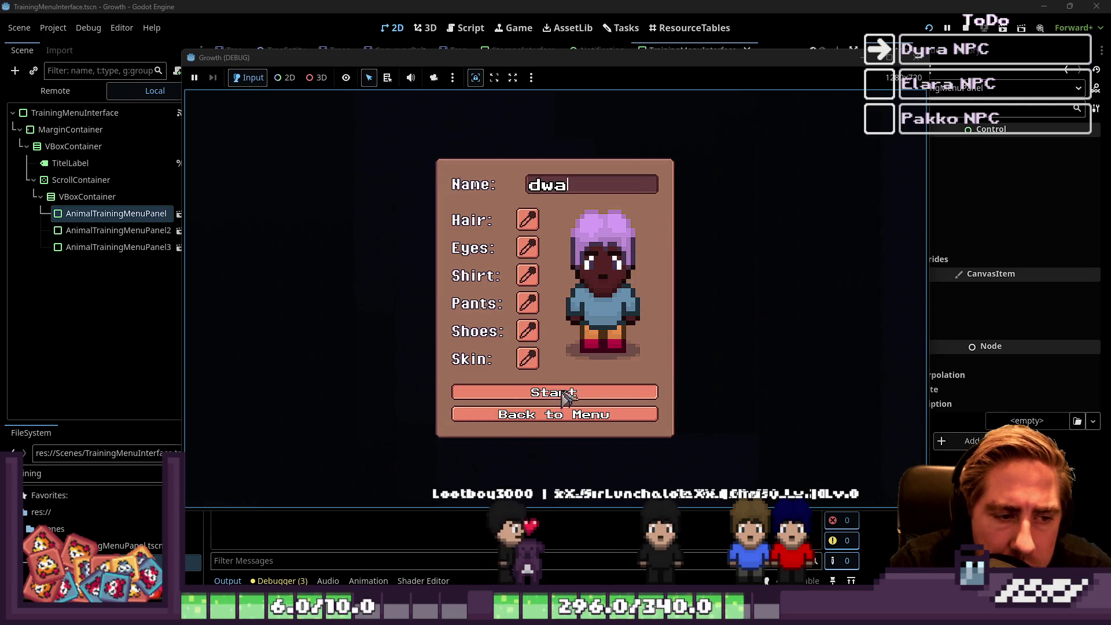
{"action": "key", "text": "Return"}
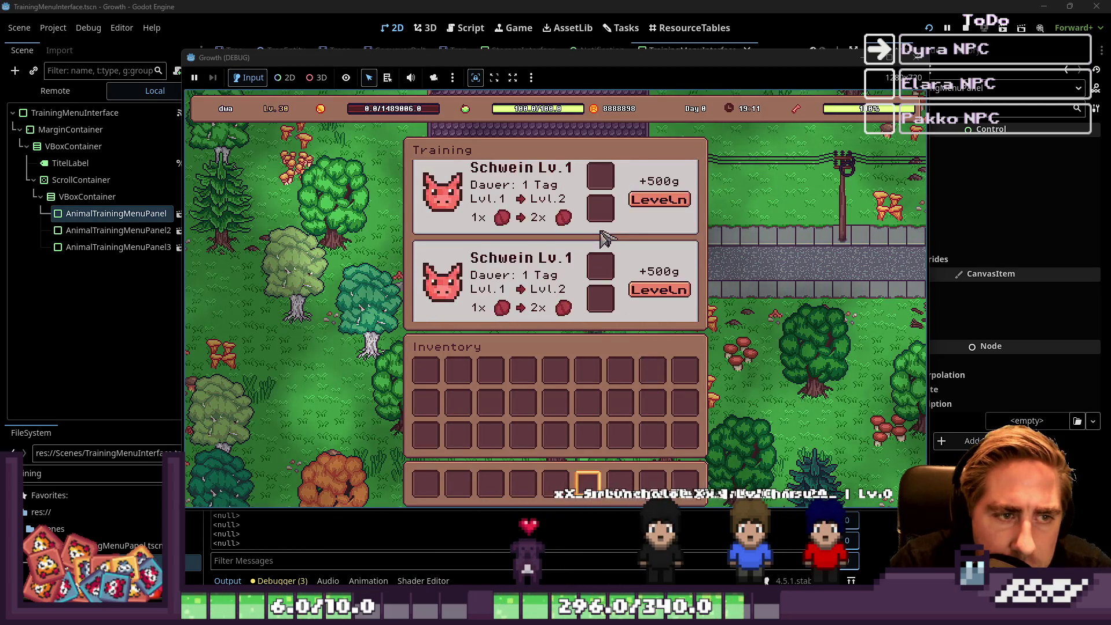
{"action": "scroll", "coordinate": [605, 228], "scroll_direction": "down", "scroll_amount": 4}
{"action": "scroll", "coordinate": [608, 220], "scroll_direction": "up", "scroll_amount": 3}
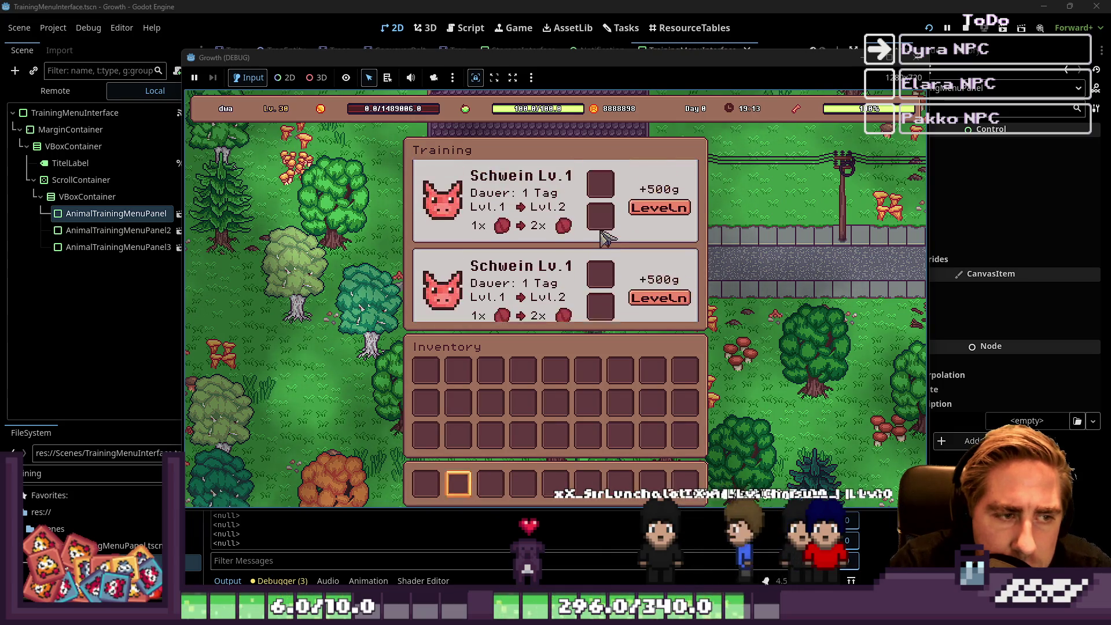
{"action": "scroll", "coordinate": [606, 216], "scroll_direction": "up", "scroll_amount": 3}
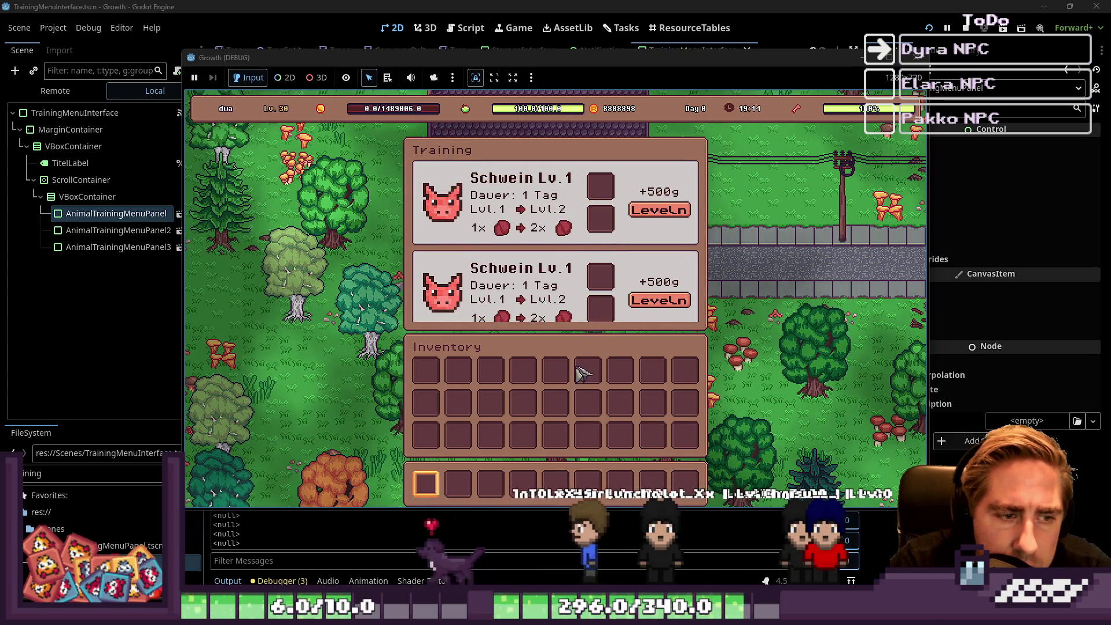
Move Blue Freezia and Demantoid stacks from the F1 item grid into the inventory, then inspect the script error.
{"action": "key", "text": "F1"}
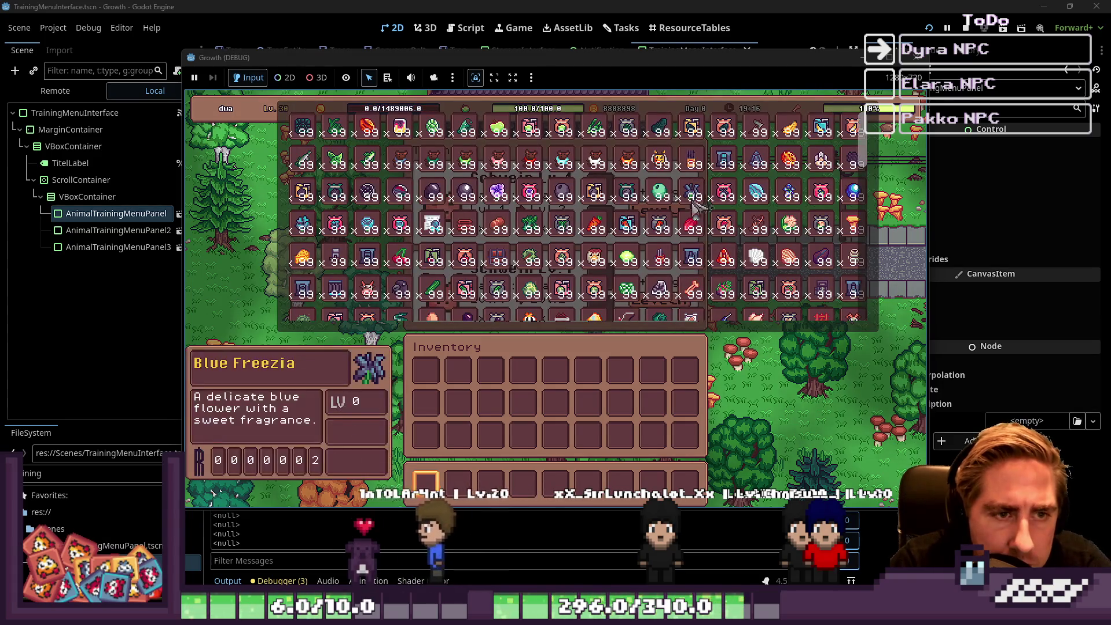
{"action": "left_click_drag", "start_coordinate": [691, 191], "coordinate": [620, 371]}
{"action": "left_click_drag", "start_coordinate": [628, 288], "coordinate": [637, 403]}
{"action": "key", "text": "F1"}
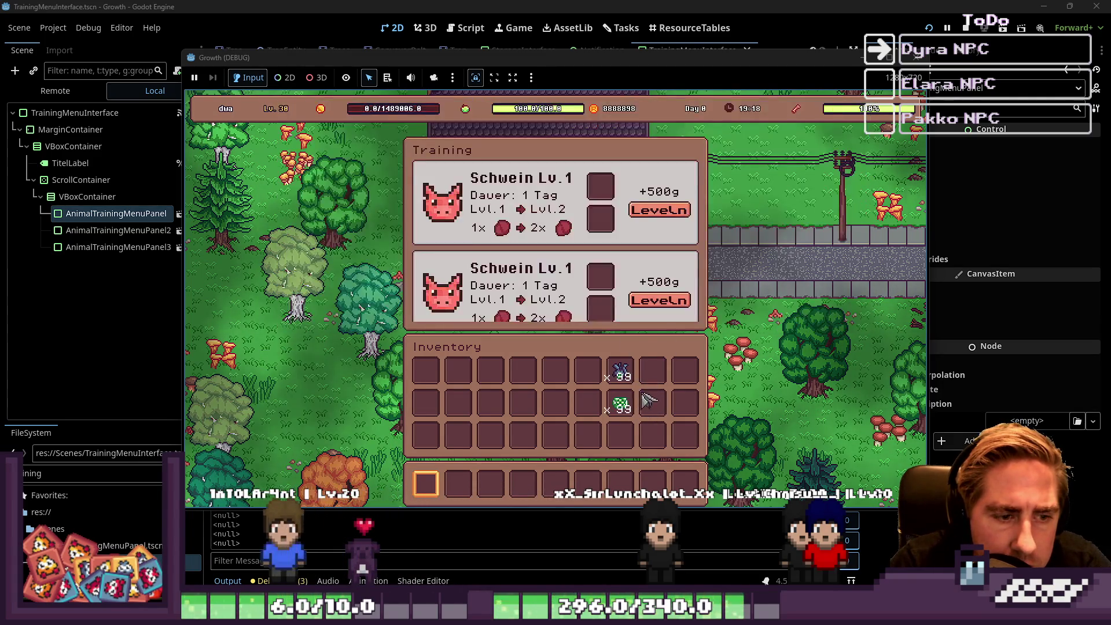
{"action": "left_click", "coordinate": [623, 377]}
{"action": "left_click", "coordinate": [570, 272]}
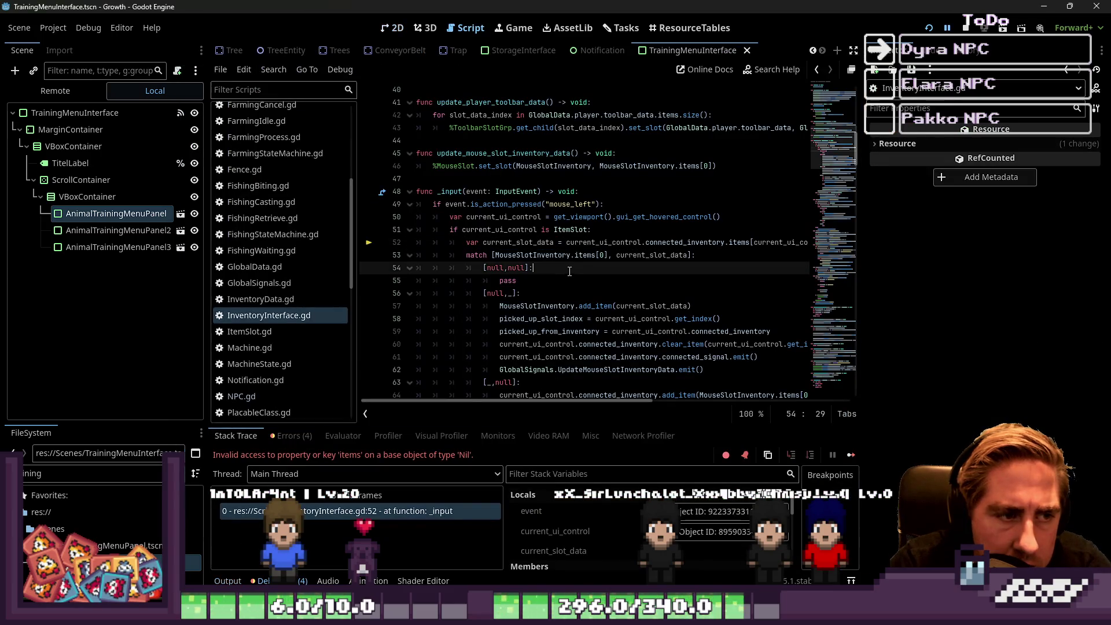
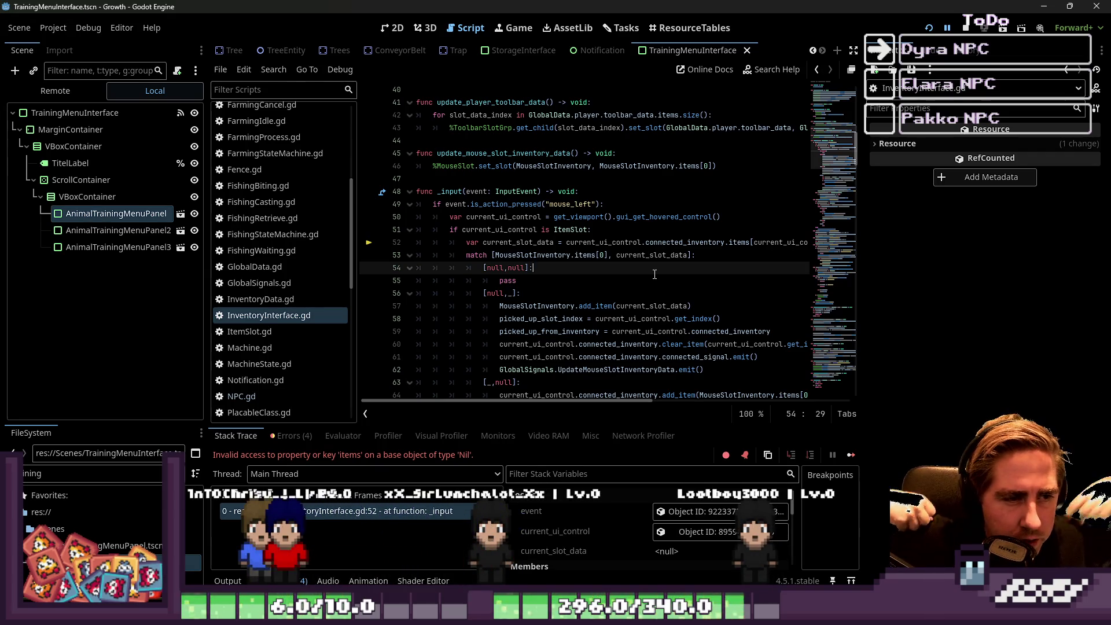
Highlight the current_ui_control uses on lines 51–52 of the script.
{"action": "double_click", "coordinate": [614, 242]}
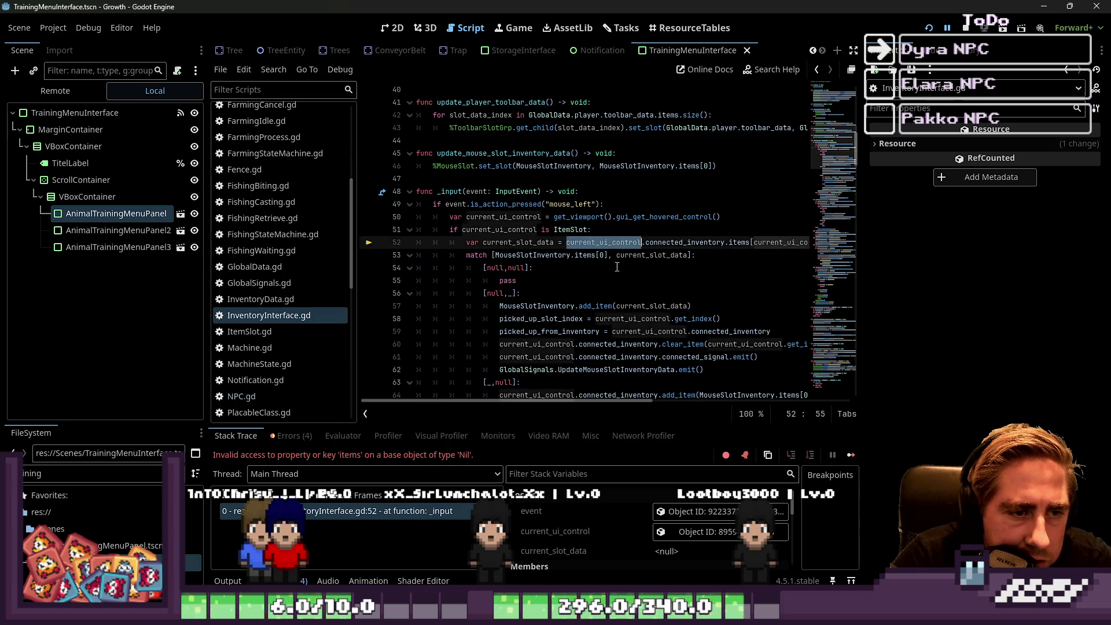
{"action": "mouse_move", "coordinate": [633, 401]}
{"action": "left_mouse_down"}
{"action": "mouse_move", "coordinate": [703, 402]}
{"action": "mouse_move", "coordinate": [578, 373]}
{"action": "mouse_move", "coordinate": [613, 373]}
{"action": "left_mouse_up"}
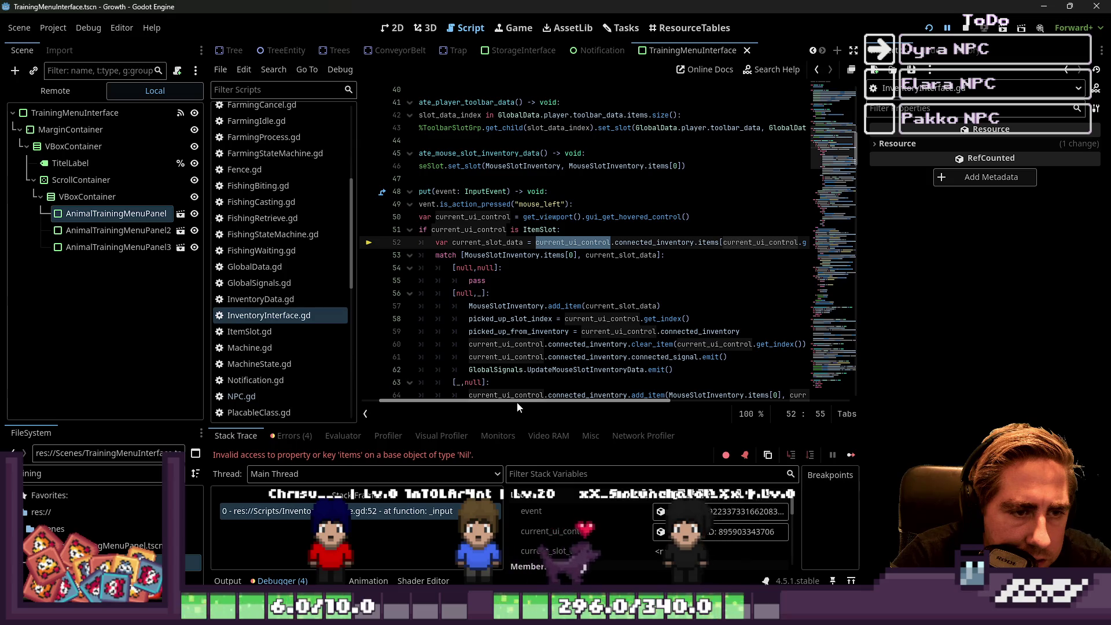
{"action": "mouse_move", "coordinate": [516, 402]}
{"action": "left_mouse_down"}
{"action": "mouse_move", "coordinate": [560, 404]}
{"action": "mouse_move", "coordinate": [474, 394]}
{"action": "left_mouse_up"}
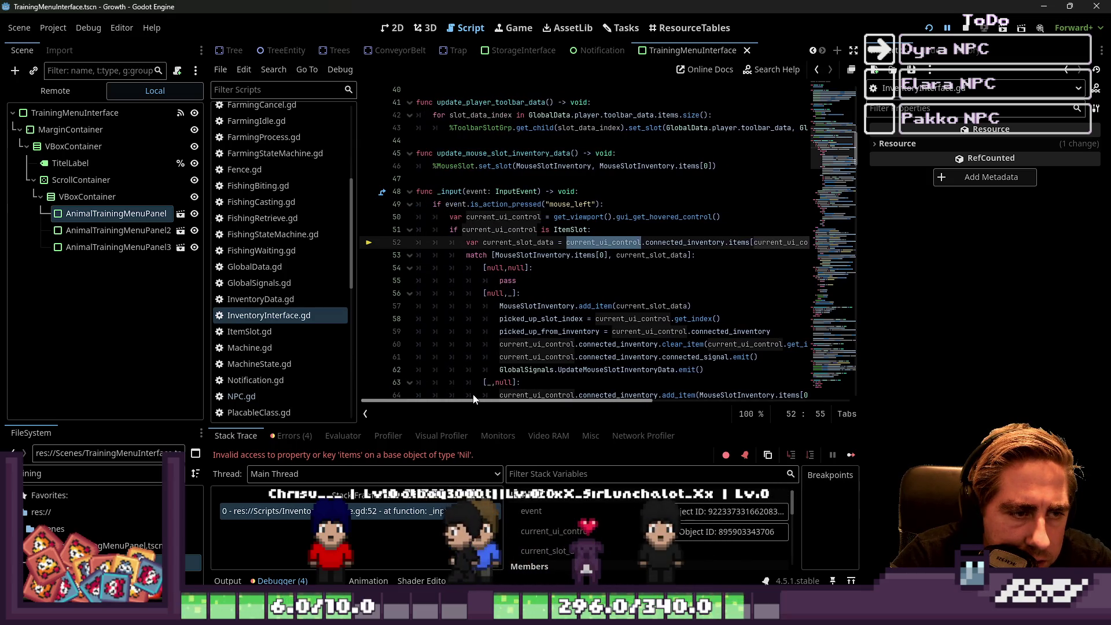
{"action": "left_click", "coordinate": [500, 243]}
{"action": "double_click", "coordinate": [501, 230]}
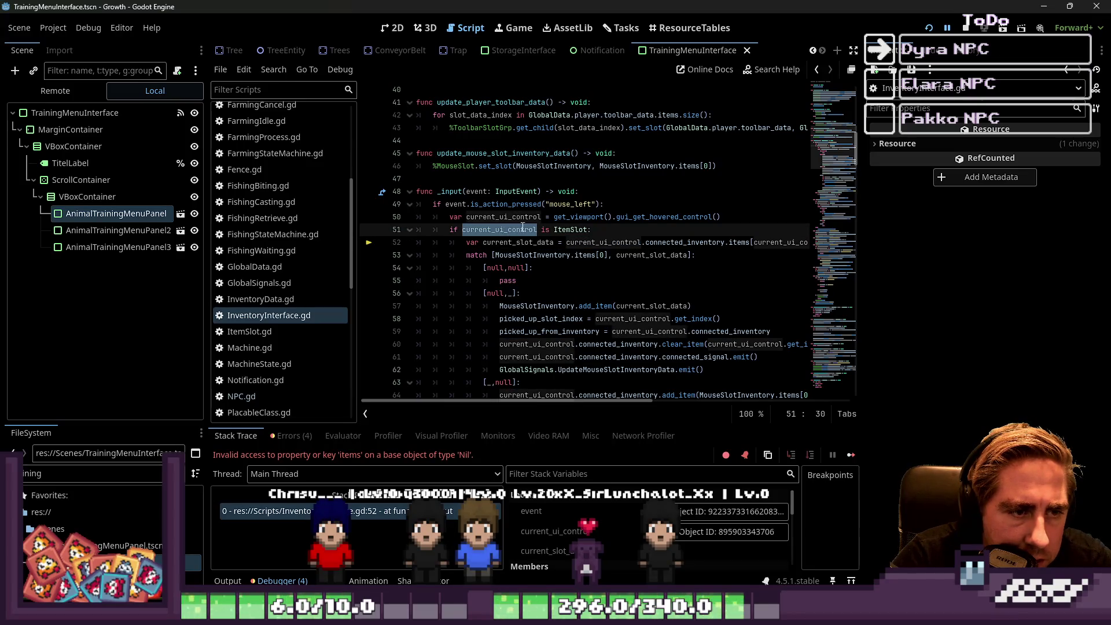
{"action": "left_click", "coordinate": [664, 225]}
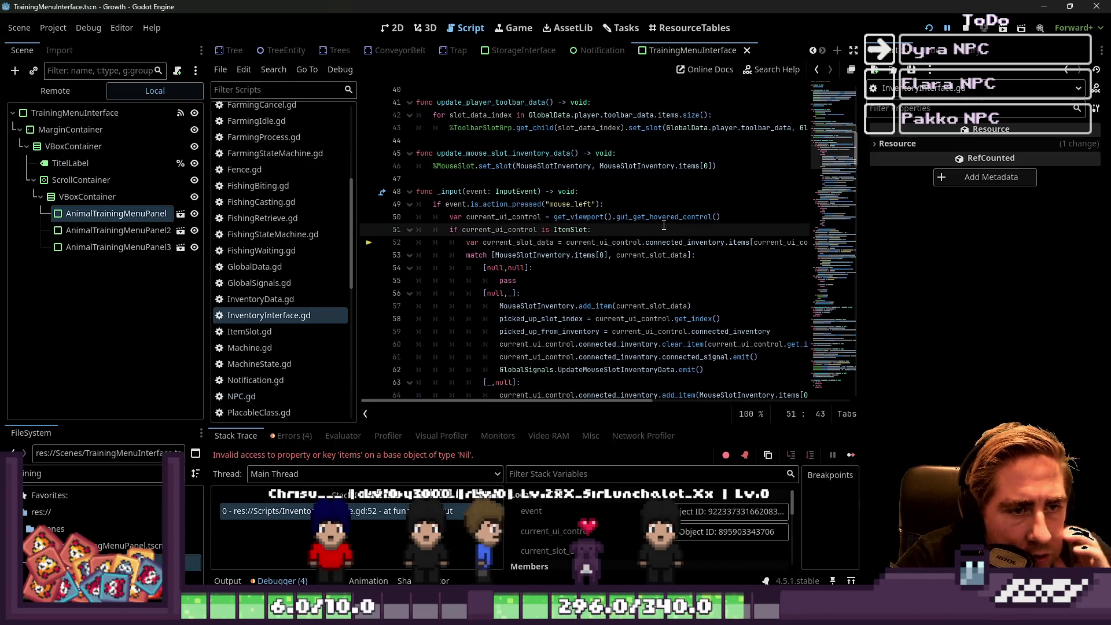
Review the gui_get_hovered_control call and current_slot_data on lines 50–52.
{"action": "left_click", "coordinate": [664, 217]}
{"action": "double_click", "coordinate": [664, 217]}
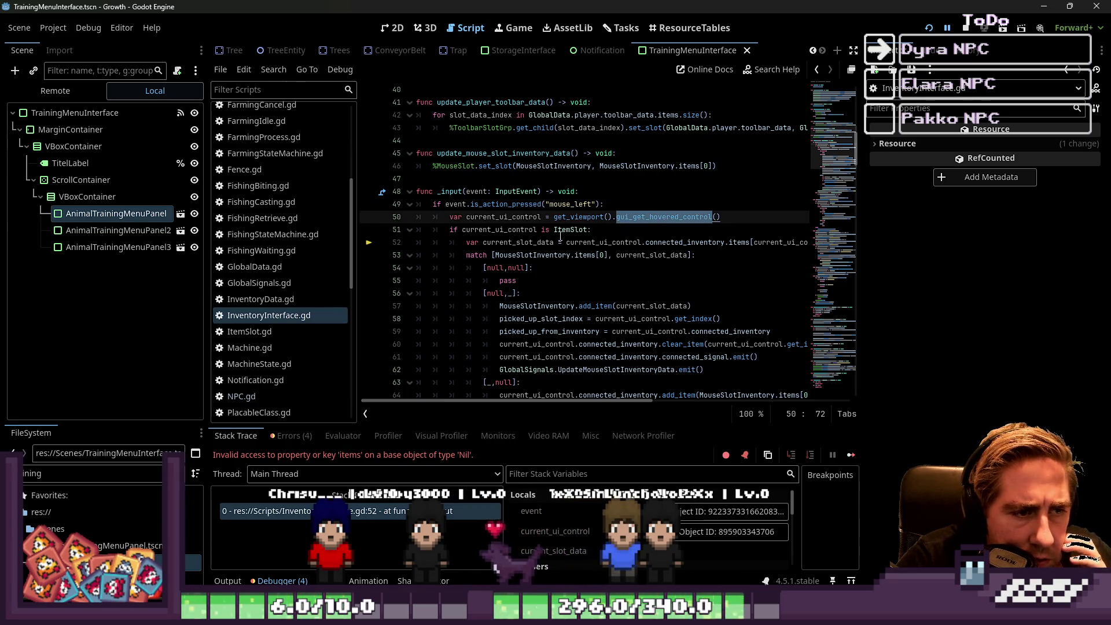
{"action": "left_click", "coordinate": [528, 243]}
{"action": "double_click", "coordinate": [528, 243]}
{"action": "left_click", "coordinate": [604, 243]}
{"action": "double_click", "coordinate": [603, 243]}
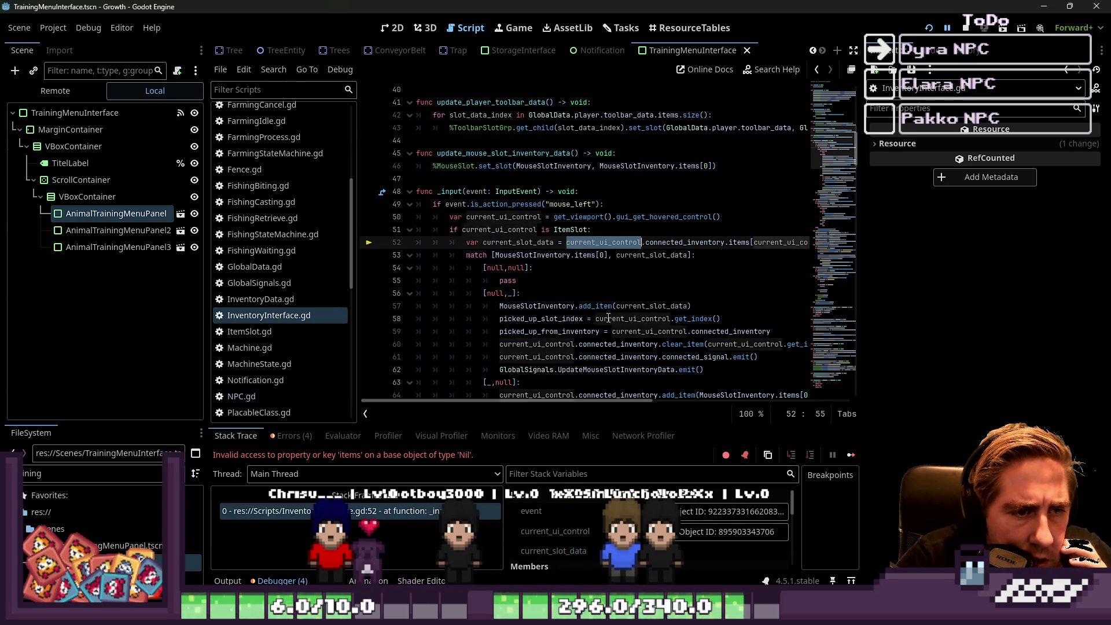
{"action": "mouse_move", "coordinate": [603, 401]}
{"action": "left_mouse_down"}
{"action": "mouse_move", "coordinate": [685, 384]}
{"action": "mouse_move", "coordinate": [651, 57]}
{"action": "left_mouse_up"}
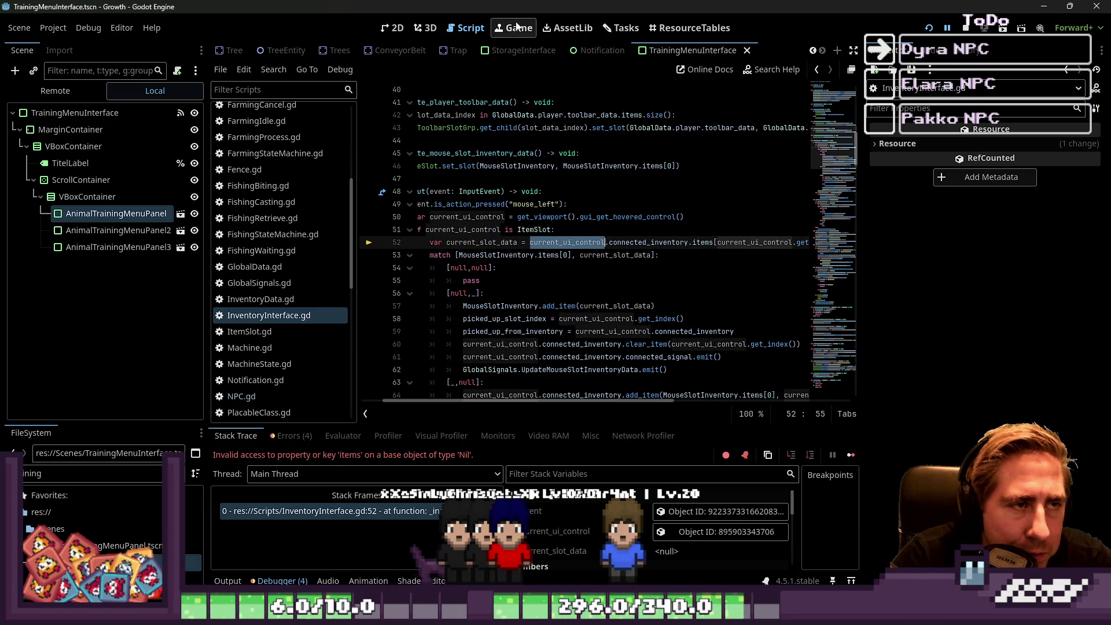
Delete AnimalTrainingMenuPanel2 and 3, then open the AnimalTrainingMenuPanel scene to script its root.
{"action": "left_click", "coordinate": [123, 191]}
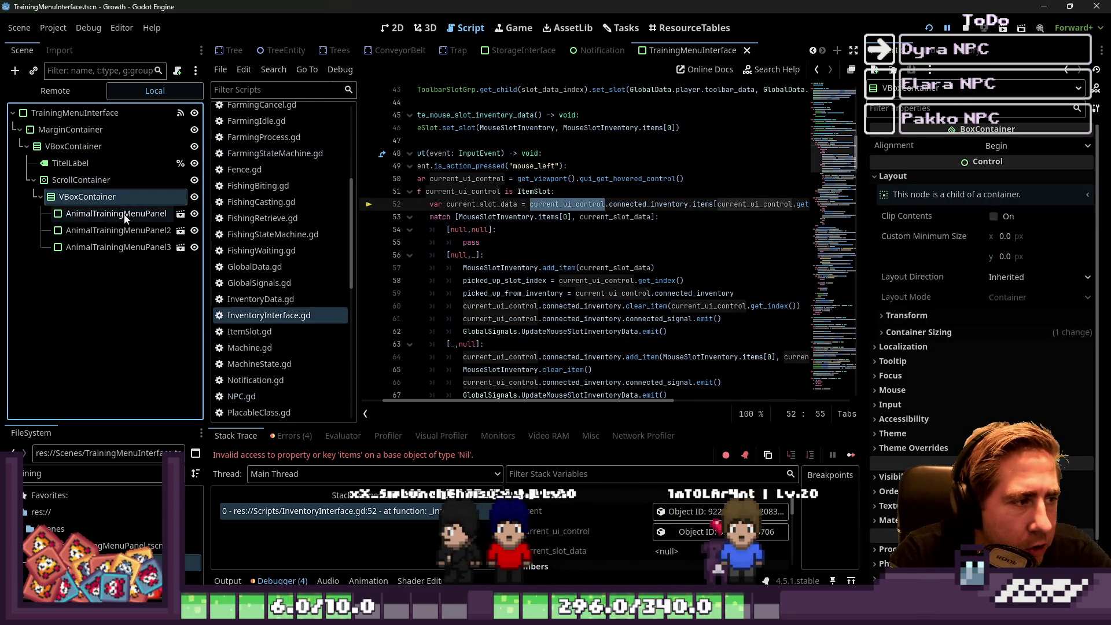
{"action": "left_click", "coordinate": [122, 231]}
{"action": "left_click", "coordinate": [181, 230]}
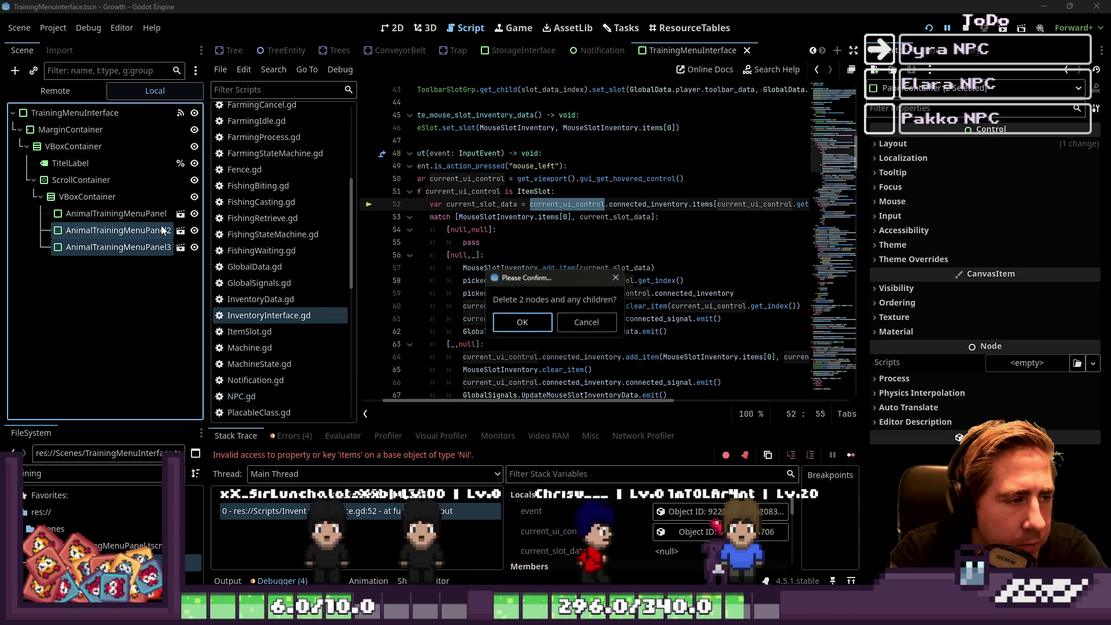
{"action": "key", "text": "Return"}
{"action": "left_click", "coordinate": [135, 110]}
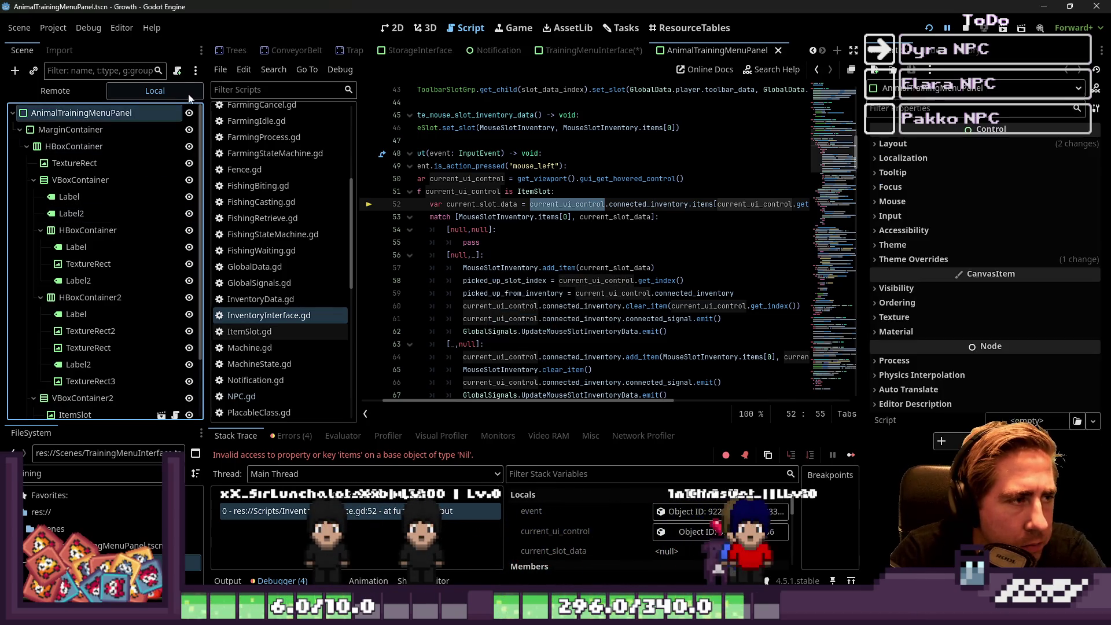
{"action": "left_click", "coordinate": [177, 70]}
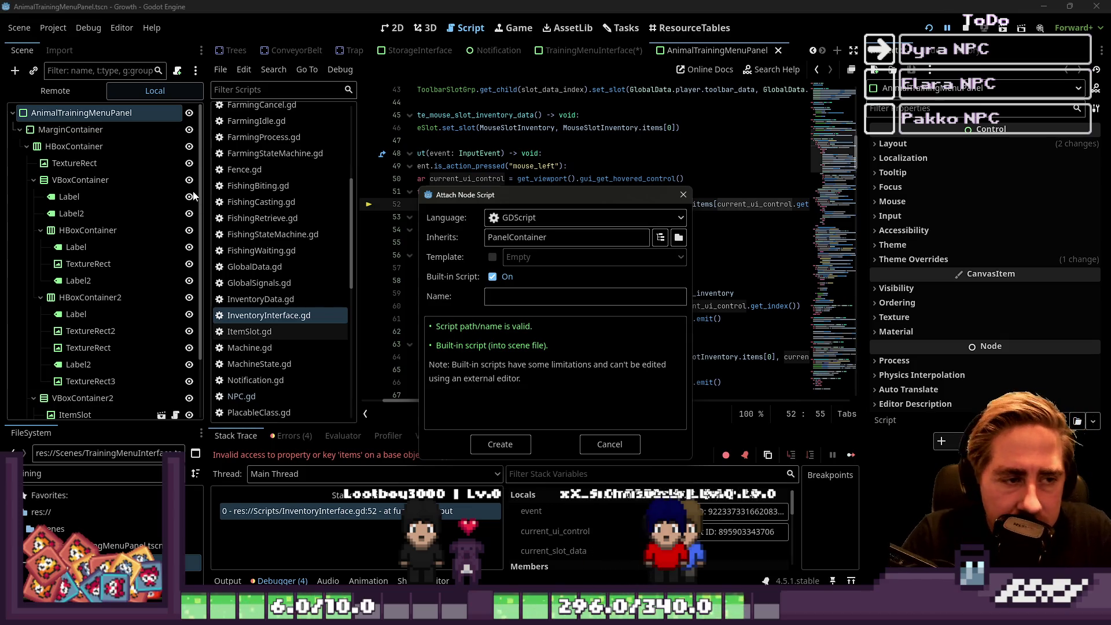
Try a script inheriting PanelContainer with a res://Scripts/Ani path, then cancel the dialog.
{"action": "left_click", "coordinate": [613, 446]}
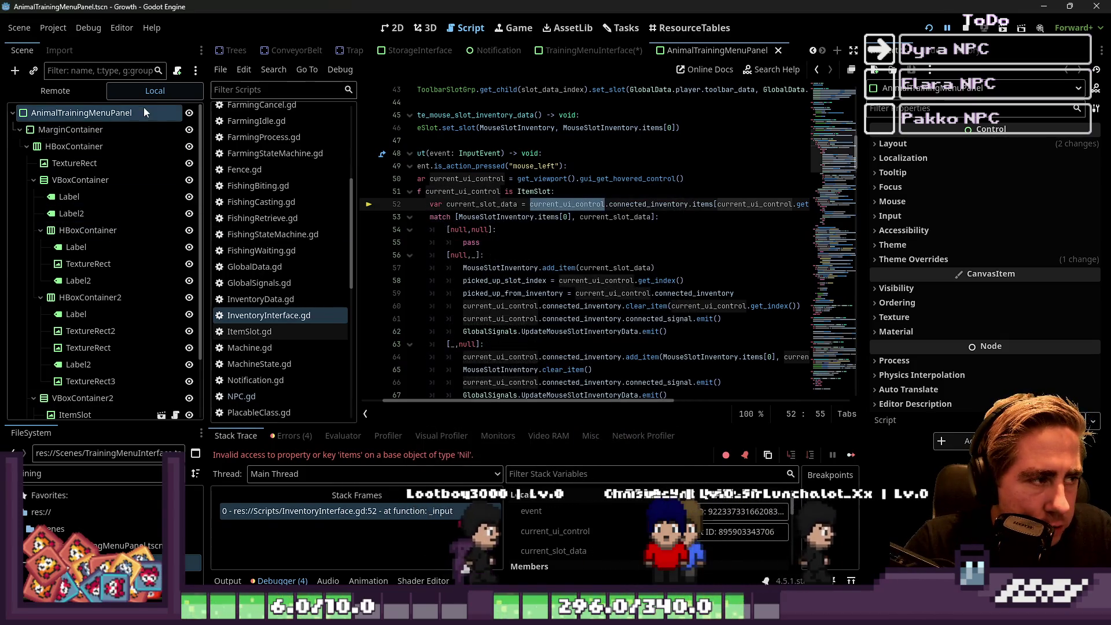
{"action": "left_click", "coordinate": [178, 74]}
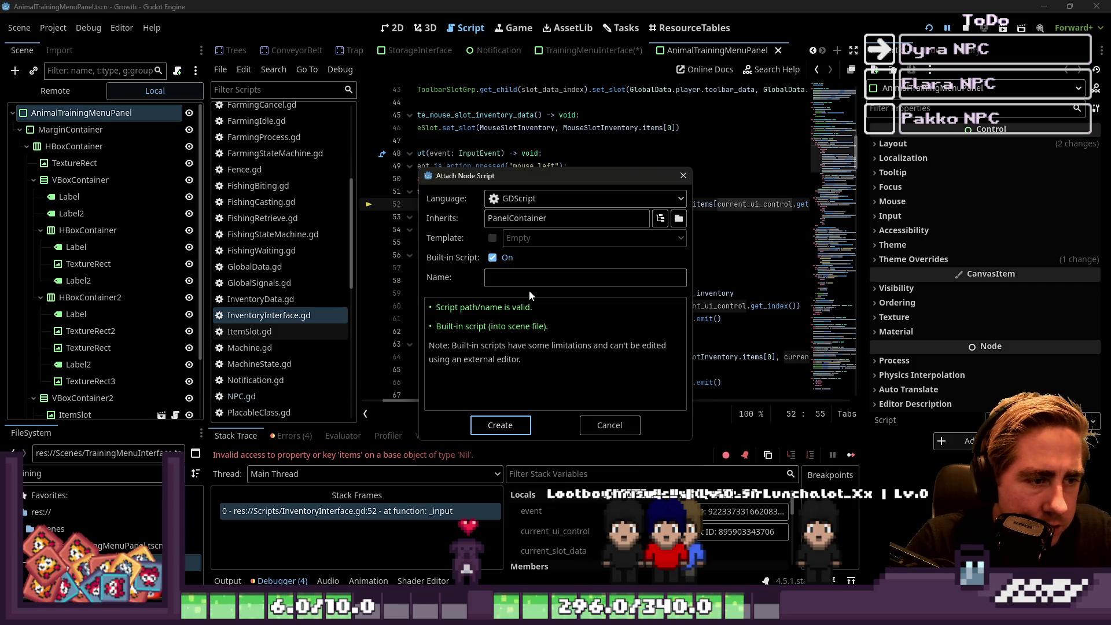
{"action": "left_click", "coordinate": [561, 202]}
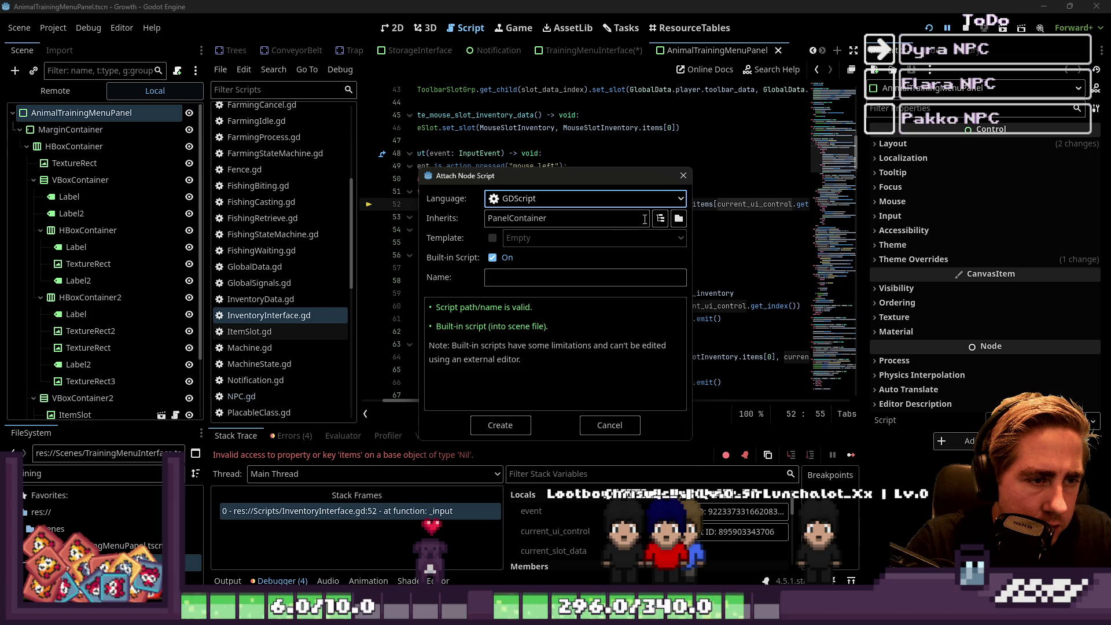
{"action": "left_click", "coordinate": [661, 218]}
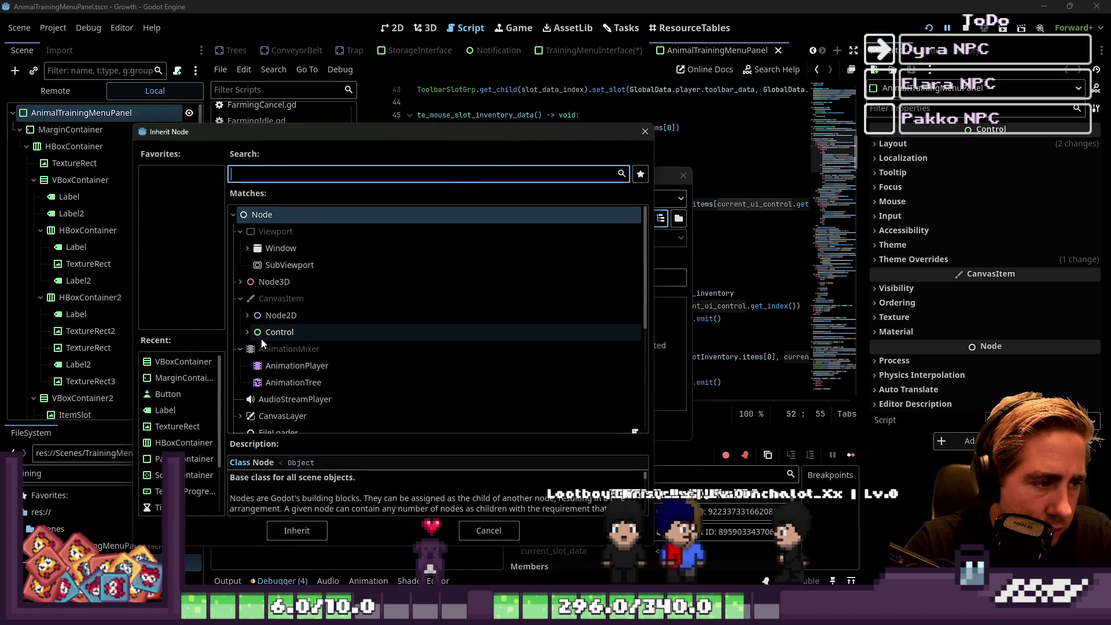
{"action": "double_click", "coordinate": [177, 458]}
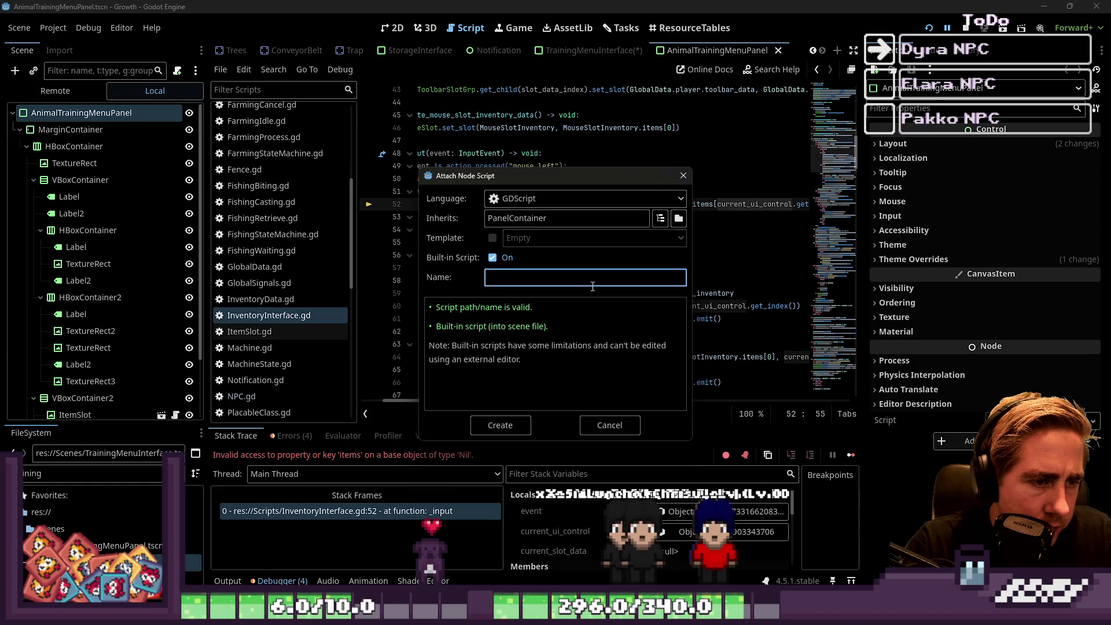
{"action": "type", "text": "re"}
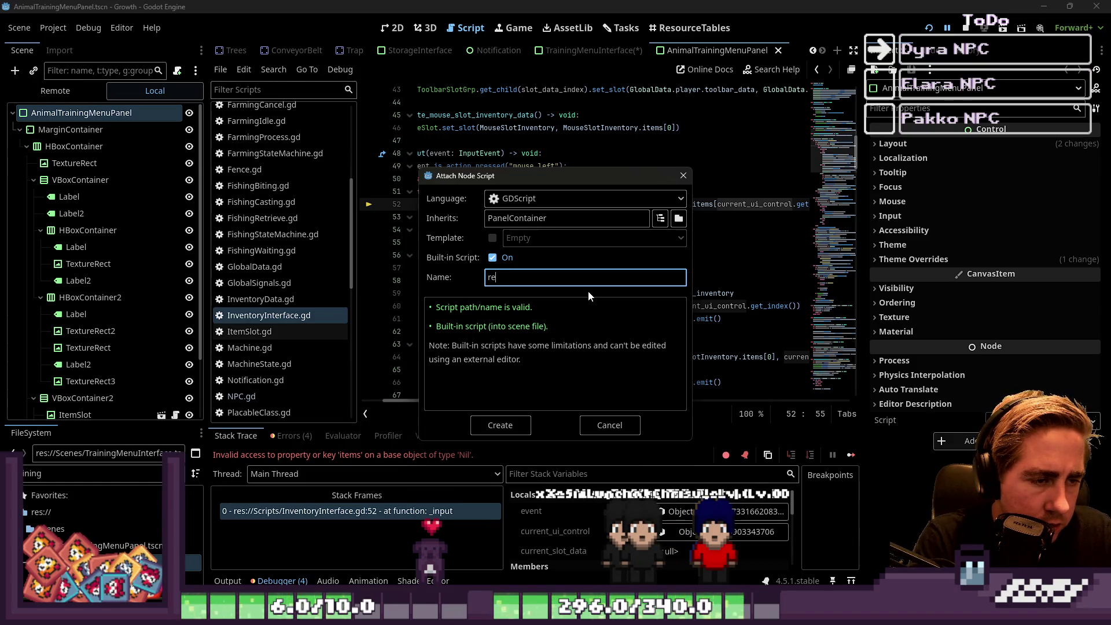
{"action": "type", "text": "s://"}
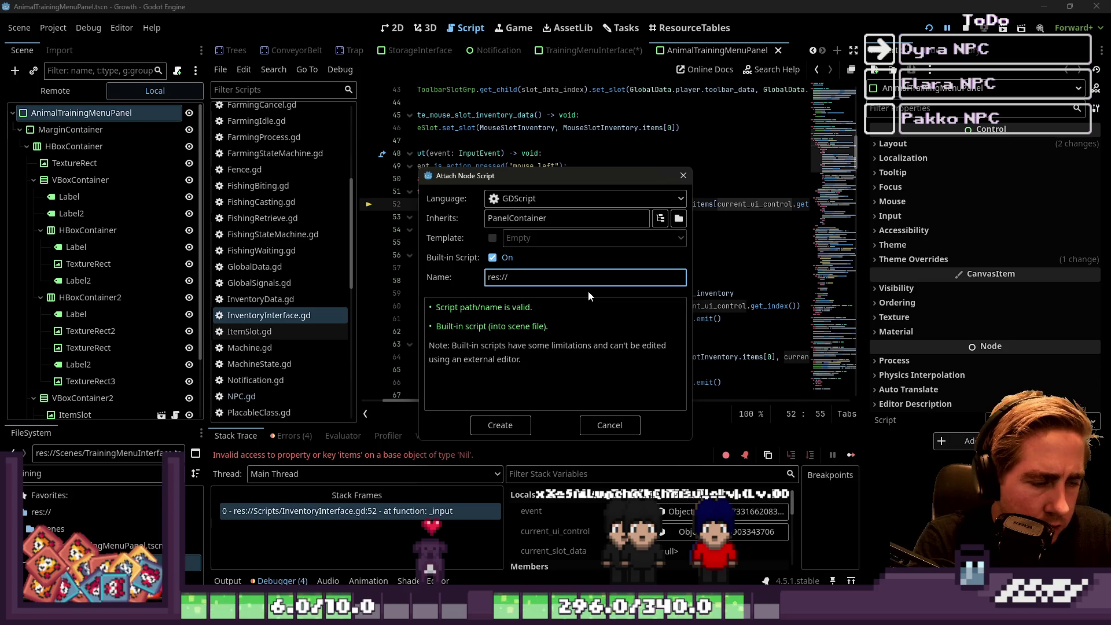
{"action": "type", "text": "Scripts/"}
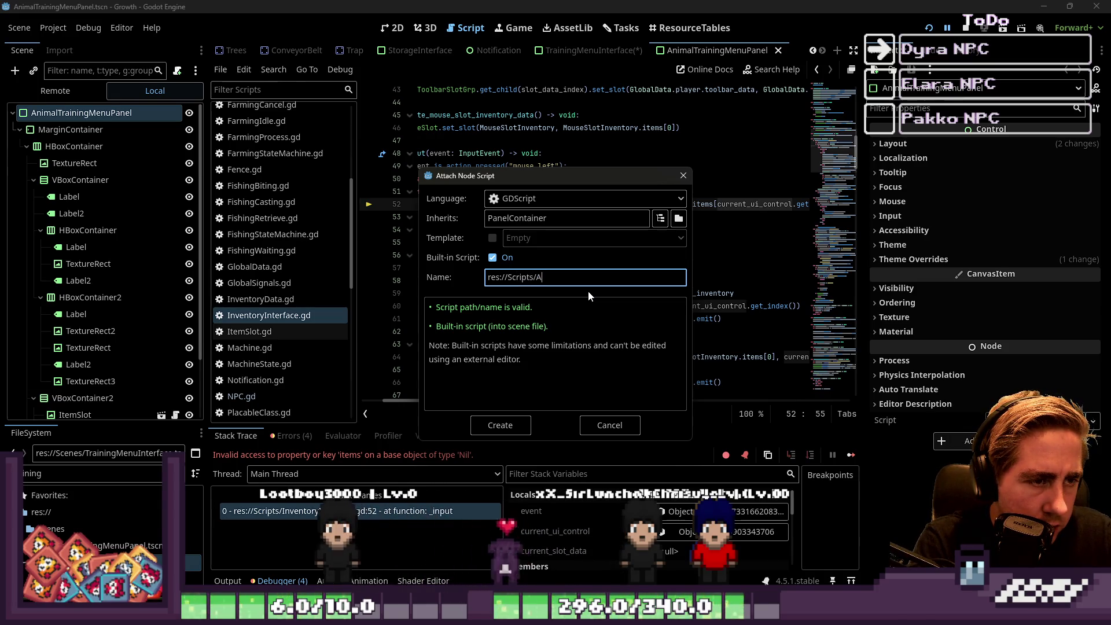
{"action": "type", "text": "Animal"}
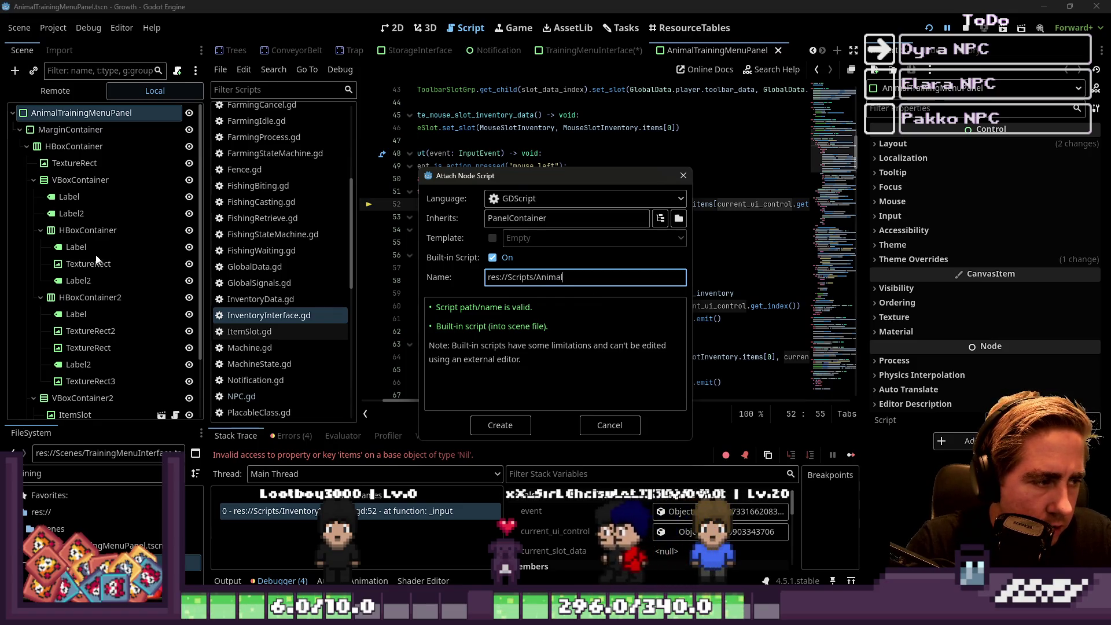
{"action": "left_click", "coordinate": [611, 426]}
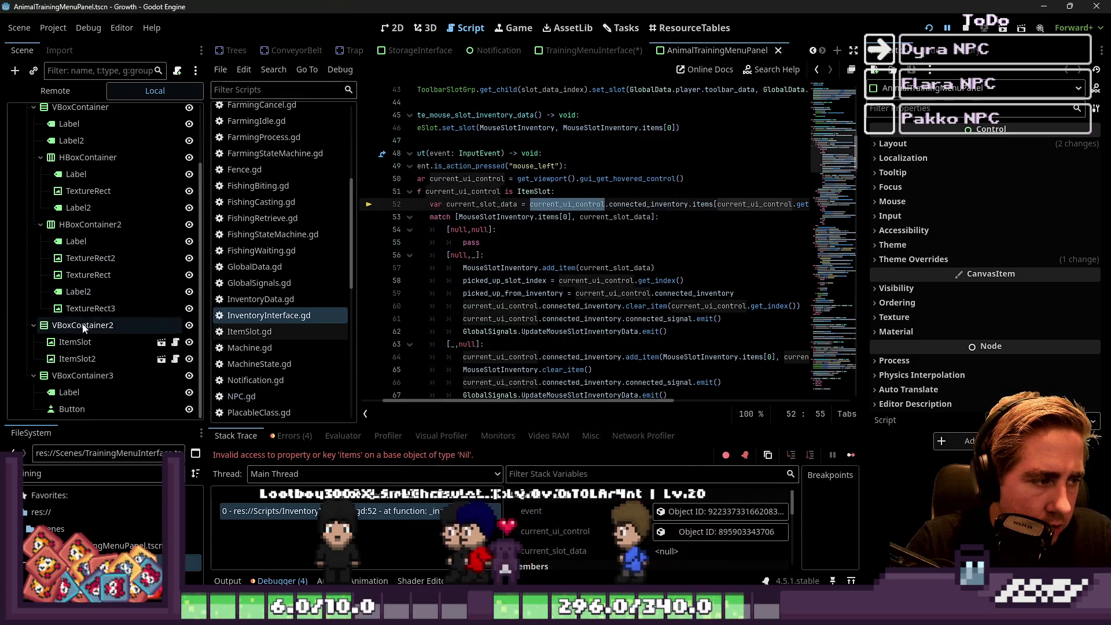
Name the built-in script res://Scripts/AnimalTrainingMenuPanel and create it on the root.
{"action": "left_click", "coordinate": [93, 112]}
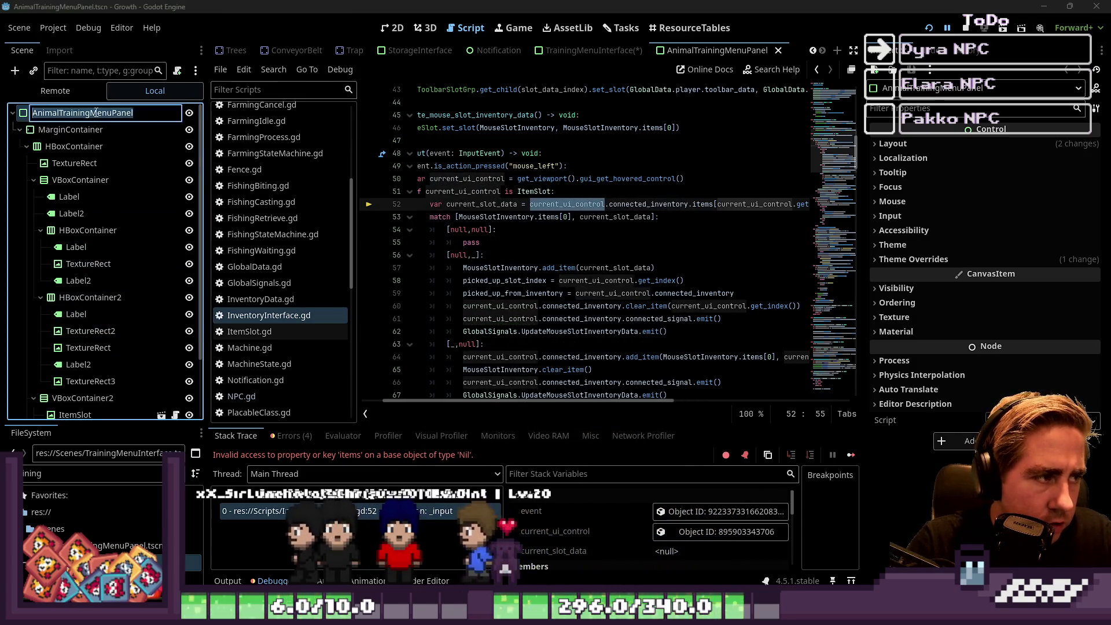
{"action": "left_click", "coordinate": [178, 72]}
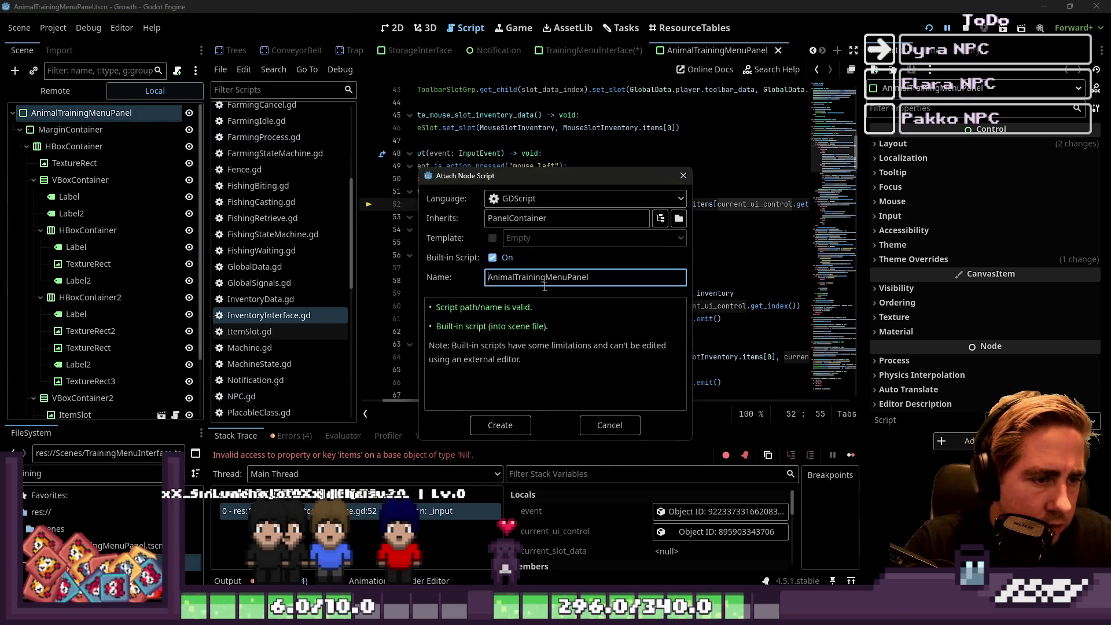
{"action": "type", "text": "dawo/wdaio/"}
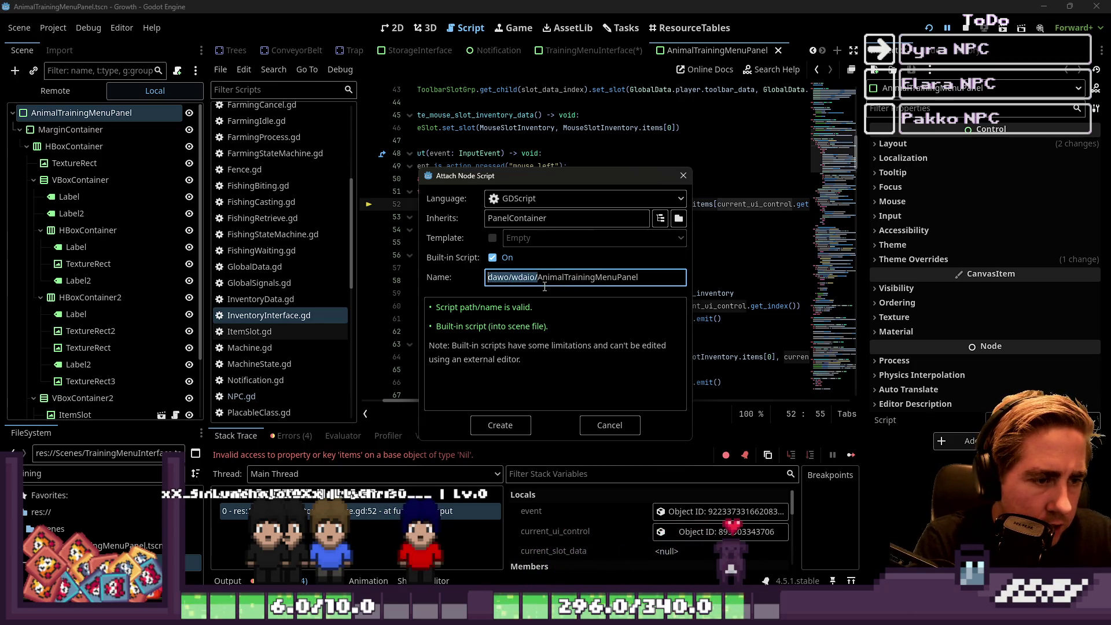
{"action": "key", "text": "BackSpace"}
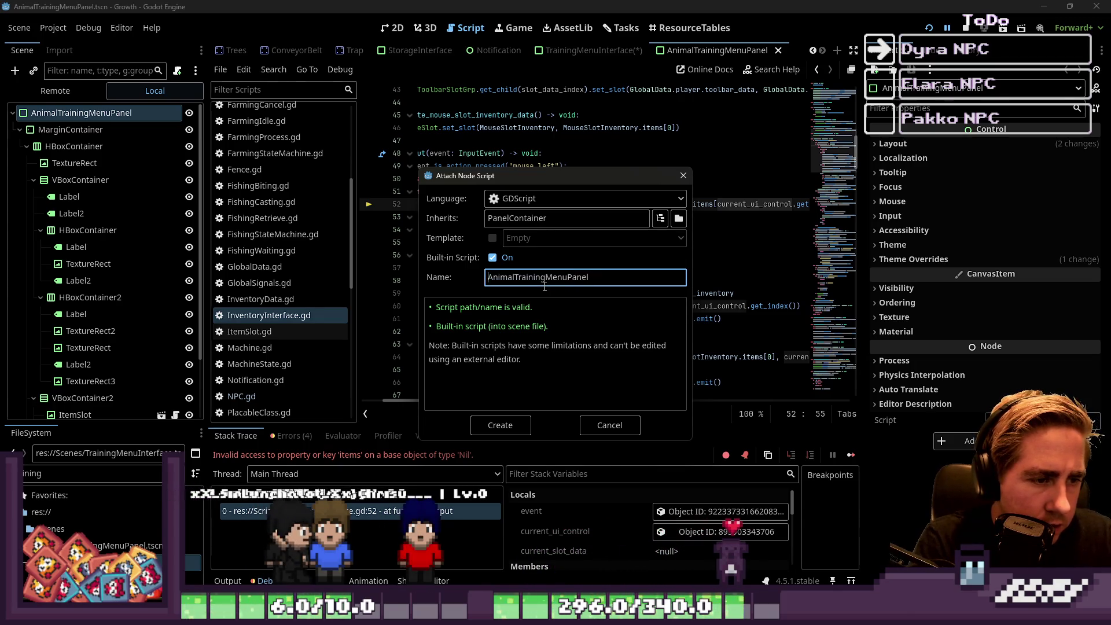
{"action": "key", "text": "ctrl+a"}
{"action": "key", "text": "ctrl+c"}
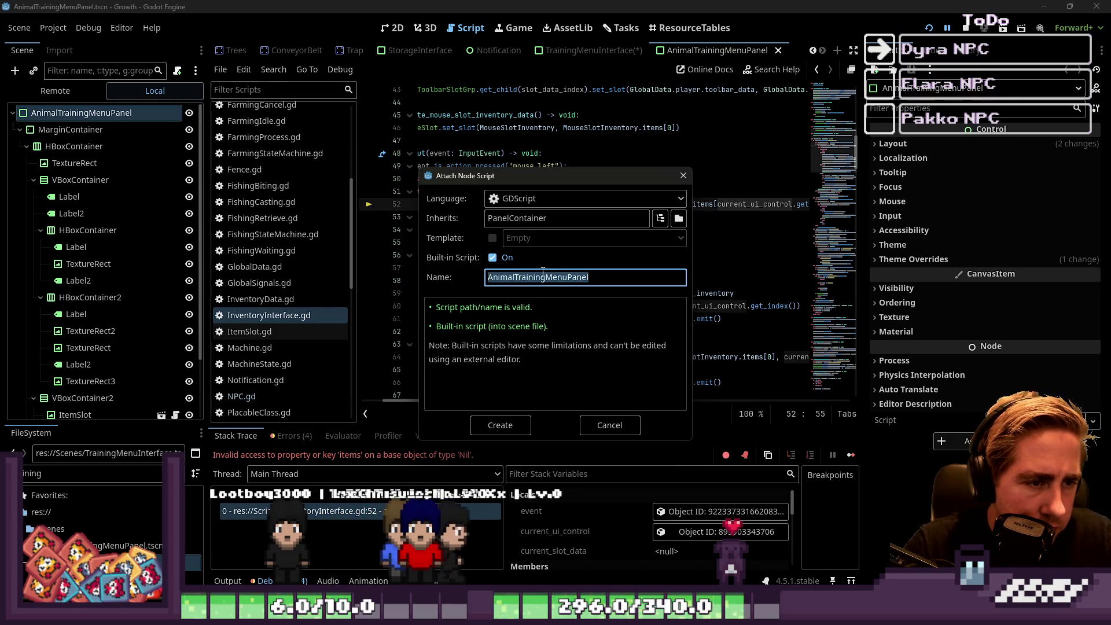
{"action": "key", "text": "Home"}
{"action": "type", "text": "res://"}
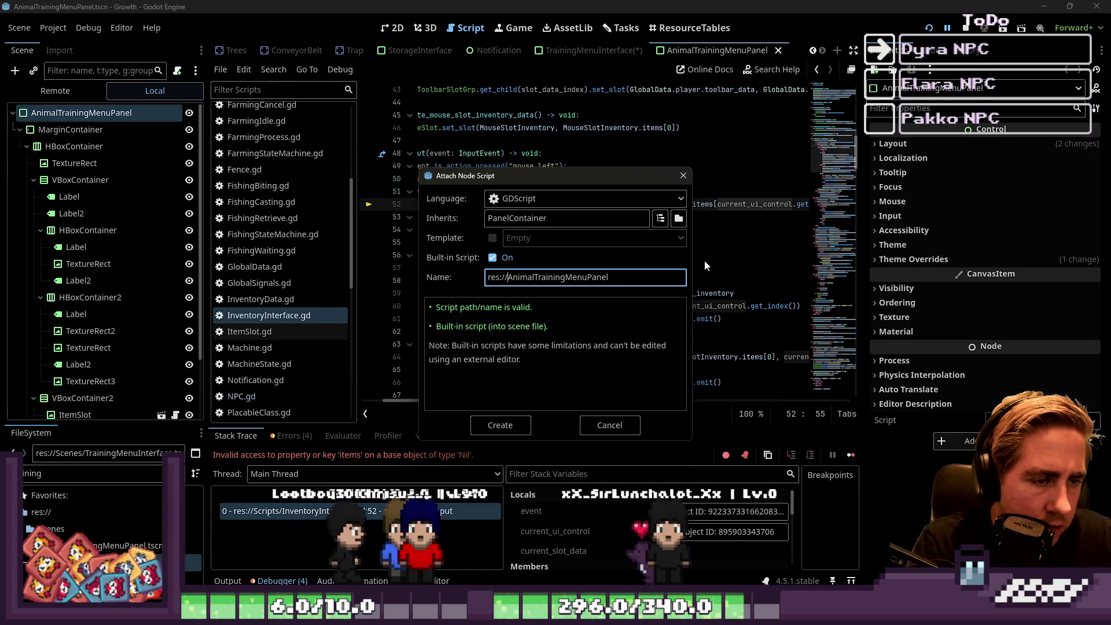
{"action": "type", "text": "Scripts/"}
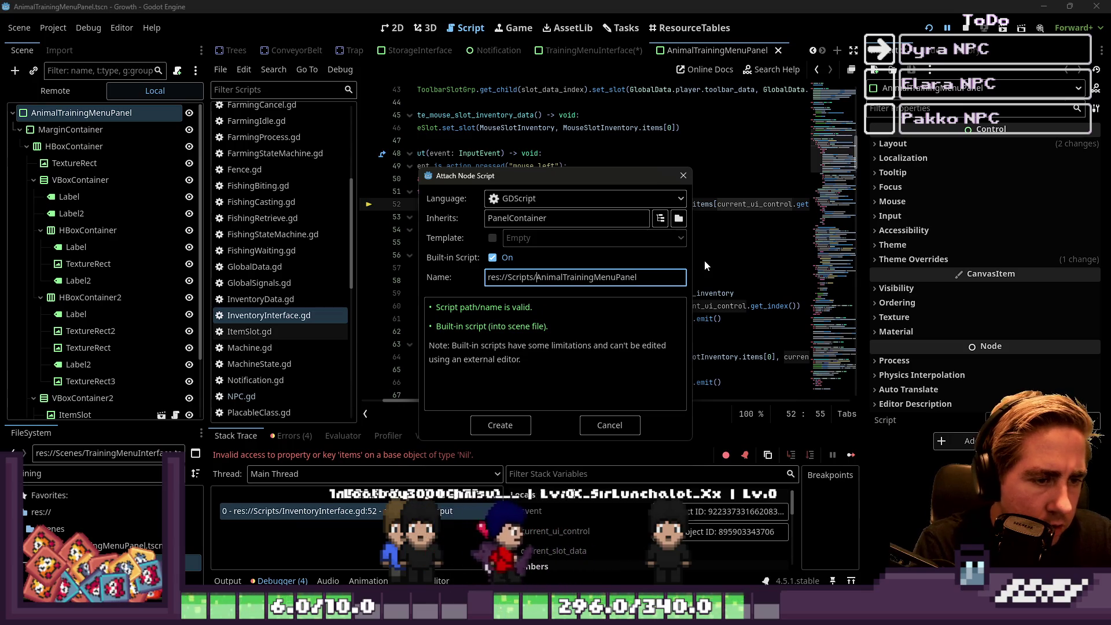
{"action": "left_click", "coordinate": [656, 279]}
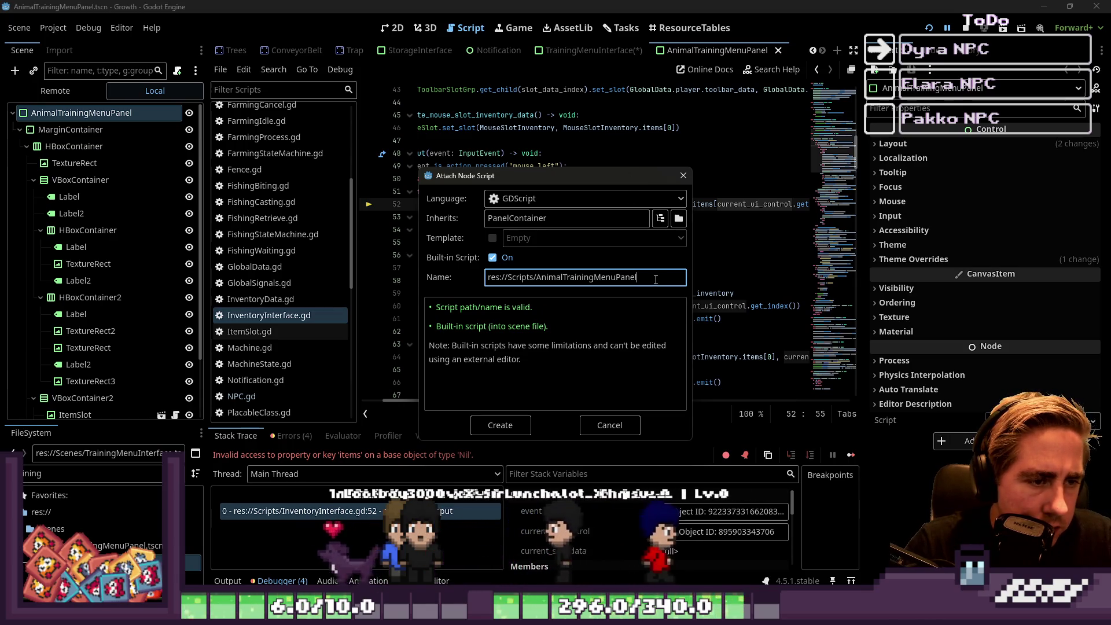
{"action": "triple_click", "coordinate": [656, 279]}
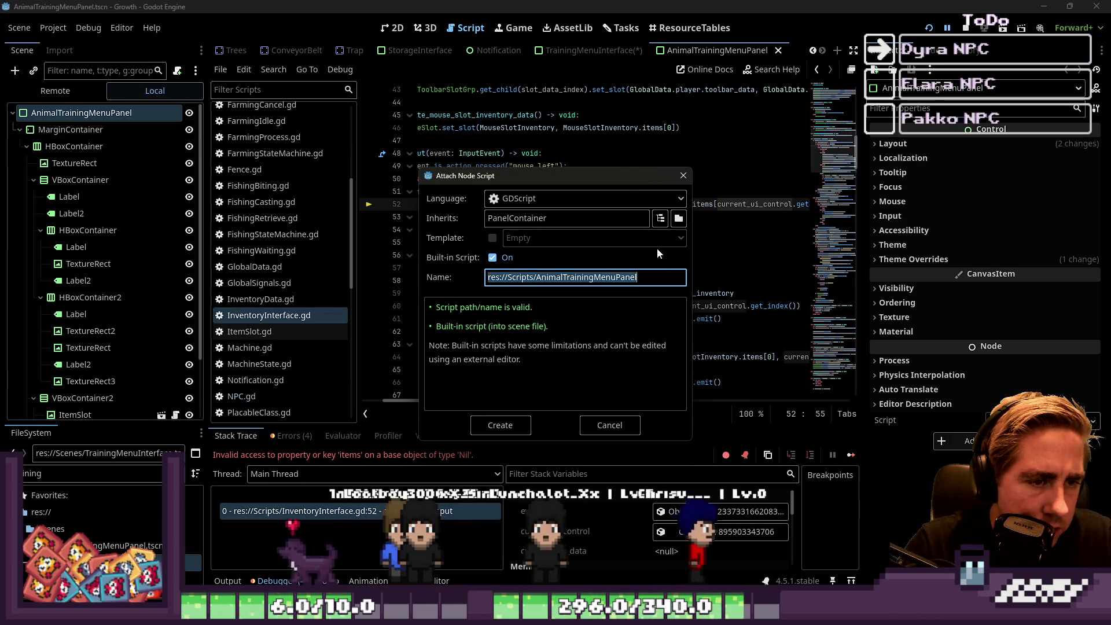
{"action": "left_click", "coordinate": [679, 219]}
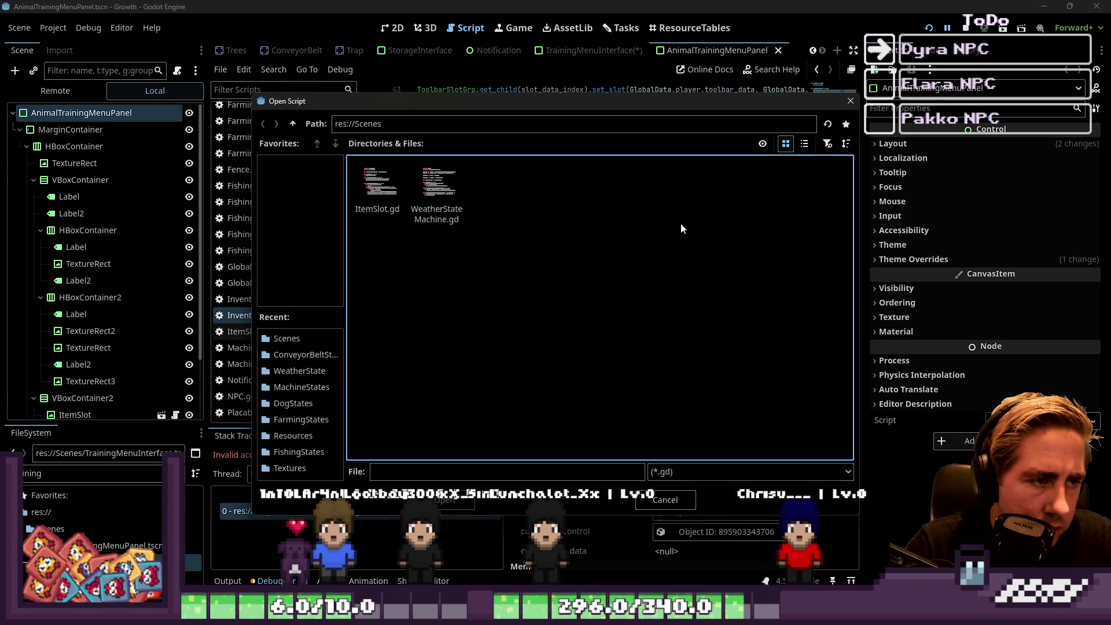
{"action": "key", "text": "Escape"}
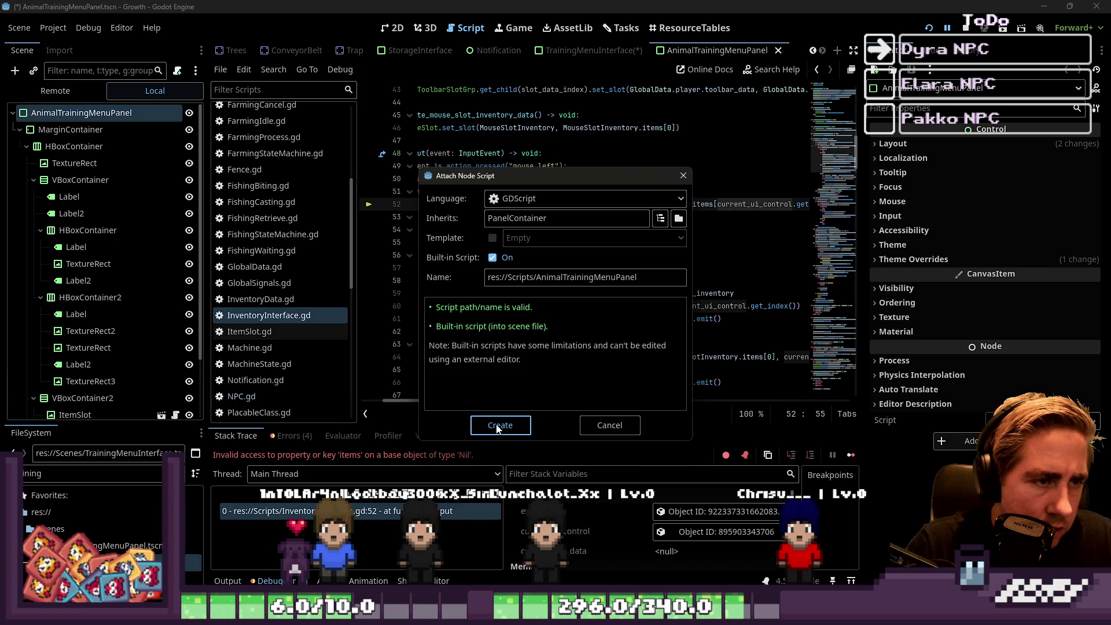
{"action": "left_click", "coordinate": [499, 426]}
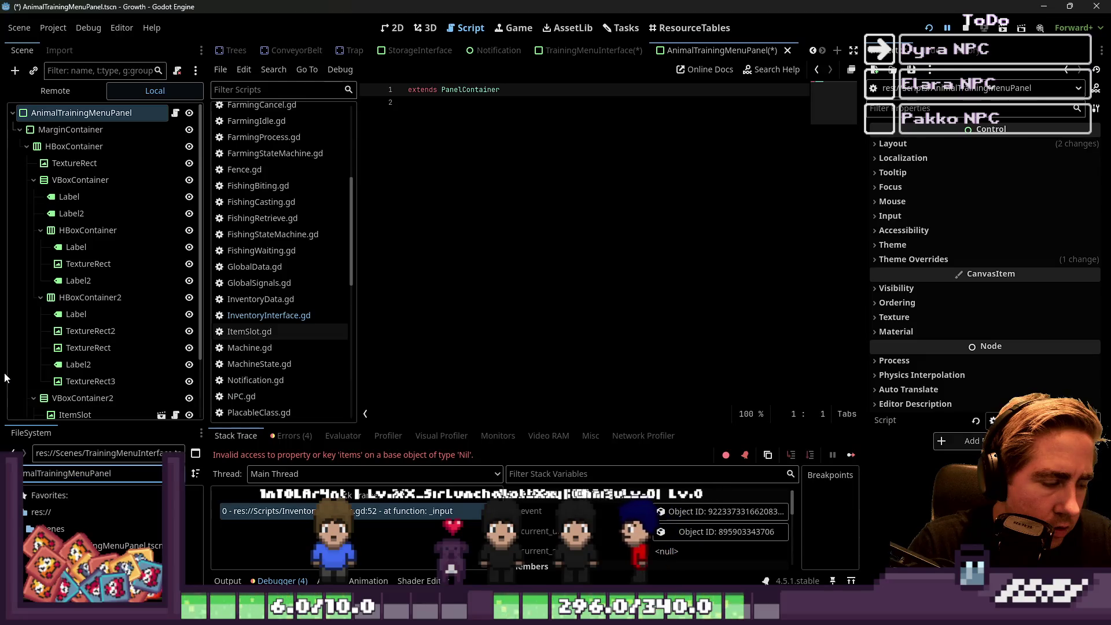
Review the new built-in panel script in the script editor's list.
{"action": "left_click", "coordinate": [518, 220]}
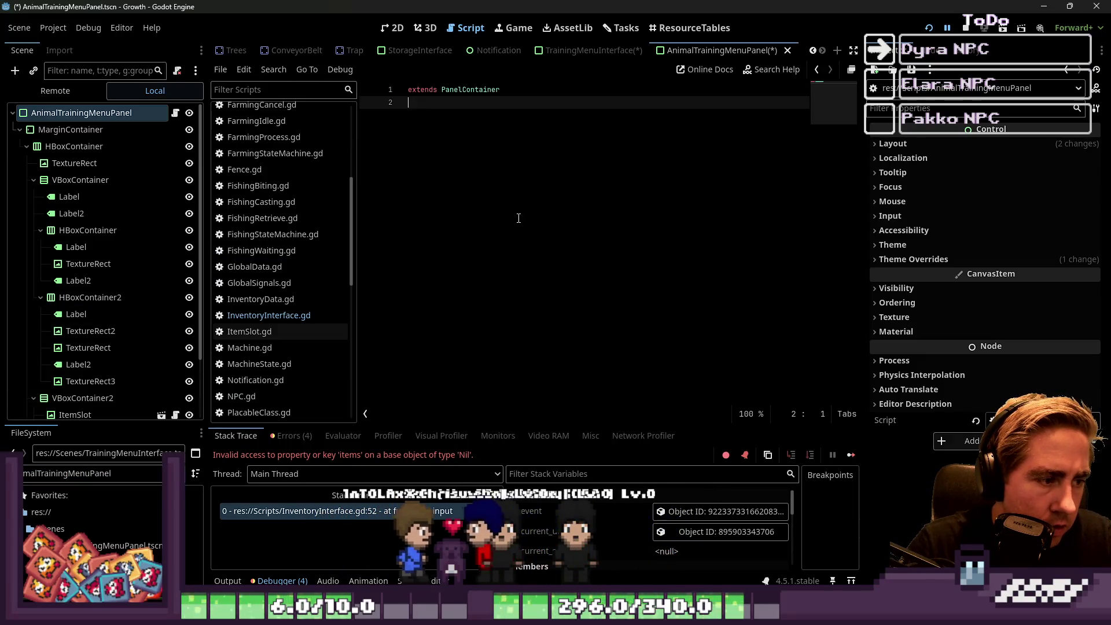
{"action": "scroll", "coordinate": [321, 339], "scroll_direction": "down", "scroll_amount": 5}
{"action": "left_click", "coordinate": [295, 354]}
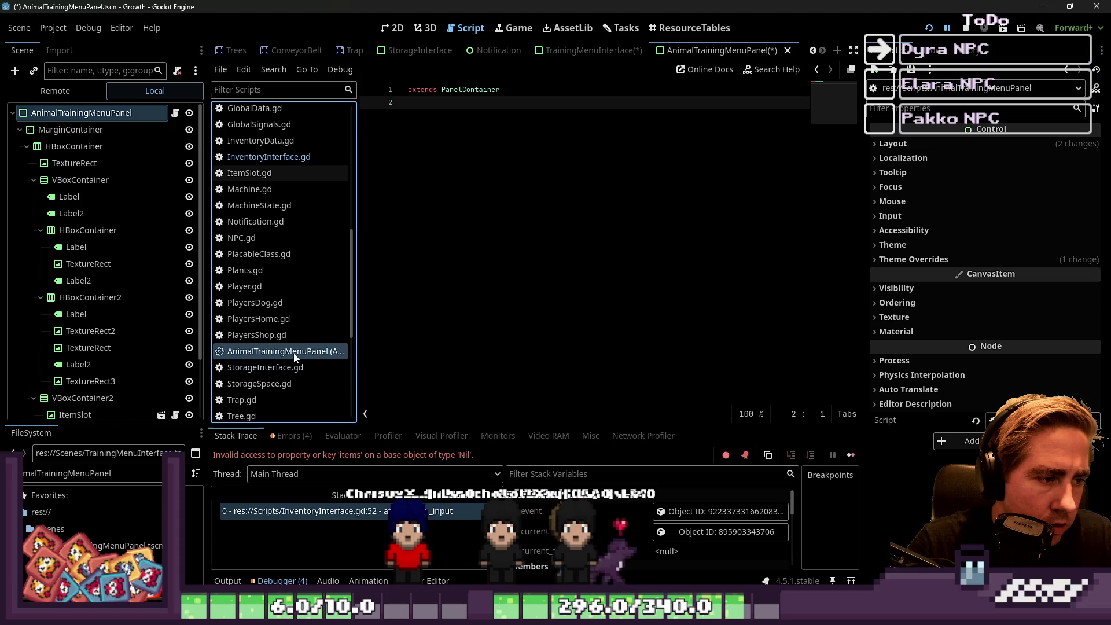
{"action": "left_click", "coordinate": [404, 308]}
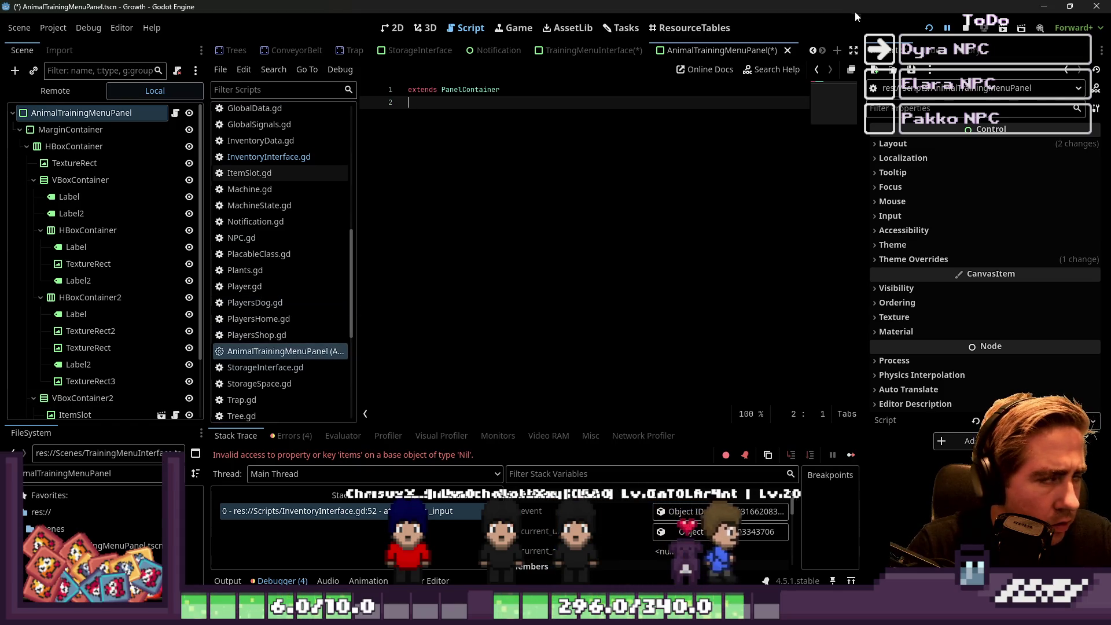
Stop the running game and detach the built-in script from the AnimalTrainingMenuPanel root.
{"action": "left_click", "coordinate": [966, 28]}
{"action": "left_click", "coordinate": [161, 92]}
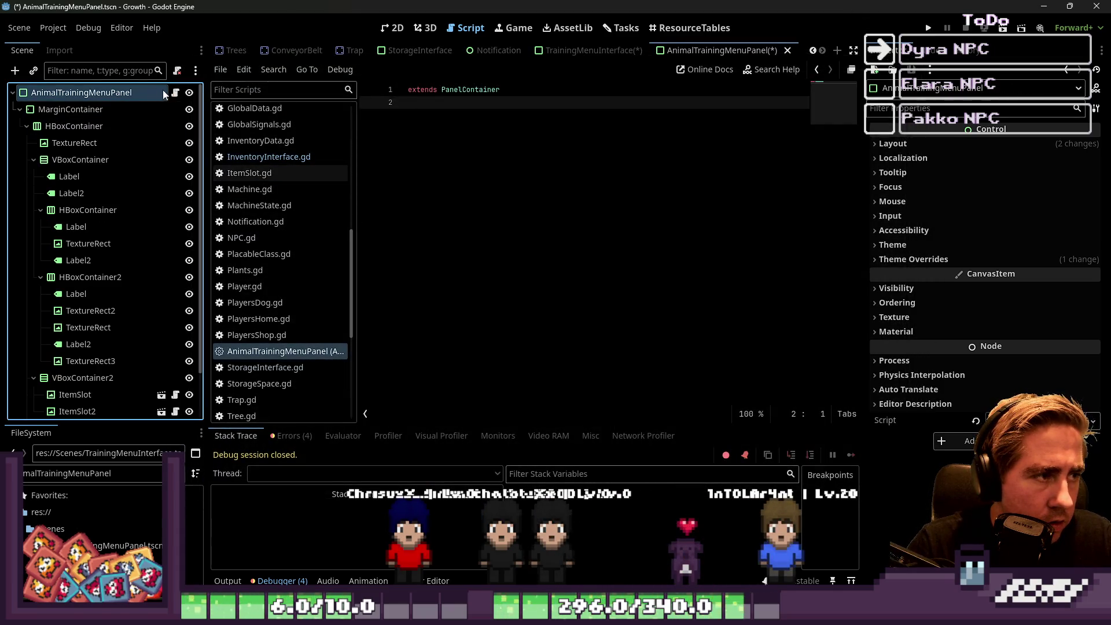
{"action": "left_click", "coordinate": [177, 72]}
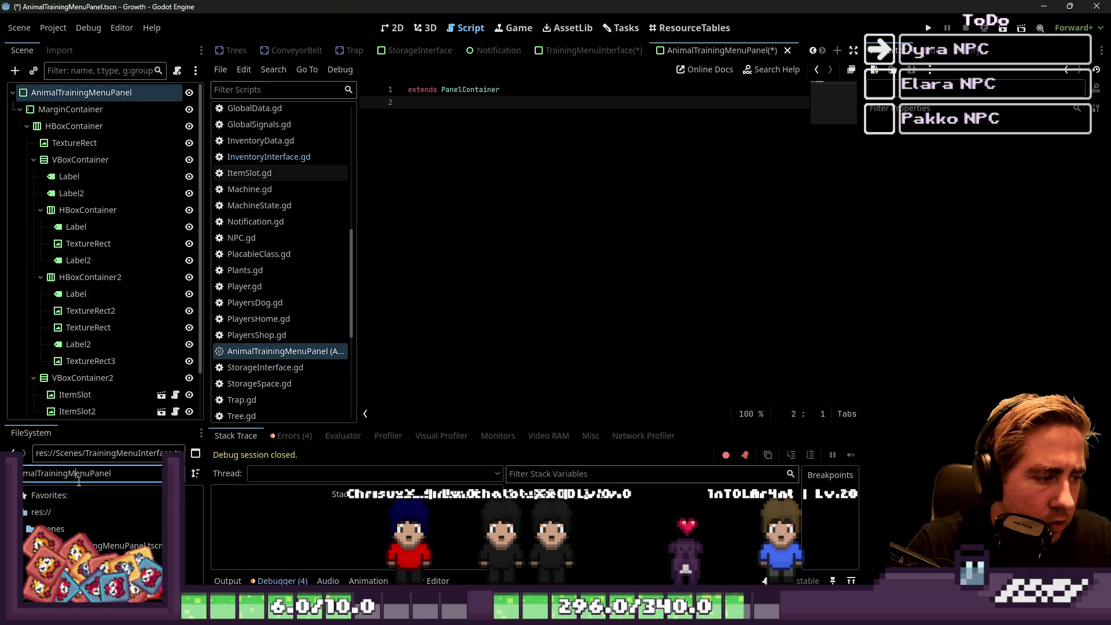
{"action": "left_click", "coordinate": [177, 71]}
Enter AnimalTrainingMenuPanel as the script name, then abandon the built-in attachment for a new script file.
{"action": "left_click", "coordinate": [577, 279]}
{"action": "type", "text": "AnimalTrainingMenuPanel"}
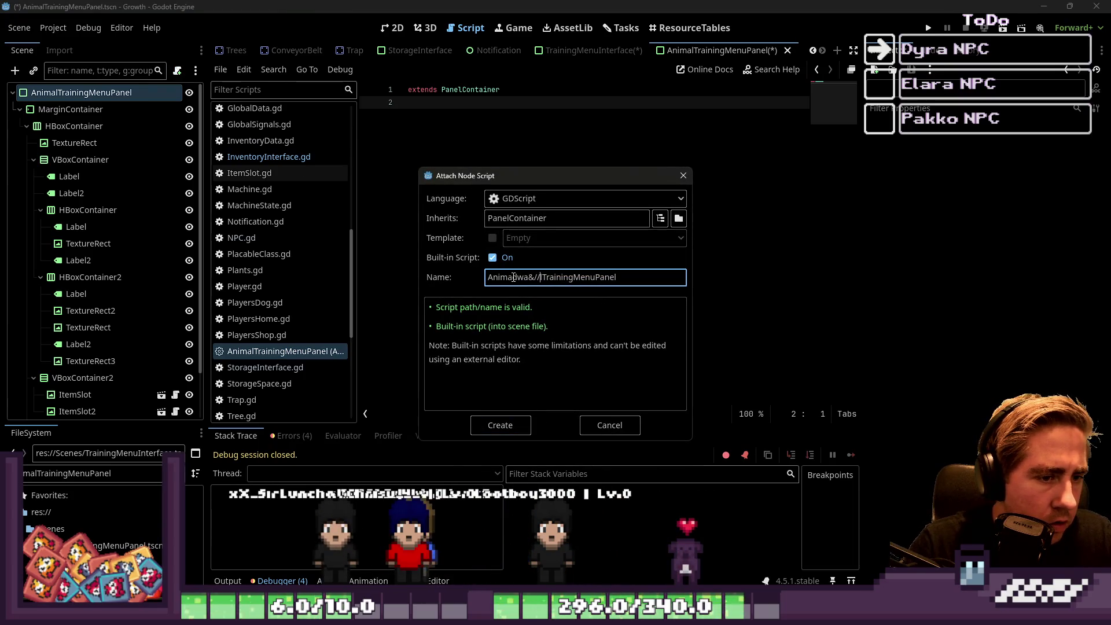
{"action": "left_click", "coordinate": [594, 429]}
{"action": "left_click", "coordinate": [220, 69]}
{"action": "left_click", "coordinate": [243, 86]}
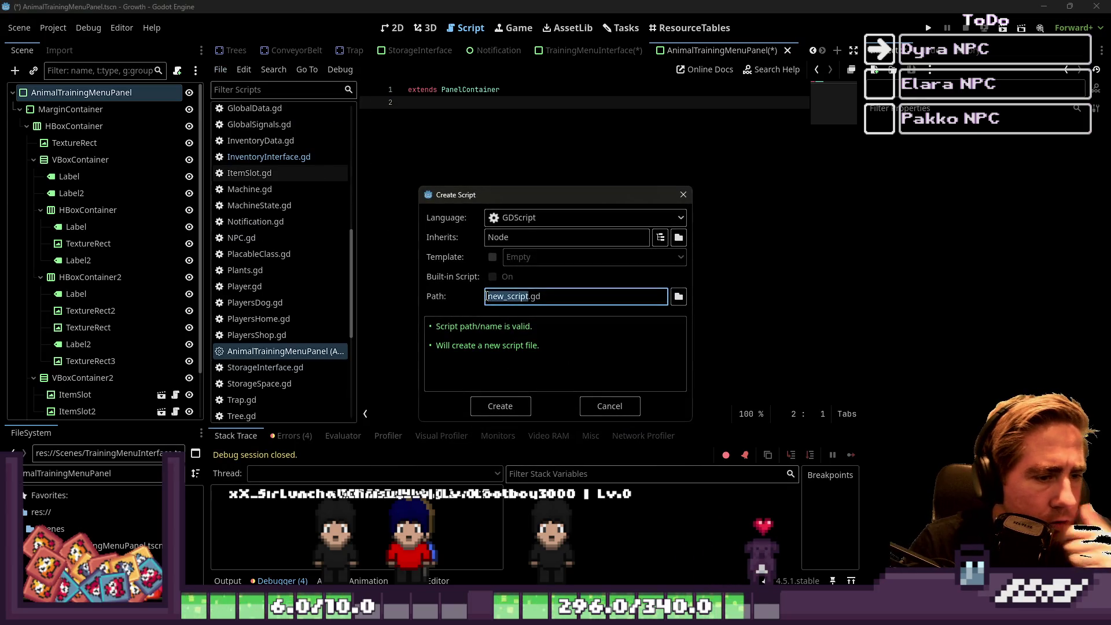
Set the new script's path to Scripts/AnimalTrainingMenuPanel.gd.
{"action": "key", "text": "ctrl+v"}
{"action": "key", "text": "Home"}
{"action": "type", "text": "S"}
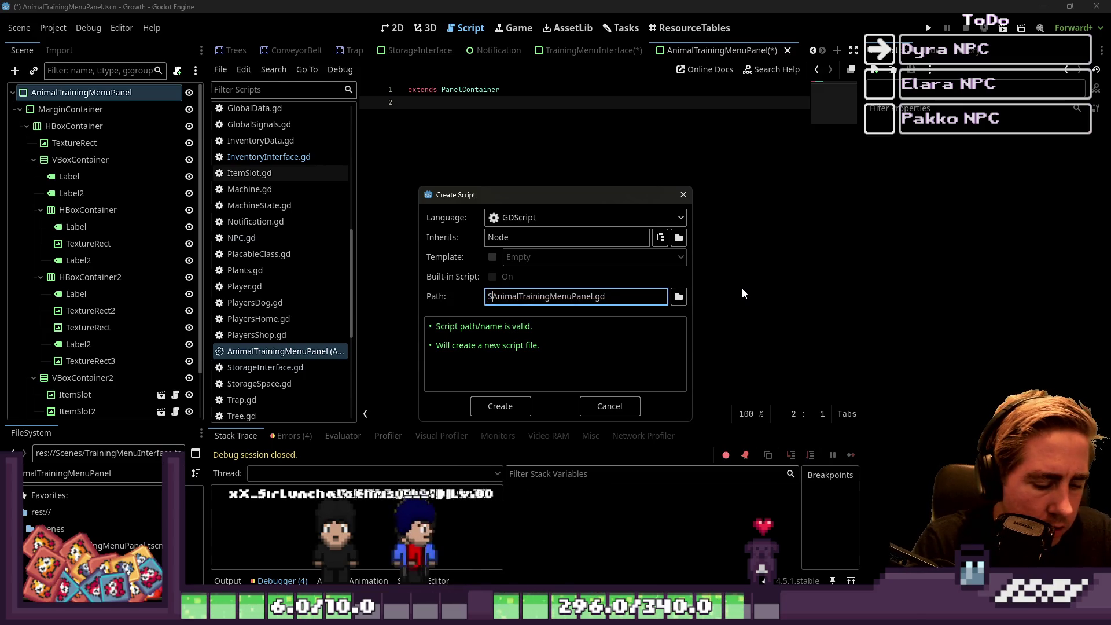
{"action": "type", "text": "cripts/"}
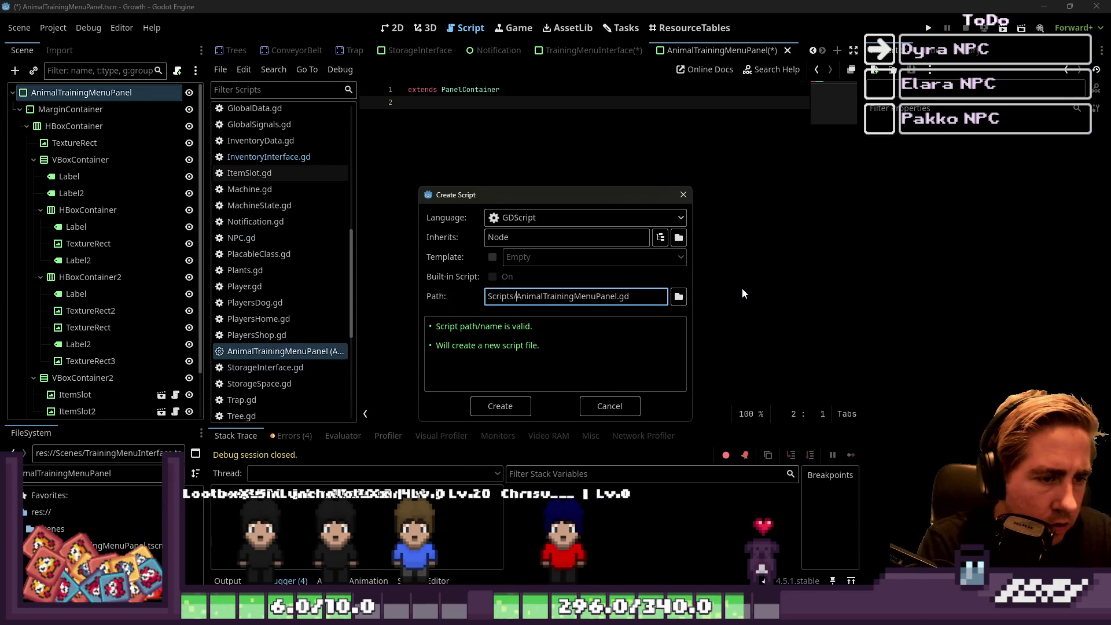
{"action": "type", "text": "d(/"}
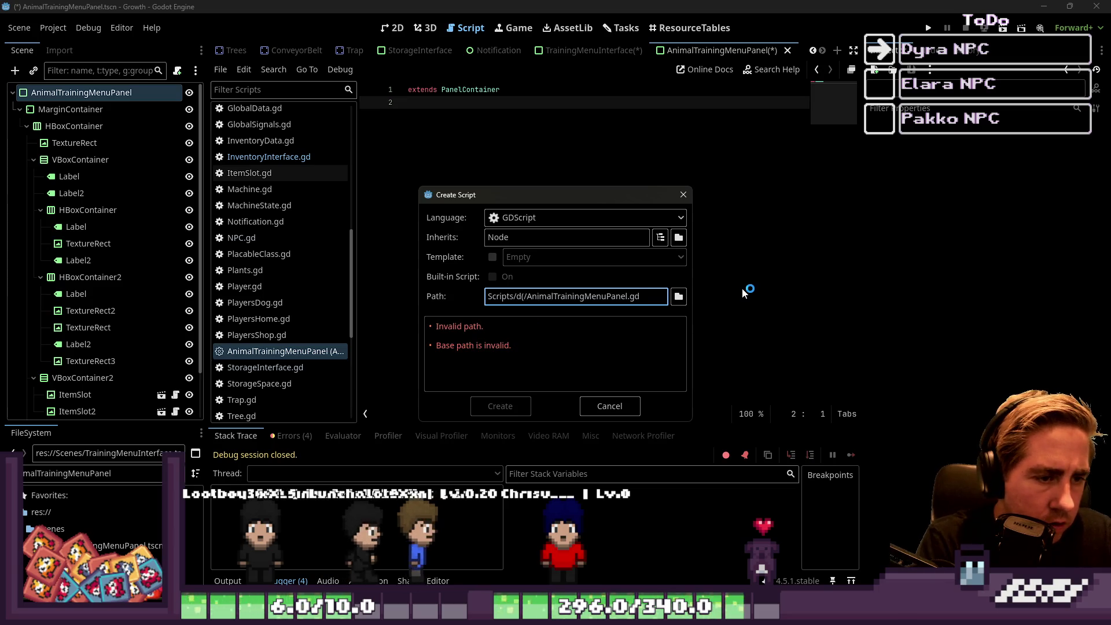
{"action": "key", "text": "BackSpace"}
{"action": "key", "text": "BackSpace"}
{"action": "type", "text": "/"}
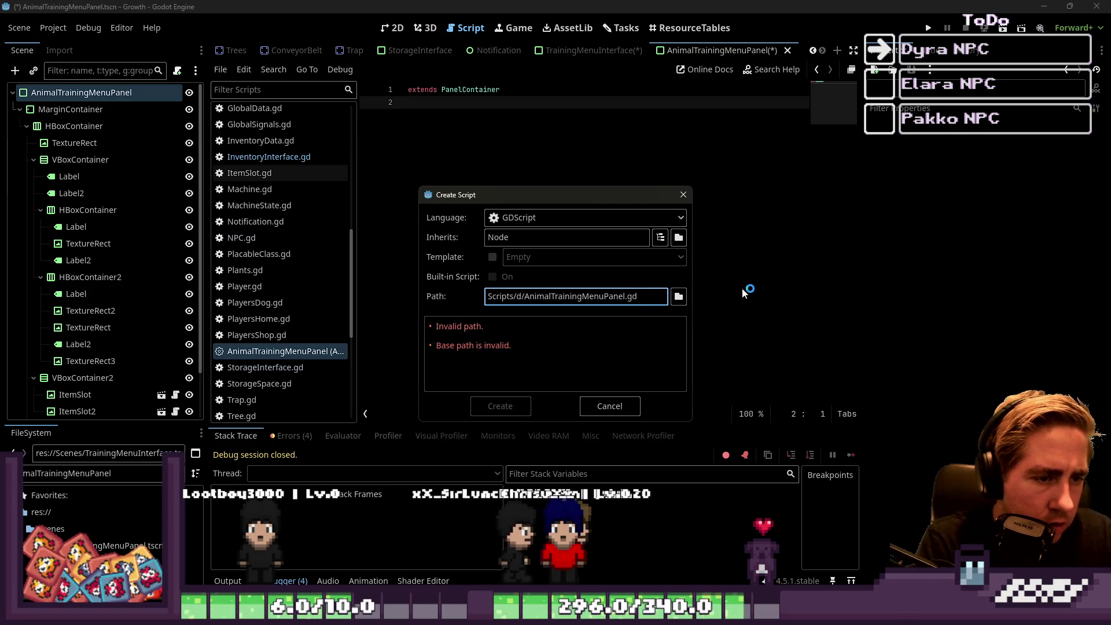
{"action": "key", "text": "BackSpace"}
{"action": "key", "text": "BackSpace"}
{"action": "key", "text": "BackSpace"}
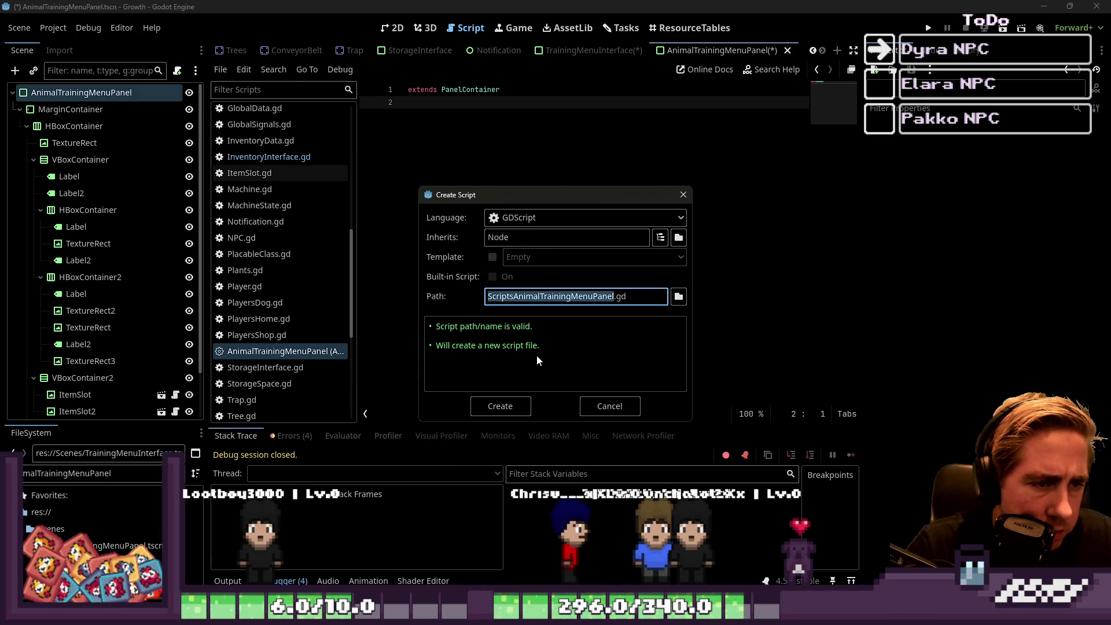
{"action": "key", "text": "Left"}
{"action": "key", "text": "Right"}
{"action": "key", "text": "Right"}
{"action": "key", "text": "Right"}
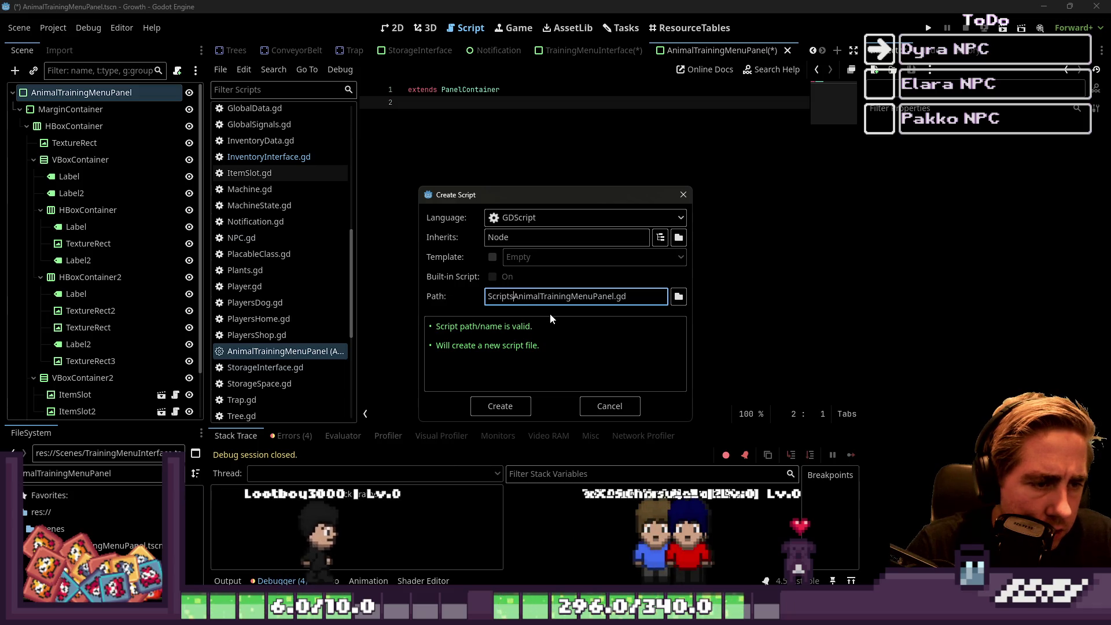
{"action": "type", "text": "/"}
{"action": "key", "text": "ctrl+shift+Right"}
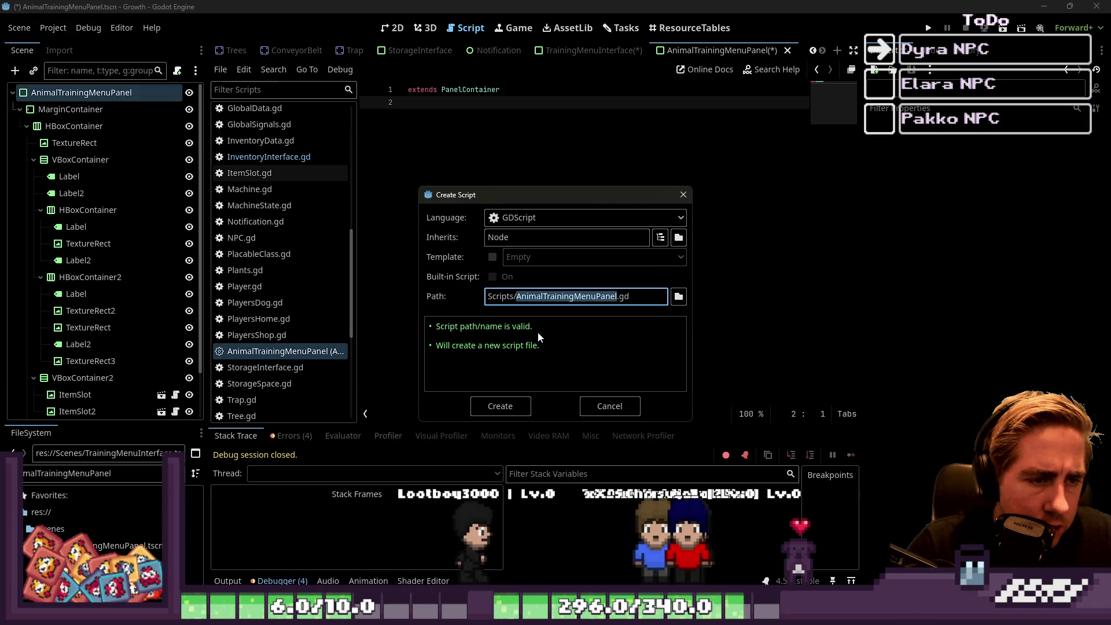
Make the script inherit PanelContainer and create it.
{"action": "double_click", "coordinate": [528, 238]}
{"action": "type", "text": "PAne"}
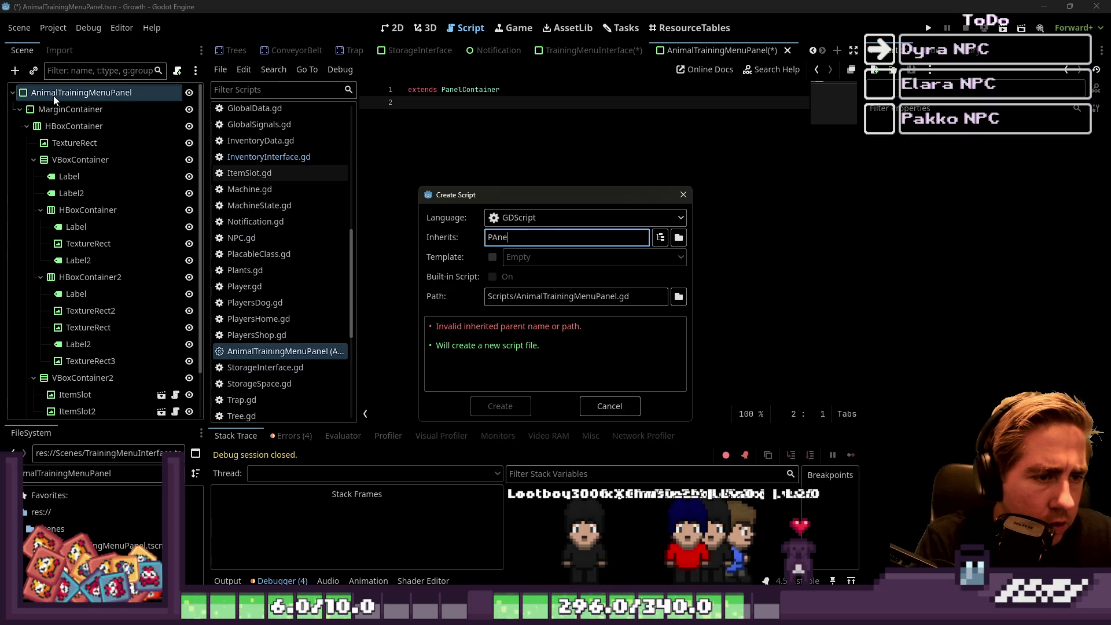
{"action": "key", "text": "BackSpace"}
{"action": "key", "text": "BackSpace"}
{"action": "key", "text": "BackSpace"}
{"action": "type", "text": "anelContainer"}
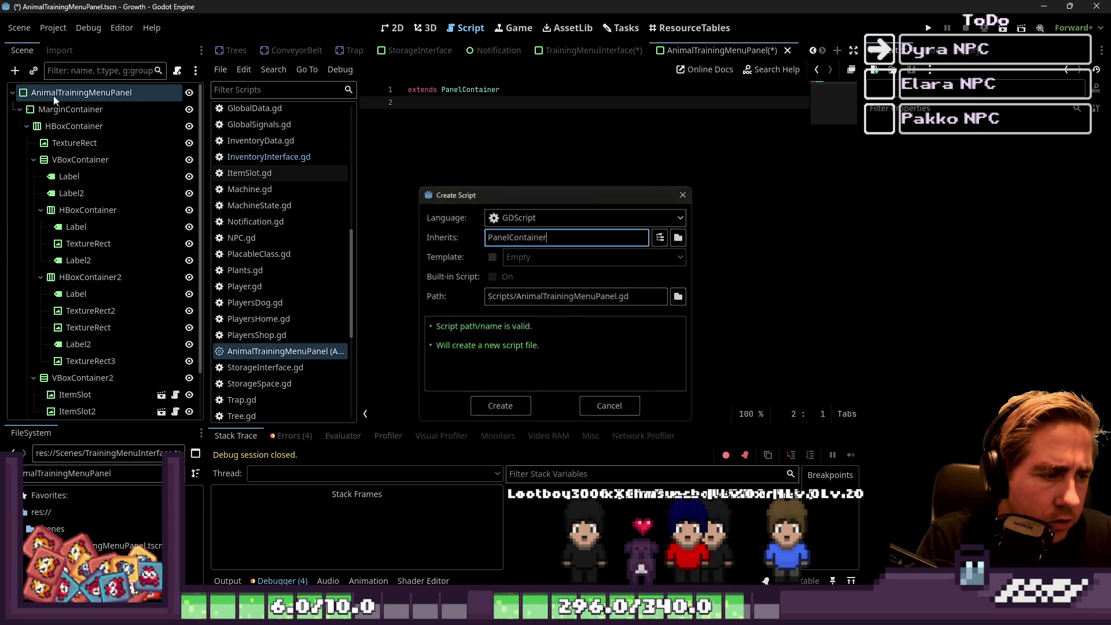
{"action": "key", "text": "Return"}
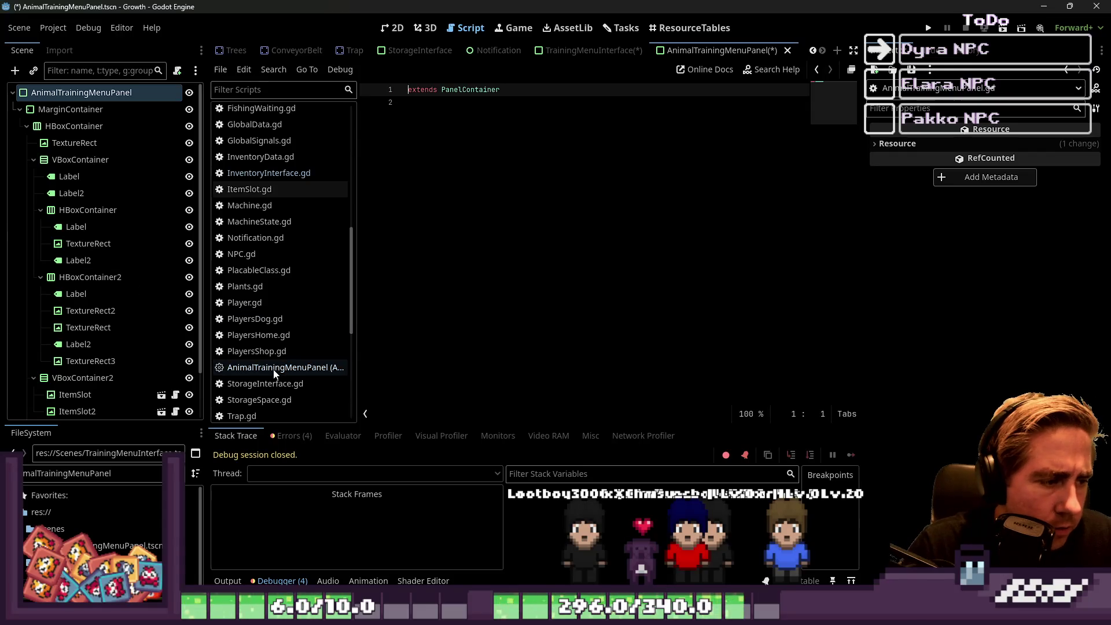
Sort the script list alphabetically and reopen AnimalTrainingMenuPanel.gd.
{"action": "right_click", "coordinate": [273, 370]}
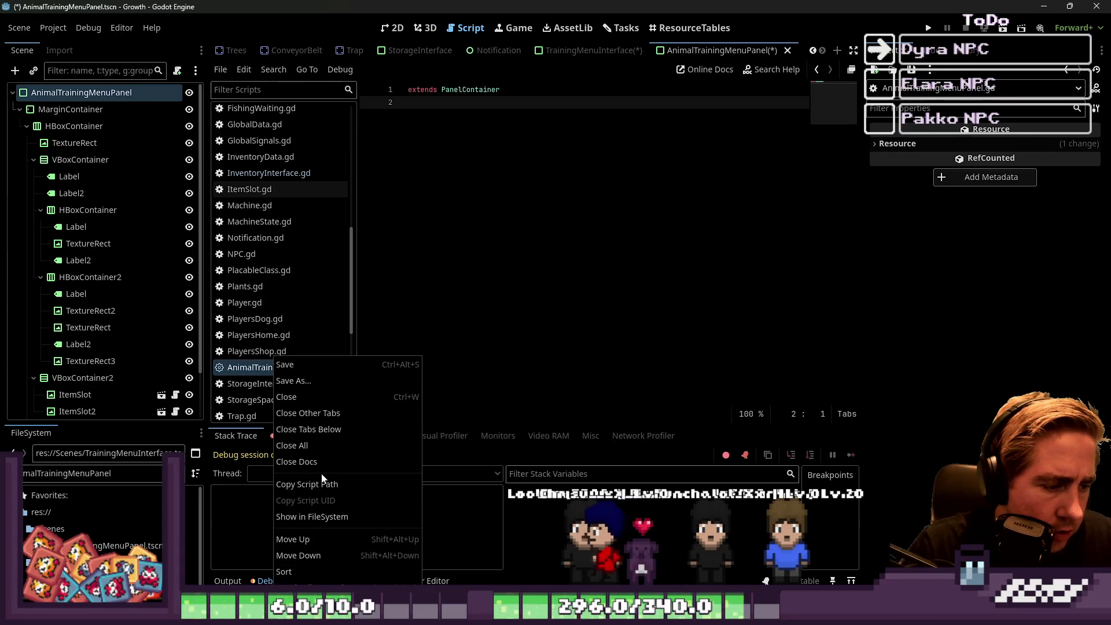
{"action": "left_click", "coordinate": [284, 571]}
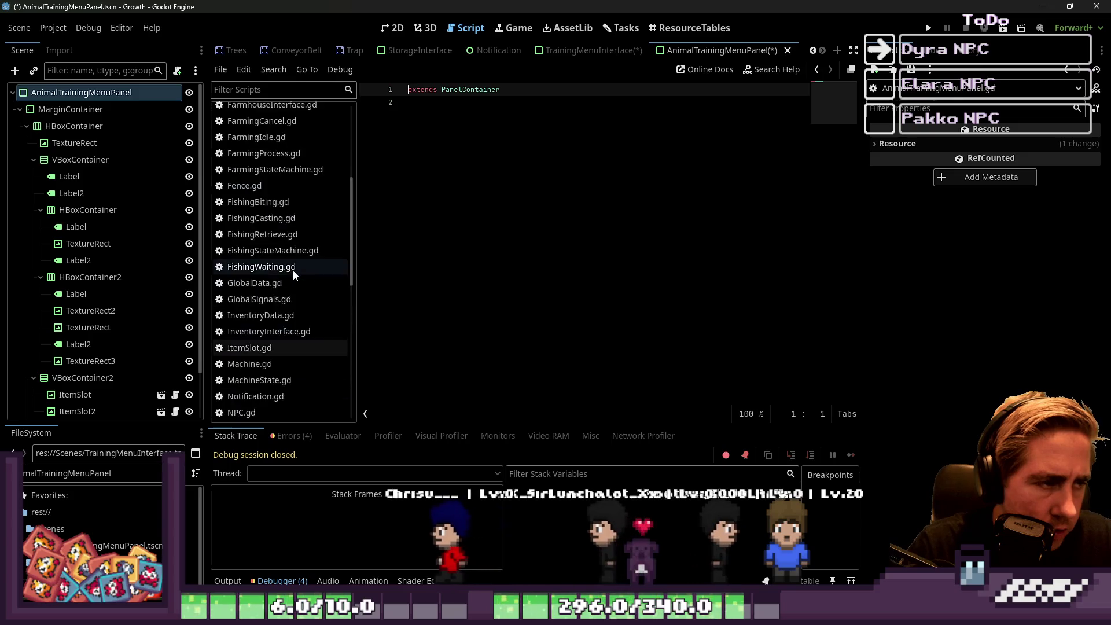
{"action": "left_click", "coordinate": [286, 127]}
{"action": "left_click", "coordinate": [284, 111]}
Add 'class_name AnimalTrainingMenuPanel' on line 2 and save.
{"action": "left_click", "coordinate": [504, 152]}
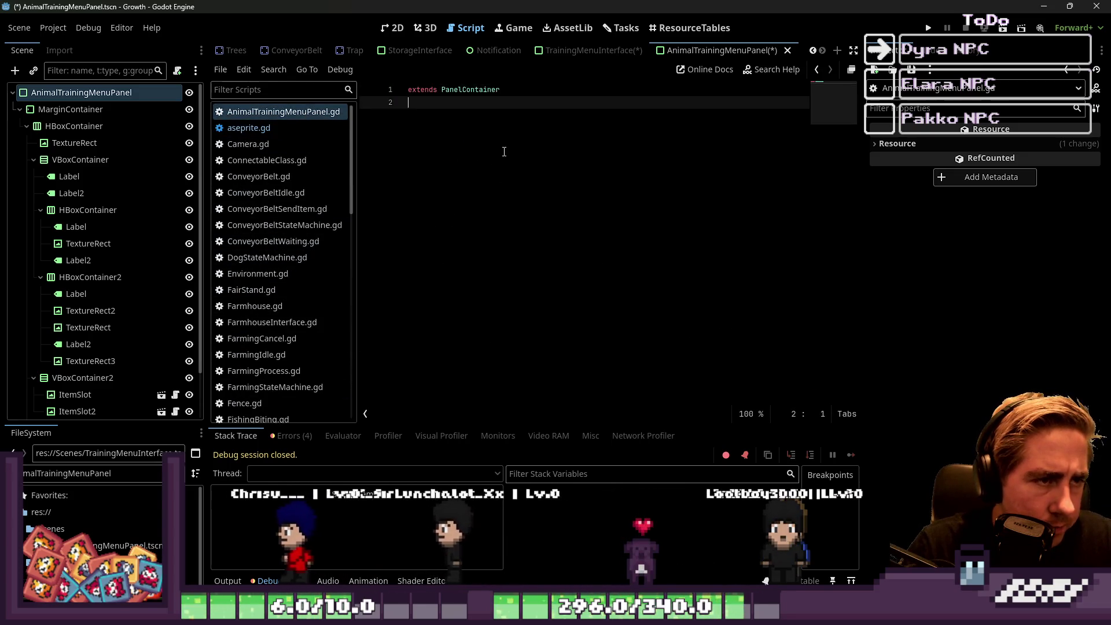
{"action": "type", "text": "class_n"}
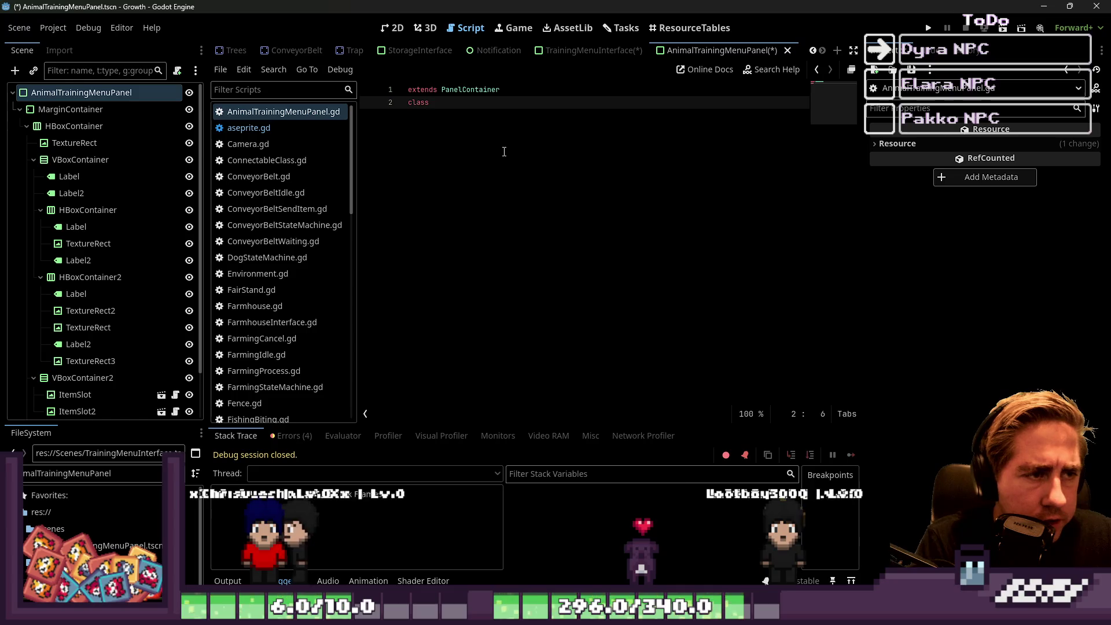
{"action": "key", "text": "Return"}
{"action": "type", "text": "AnimalTrainingMenuPanel"}
{"action": "key", "text": "Return"}
{"action": "key", "text": "Return"}
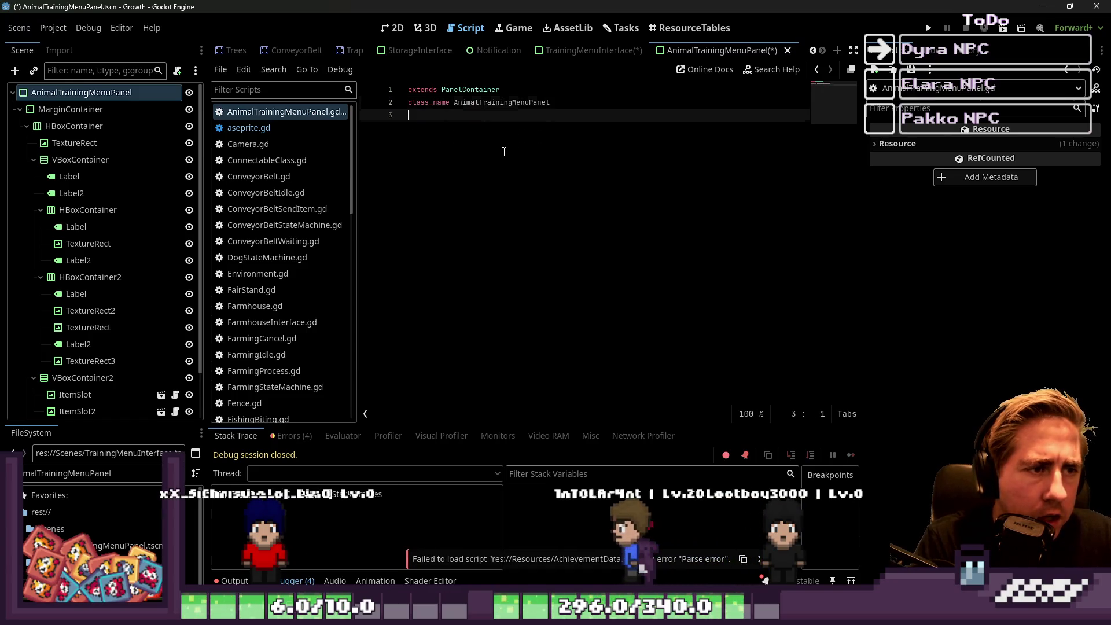
{"action": "key", "text": "ctrl+s"}
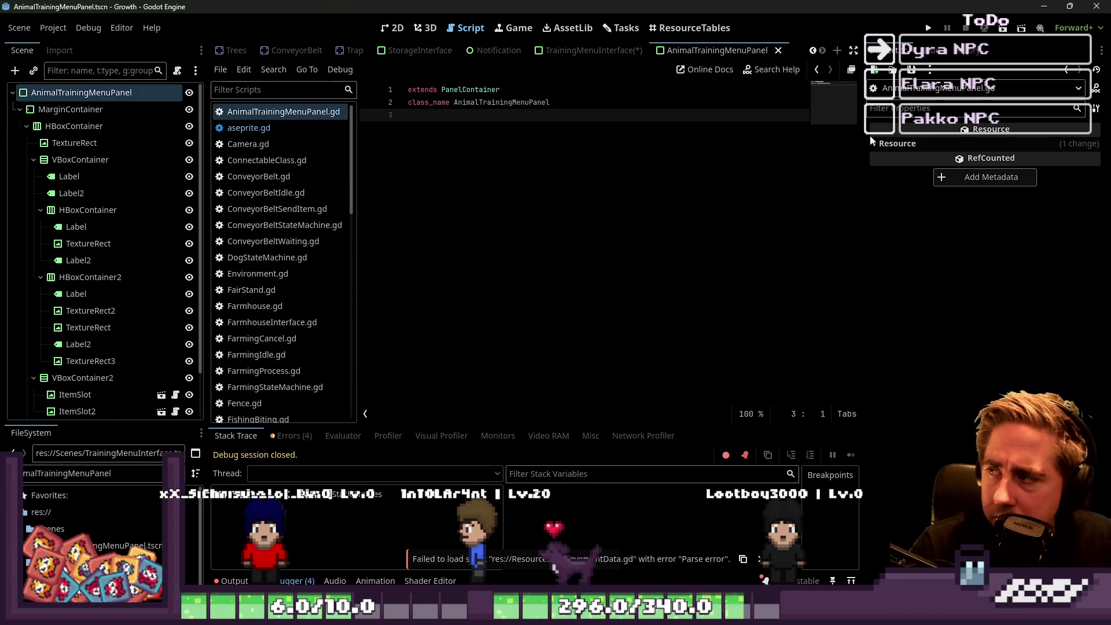
{"action": "key", "text": "Return"}
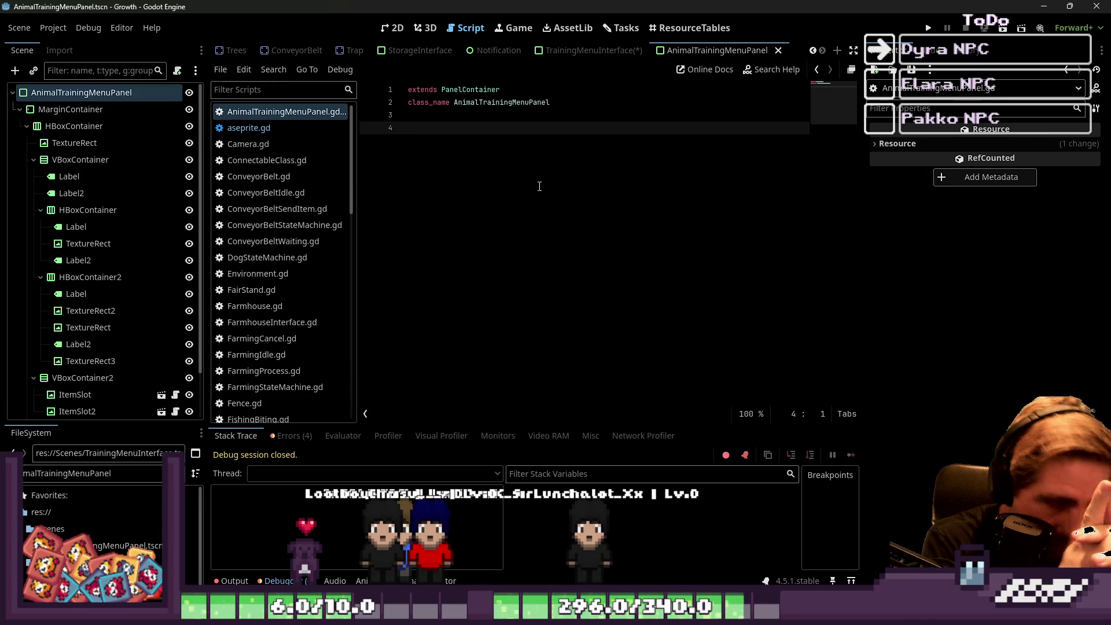
In the 2D view, delete the original ItemSlot, duplicate ItemSlot2, and save the scene.
{"action": "left_click", "coordinate": [382, 31]}
{"action": "scroll", "coordinate": [401, 173], "scroll_direction": "up", "scroll_amount": 5}
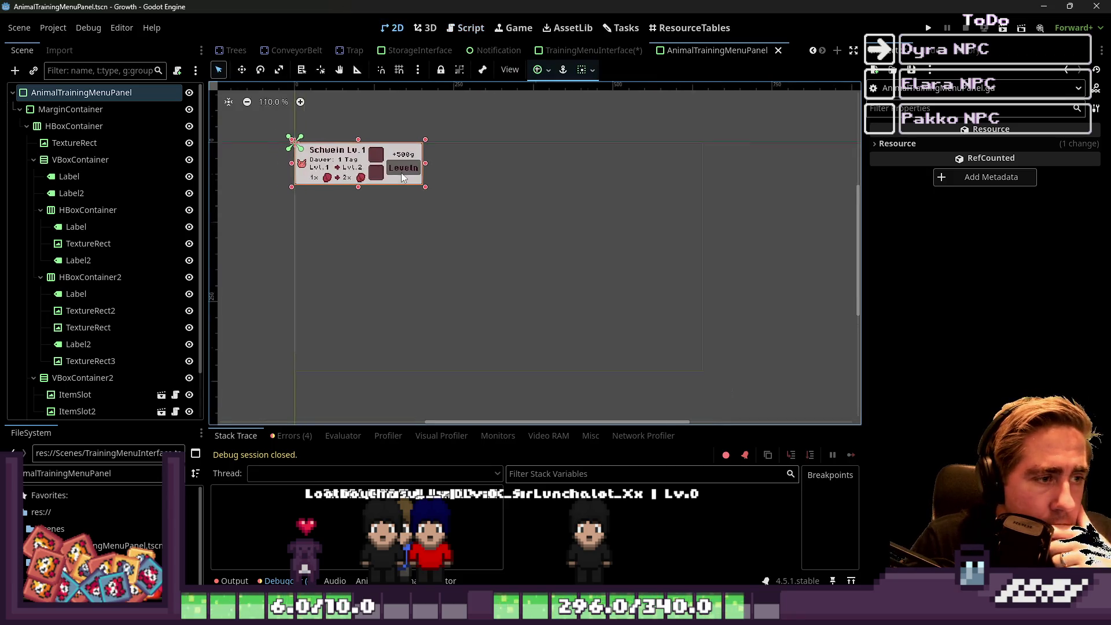
{"action": "scroll", "coordinate": [398, 203], "scroll_direction": "up", "scroll_amount": 4}
{"action": "left_click", "coordinate": [459, 182]}
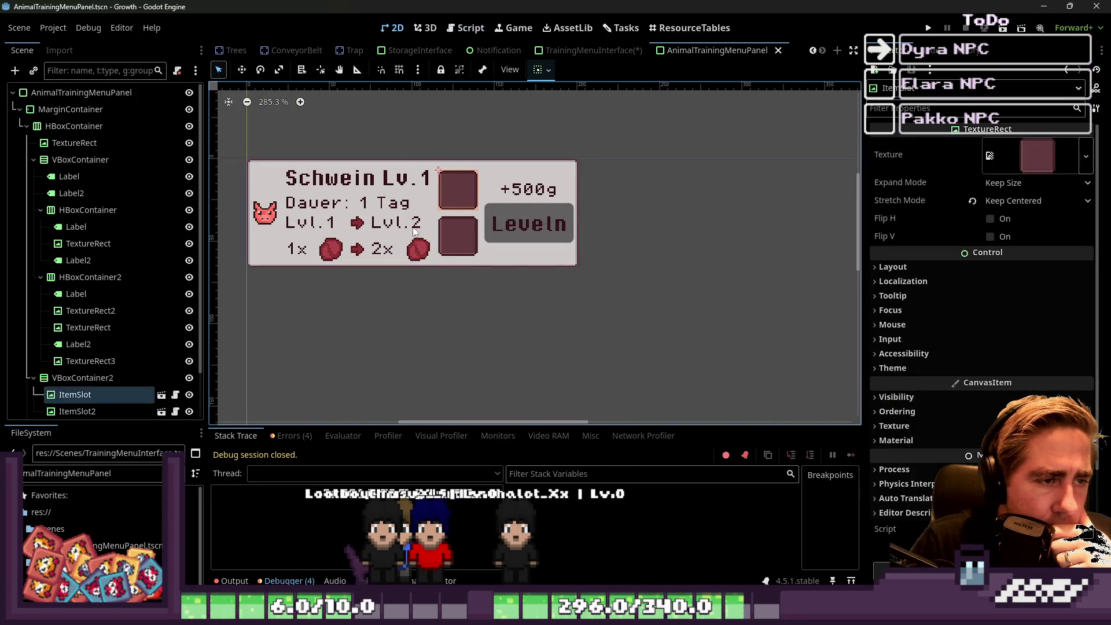
{"action": "scroll", "coordinate": [41, 382], "scroll_direction": "down", "scroll_amount": 2}
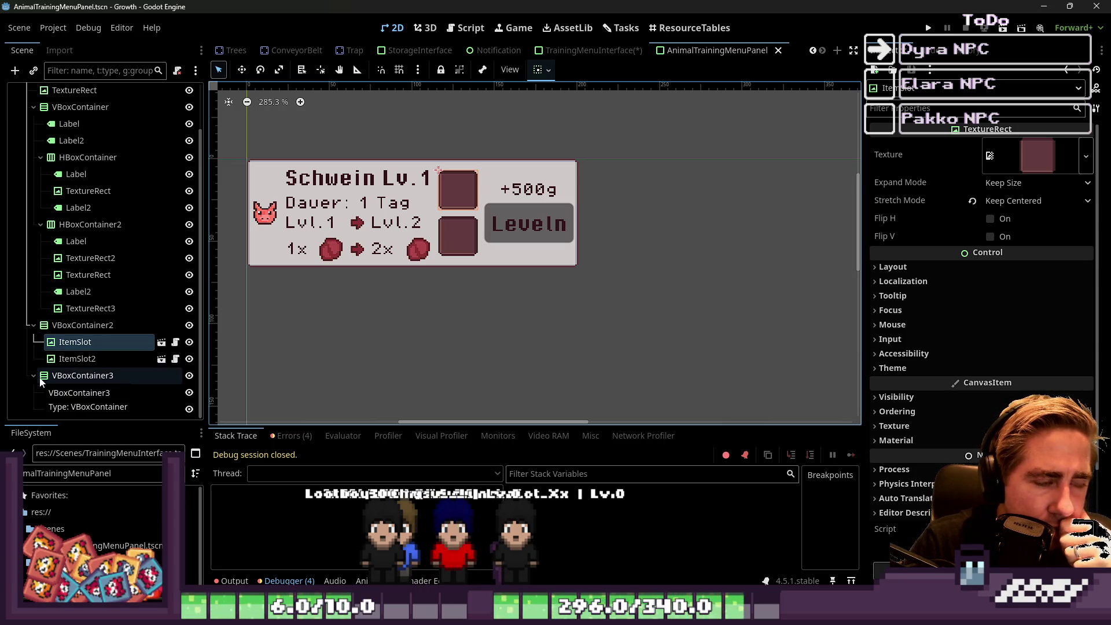
{"action": "left_click", "coordinate": [72, 346]}
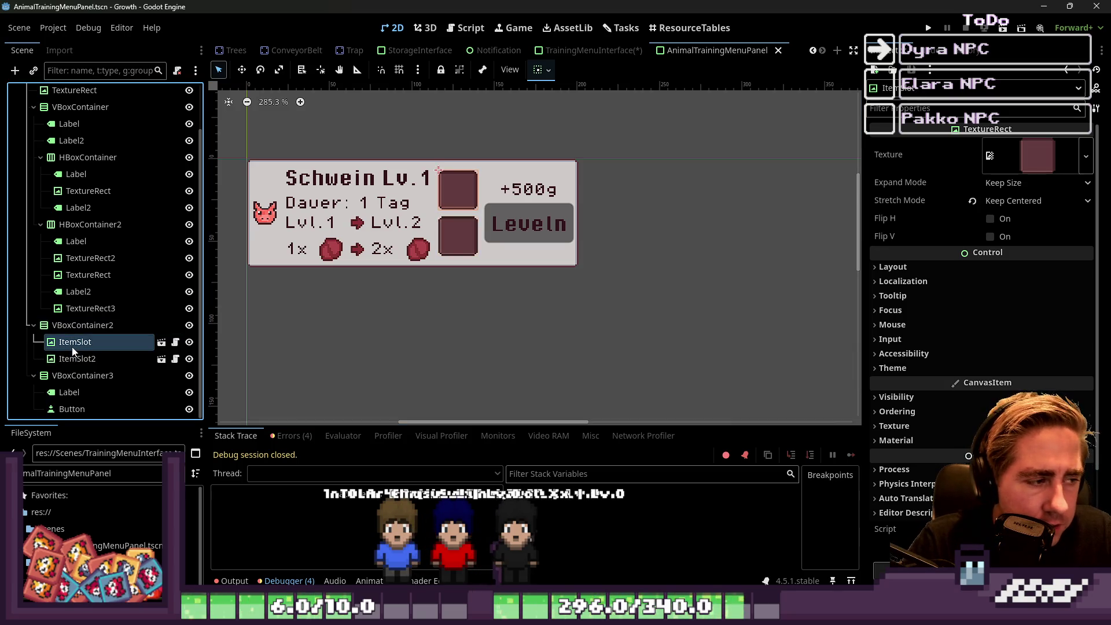
{"action": "key", "text": "Delete"}
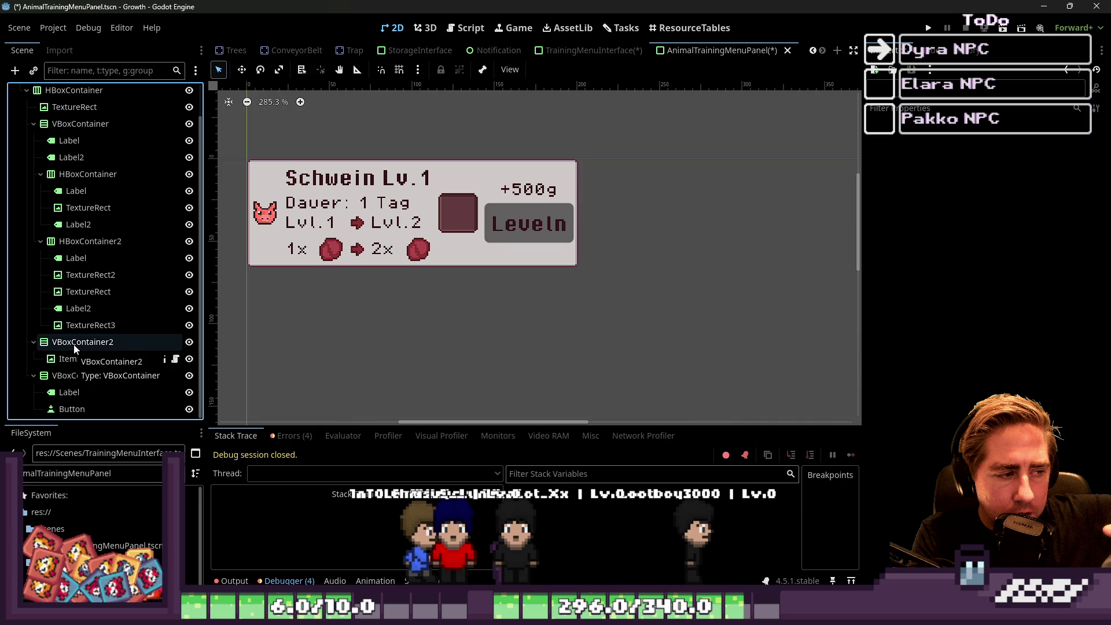
{"action": "key", "text": "ctrl+d"}
{"action": "key", "text": "ctrl+s"}
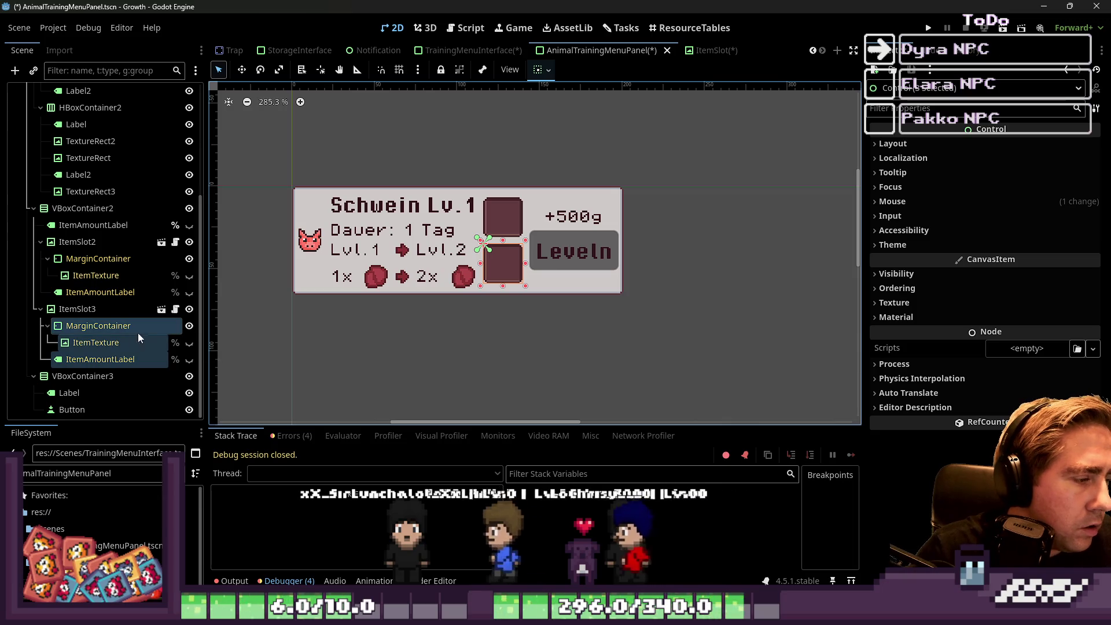
After a rejected reparent of MarginContainer, delete the ItemSlot3 node.
{"action": "right_click", "coordinate": [114, 329]}
{"action": "left_click", "coordinate": [140, 532]}
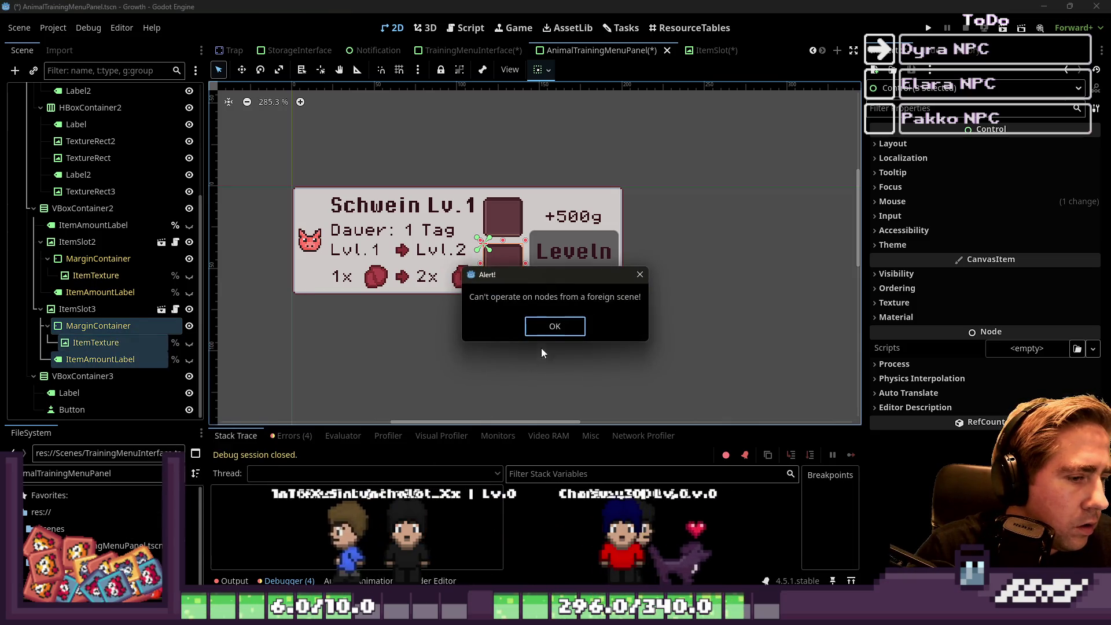
{"action": "left_click", "coordinate": [554, 326]}
{"action": "right_click", "coordinate": [64, 317]}
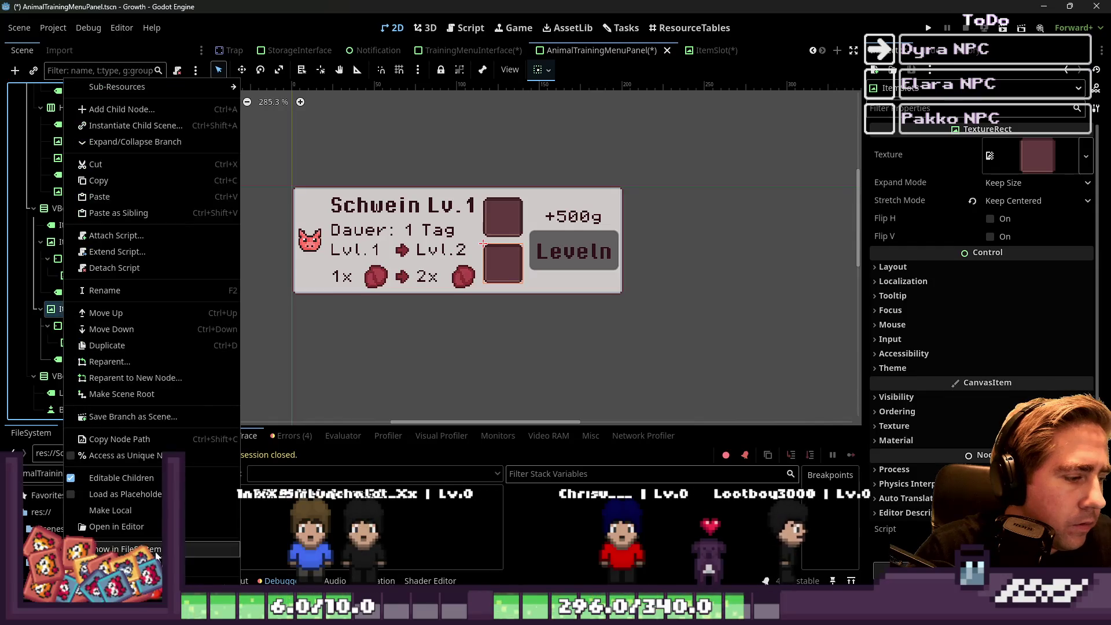
{"action": "key", "text": "Delete"}
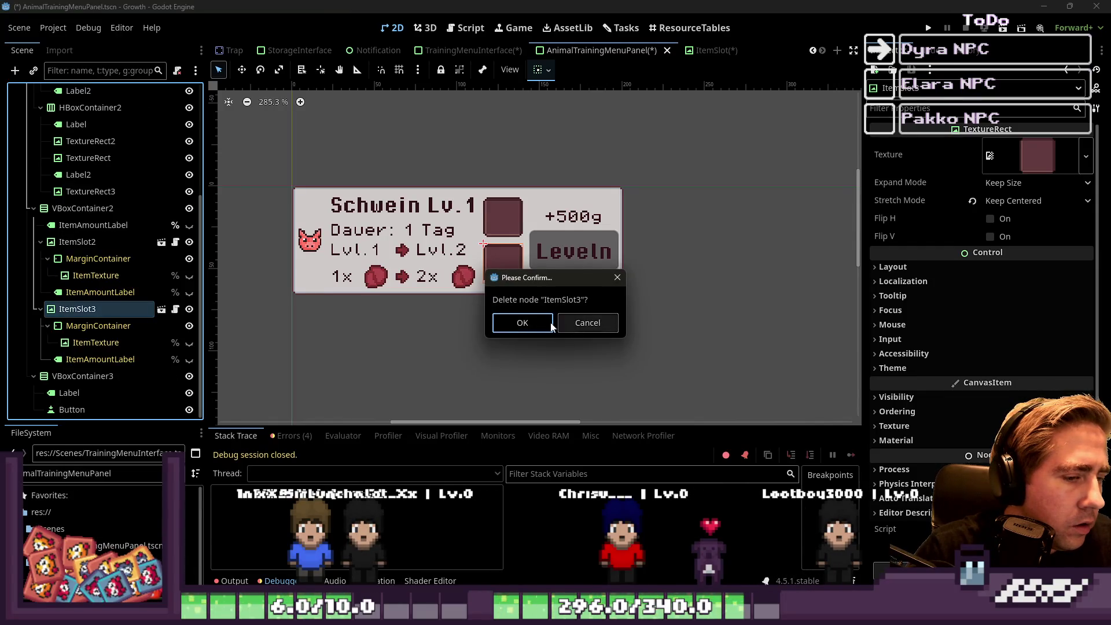
{"action": "left_click", "coordinate": [550, 323]}
Turn off Editable Children on ItemSlot2 and select VBoxContainer2.
{"action": "double_click", "coordinate": [114, 309]}
{"action": "right_click", "coordinate": [104, 314]}
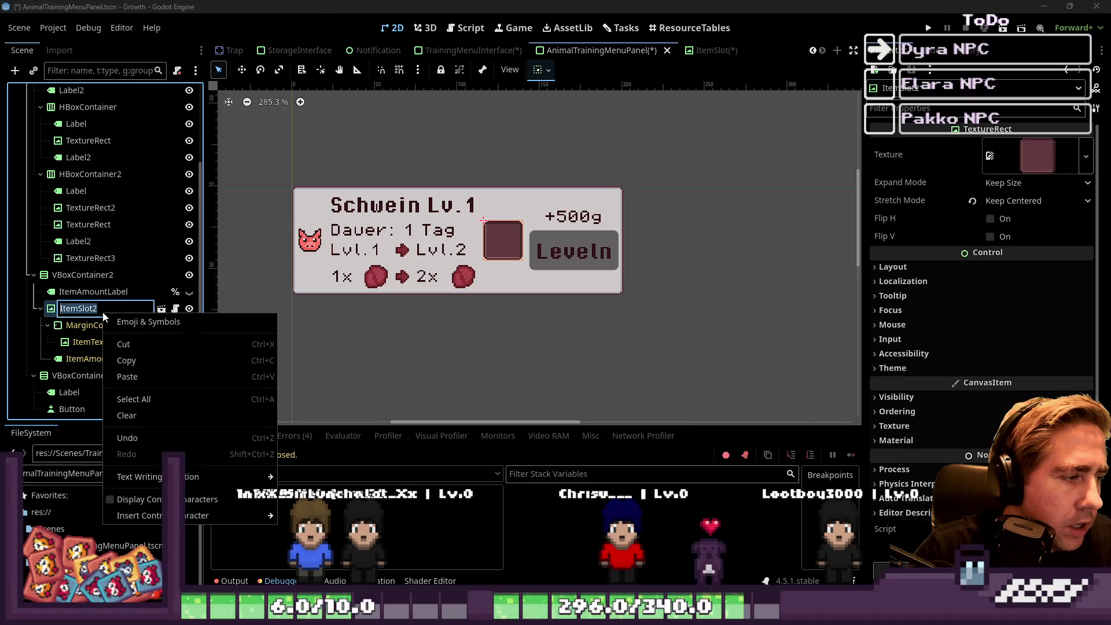
{"action": "left_click", "coordinate": [45, 309]}
{"action": "right_click", "coordinate": [47, 308]}
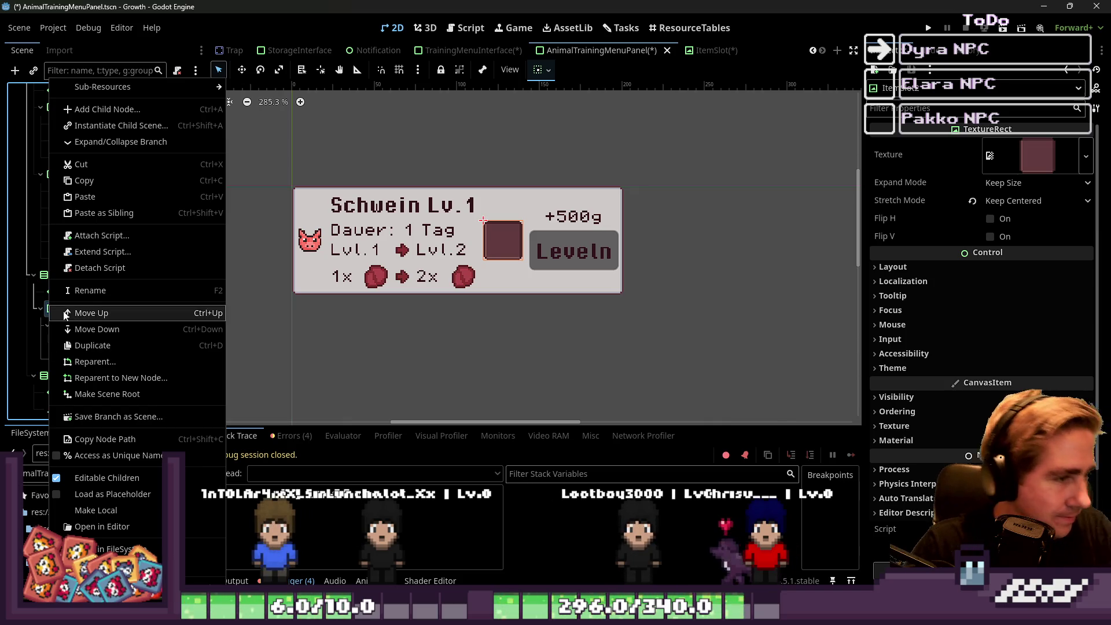
{"action": "left_click", "coordinate": [131, 478]}
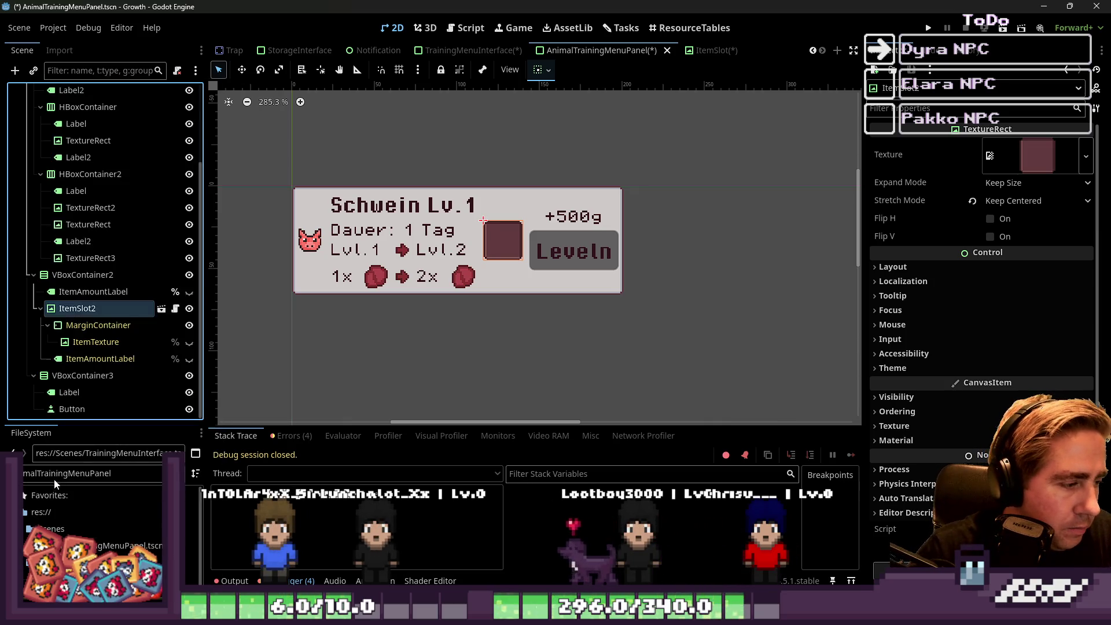
{"action": "left_click", "coordinate": [454, 327]}
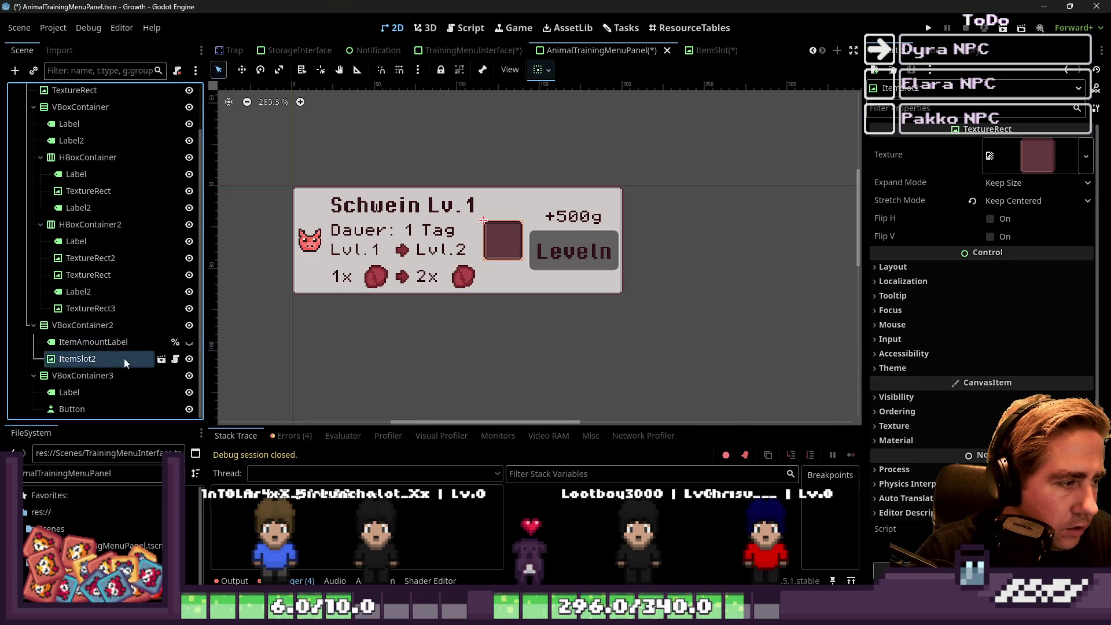
{"action": "left_click", "coordinate": [123, 342]}
{"action": "left_click", "coordinate": [95, 327]}
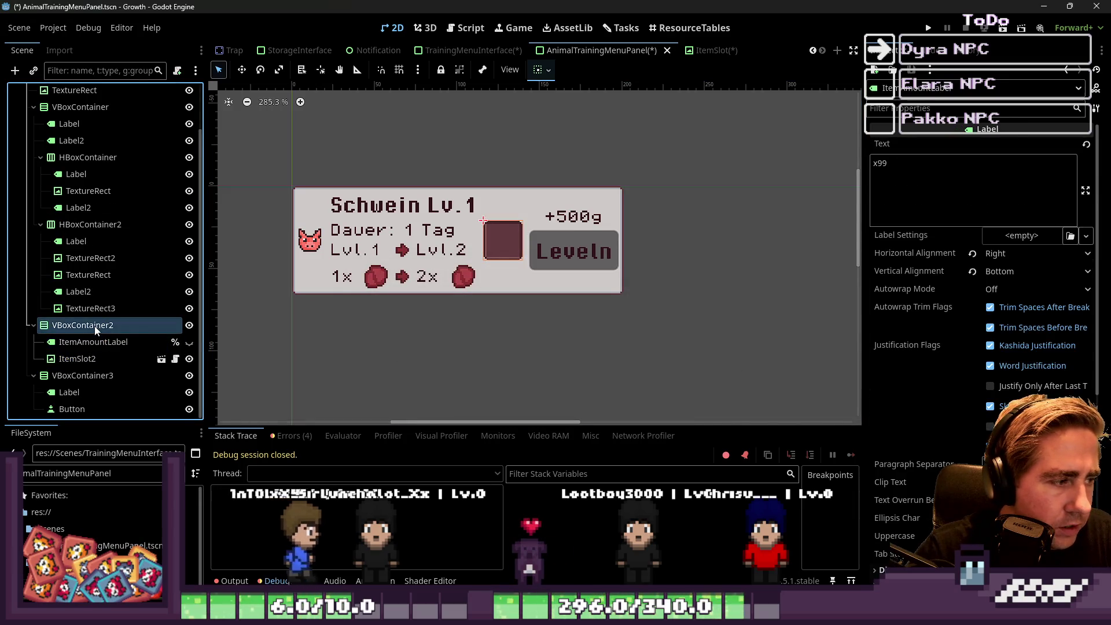
Add a TextureRect to VBoxContainer2 and move it to the top.
{"action": "key", "text": "ctrl+a"}
{"action": "type", "text": "L"}
{"action": "key", "text": "BackSpace"}
{"action": "type", "text": "texture"}
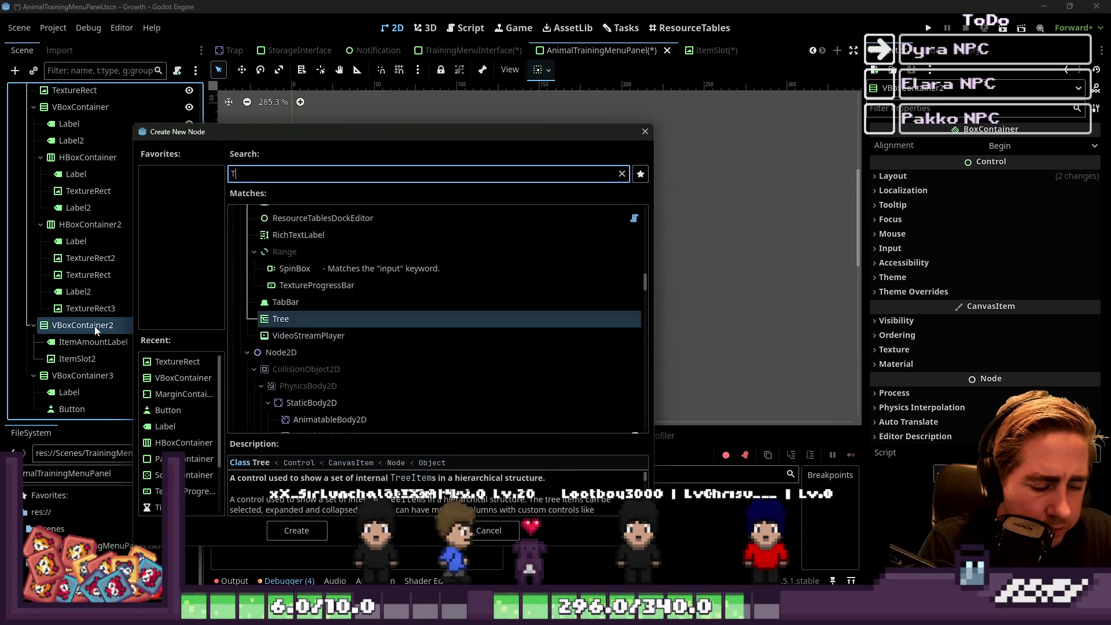
{"action": "key", "text": "Return"}
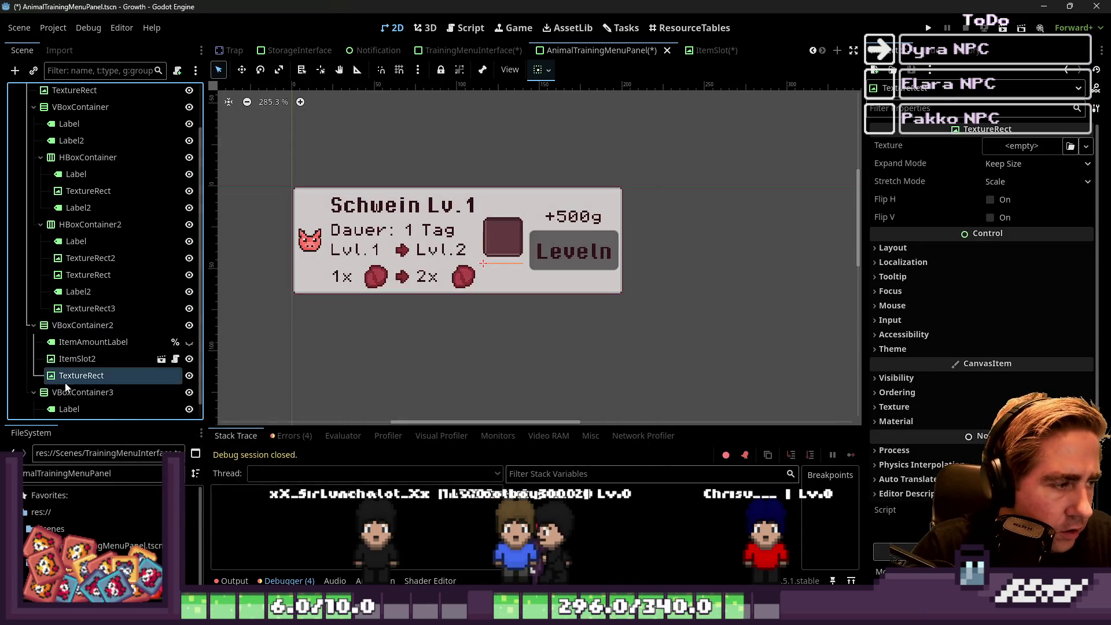
{"action": "left_click_drag", "start_coordinate": [76, 376], "coordinate": [92, 334]}
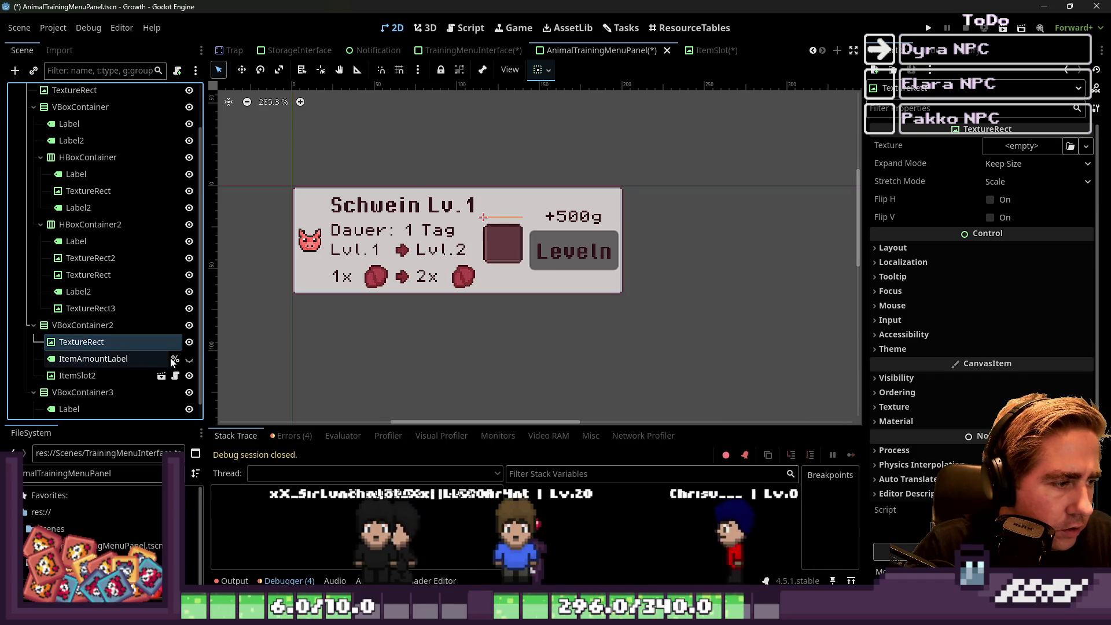
Unhide the x99 ItemAmountLabel and nest it inside the TextureRect.
{"action": "left_click", "coordinate": [189, 359]}
{"action": "left_click", "coordinate": [76, 359]}
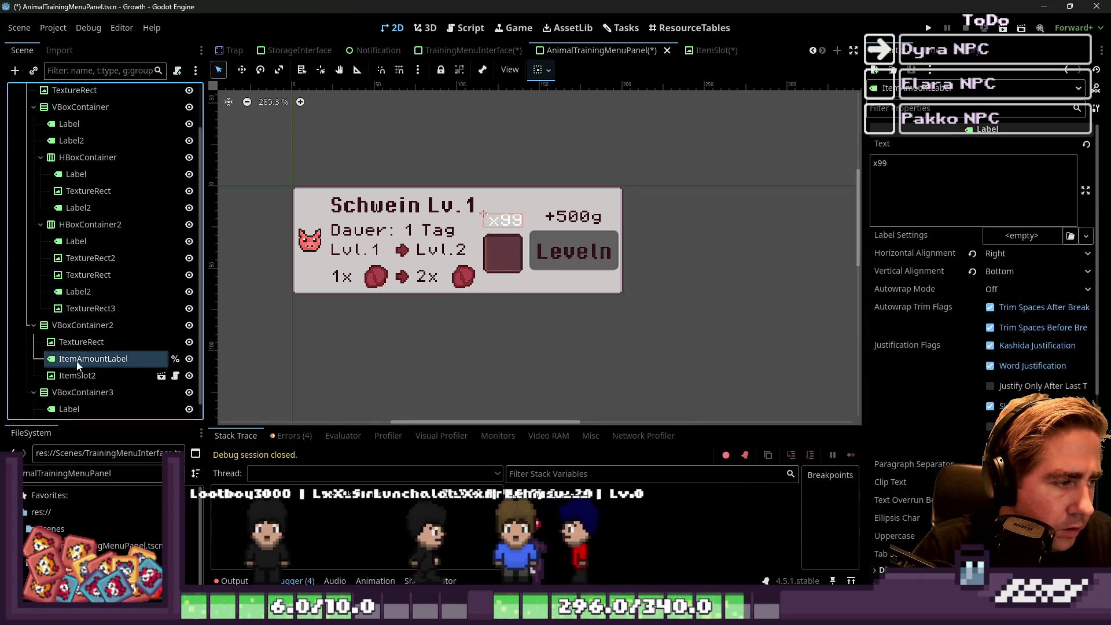
{"action": "left_click_drag", "start_coordinate": [76, 361], "coordinate": [81, 342]}
{"action": "scroll", "coordinate": [467, 233], "scroll_direction": "up", "scroll_amount": 3}
{"action": "scroll", "coordinate": [467, 233], "scroll_direction": "up", "scroll_amount": 3}
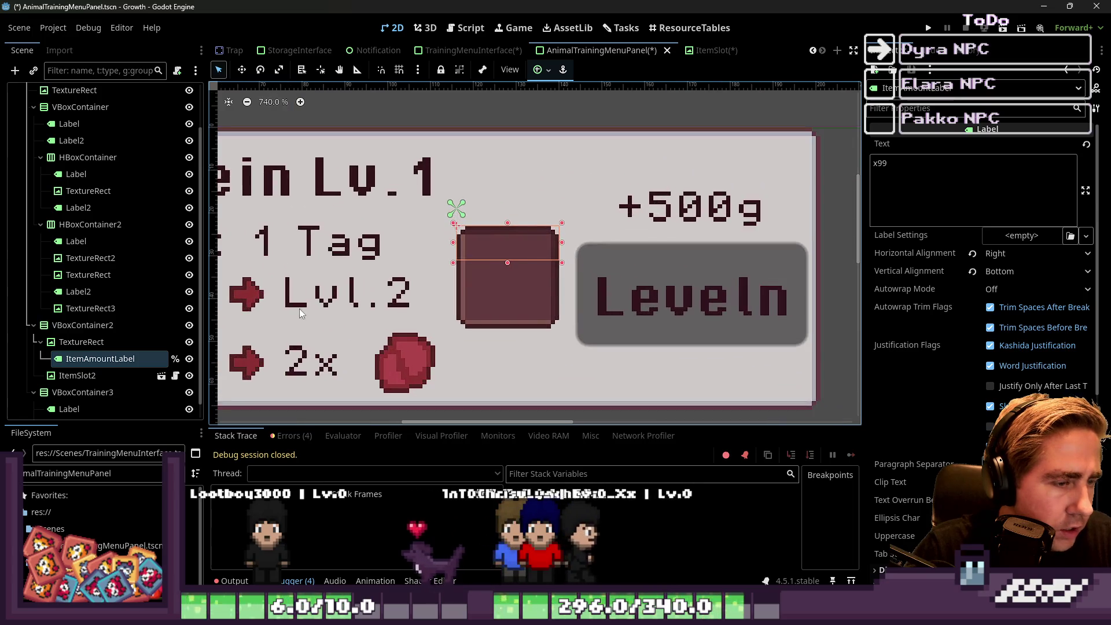
{"action": "left_click", "coordinate": [92, 342]}
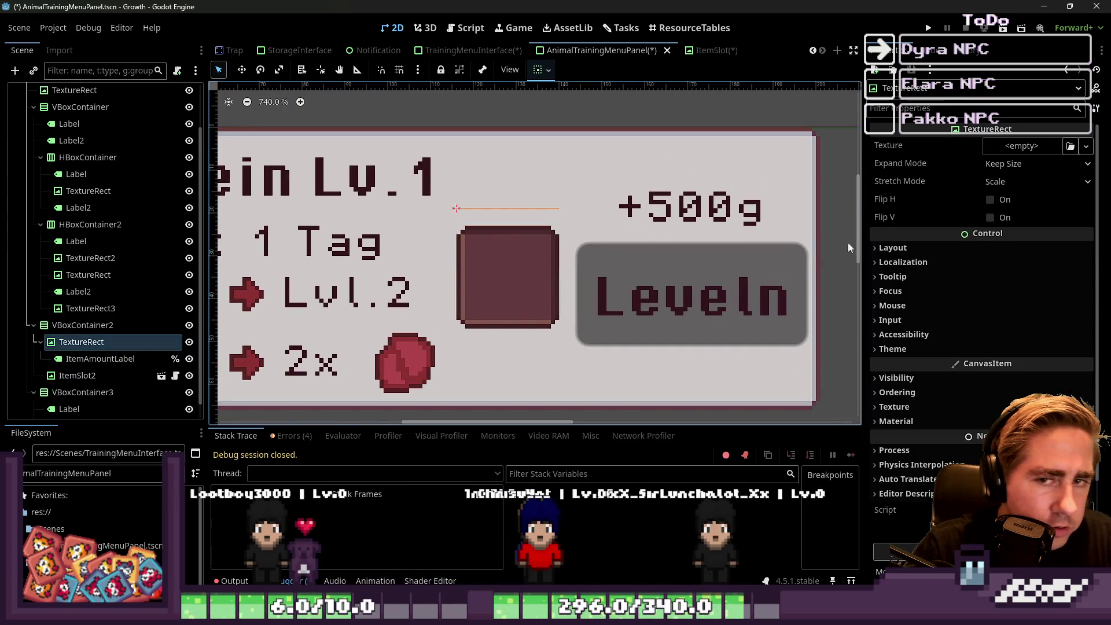
{"action": "left_click", "coordinate": [84, 476]}
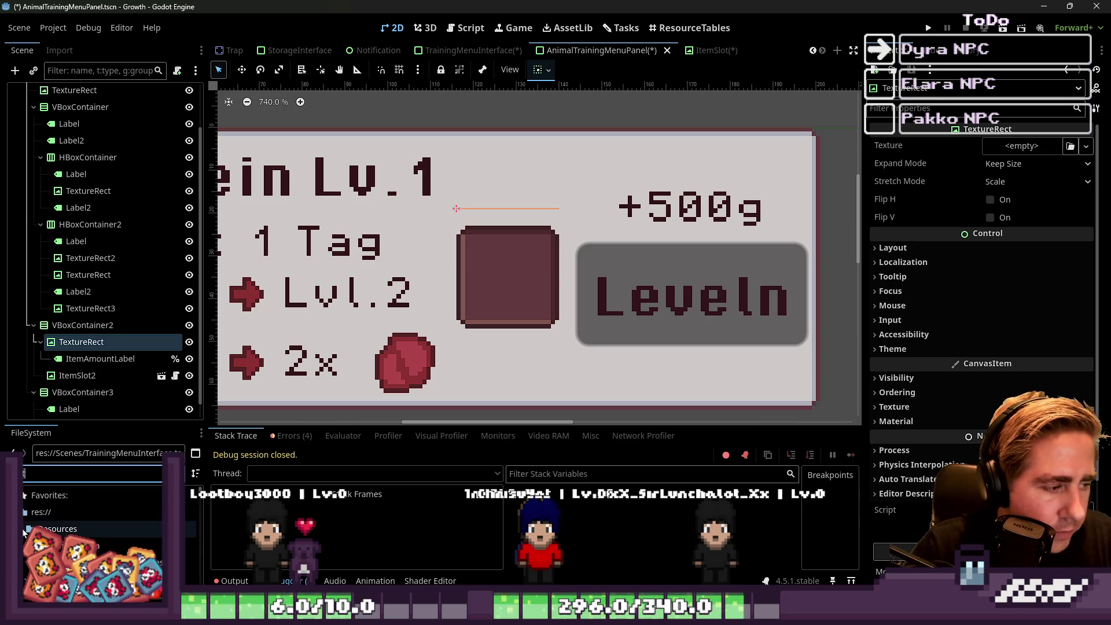
Apply the animal food input slot image from Textures to the TextureRect.
{"action": "scroll", "coordinate": [24, 530], "scroll_direction": "down", "scroll_amount": 5}
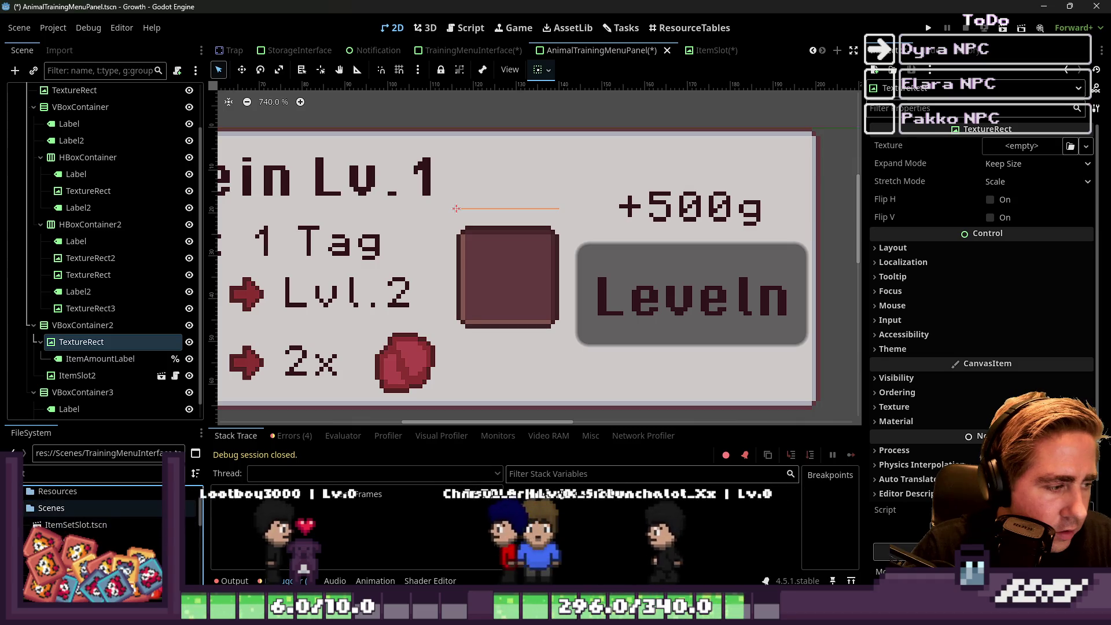
{"action": "scroll", "coordinate": [26, 536], "scroll_direction": "down", "scroll_amount": 2}
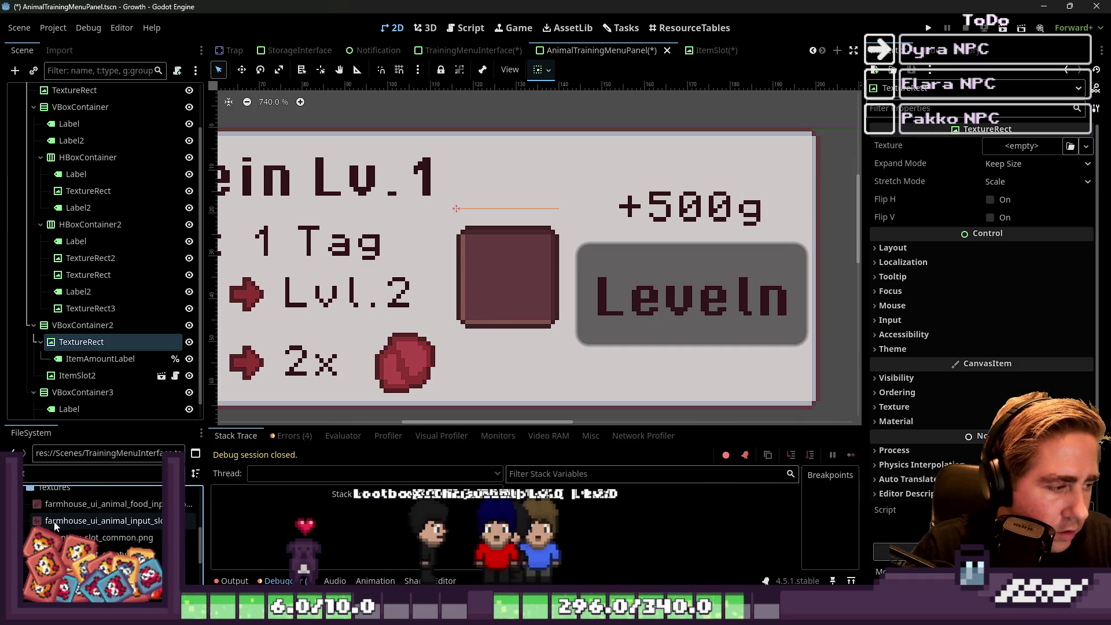
{"action": "left_click", "coordinate": [29, 554]}
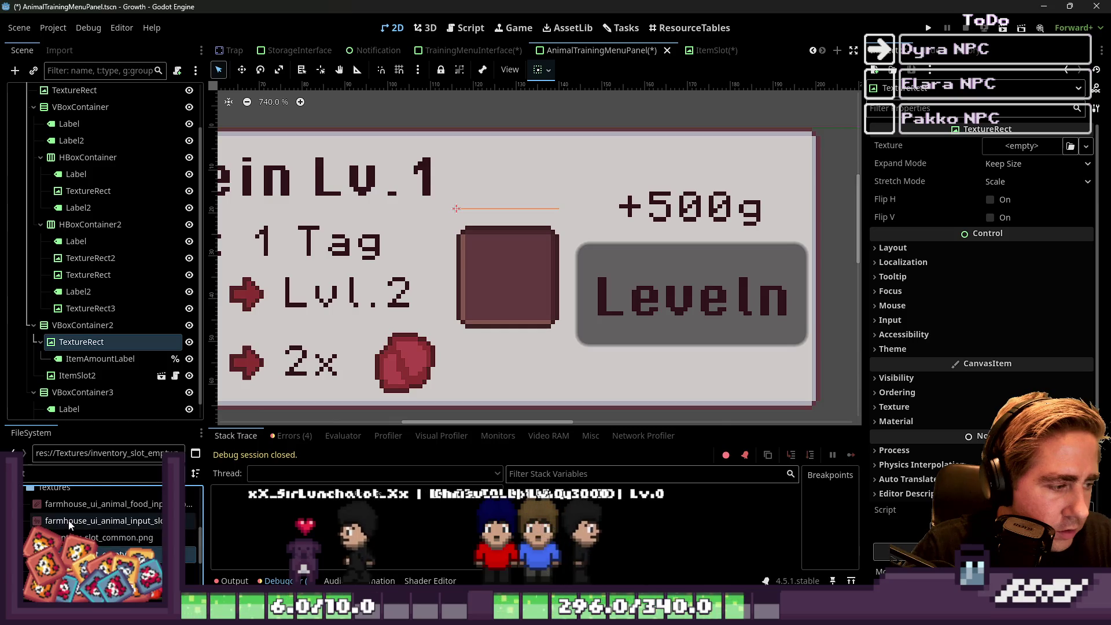
{"action": "mouse_move", "coordinate": [87, 504]}
{"action": "left_mouse_down"}
{"action": "mouse_move", "coordinate": [183, 403]}
{"action": "mouse_move", "coordinate": [104, 338]}
{"action": "left_mouse_up"}
{"action": "scroll", "coordinate": [605, 263], "scroll_direction": "down", "scroll_amount": 2}
{"action": "left_click", "coordinate": [142, 351]}
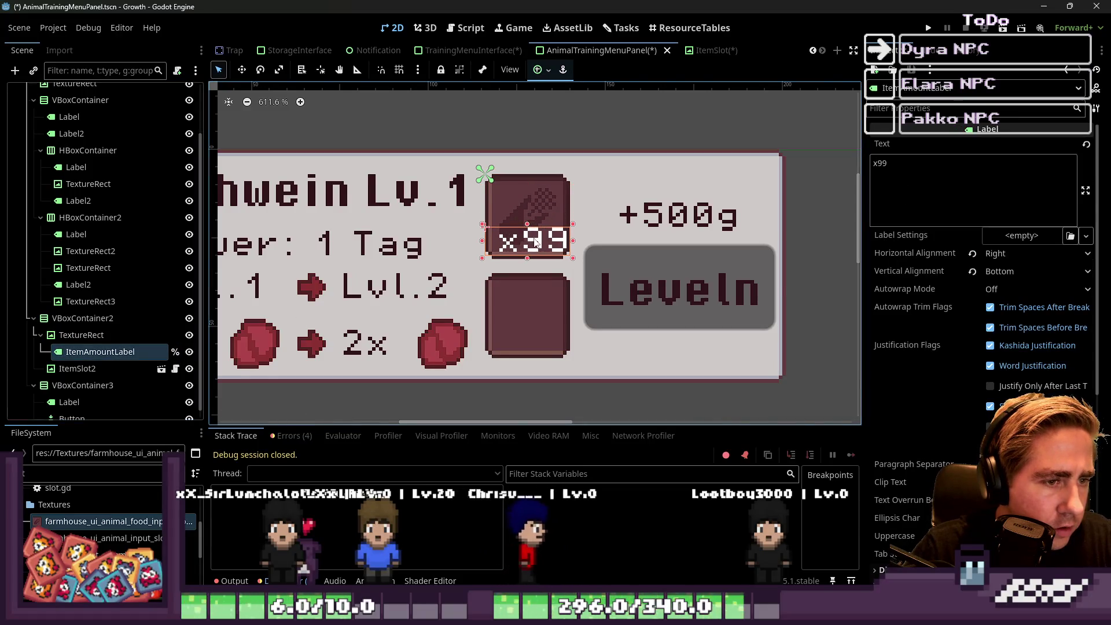
{"action": "scroll", "coordinate": [536, 240], "scroll_direction": "up", "scroll_amount": 5}
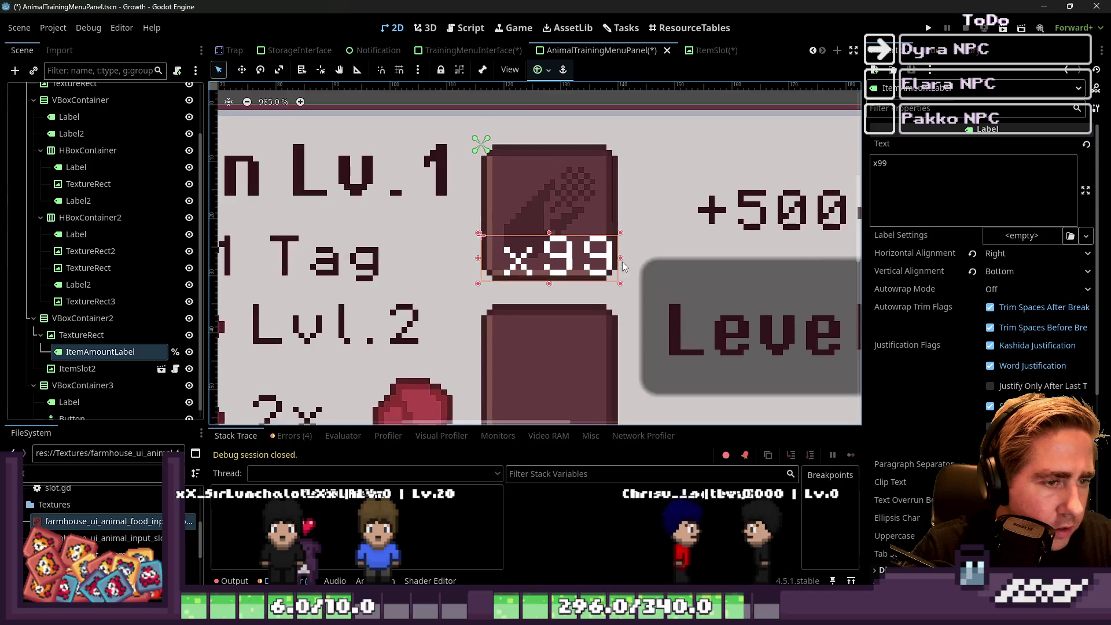
{"action": "scroll", "coordinate": [623, 266], "scroll_direction": "down", "scroll_amount": 9}
{"action": "left_click", "coordinate": [495, 136]}
{"action": "left_click", "coordinate": [600, 261]}
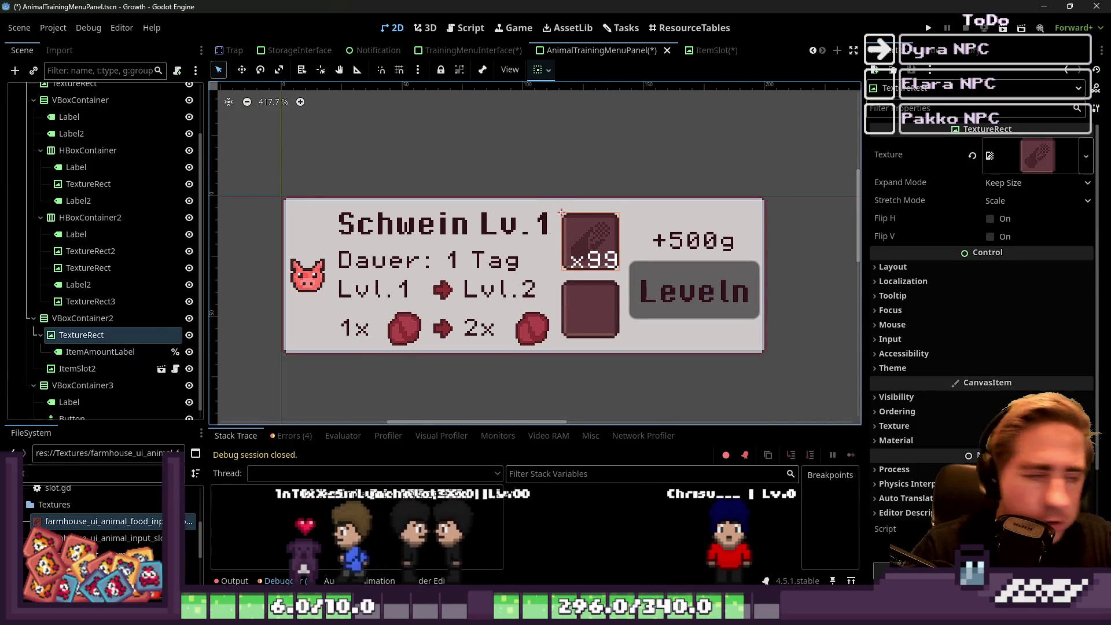
Drag sweetcorn_sprite_inventar.png onto the TextureRect's Texture slot.
{"action": "left_click", "coordinate": [60, 470]}
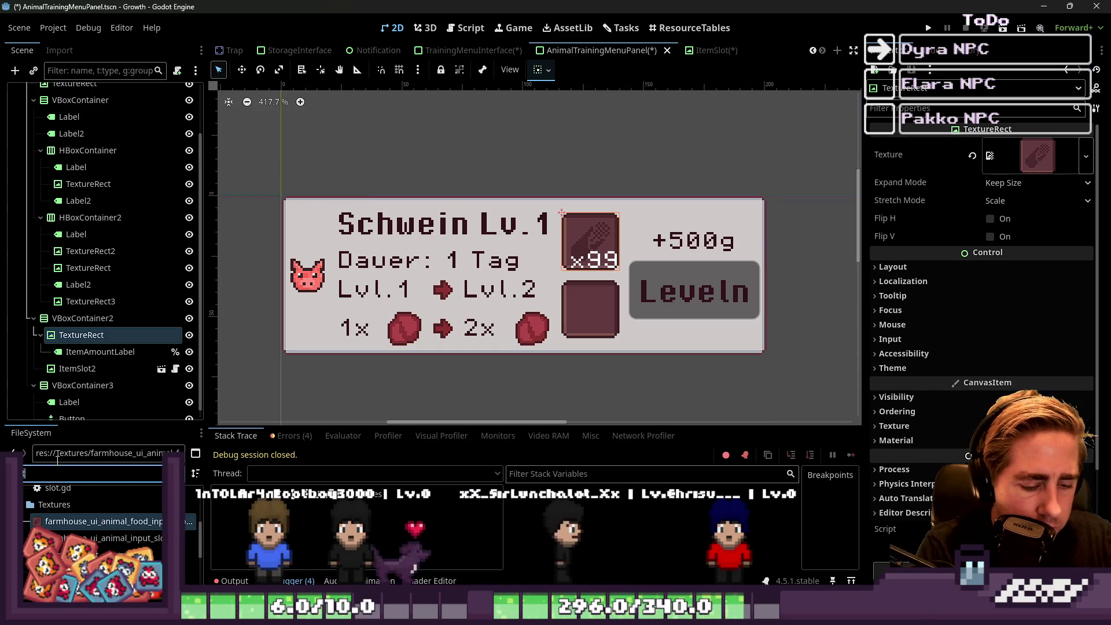
{"action": "type", "text": "s"}
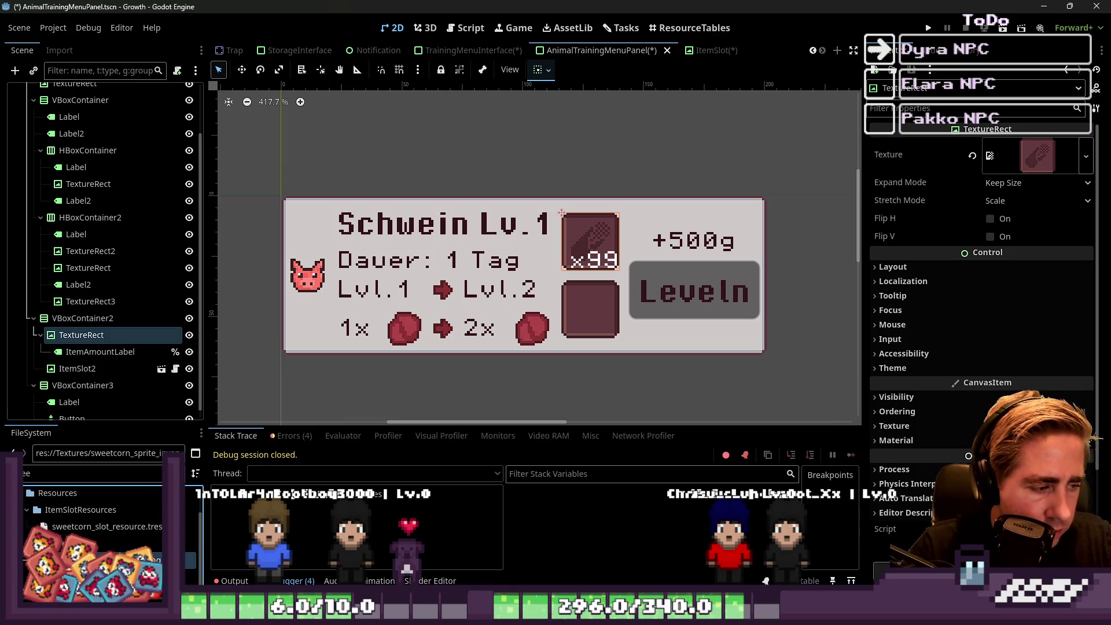
{"action": "mouse_move", "coordinate": [104, 560]}
{"action": "left_mouse_down"}
{"action": "mouse_move", "coordinate": [471, 391]}
{"action": "mouse_move", "coordinate": [896, 172]}
{"action": "left_mouse_up"}
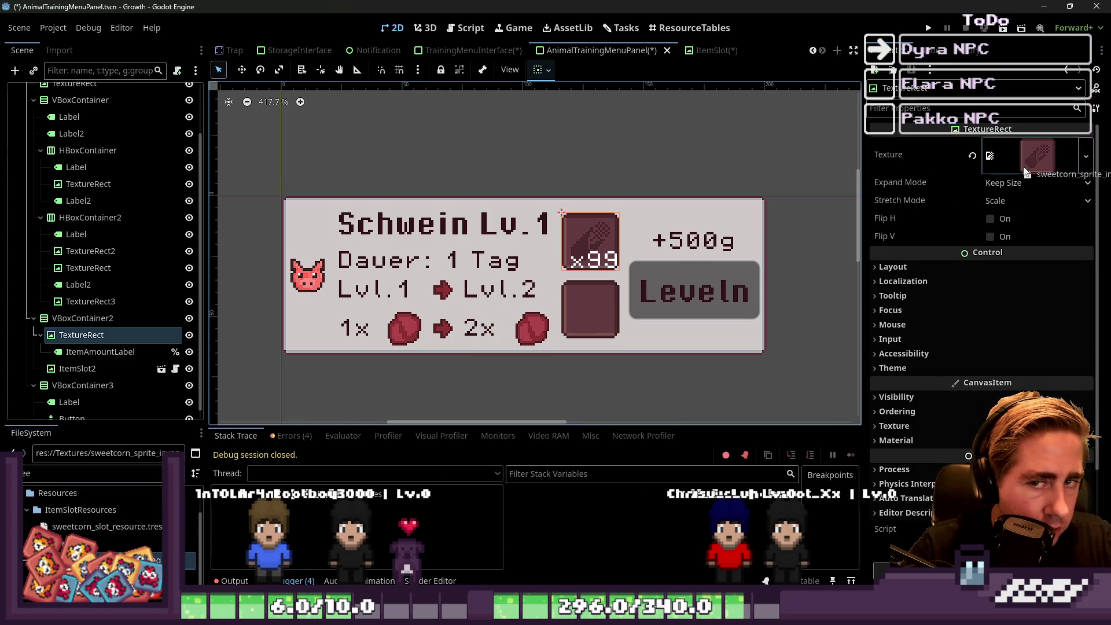
{"action": "left_click_drag", "start_coordinate": [1024, 172], "coordinate": [1024, 168]}
Set the TextureRect's Stretch Mode to Keep Aspect Centered and adjust its container sizing.
{"action": "left_click", "coordinate": [1023, 201]}
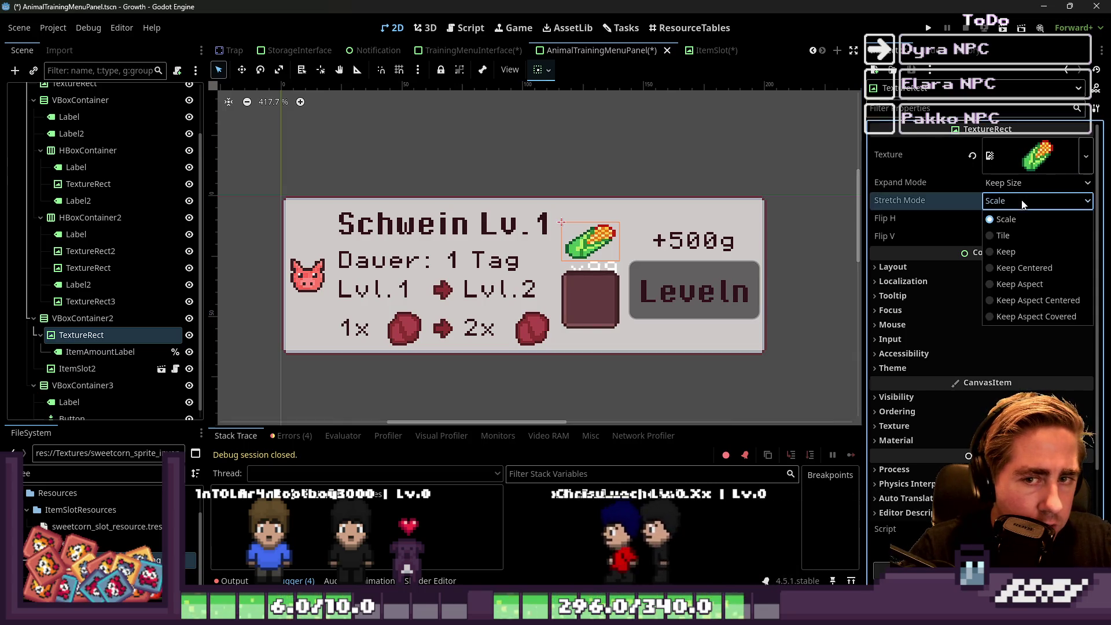
{"action": "left_click", "coordinate": [1029, 268]}
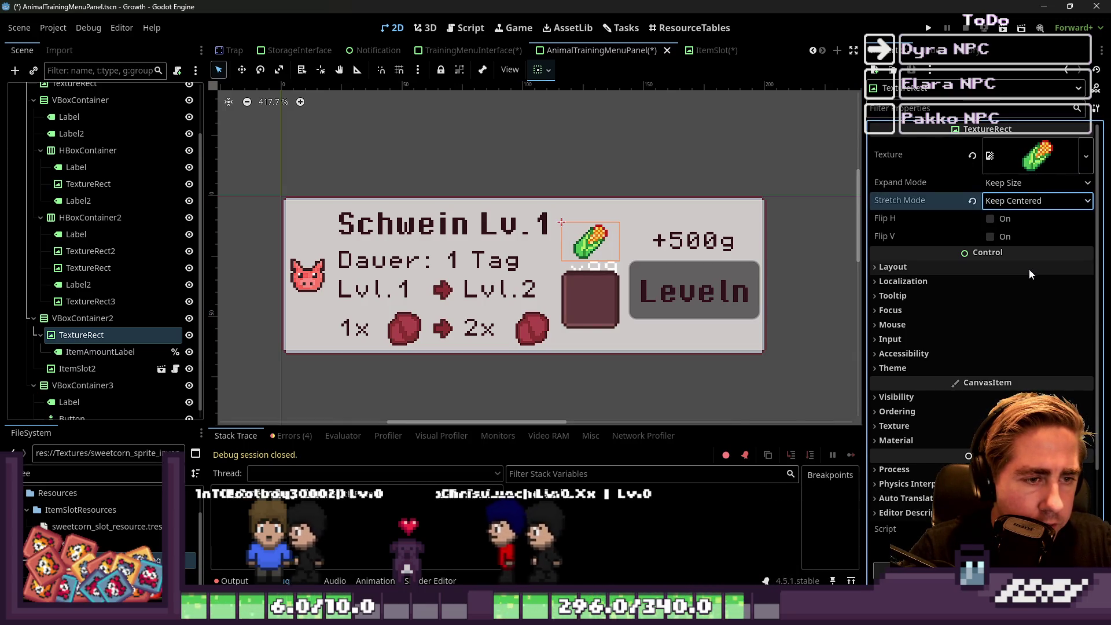
{"action": "left_click", "coordinate": [1028, 201]}
{"action": "left_click", "coordinate": [1033, 301]}
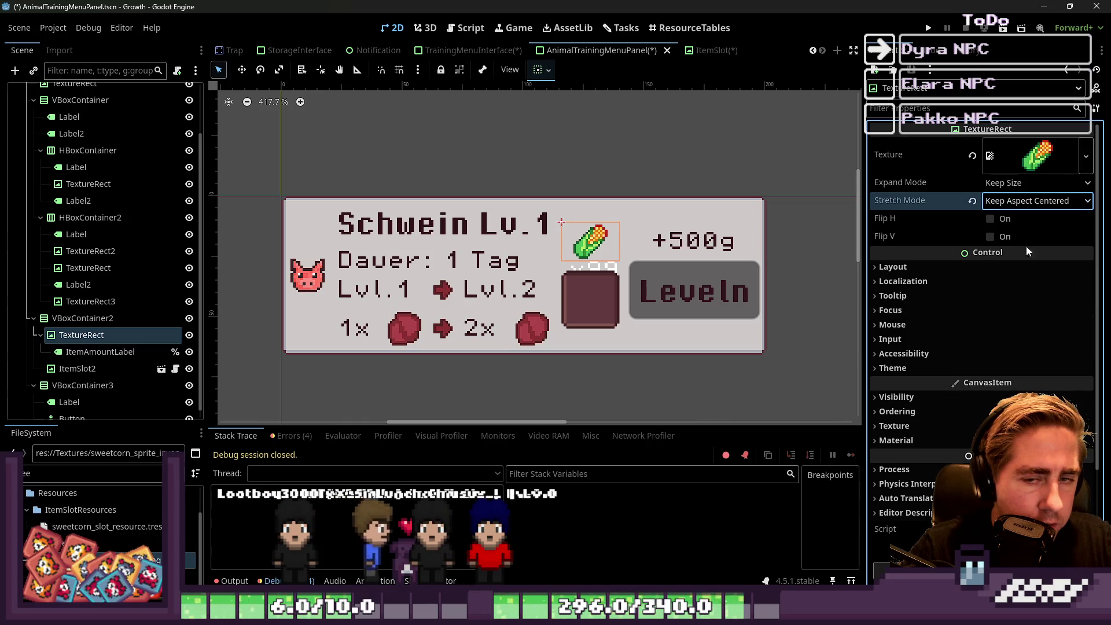
{"action": "left_click", "coordinate": [1025, 201]}
{"action": "left_click", "coordinate": [550, 78]}
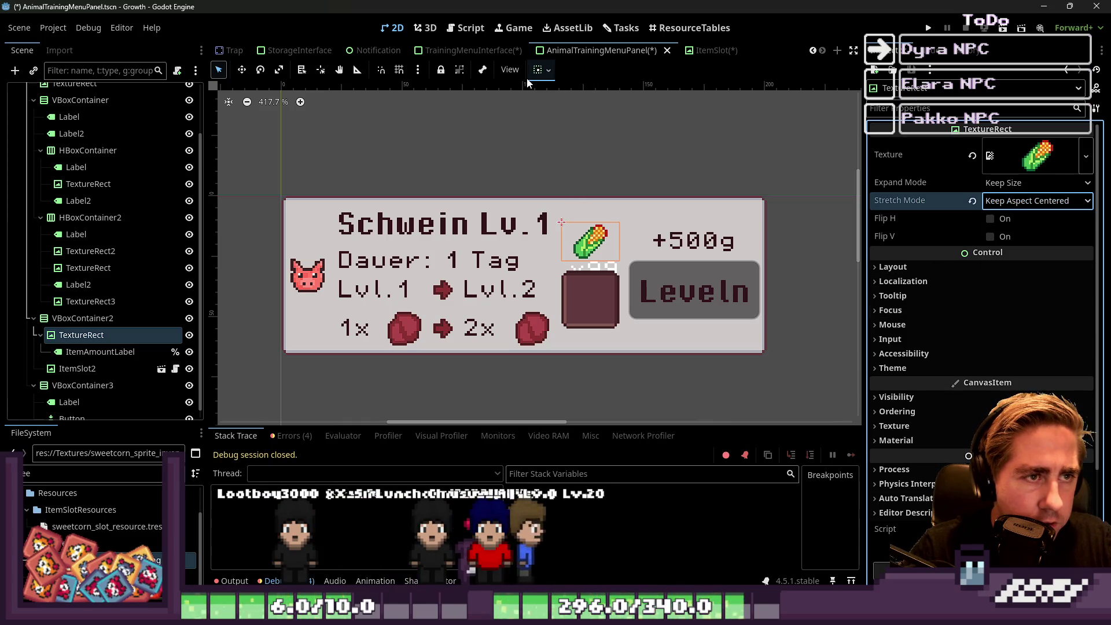
{"action": "left_click", "coordinate": [592, 236]}
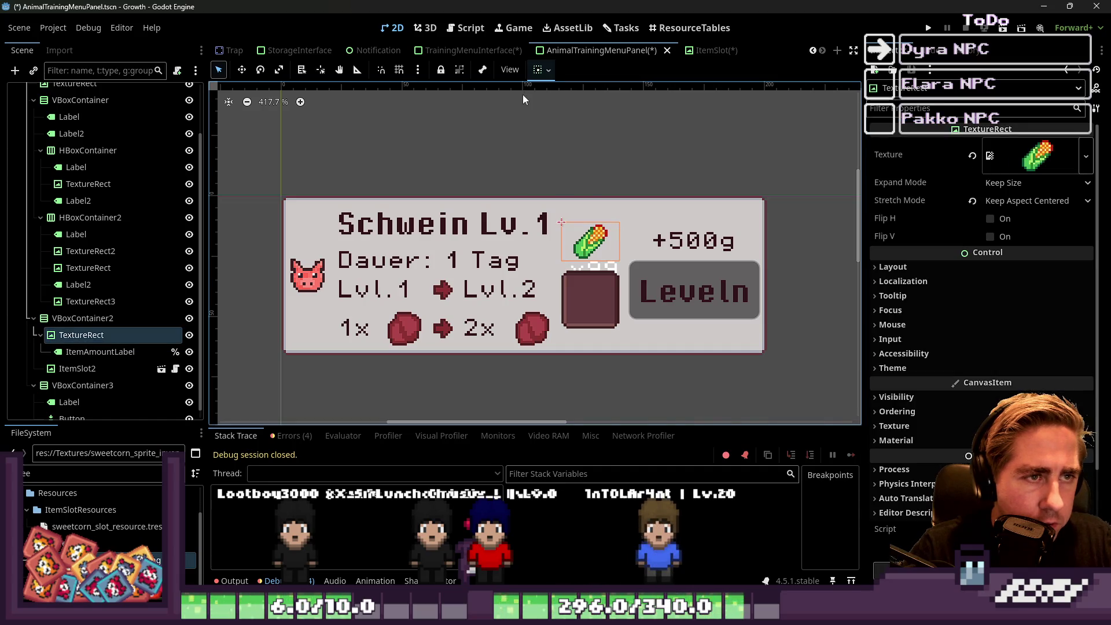
{"action": "left_click", "coordinate": [543, 70]}
{"action": "left_click", "coordinate": [603, 134]}
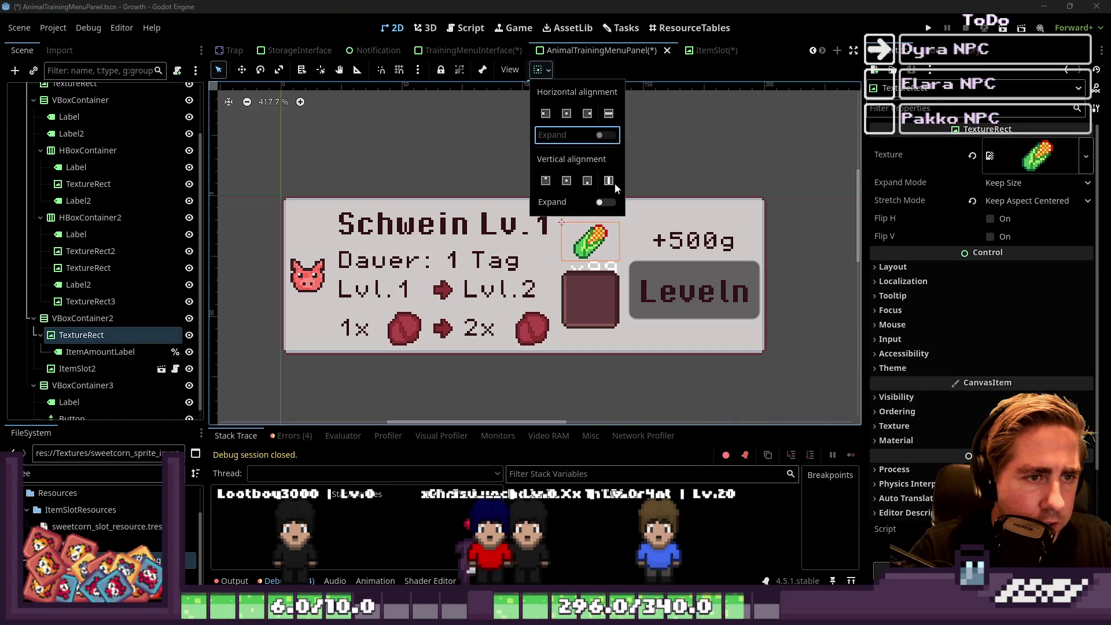
Set VBoxContainer2's vertical sizing to Fill so the corn icon fills its column.
{"action": "left_click", "coordinate": [591, 237]}
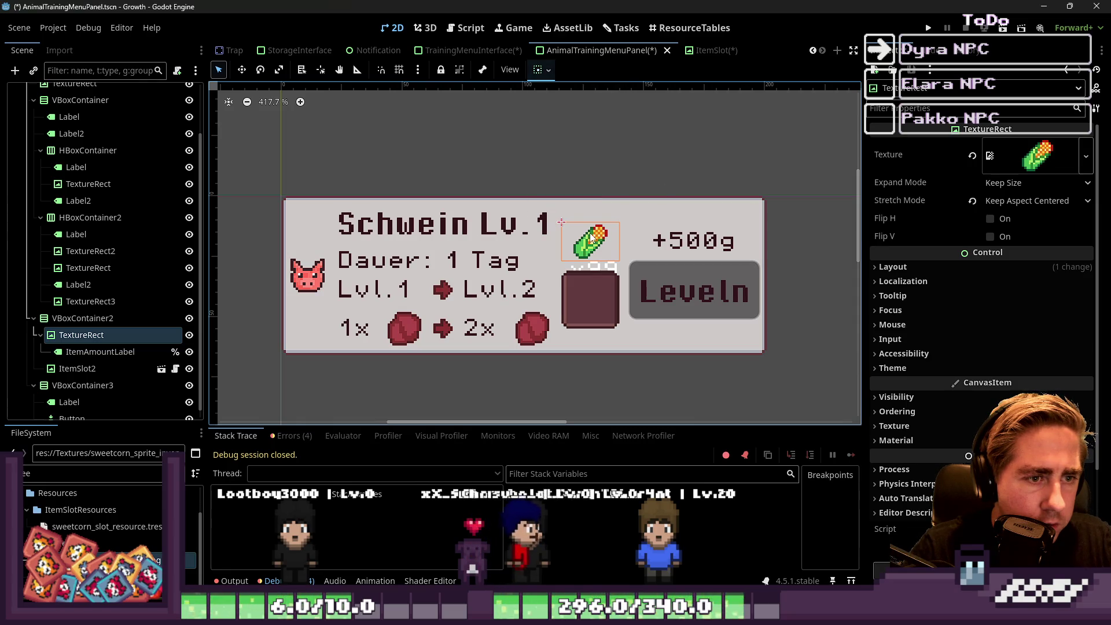
{"action": "left_click", "coordinate": [589, 284]}
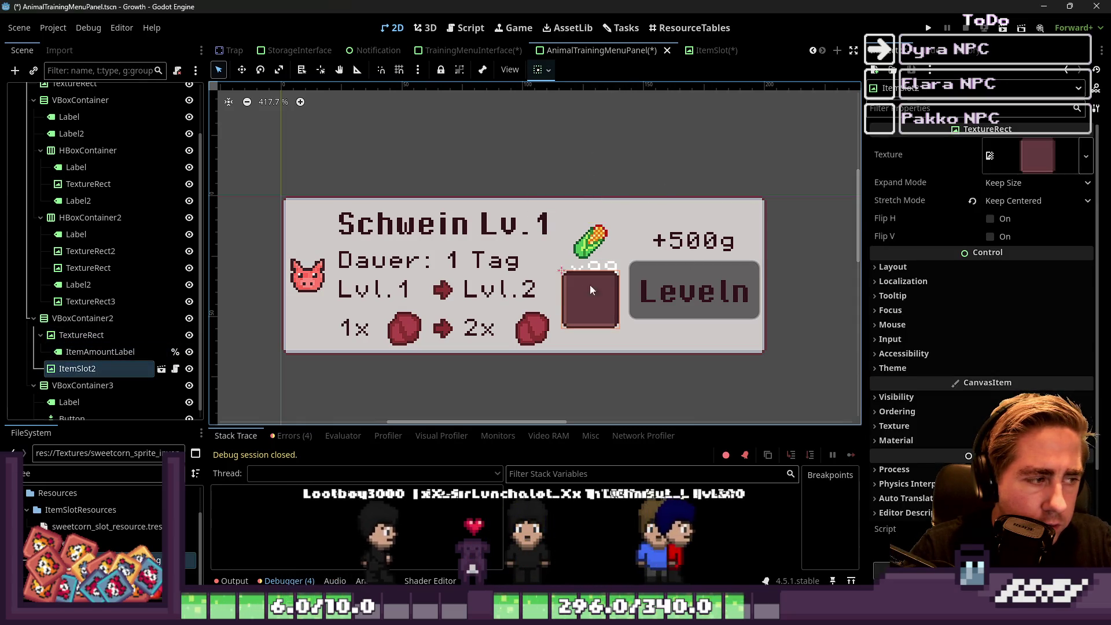
{"action": "left_click", "coordinate": [105, 336]}
{"action": "left_click", "coordinate": [99, 319]}
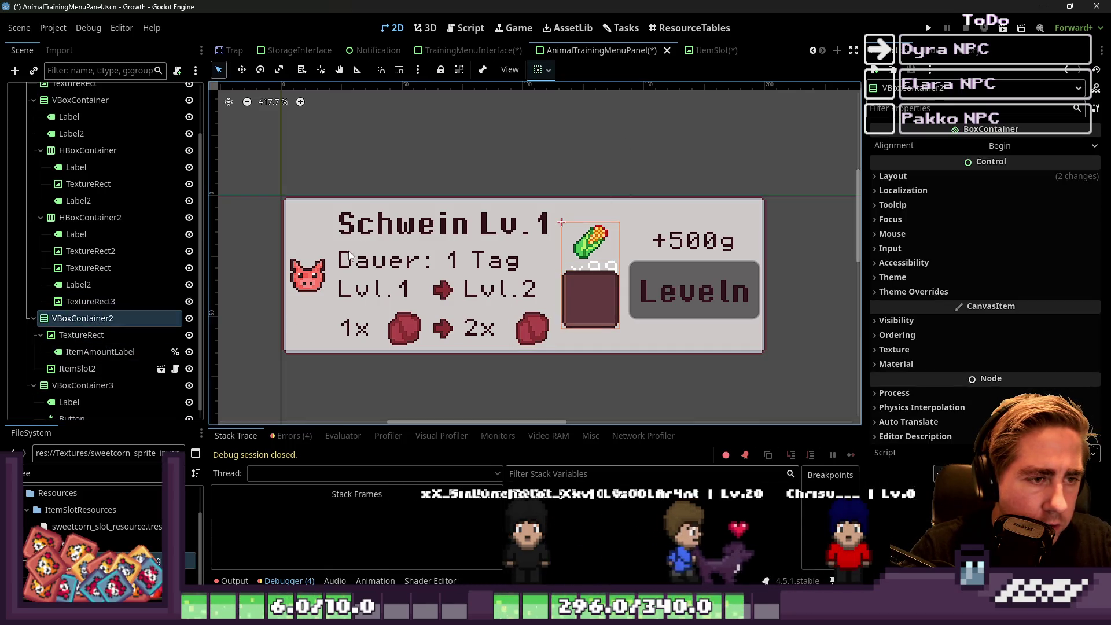
{"action": "left_click", "coordinate": [538, 71]}
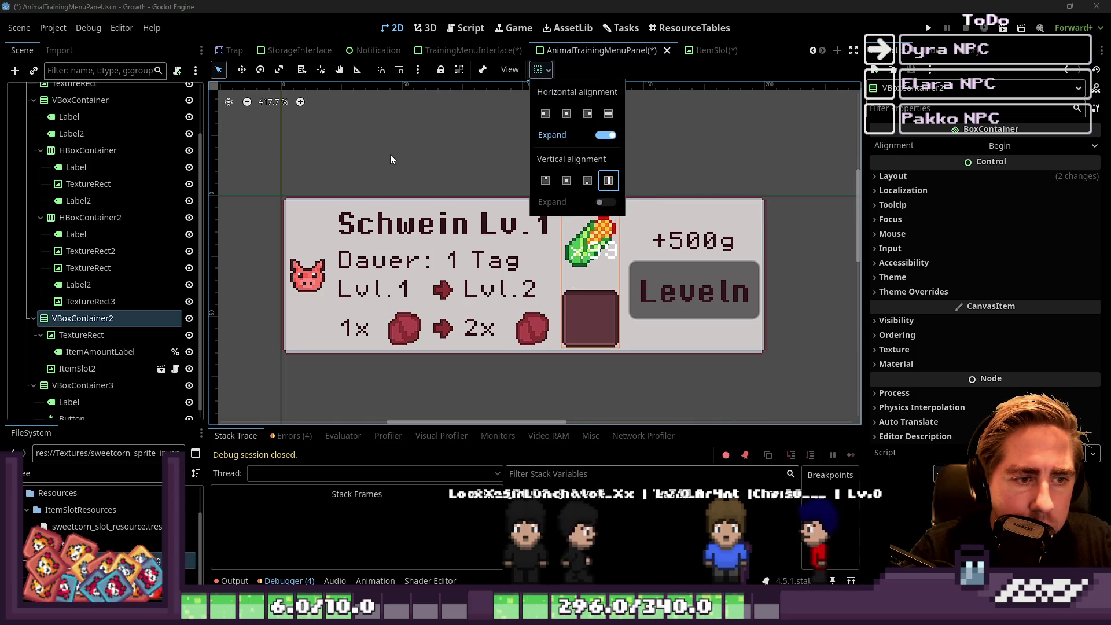
{"action": "left_click", "coordinate": [586, 253]}
Check the corn TextureRect and the x99 ItemAmountLabel after the Fill change.
{"action": "left_click", "coordinate": [586, 253]}
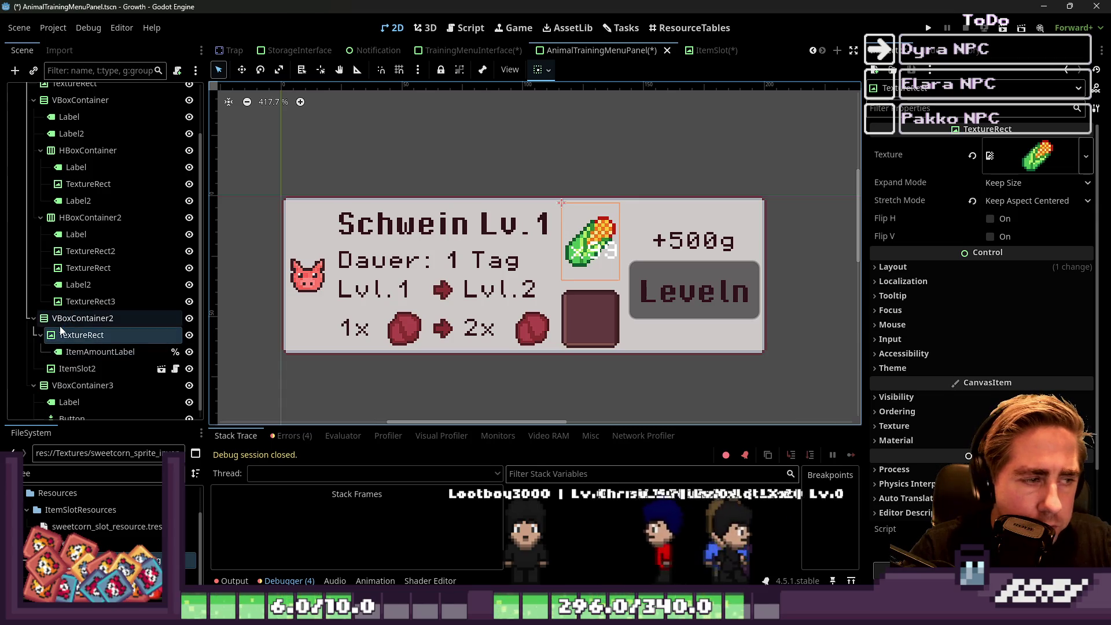
{"action": "left_click", "coordinate": [99, 353]}
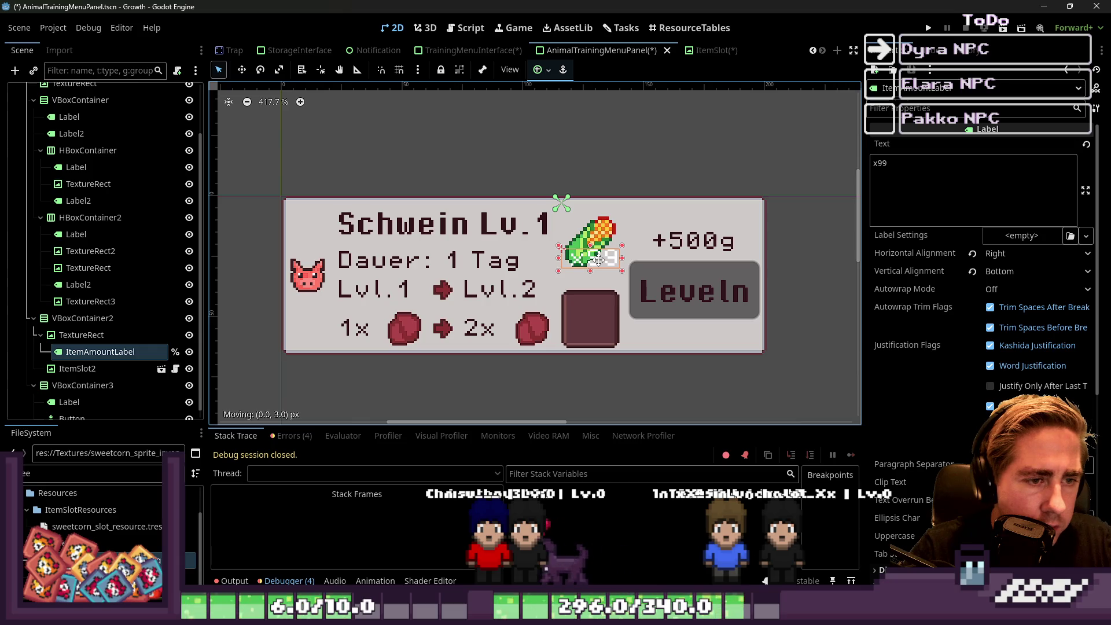
{"action": "left_click", "coordinate": [95, 336]}
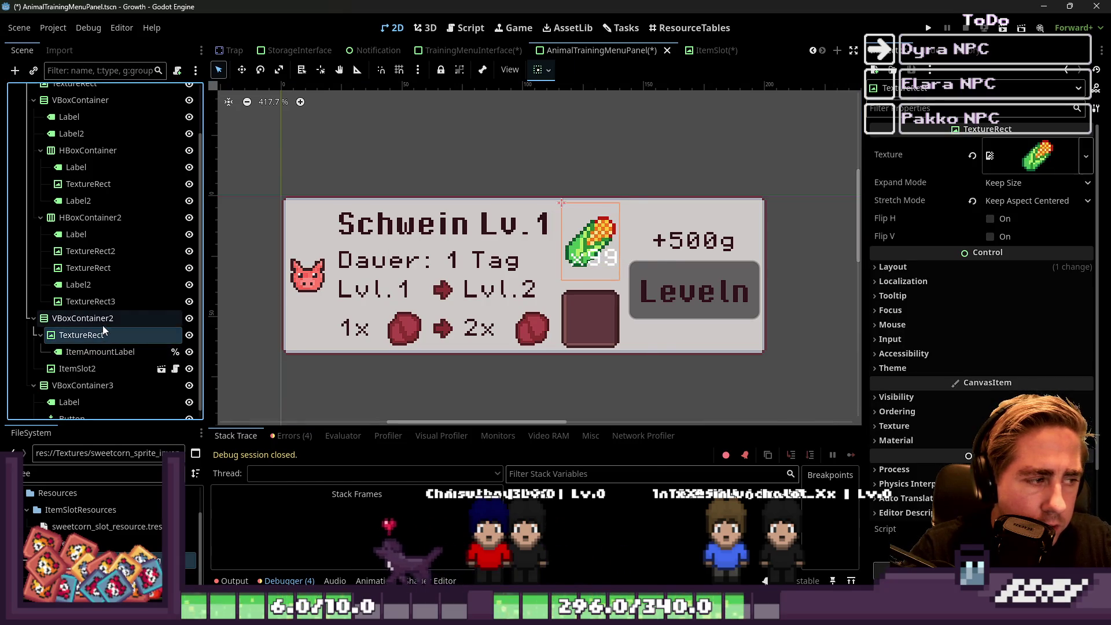
{"action": "key", "text": "ctrl+a"}
Add a new TextureRect under VBoxContainer2 and nest it inside the corn TextureRect.
{"action": "type", "text": "T"}
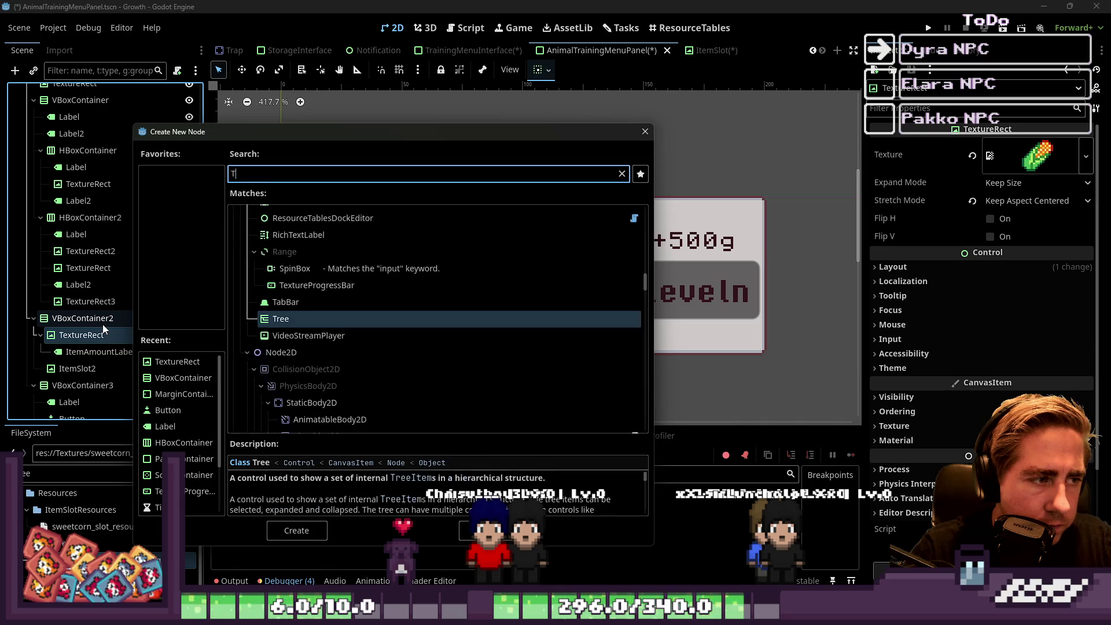
{"action": "type", "text": "exture"}
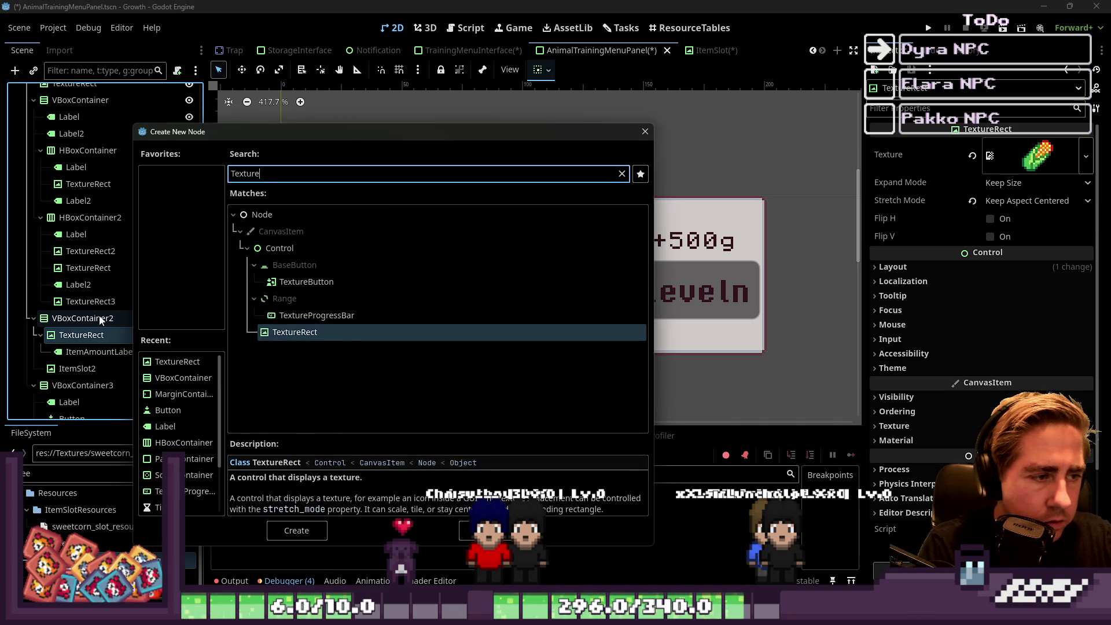
{"action": "key", "text": "Escape"}
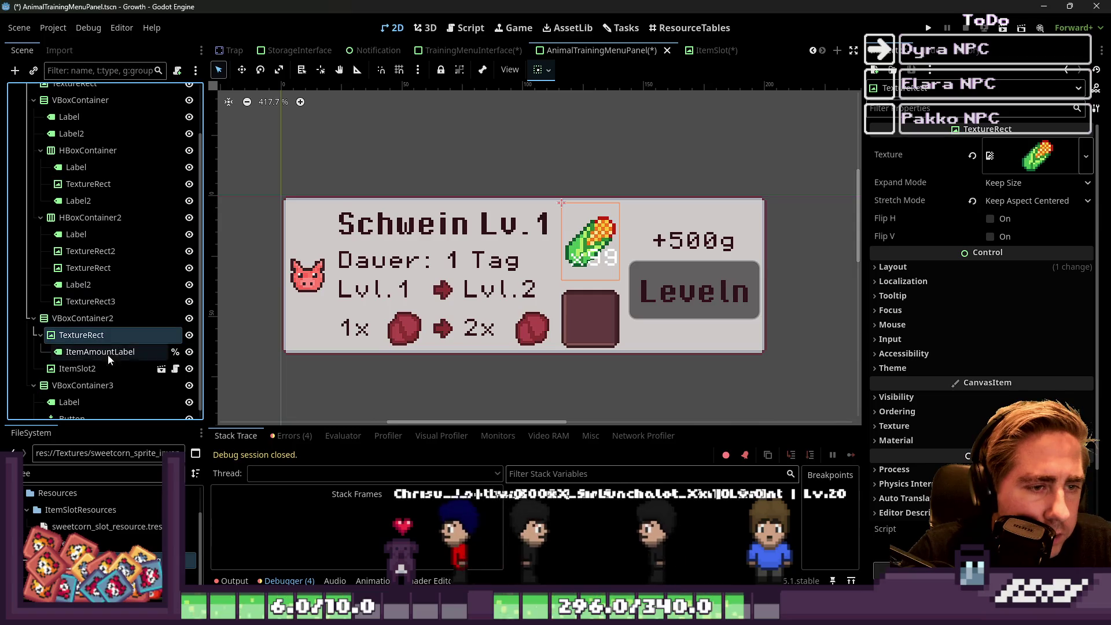
{"action": "left_click", "coordinate": [54, 473]}
{"action": "type", "text": "texture"}
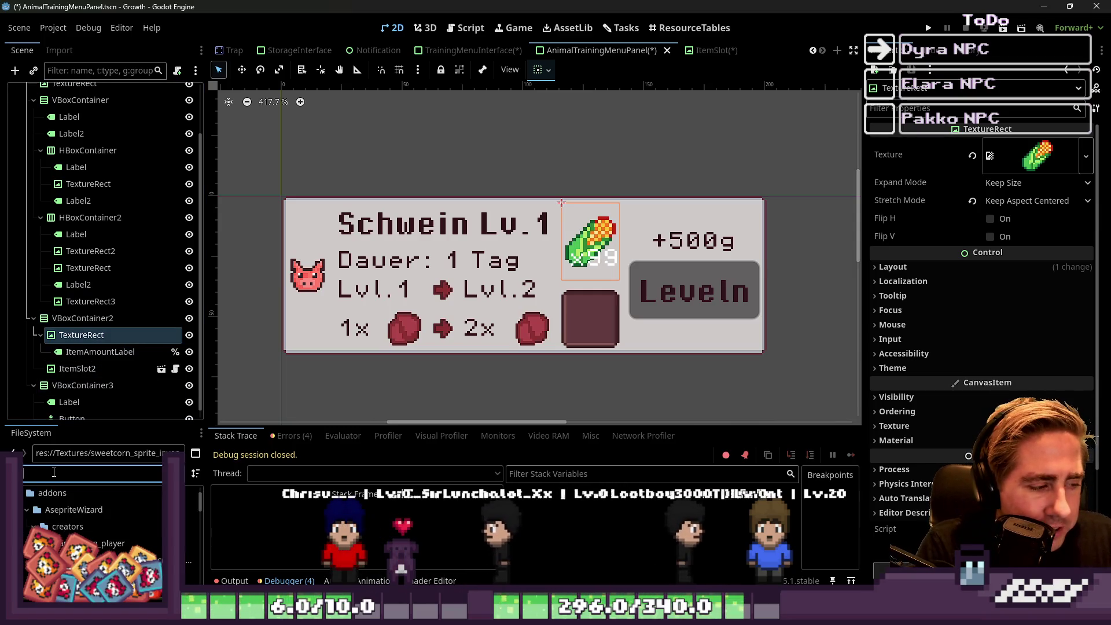
{"action": "type", "text": "Rect"}
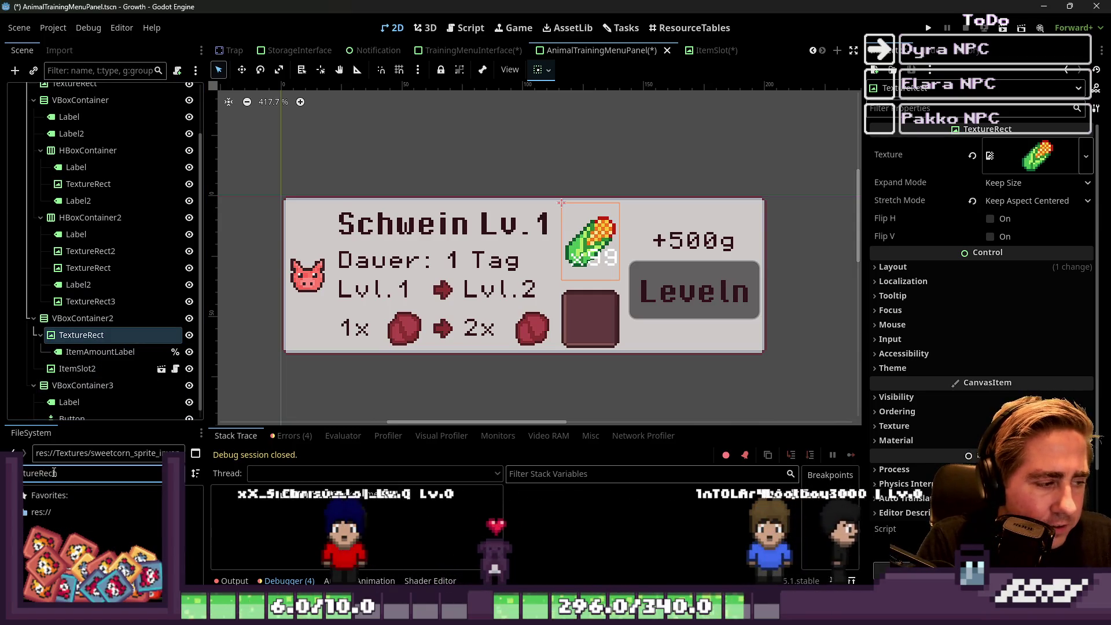
{"action": "key", "text": "ctrl+a"}
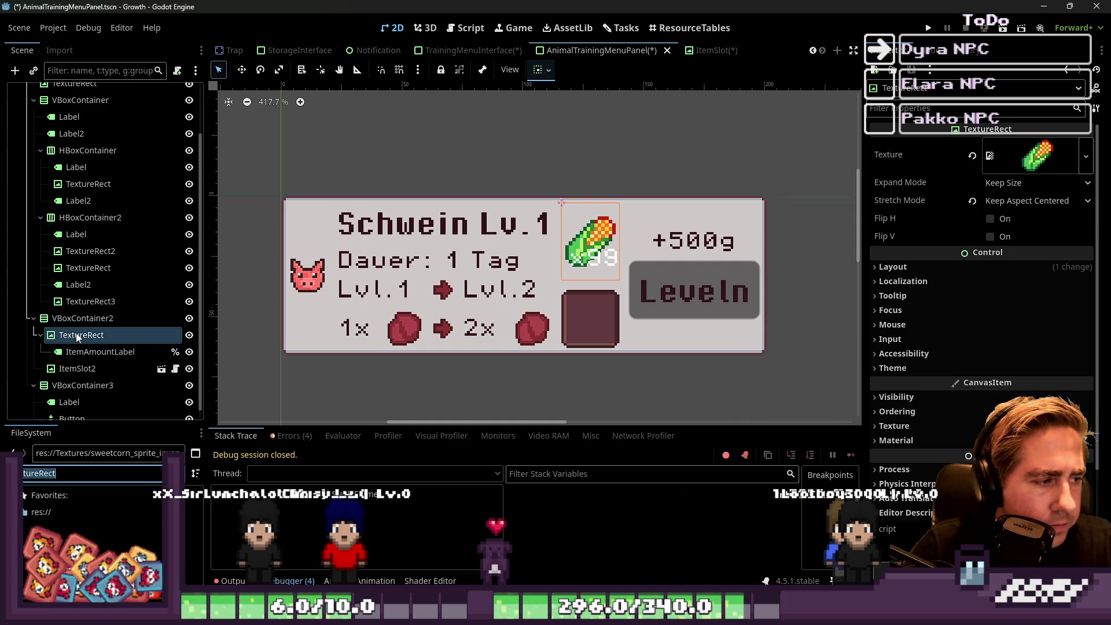
{"action": "left_click", "coordinate": [104, 321]}
{"action": "key", "text": "ctrl+a"}
{"action": "type", "text": "Te"}
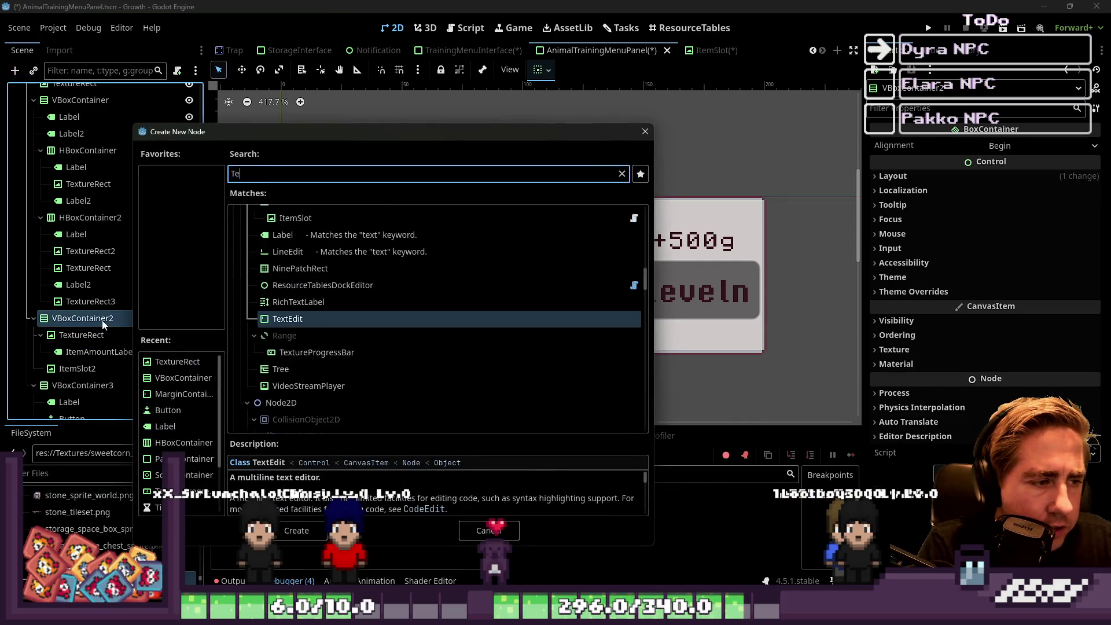
{"action": "type", "text": "xtureRect"}
{"action": "key", "text": "Return"}
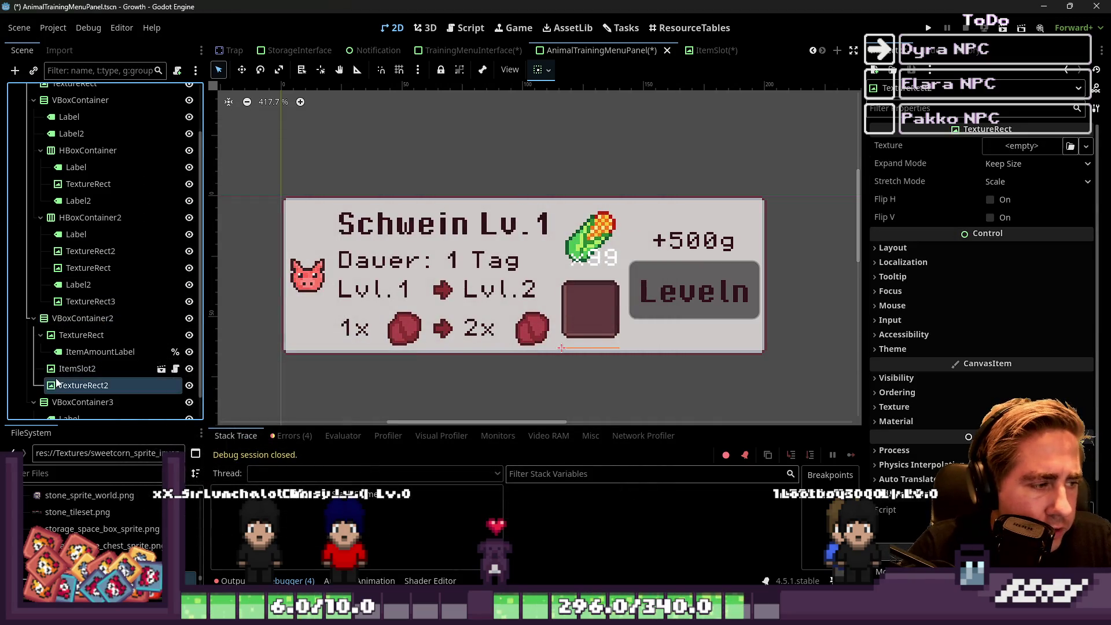
{"action": "left_click_drag", "start_coordinate": [80, 333], "coordinate": [87, 337]}
Add a MarginContainer under the corn TextureRect and move TextureRect2 into it.
{"action": "left_click", "coordinate": [79, 350]}
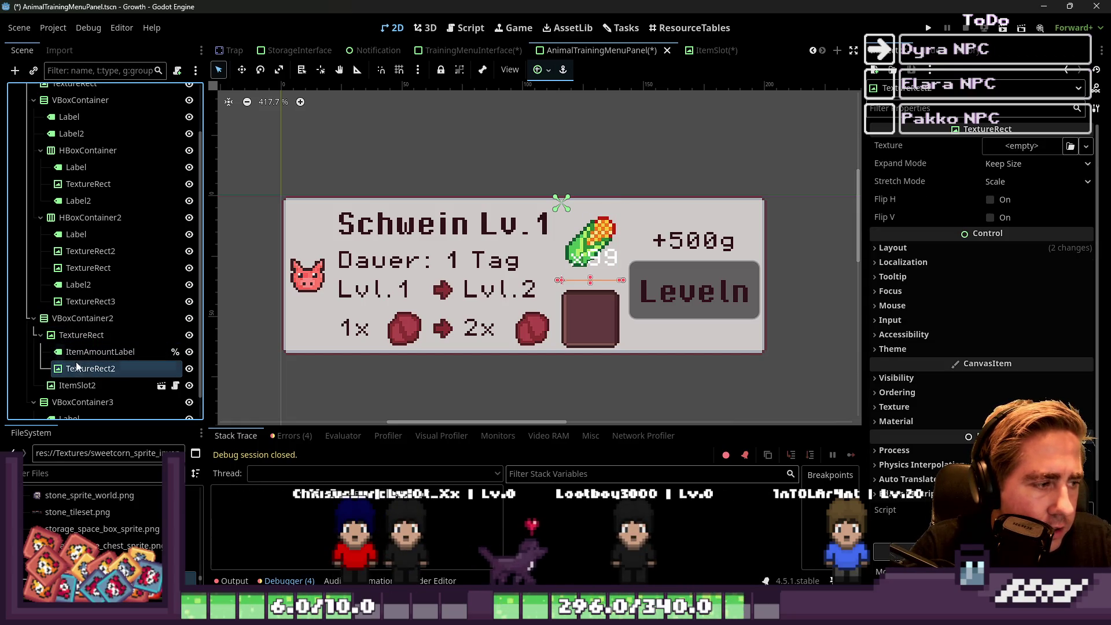
{"action": "left_click", "coordinate": [75, 335]}
{"action": "key", "text": "ctrl+a"}
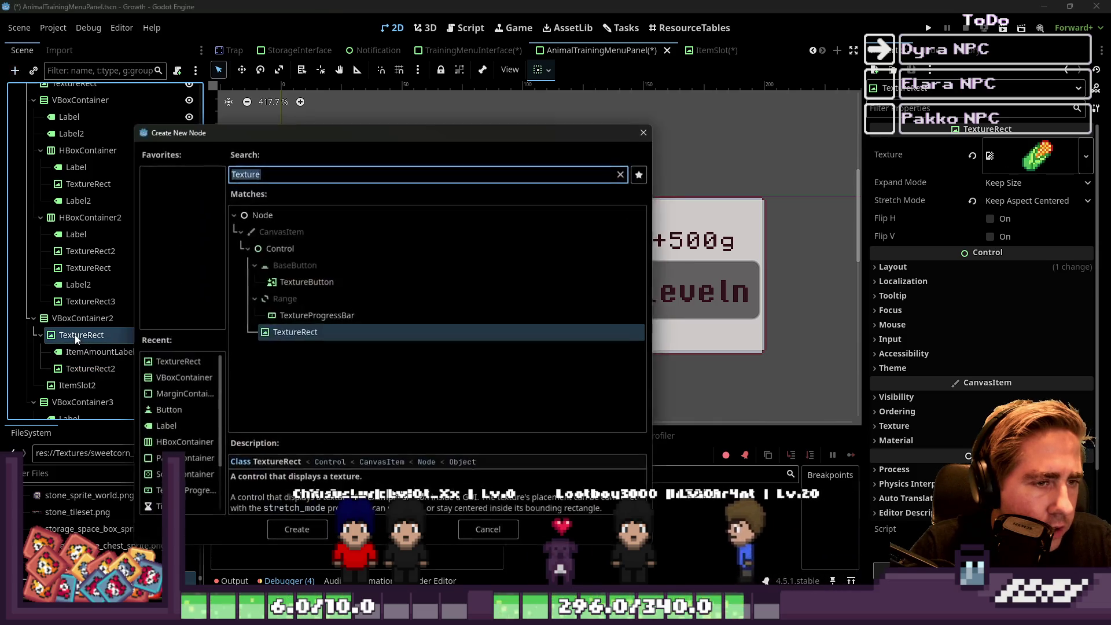
{"action": "type", "text": "Margin"}
{"action": "key", "text": "Return"}
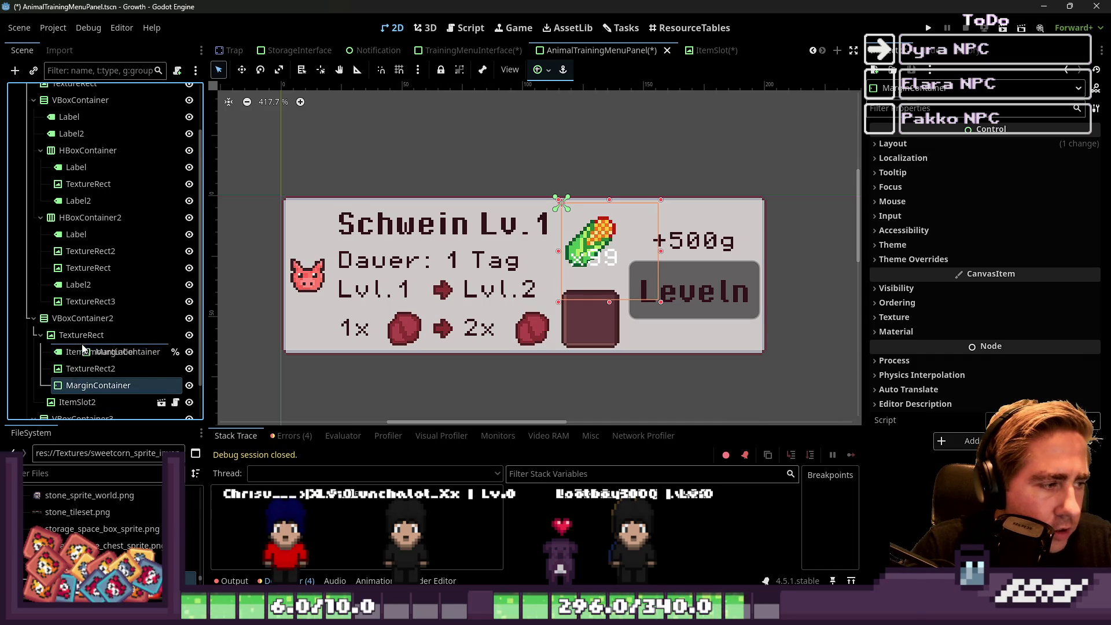
{"action": "left_click_drag", "start_coordinate": [80, 385], "coordinate": [84, 354]}
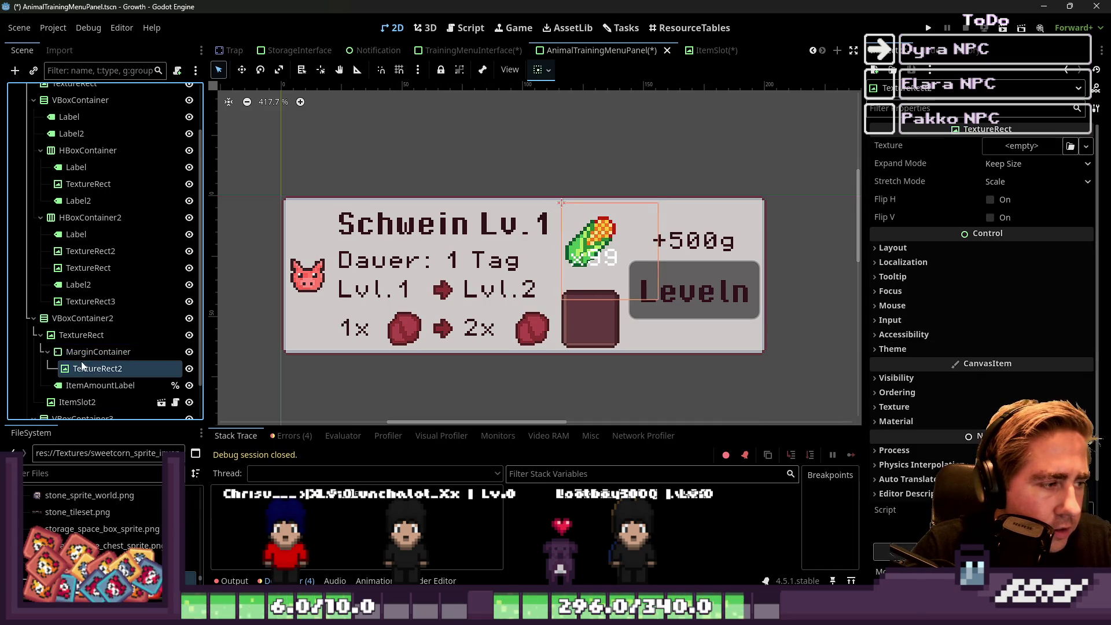
Give the outer TextureRect the inventory_slot_empty.png texture.
{"action": "left_click", "coordinate": [97, 385]}
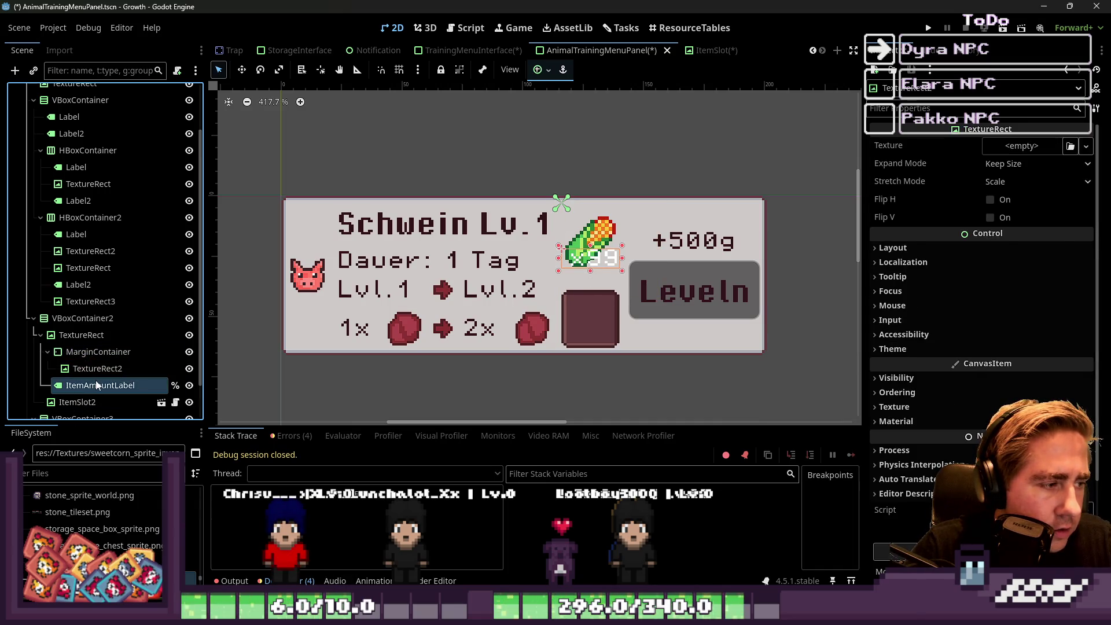
{"action": "left_click", "coordinate": [96, 335]}
{"action": "type", "text": "inv"}
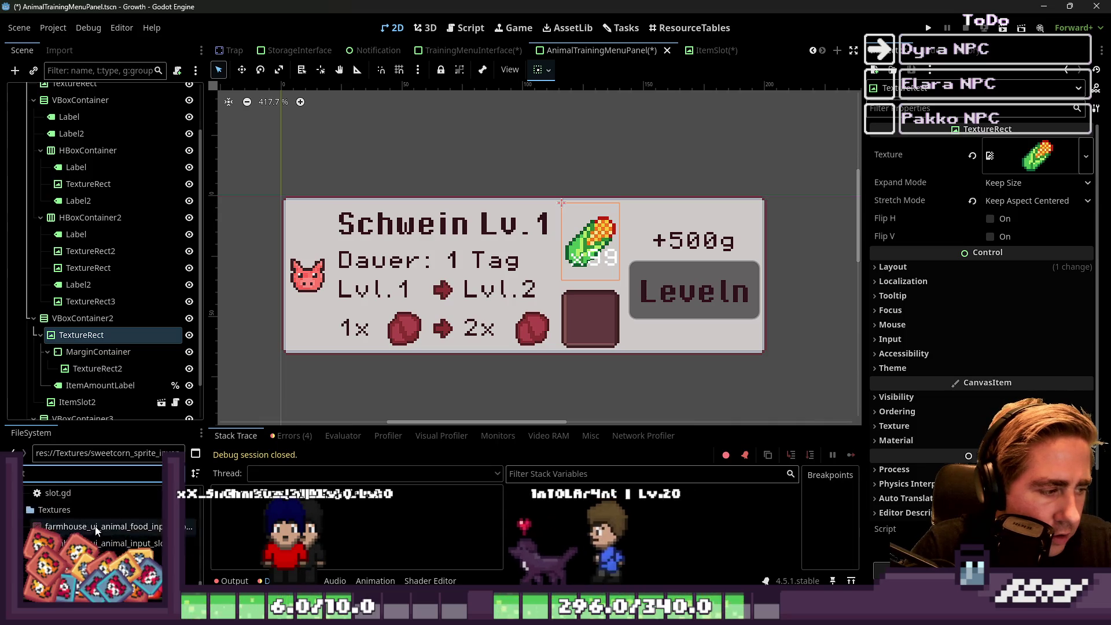
{"action": "scroll", "coordinate": [97, 526], "scroll_direction": "up", "scroll_amount": 2}
{"action": "left_click", "coordinate": [95, 539]}
{"action": "mouse_move", "coordinate": [95, 539]}
{"action": "left_mouse_down"}
{"action": "mouse_move", "coordinate": [158, 395]}
{"action": "mouse_move", "coordinate": [98, 326]}
{"action": "left_mouse_up"}
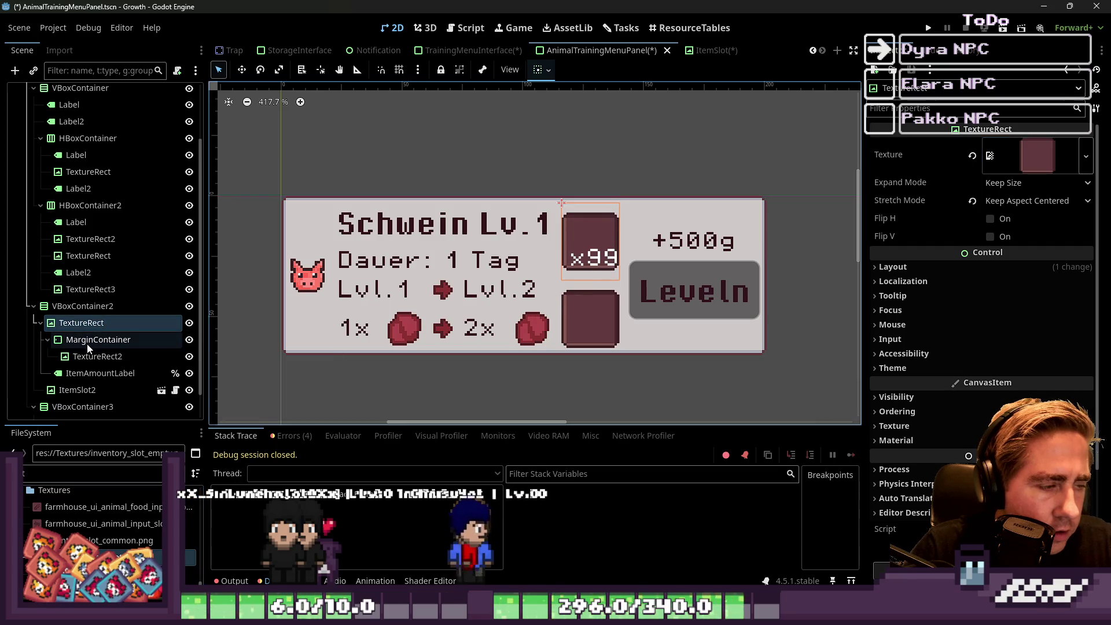
Set TextureRect2's texture to the sweetcorn_sprite_inventar.png sprite.
{"action": "left_click", "coordinate": [109, 358]}
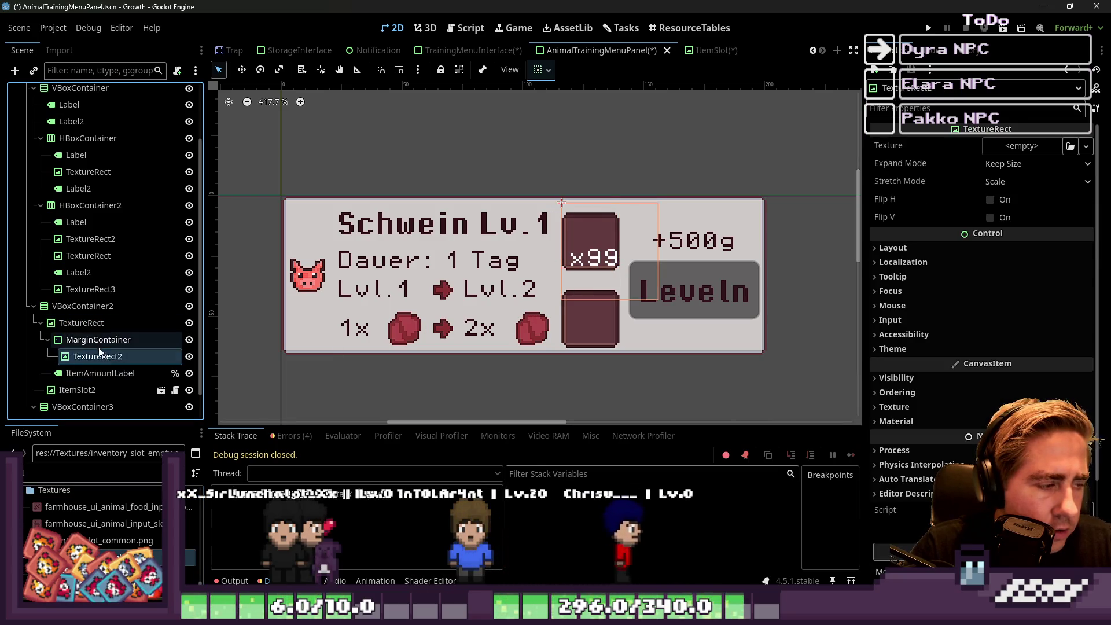
{"action": "left_click", "coordinate": [98, 340]}
{"action": "left_click", "coordinate": [89, 357]}
{"action": "left_click", "coordinate": [97, 341]}
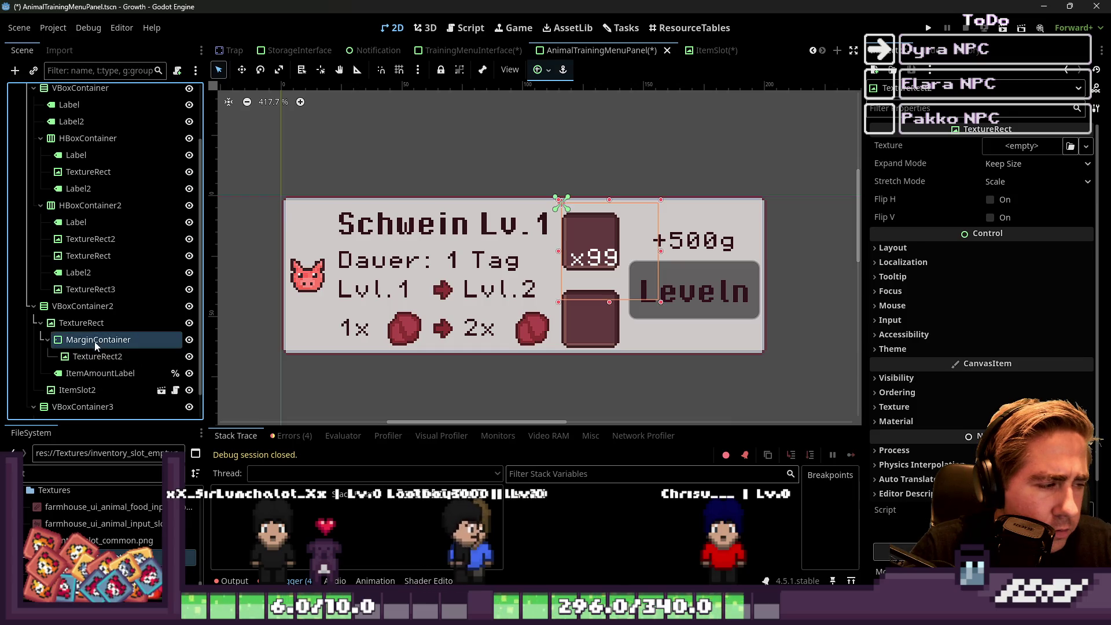
{"action": "left_click", "coordinate": [93, 359]}
{"action": "left_click", "coordinate": [92, 341]}
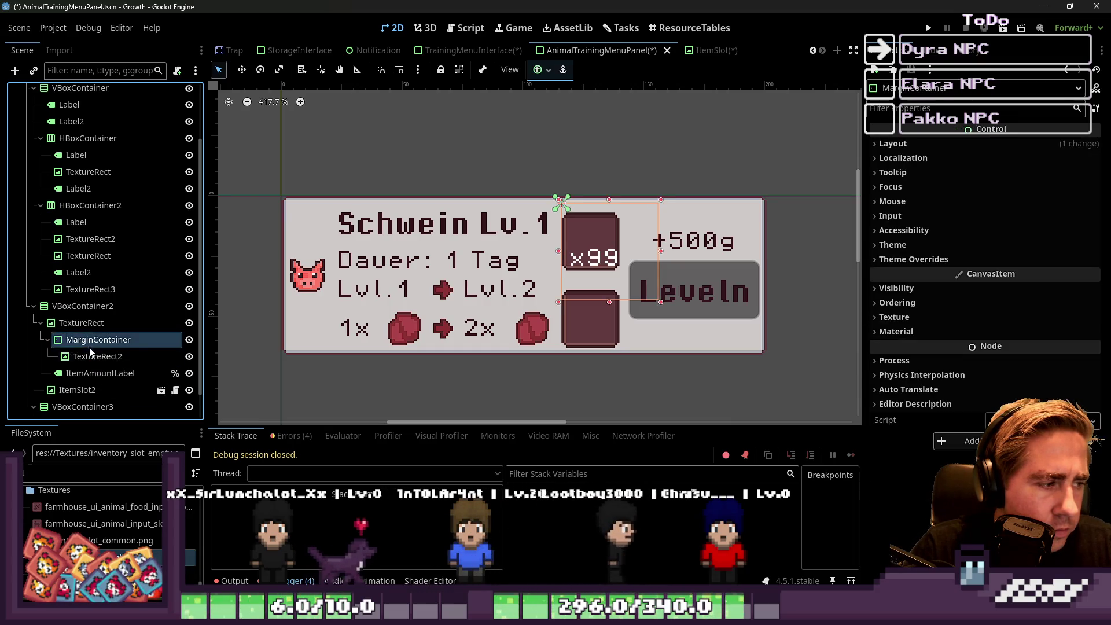
{"action": "left_click", "coordinate": [90, 356]}
{"action": "left_click", "coordinate": [86, 325]}
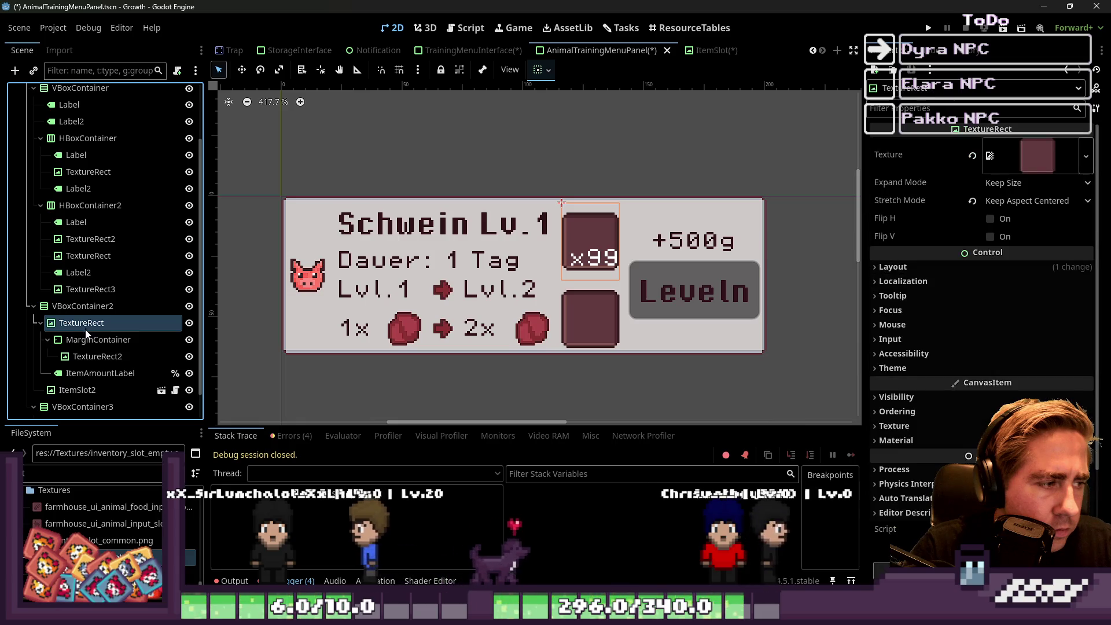
{"action": "left_click", "coordinate": [95, 340]}
{"action": "left_click", "coordinate": [92, 357]}
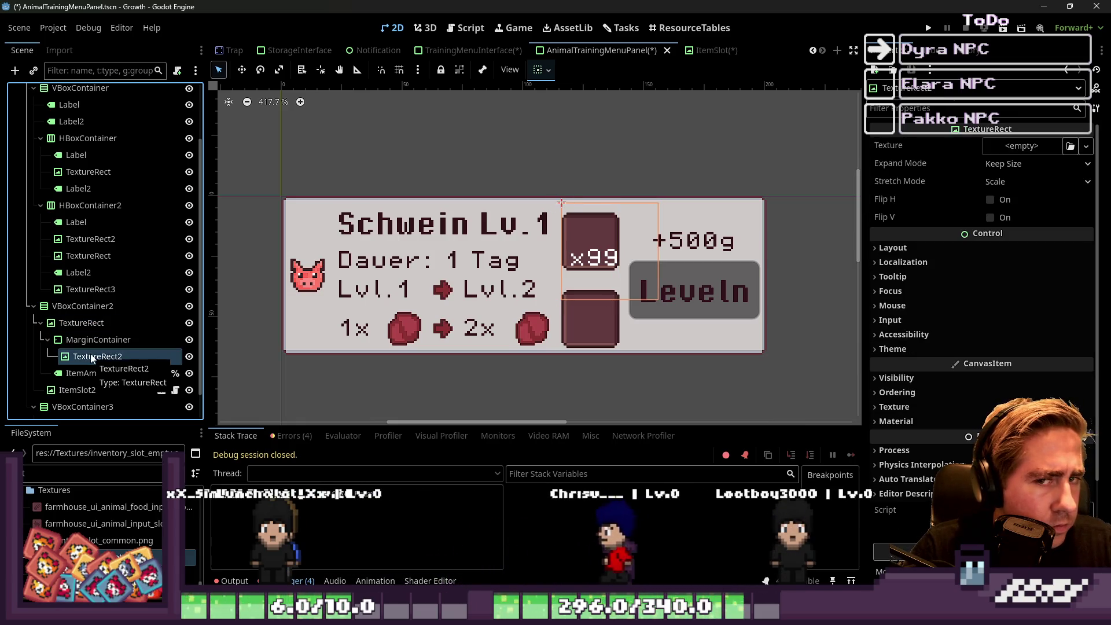
{"action": "left_click", "coordinate": [53, 471]}
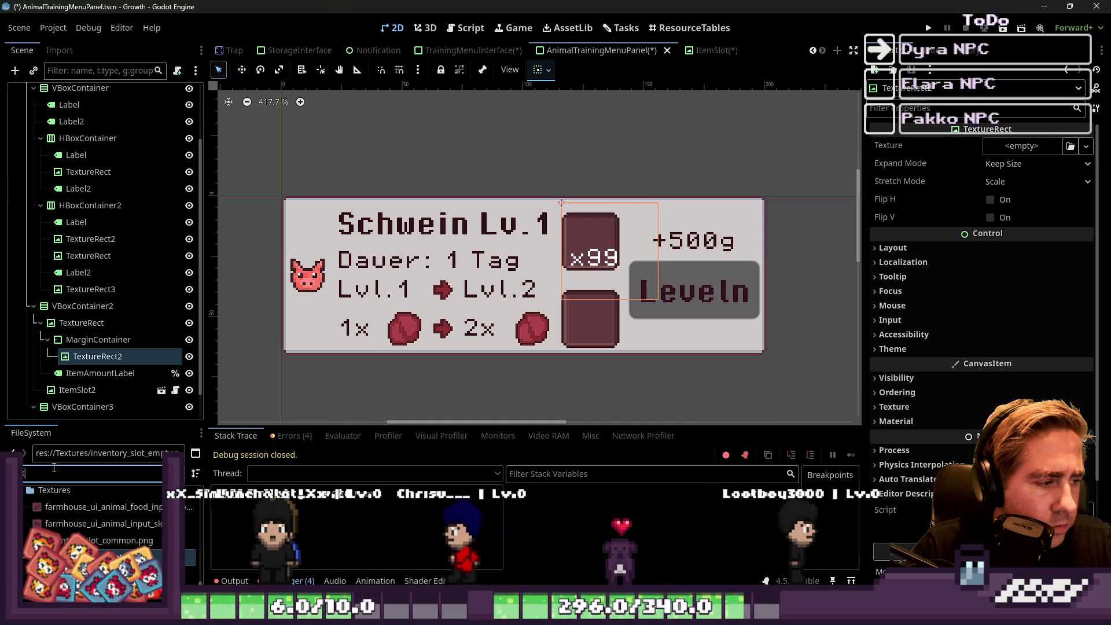
{"action": "type", "text": "wee"}
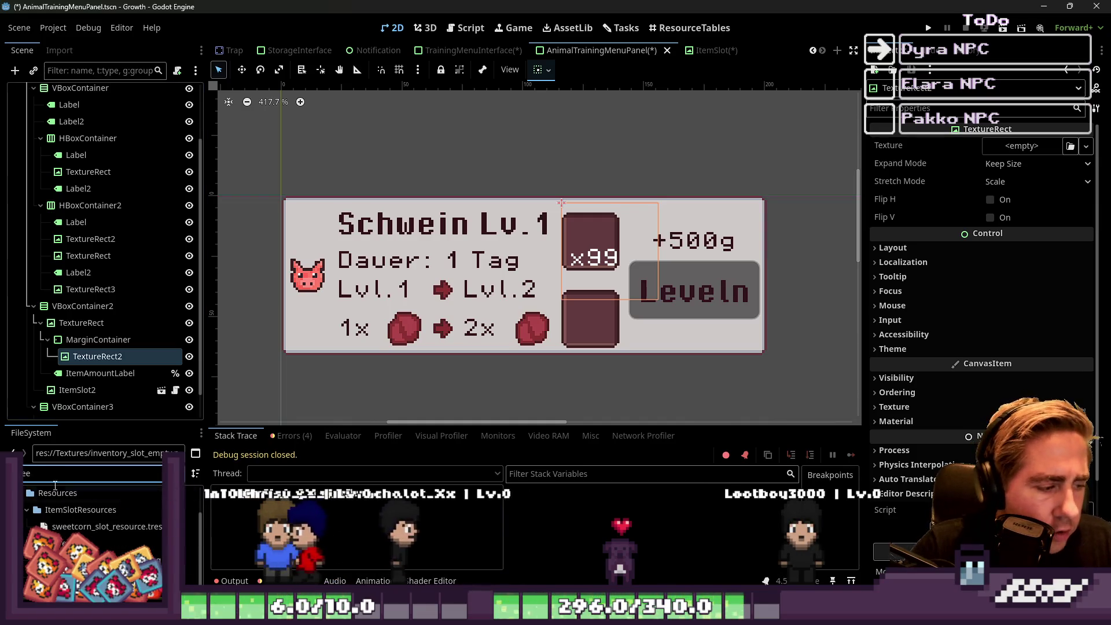
{"action": "left_click_drag", "start_coordinate": [87, 528], "coordinate": [116, 330]}
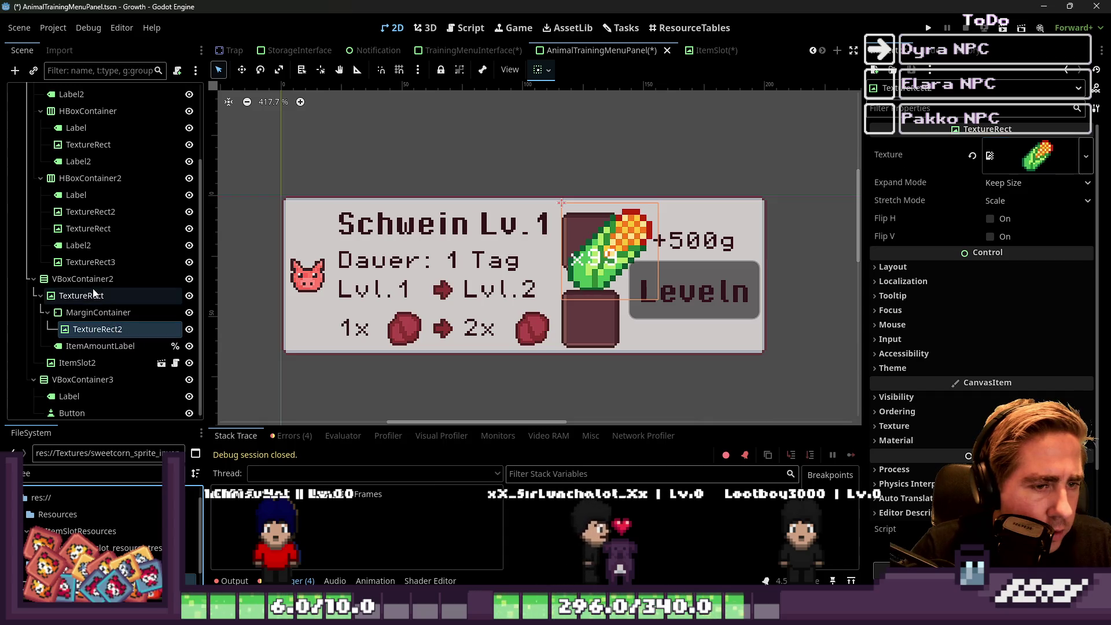
{"action": "left_click", "coordinate": [168, 312]}
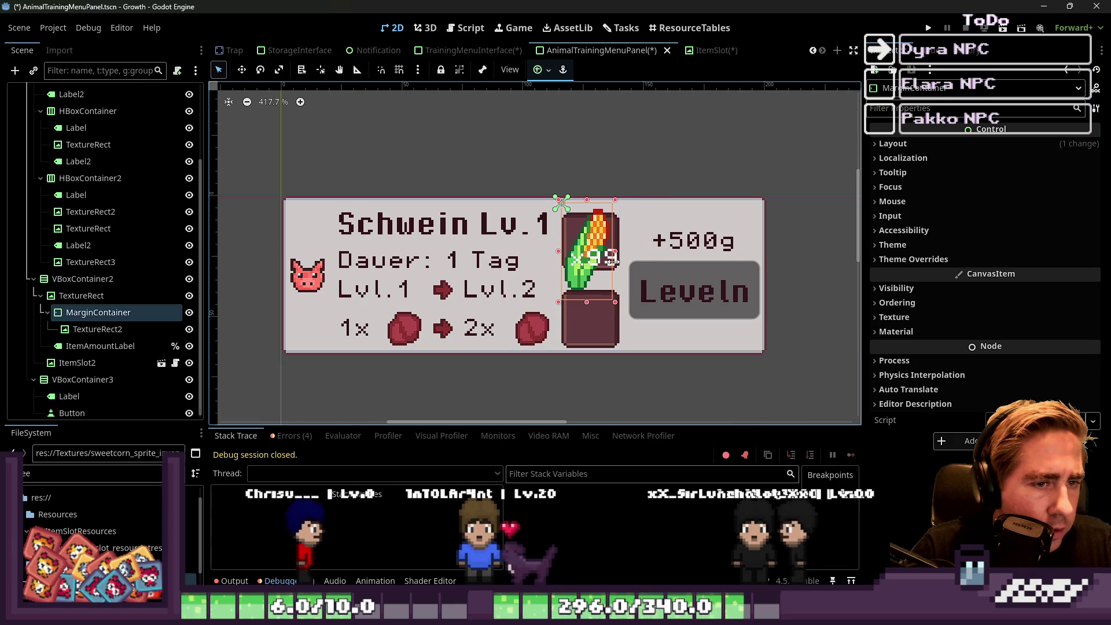
Pull the MarginContainer's left, top and bottom edges inward around the corn sprite.
{"action": "scroll", "coordinate": [582, 246], "scroll_direction": "up", "scroll_amount": 6}
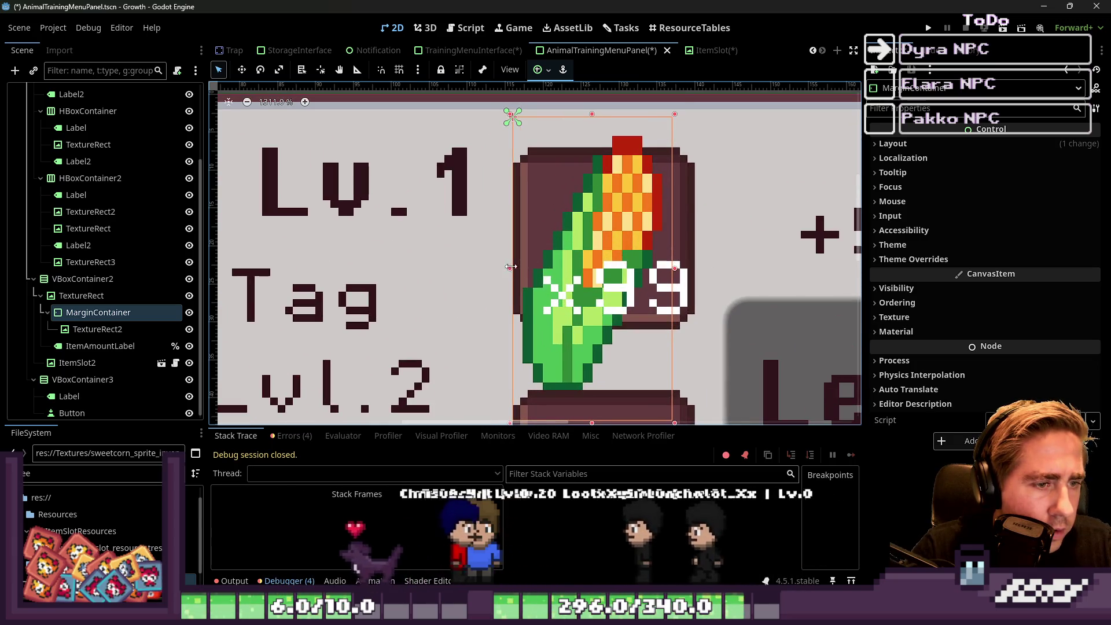
{"action": "left_click_drag", "start_coordinate": [505, 270], "coordinate": [521, 270]}
{"action": "left_click_drag", "start_coordinate": [600, 118], "coordinate": [600, 159]}
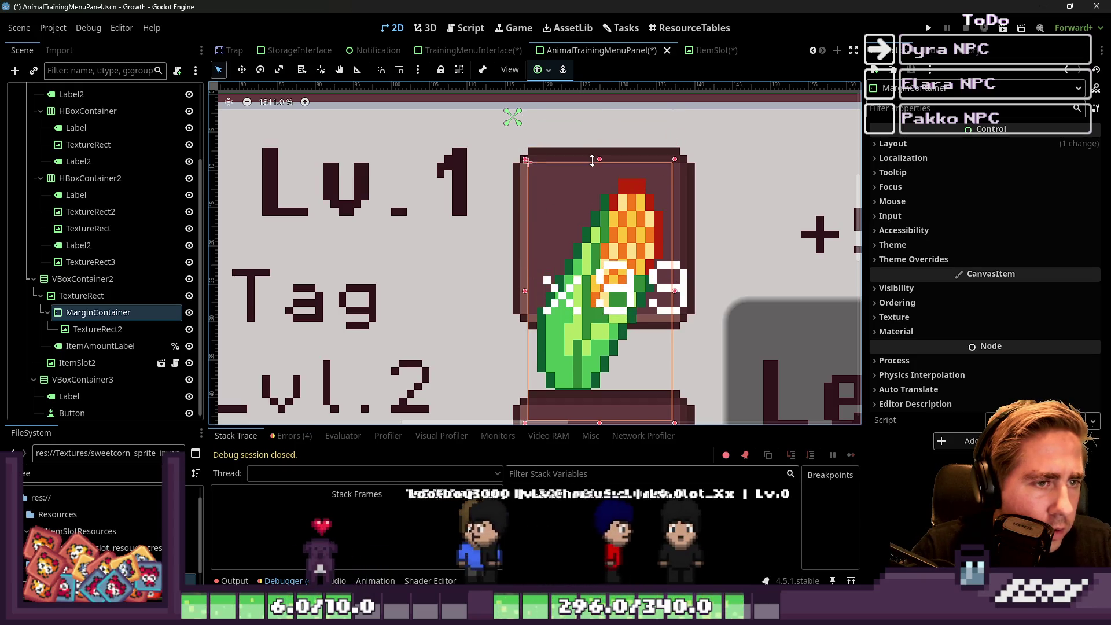
{"action": "scroll", "coordinate": [564, 200], "scroll_direction": "down", "scroll_amount": 2}
{"action": "left_click_drag", "start_coordinate": [594, 384], "coordinate": [583, 298]}
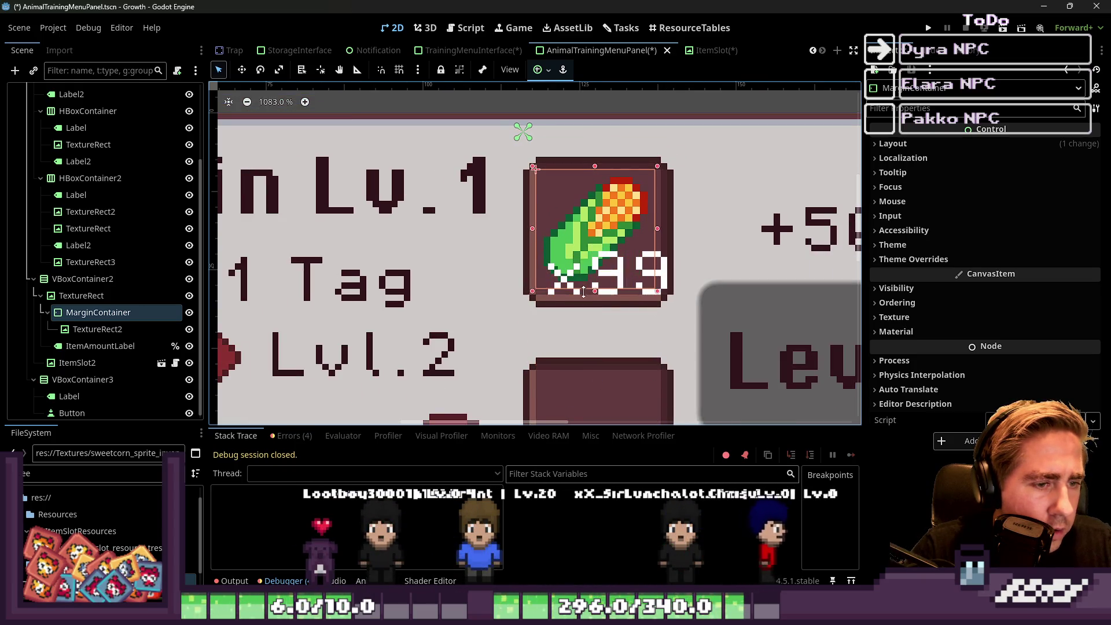
Check TextureRect2, the x99 ItemAmountLabel and the empty ItemSlot2 on the canvas.
{"action": "left_click", "coordinate": [116, 329]}
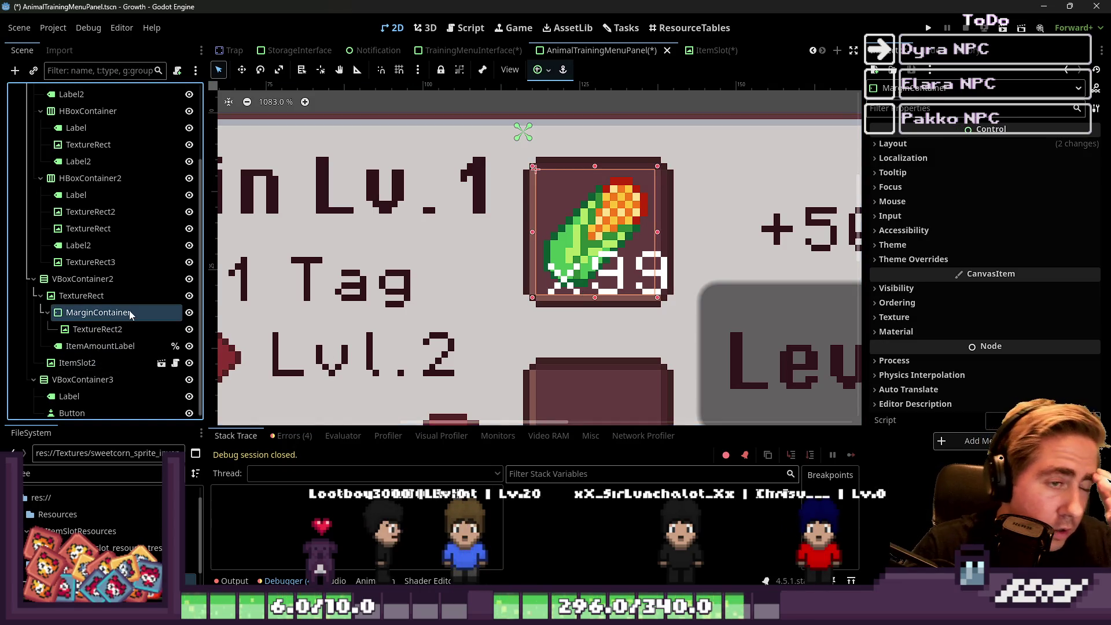
{"action": "scroll", "coordinate": [405, 235], "scroll_direction": "down", "scroll_amount": 7}
{"action": "left_click", "coordinate": [448, 154]}
{"action": "scroll", "coordinate": [604, 259], "scroll_direction": "down", "scroll_amount": 5}
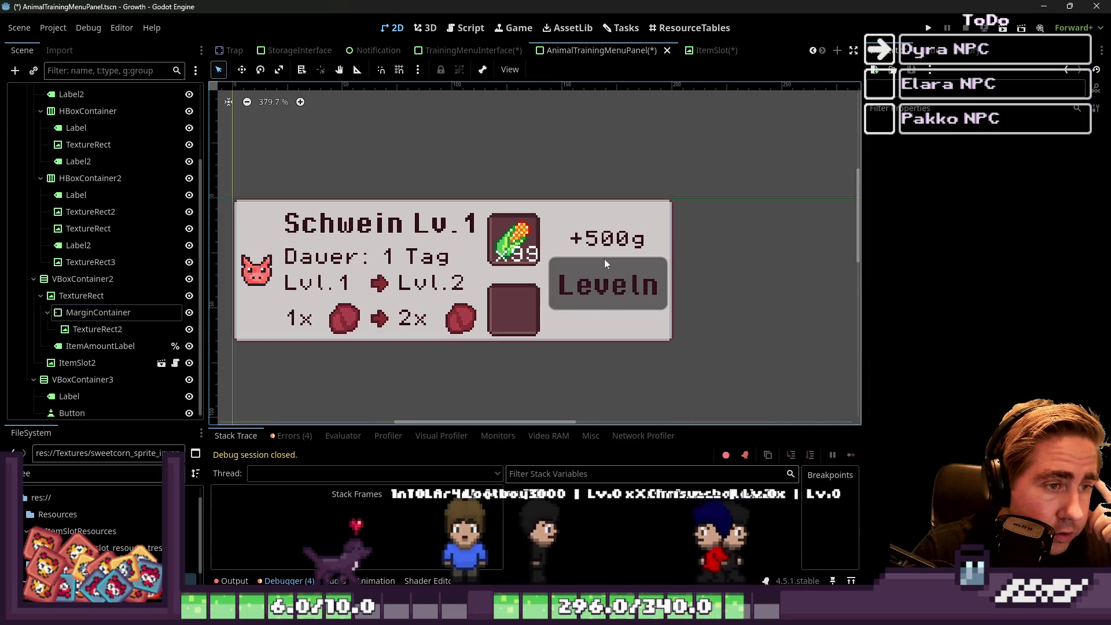
{"action": "scroll", "coordinate": [463, 266], "scroll_direction": "up", "scroll_amount": 3}
{"action": "scroll", "coordinate": [440, 259], "scroll_direction": "up", "scroll_amount": 3}
{"action": "left_click", "coordinate": [570, 241]}
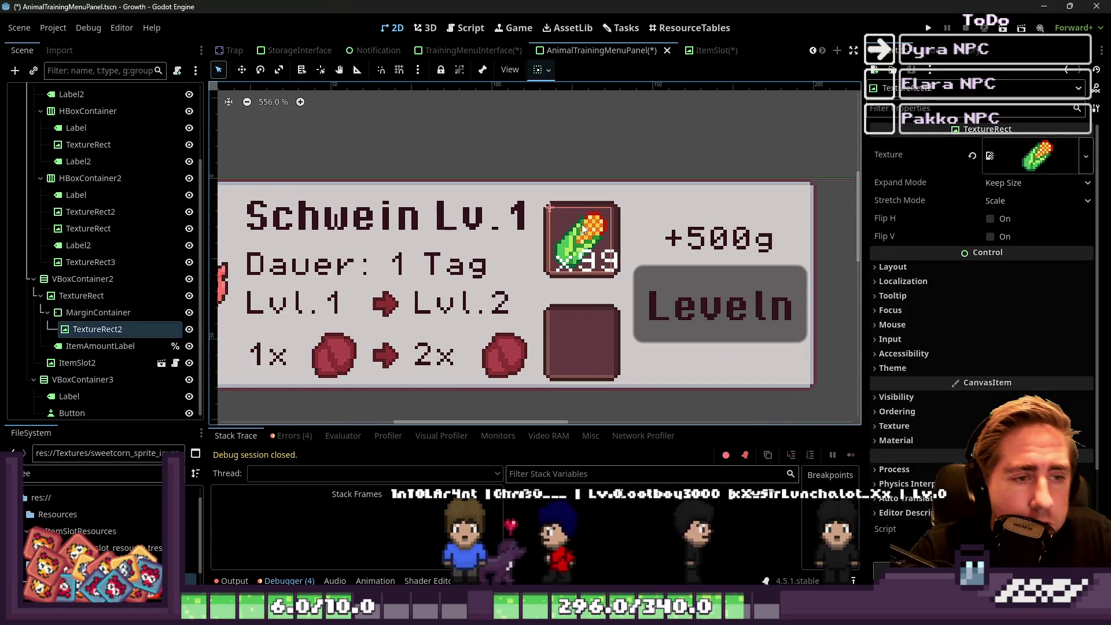
{"action": "scroll", "coordinate": [559, 229], "scroll_direction": "up", "scroll_amount": 7}
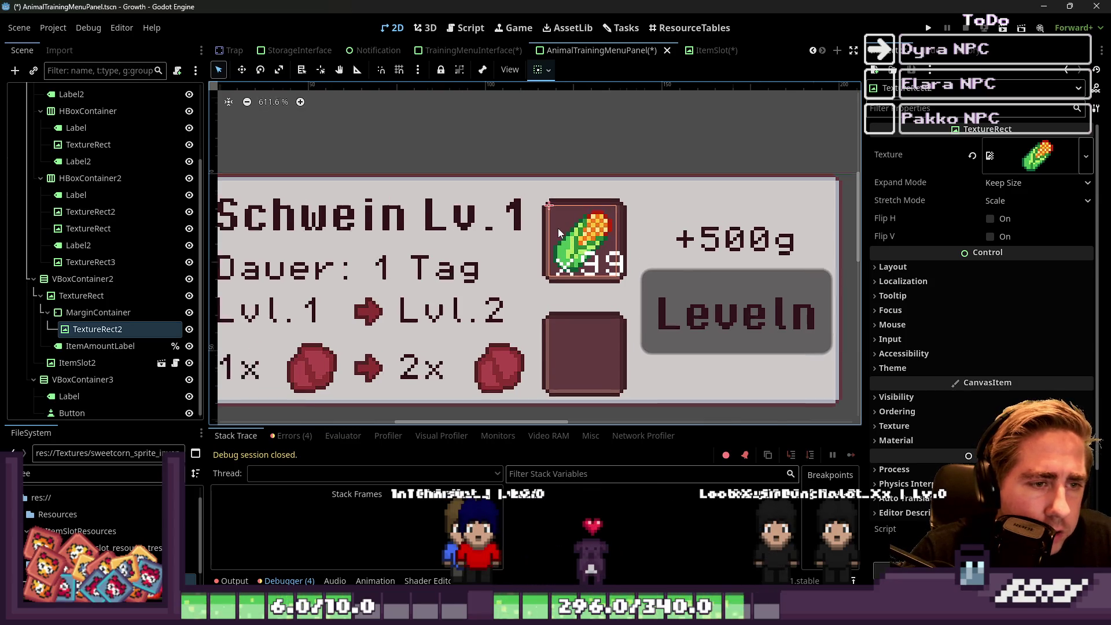
{"action": "scroll", "coordinate": [561, 228], "scroll_direction": "down", "scroll_amount": 7}
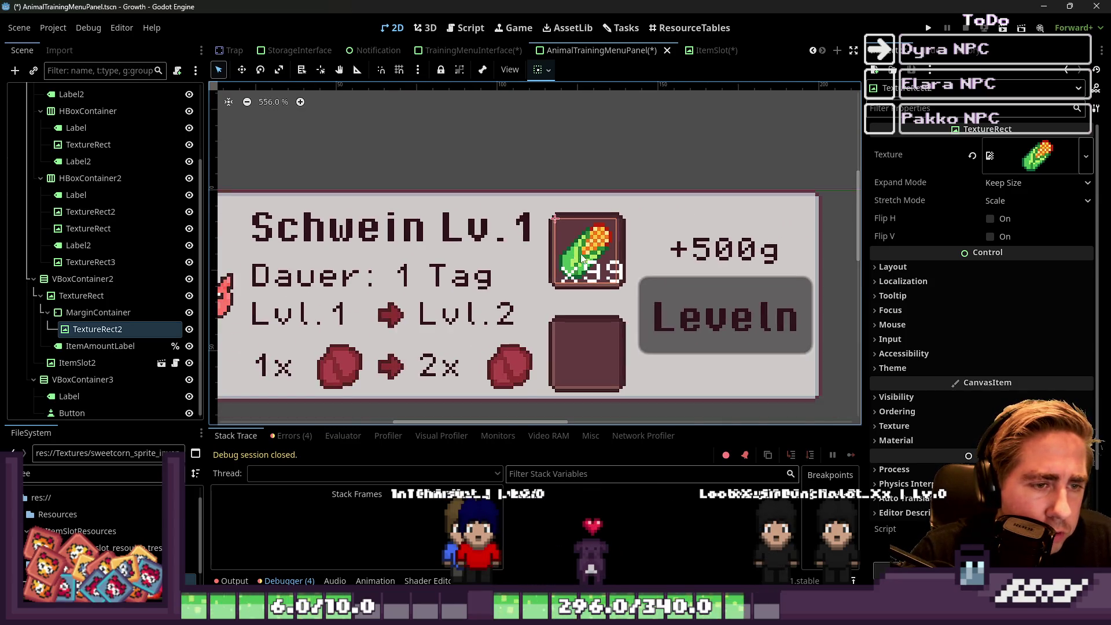
{"action": "left_click", "coordinate": [587, 282]}
{"action": "scroll", "coordinate": [587, 282], "scroll_direction": "down", "scroll_amount": 5}
{"action": "left_click", "coordinate": [599, 343]}
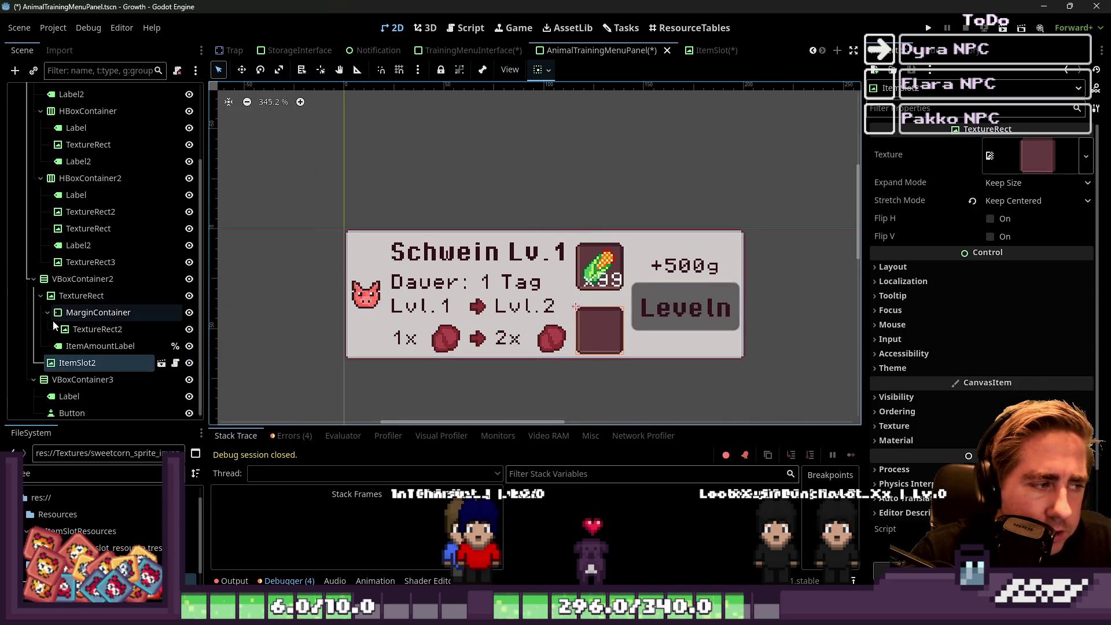
Save the AnimalTrainingMenuPanel scene and look over its labels and Leveln button.
{"action": "left_click", "coordinate": [41, 298]}
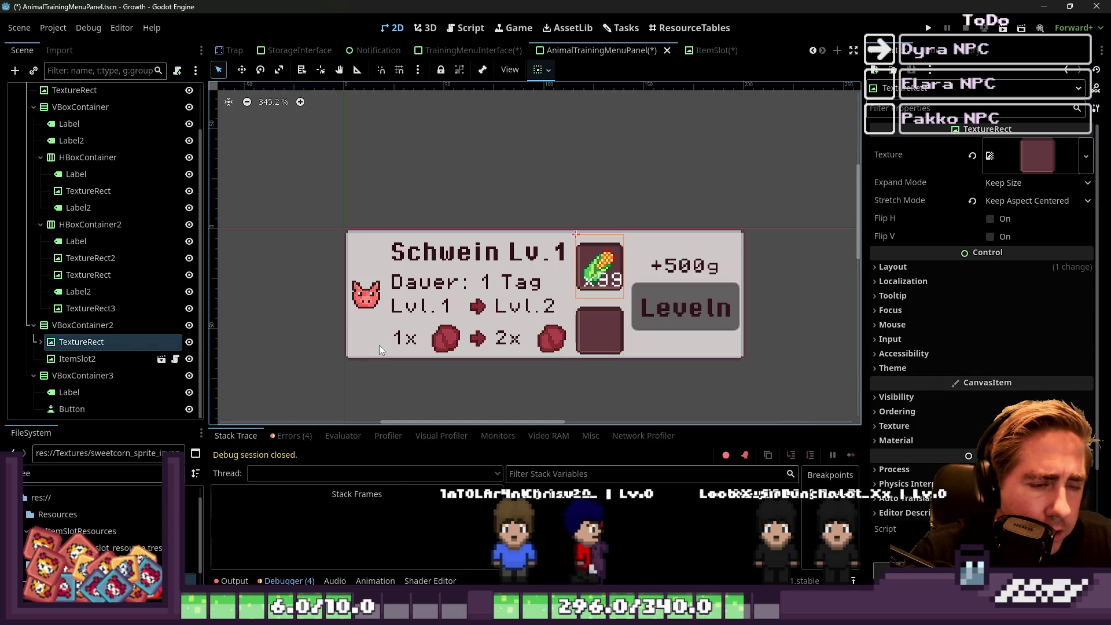
{"action": "left_click", "coordinate": [626, 202]}
{"action": "left_click", "coordinate": [670, 291]}
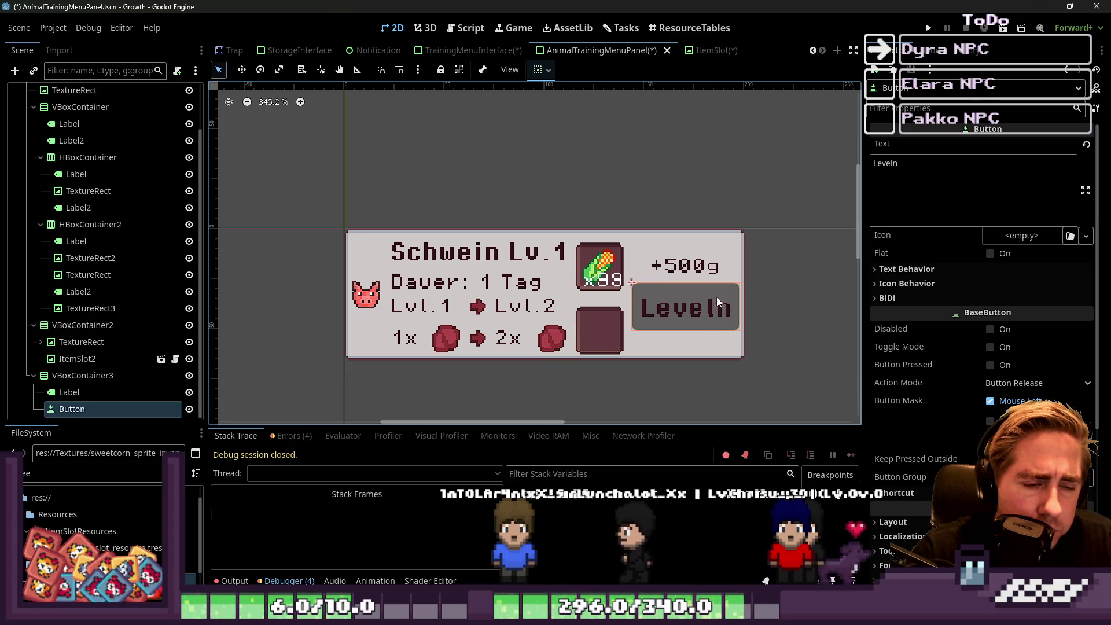
{"action": "left_click", "coordinate": [574, 163]}
{"action": "key", "text": "ctrl+s"}
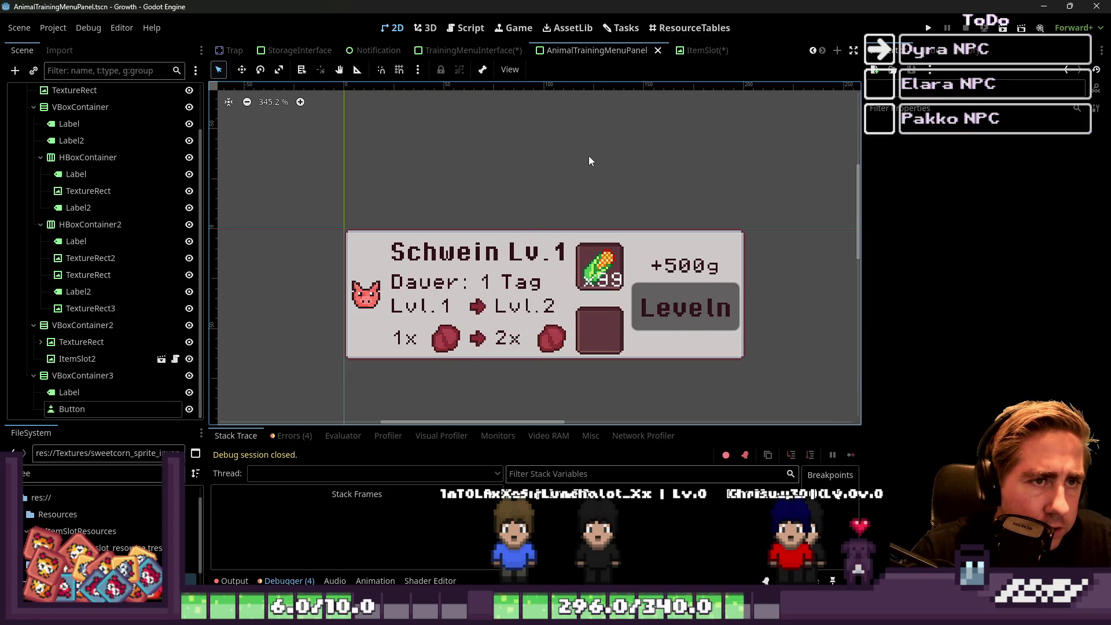
{"action": "left_click", "coordinate": [661, 270]}
{"action": "left_click", "coordinate": [688, 294]}
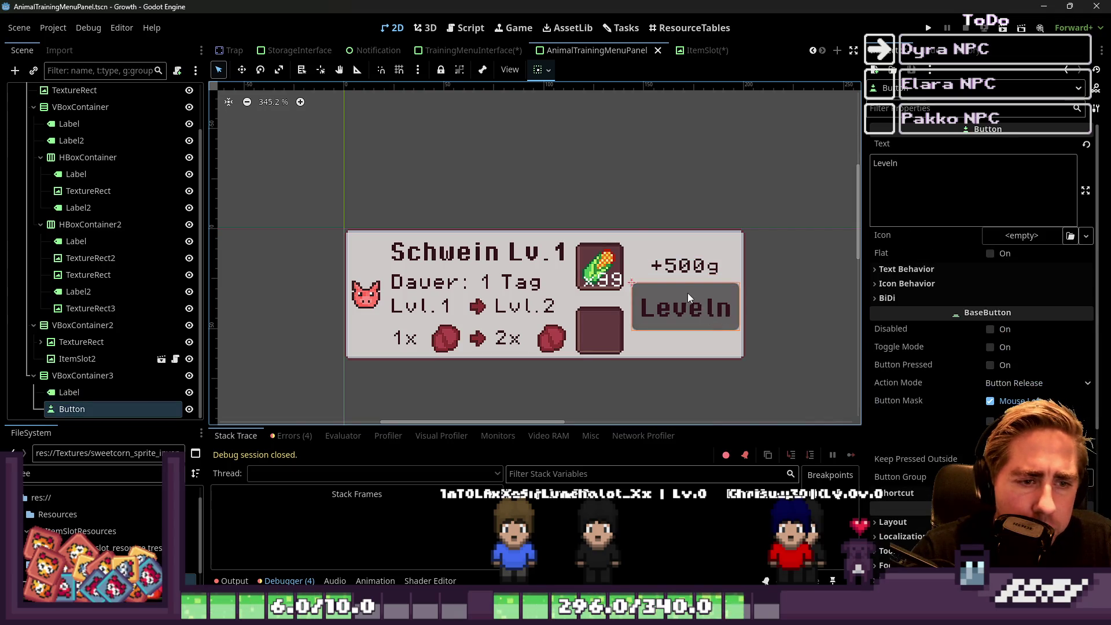
{"action": "left_click", "coordinate": [477, 253]}
{"action": "left_click", "coordinate": [432, 287]}
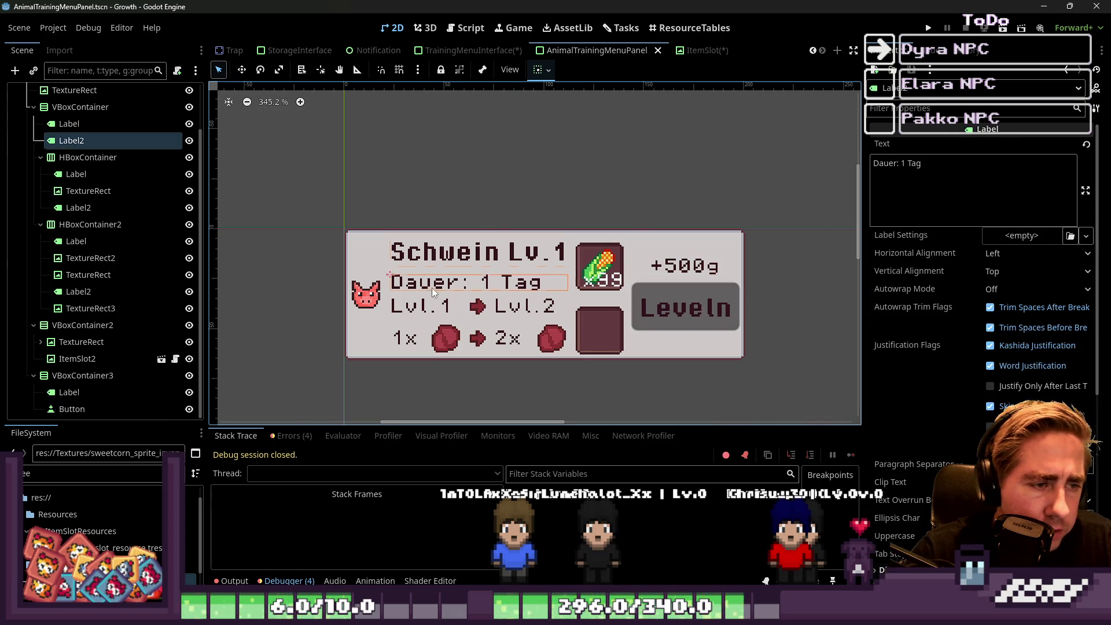
{"action": "left_click", "coordinate": [428, 306]}
{"action": "left_click", "coordinate": [441, 194]}
{"action": "left_click_drag", "start_coordinate": [734, 382], "coordinate": [733, 380]}
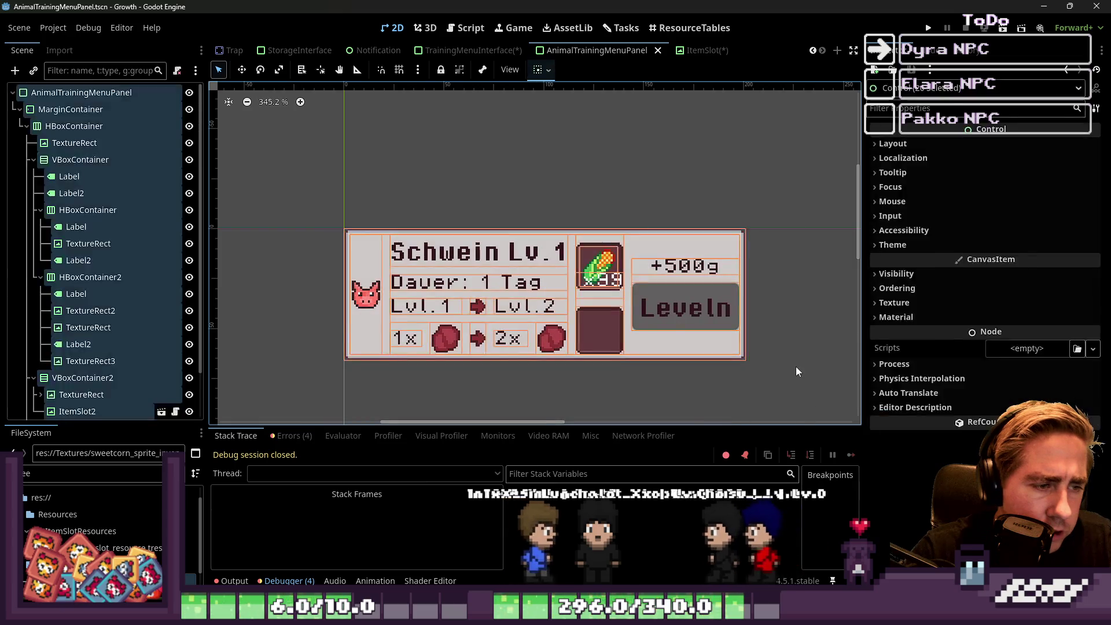
{"action": "scroll", "coordinate": [735, 361], "scroll_direction": "down", "scroll_amount": 3}
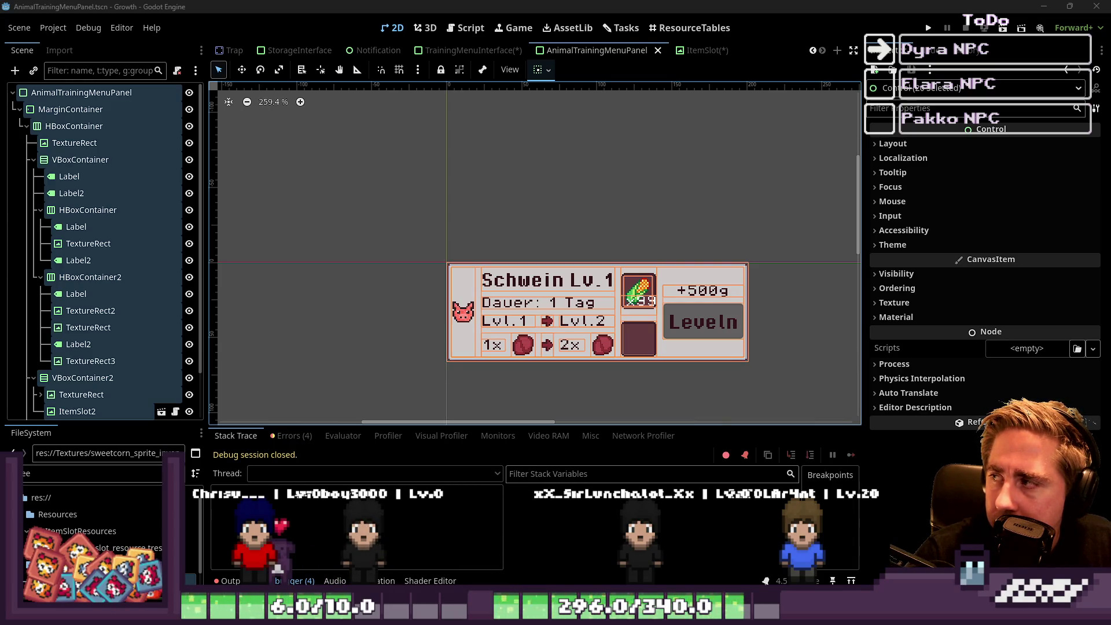
Review the updated panel in TrainingMenuInterface and the ItemSlot scene before returning to the panel.
{"action": "left_click", "coordinate": [513, 158]}
{"action": "left_click", "coordinate": [453, 51]}
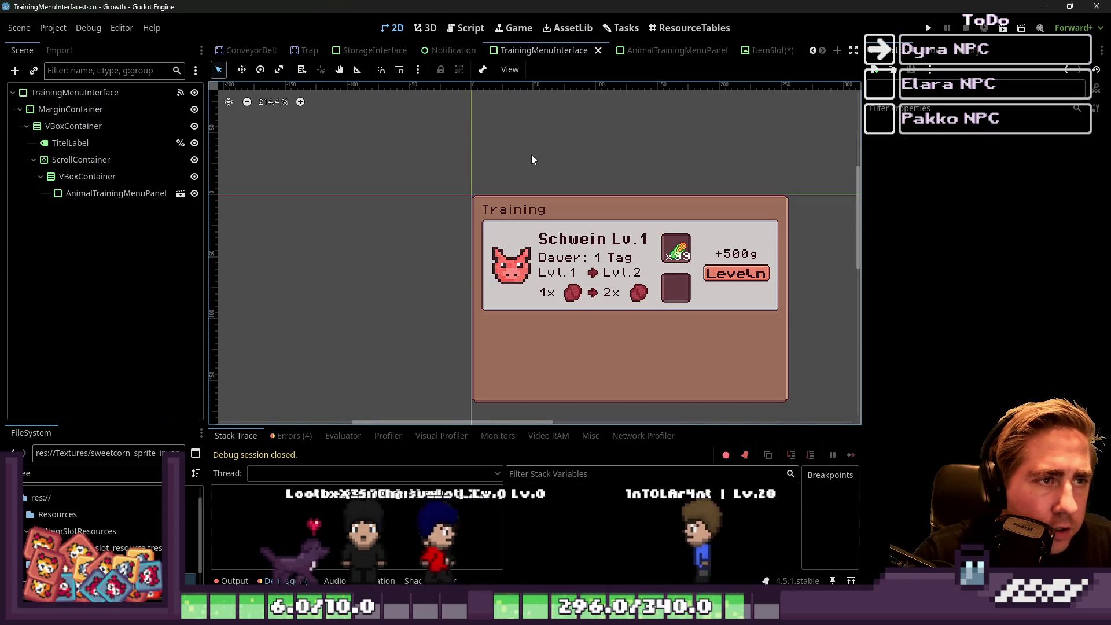
{"action": "scroll", "coordinate": [526, 226], "scroll_direction": "down", "scroll_amount": 1}
{"action": "left_click_drag", "start_coordinate": [380, 123], "coordinate": [855, 348]}
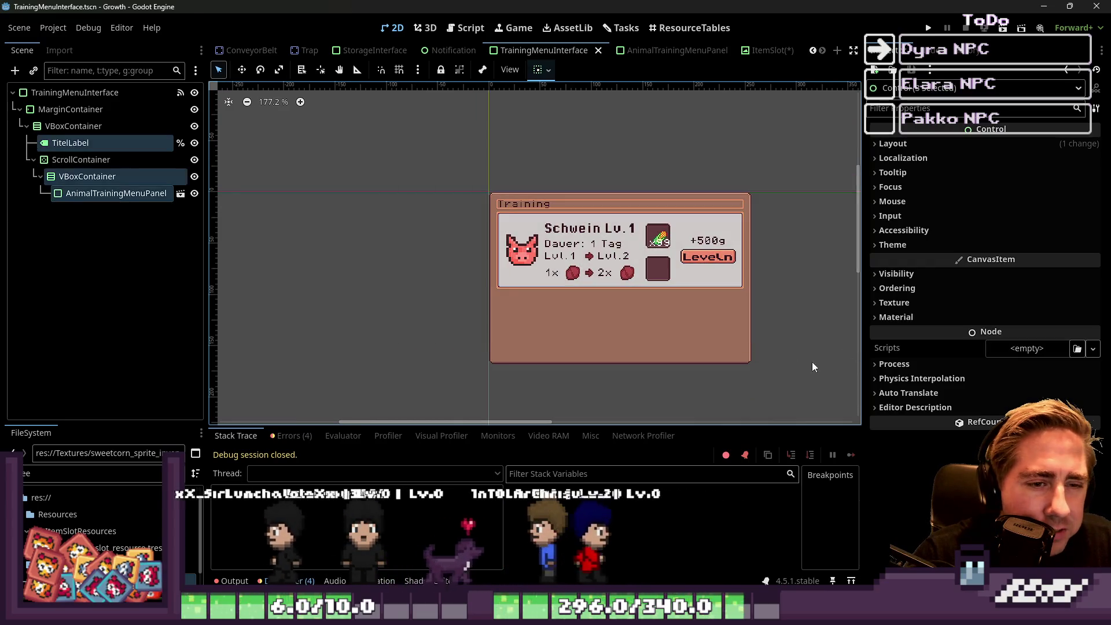
{"action": "scroll", "coordinate": [689, 246], "scroll_direction": "up", "scroll_amount": 8}
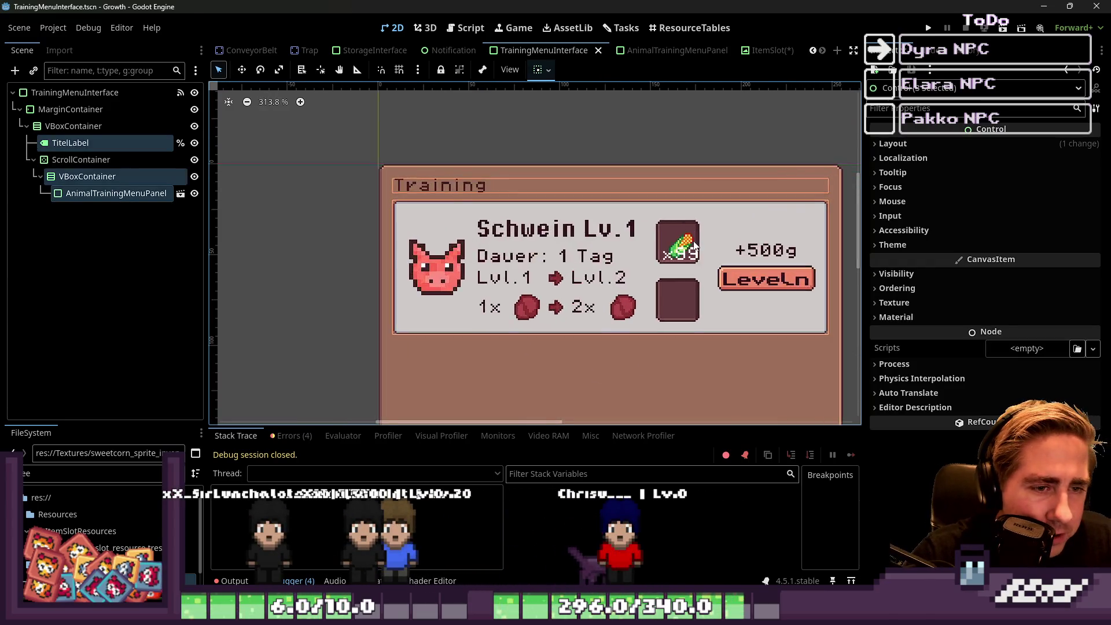
{"action": "left_click", "coordinate": [756, 50]}
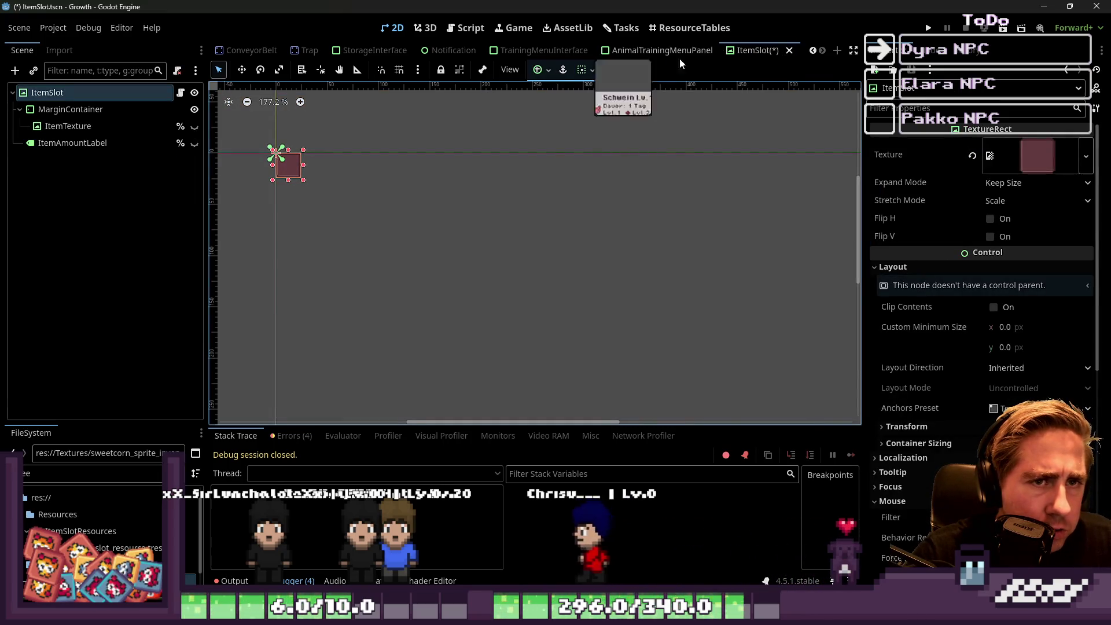
{"action": "left_click", "coordinate": [506, 50]}
{"action": "scroll", "coordinate": [624, 205], "scroll_direction": "down", "scroll_amount": 3}
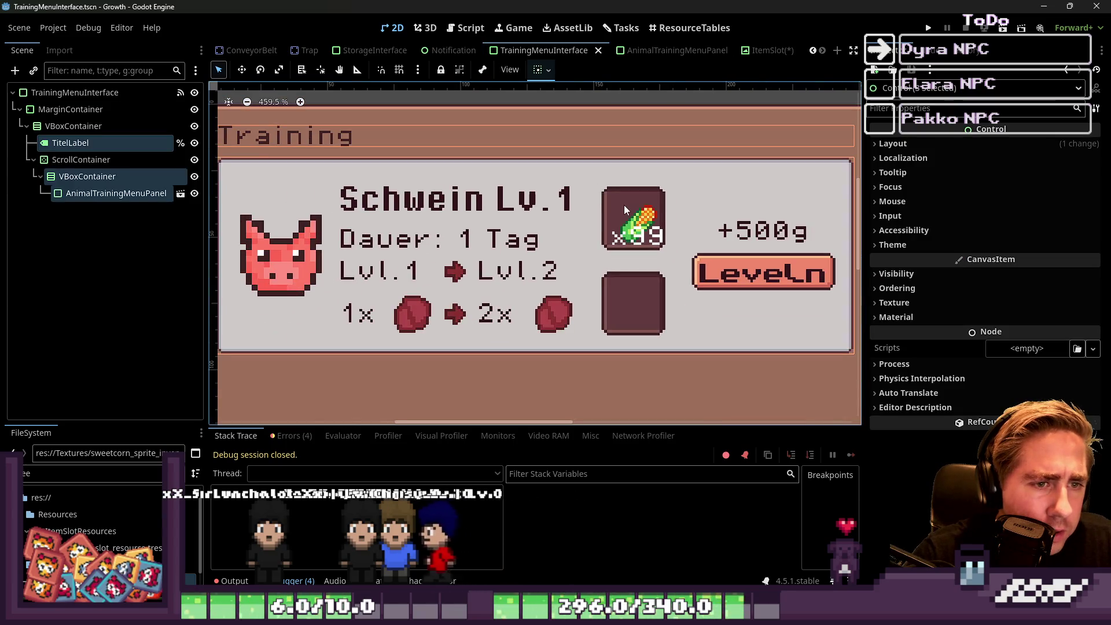
{"action": "scroll", "coordinate": [624, 204], "scroll_direction": "up", "scroll_amount": 1}
{"action": "scroll", "coordinate": [577, 213], "scroll_direction": "down", "scroll_amount": 3}
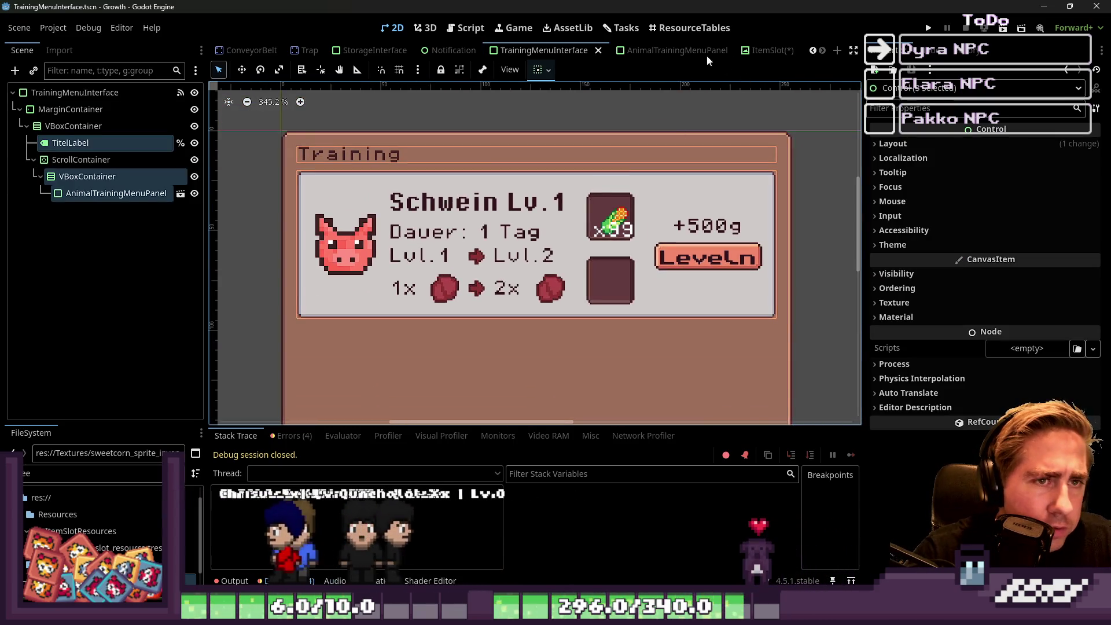
{"action": "left_click", "coordinate": [706, 51]}
{"action": "scroll", "coordinate": [621, 290], "scroll_direction": "up", "scroll_amount": 8}
{"action": "scroll", "coordinate": [560, 187], "scroll_direction": "down", "scroll_amount": 4}
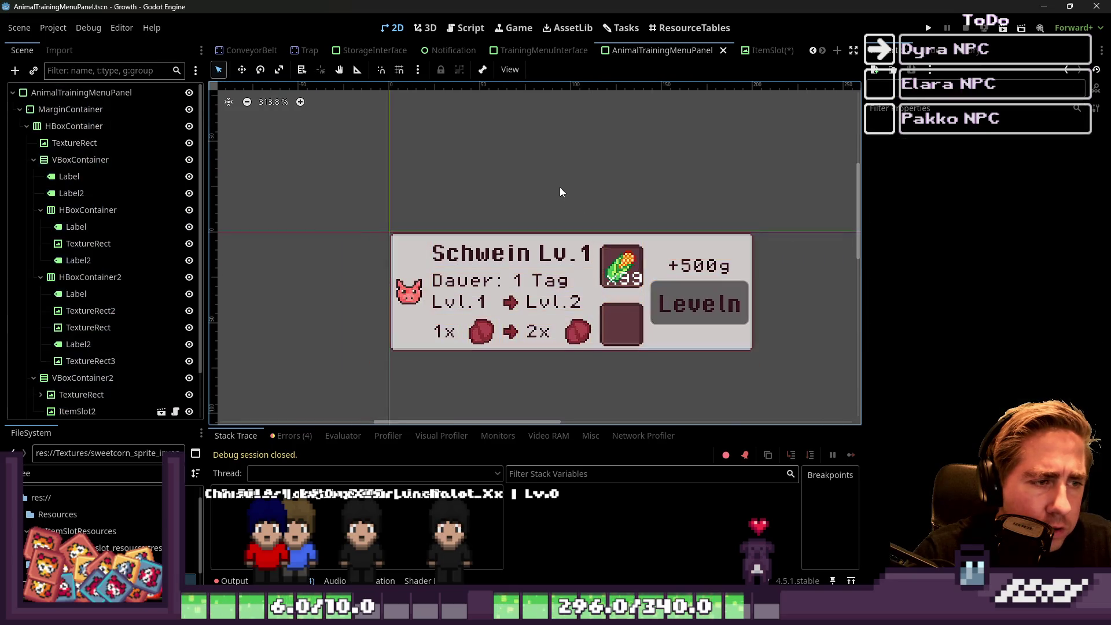
{"action": "left_click", "coordinate": [620, 270]}
{"action": "scroll", "coordinate": [617, 278], "scroll_direction": "up", "scroll_amount": 6}
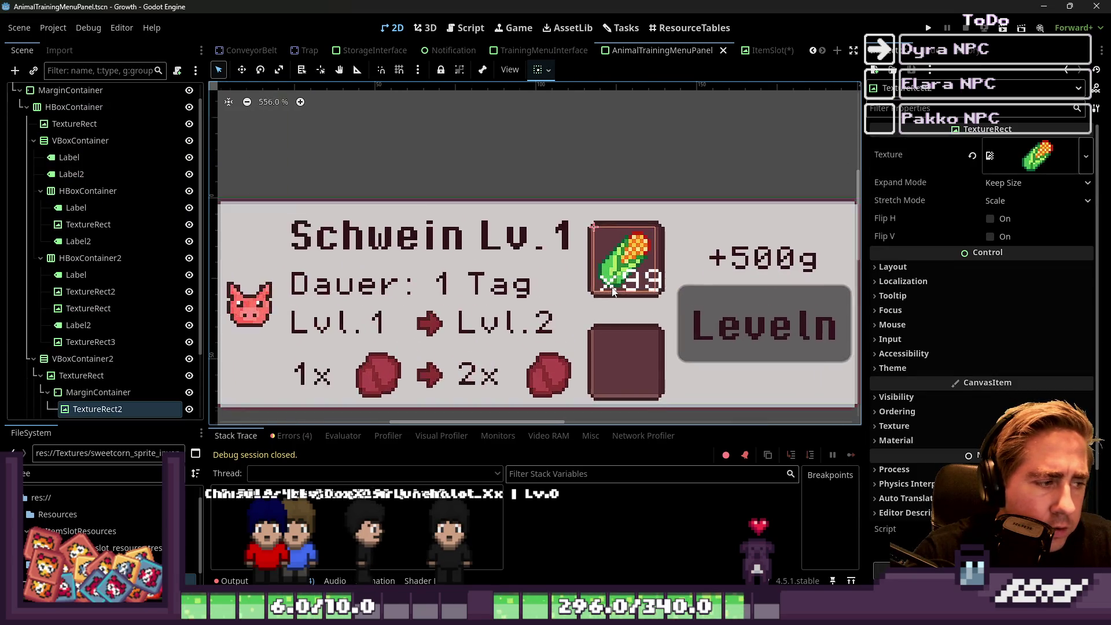
{"action": "scroll", "coordinate": [613, 291], "scroll_direction": "up", "scroll_amount": 1}
{"action": "scroll", "coordinate": [96, 353], "scroll_direction": "down", "scroll_amount": 3}
{"action": "left_click", "coordinate": [87, 309]}
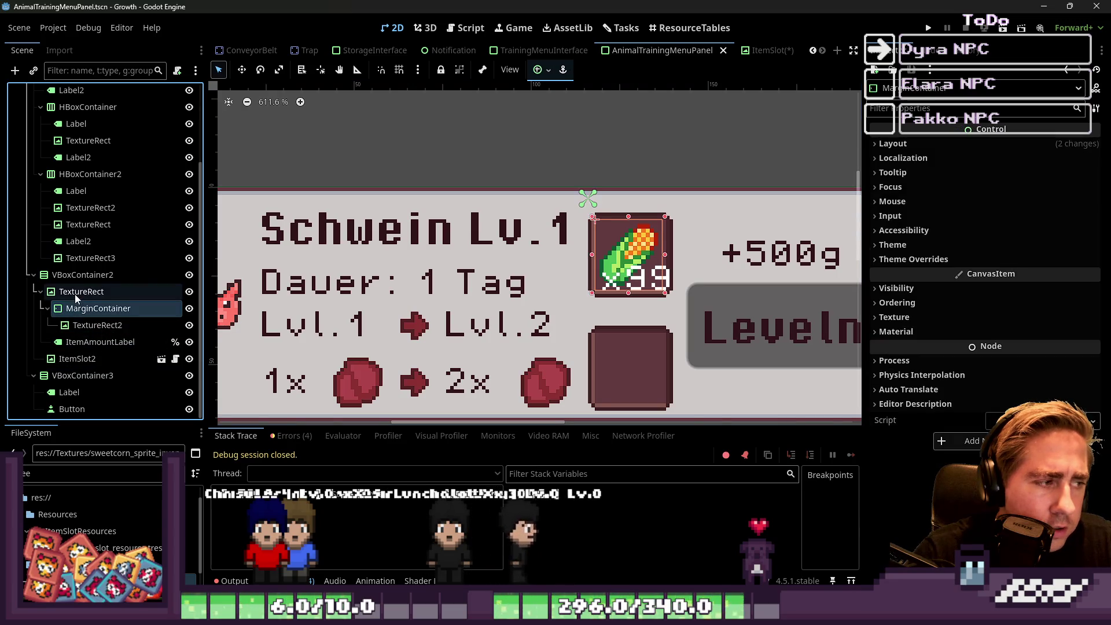
{"action": "left_click", "coordinate": [75, 294]}
{"action": "right_click", "coordinate": [74, 293]}
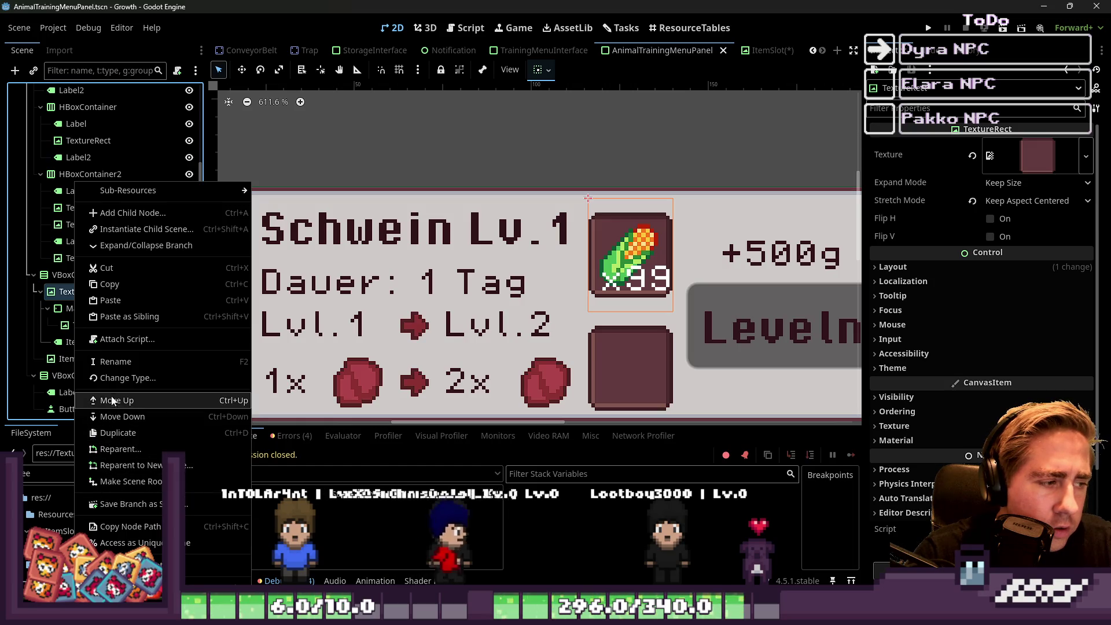
{"action": "left_click", "coordinate": [117, 379]}
{"action": "type", "text": "Panel"}
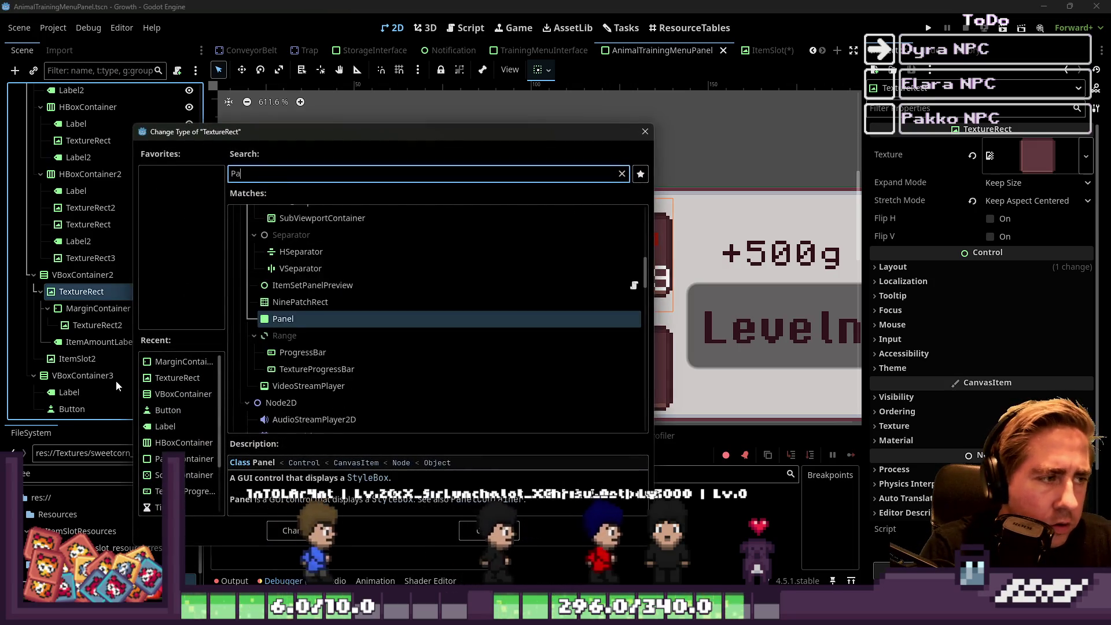
{"action": "key", "text": "Return"}
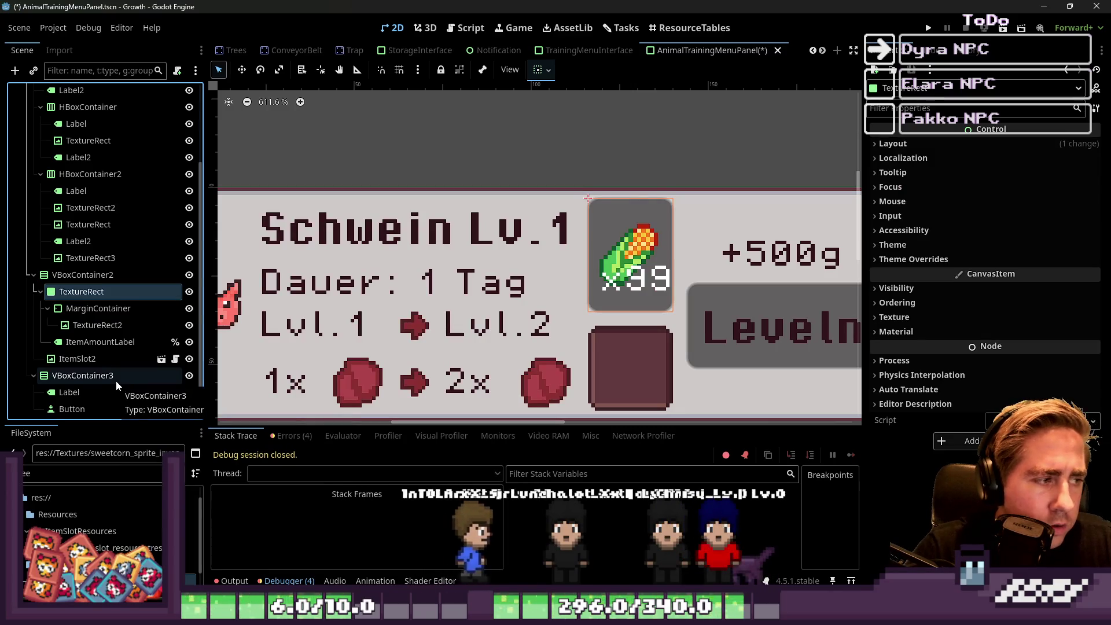
{"action": "key", "text": "ctrl+z"}
{"action": "right_click", "coordinate": [70, 295]}
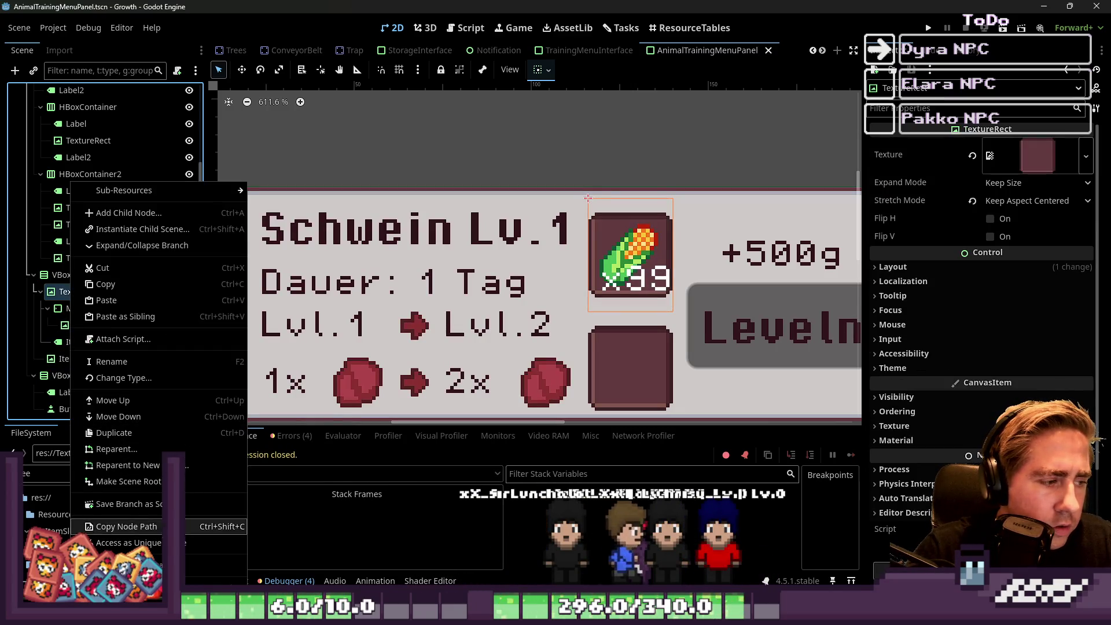
{"action": "left_click", "coordinate": [525, 98]}
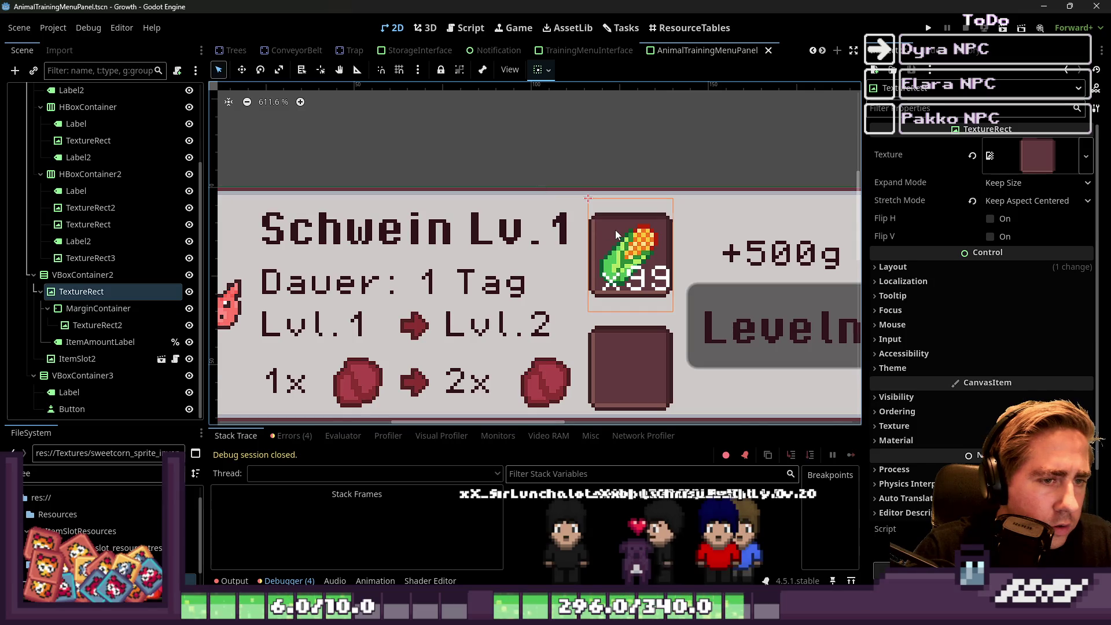
{"action": "left_click", "coordinate": [629, 265]}
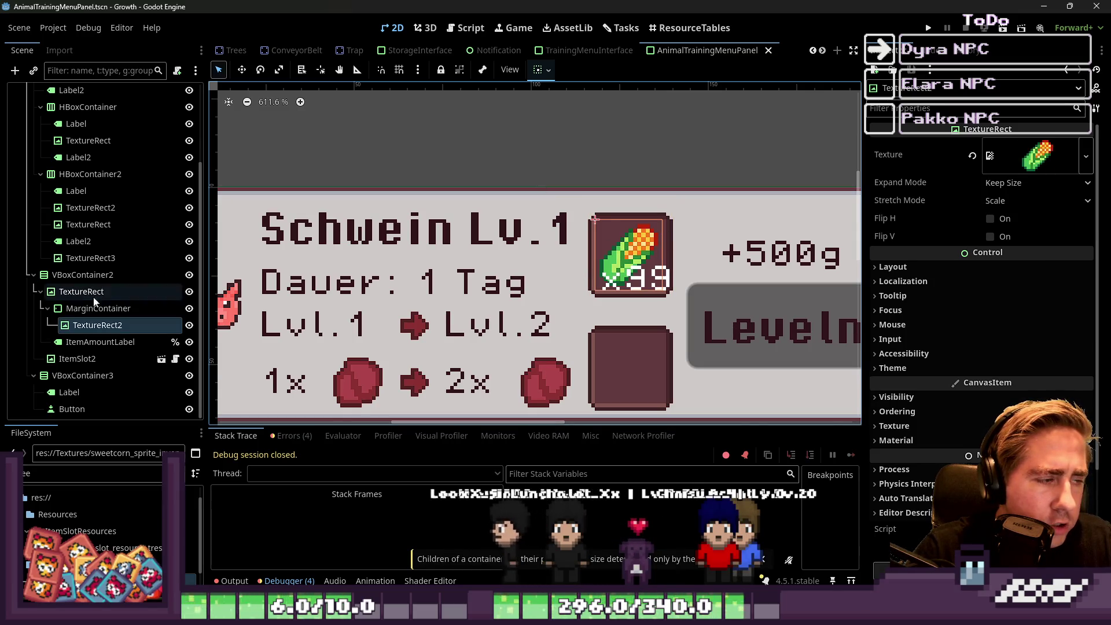
{"action": "left_click", "coordinate": [97, 308]}
{"action": "left_click", "coordinate": [599, 243]}
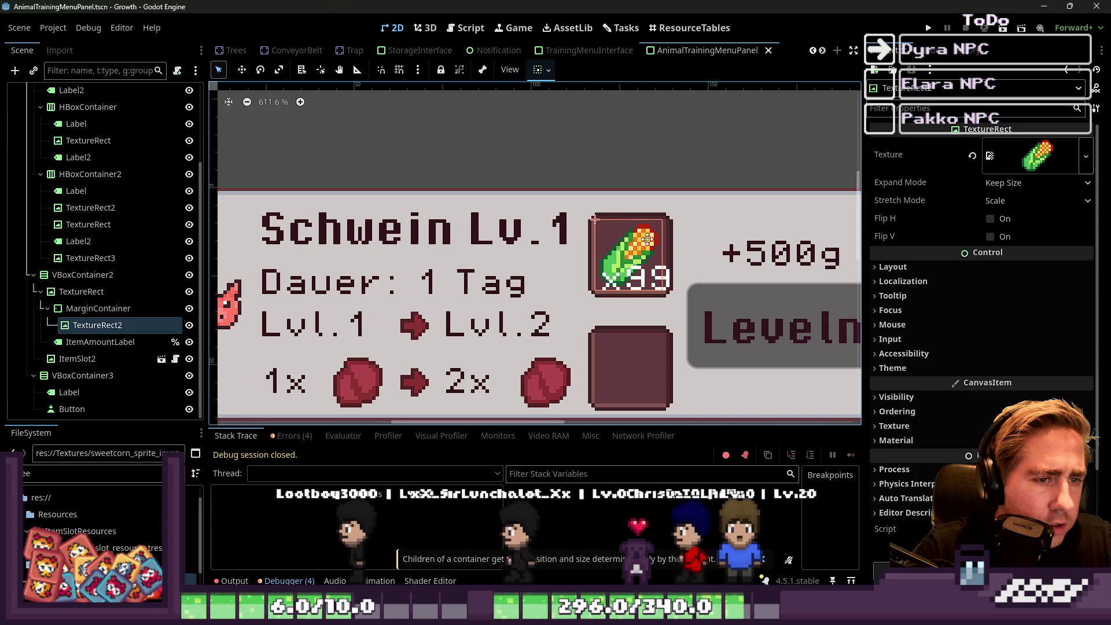
{"action": "left_click", "coordinate": [666, 296]}
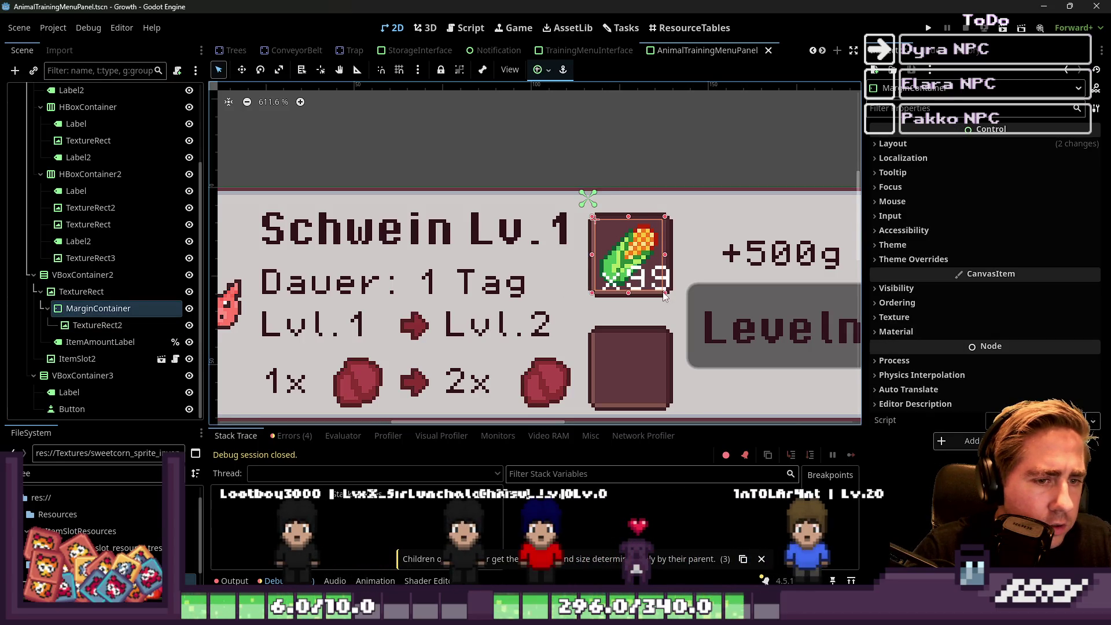
{"action": "left_click", "coordinate": [670, 165]}
{"action": "key", "text": "ctrl+s"}
{"action": "scroll", "coordinate": [652, 256], "scroll_direction": "up", "scroll_amount": 9}
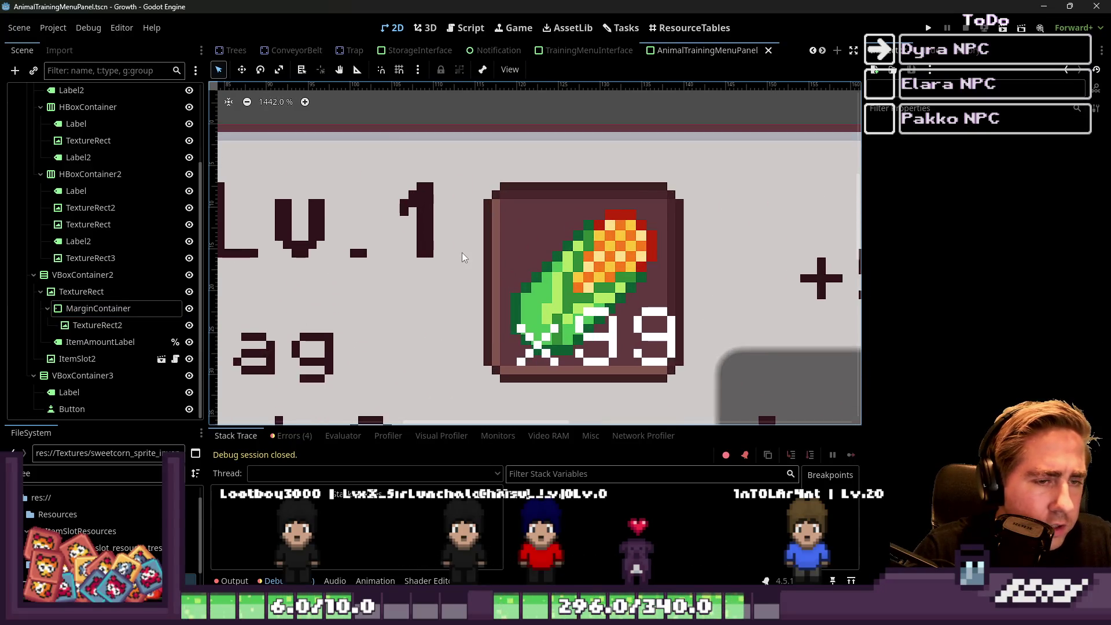
Delete the AnimalTrainingMenuPanel instance from the TrainingMenuInterface scene.
{"action": "left_click", "coordinate": [593, 53]}
{"action": "scroll", "coordinate": [625, 237], "scroll_direction": "up", "scroll_amount": 6}
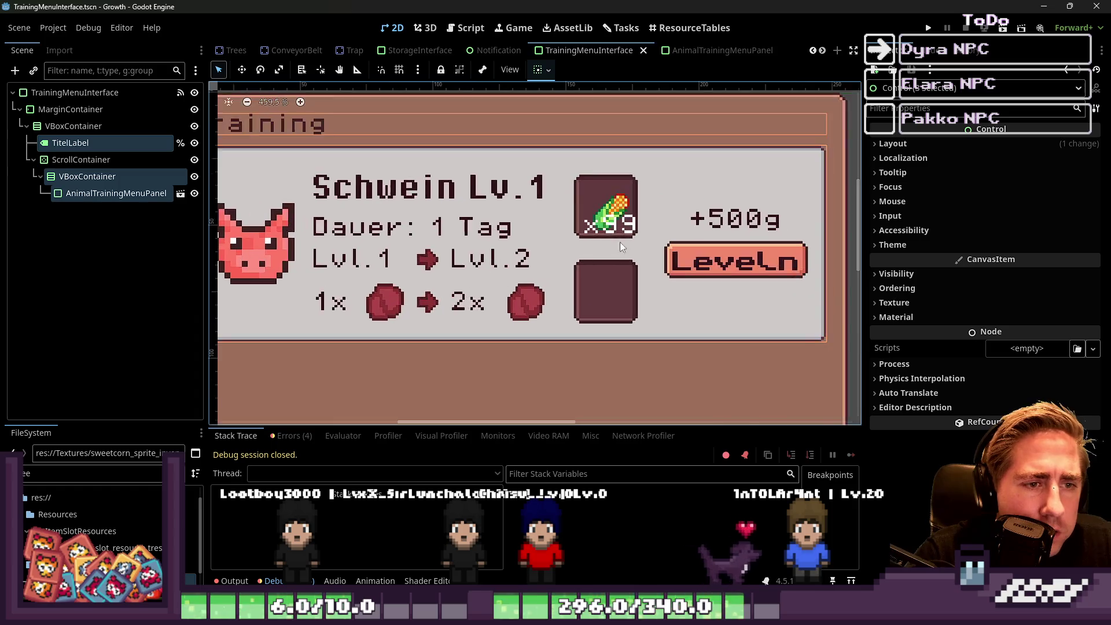
{"action": "scroll", "coordinate": [642, 230], "scroll_direction": "down", "scroll_amount": 6}
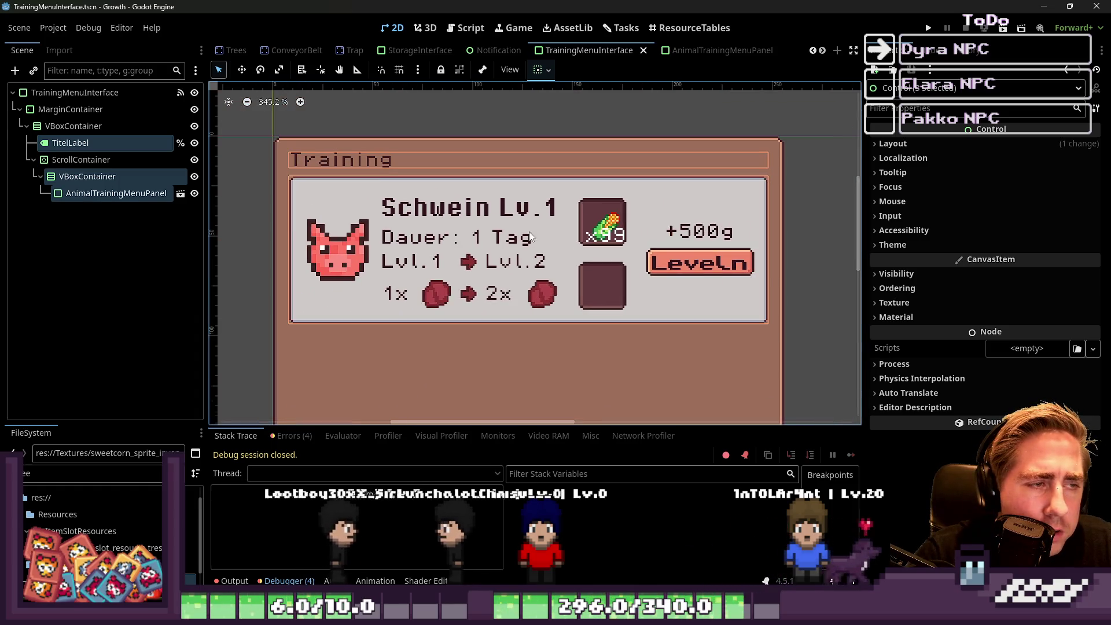
{"action": "left_click", "coordinate": [81, 160]}
{"action": "left_click", "coordinate": [164, 196]}
{"action": "right_click", "coordinate": [163, 198]}
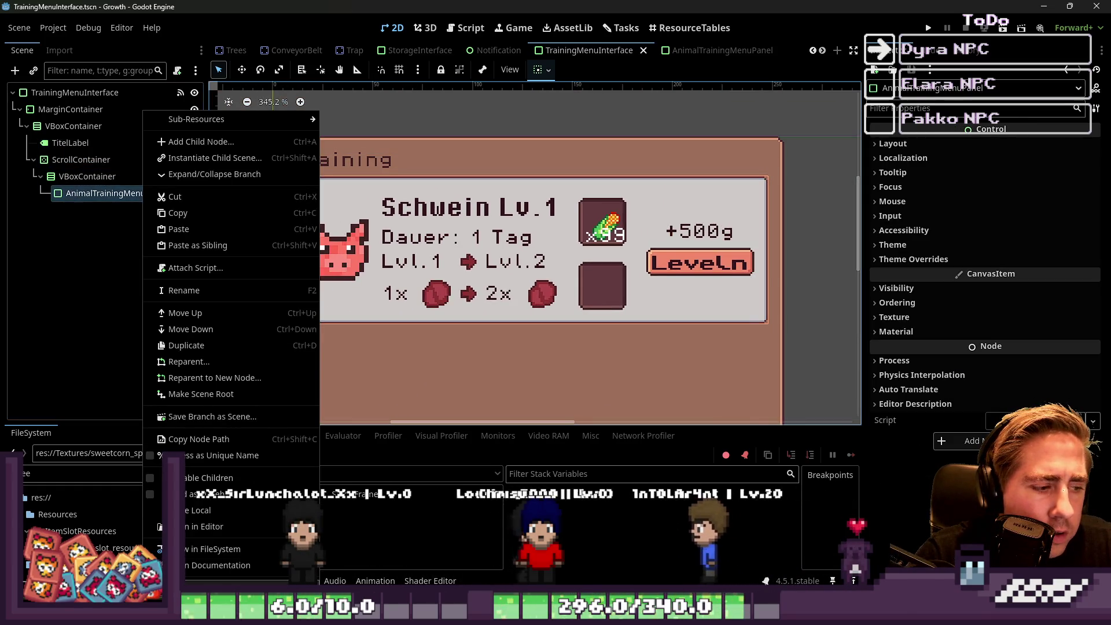
{"action": "left_click", "coordinate": [191, 496]}
{"action": "left_click", "coordinate": [515, 323]}
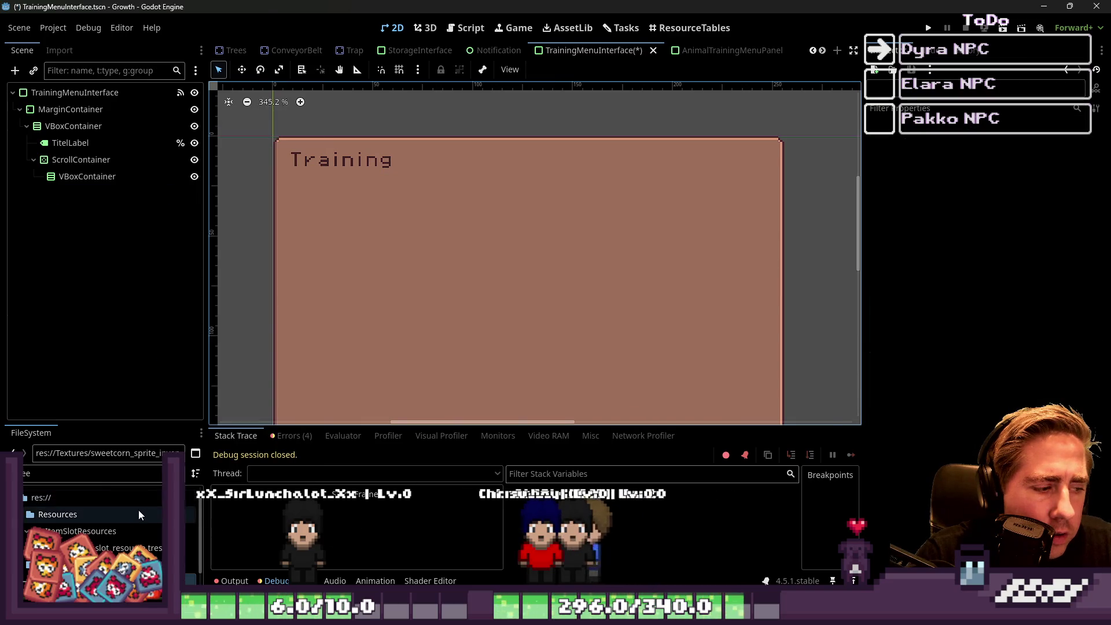
Add AnimalTrainingMenuPanel.tscn back under VBoxContainer from the FileSystem.
{"action": "left_click", "coordinate": [104, 481]}
{"action": "key", "text": "BackSpace"}
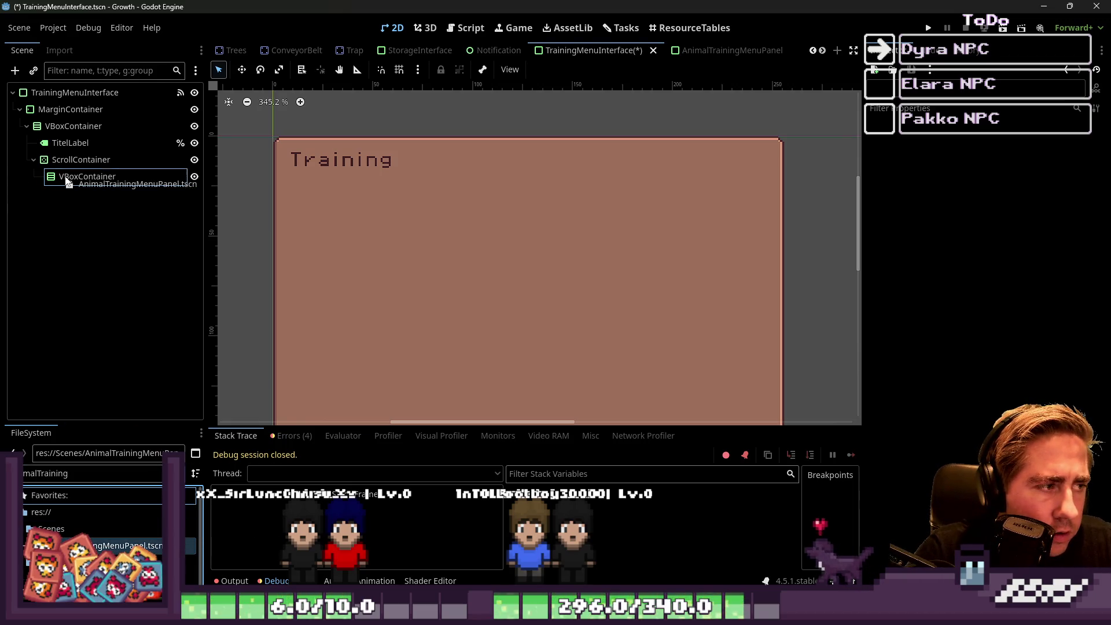
{"action": "left_click_drag", "start_coordinate": [66, 182], "coordinate": [69, 181]}
{"action": "scroll", "coordinate": [623, 219], "scroll_direction": "up", "scroll_amount": 5}
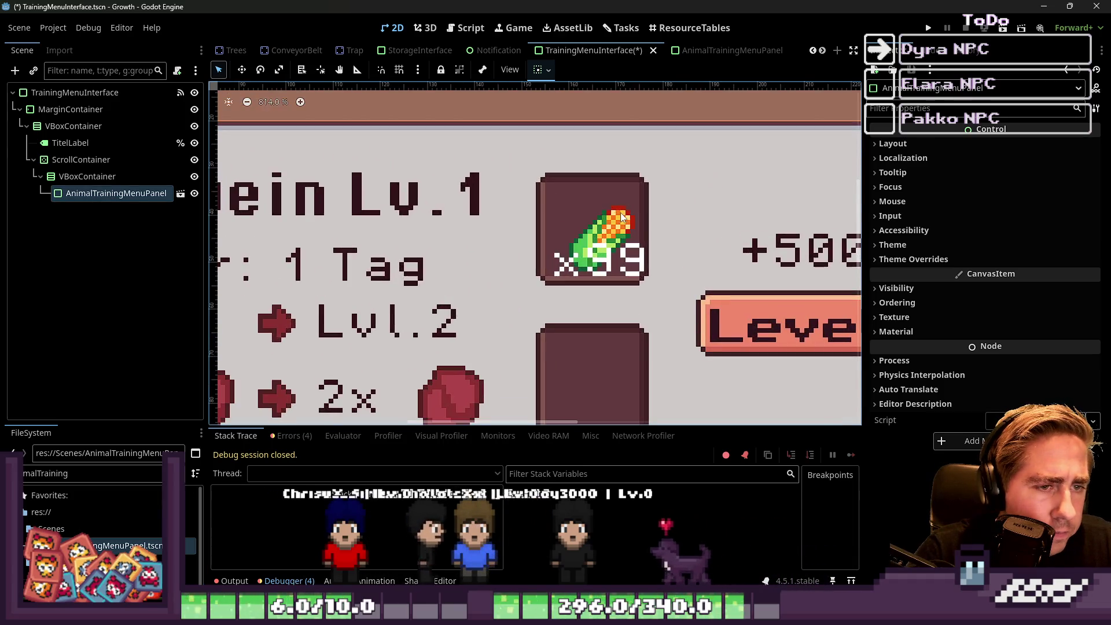
{"action": "scroll", "coordinate": [620, 215], "scroll_direction": "down", "scroll_amount": 2}
{"action": "left_click", "coordinate": [694, 49]}
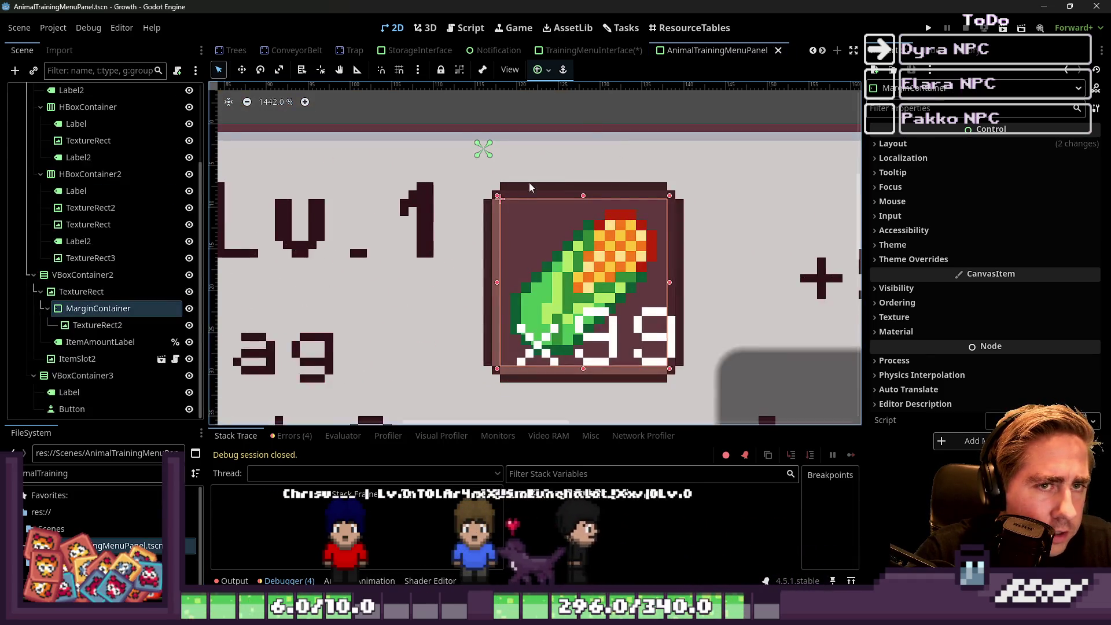
Centre ItemSlot2 horizontally and save the panel scene.
{"action": "scroll", "coordinate": [529, 184], "scroll_direction": "down", "scroll_amount": 2}
{"action": "left_click", "coordinate": [537, 195]}
{"action": "scroll", "coordinate": [540, 191], "scroll_direction": "down", "scroll_amount": 2}
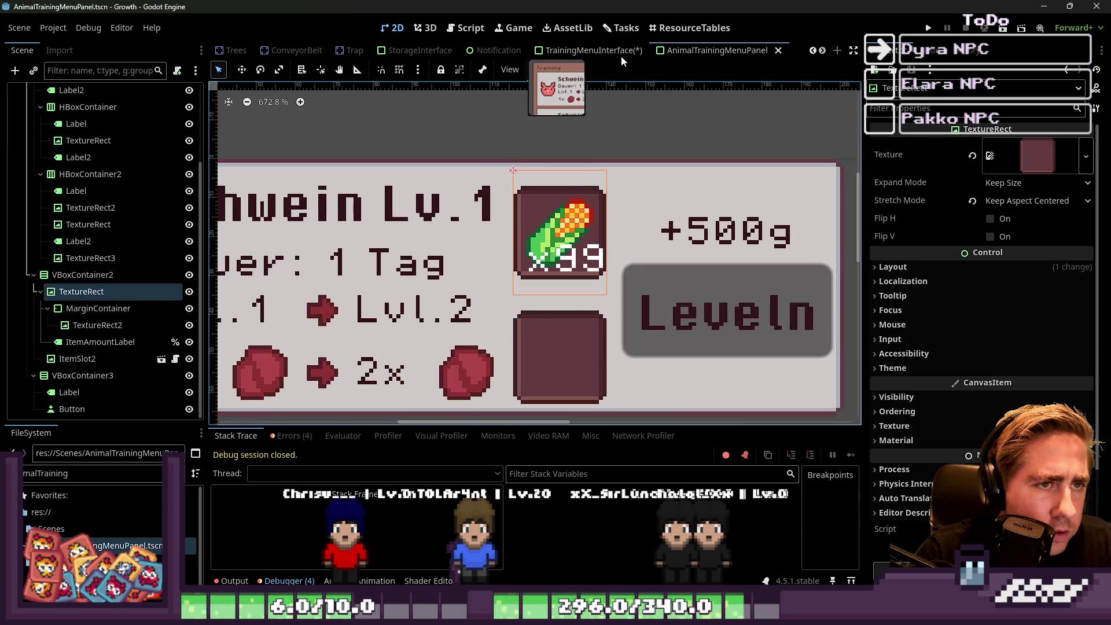
{"action": "left_click", "coordinate": [545, 76]}
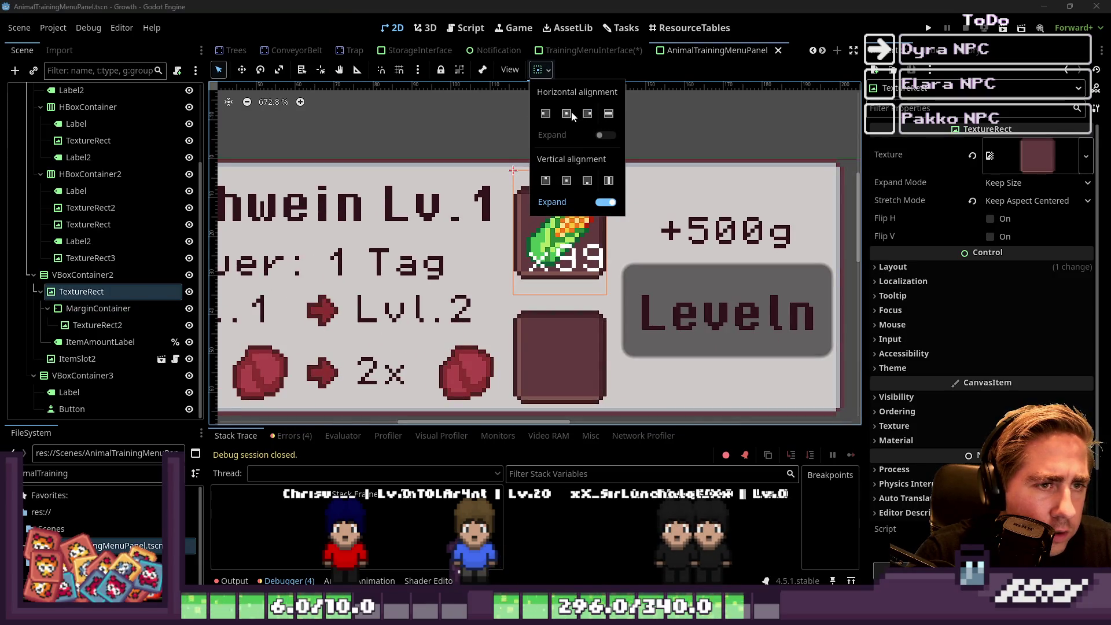
{"action": "left_click", "coordinate": [523, 331]}
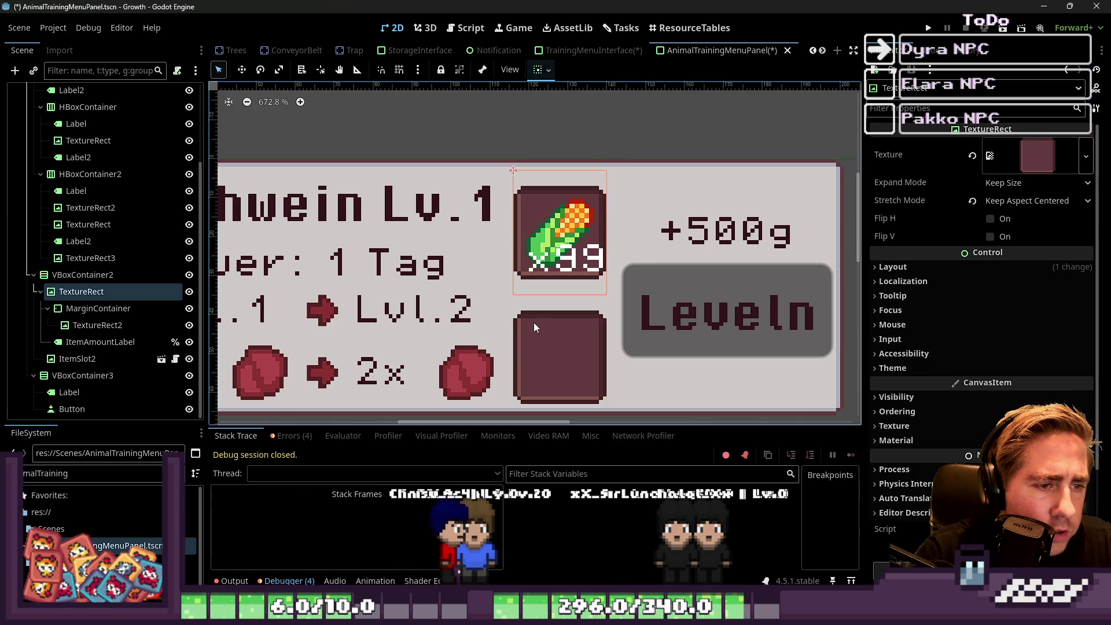
{"action": "left_click", "coordinate": [534, 322]}
{"action": "left_click", "coordinate": [542, 76]}
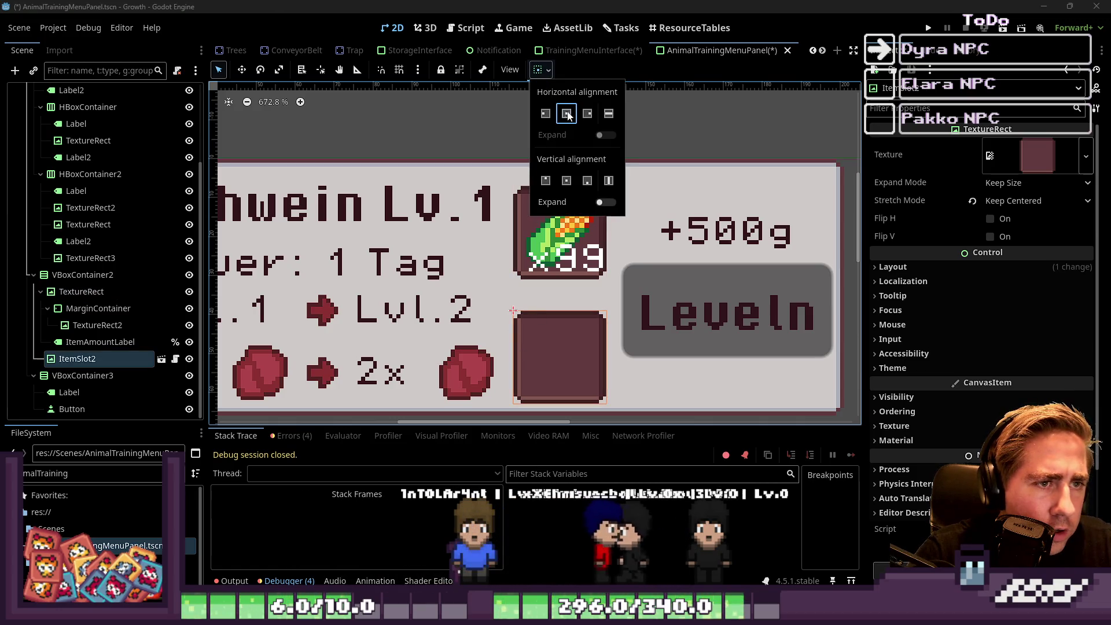
{"action": "left_click", "coordinate": [566, 113]}
{"action": "key", "text": "ctrl+s"}
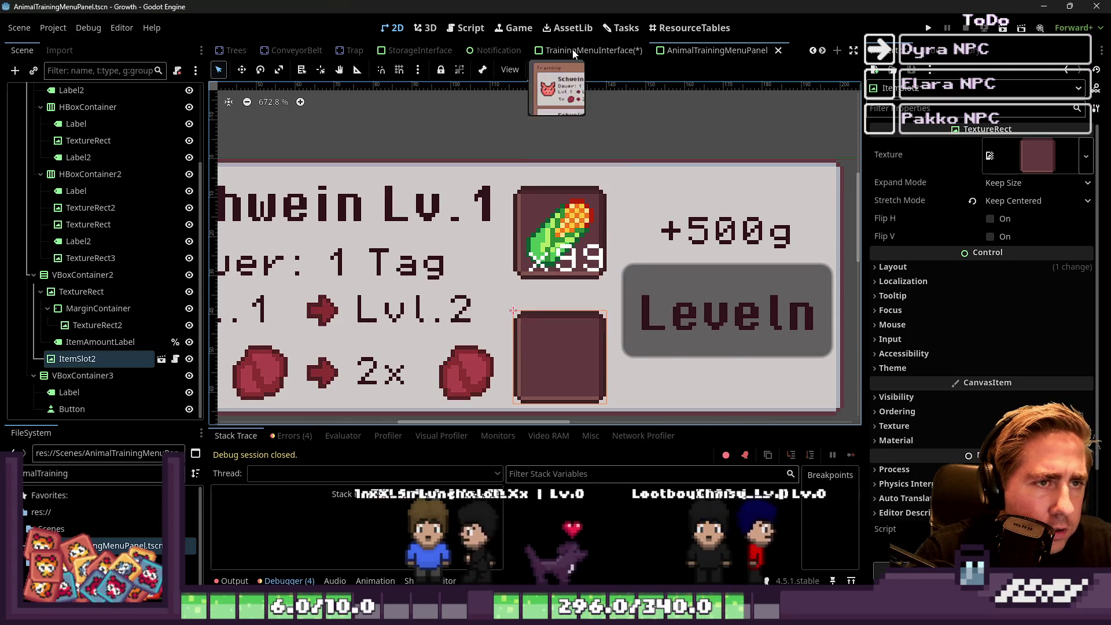
Enable horizontal Expand on VBoxContainer2 and save the panel scene.
{"action": "left_click", "coordinate": [589, 51]}
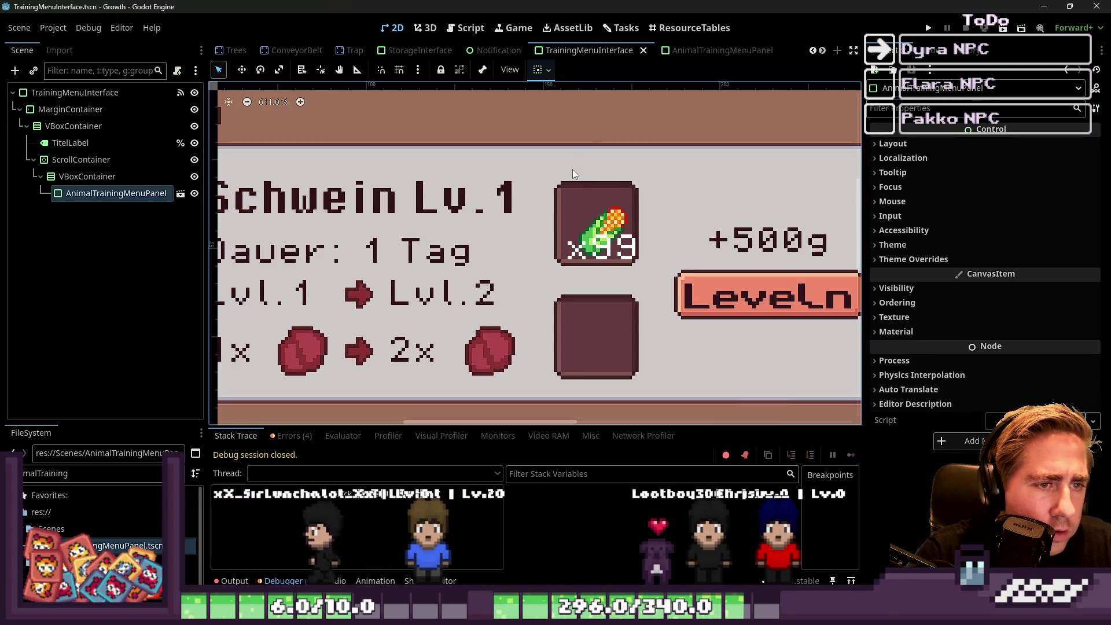
{"action": "left_click", "coordinate": [83, 176]}
{"action": "left_click", "coordinate": [181, 193]}
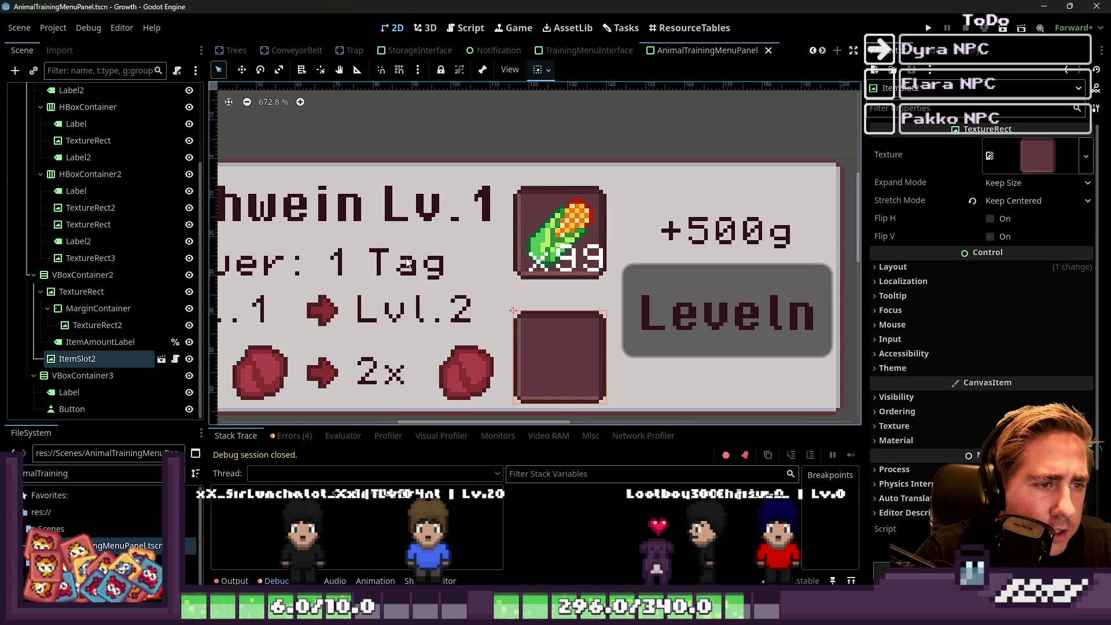
{"action": "left_click", "coordinate": [128, 309]}
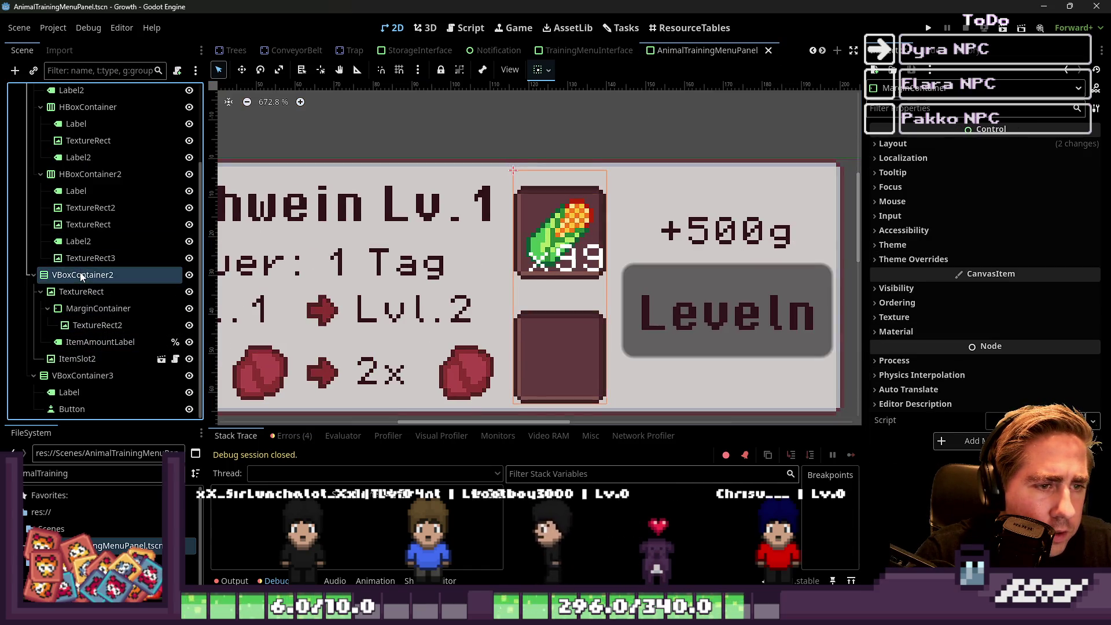
{"action": "left_click", "coordinate": [83, 275]}
{"action": "left_click", "coordinate": [544, 71]}
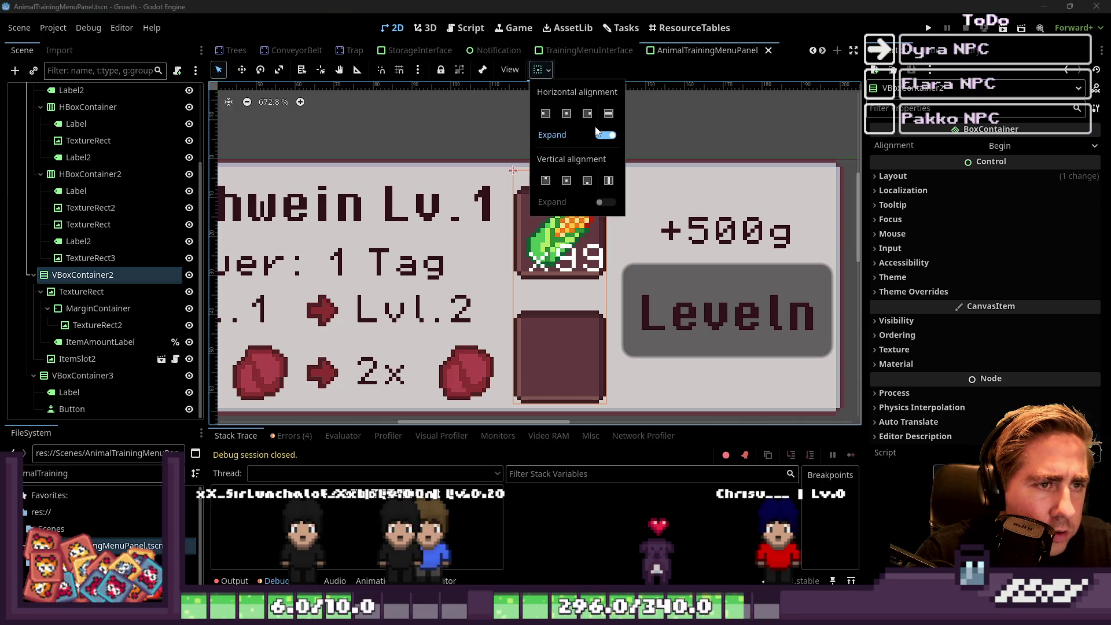
{"action": "key", "text": "ctrl+s"}
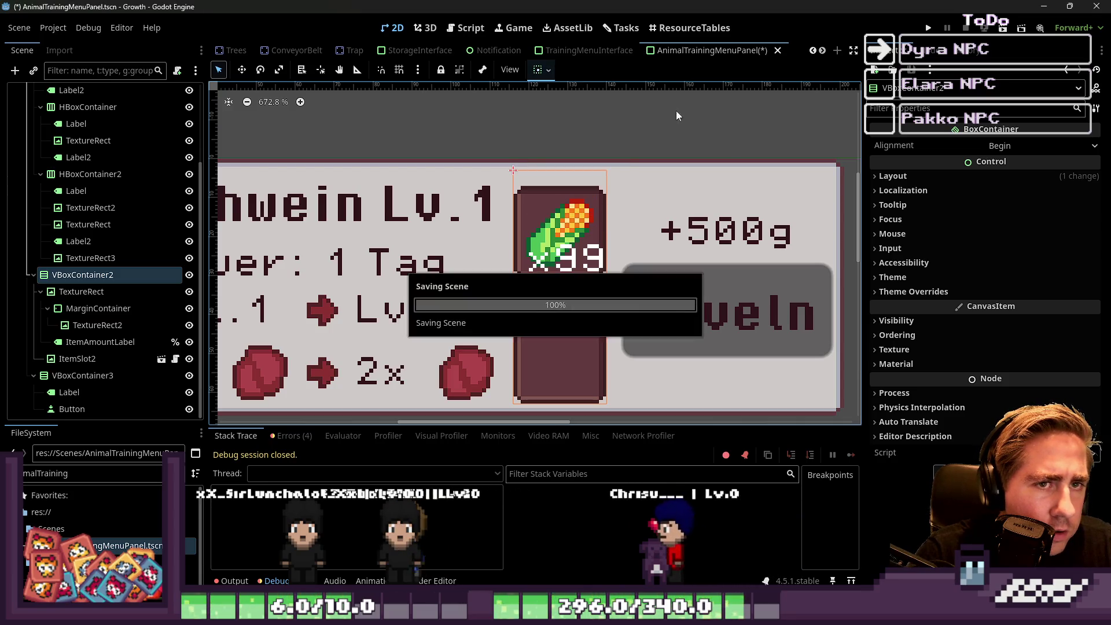
{"action": "scroll", "coordinate": [609, 217], "scroll_direction": "down", "scroll_amount": 1}
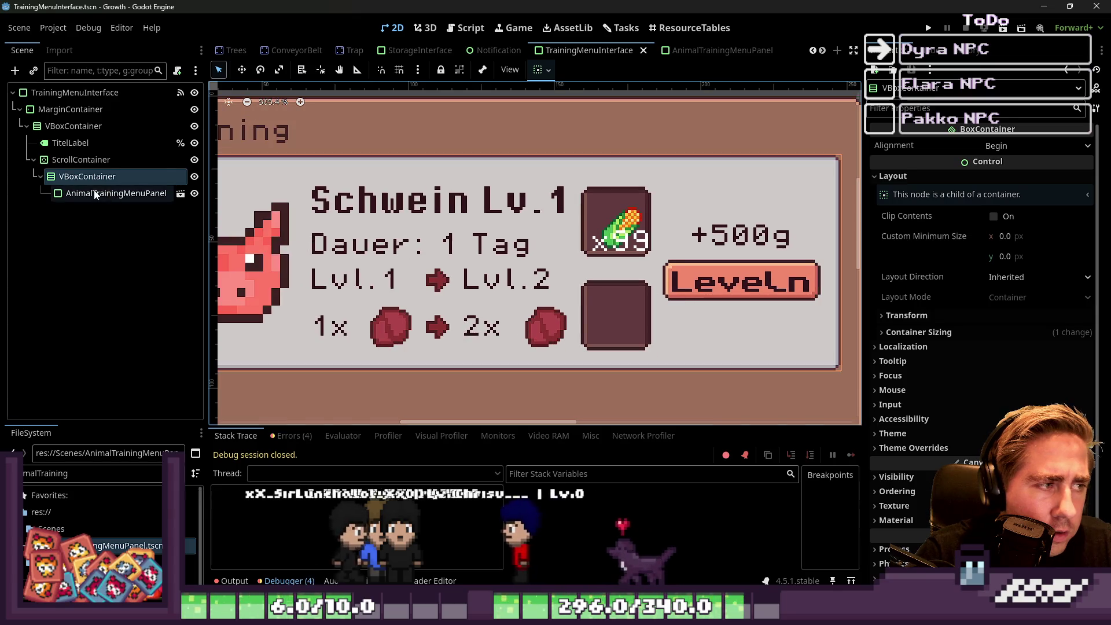
Save the panel scene and preview it inside TrainingMenuInterface.
{"action": "left_click", "coordinate": [93, 193]}
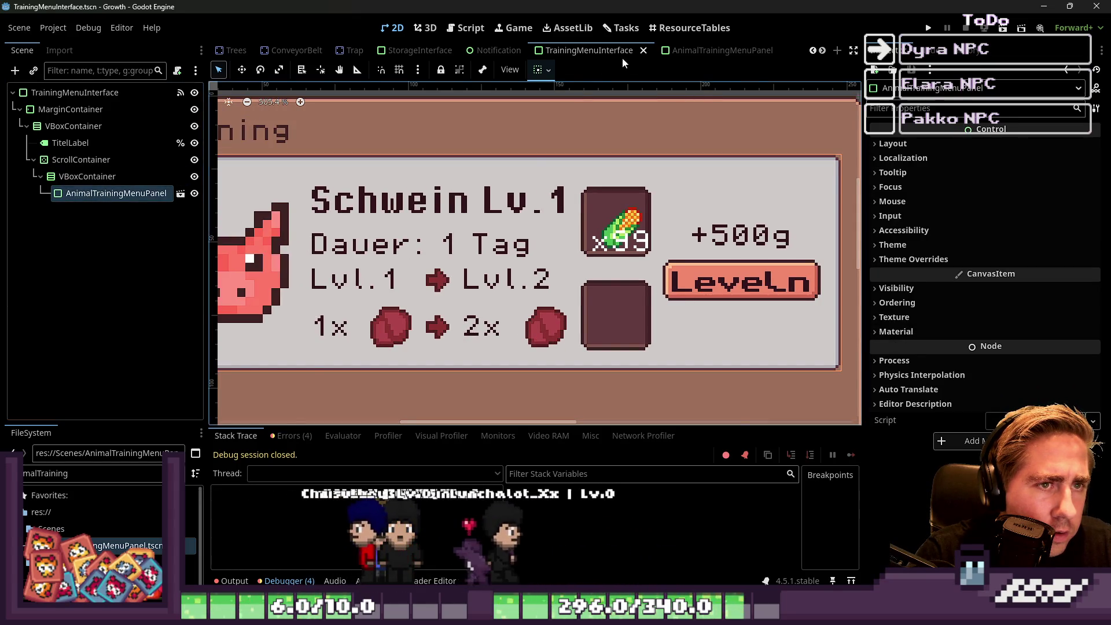
{"action": "left_click", "coordinate": [706, 50]}
{"action": "left_click", "coordinate": [565, 213]}
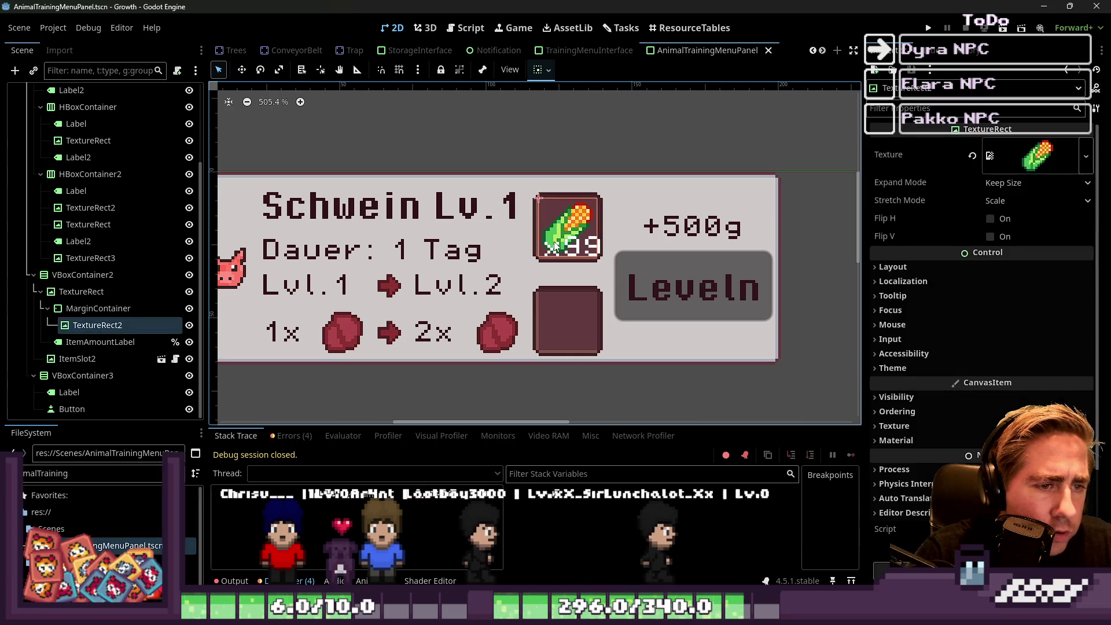
{"action": "key", "text": "ctrl+s"}
{"action": "left_click", "coordinate": [590, 50]}
{"action": "scroll", "coordinate": [618, 229], "scroll_direction": "up", "scroll_amount": 7}
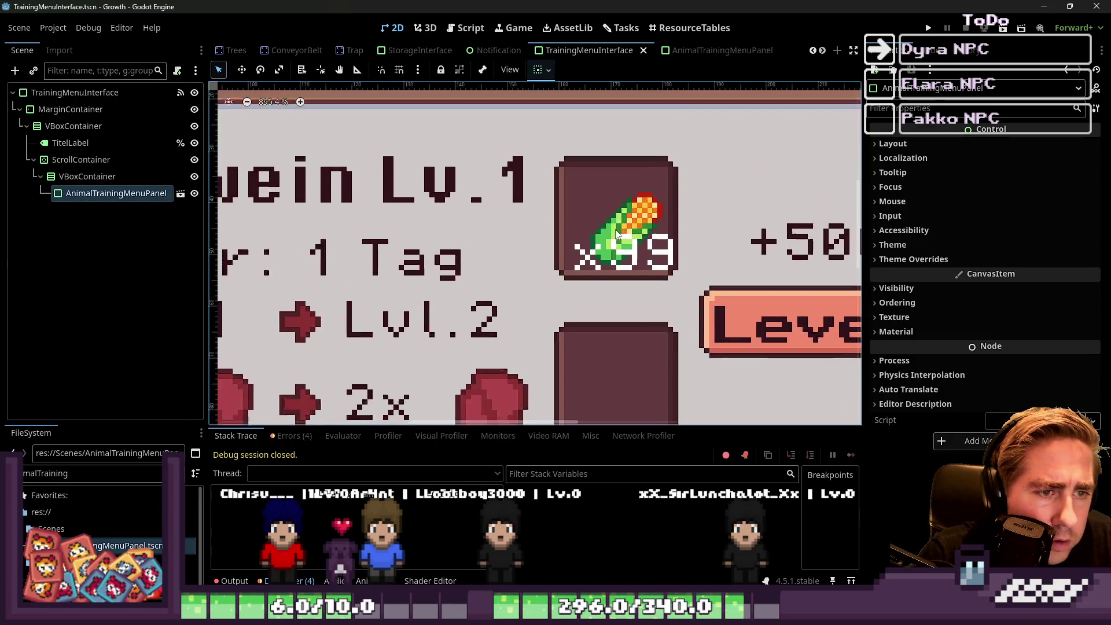
Narrow the root AnimalTrainingMenuPanel's width via its side handle and save.
{"action": "left_click", "coordinate": [726, 50]}
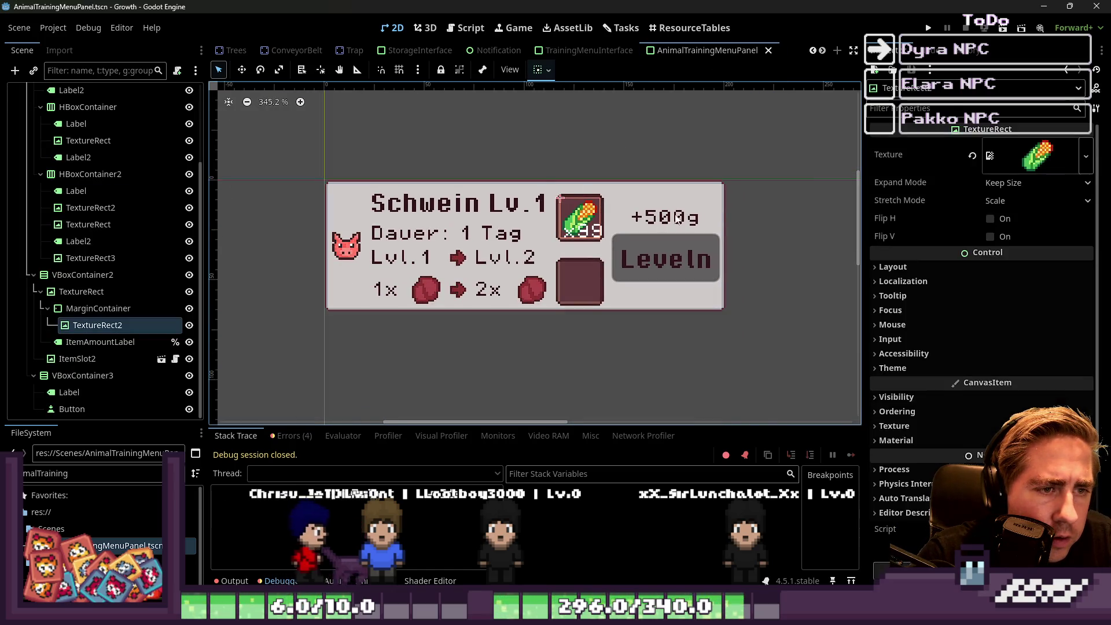
{"action": "left_click", "coordinate": [719, 207]}
{"action": "mouse_move", "coordinate": [726, 244]}
{"action": "left_mouse_down"}
{"action": "mouse_move", "coordinate": [828, 243]}
{"action": "mouse_move", "coordinate": [735, 240]}
{"action": "mouse_move", "coordinate": [896, 220]}
{"action": "mouse_move", "coordinate": [719, 246]}
{"action": "left_mouse_up"}
{"action": "key", "text": "ctrl+s"}
Replace the panel instance under VBoxContainer with a fresh copy and select the file filter text.
{"action": "left_click", "coordinate": [596, 50]}
{"action": "scroll", "coordinate": [478, 233], "scroll_direction": "up", "scroll_amount": 3}
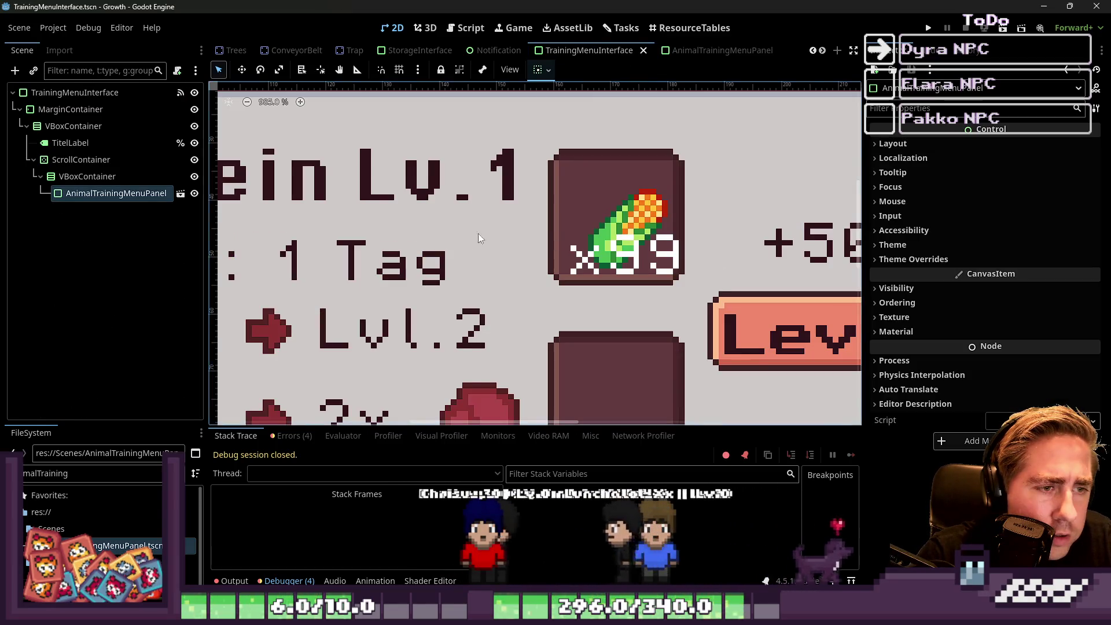
{"action": "scroll", "coordinate": [479, 234], "scroll_direction": "down", "scroll_amount": 1}
{"action": "left_click", "coordinate": [119, 193]}
{"action": "key", "text": "Delete"}
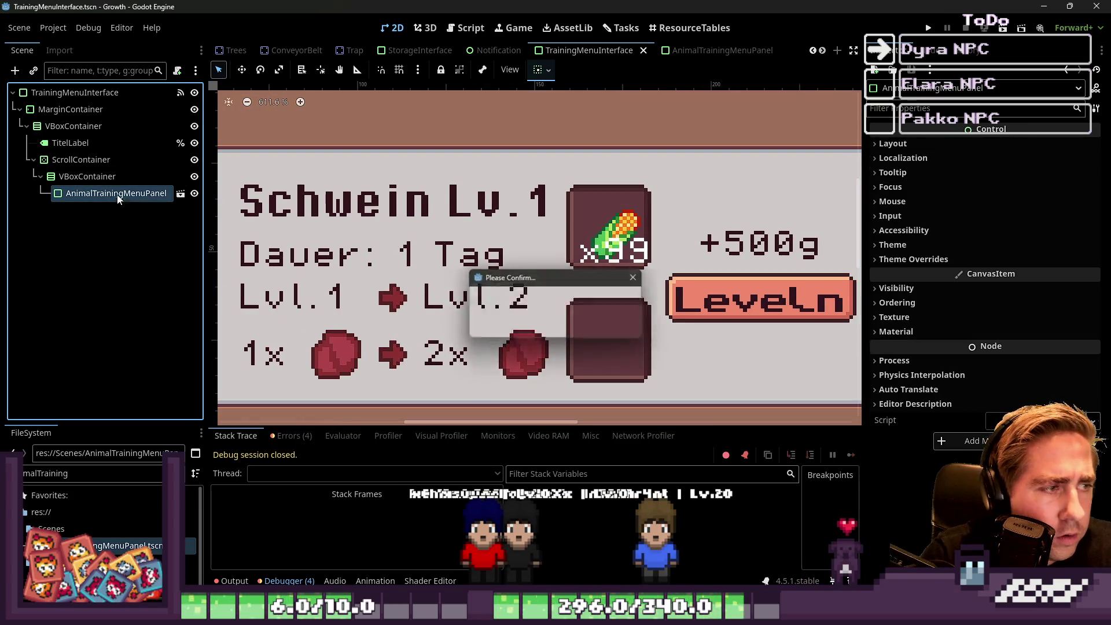
{"action": "key", "text": "Return"}
{"action": "left_click_drag", "start_coordinate": [103, 189], "coordinate": [103, 188]}
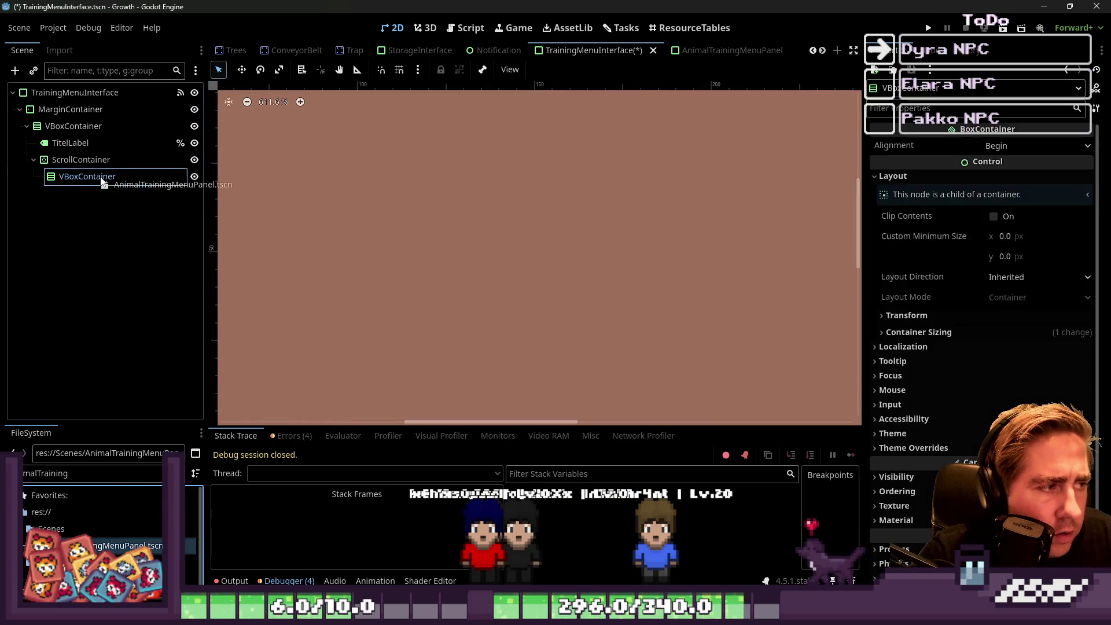
{"action": "scroll", "coordinate": [539, 281], "scroll_direction": "down", "scroll_amount": 1}
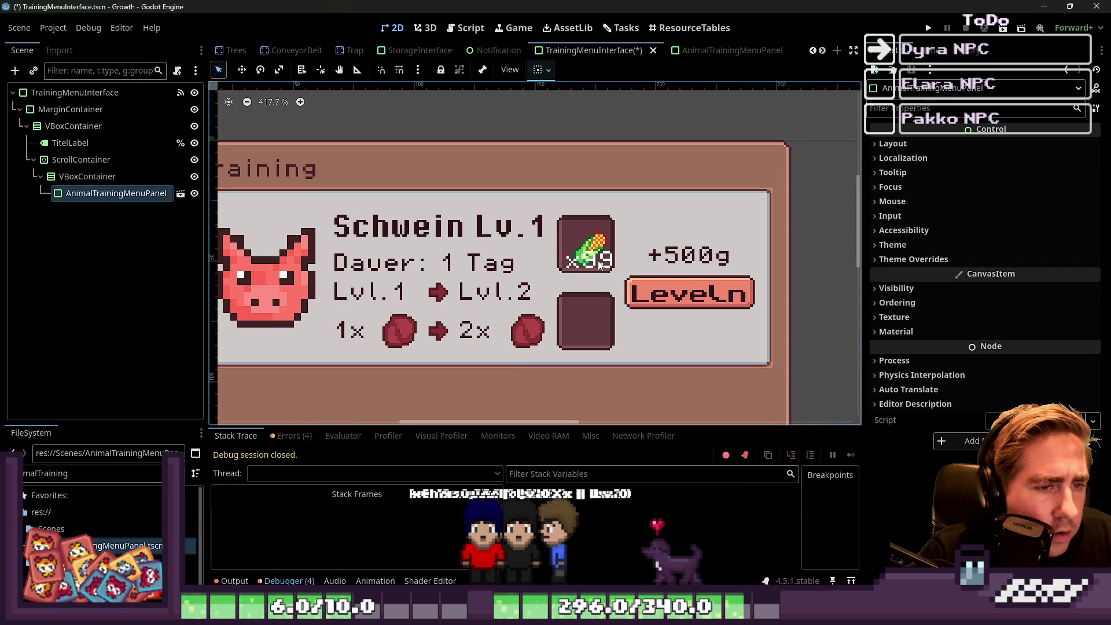
{"action": "left_click", "coordinate": [724, 50]}
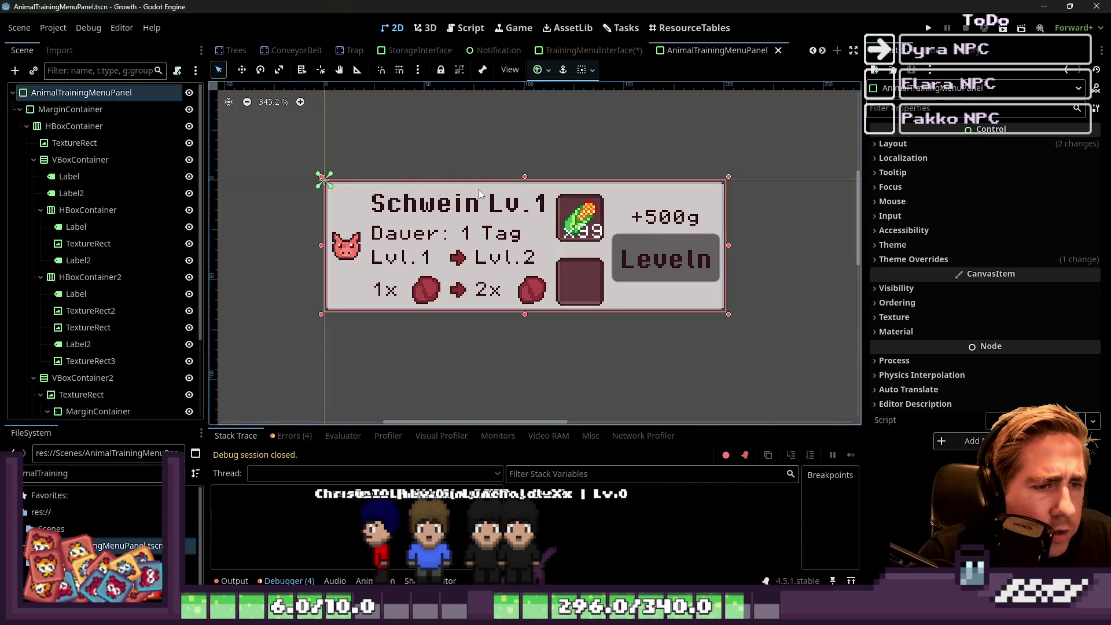
{"action": "double_click", "coordinate": [44, 475]}
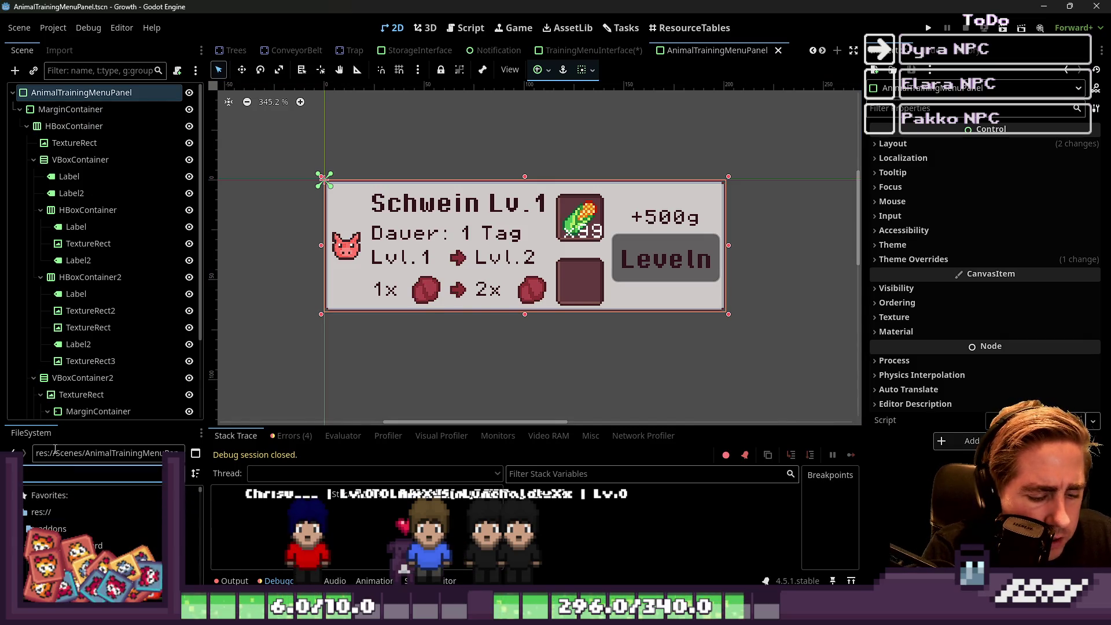
Drag Themes/button_theme.tres onto the AnimalTrainingMenuPanel root to set its Theme.
{"action": "type", "text": "ton"}
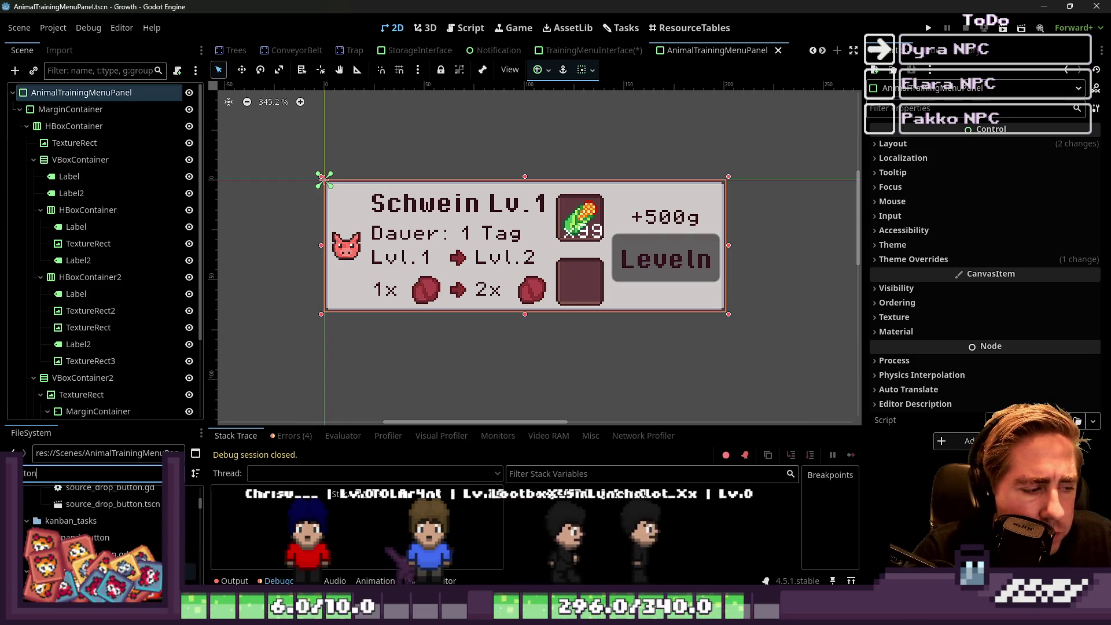
{"action": "scroll", "coordinate": [104, 521], "scroll_direction": "down", "scroll_amount": 5}
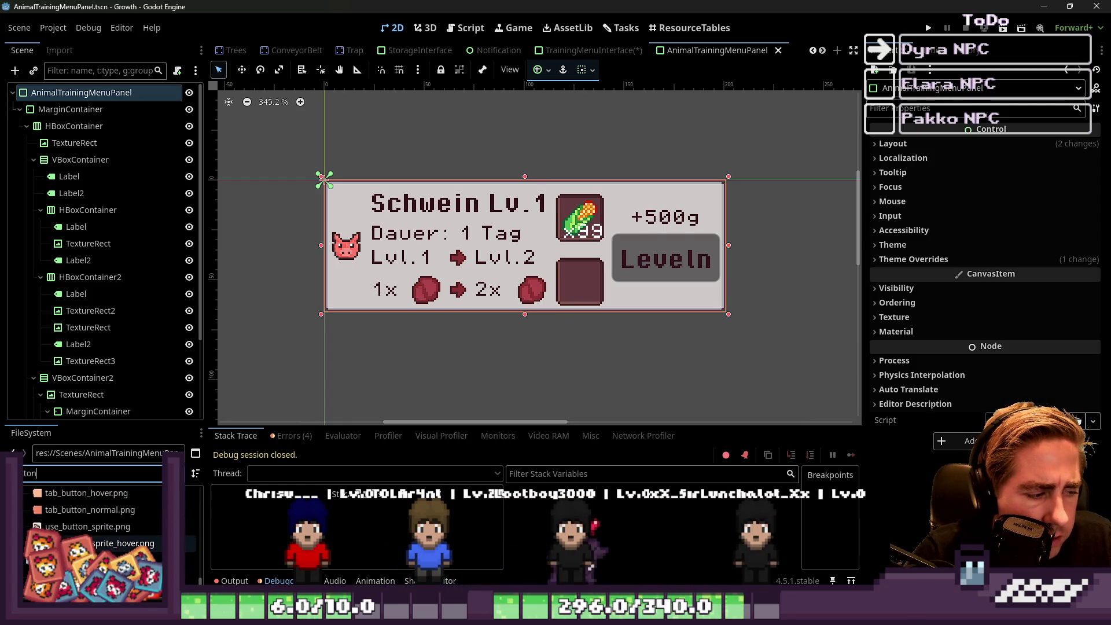
{"action": "left_click_drag", "start_coordinate": [87, 561], "coordinate": [113, 95]}
{"action": "scroll", "coordinate": [604, 240], "scroll_direction": "up", "scroll_amount": 4}
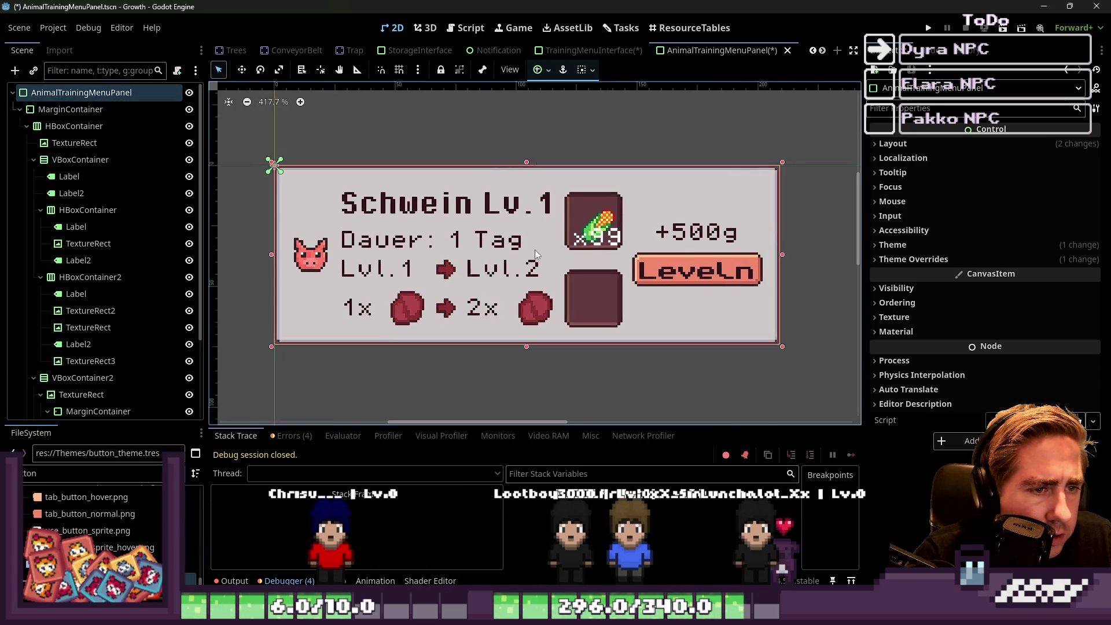
Select the corn image TextureRect2, then the MarginContainer around it.
{"action": "left_click", "coordinate": [641, 218]}
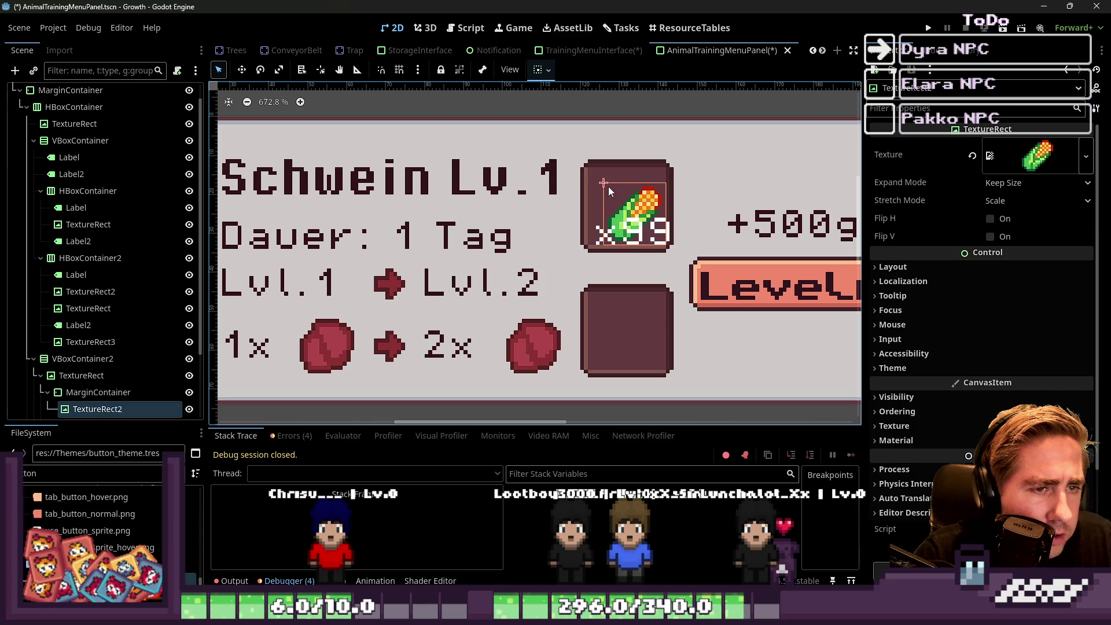
{"action": "scroll", "coordinate": [609, 187], "scroll_direction": "up", "scroll_amount": 2}
{"action": "scroll", "coordinate": [80, 398], "scroll_direction": "down", "scroll_amount": 2}
{"action": "left_click", "coordinate": [96, 351]}
{"action": "scroll", "coordinate": [565, 199], "scroll_direction": "up", "scroll_amount": 1}
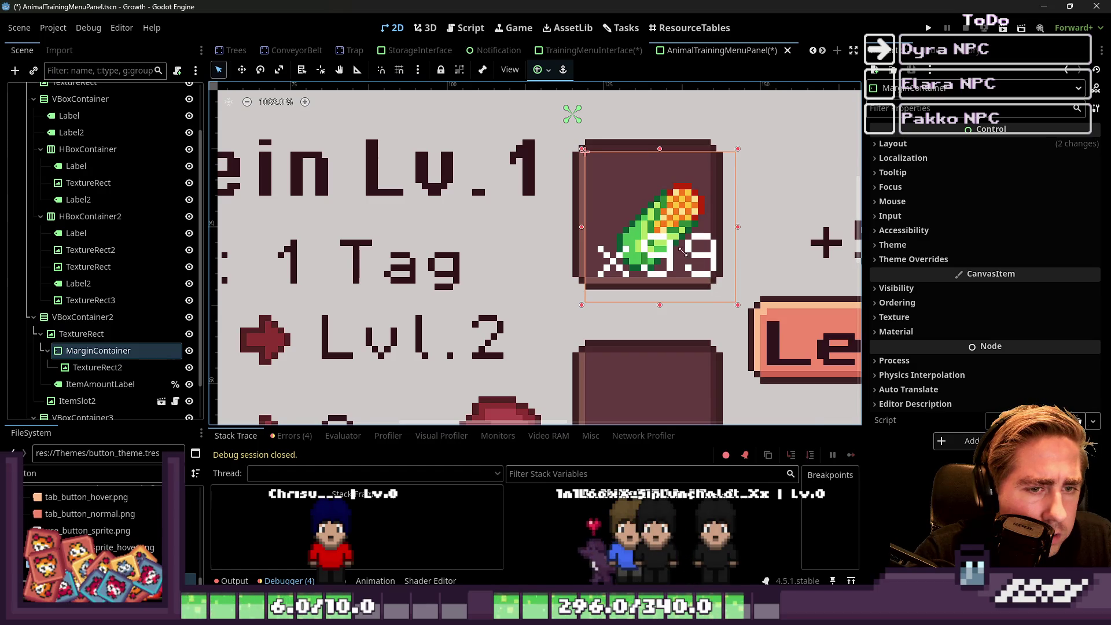
Check the corn icon, reselect the slot's MarginContainer and resize the item slot box slightly.
{"action": "left_click", "coordinate": [87, 367]}
{"action": "left_click", "coordinate": [87, 351]}
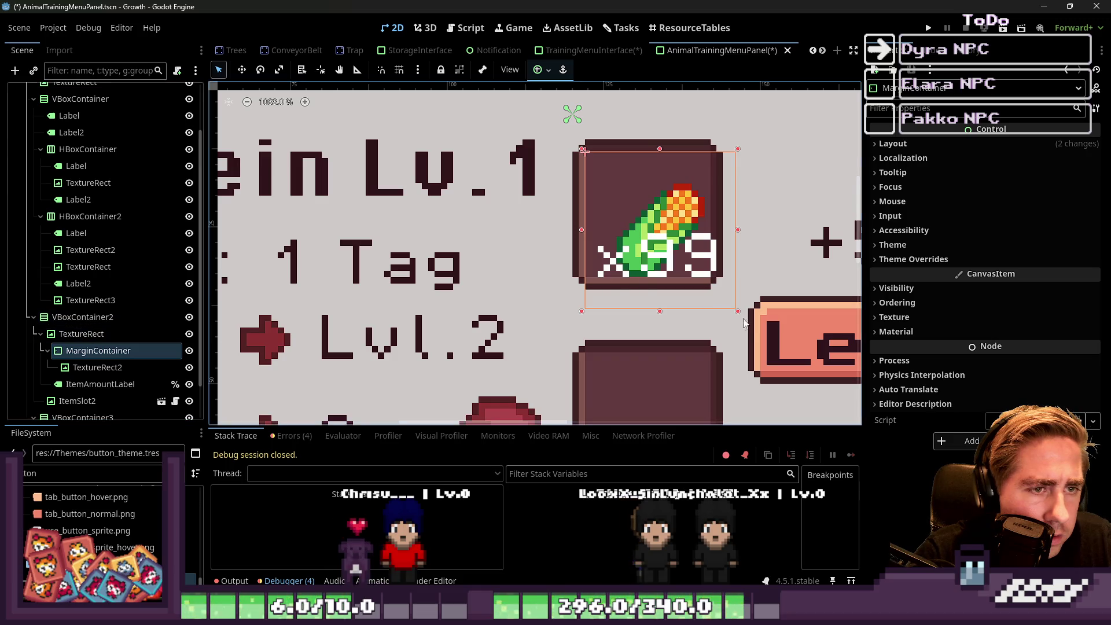
{"action": "mouse_move", "coordinate": [738, 312]}
{"action": "left_mouse_down"}
{"action": "mouse_move", "coordinate": [766, 335]}
{"action": "mouse_move", "coordinate": [641, 246]}
{"action": "left_mouse_up"}
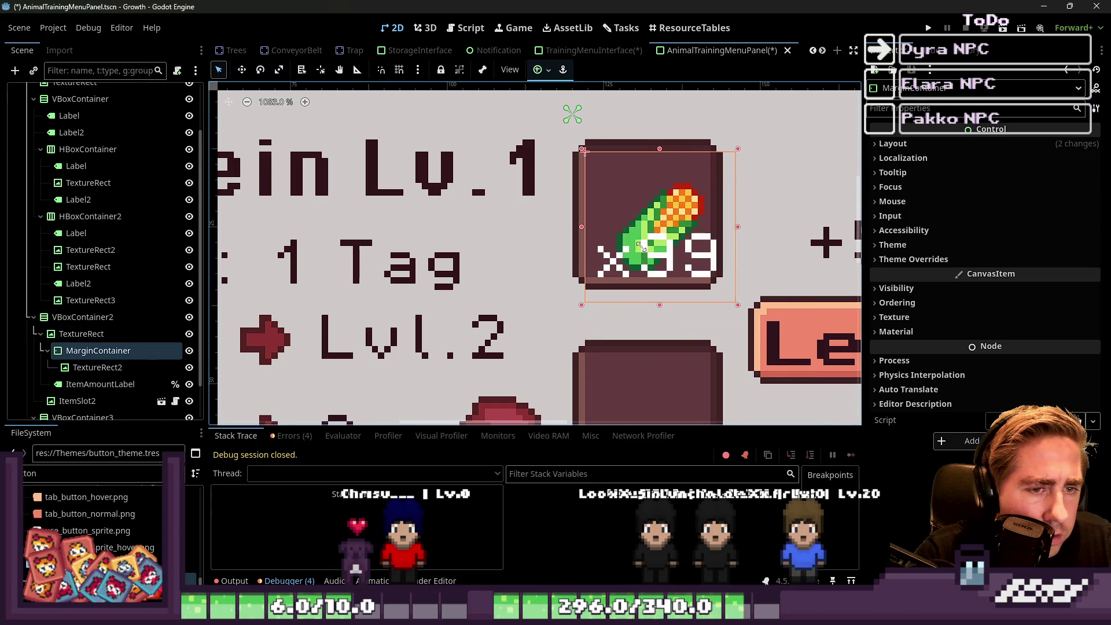
Override all four MarginContainer margins to 2 under Theme Overrides > Constants.
{"action": "left_click", "coordinate": [913, 260]}
{"action": "left_click", "coordinate": [914, 274]}
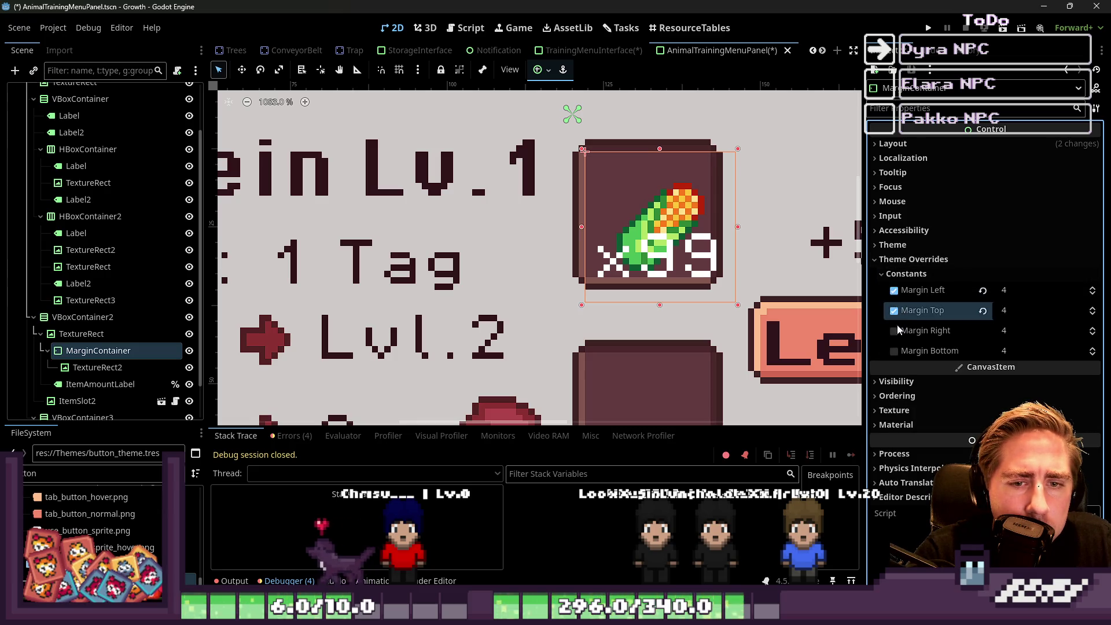
{"action": "left_click", "coordinate": [894, 351]}
{"action": "left_click", "coordinate": [1004, 291]}
{"action": "type", "text": "2"}
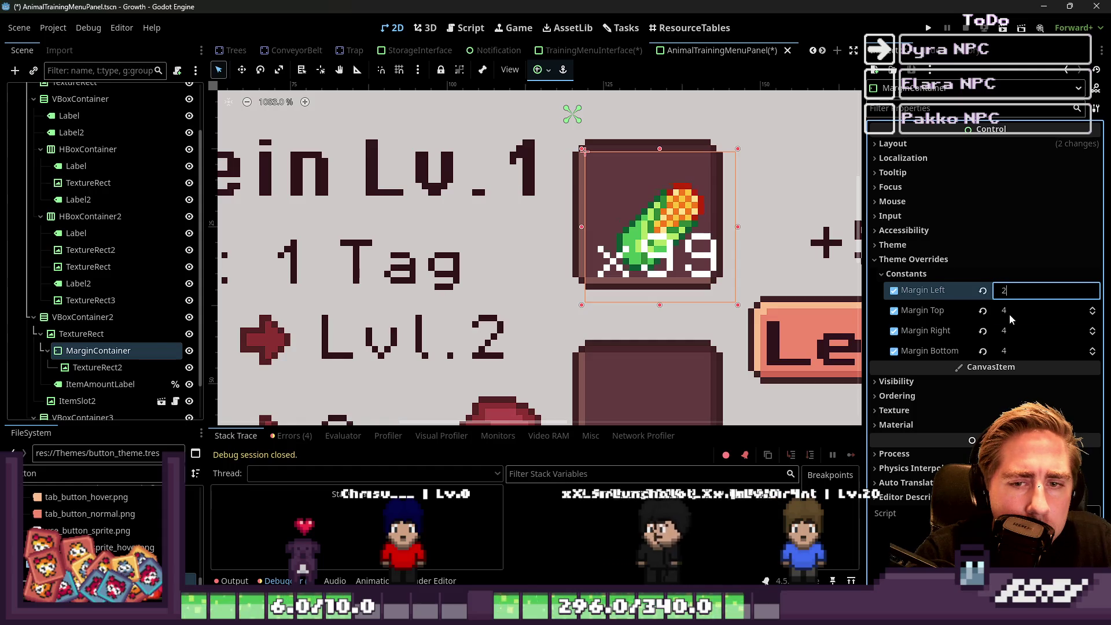
{"action": "key", "text": "Tab"}
{"action": "type", "text": "2"}
{"action": "key", "text": "Tab"}
{"action": "type", "text": "2"}
{"action": "key", "text": "Tab"}
{"action": "type", "text": "2"}
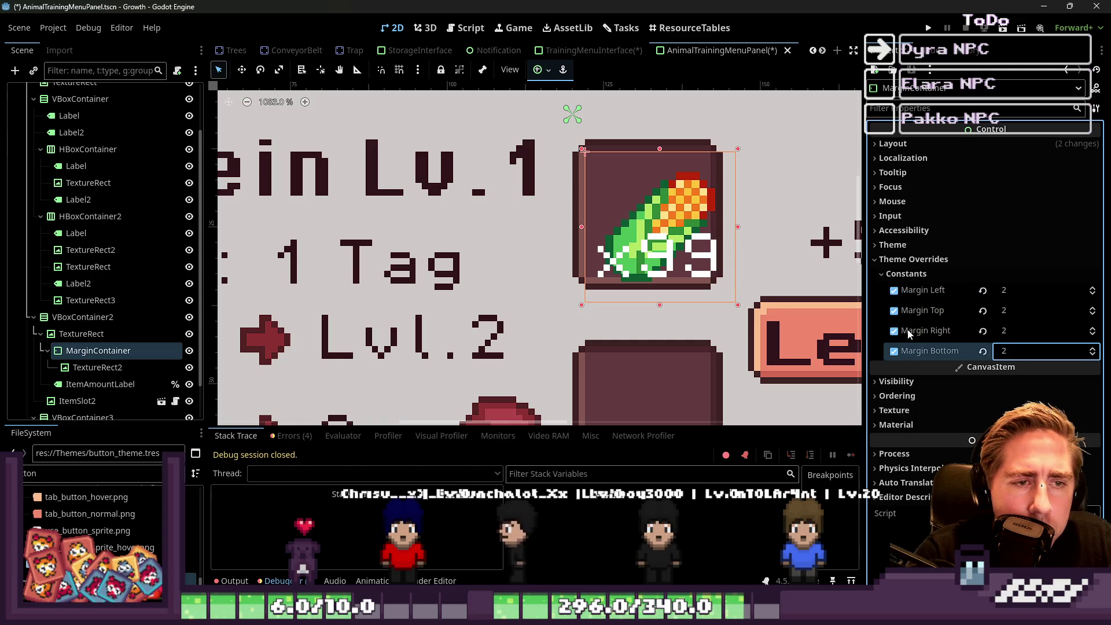
{"action": "key", "text": "Return"}
Shrink the slot box around the corn icon and select the x99 amount label.
{"action": "left_click_drag", "start_coordinate": [728, 295], "coordinate": [713, 281]}
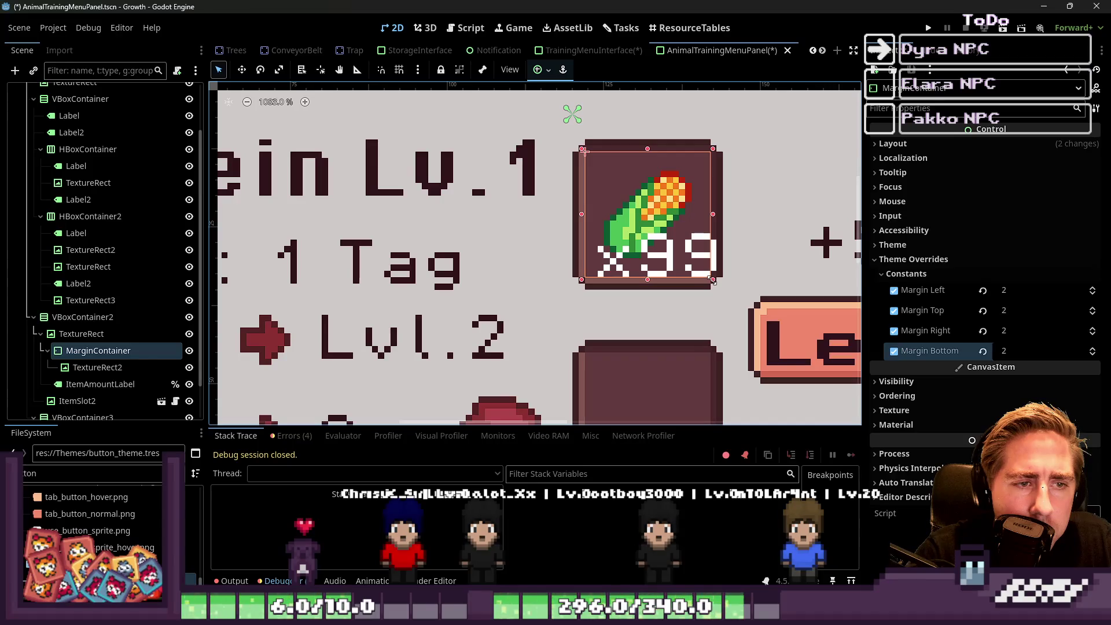
{"action": "left_click", "coordinate": [99, 384]}
{"action": "scroll", "coordinate": [668, 263], "scroll_direction": "up", "scroll_amount": 2}
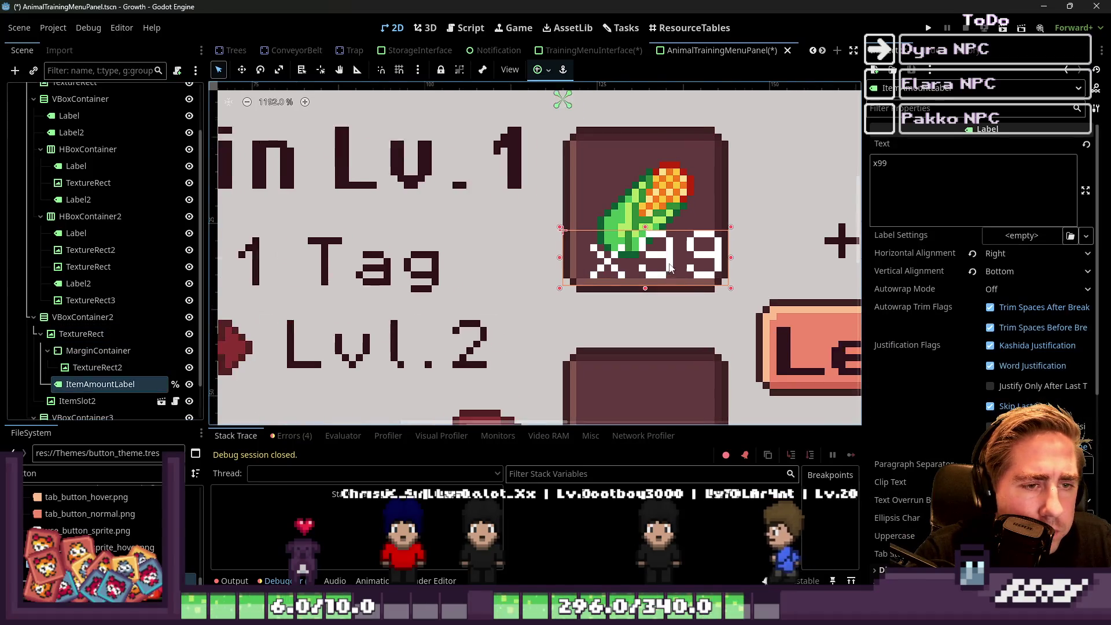
Move the x99 ItemAmountLabel down 1 px and save the scene.
{"action": "left_click_drag", "start_coordinate": [667, 260], "coordinate": [664, 265]}
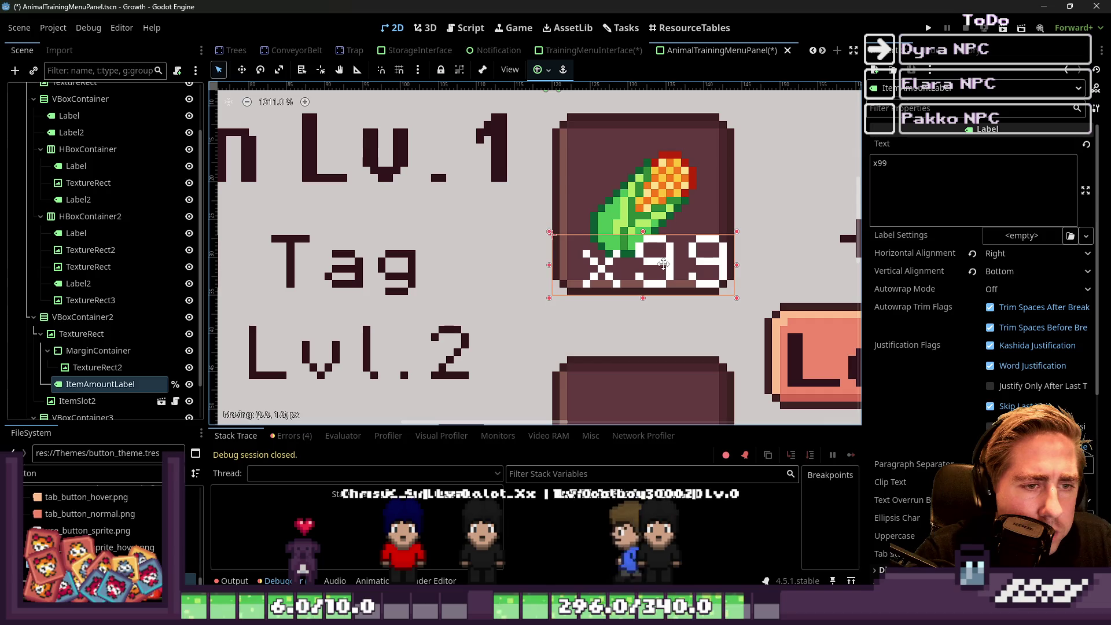
{"action": "key", "text": "ctrl+s"}
{"action": "scroll", "coordinate": [699, 264], "scroll_direction": "down", "scroll_amount": 4}
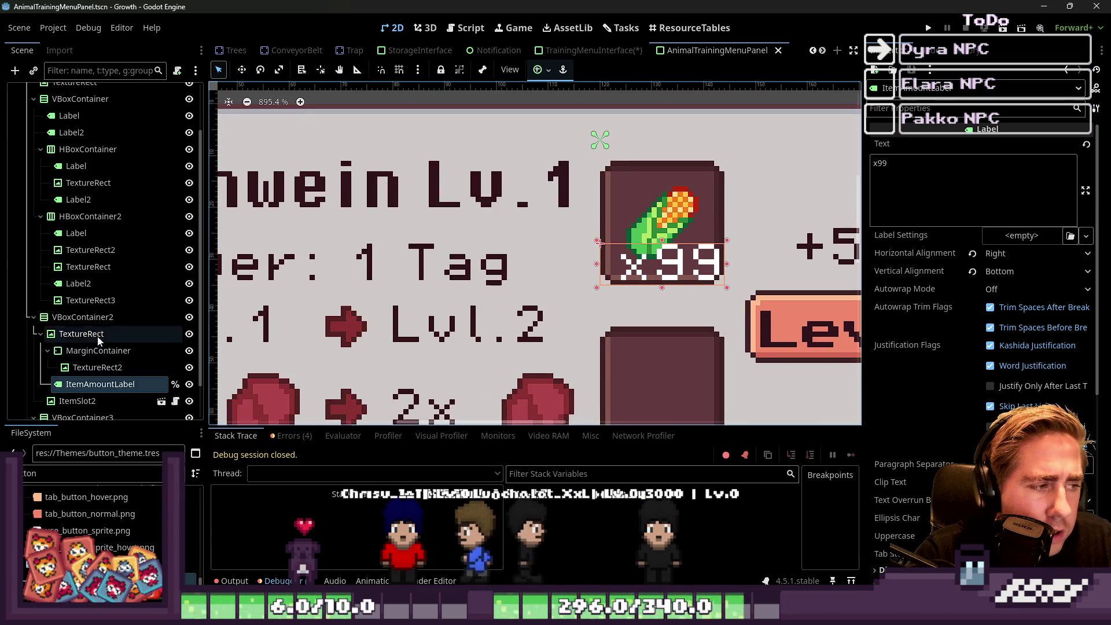
Select the root AnimalTrainingMenuPanel and inspect its Material, Process and Theme Overrides sections.
{"action": "left_click", "coordinate": [764, 139]}
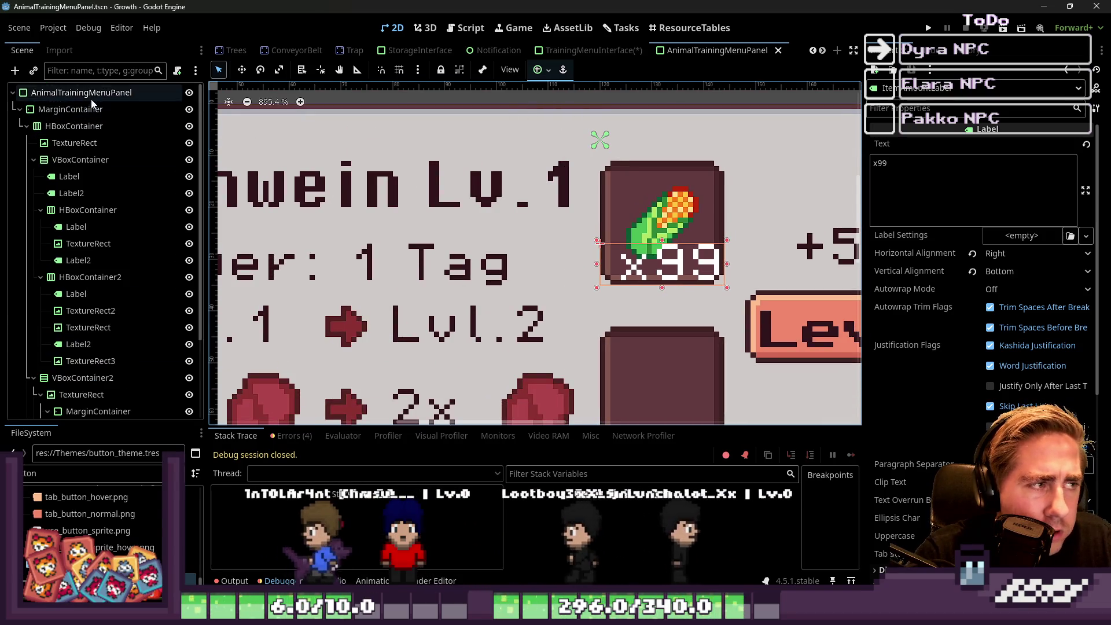
{"action": "left_click", "coordinate": [923, 331]}
{"action": "left_click", "coordinate": [917, 331]}
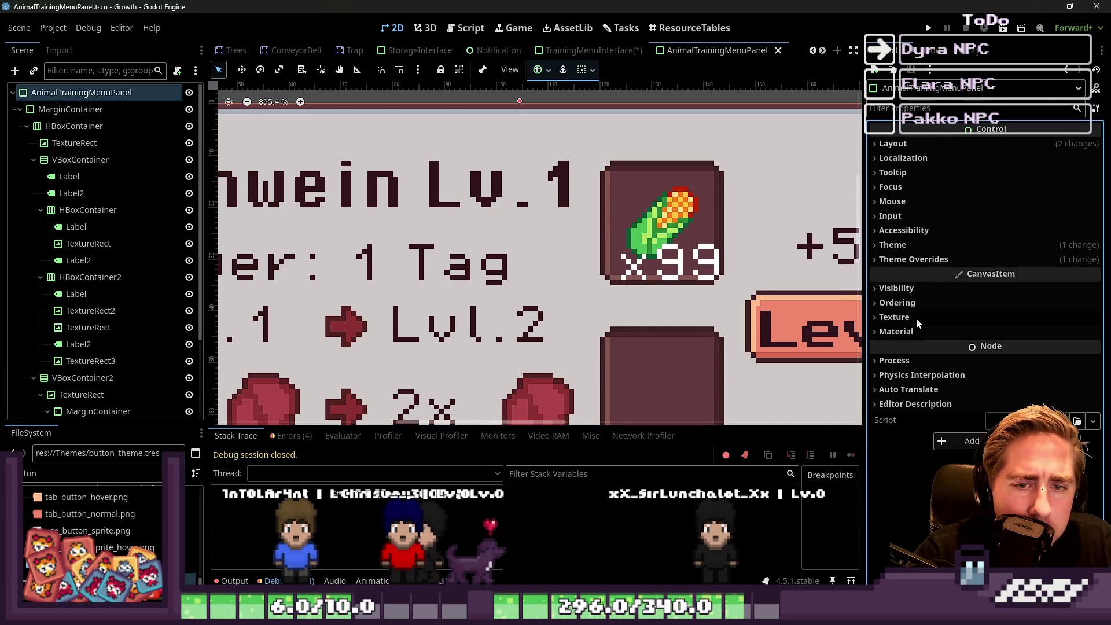
{"action": "left_click", "coordinate": [913, 356]}
{"action": "left_click", "coordinate": [913, 357]}
{"action": "left_click", "coordinate": [915, 260]}
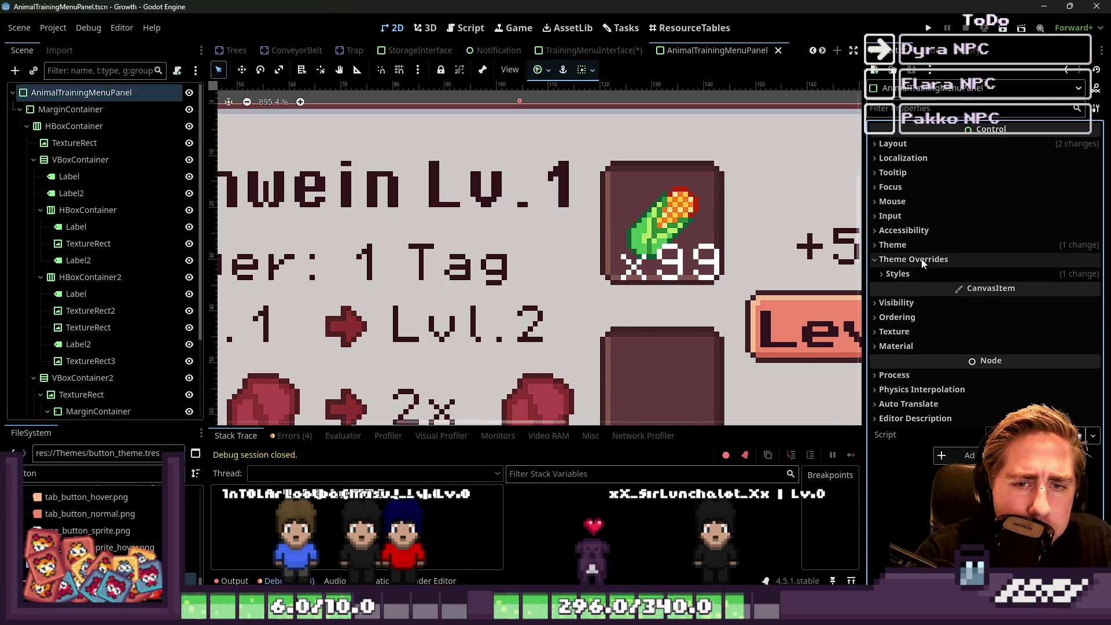
{"action": "left_click", "coordinate": [890, 275]}
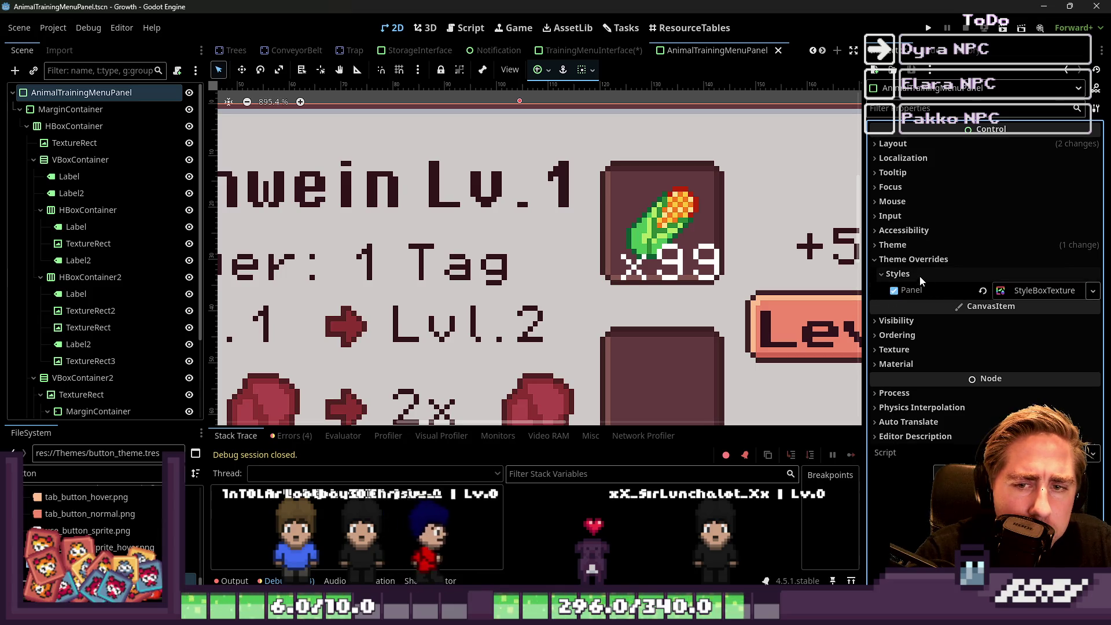
{"action": "left_click", "coordinate": [915, 259]}
Clear the root's Theme property and save the scene.
{"action": "left_click", "coordinate": [905, 245]}
{"action": "left_click", "coordinate": [979, 262]}
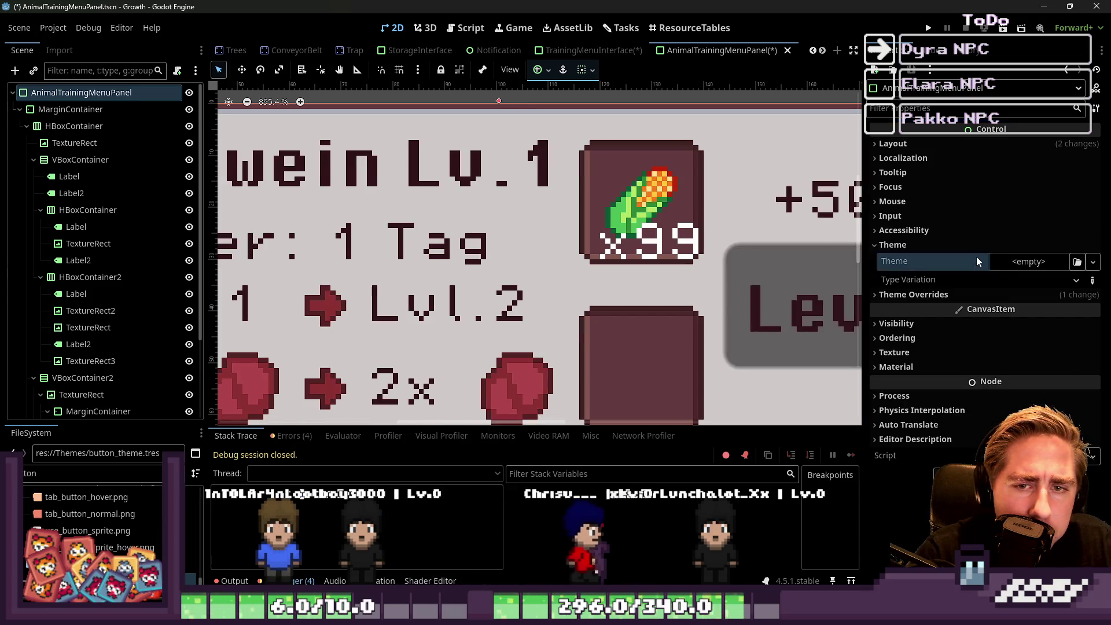
{"action": "scroll", "coordinate": [633, 269], "scroll_direction": "down", "scroll_amount": 6}
{"action": "key", "text": "ctrl+s"}
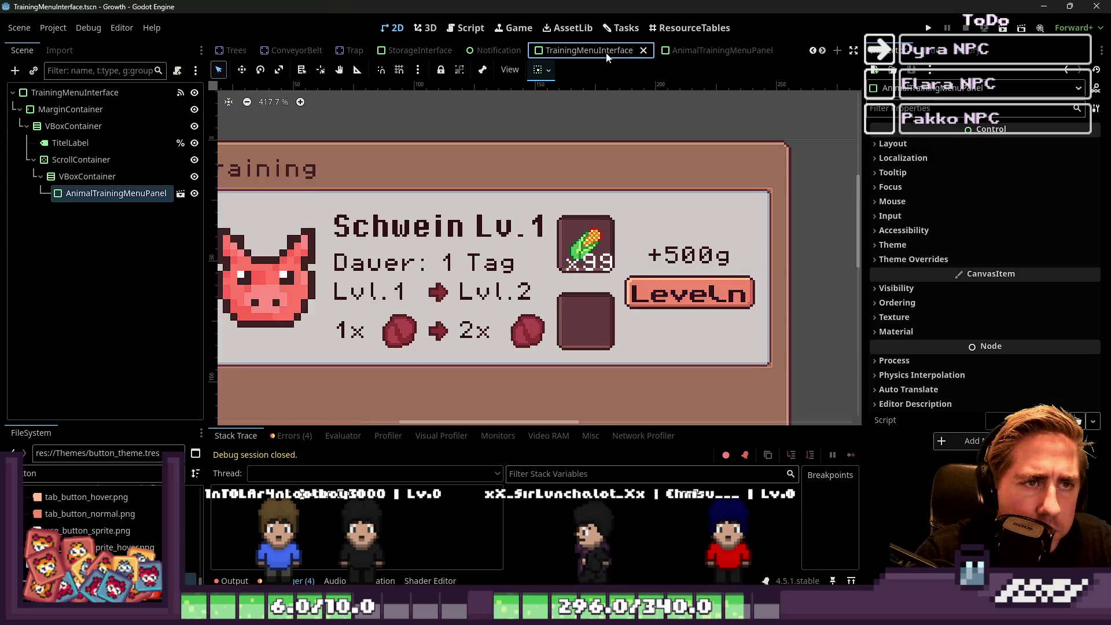
Check the panel in the TrainingMenuInterface scene, then return to AnimalTrainingMenuPanel.
{"action": "scroll", "coordinate": [581, 229], "scroll_direction": "up", "scroll_amount": 5}
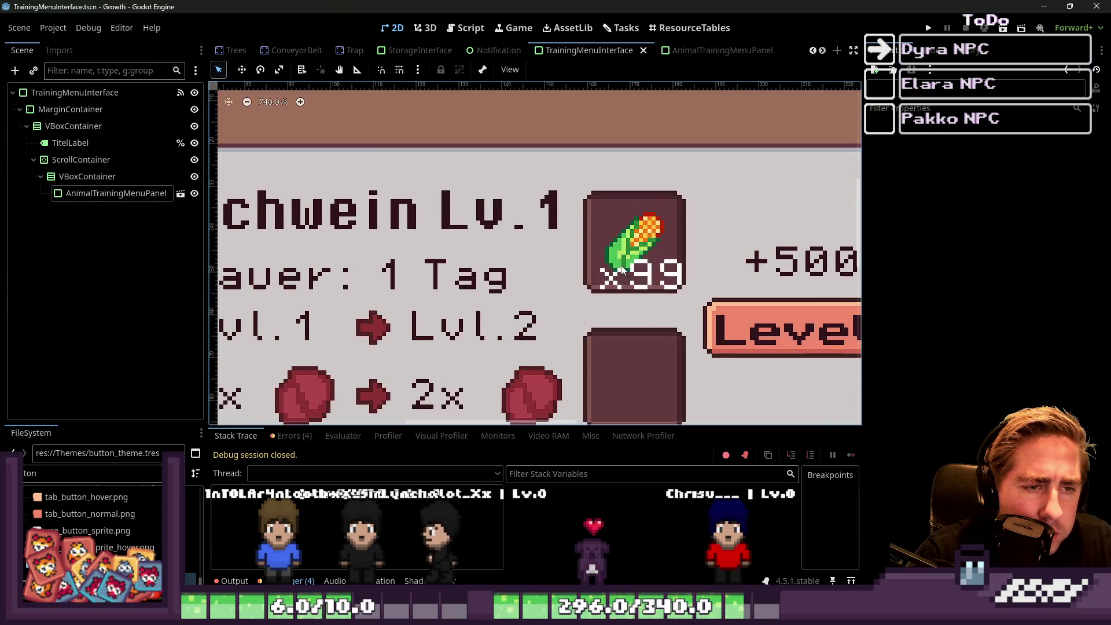
{"action": "left_click", "coordinate": [631, 234]}
{"action": "left_click", "coordinate": [706, 55]}
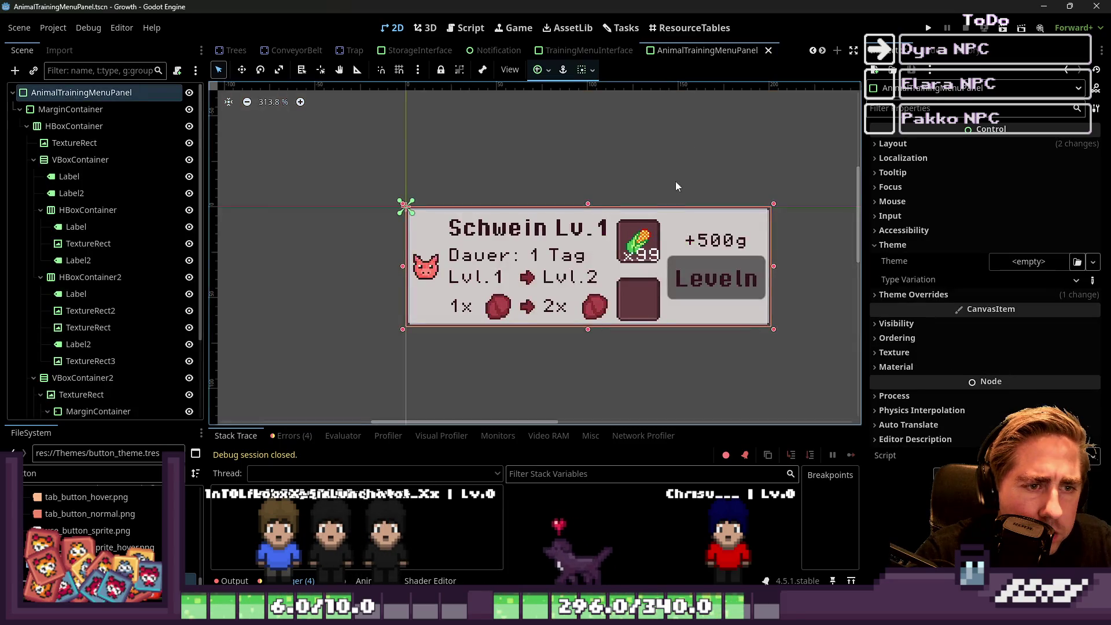
{"action": "scroll", "coordinate": [646, 211], "scroll_direction": "up", "scroll_amount": 5}
Select the corn TextureRect2 and try the Fit Height and Fit Width expand modes.
{"action": "left_click", "coordinate": [647, 211]}
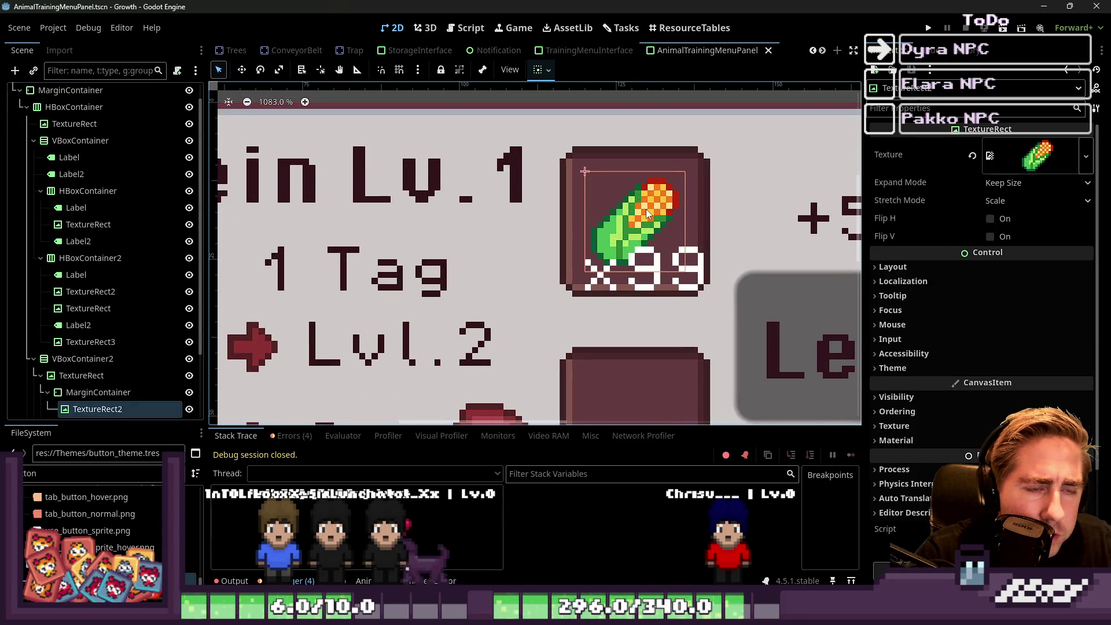
{"action": "left_click", "coordinate": [1024, 184]}
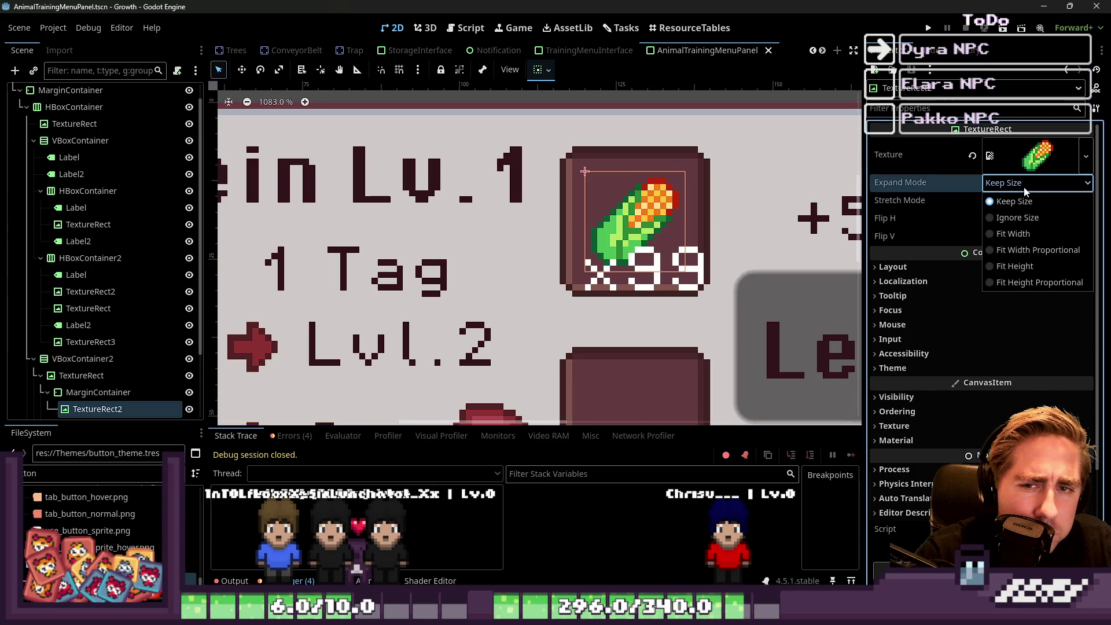
{"action": "left_click", "coordinate": [1032, 266]}
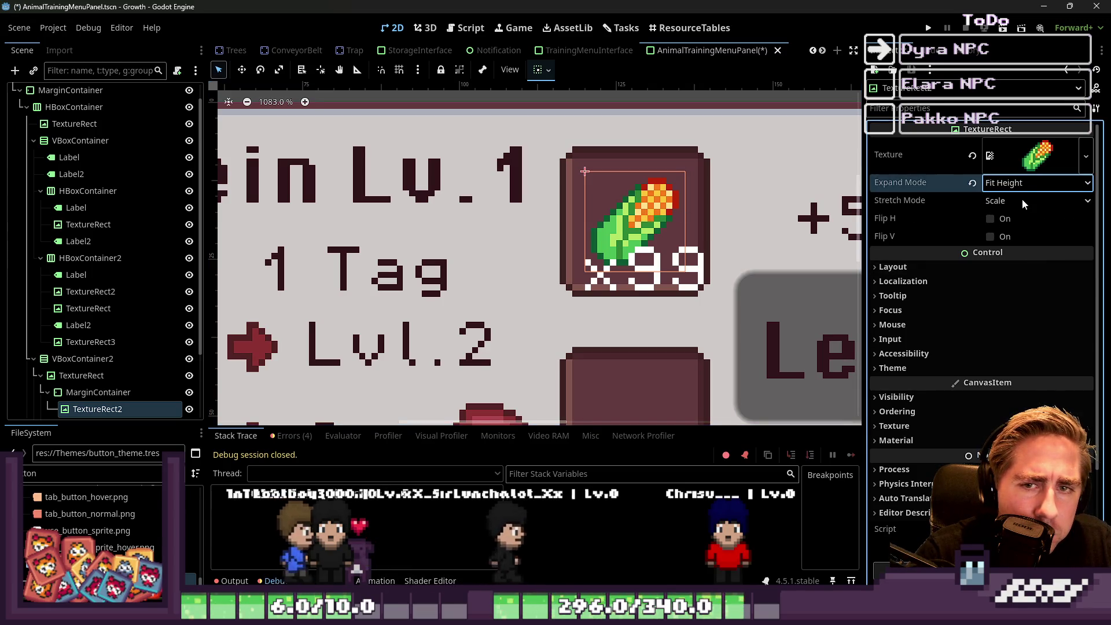
{"action": "left_click", "coordinate": [1024, 183]}
{"action": "left_click", "coordinate": [1018, 234]}
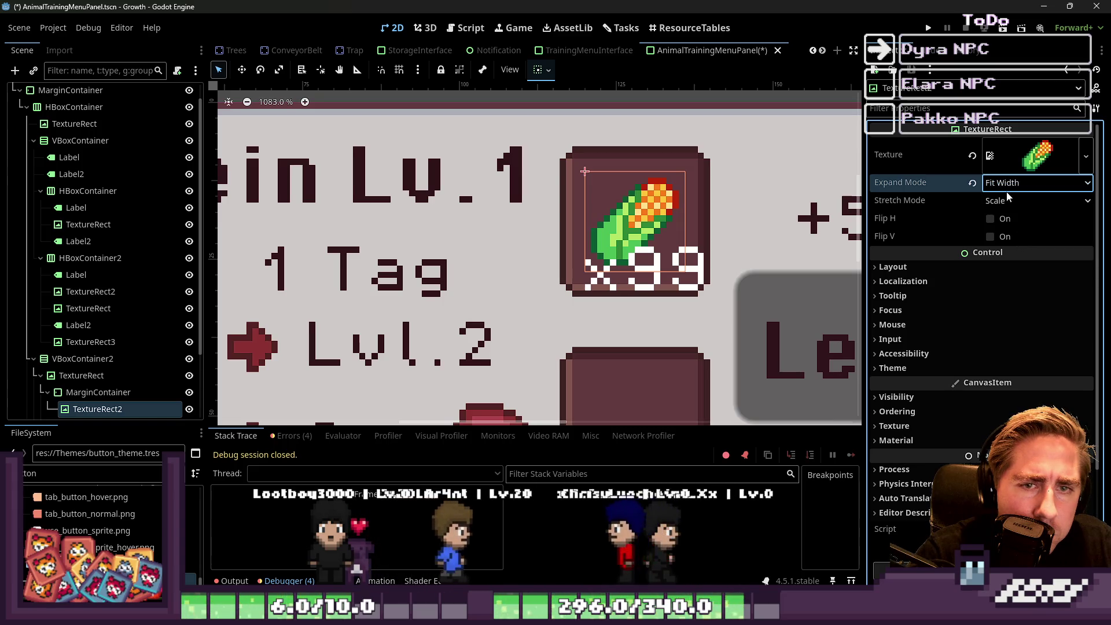
{"action": "left_click", "coordinate": [1025, 183]}
Set the corn icon's Stretch Mode to Keep Aspect Centered and Expand Mode to Ignore Size.
{"action": "left_click", "coordinate": [1025, 200]}
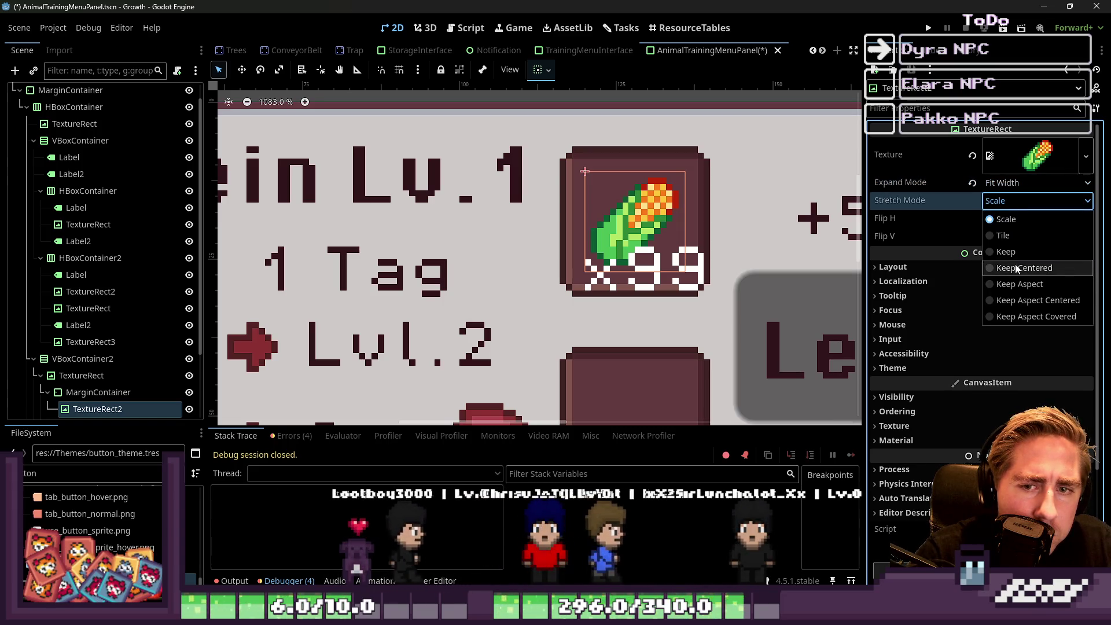
{"action": "left_click", "coordinate": [1016, 267]}
{"action": "left_click", "coordinate": [1010, 183]}
{"action": "left_click", "coordinate": [1007, 200]}
{"action": "left_click", "coordinate": [1007, 200]}
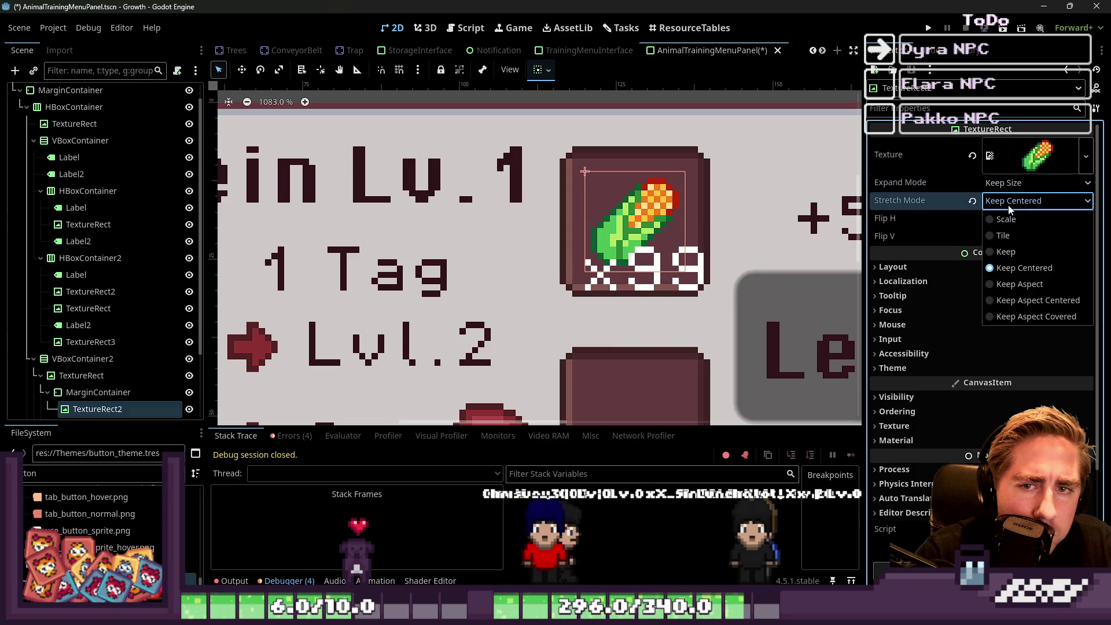
{"action": "left_click", "coordinate": [1022, 303]}
{"action": "left_click", "coordinate": [991, 184]}
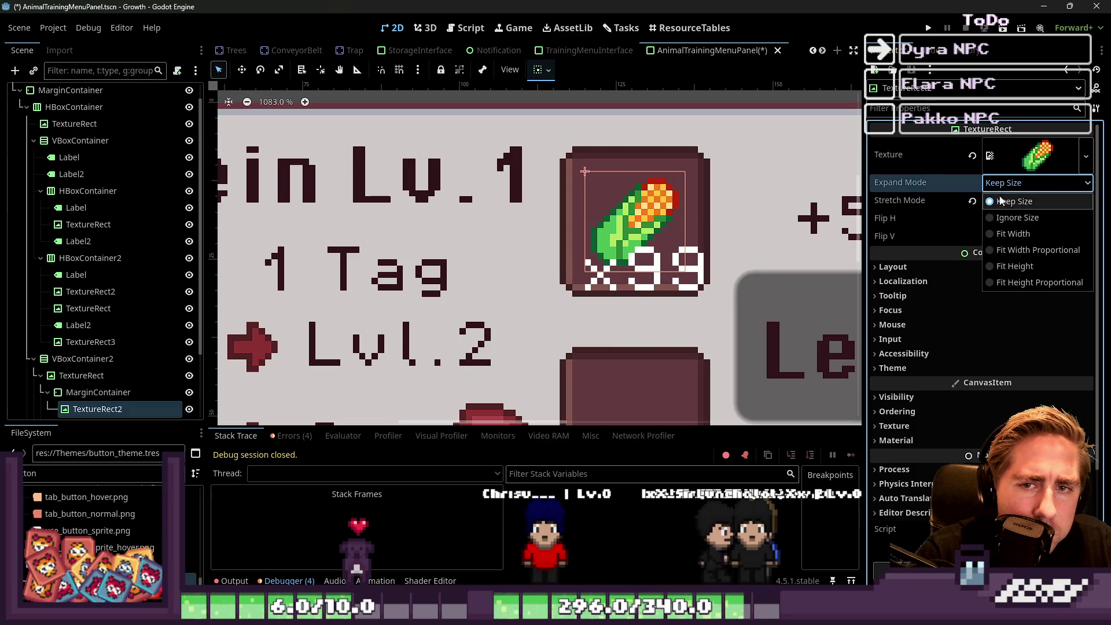
{"action": "left_click", "coordinate": [1012, 219]}
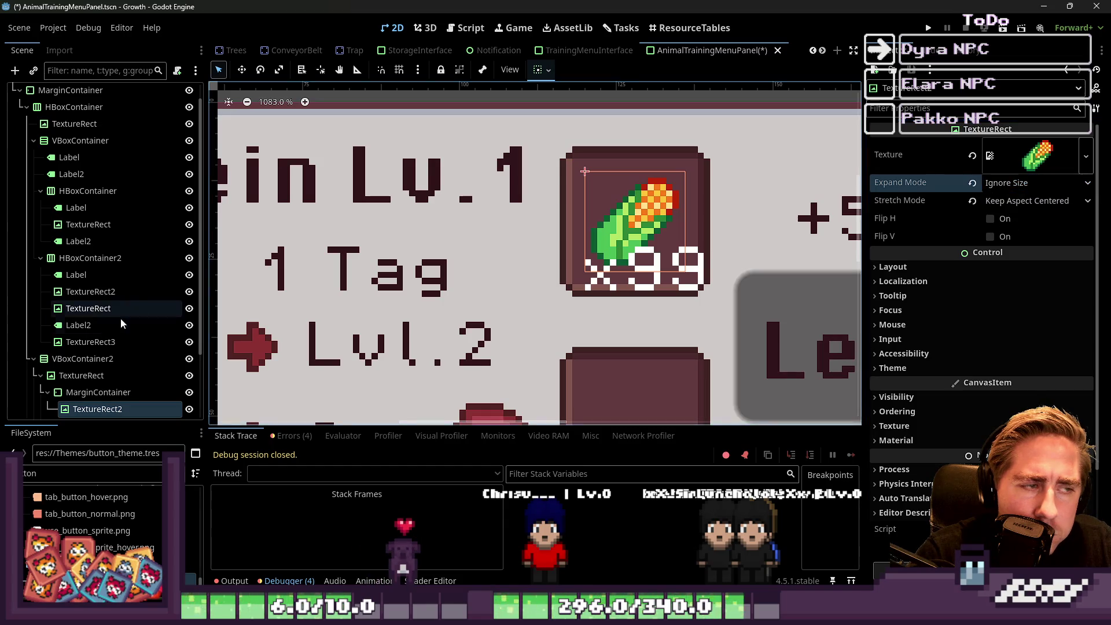
Compare the MarginContainer and corn icon settings, then reselect the corn icon.
{"action": "left_click", "coordinate": [78, 395]}
{"action": "left_click", "coordinate": [86, 409]}
{"action": "left_click", "coordinate": [92, 392]}
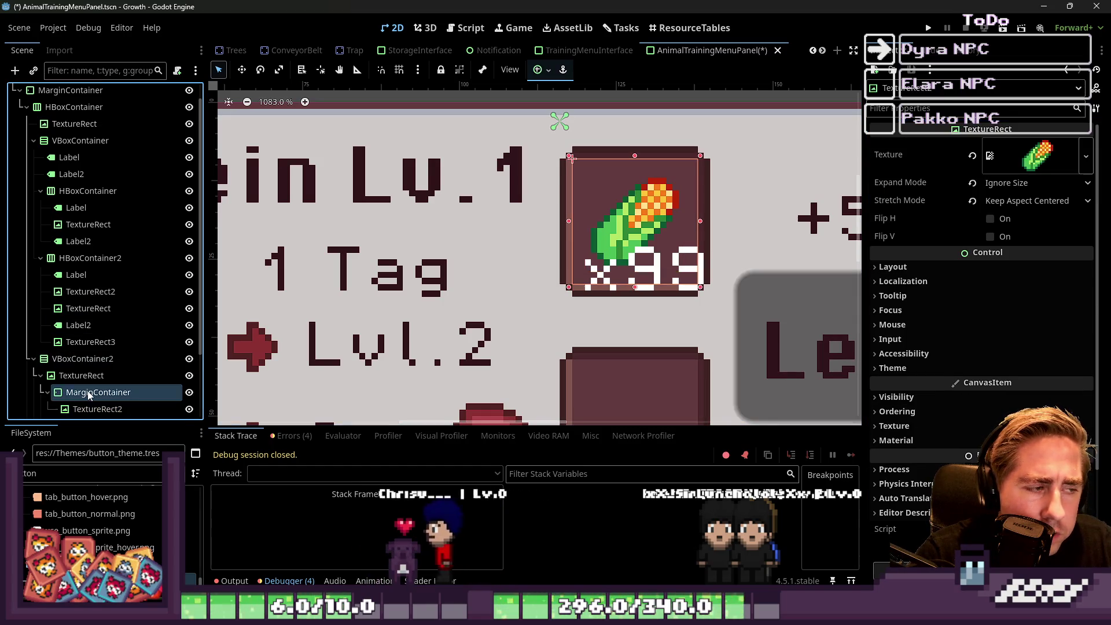
{"action": "scroll", "coordinate": [630, 176], "scroll_direction": "up", "scroll_amount": 5}
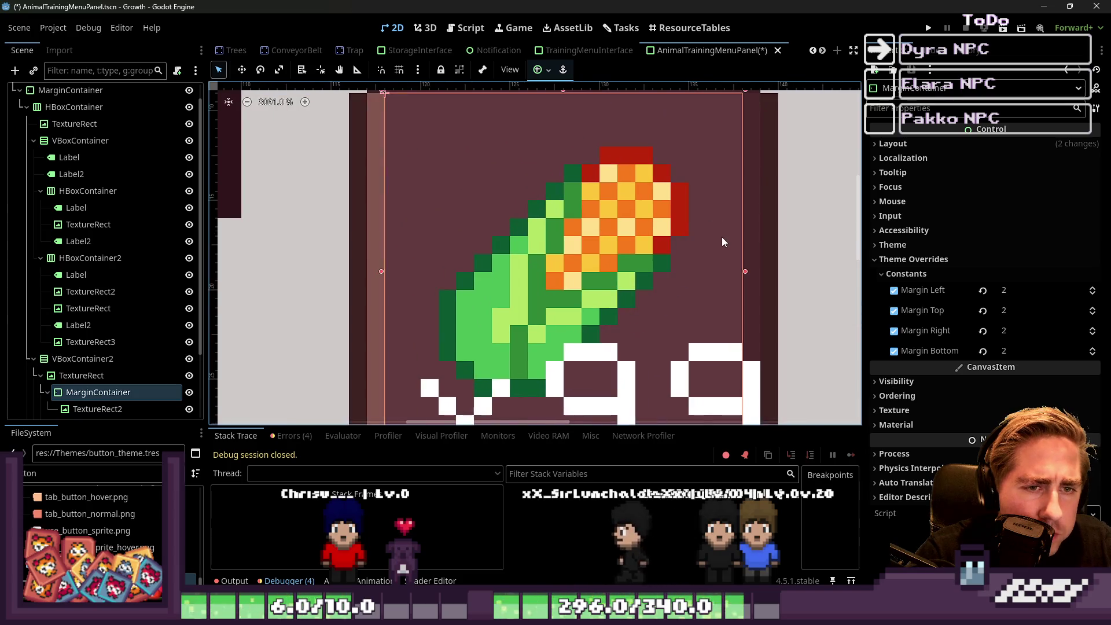
{"action": "left_click", "coordinate": [661, 241]}
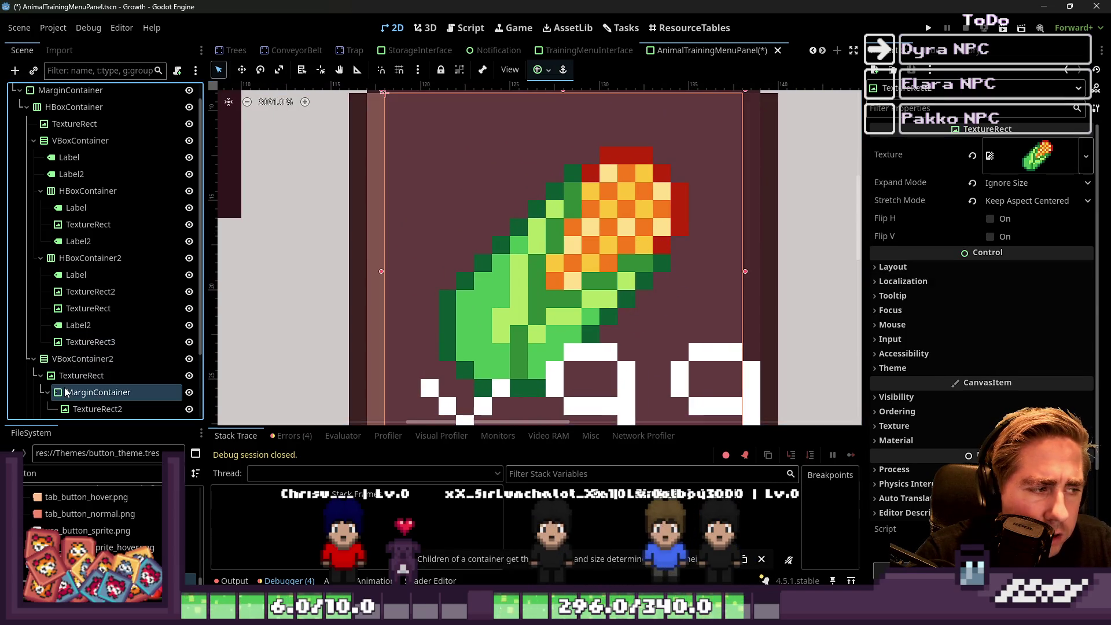
{"action": "left_click", "coordinate": [553, 254]}
{"action": "left_click", "coordinate": [576, 253]}
Switch to Move mode, try shifting the corn icon right, then select the food row's arrow icon.
{"action": "key", "text": "w"}
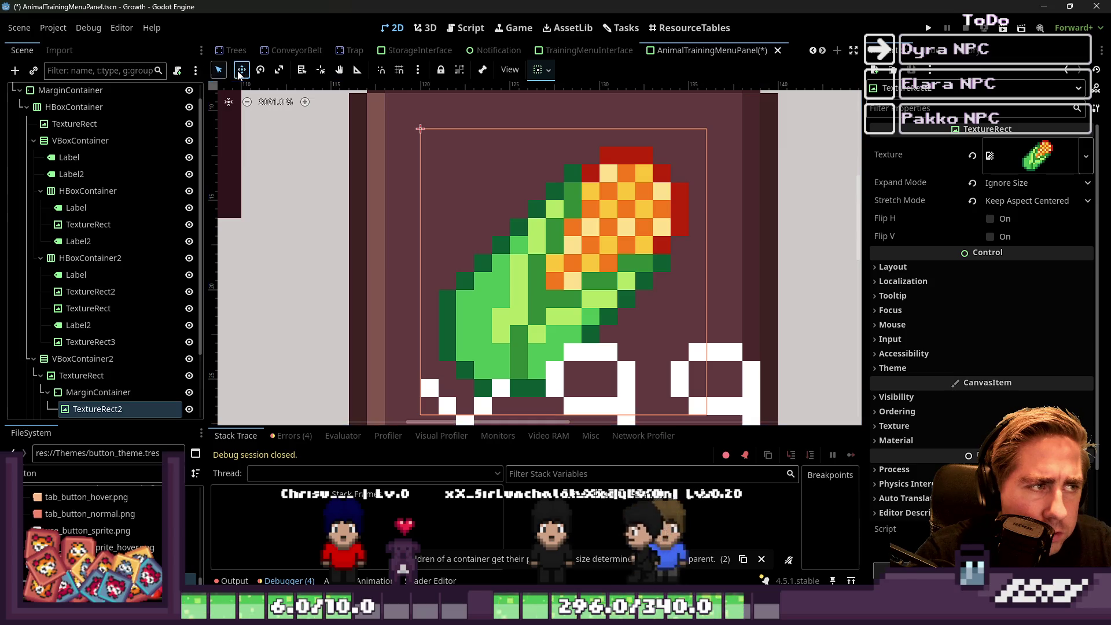
{"action": "left_click_drag", "start_coordinate": [584, 284], "coordinate": [656, 266]}
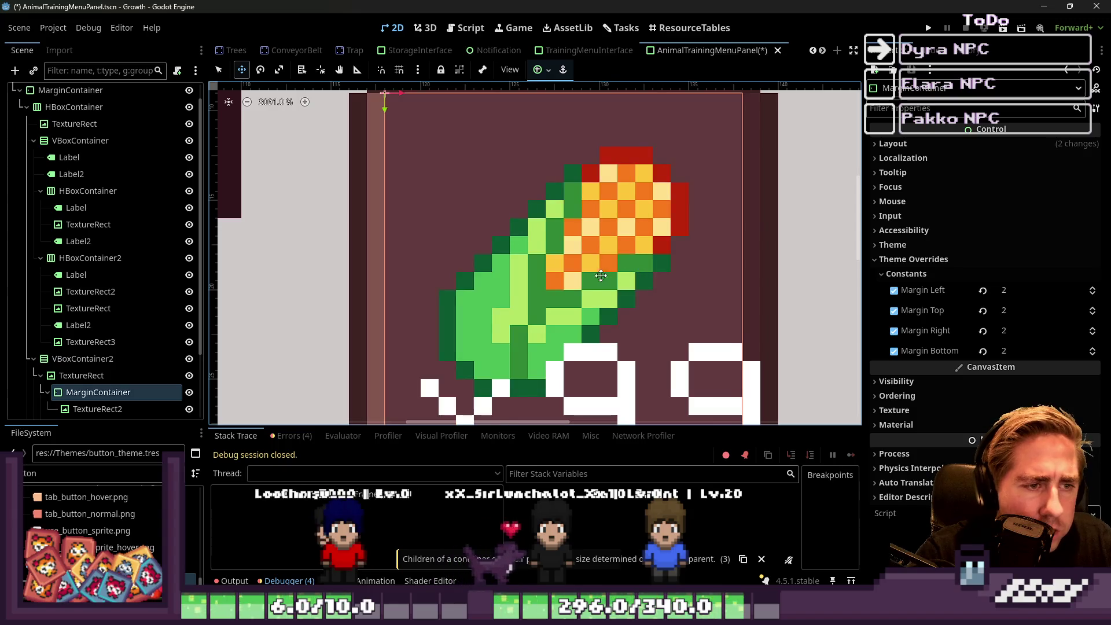
{"action": "scroll", "coordinate": [600, 125], "scroll_direction": "down", "scroll_amount": 5}
{"action": "scroll", "coordinate": [599, 125], "scroll_direction": "down", "scroll_amount": 3}
{"action": "left_click", "coordinate": [98, 308]}
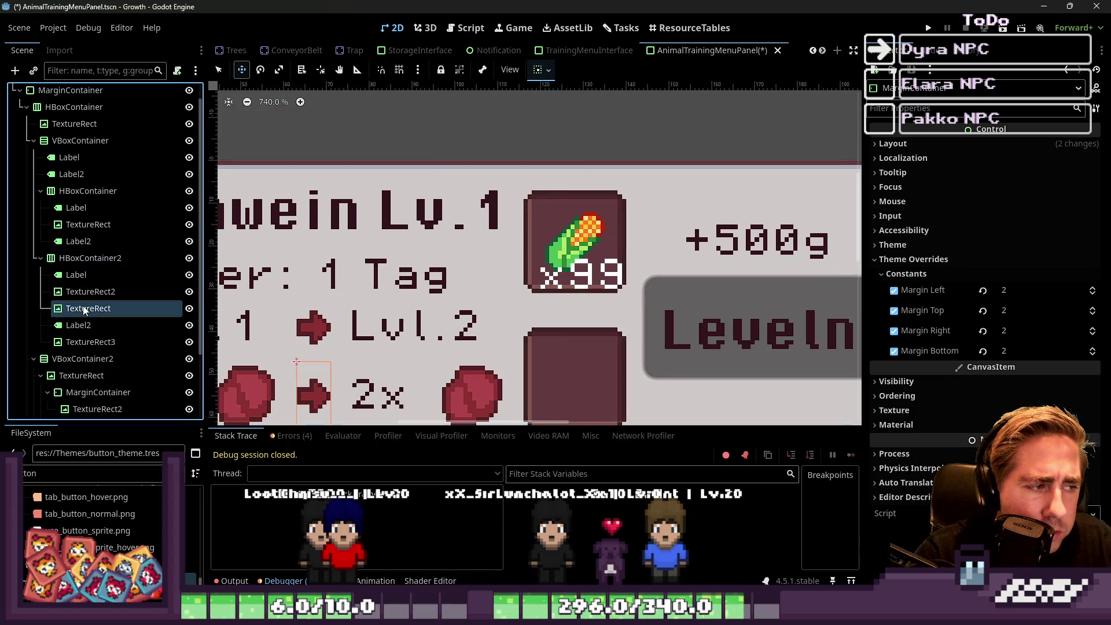
{"action": "scroll", "coordinate": [558, 149], "scroll_direction": "down", "scroll_amount": 4}
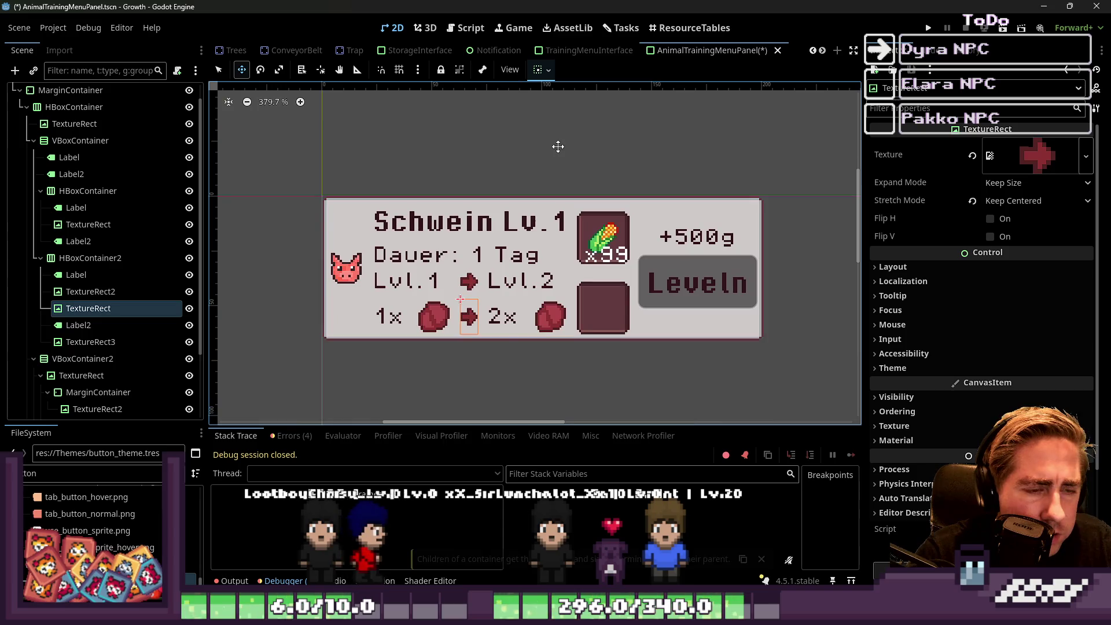
Select the root AnimalTrainingMenuPanel node and save the scene.
{"action": "scroll", "coordinate": [63, 130], "scroll_direction": "up", "scroll_amount": 1}
{"action": "left_click", "coordinate": [82, 93]}
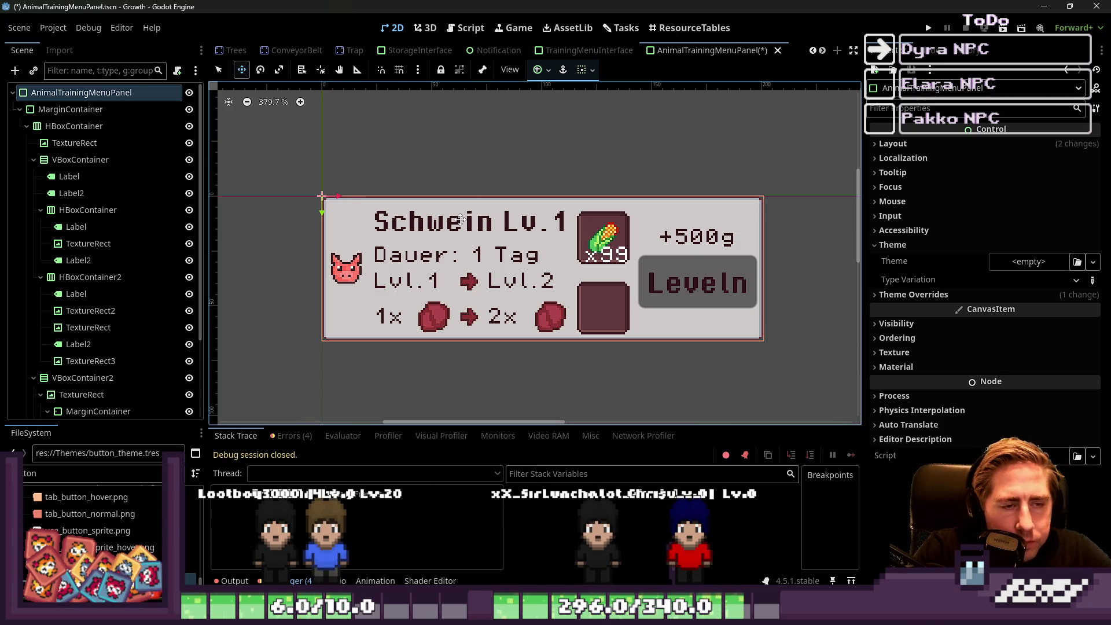
{"action": "scroll", "coordinate": [677, 196], "scroll_direction": "down", "scroll_amount": 4}
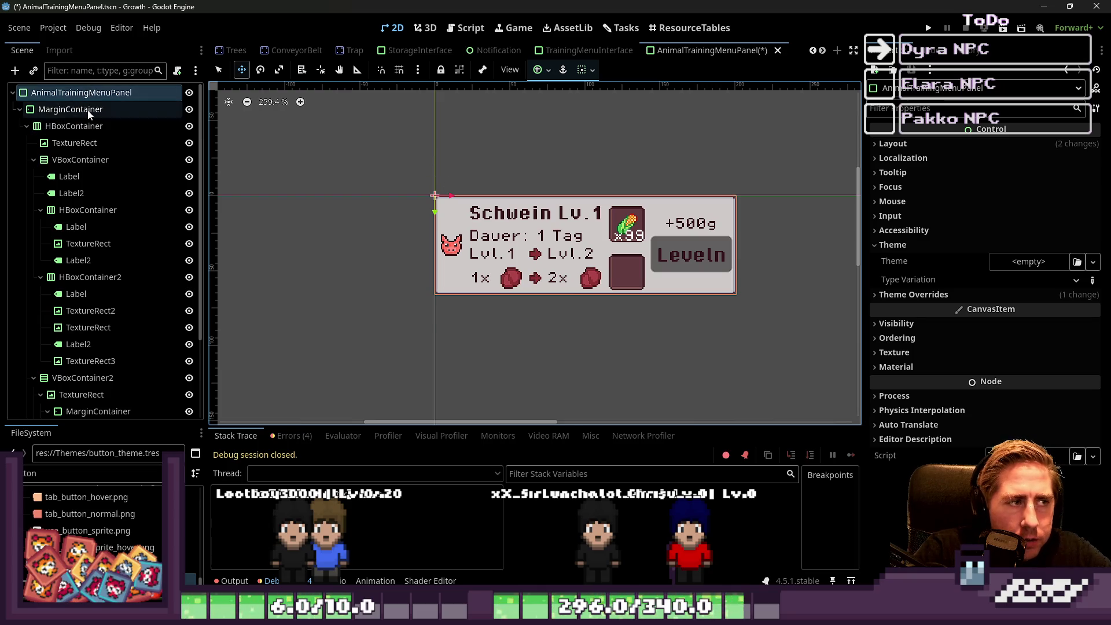
{"action": "key", "text": "ctrl+s"}
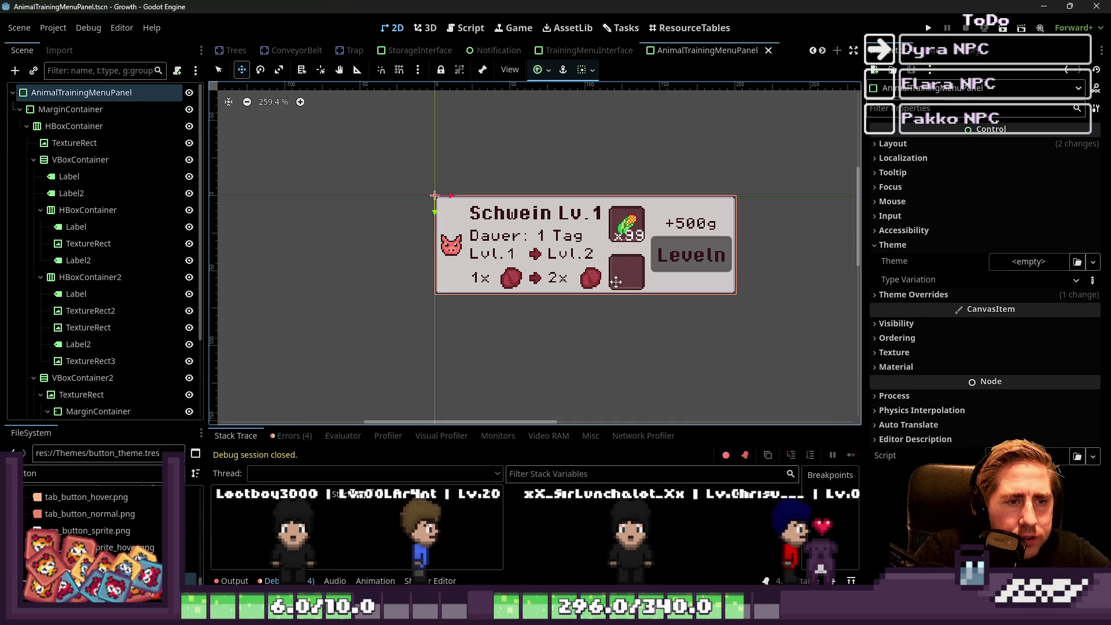
Review the Leveln Button, ItemAmountLabel, ItemSlot2 and VBoxContainer2 nodes in the Scene dock.
{"action": "scroll", "coordinate": [141, 347], "scroll_direction": "down", "scroll_amount": 3}
{"action": "left_click", "coordinate": [141, 392]}
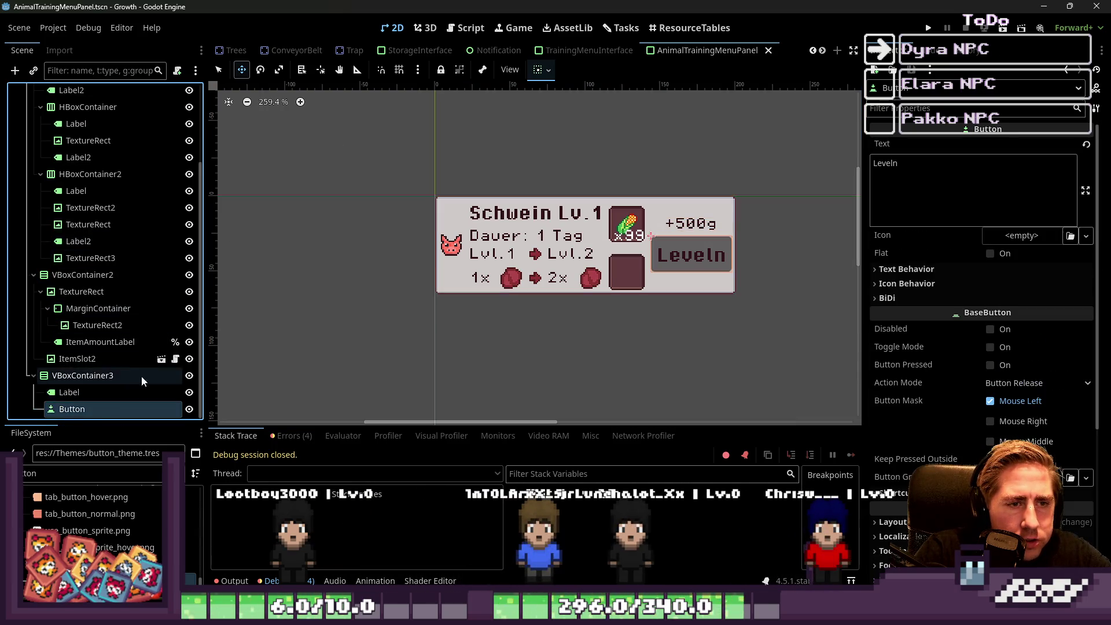
{"action": "left_click", "coordinate": [80, 342]}
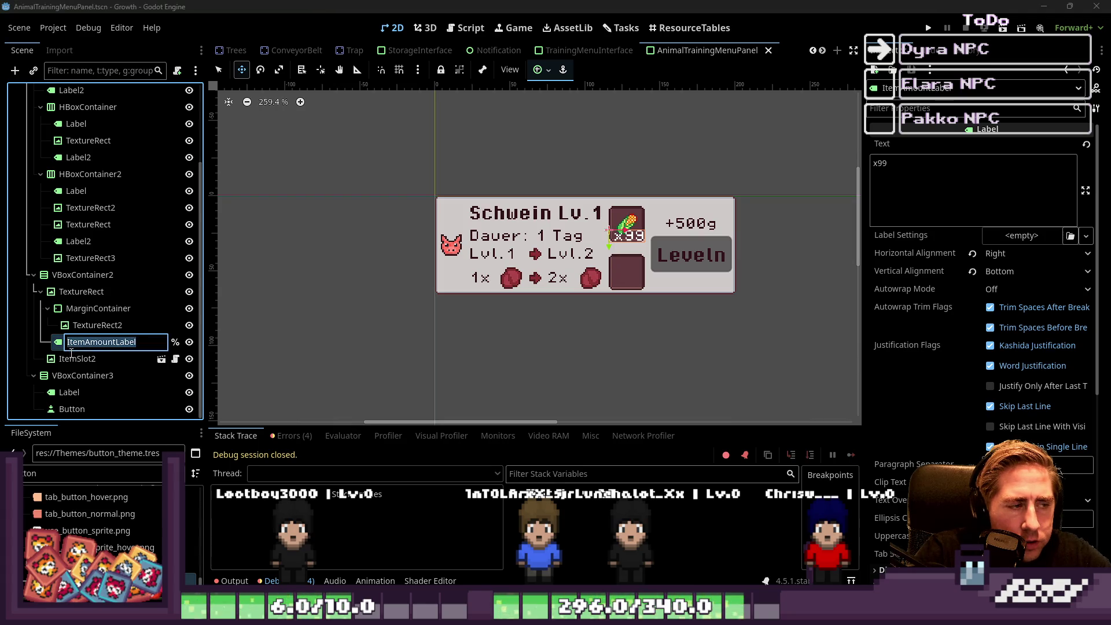
{"action": "left_click", "coordinate": [70, 359]}
{"action": "left_click", "coordinate": [40, 292]}
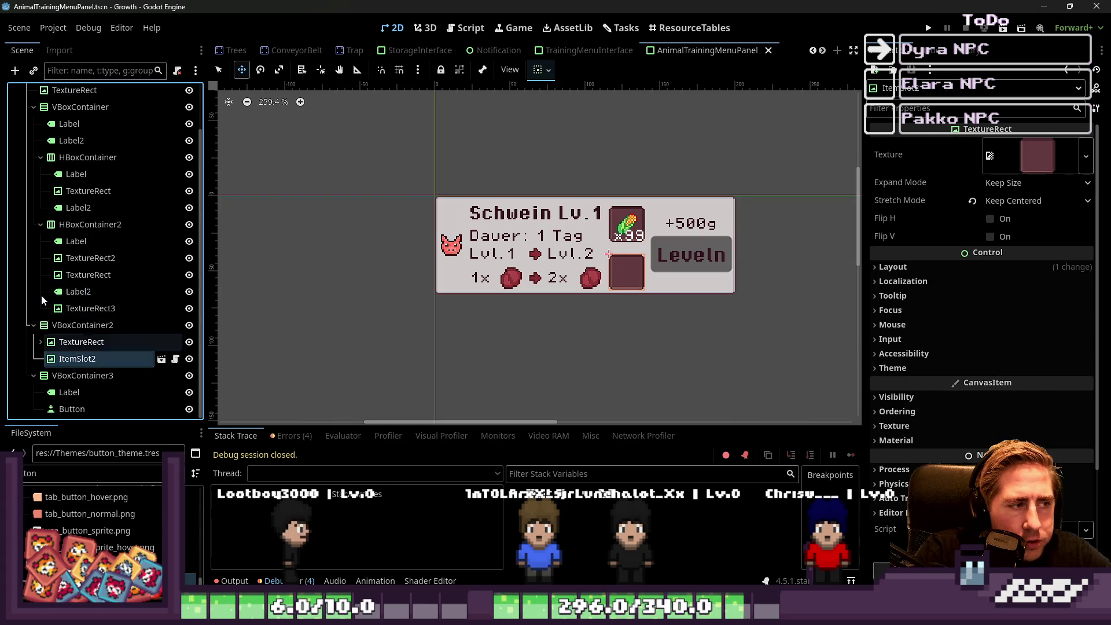
{"action": "left_click", "coordinate": [69, 328]}
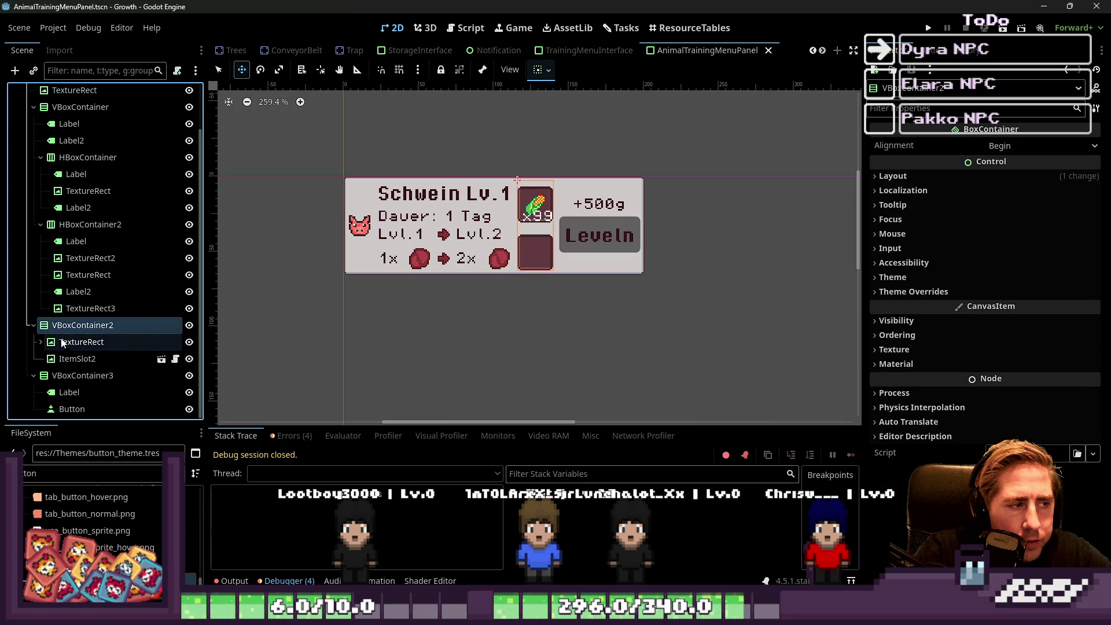
Add a Container child node under VBoxContainer2.
{"action": "key", "text": "ctrl+a"}
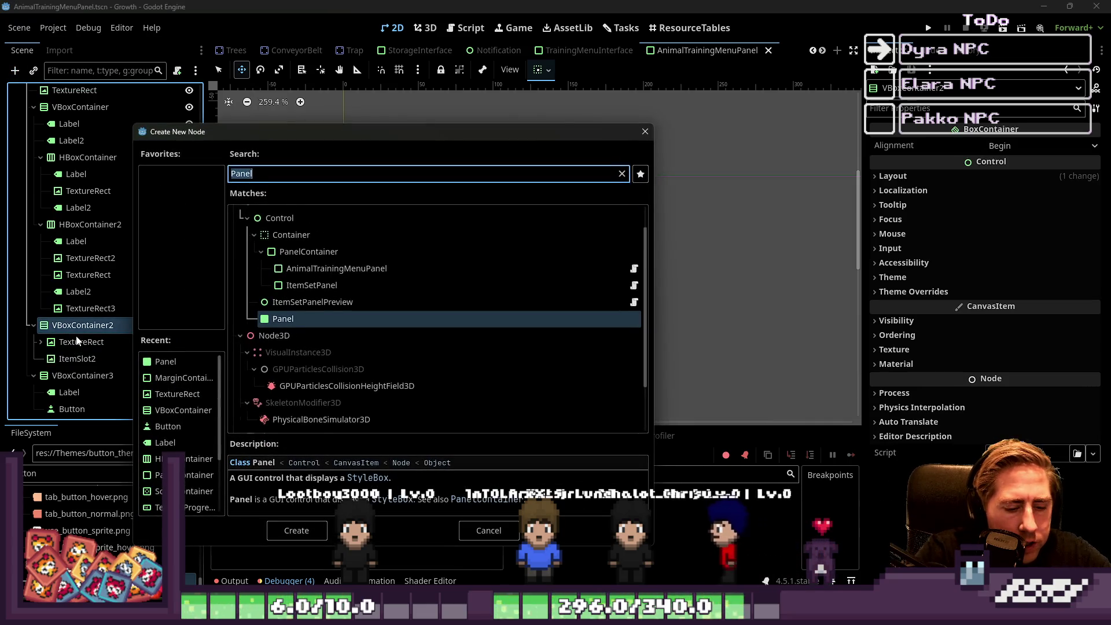
{"action": "type", "text": "Pane"}
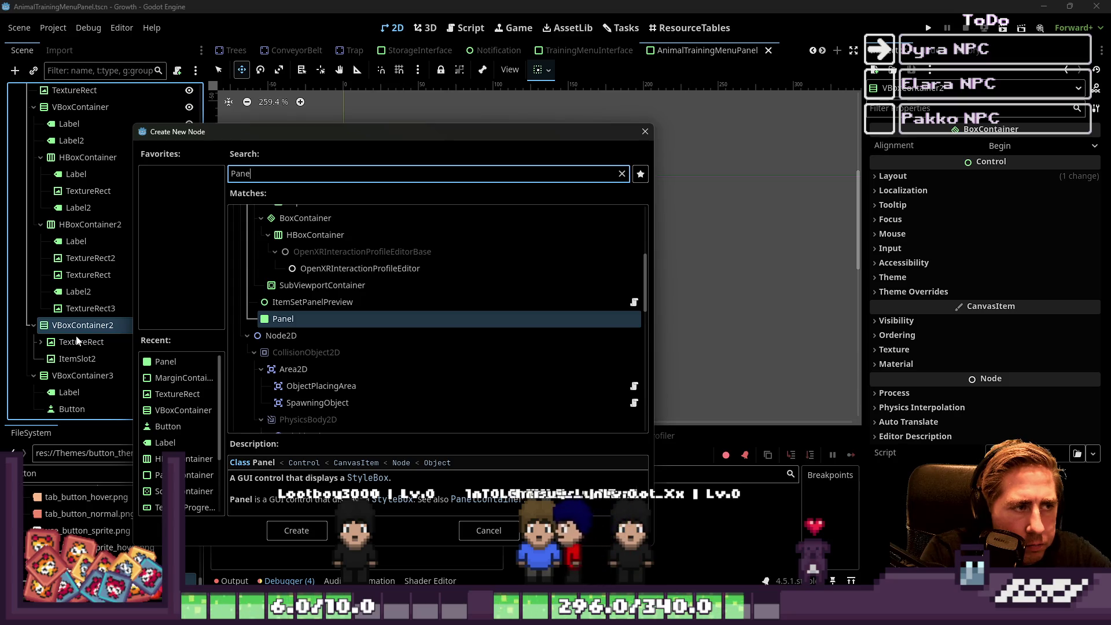
{"action": "key", "text": "BackSpace"}
{"action": "key", "text": "BackSpace"}
{"action": "key", "text": "BackSpace"}
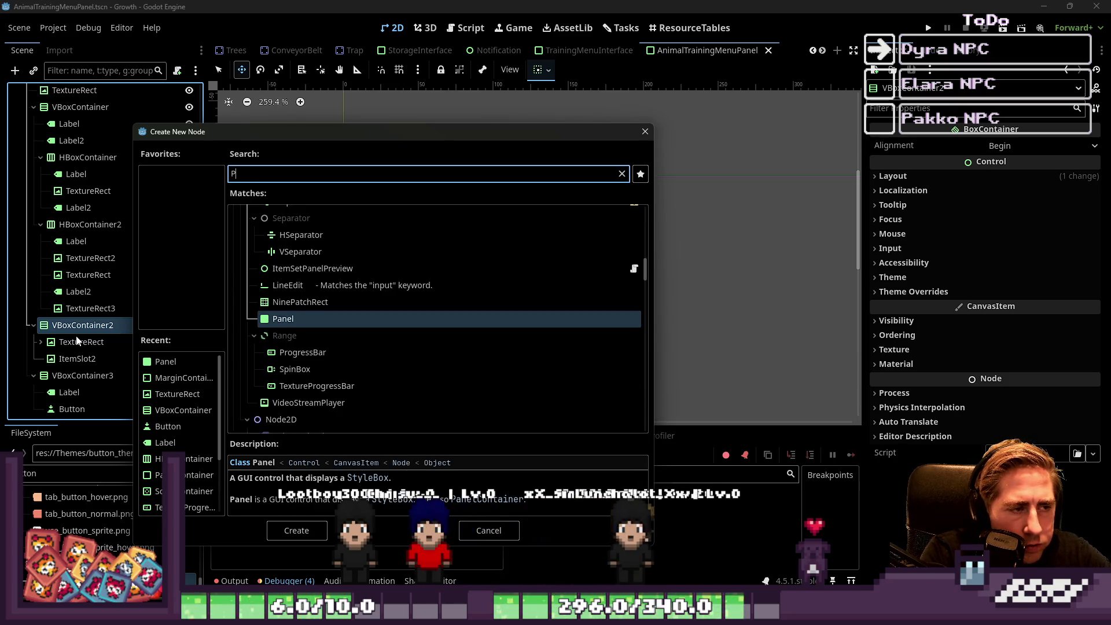
{"action": "key", "text": "BackSpace"}
{"action": "type", "text": "Contian"}
{"action": "key", "text": "BackSpace"}
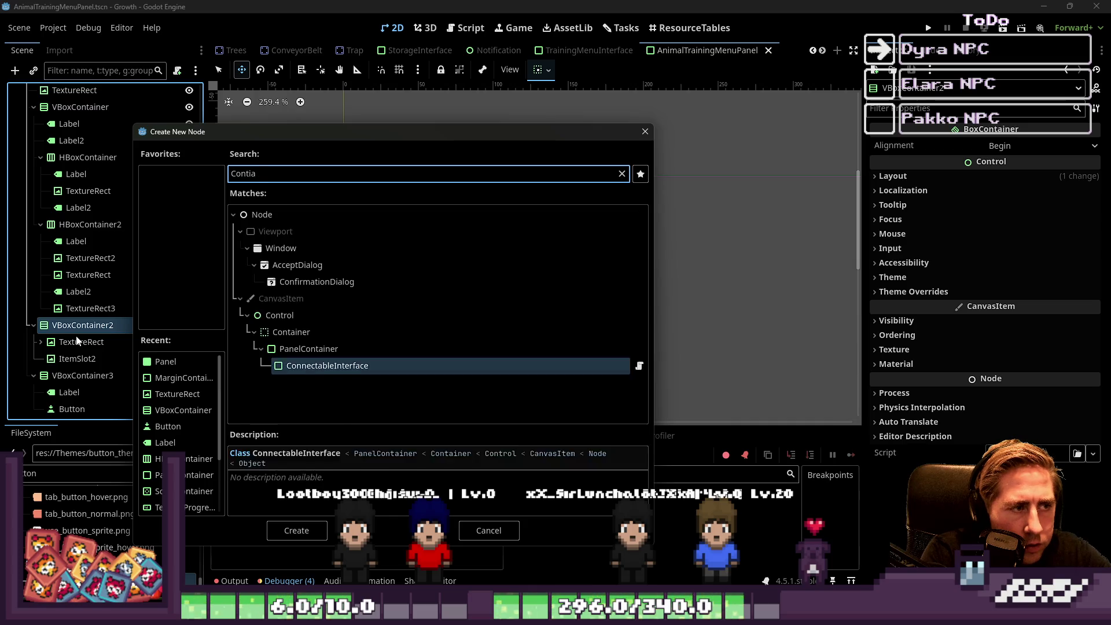
{"action": "key", "text": "BackSpace"}
{"action": "key", "text": "BackSpace"}
{"action": "type", "text": "ael"}
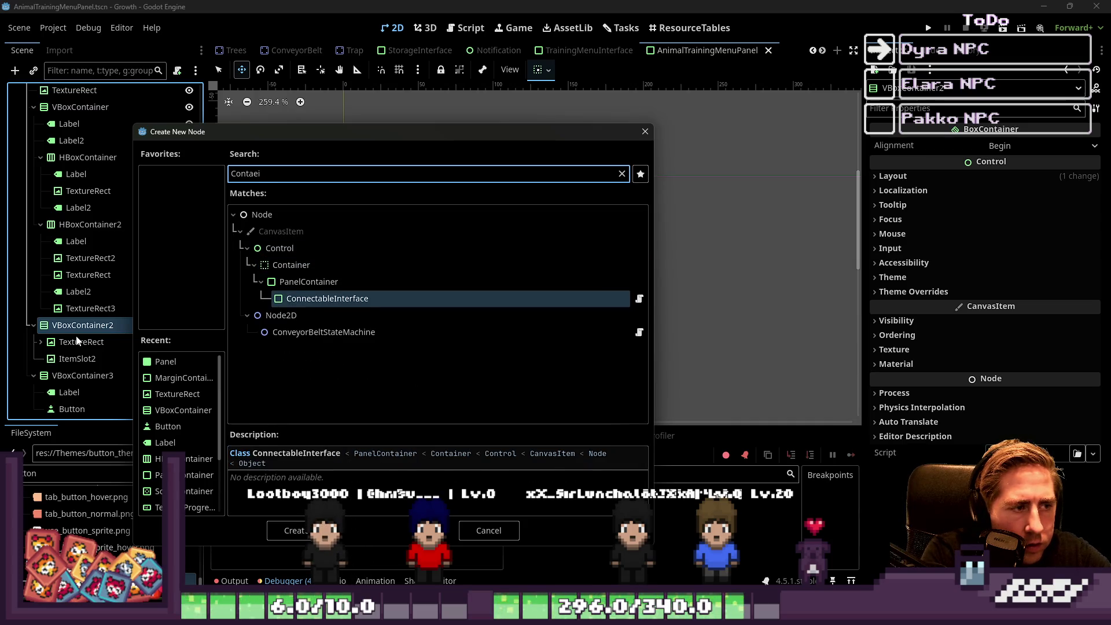
{"action": "key", "text": "Up"}
{"action": "key", "text": "Up"}
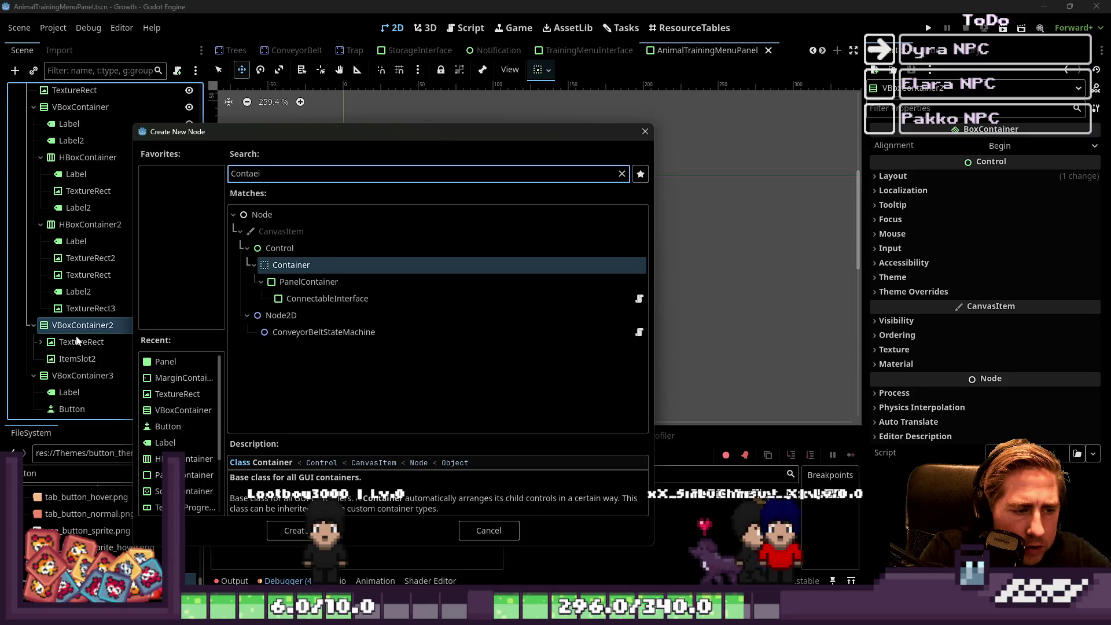
{"action": "double_click", "coordinate": [281, 265]}
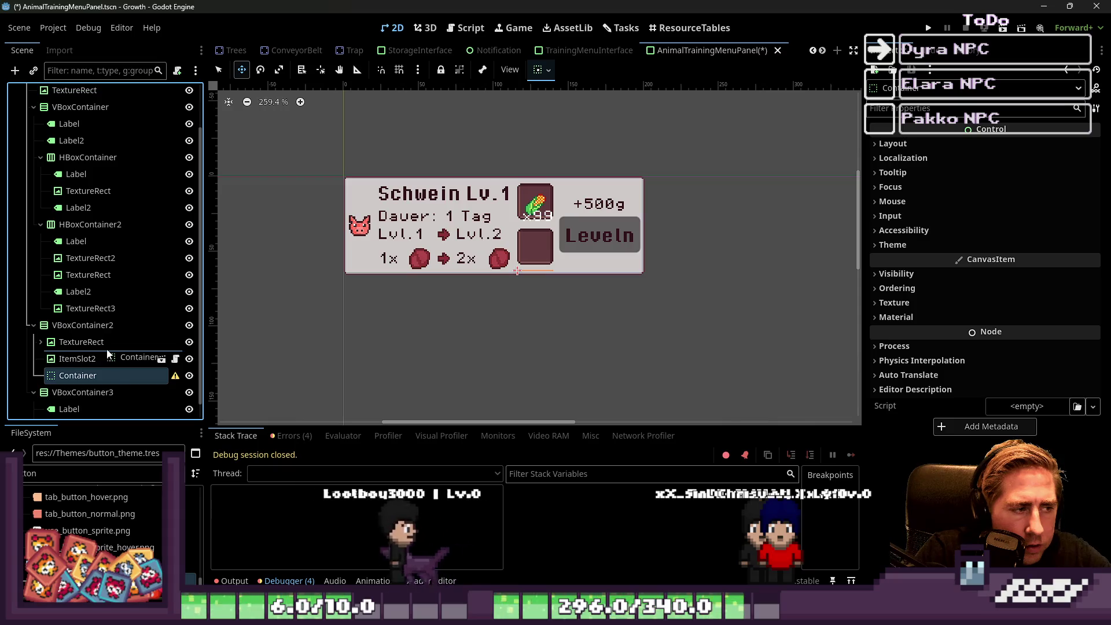
Move ItemSlot2 into the Container, then add a PanelContainer and move ItemSlot2 into it.
{"action": "left_click", "coordinate": [86, 360]}
{"action": "mouse_move", "coordinate": [86, 360]}
{"action": "left_mouse_down"}
{"action": "mouse_move", "coordinate": [83, 381]}
{"action": "mouse_move", "coordinate": [126, 360]}
{"action": "left_mouse_up"}
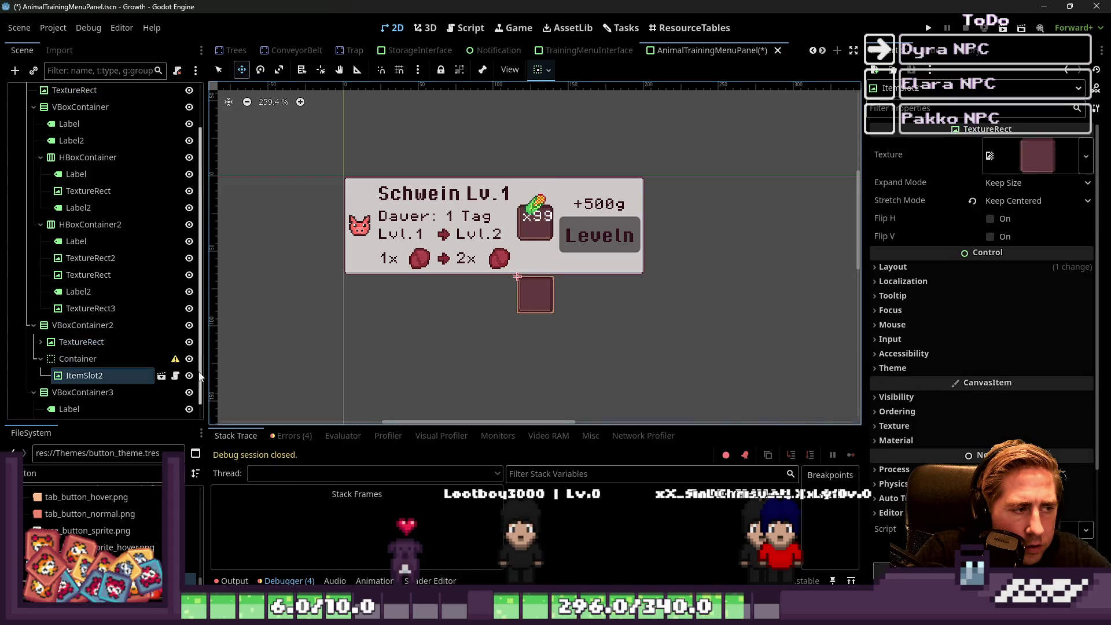
{"action": "left_click", "coordinate": [126, 360]}
{"action": "key", "text": "ctrl+a"}
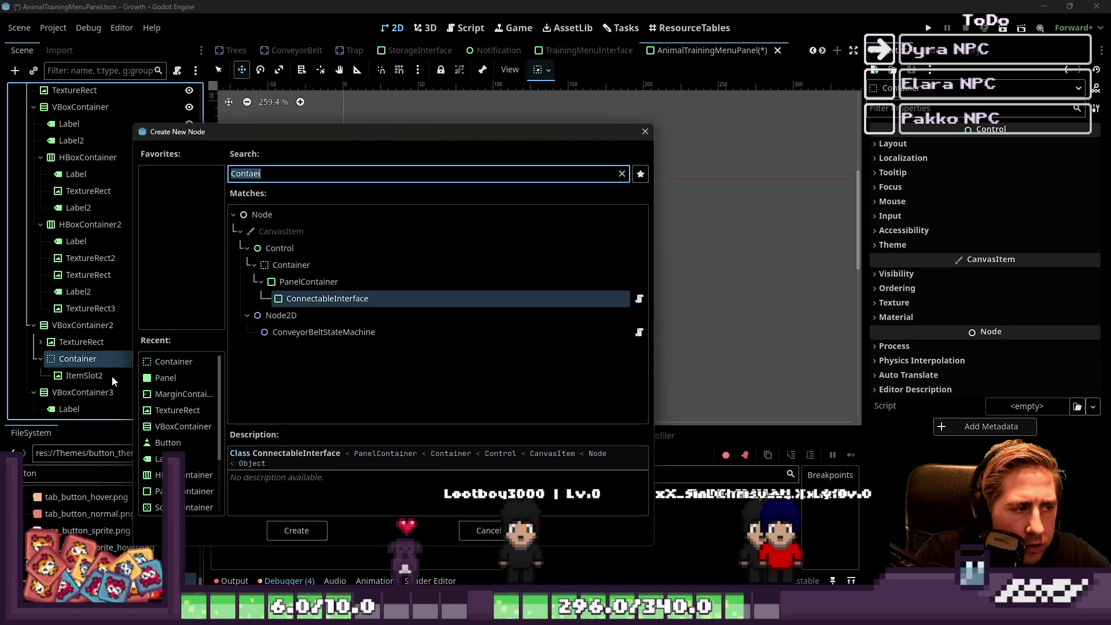
{"action": "type", "text": "Change"}
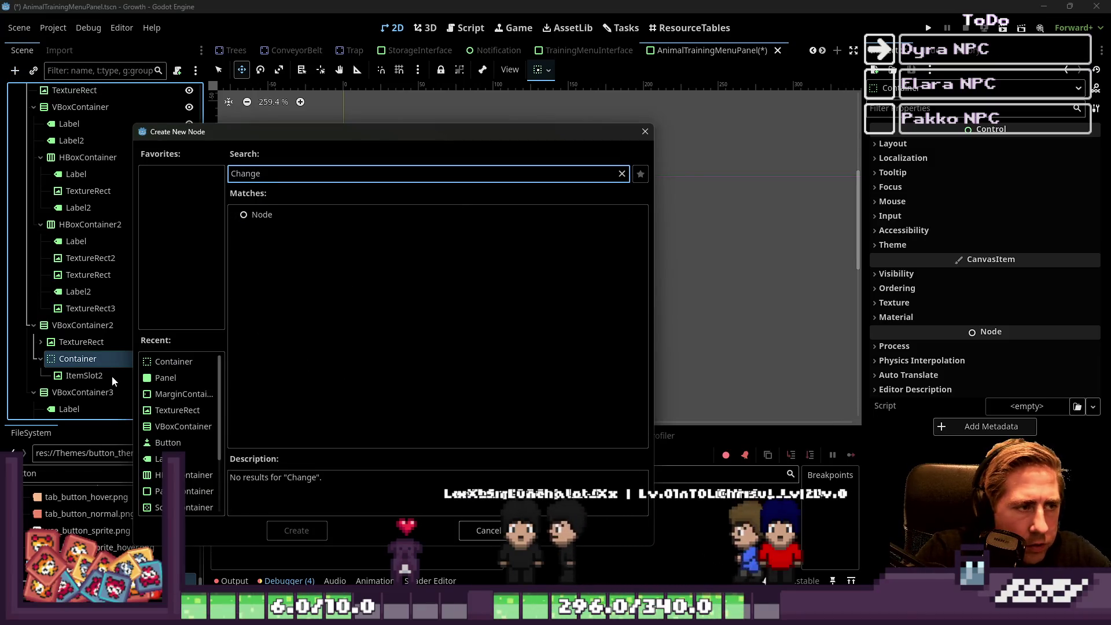
{"action": "key", "text": "ctrl+BackSpace"}
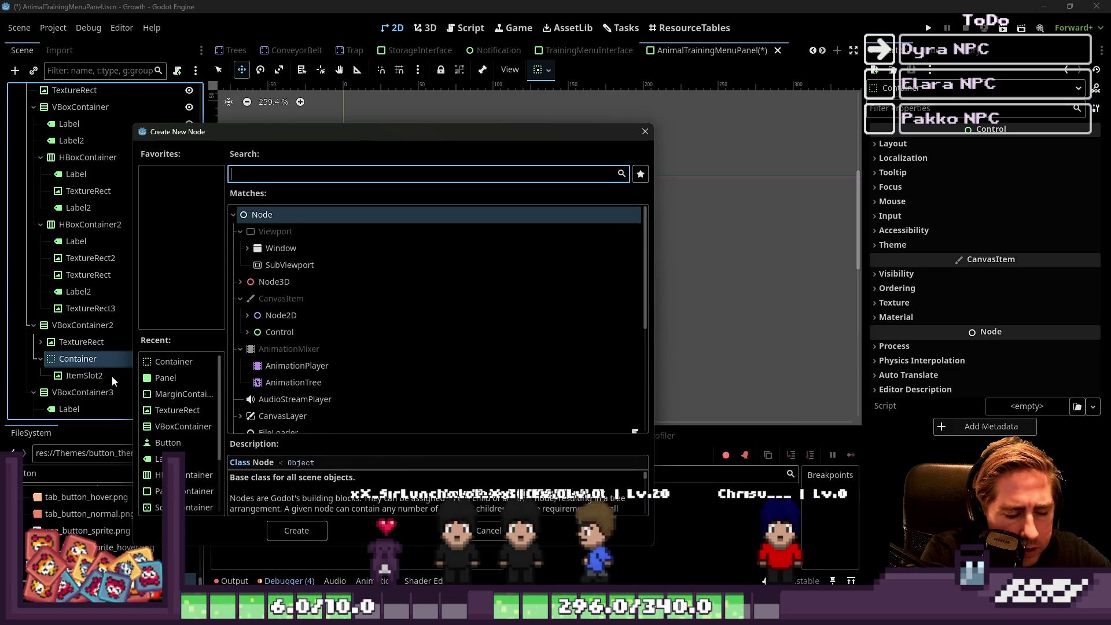
{"action": "type", "text": "PanelC"}
{"action": "key", "text": "Return"}
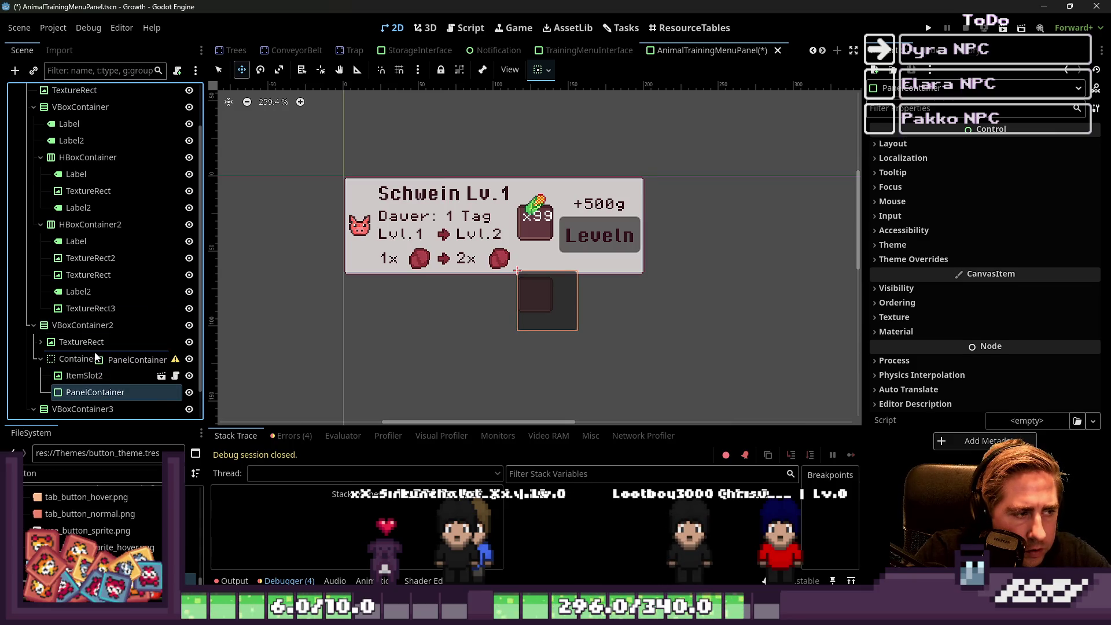
{"action": "mouse_move", "coordinate": [96, 357]}
{"action": "left_mouse_down"}
{"action": "mouse_move", "coordinate": [90, 387]}
{"action": "mouse_move", "coordinate": [87, 360]}
{"action": "left_mouse_up"}
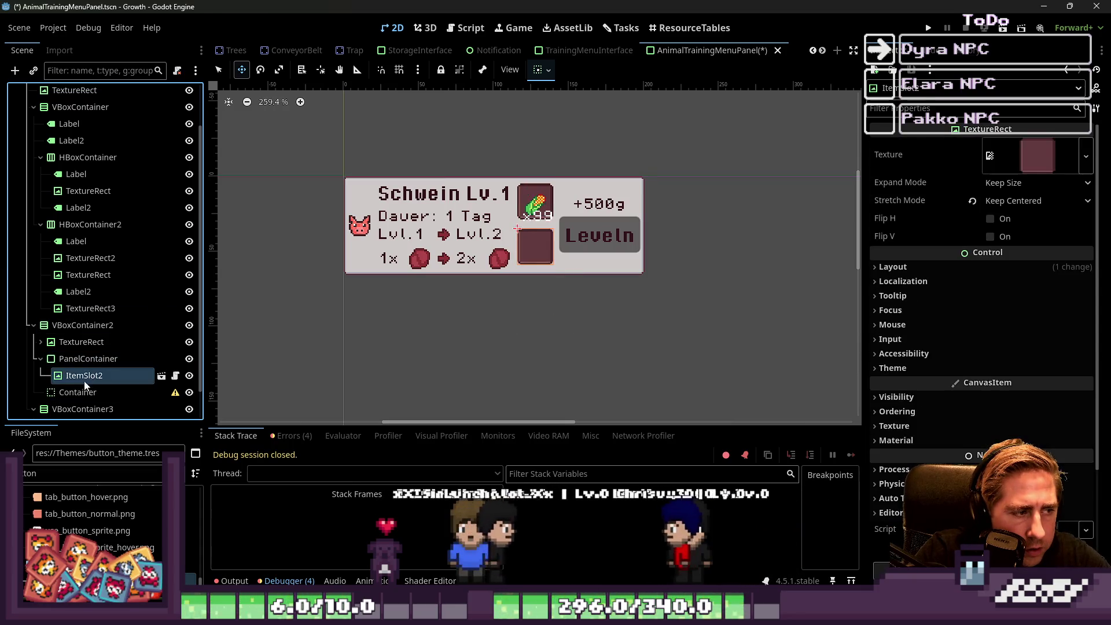
Delete the leftover temporary Container node.
{"action": "left_click", "coordinate": [84, 392]}
{"action": "right_click", "coordinate": [85, 392]}
{"action": "left_click", "coordinate": [58, 527]}
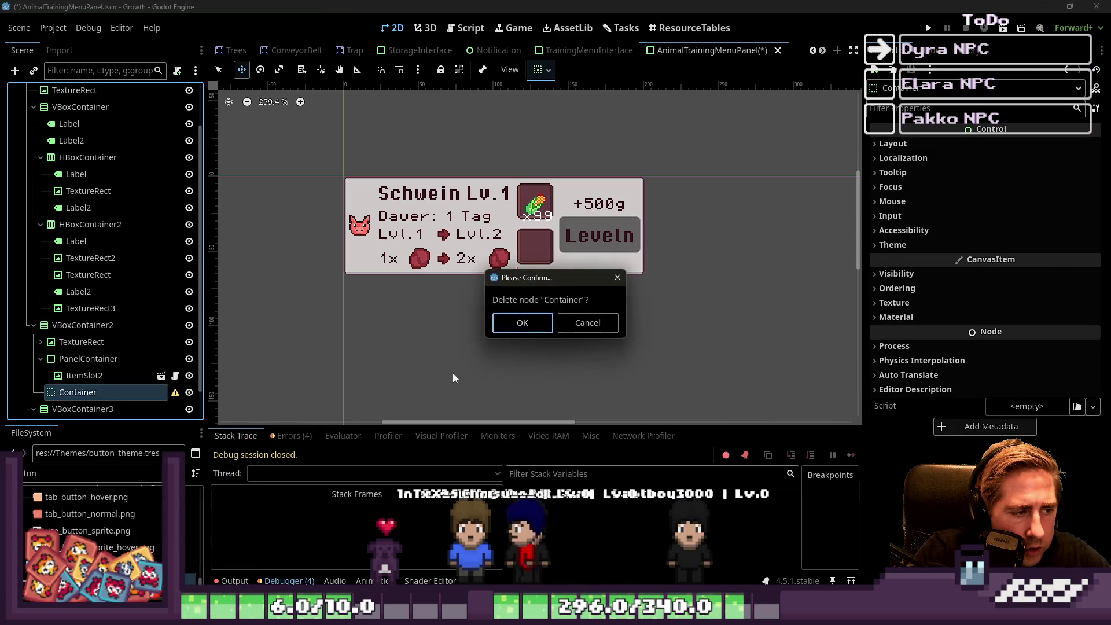
{"action": "left_click", "coordinate": [520, 324]}
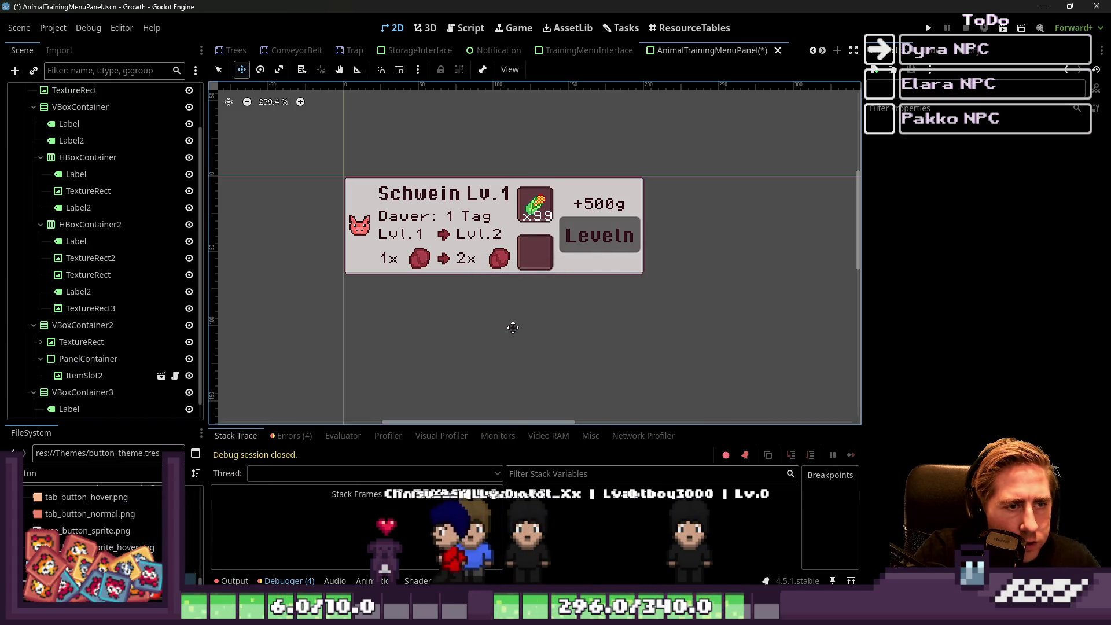
Rename the slot node to ItemSlot and reselect the root AnimalTrainingMenuPanel.
{"action": "left_click", "coordinate": [126, 366]}
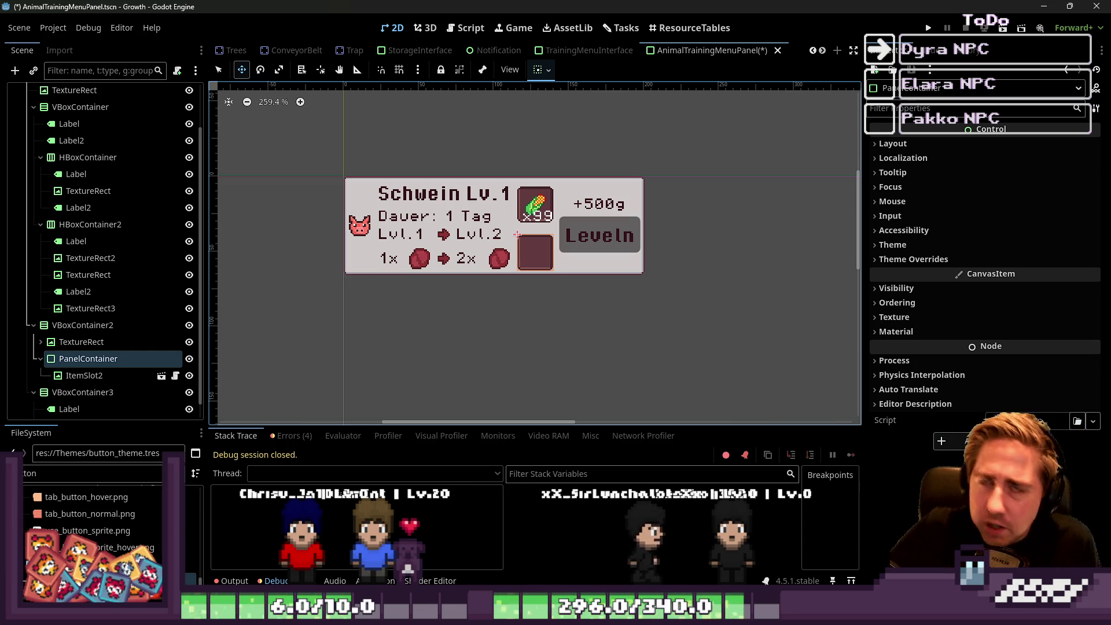
{"action": "left_click", "coordinate": [119, 380]}
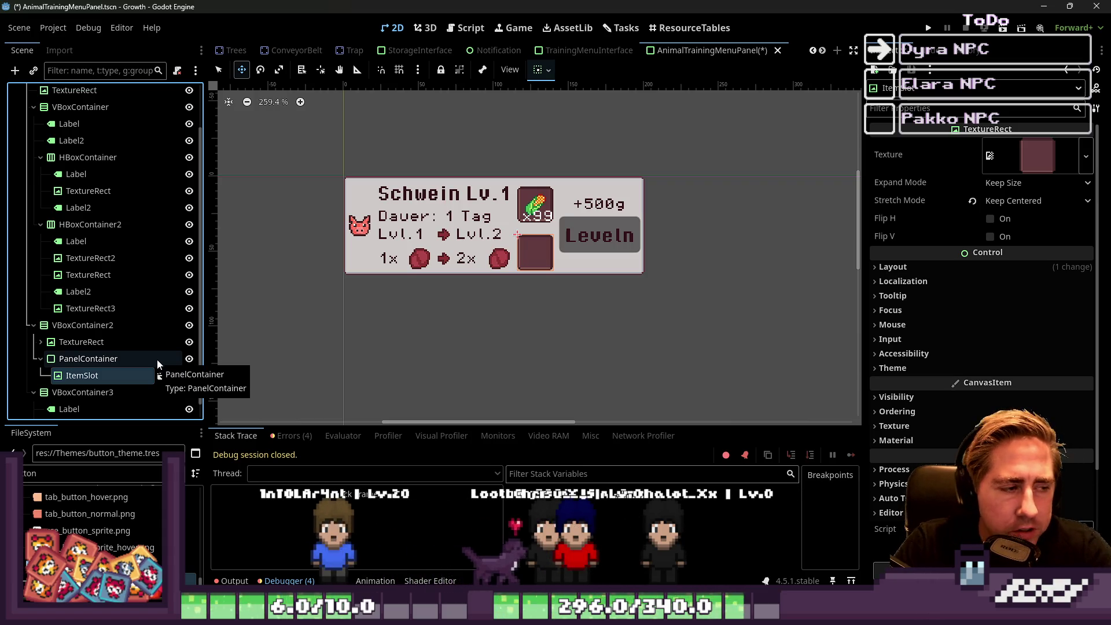
{"action": "scroll", "coordinate": [116, 174], "scroll_direction": "up", "scroll_amount": 2}
{"action": "left_click", "coordinate": [116, 94]}
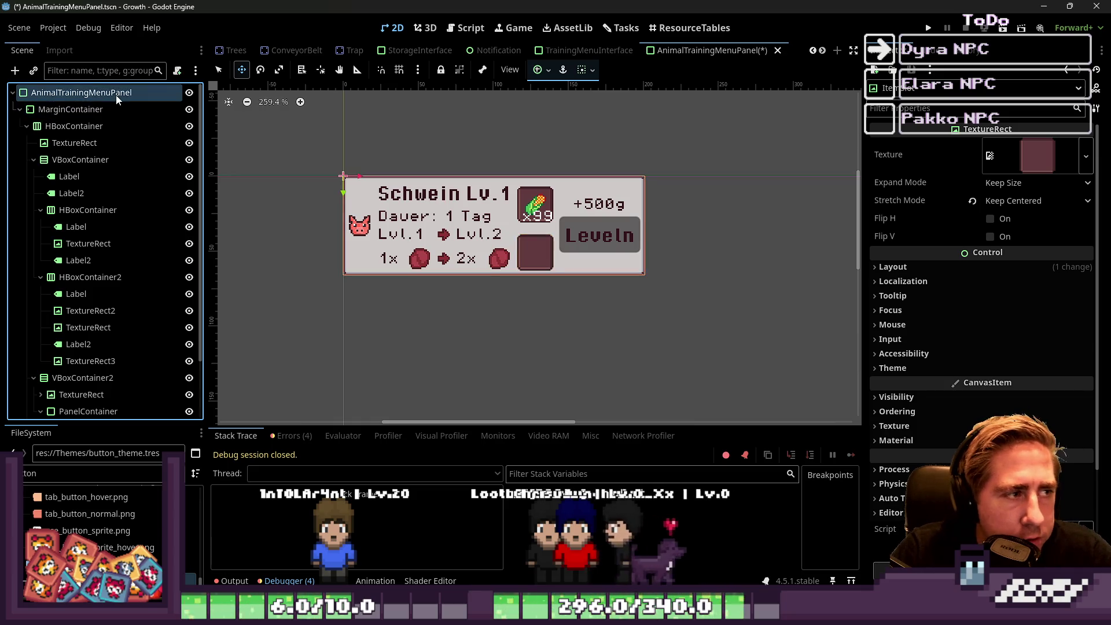
Start attaching a script to the root, try editing and browsing the path, then cancel.
{"action": "left_click", "coordinate": [177, 70]}
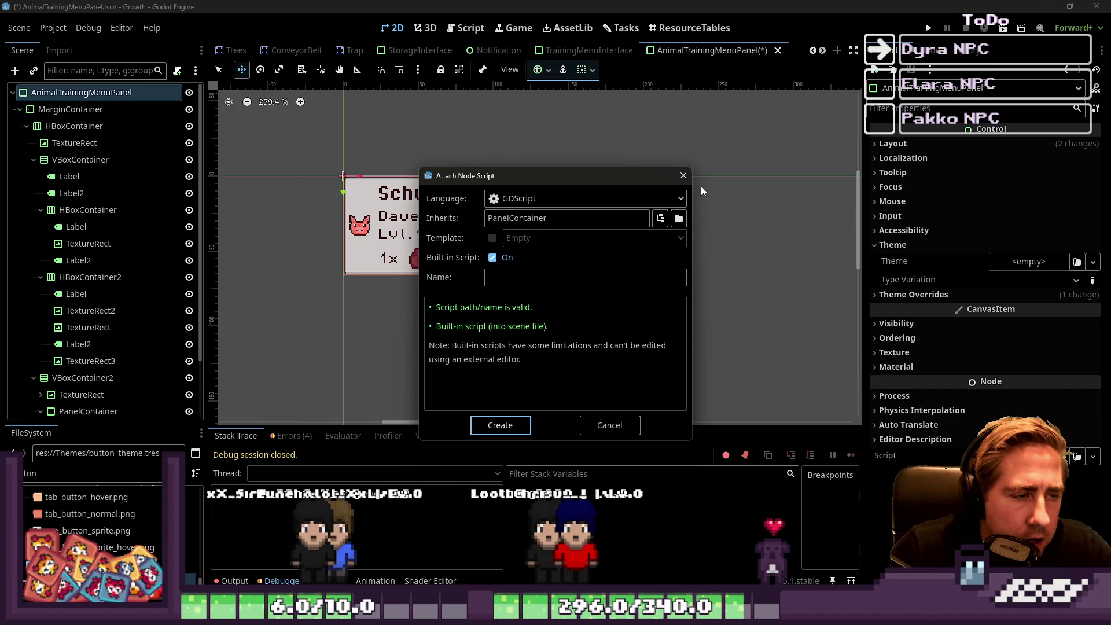
{"action": "left_click_drag", "start_coordinate": [514, 173], "coordinate": [676, 199]}
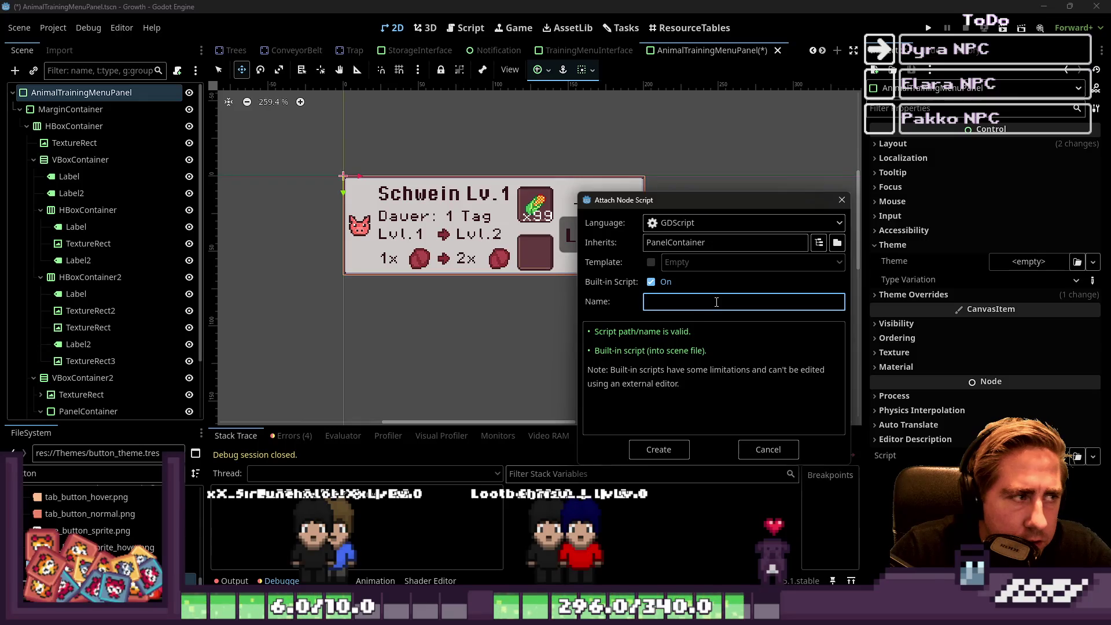
{"action": "type", "text": "Script/adpkoopaw"}
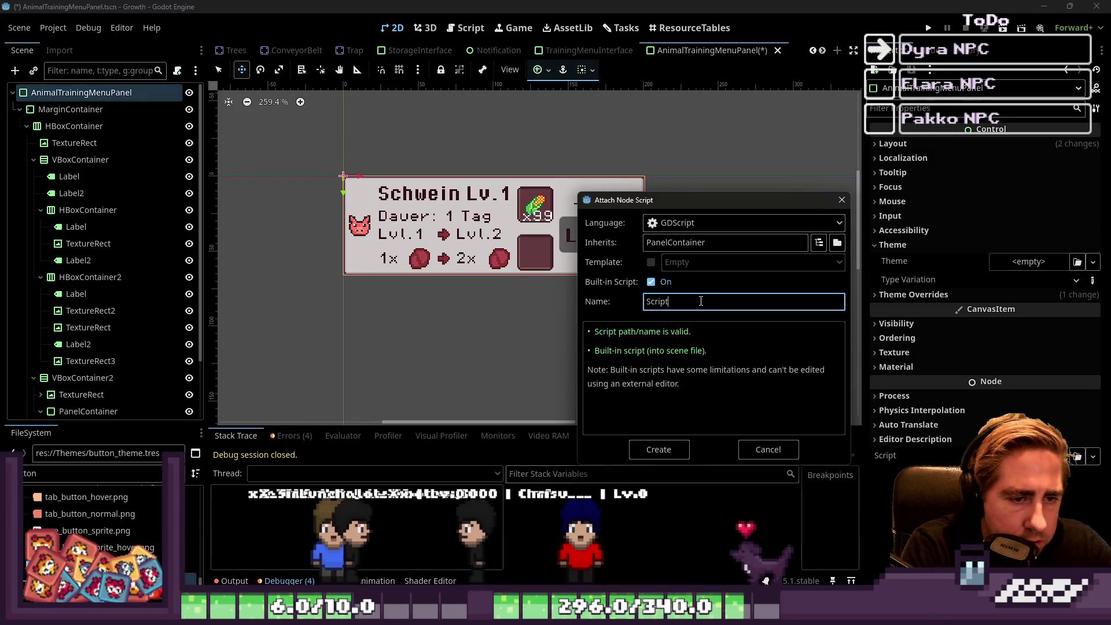
{"action": "type", "text": "(dwauodiow/aw"}
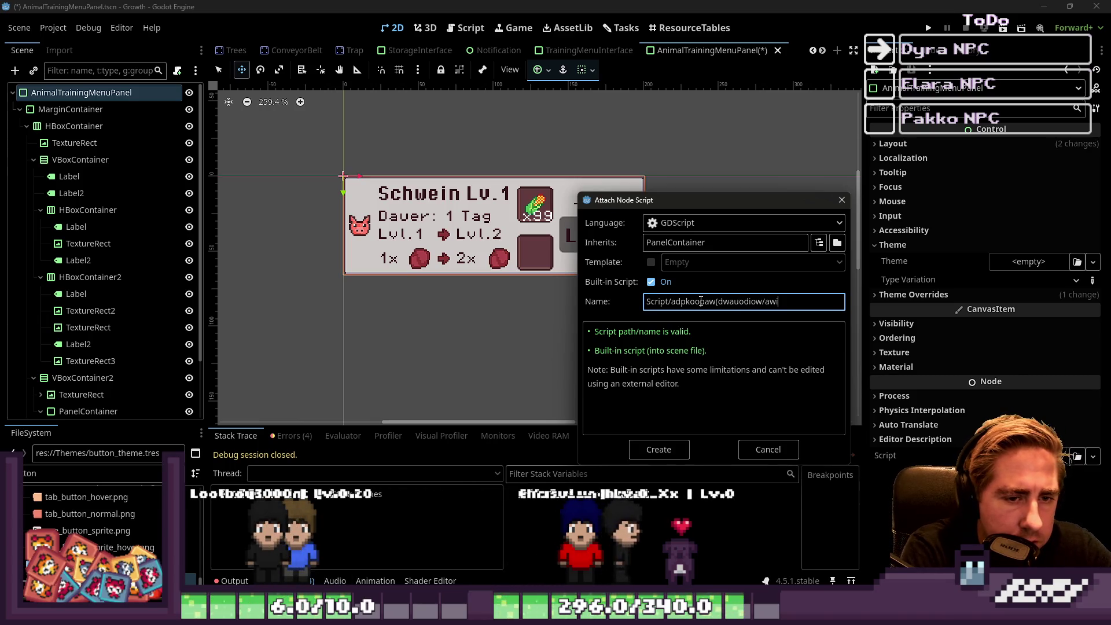
{"action": "key", "text": "ctrl+a"}
{"action": "key", "text": "BackSpace"}
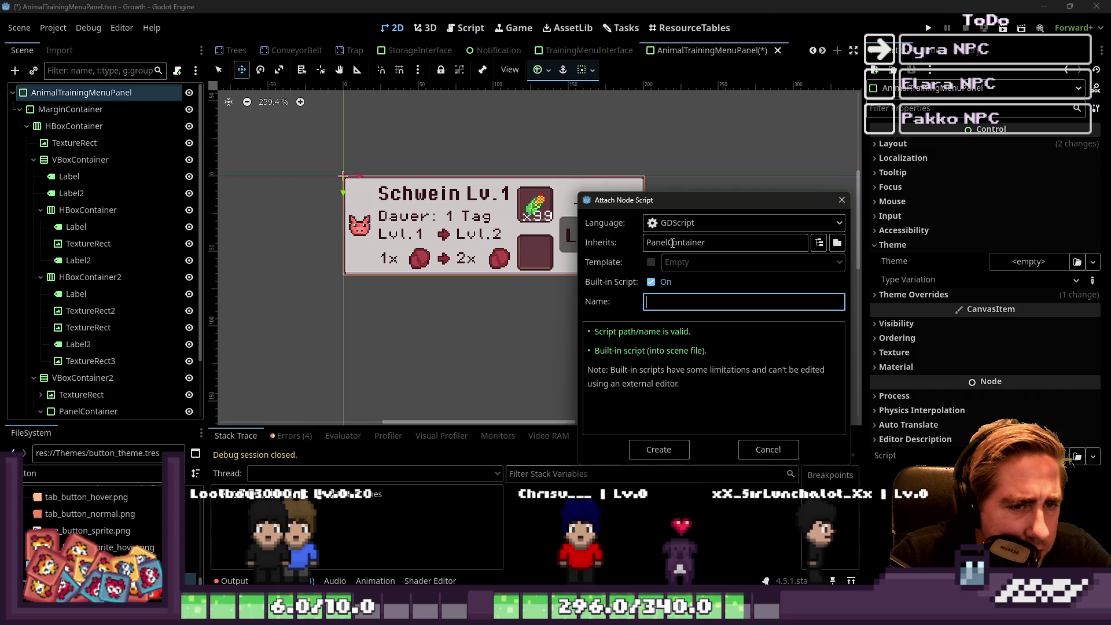
{"action": "left_click", "coordinate": [685, 226]}
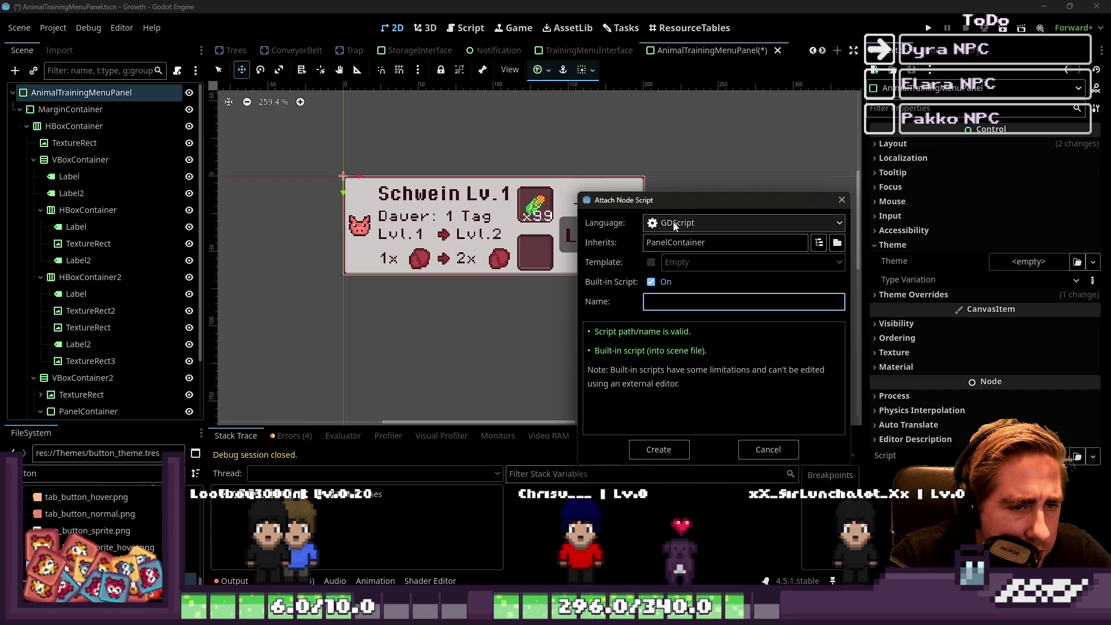
{"action": "left_click", "coordinate": [663, 302]}
{"action": "left_click", "coordinate": [837, 243]}
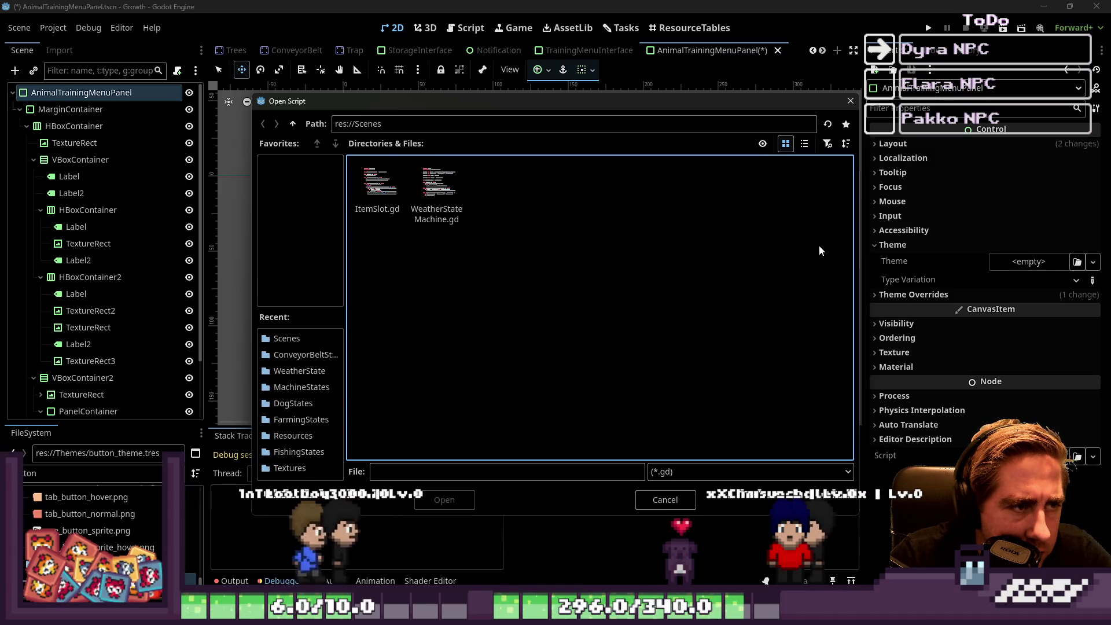
{"action": "key", "text": "Escape"}
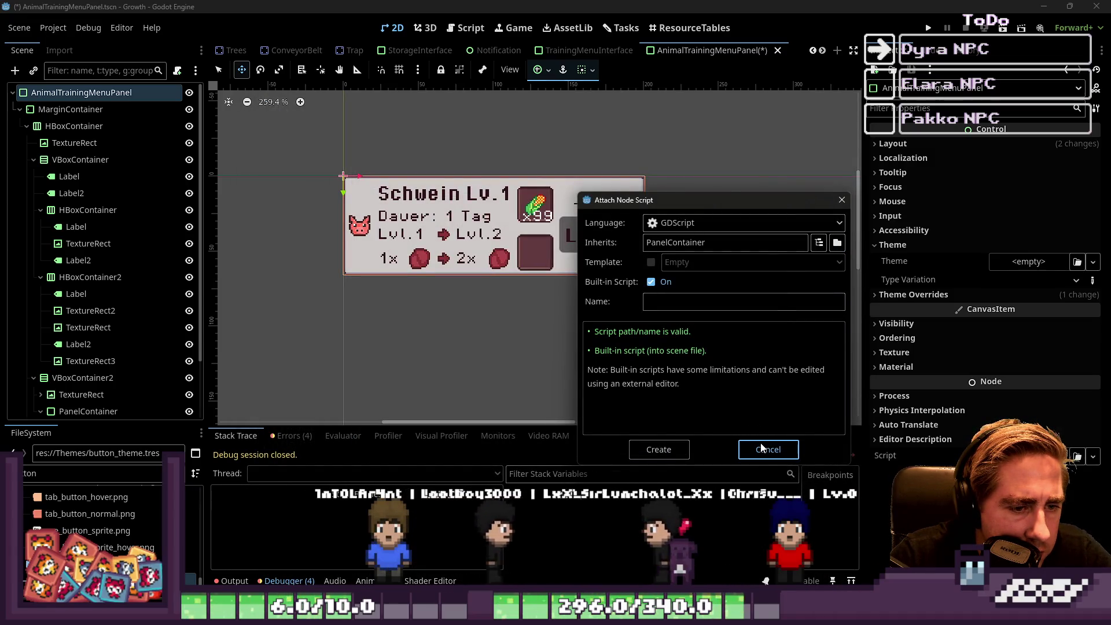
{"action": "left_click", "coordinate": [762, 449]}
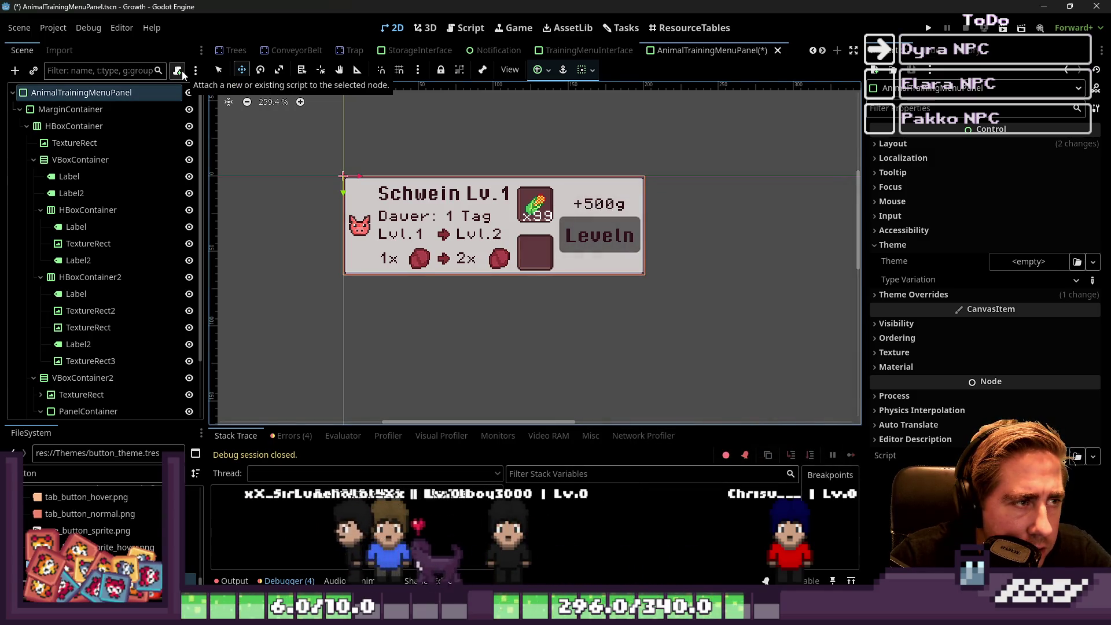
Reopen Attach Script for the root, review the languages and untick Built-in Script, then back out.
{"action": "right_click", "coordinate": [161, 96]}
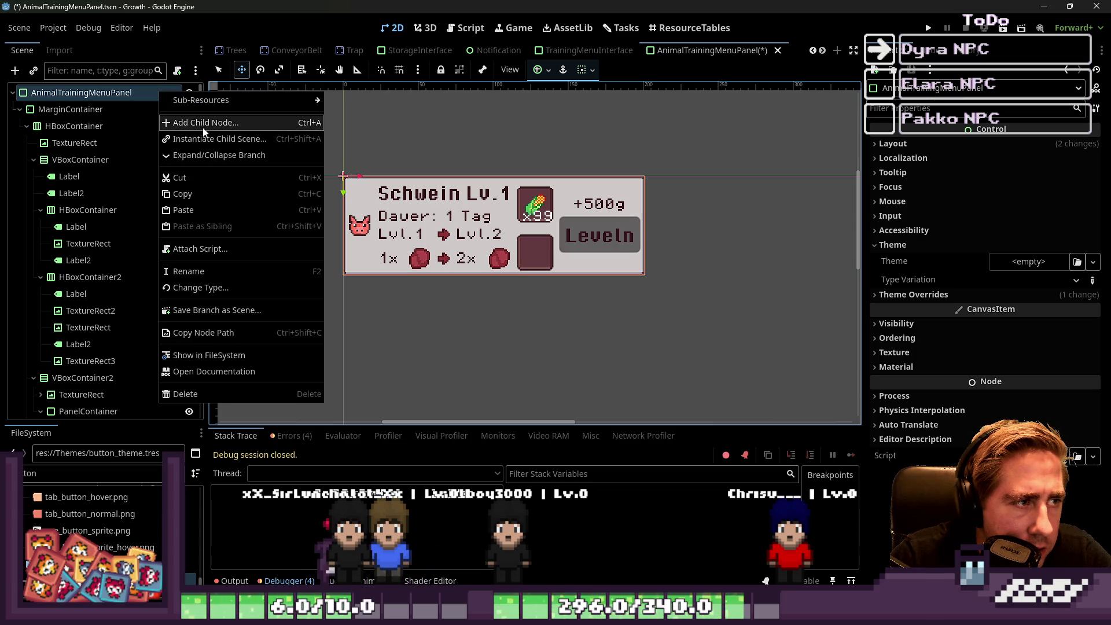
{"action": "left_click", "coordinate": [247, 246]}
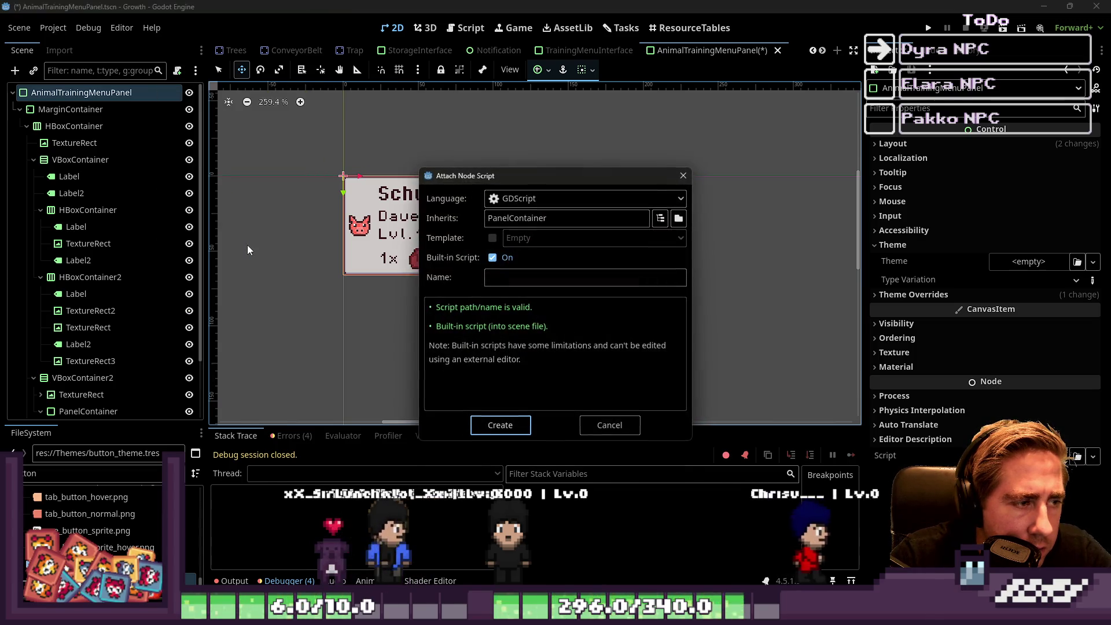
{"action": "left_click", "coordinate": [543, 196]}
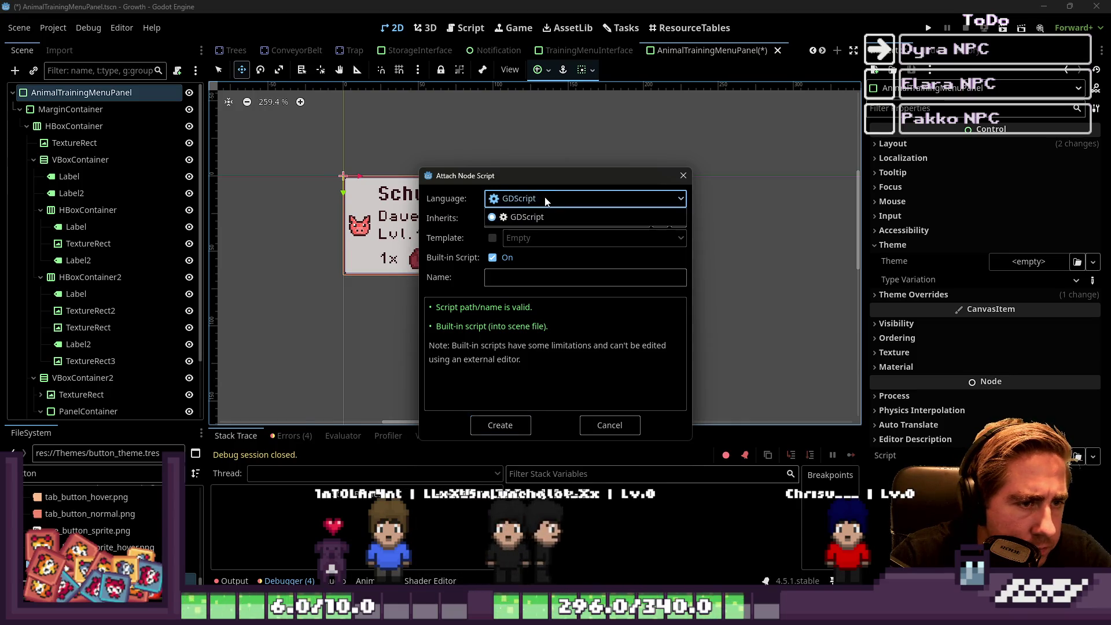
{"action": "left_click", "coordinate": [493, 257]}
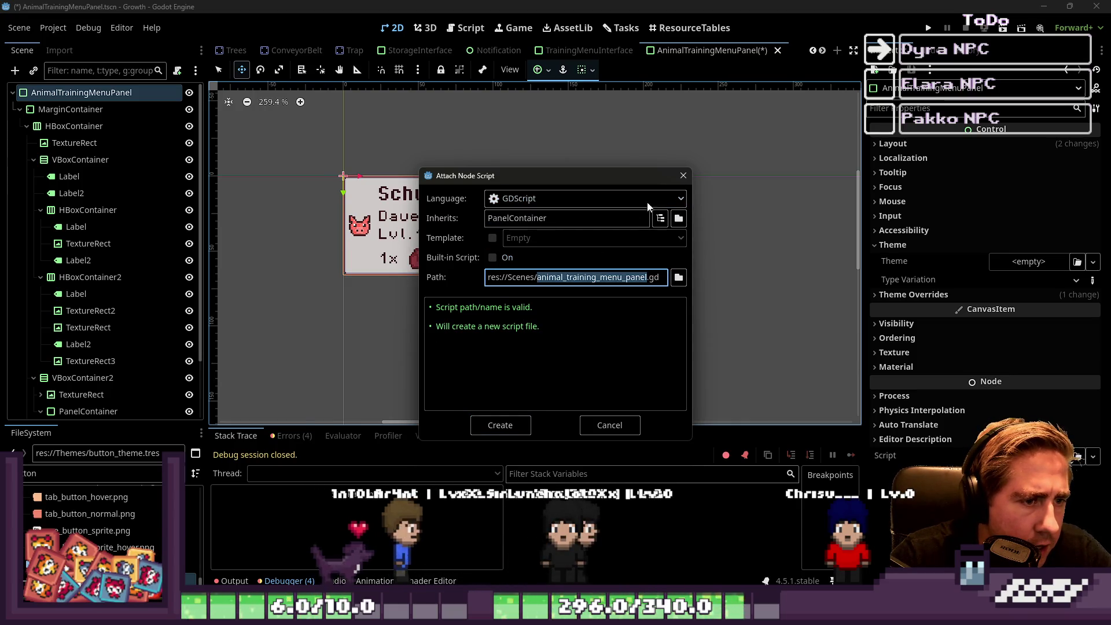
{"action": "key", "text": "Escape"}
Load the existing res://Scripts/AnimalTrainingMenuPanel.gd onto the root as a separate script file.
{"action": "right_click", "coordinate": [132, 93]}
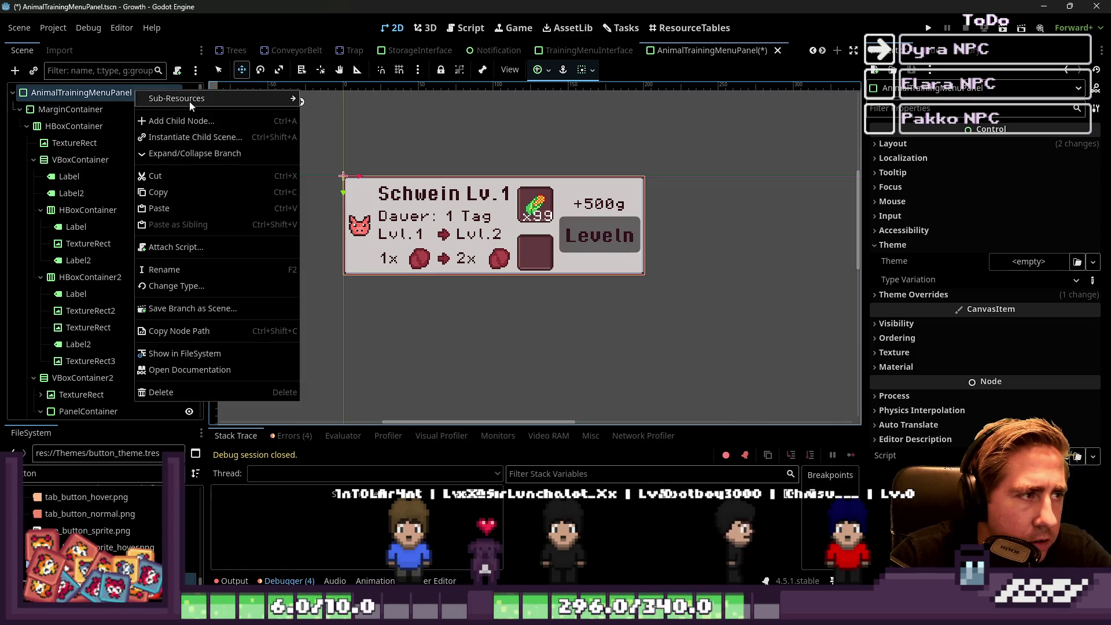
{"action": "left_click", "coordinate": [178, 71]}
{"action": "left_click", "coordinate": [178, 71]}
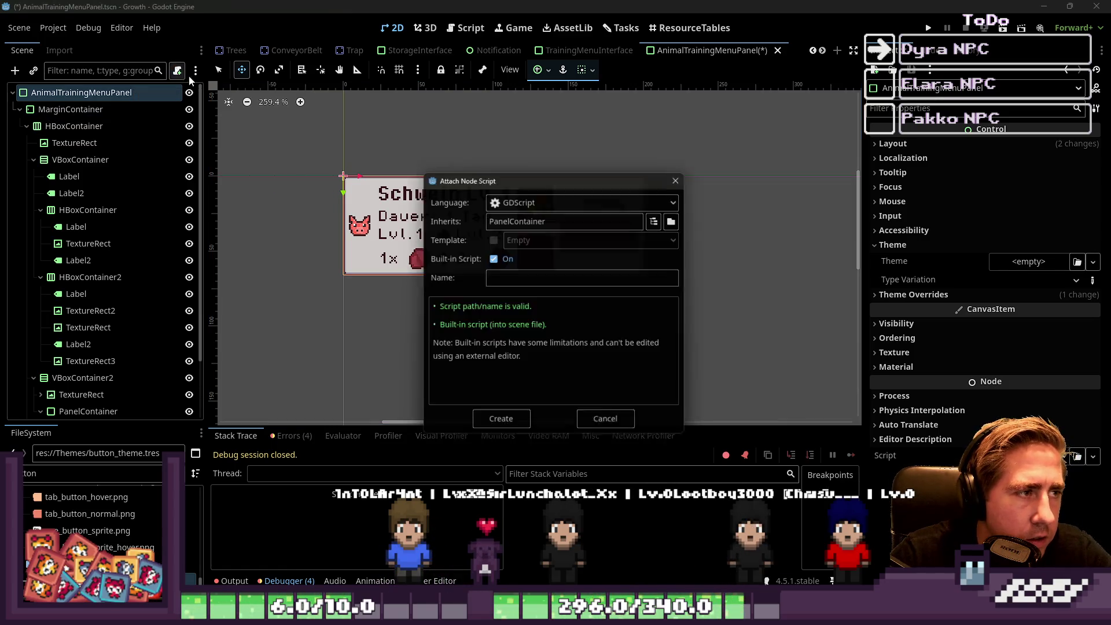
{"action": "left_click", "coordinate": [493, 257]}
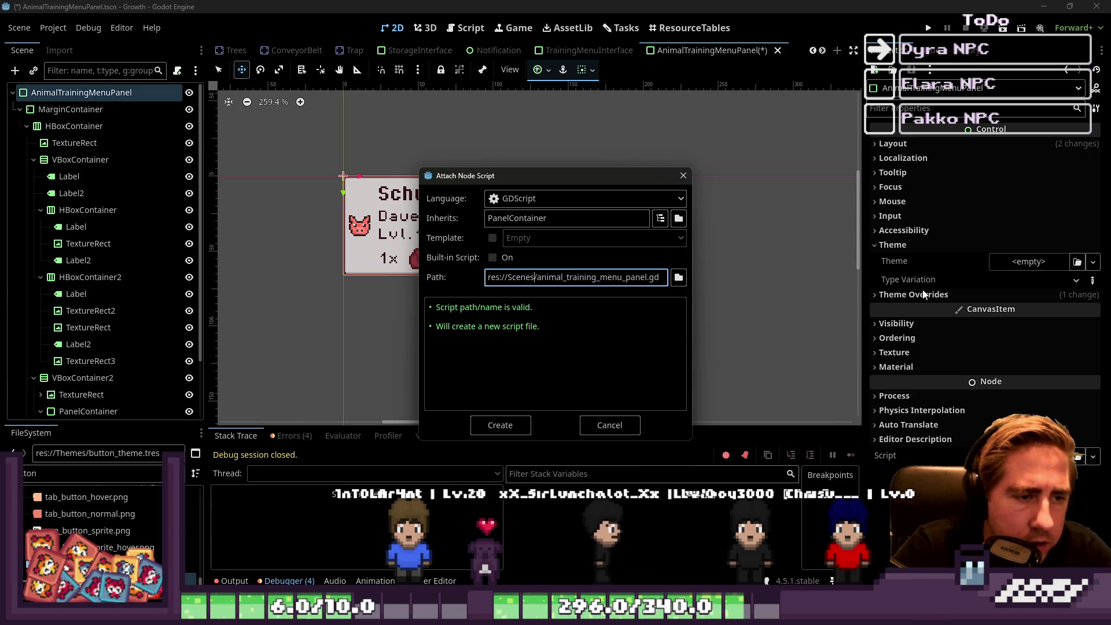
{"action": "key", "text": "Right"}
{"action": "key", "text": "Right"}
{"action": "key", "text": "Right"}
{"action": "type", "text": "ript"}
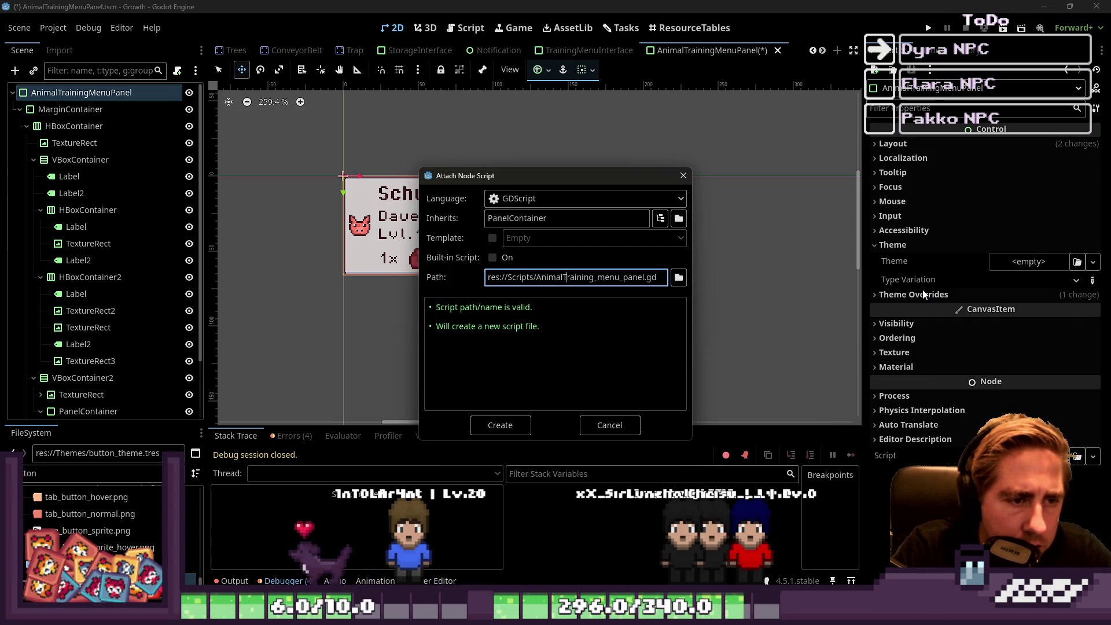
{"action": "type", "text": "M"}
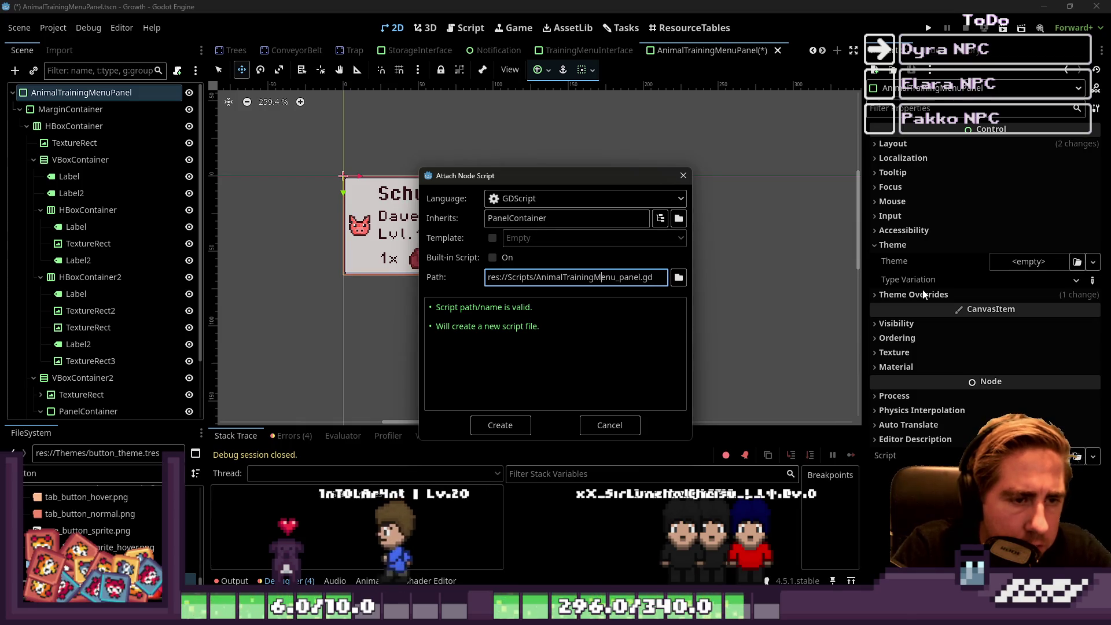
{"action": "key", "text": "Right"}
{"action": "key", "text": "Right"}
{"action": "key", "text": "Right"}
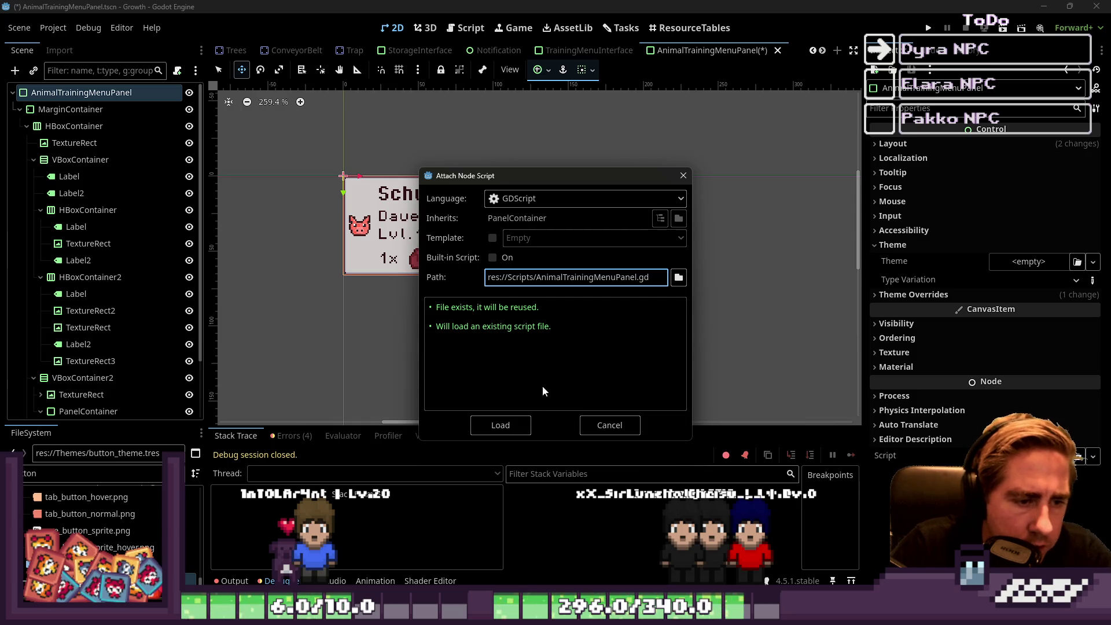
{"action": "left_click", "coordinate": [504, 432]}
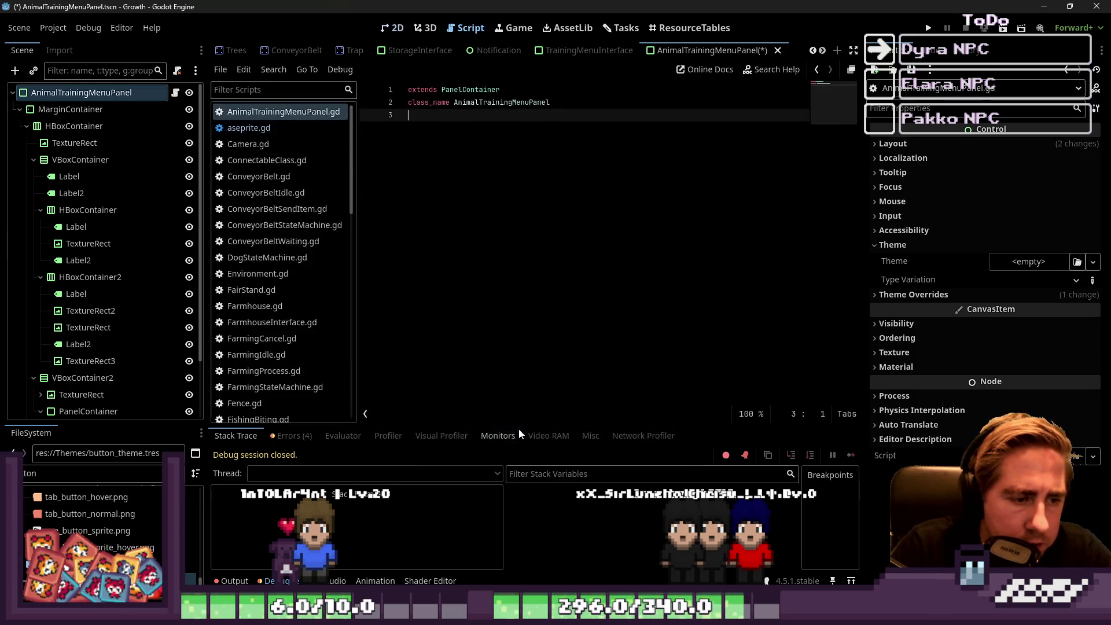
{"action": "left_click", "coordinate": [534, 188]}
{"action": "type", "text": "@"}
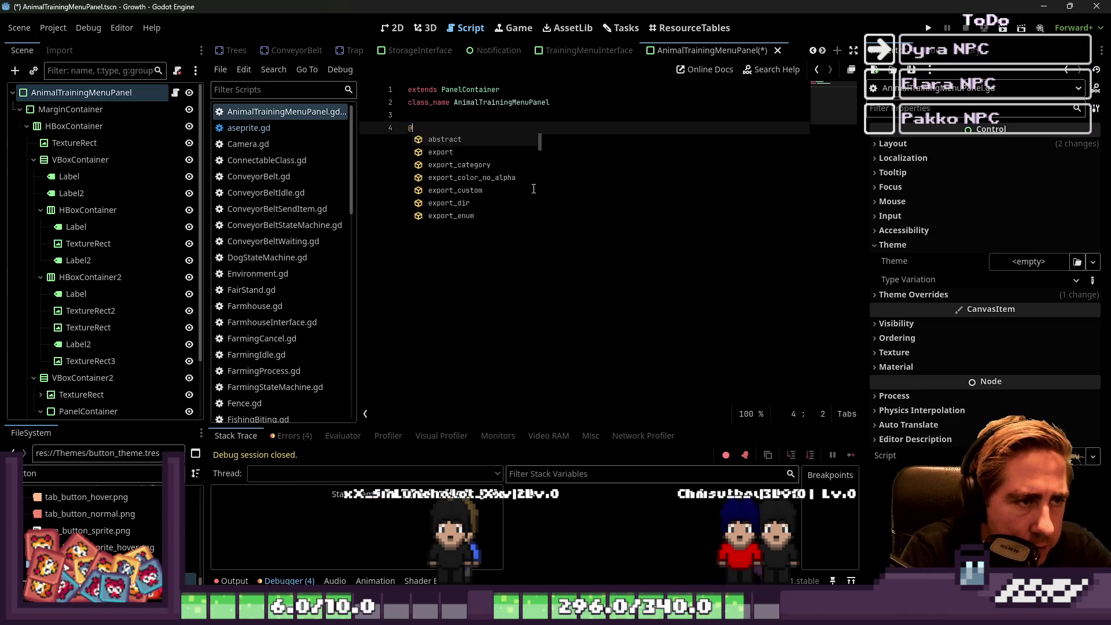
{"action": "type", "text": "export var Item"}
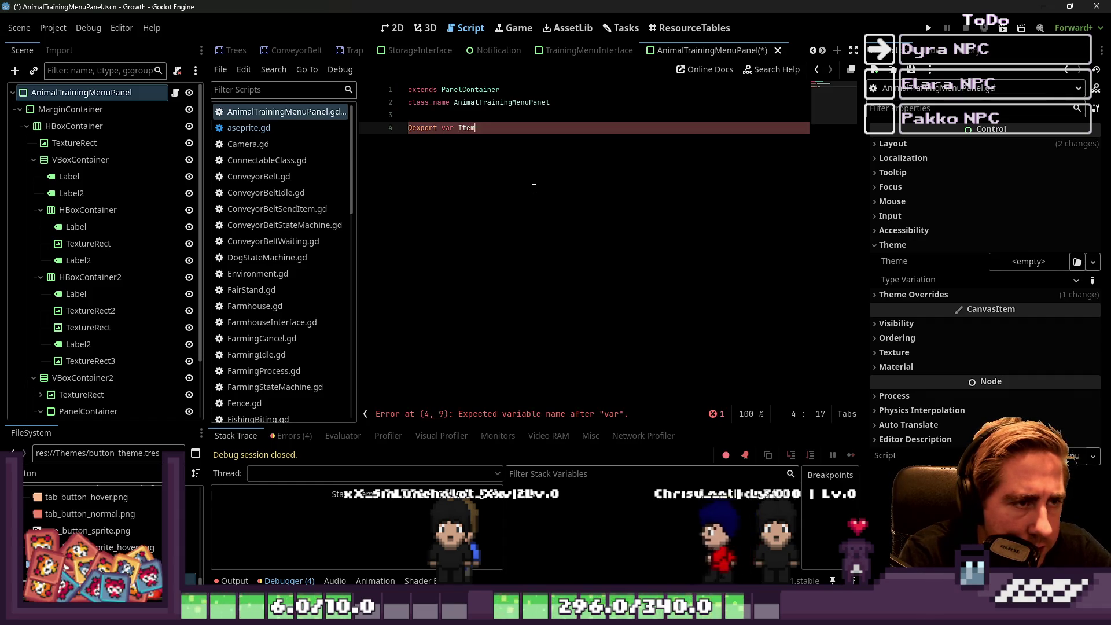
{"action": "type", "text": "Sl"}
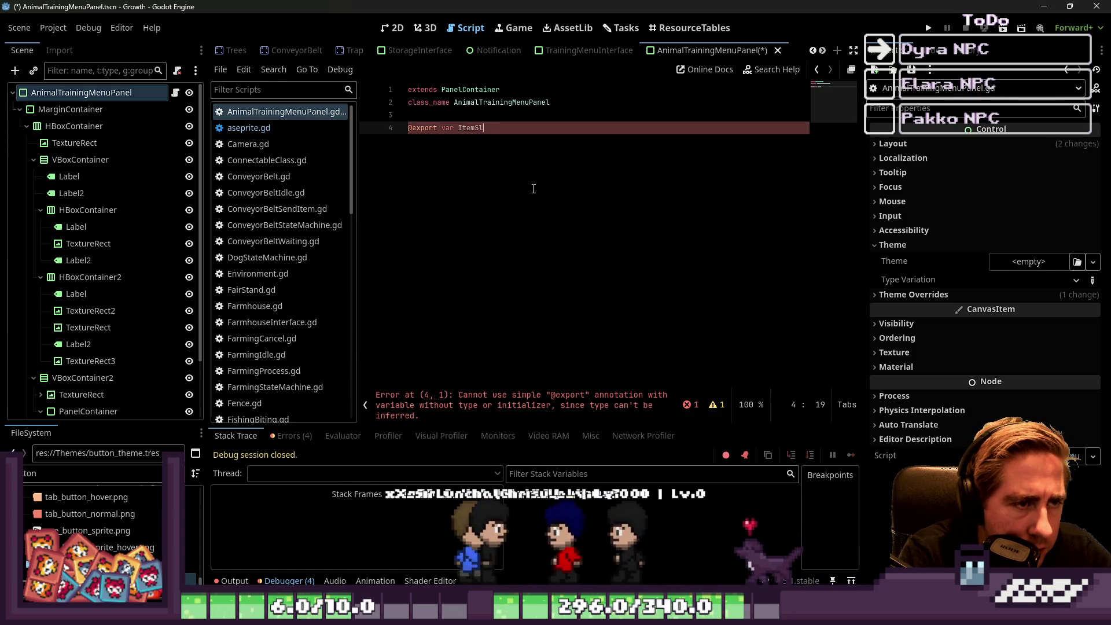
{"action": "type", "text": "otInventory"}
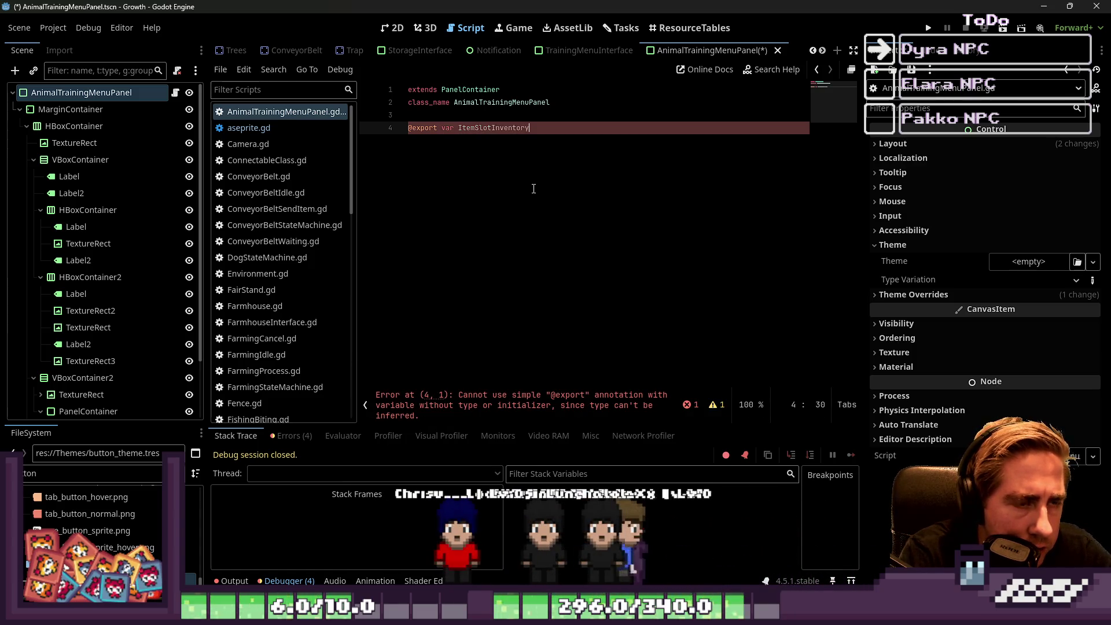
{"action": "key", "text": "BackSpace"}
{"action": "key", "text": "BackSpace"}
{"action": "key", "text": "BackSpace"}
{"action": "type", "text": "Training"}
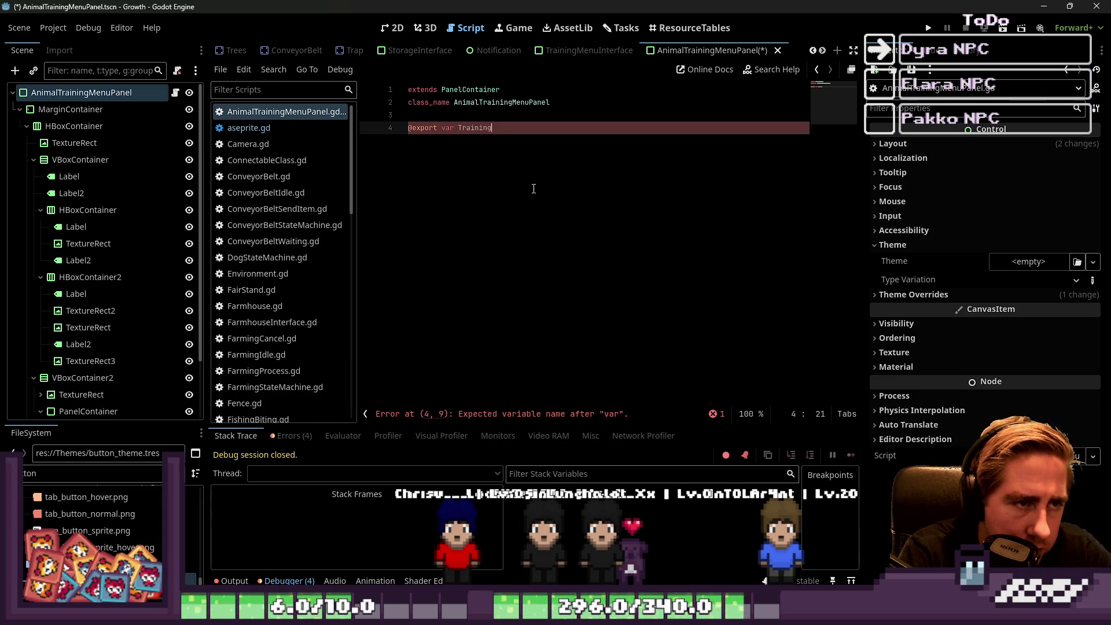
{"action": "type", "text": "Inventor"}
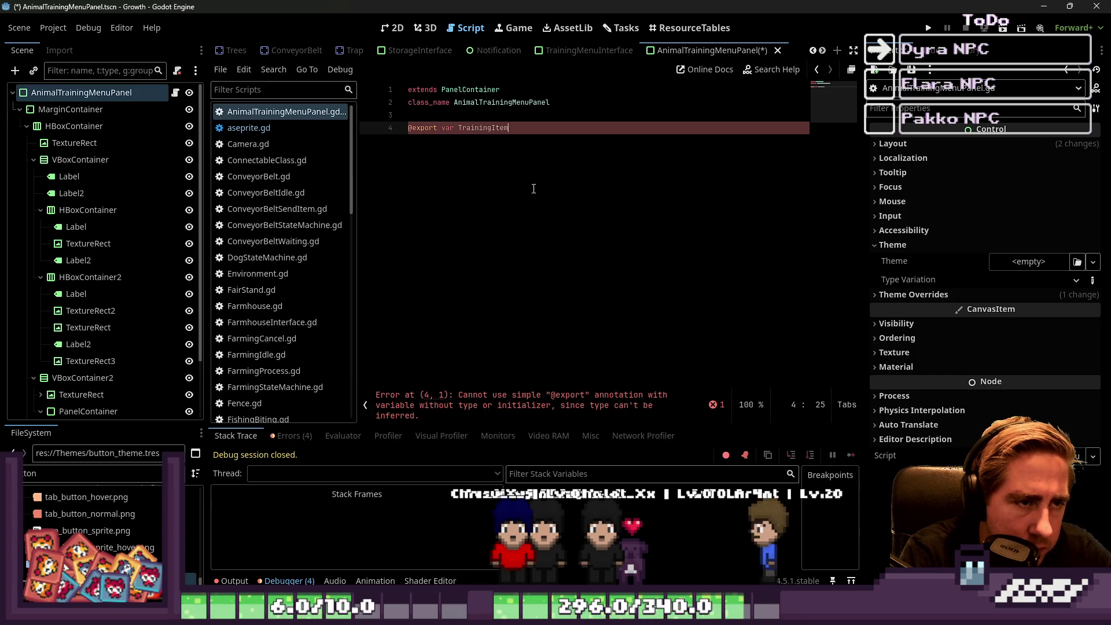
{"action": "type", "text": "y : "}
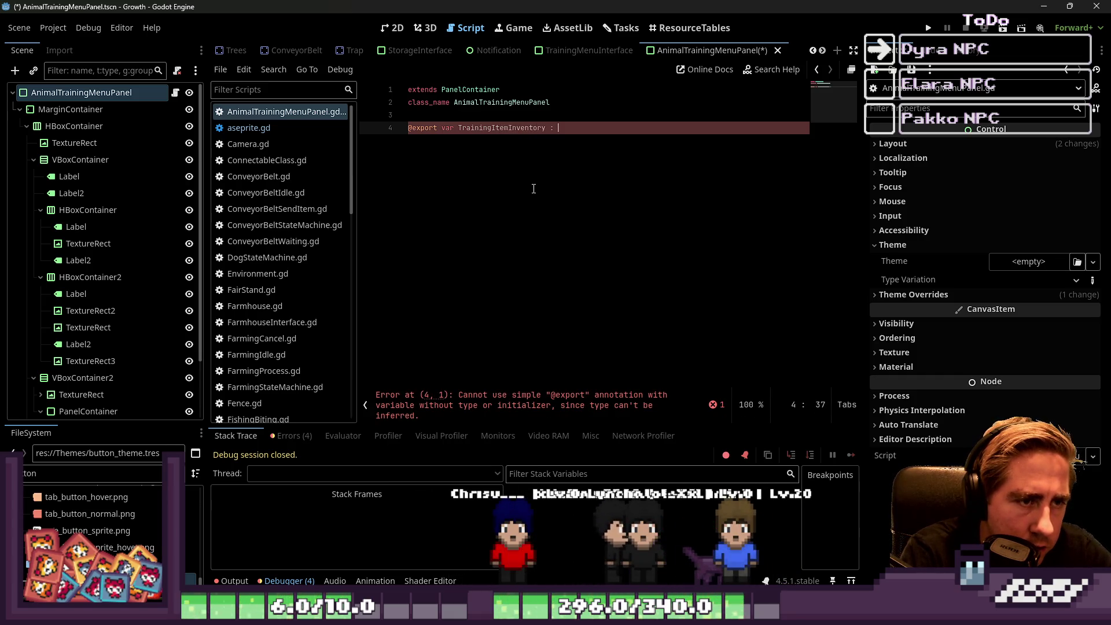
{"action": "type", "text": "InventoryData ="}
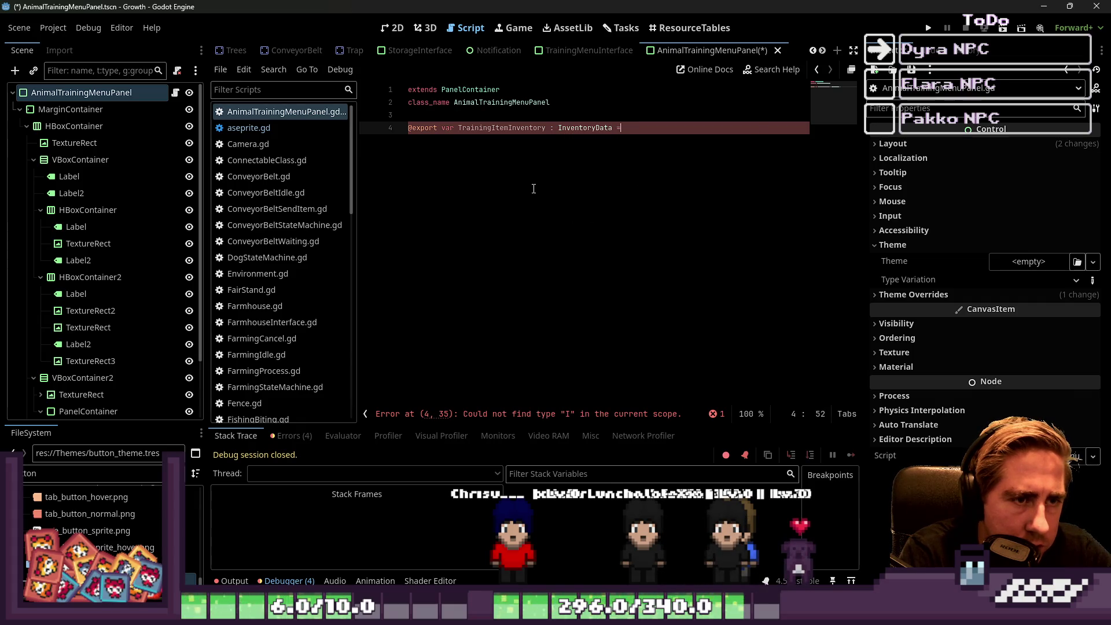
{"action": "key", "text": "BackSpace"}
{"action": "key", "text": "BackSpace"}
Start a second export line on line 5 for the ItemSlotData variable.
{"action": "key", "text": "Return"}
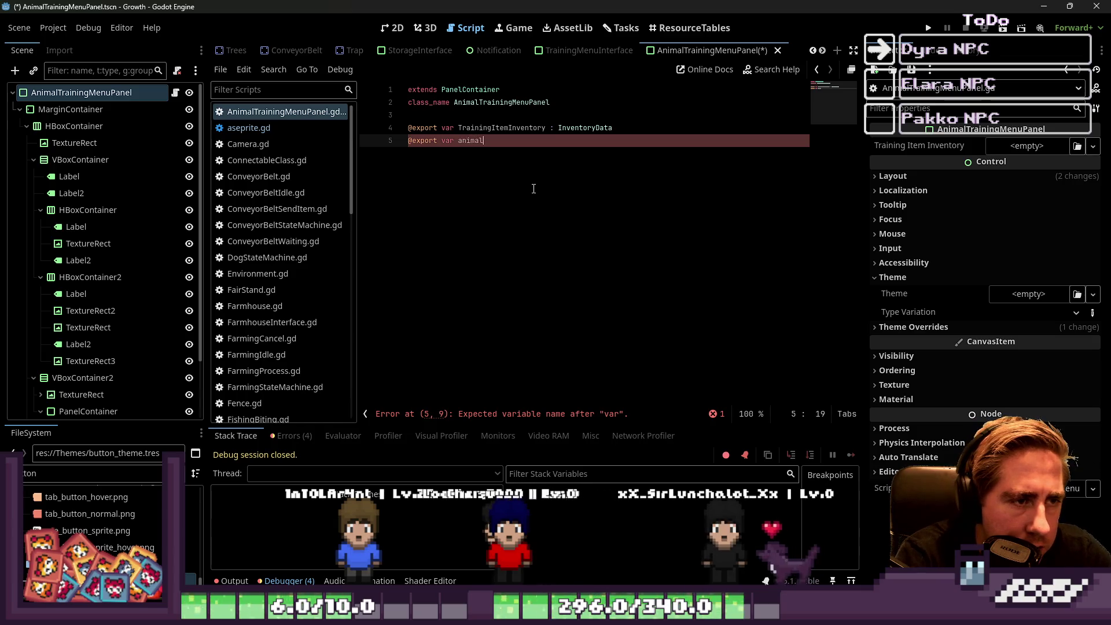
{"action": "type", "text": "Curren"}
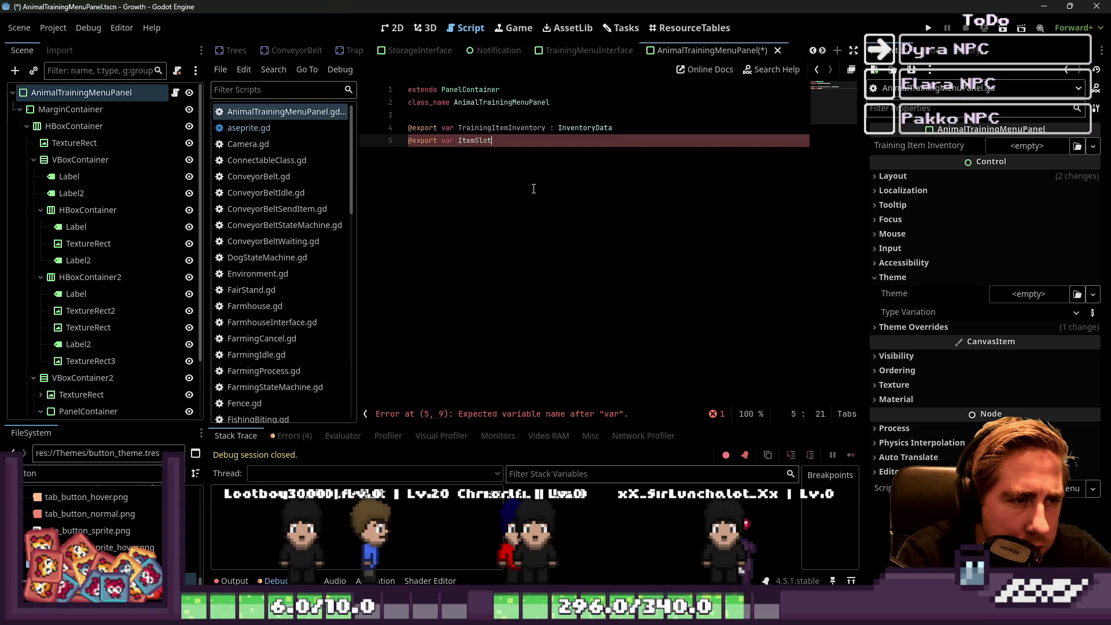
{"action": "type", "text": "Data."}
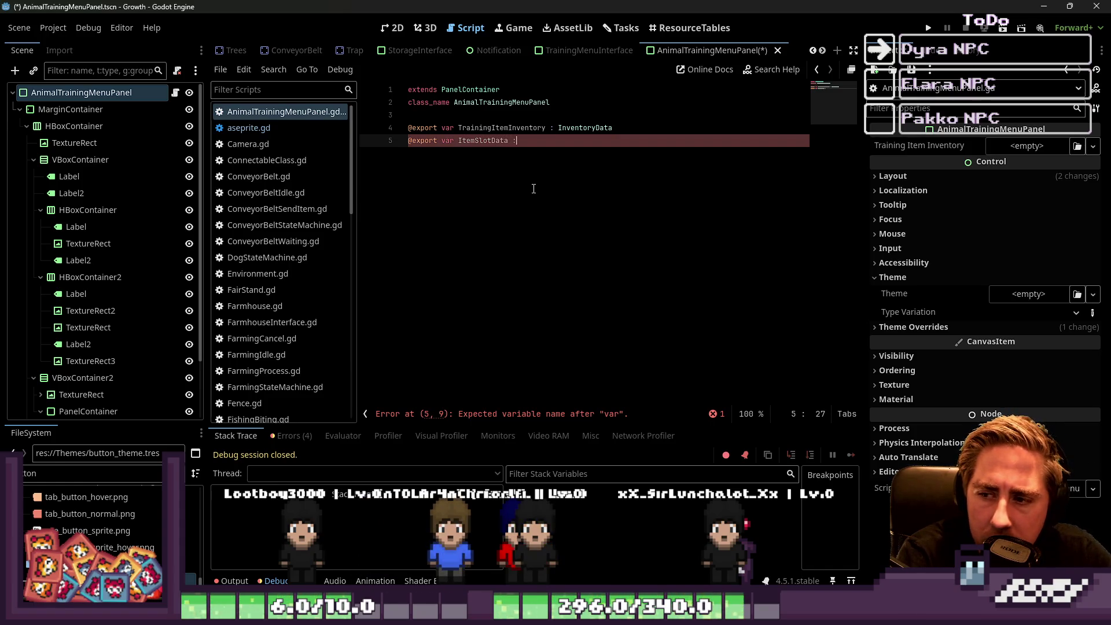
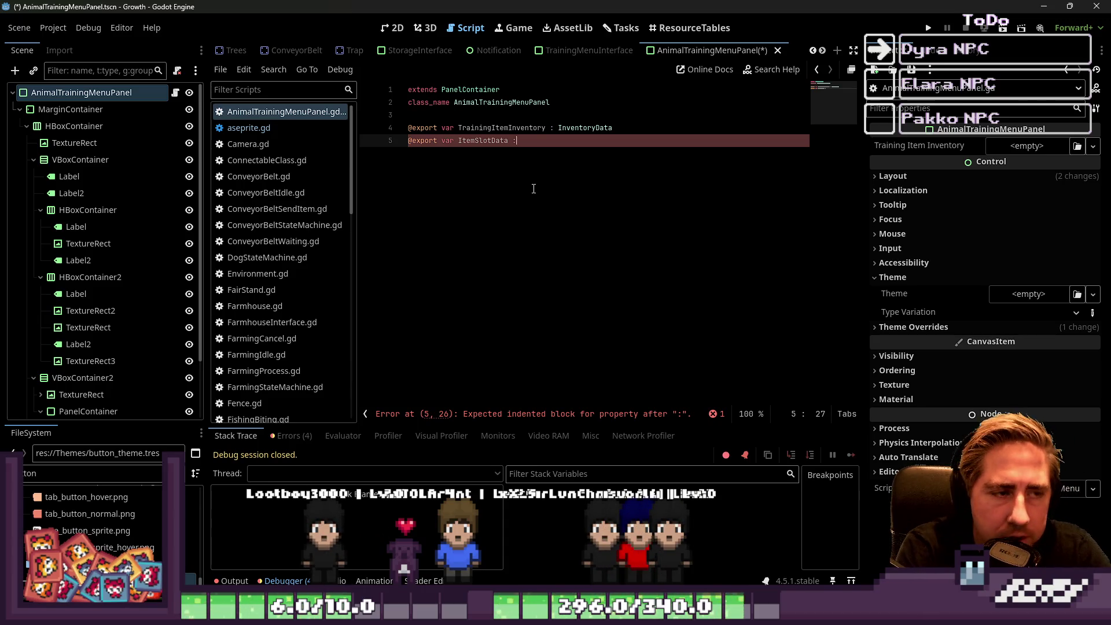
Declare the ItemSlotData export's type as SlotData.
{"action": "type", "text": " I"}
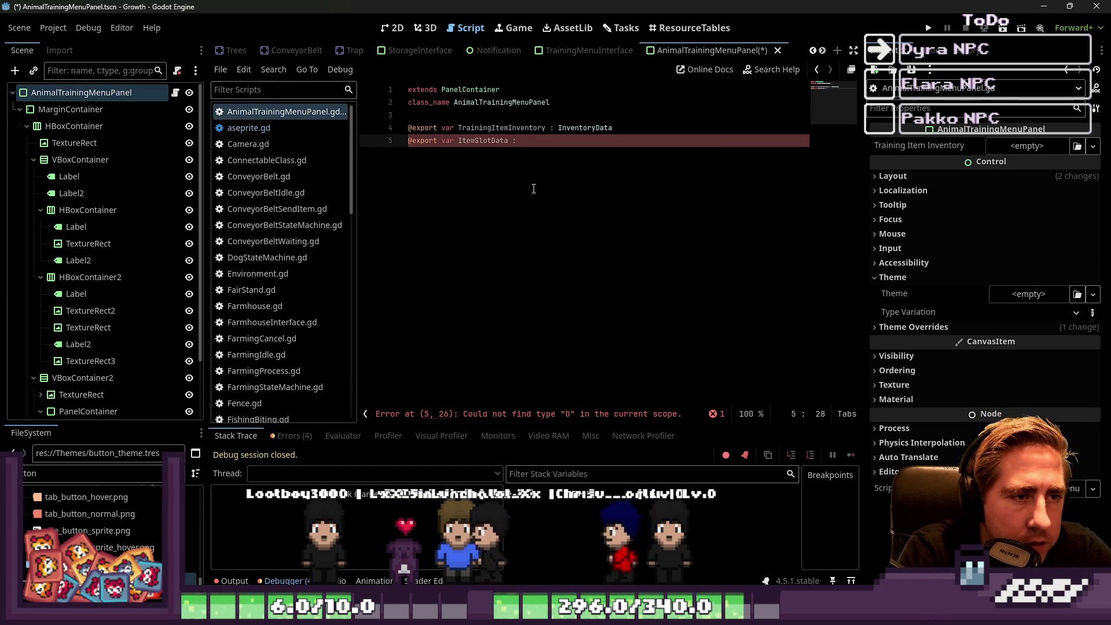
{"action": "key", "text": "BackSpace"}
{"action": "type", "text": "SlotData"}
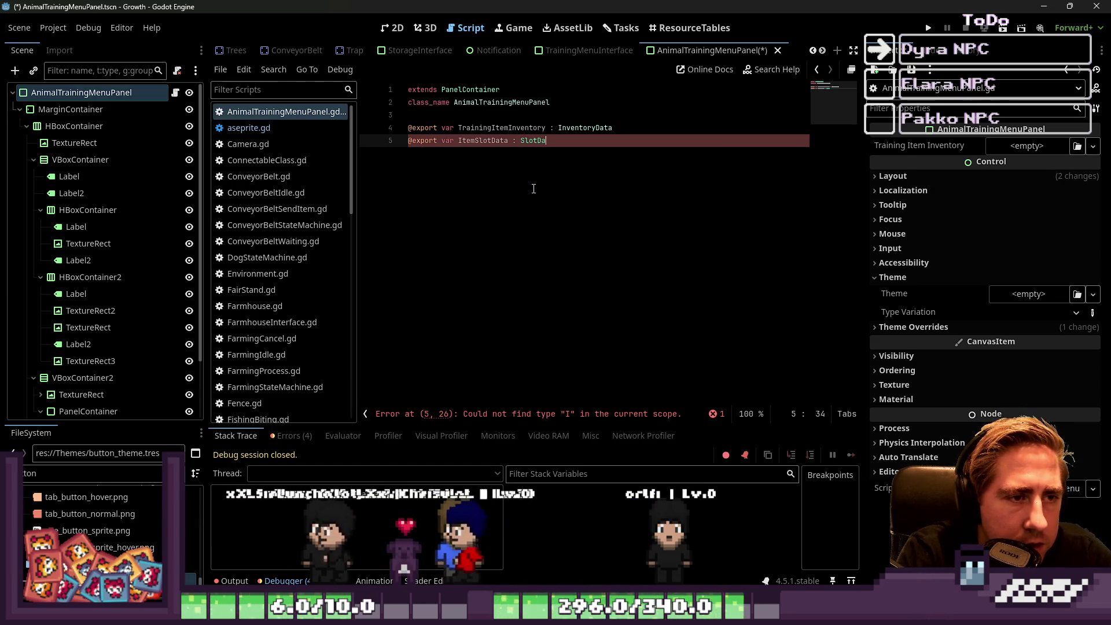
{"action": "key", "text": "Return"}
{"action": "key", "text": "Return"}
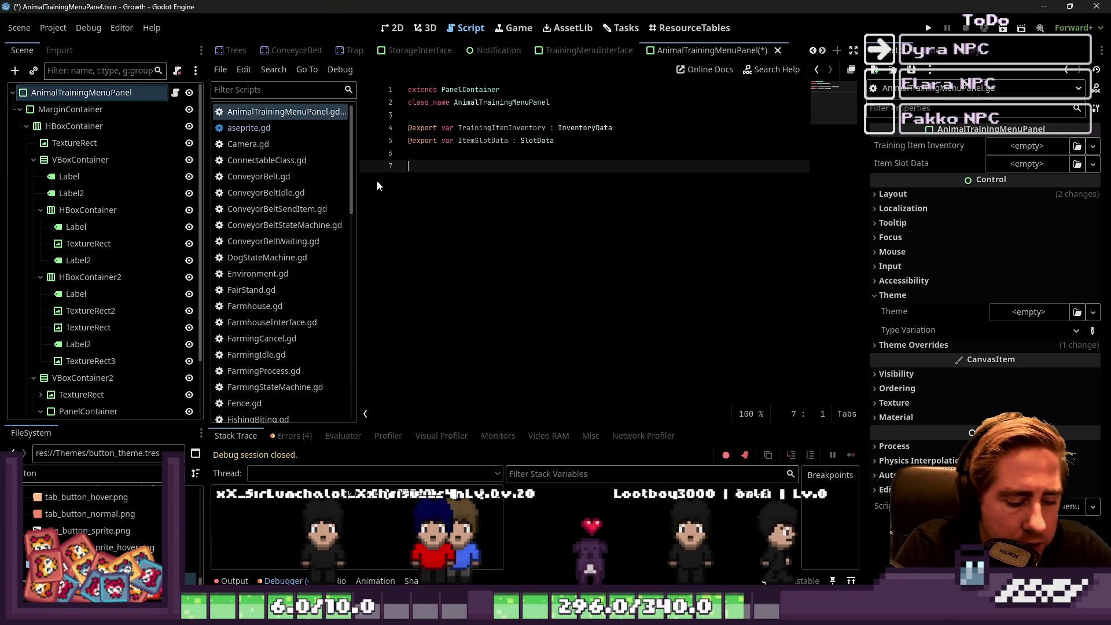
Add a _ready() function calling create_TrainingItemInventory() and set_animal_training_menu_panel_data().
{"action": "type", "text": "func _r"}
{"action": "key", "text": "Return"}
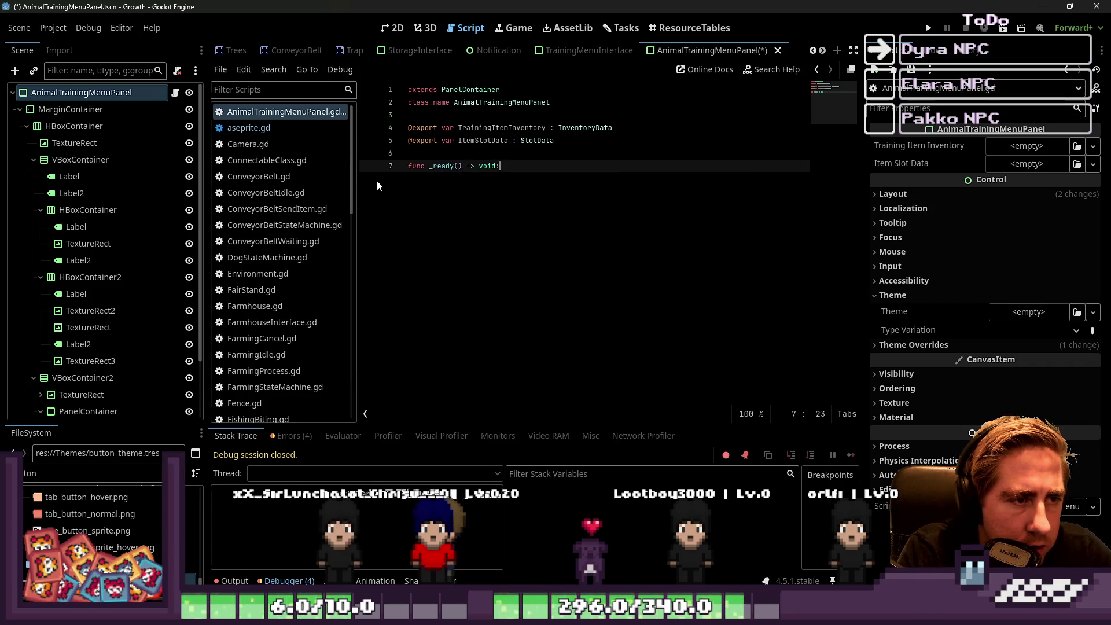
{"action": "key", "text": "Return"}
{"action": "type", "text": "s"}
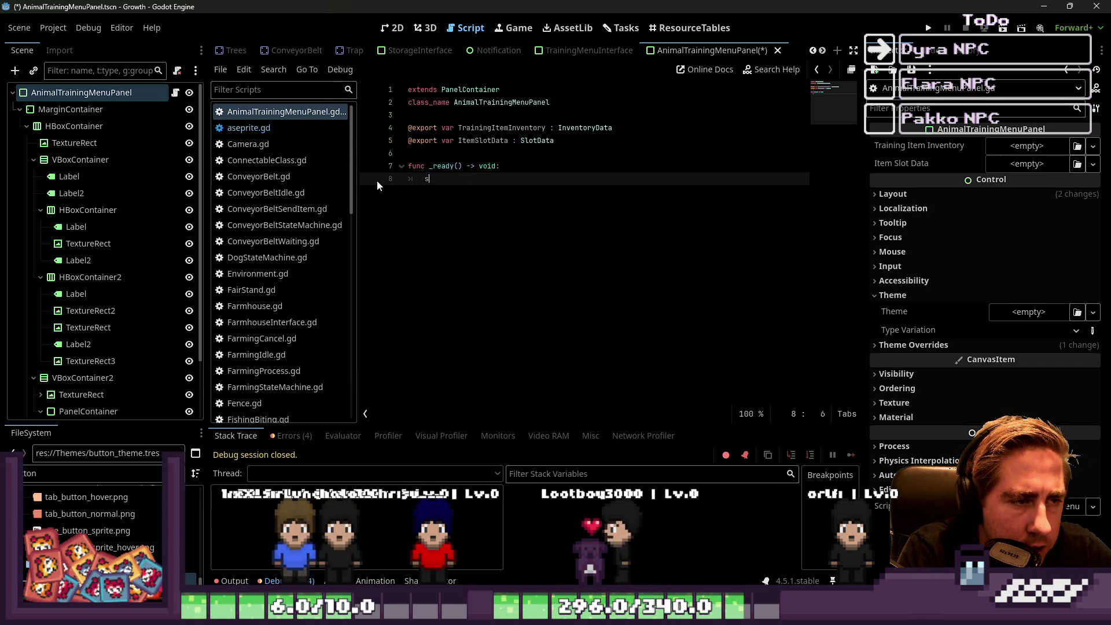
{"action": "type", "text": "et_d"}
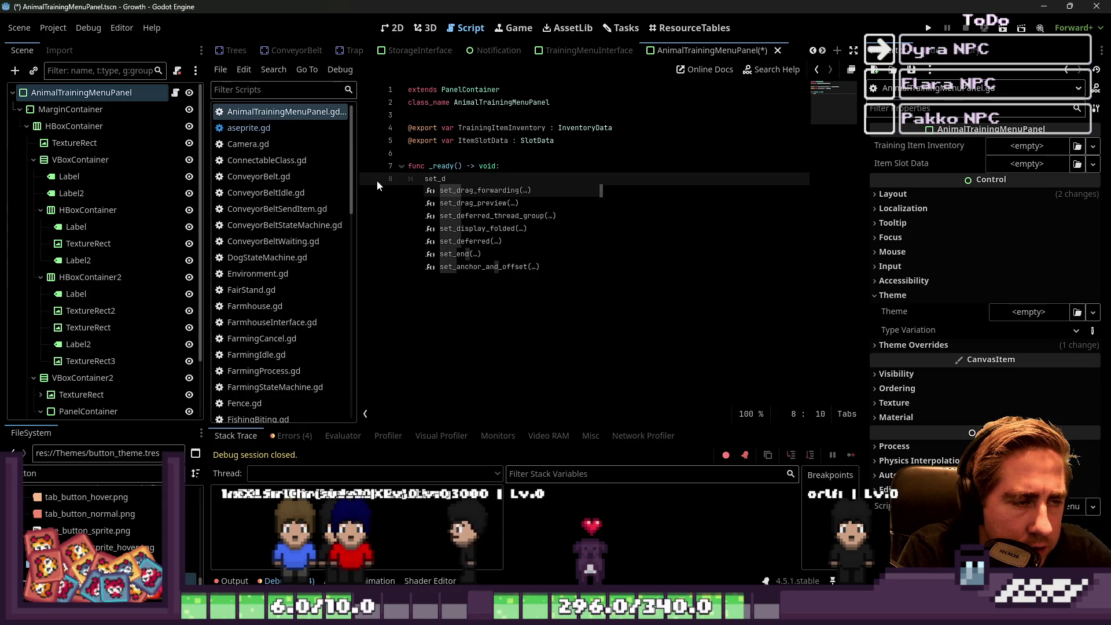
{"action": "key", "text": "BackSpace"}
{"action": "key", "text": "BackSpace"}
{"action": "key", "text": "BackSpace"}
{"action": "type", "text": "cr"}
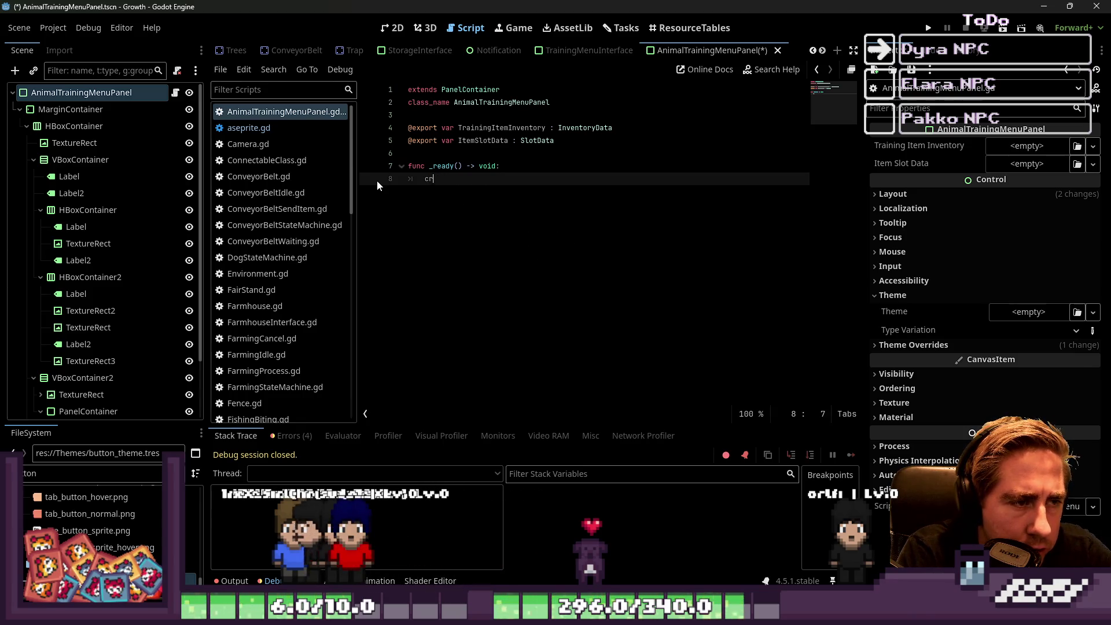
{"action": "type", "text": "eate_Trai"}
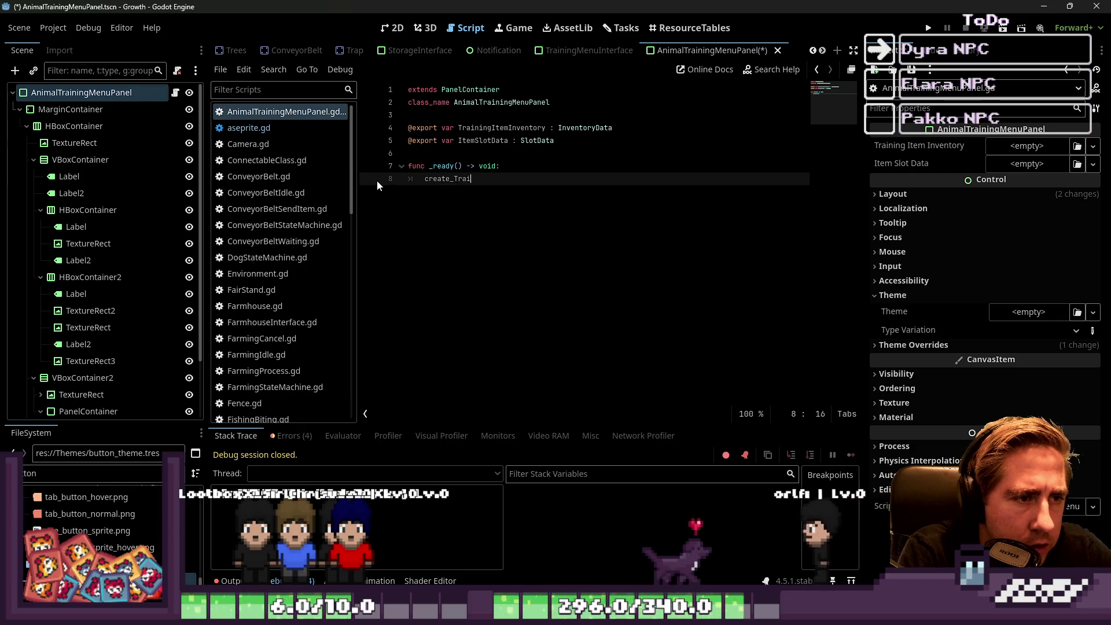
{"action": "type", "text": "ning"}
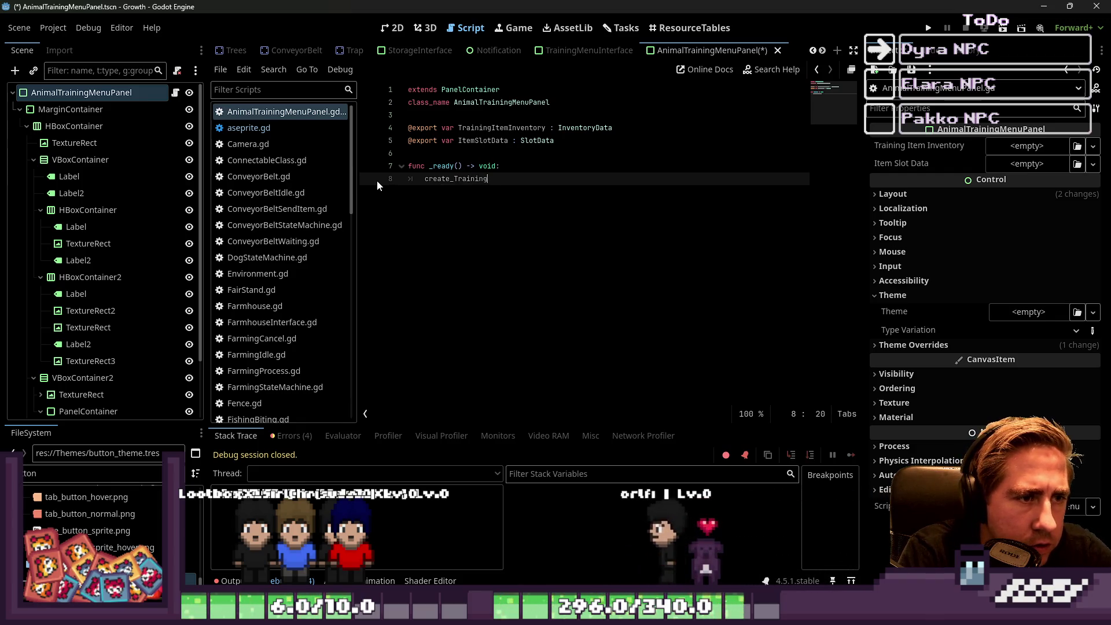
{"action": "type", "text": "ItemI"}
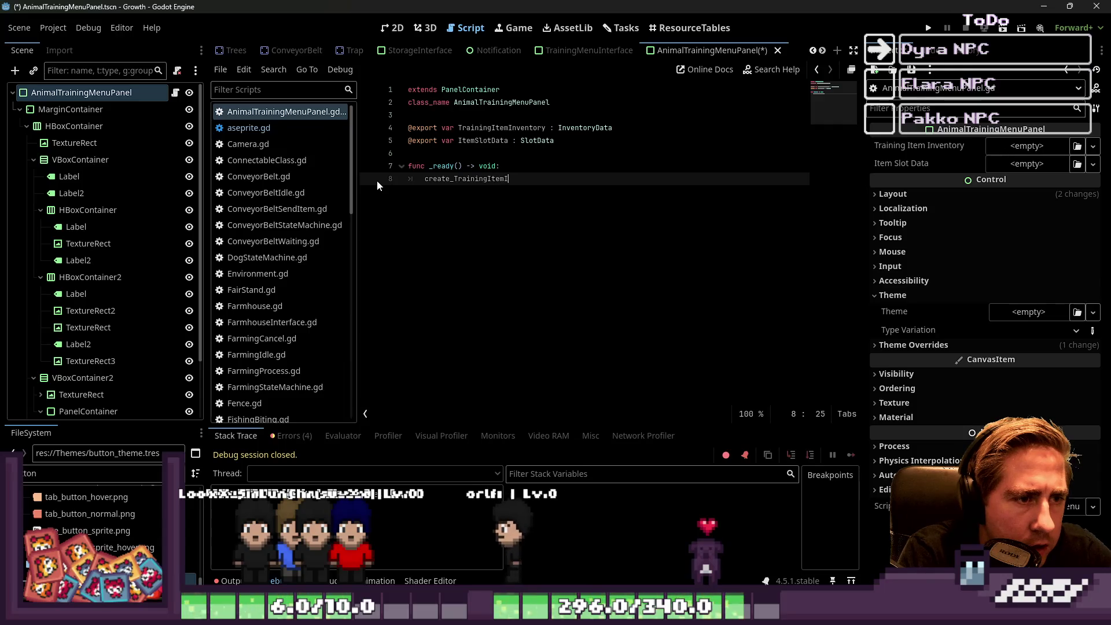
{"action": "type", "text": "nventory()"}
{"action": "key", "text": "Return"}
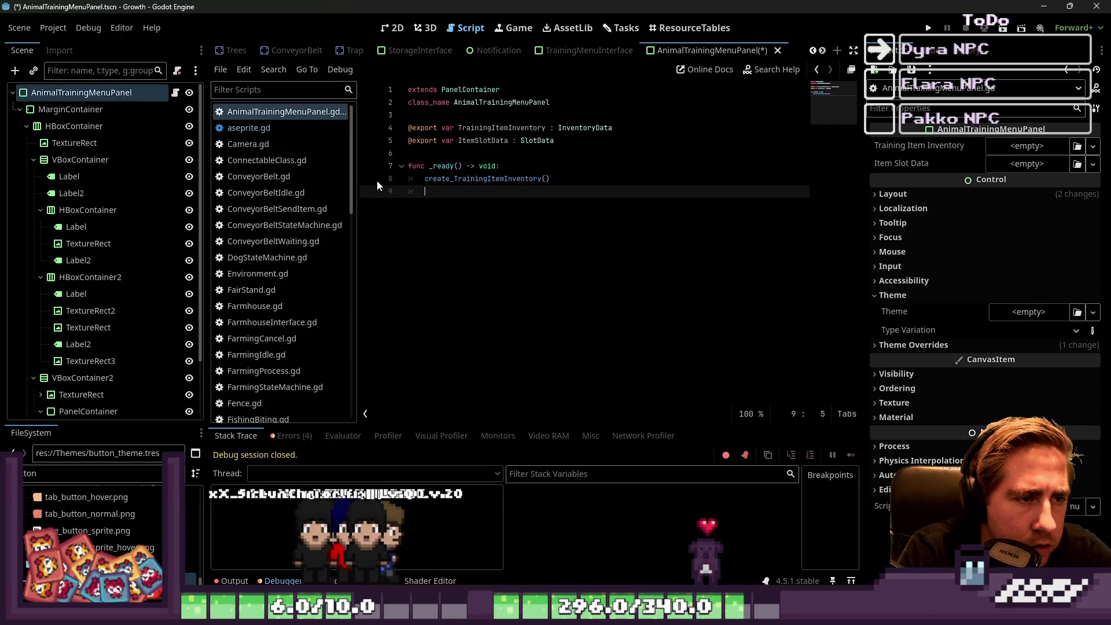
{"action": "type", "text": "ItemS"}
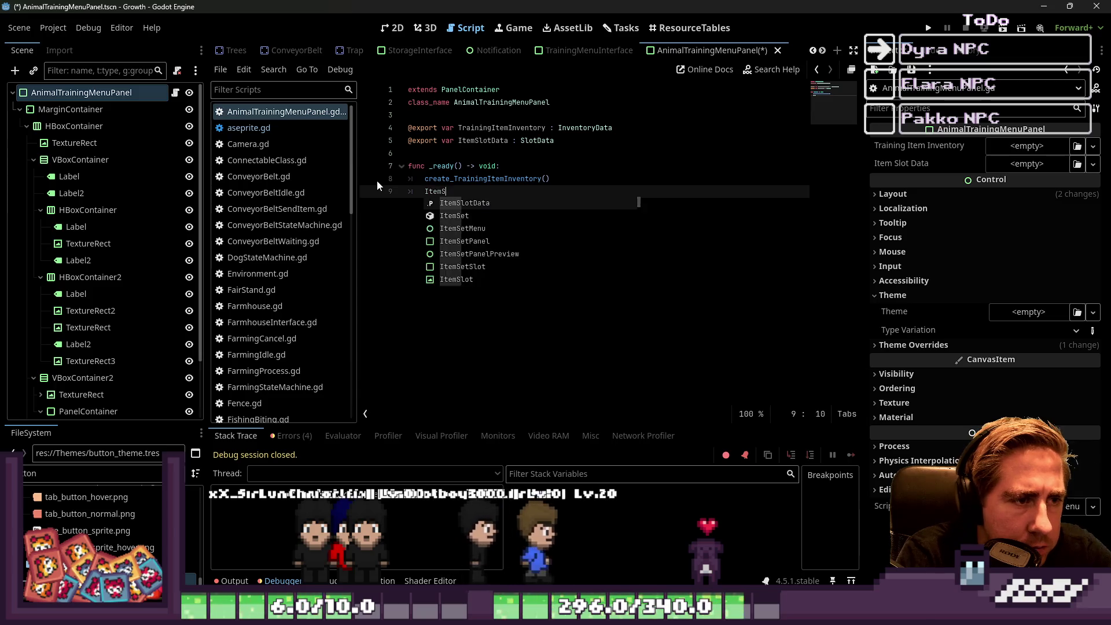
{"action": "key", "text": "BackSpace"}
{"action": "key", "text": "BackSpace"}
{"action": "key", "text": "BackSpace"}
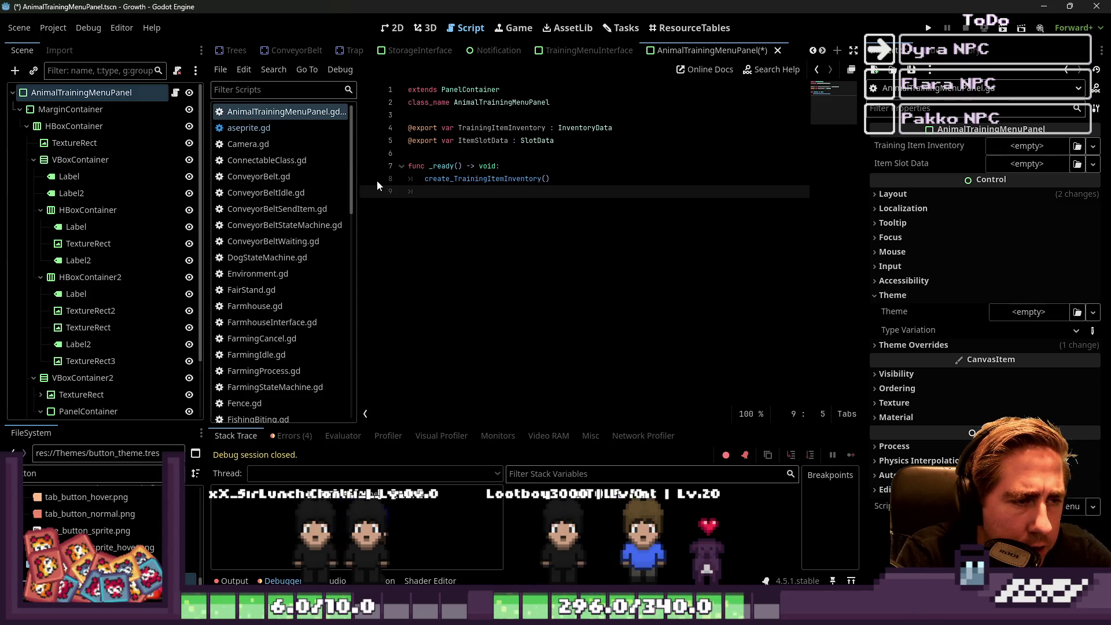
{"action": "type", "text": "set_"}
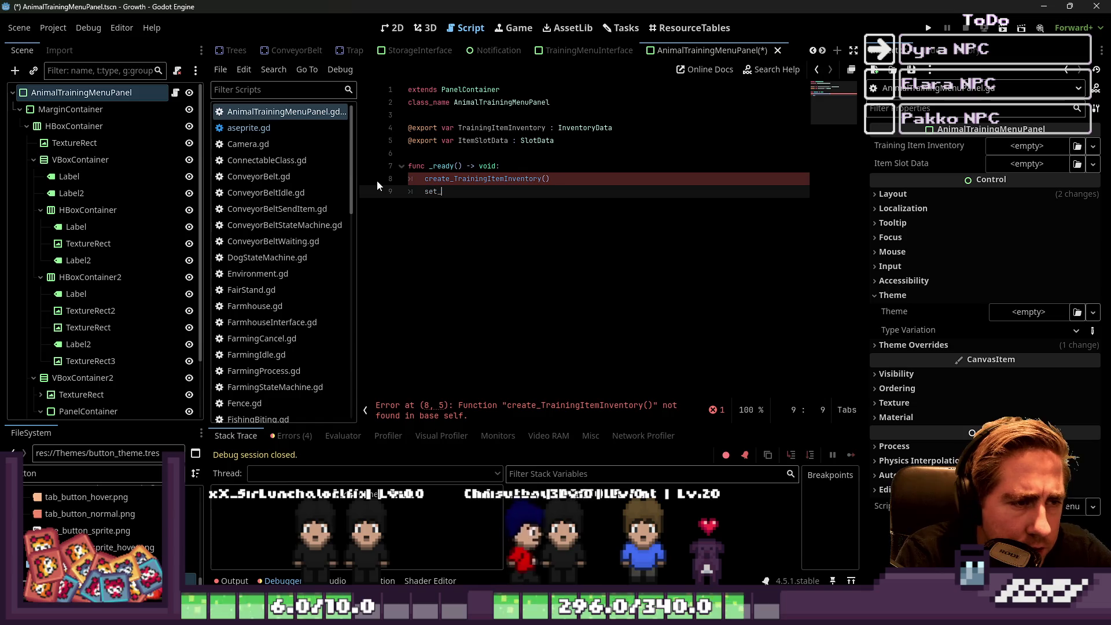
{"action": "type", "text": "A"}
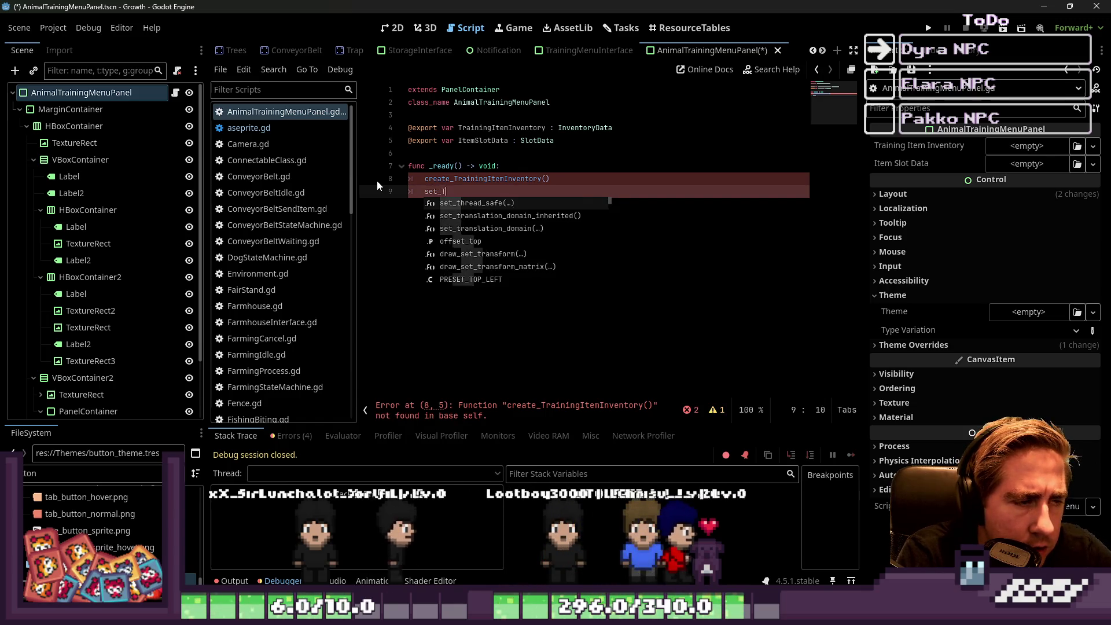
{"action": "key", "text": "BackSpace"}
{"action": "type", "text": "an"}
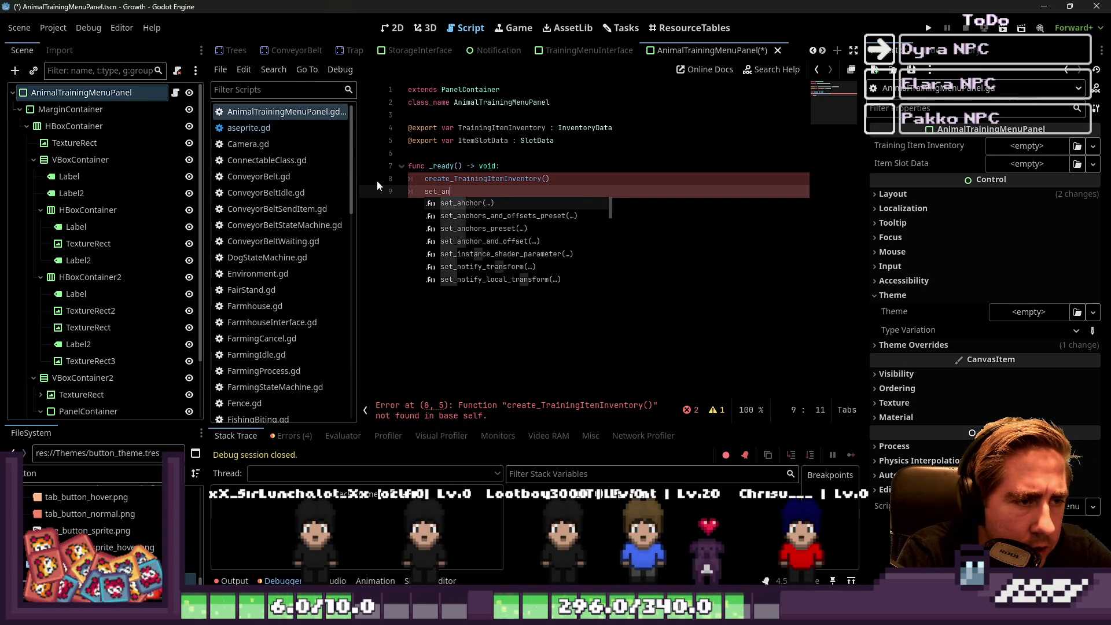
{"action": "type", "text": "imal_trai"}
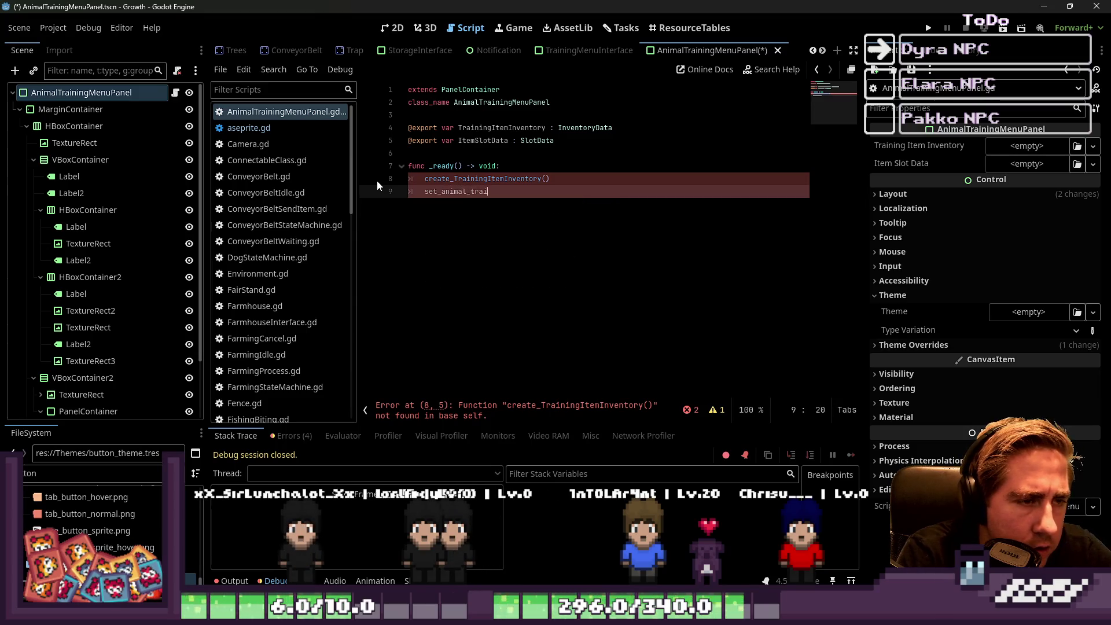
{"action": "type", "text": "ning_menu"}
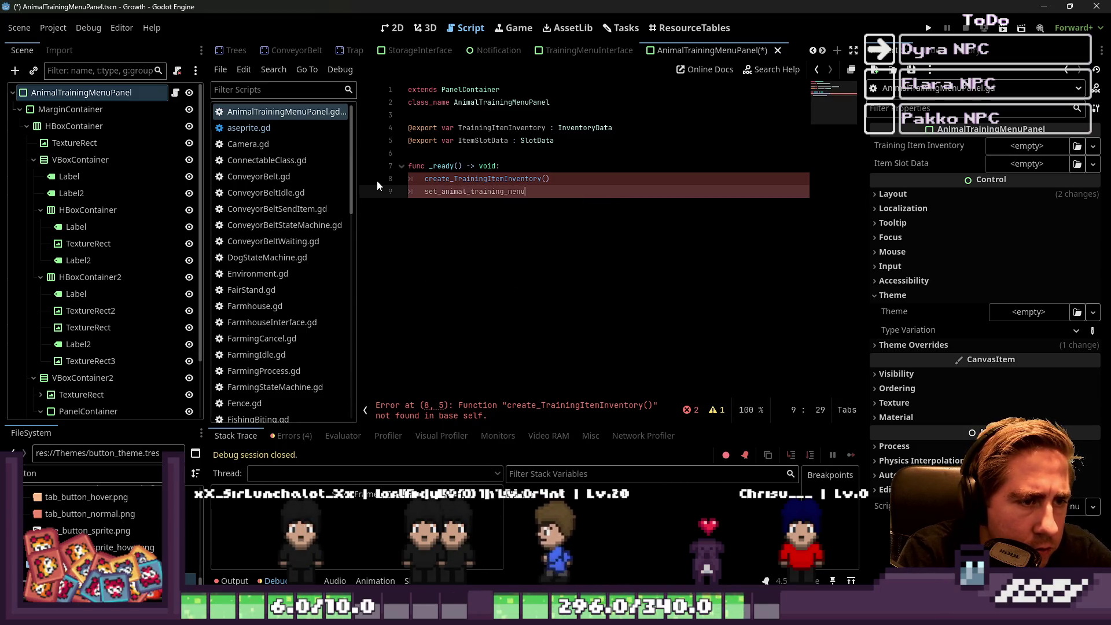
{"action": "type", "text": "_panel_"}
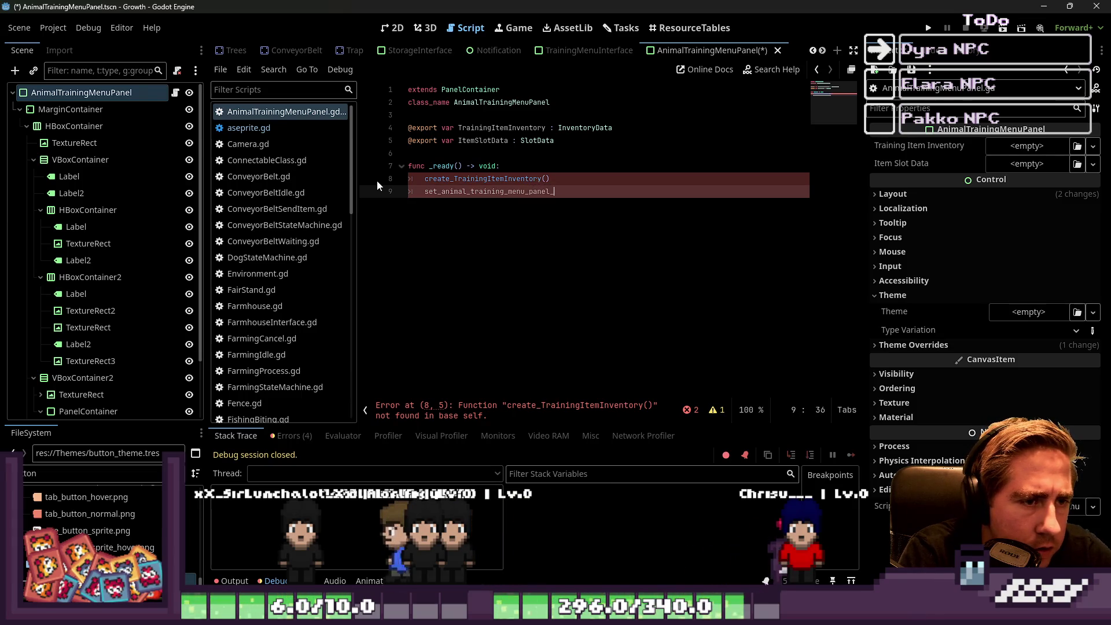
{"action": "type", "text": "data()"}
{"action": "key", "text": "Return"}
{"action": "key", "text": "Return"}
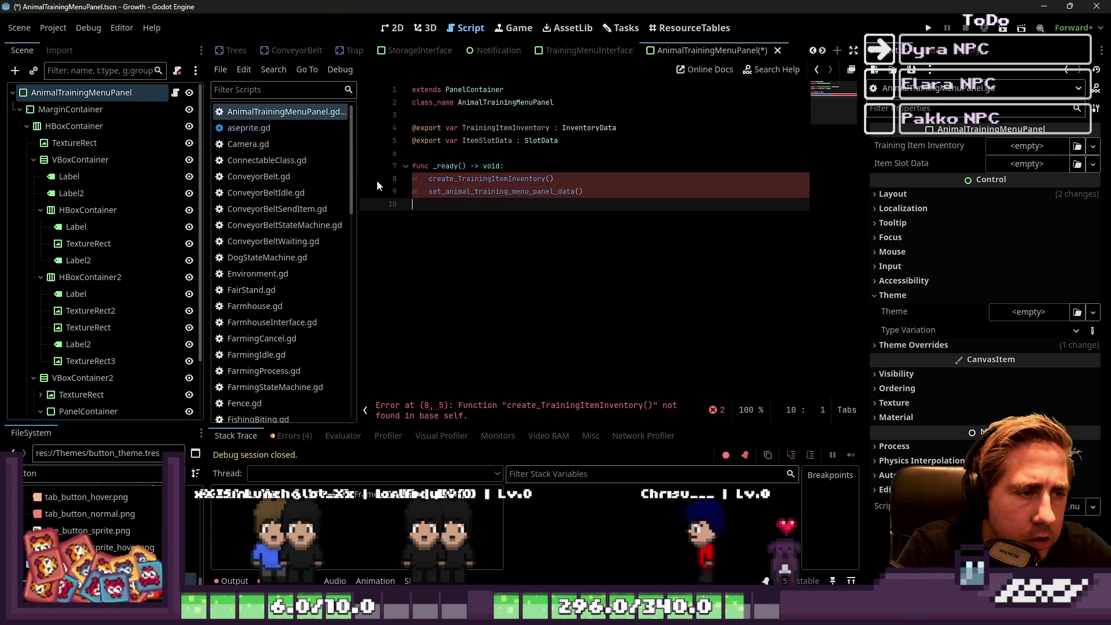
{"action": "key", "text": "BackSpace"}
{"action": "key", "text": "BackSpace"}
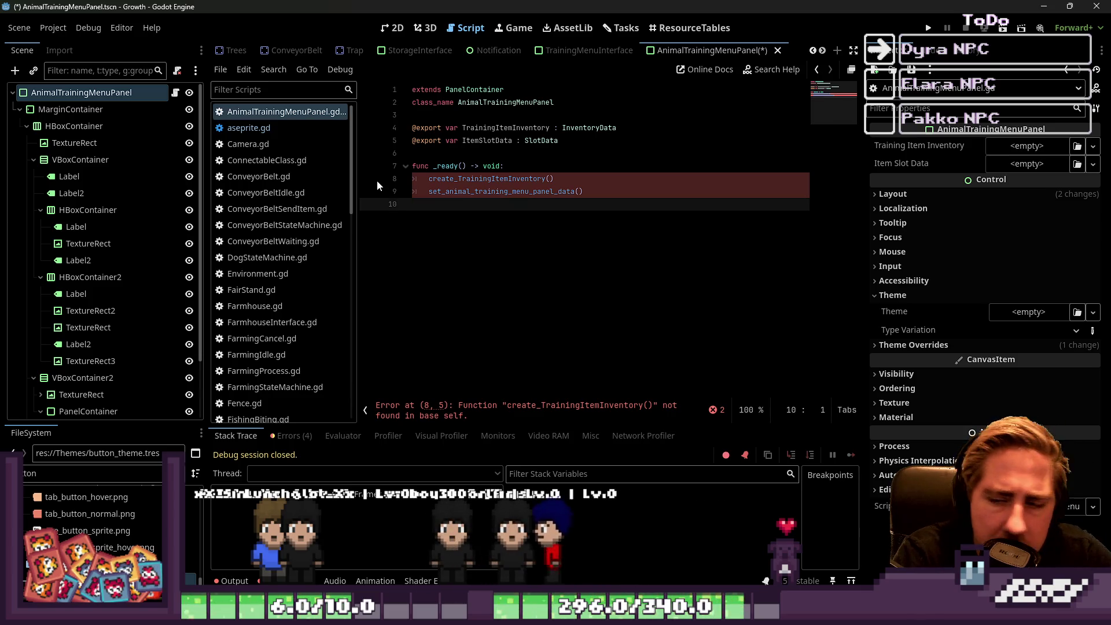
{"action": "key", "text": "BackSpace"}
Rename the inventory call to create_training_item_inventory() and fix the setter call's parentheses.
{"action": "key", "text": "Up"}
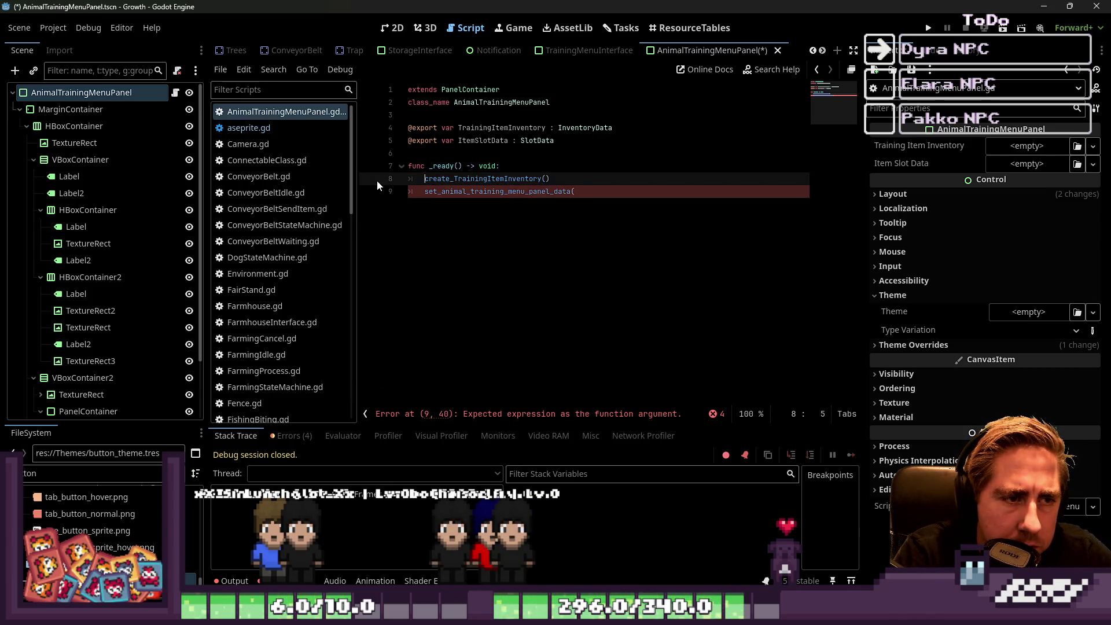
{"action": "key", "text": "Right"}
{"action": "key", "text": "Right"}
{"action": "key", "text": "Right"}
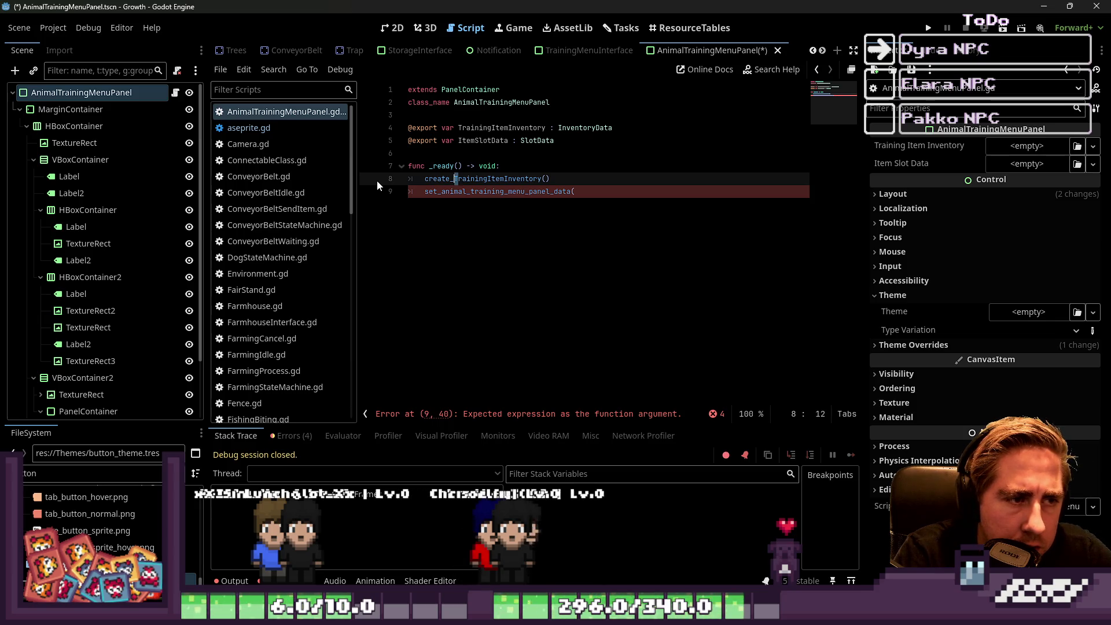
{"action": "key", "text": "Delete"}
{"action": "type", "text": "training_"}
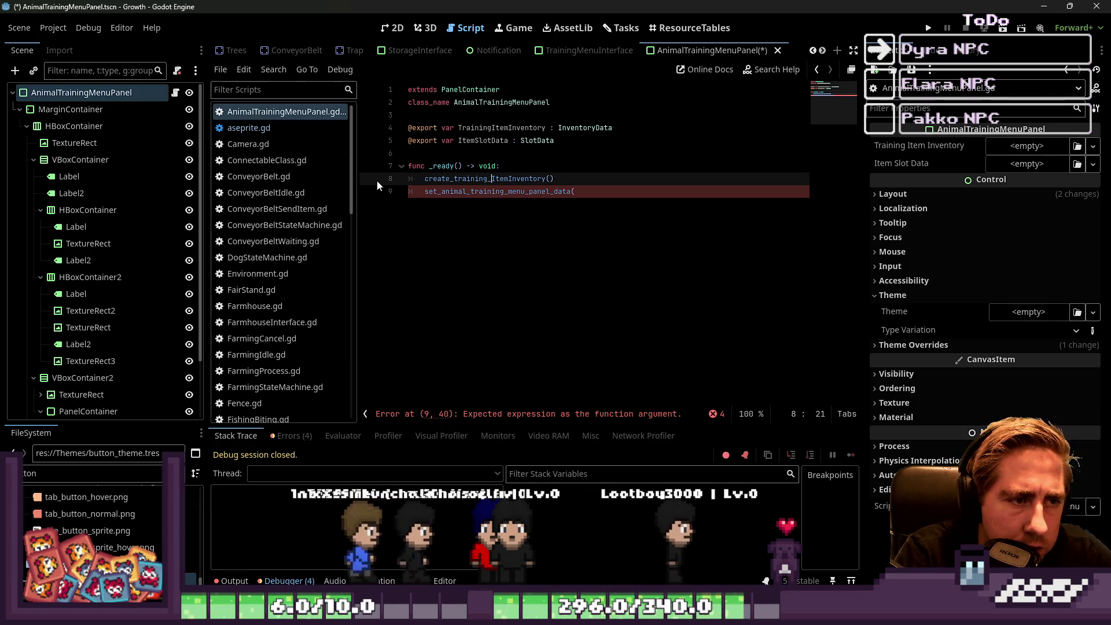
{"action": "key", "text": "Delete"}
{"action": "type", "text": "i"}
{"action": "key", "text": "Right"}
{"action": "key", "text": "Right"}
{"action": "key", "text": "Right"}
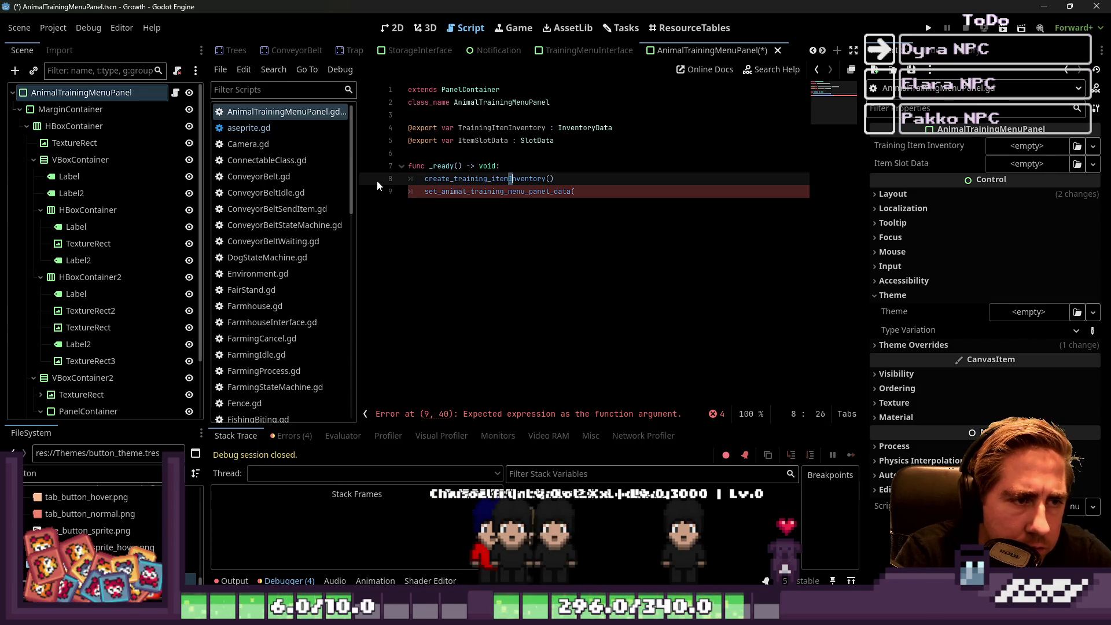
{"action": "key", "text": "BackSpace"}
{"action": "type", "text": "_i"}
{"action": "key", "text": "End"}
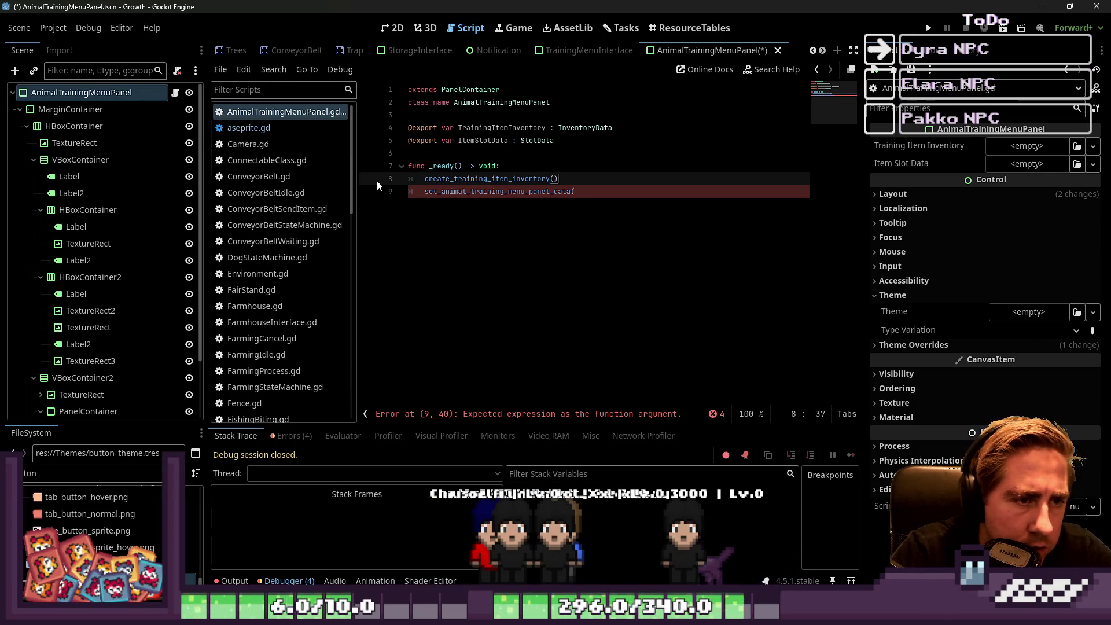
{"action": "key", "text": "Down"}
{"action": "key", "text": "Right"}
{"action": "key", "text": "Right"}
{"action": "key", "text": "Right"}
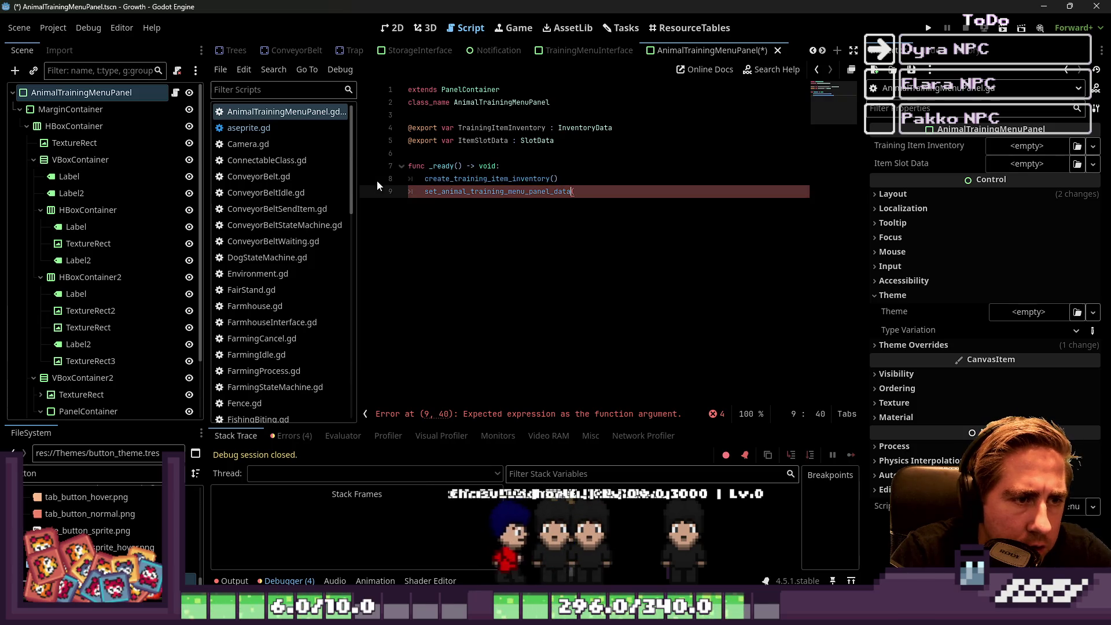
{"action": "type", "text": ")"}
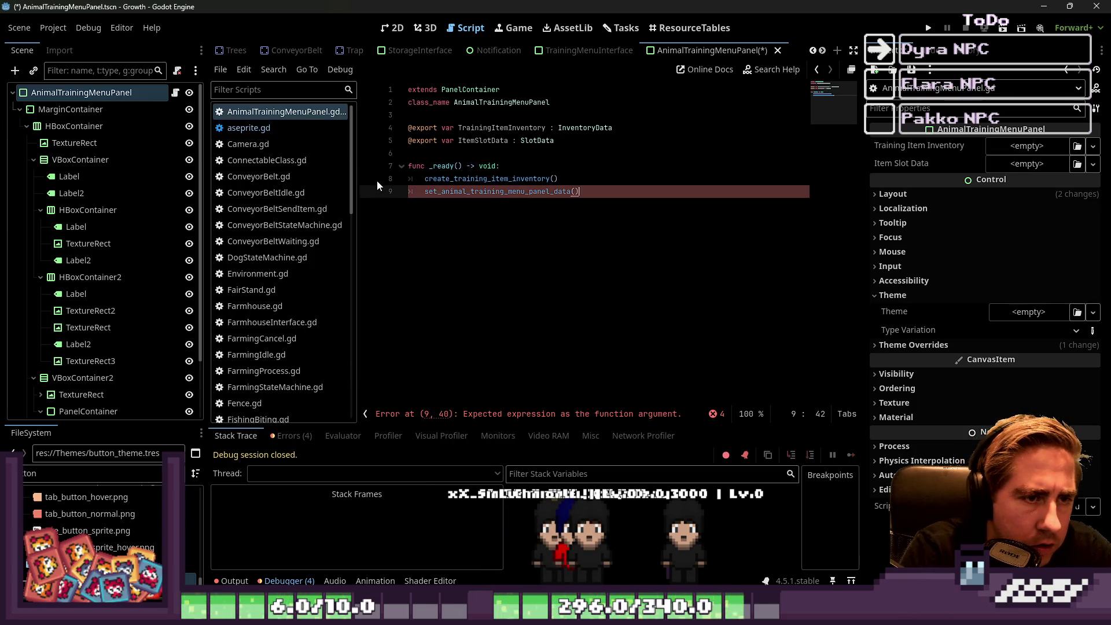
{"action": "key", "text": "shift+Home"}
{"action": "key", "text": "shift+Up"}
{"action": "key", "text": "ctrl+c"}
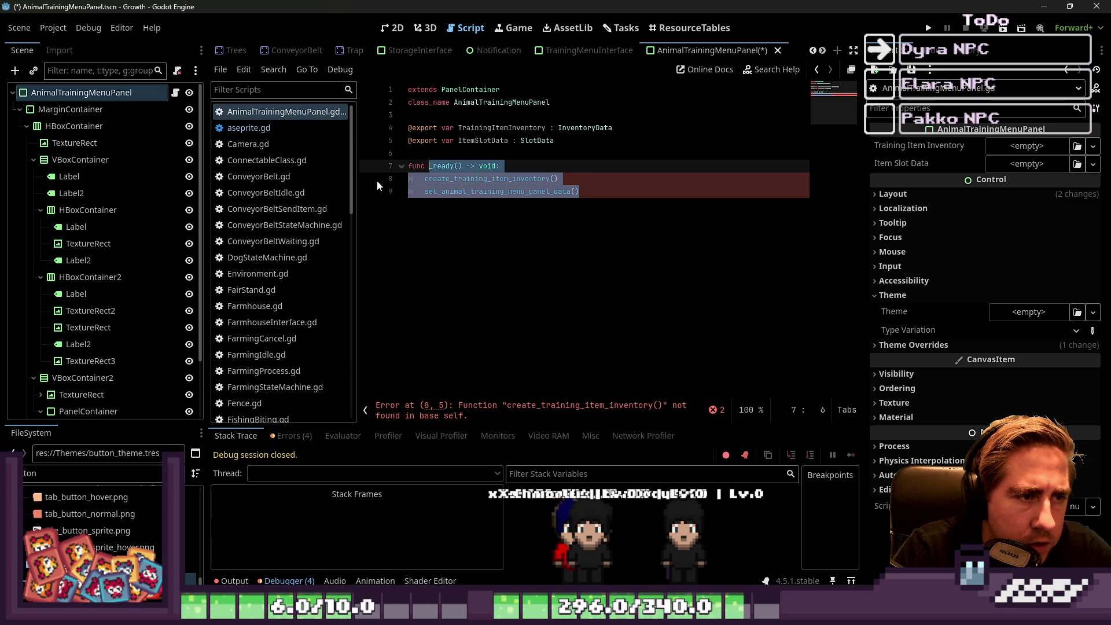
Paste a copy of the two _ready calls below the function, unindented.
{"action": "key", "text": "Tab"}
{"action": "key", "text": "shift+Tab"}
{"action": "key", "text": "Home"}
{"action": "key", "text": "ctrl+End"}
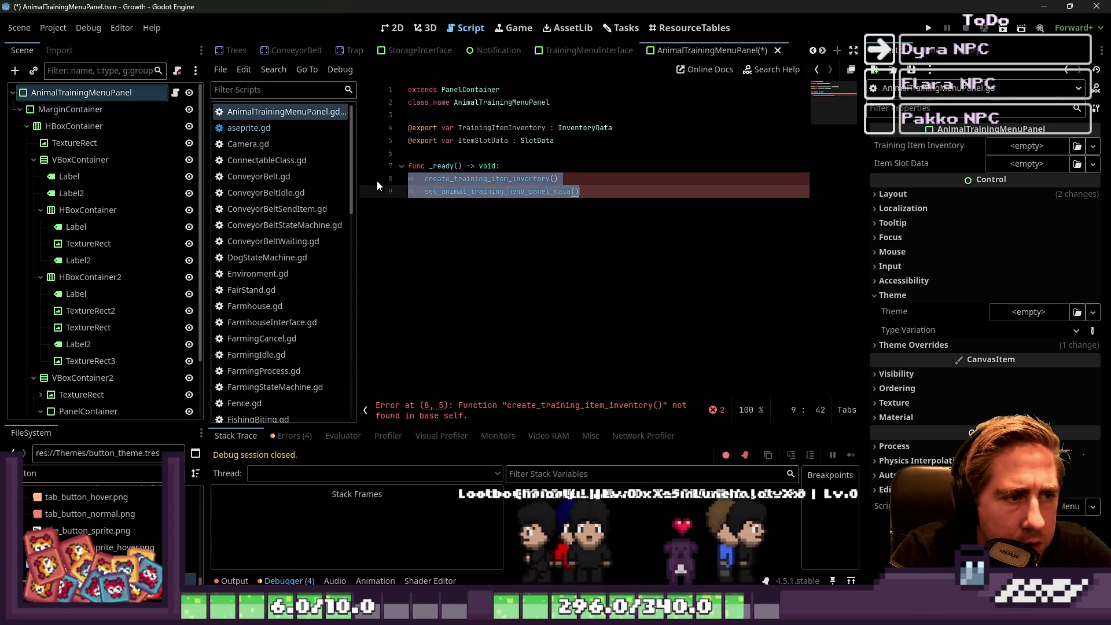
{"action": "key", "text": "Return"}
{"action": "key", "text": "Return"}
{"action": "key", "text": "Return"}
{"action": "key", "text": "ctrl+v"}
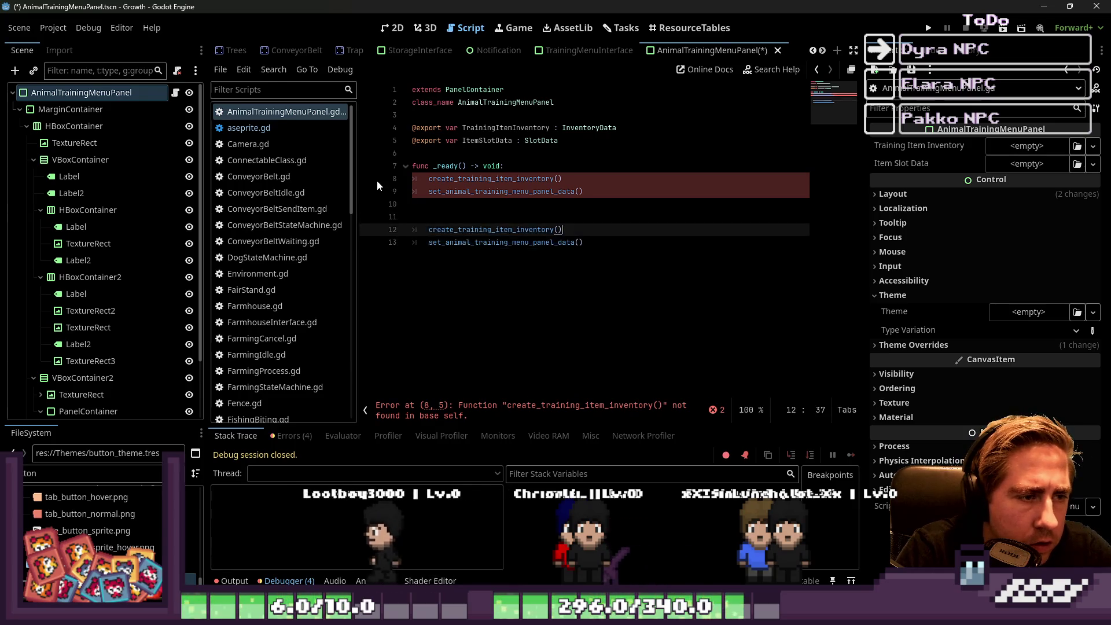
{"action": "key", "text": "Home"}
{"action": "key", "text": "shift+Up"}
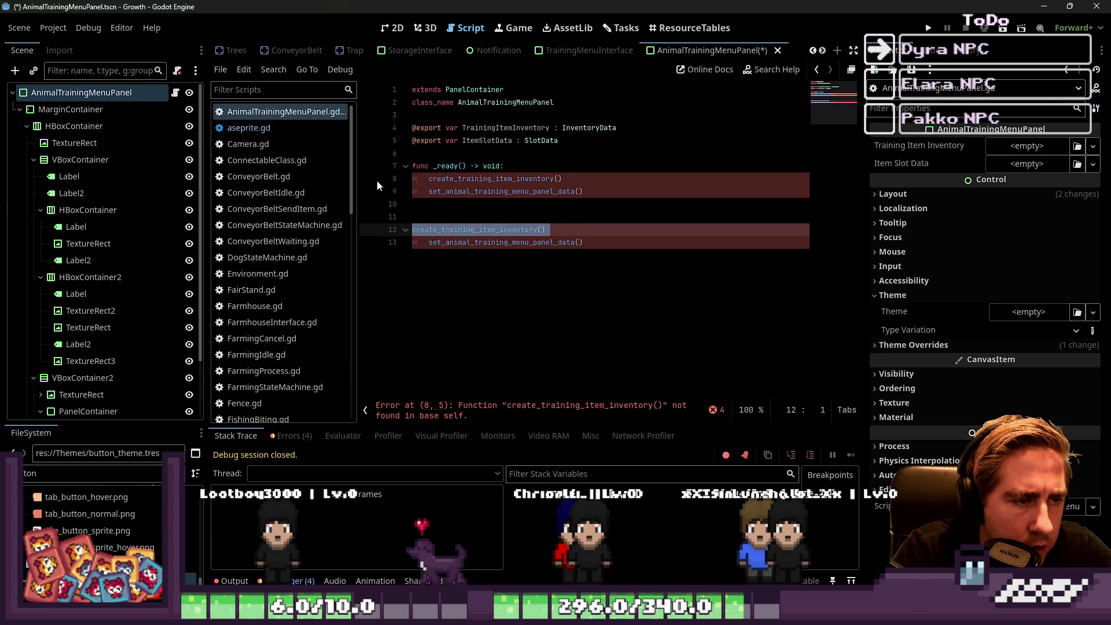
{"action": "key", "text": "shift+Tab"}
{"action": "key", "text": "Down"}
{"action": "key", "text": "Tab"}
{"action": "key", "text": "End"}
{"action": "key", "text": "shift+Tab"}
{"action": "key", "text": "shift+Tab"}
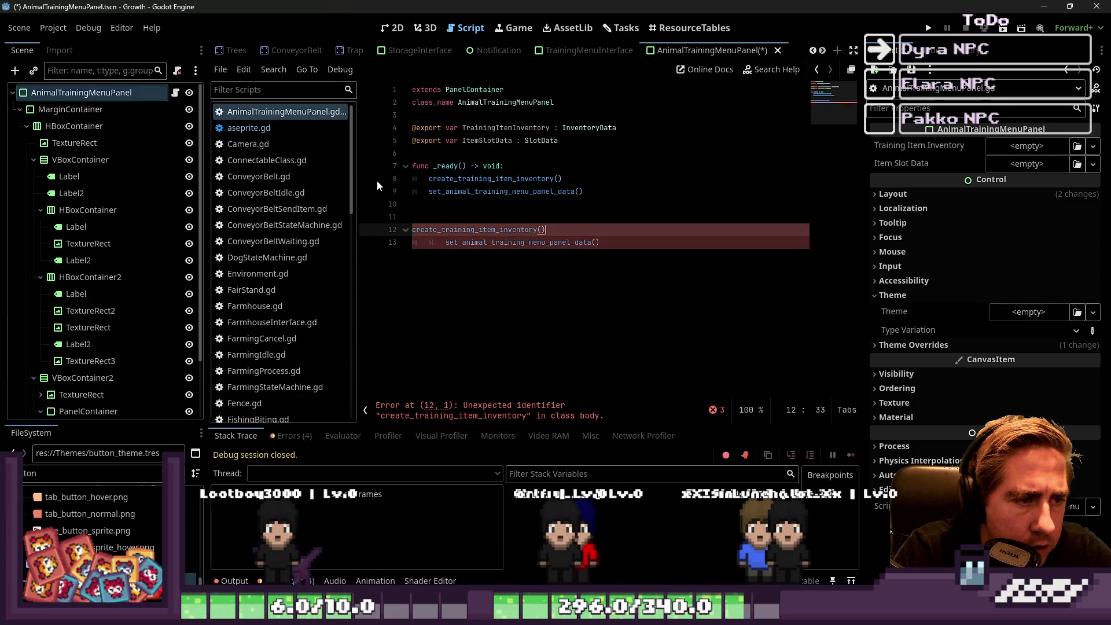
{"action": "key", "text": "Up"}
{"action": "key", "text": "Home"}
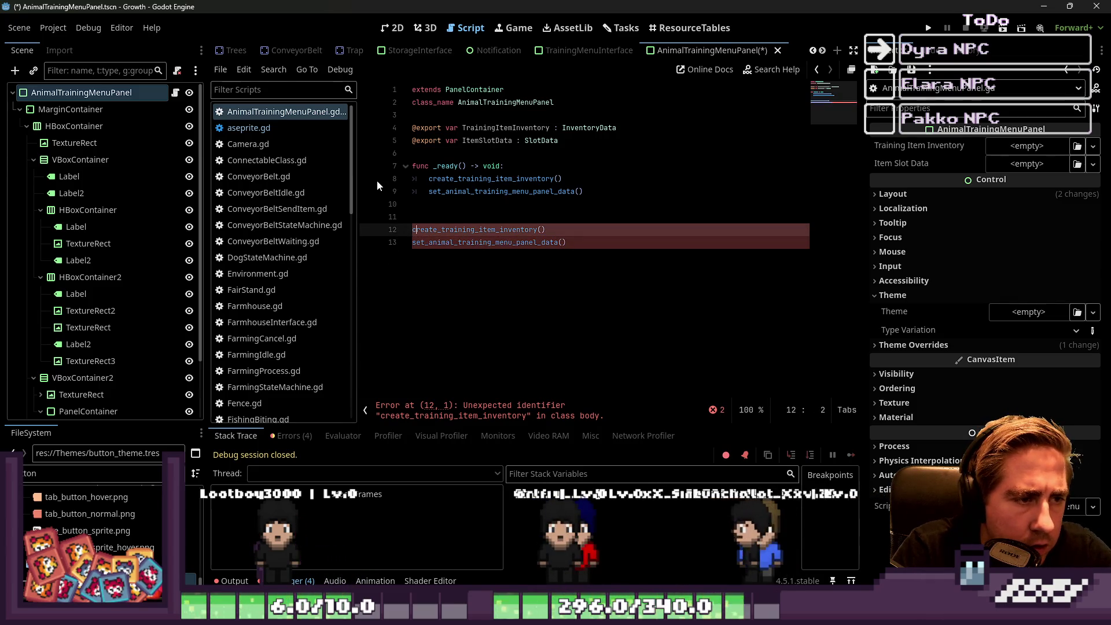
Turn both pasted lines into 'func ... -> void:' stubs with a pass body.
{"action": "type", "text": "fun"}
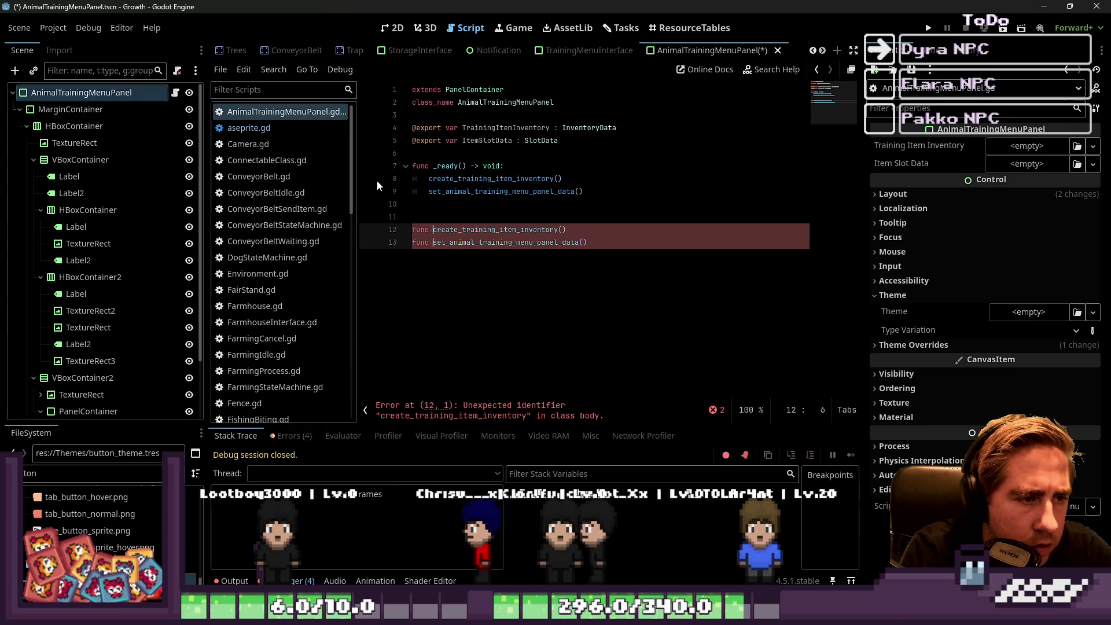
{"action": "type", "text": "c"}
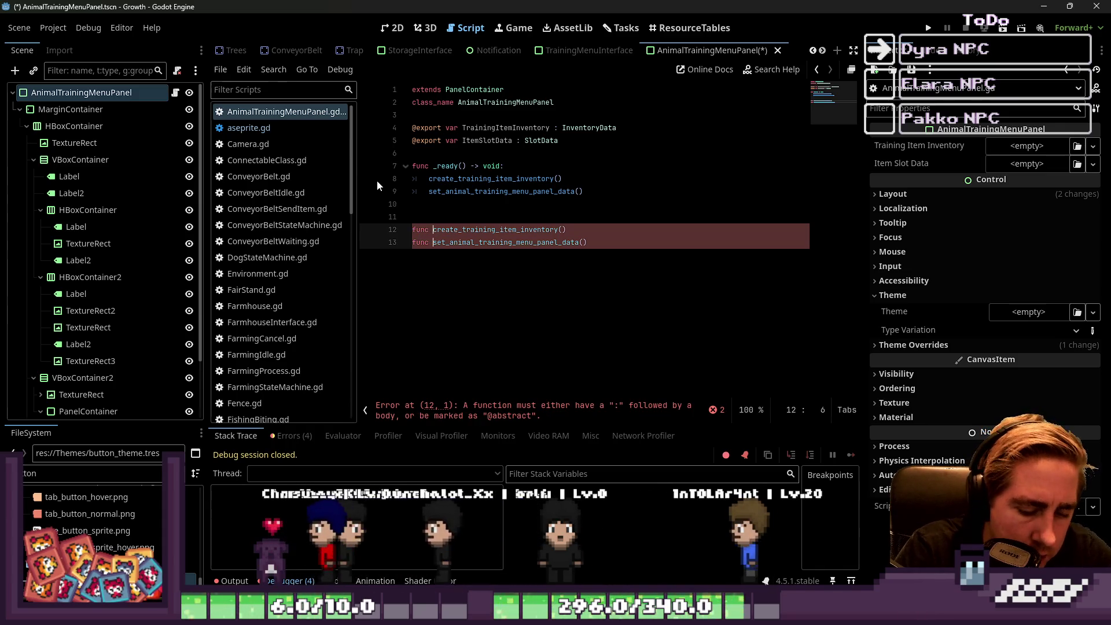
{"action": "key", "text": "End"}
{"action": "type", "text": "-> voi"}
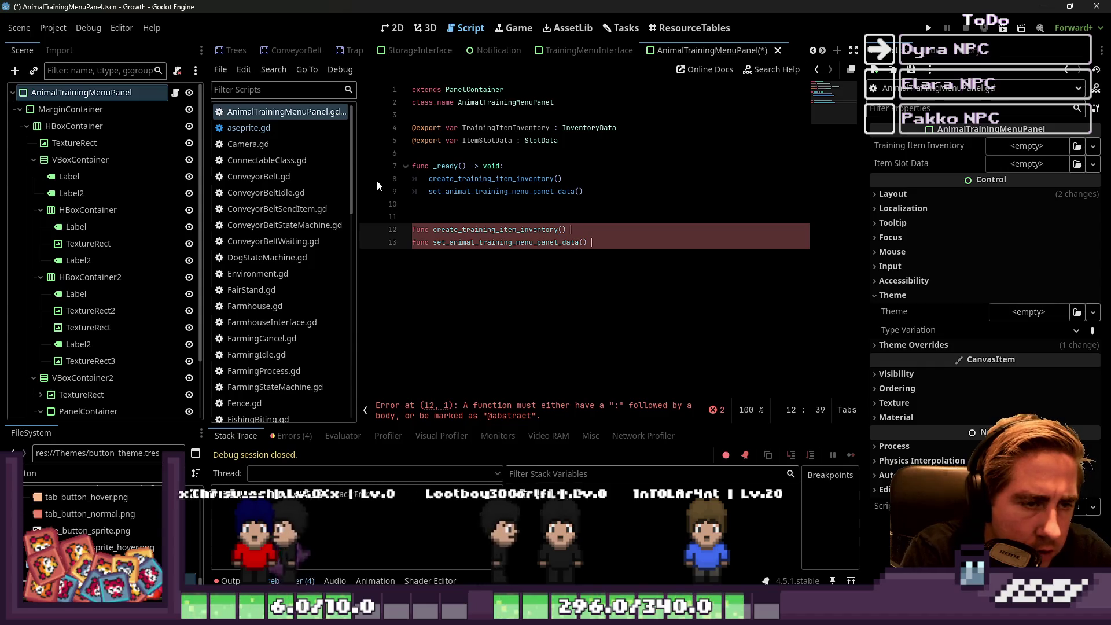
{"action": "type", "text": "d:"}
{"action": "key", "text": "Return"}
{"action": "type", "text": "pass"}
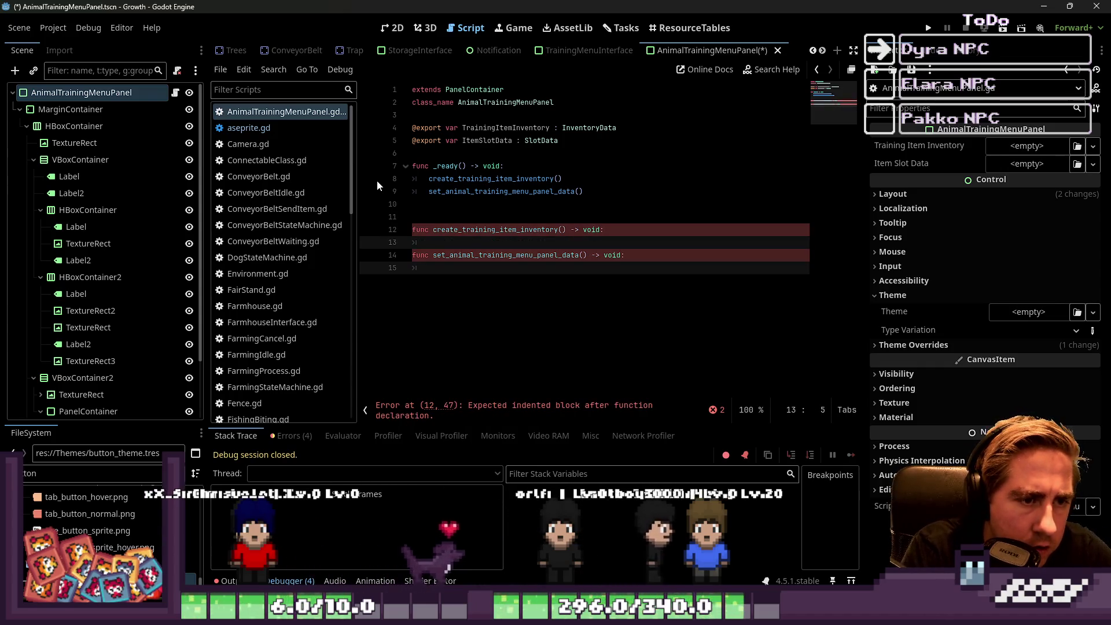
{"action": "key", "text": "Escape"}
{"action": "key", "text": "Return"}
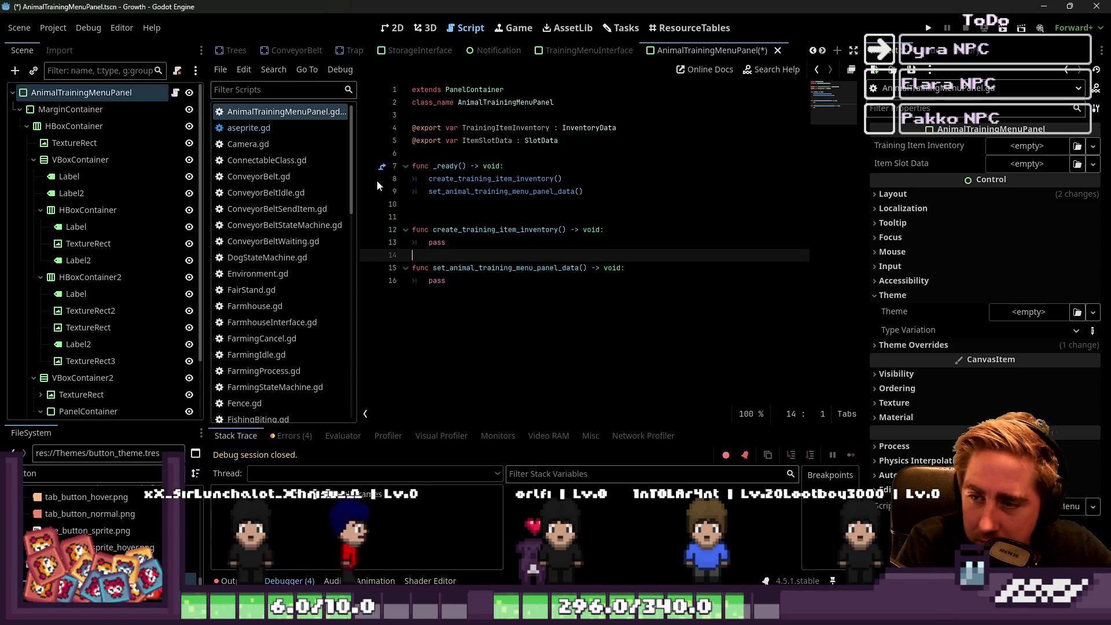
Replace the first stub's pass with TrainingItemInventory = TrainingItemInventory.new().
{"action": "key", "text": "Up"}
{"action": "key", "text": "Up"}
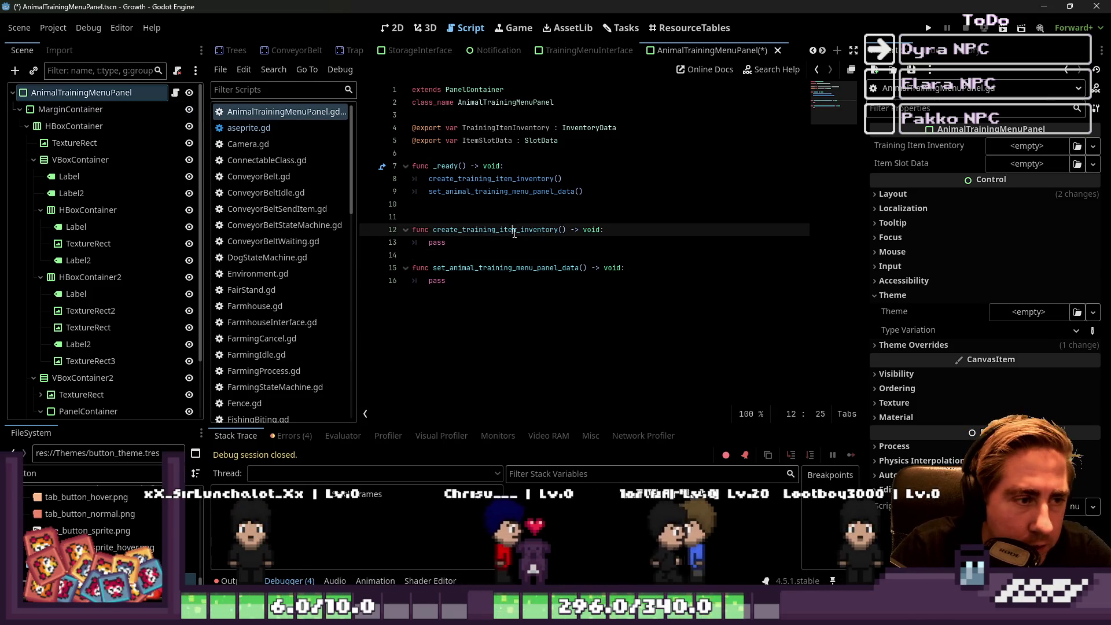
{"action": "key", "text": "Down"}
{"action": "key", "text": "End"}
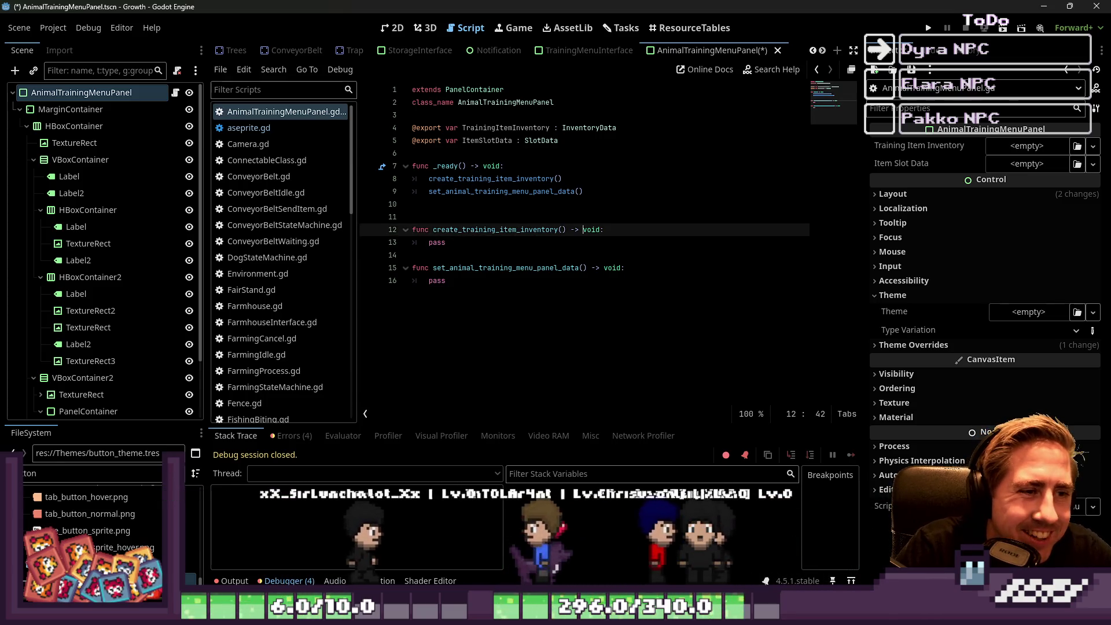
{"action": "key", "text": "shift+Home"}
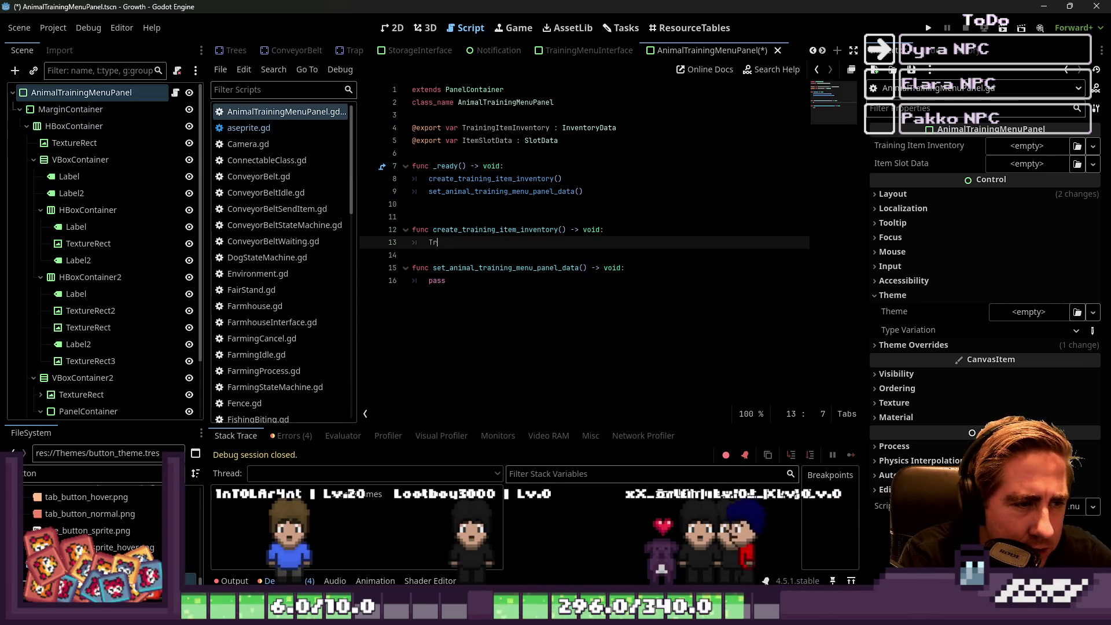
{"action": "type", "text": "ainingItemInventory = "}
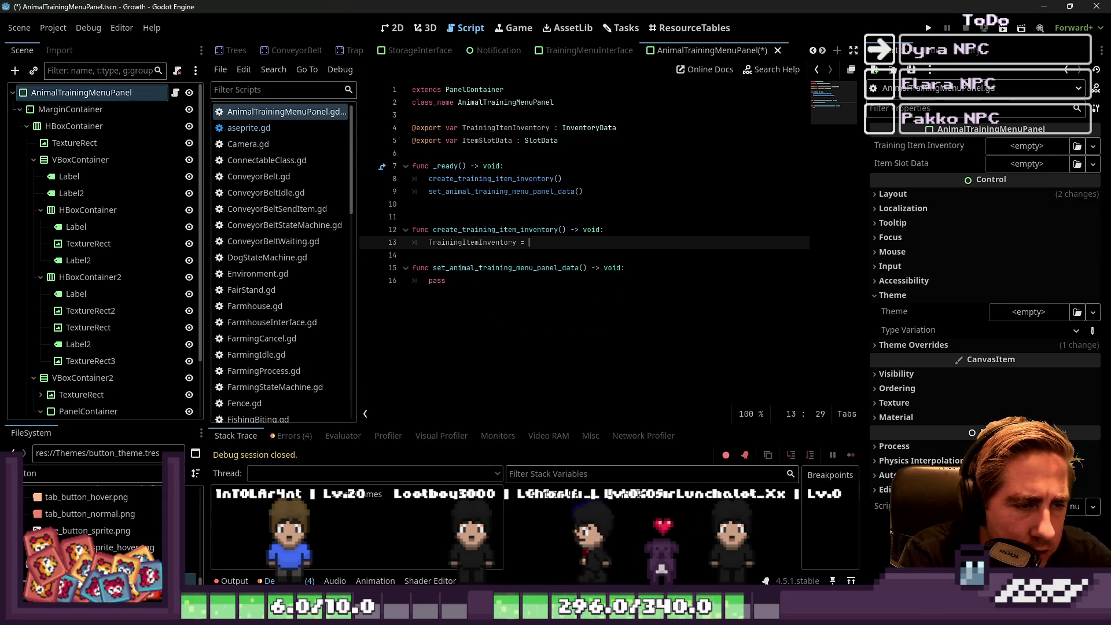
{"action": "type", "text": "TrainingItemInventory."}
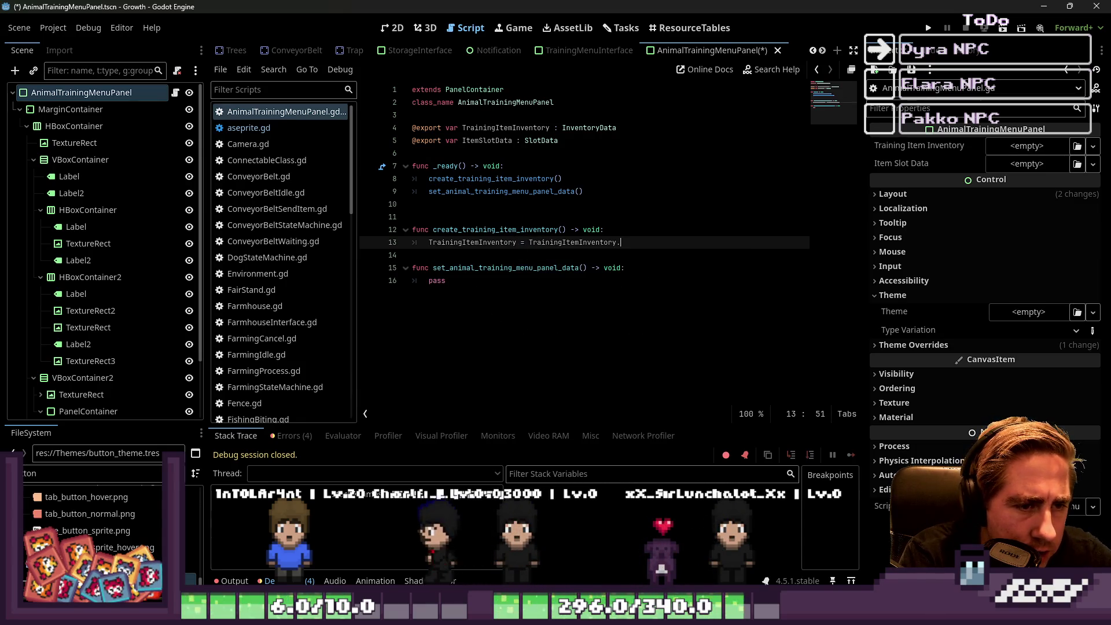
{"action": "type", "text": "new"}
{"action": "key", "text": "Return"}
{"action": "key", "text": "Return"}
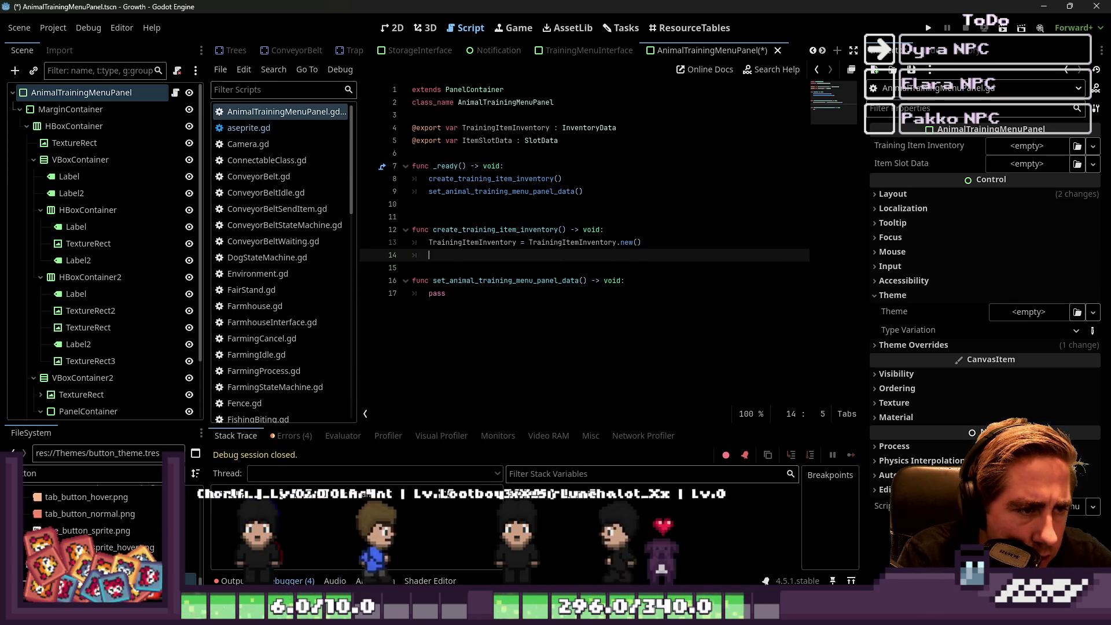
Wrap the inventory creation in an 'if not TrainingItemInventory:' check.
{"action": "key", "text": "Up"}
{"action": "key", "text": "Return"}
{"action": "key", "text": "Up"}
{"action": "type", "text": "if n"}
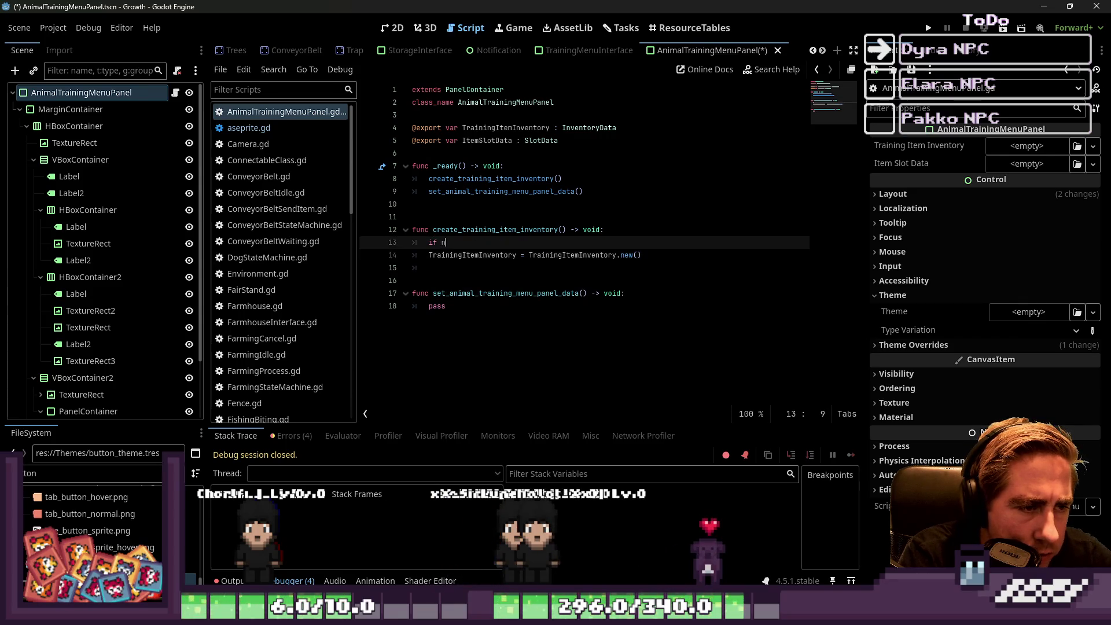
{"action": "type", "text": "ot "}
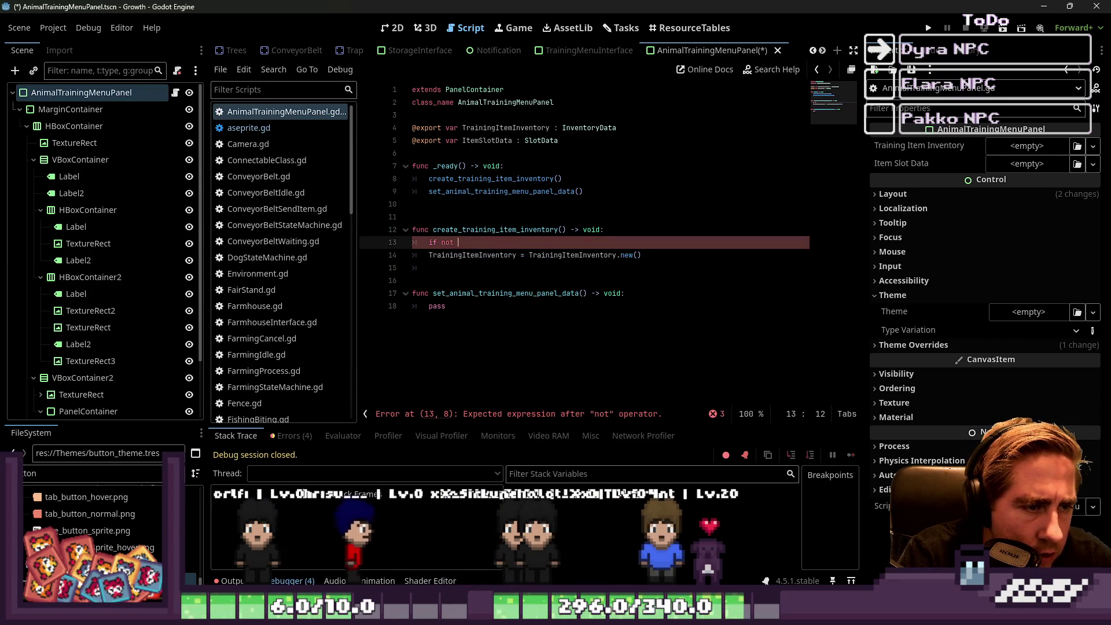
{"action": "type", "text": "TrainingItemInventory:"}
{"action": "key", "text": "Down"}
{"action": "key", "text": "Home"}
{"action": "key", "text": "Tab"}
{"action": "key", "text": "Down"}
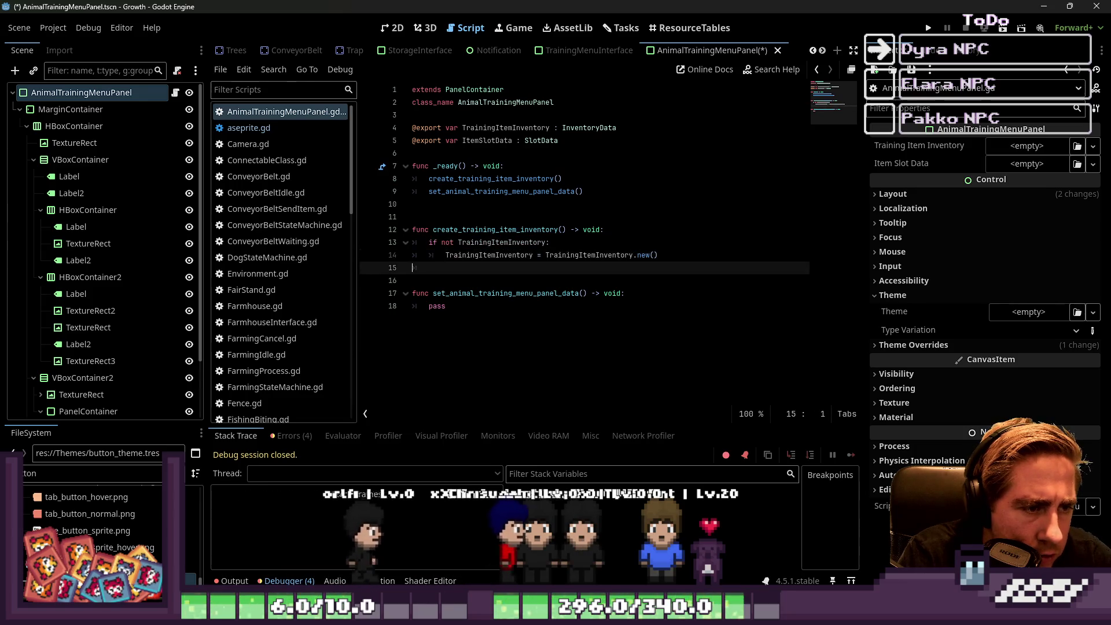
{"action": "key", "text": "Tab"}
Add TrainingItemInventory.items.resize(1) below the creation line.
{"action": "type", "text": "Train"}
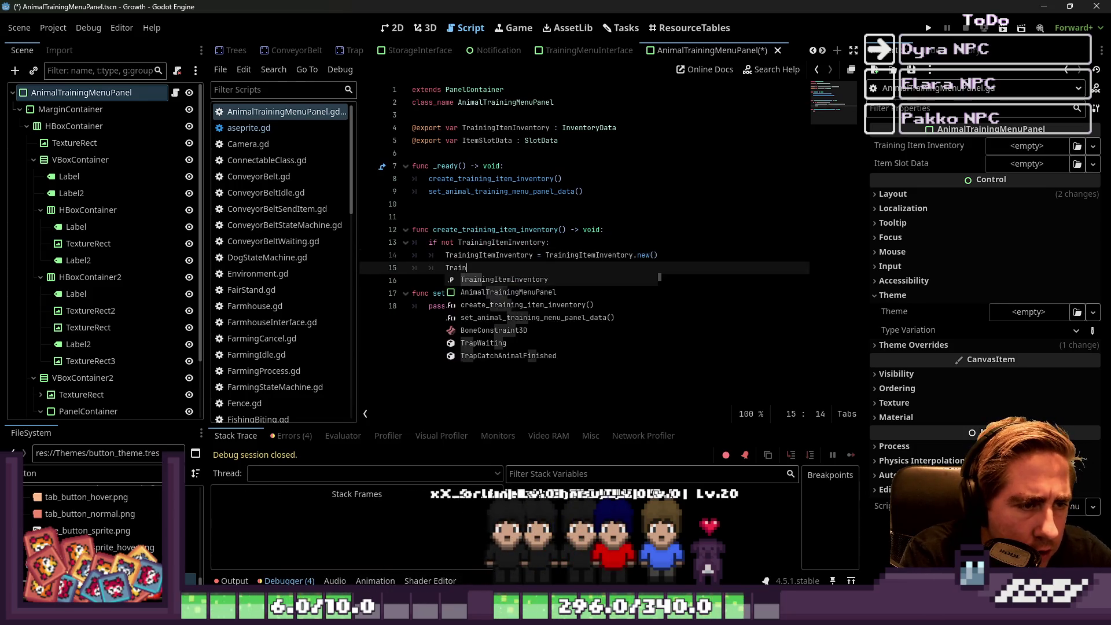
{"action": "type", "text": "ingItemInventory."}
{"action": "key", "text": "BackSpace"}
{"action": "key", "text": "BackSpace"}
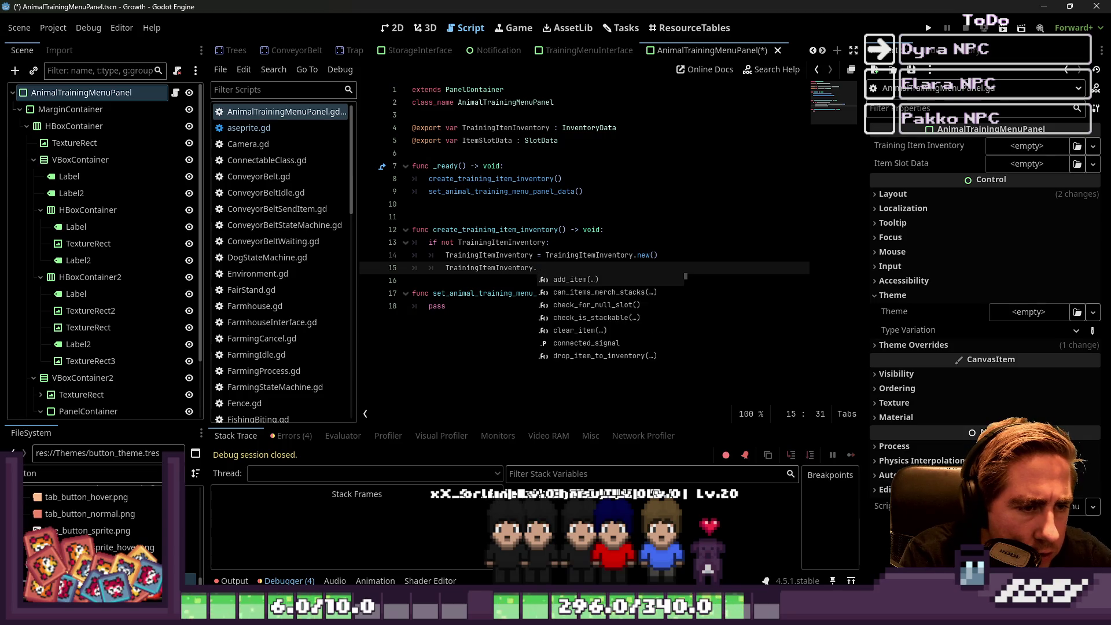
{"action": "type", "text": "ems.resi"}
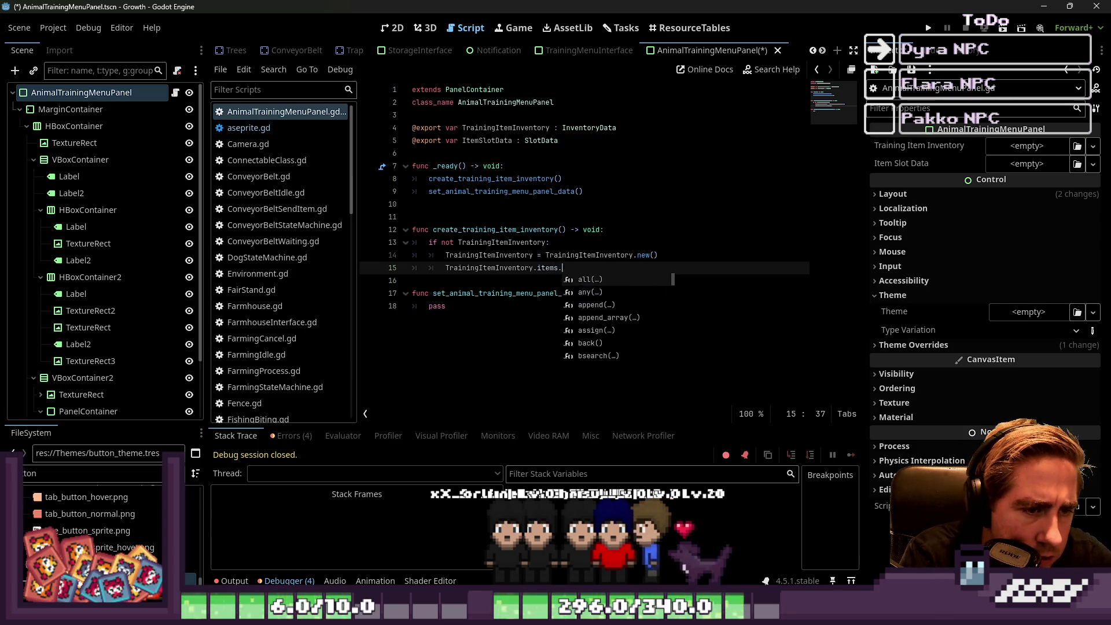
{"action": "key", "text": "Return"}
{"action": "type", "text": "1)"}
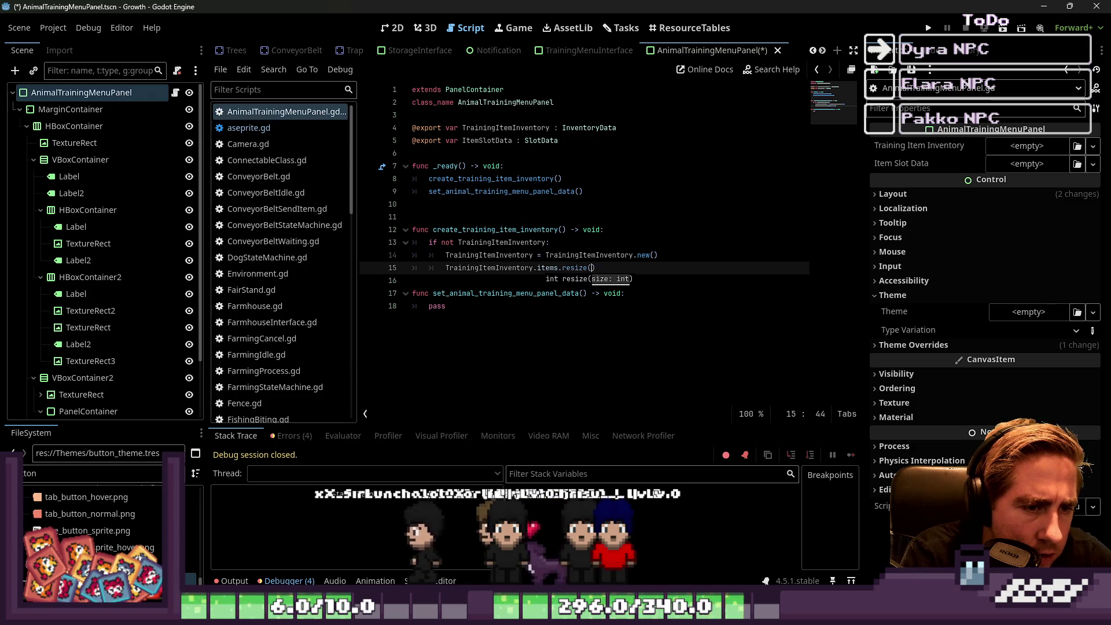
{"action": "key", "text": "Return"}
{"action": "key", "text": "ctrl+shift+k"}
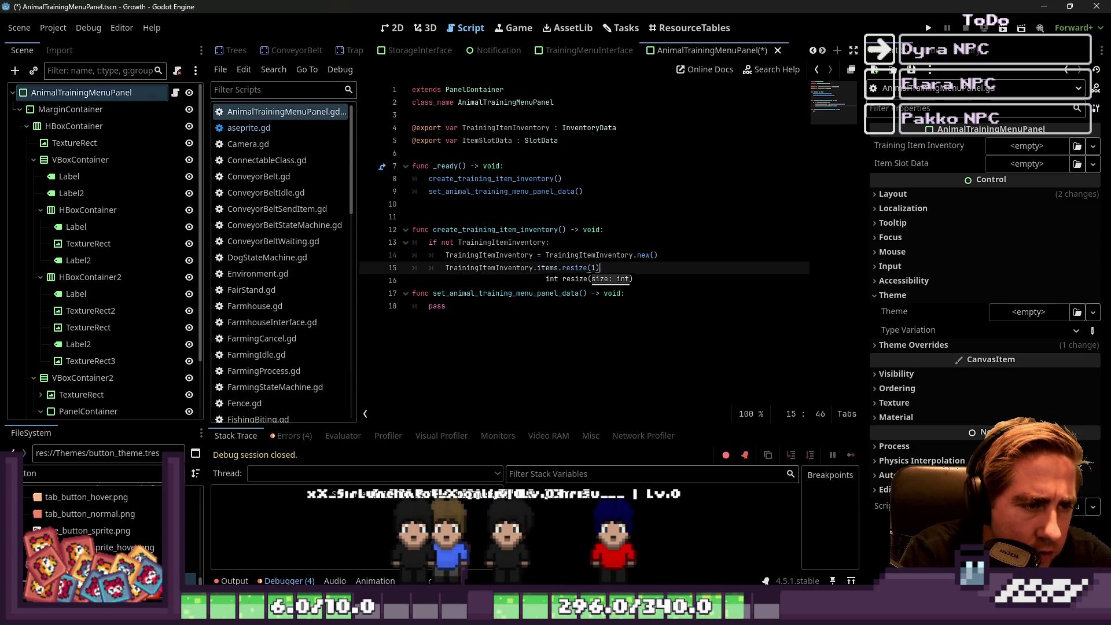
Make the check an early return and move the creation and resize lines out of it.
{"action": "key", "text": "Down"}
{"action": "key", "text": "Down"}
{"action": "key", "text": "Up"}
{"action": "key", "text": "Up"}
{"action": "key", "text": "Up"}
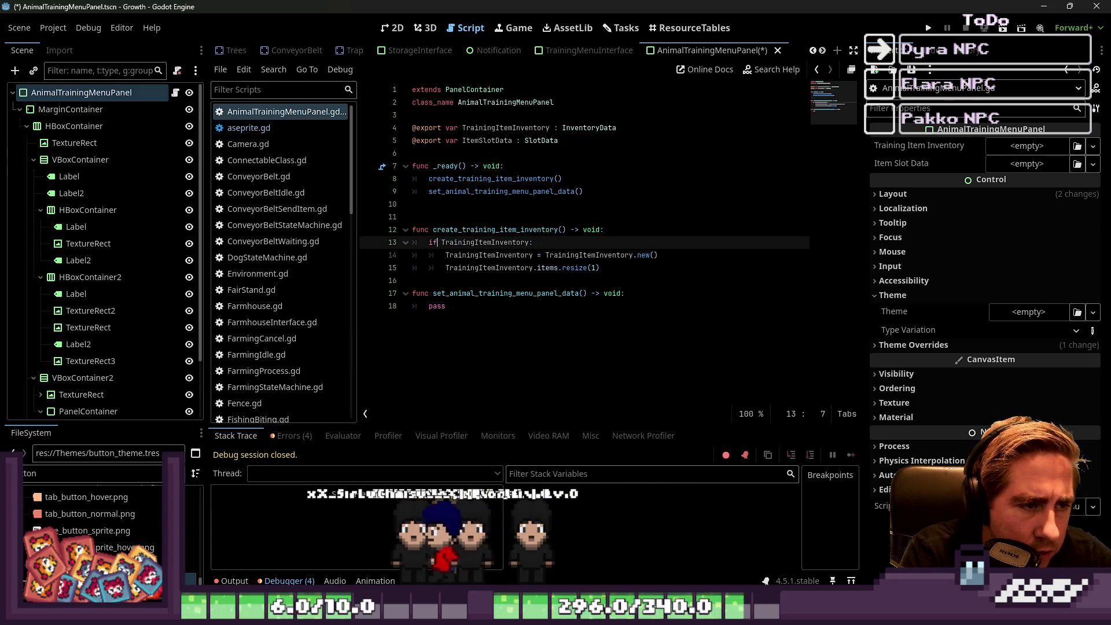
{"action": "key", "text": "ctrl+Return"}
{"action": "type", "text": "re"}
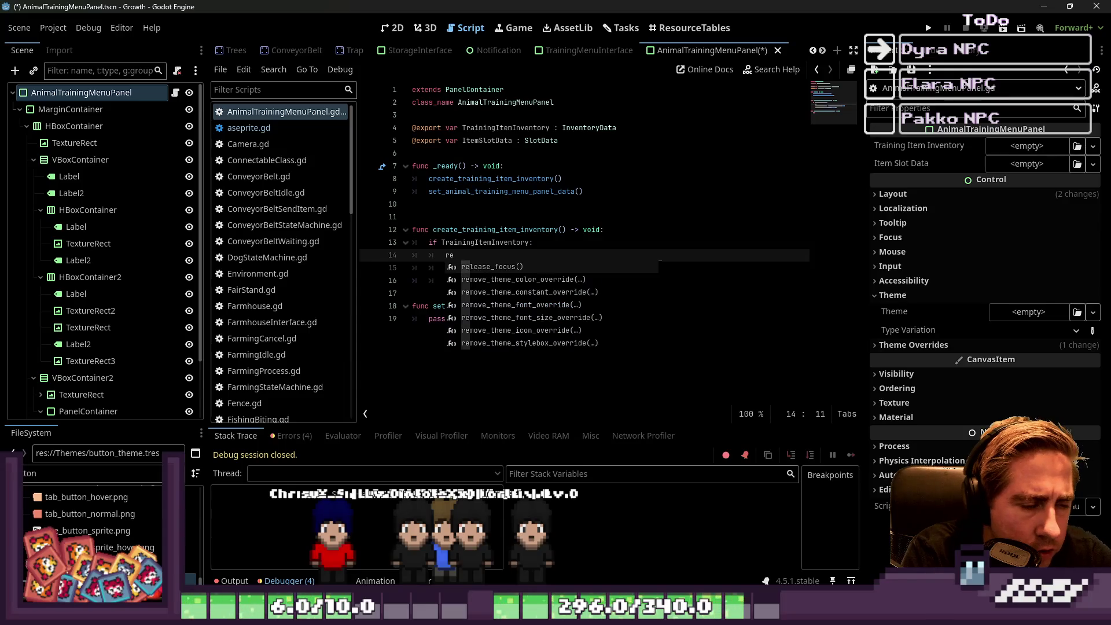
{"action": "type", "text": "turn"}
{"action": "key", "text": "Return"}
{"action": "key", "text": "shift+Down"}
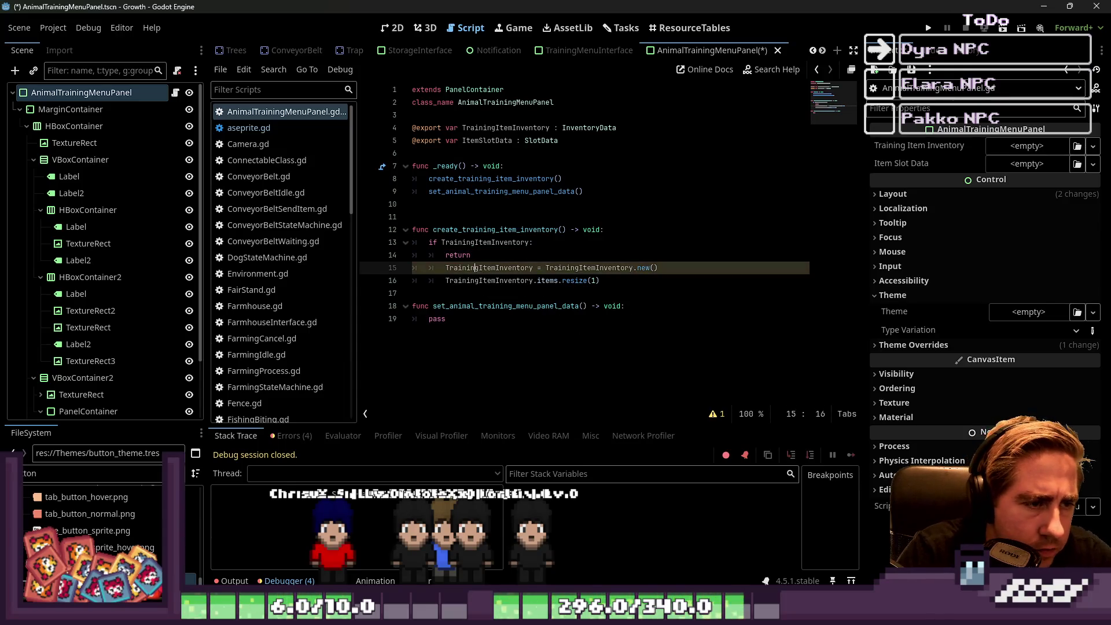
{"action": "key", "text": "shift+Down"}
{"action": "key", "text": "Down"}
{"action": "key", "text": "Down"}
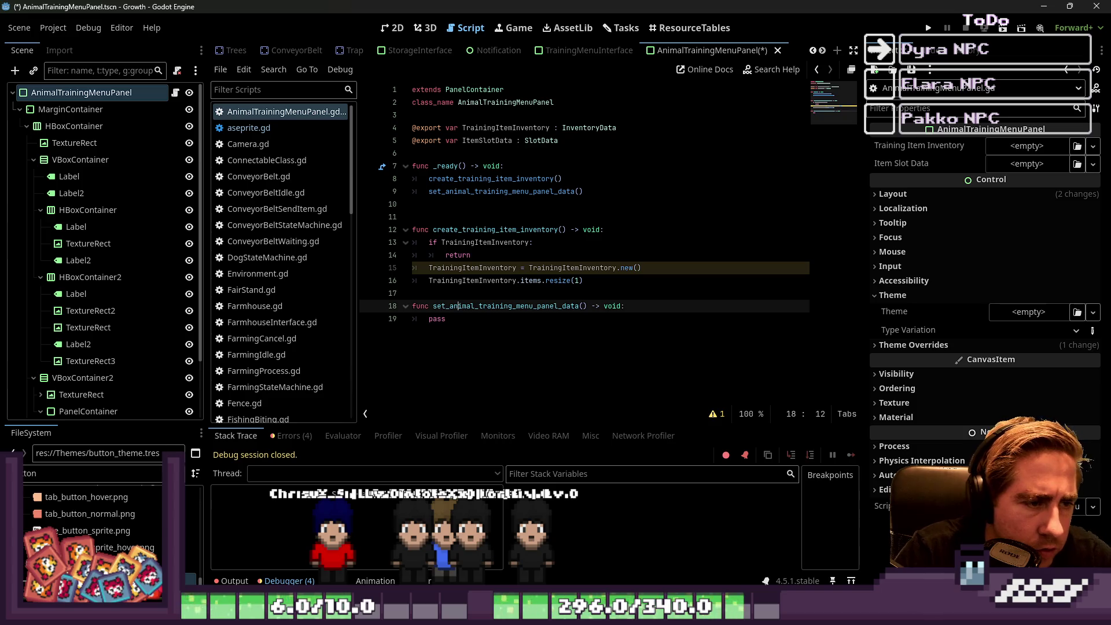
{"action": "key", "text": "Up"}
{"action": "key", "text": "Up"}
{"action": "double_click", "coordinate": [437, 319]}
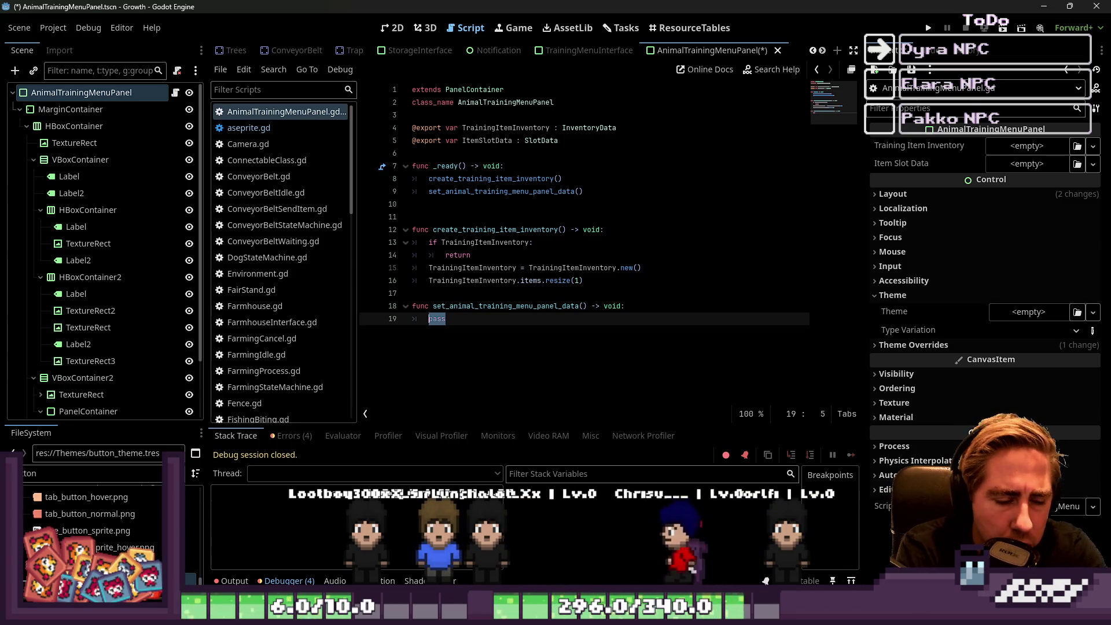
Narrow the Inspector panel and open the panel's first TextureRect node in the 2D editor.
{"action": "left_click", "coordinate": [436, 155]}
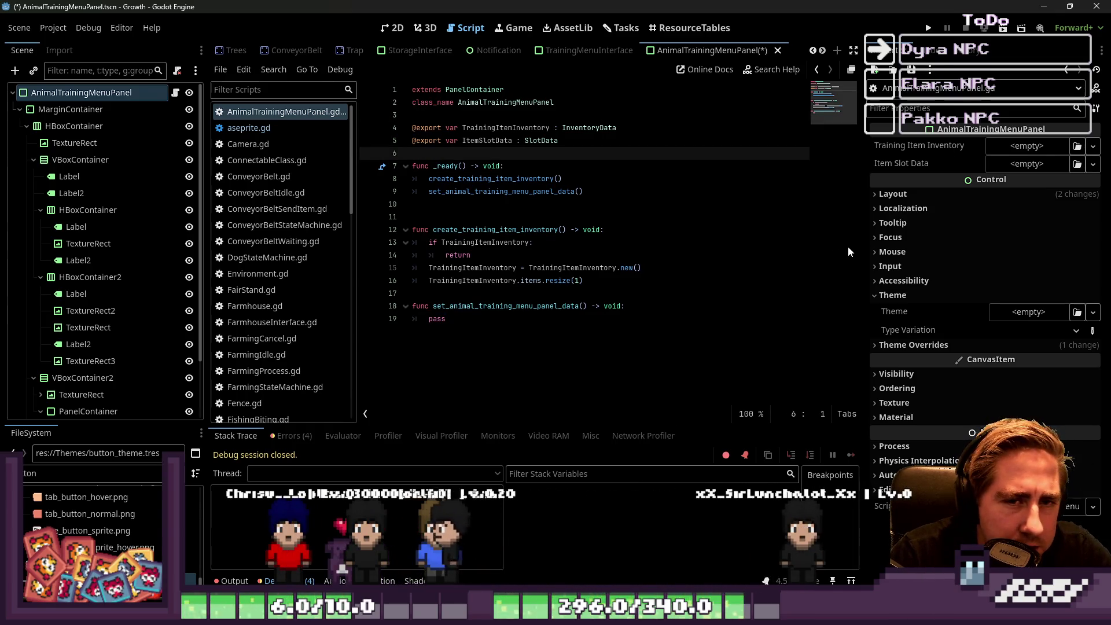
{"action": "left_click_drag", "start_coordinate": [862, 247], "coordinate": [910, 247]}
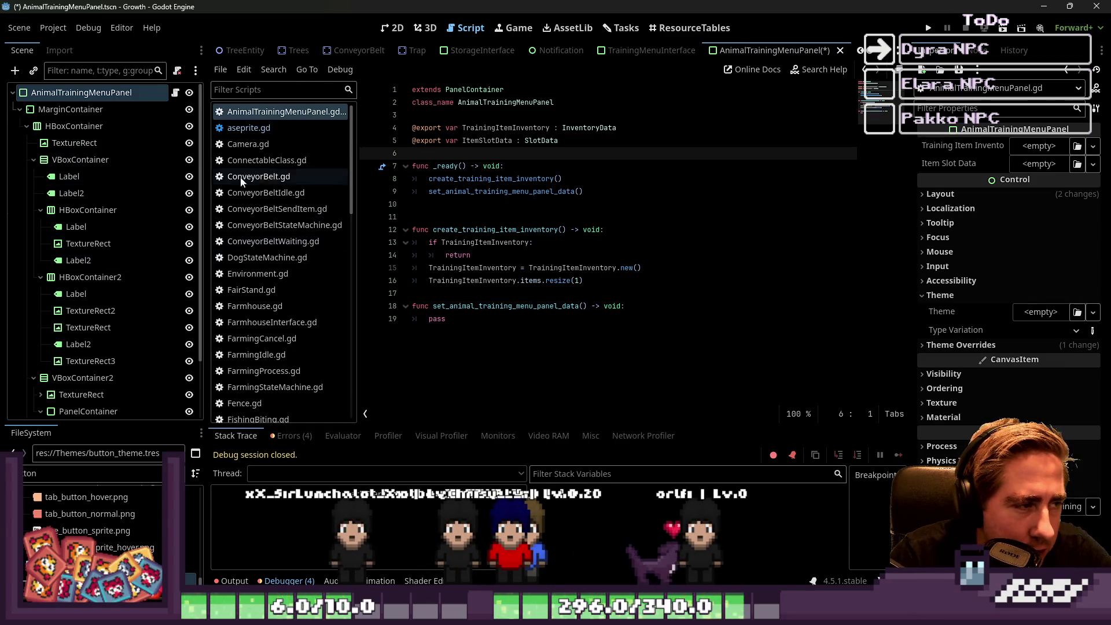
{"action": "left_click", "coordinate": [466, 28]}
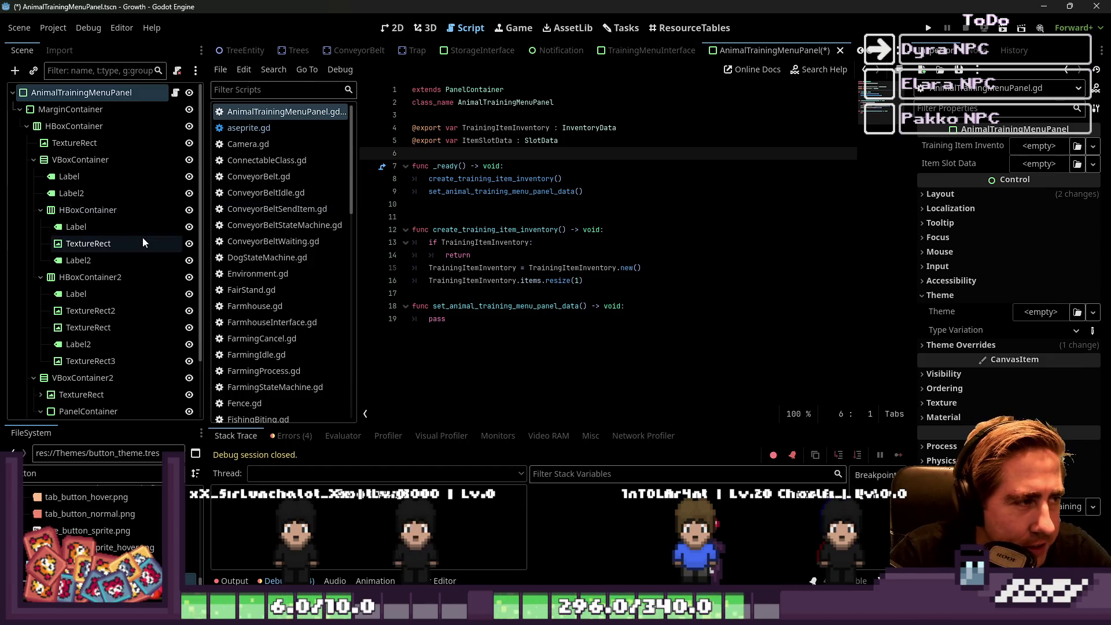
{"action": "left_click", "coordinate": [86, 144]}
{"action": "left_click", "coordinate": [392, 28]}
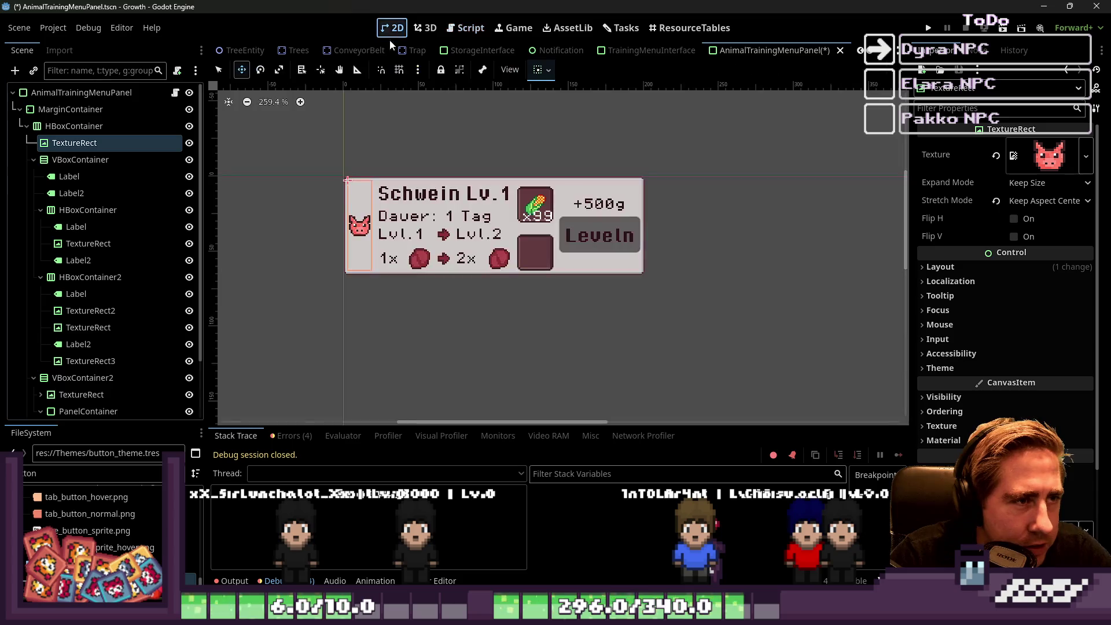
Rename the TextureRect node to AnimalTextureRect.
{"action": "scroll", "coordinate": [249, 211], "scroll_direction": "up", "scroll_amount": 3}
{"action": "left_click", "coordinate": [110, 125]}
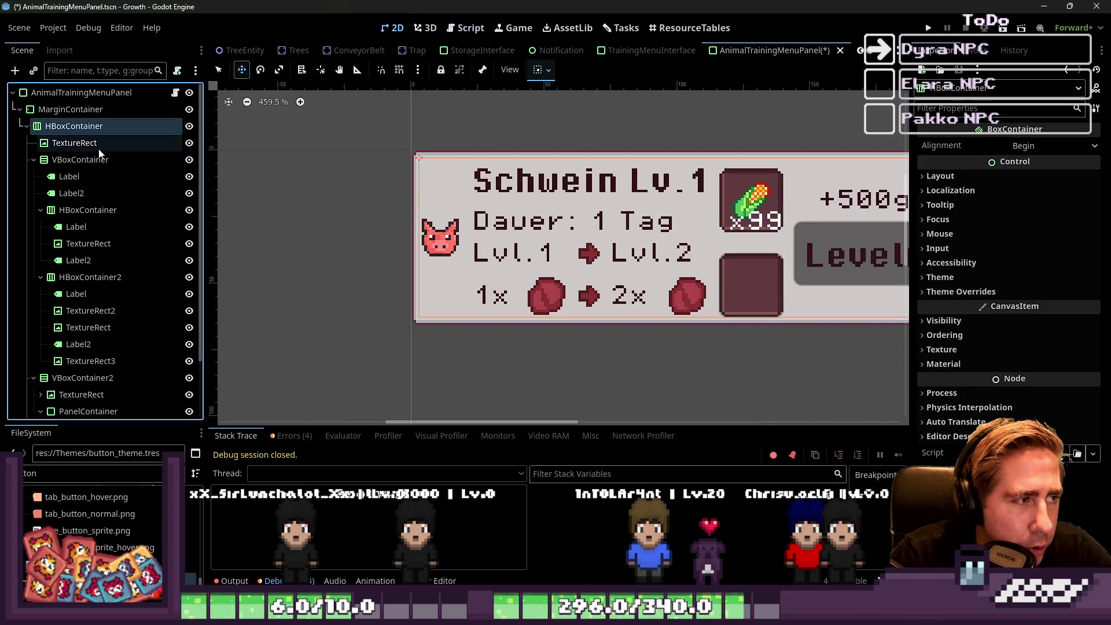
{"action": "left_click", "coordinate": [110, 143]}
{"action": "key", "text": "F2"}
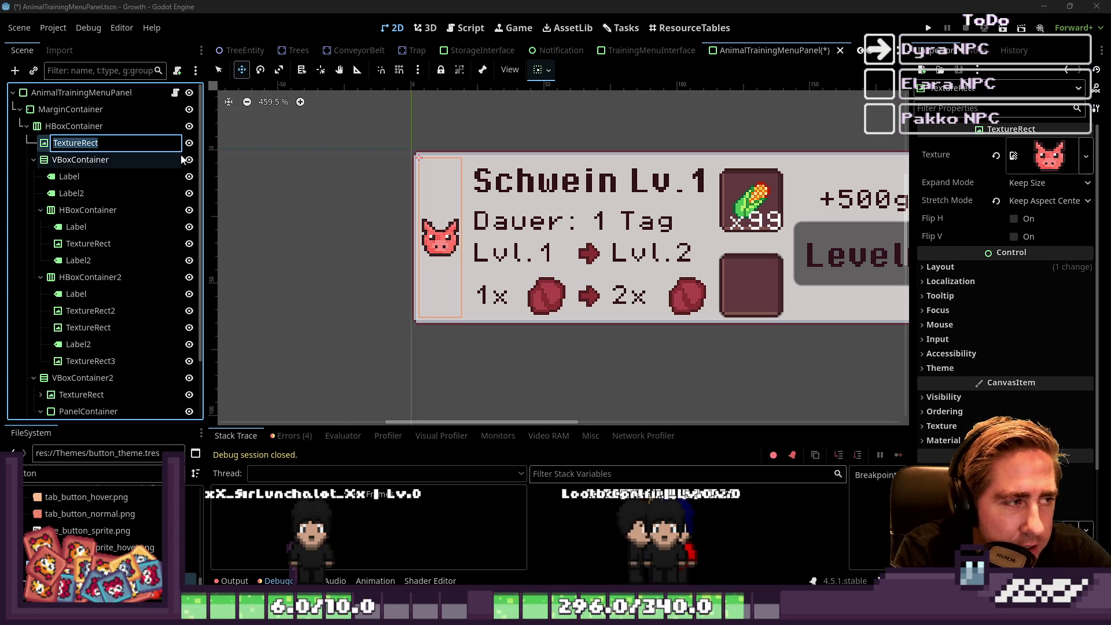
{"action": "type", "text": "Anim"}
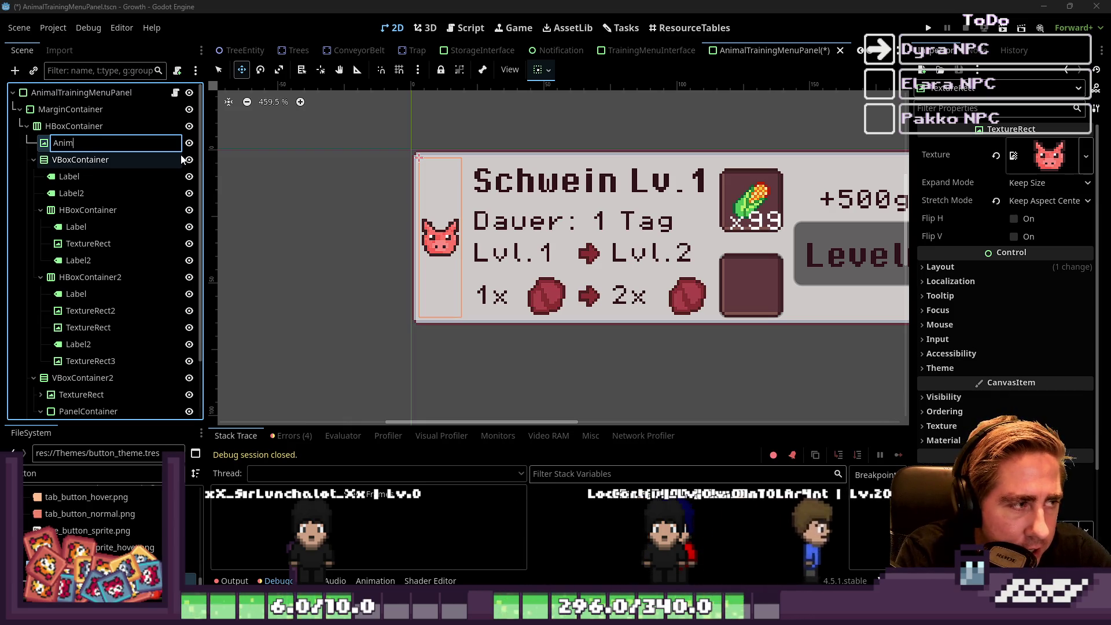
{"action": "type", "text": "alTextureRect"}
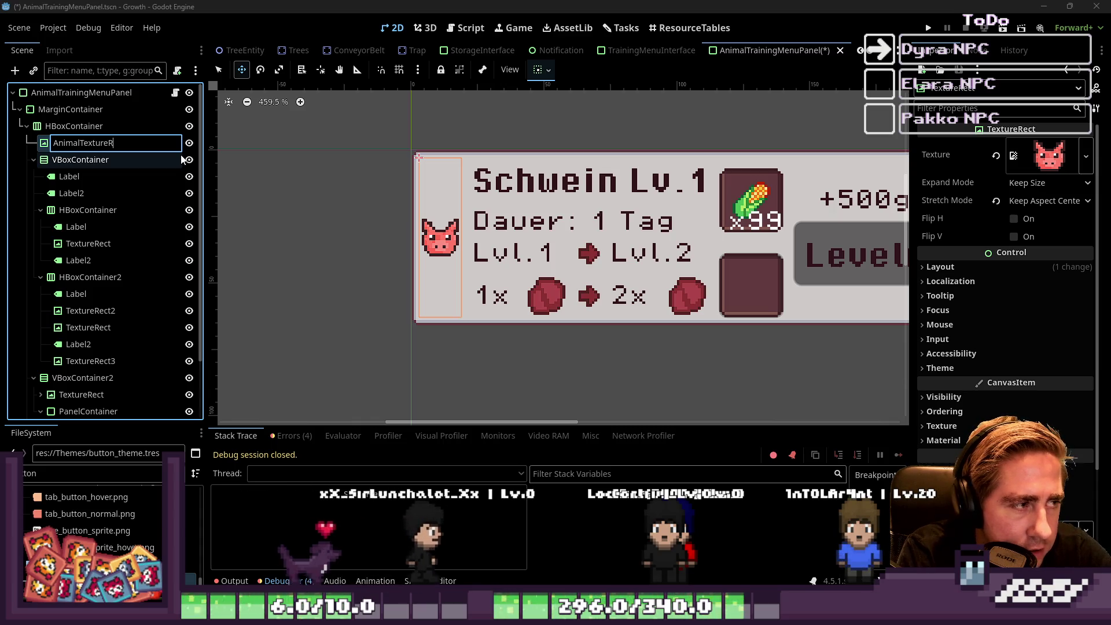
{"action": "key", "text": "Return"}
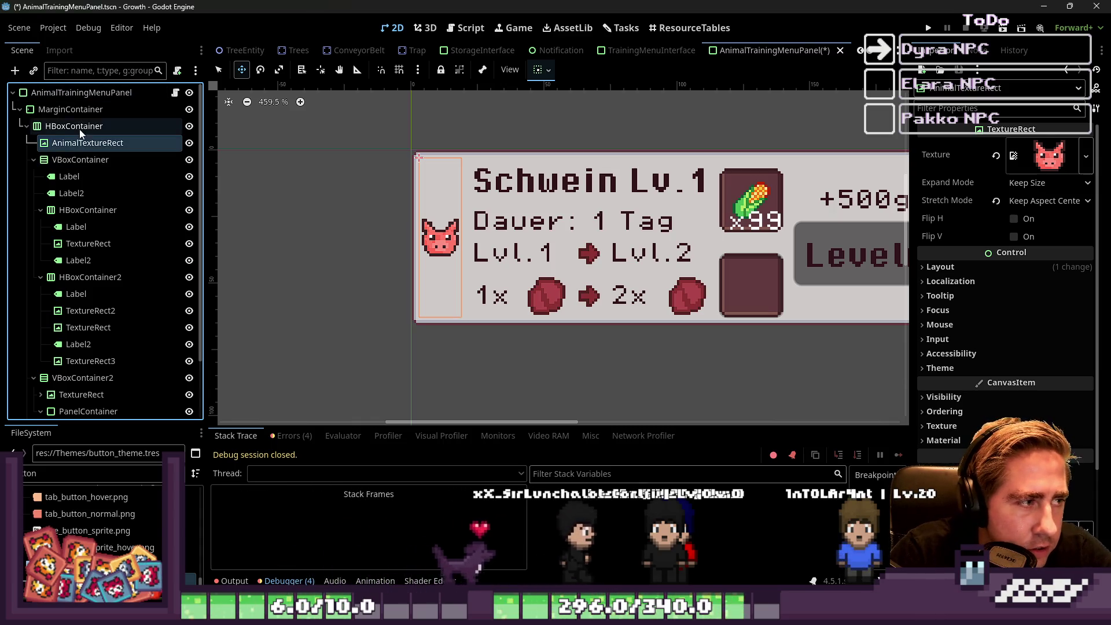
Rename the 'Schwein Lv.1' label to AnimalNameLevelLabel.
{"action": "left_click", "coordinate": [79, 127]}
{"action": "left_click", "coordinate": [86, 143]}
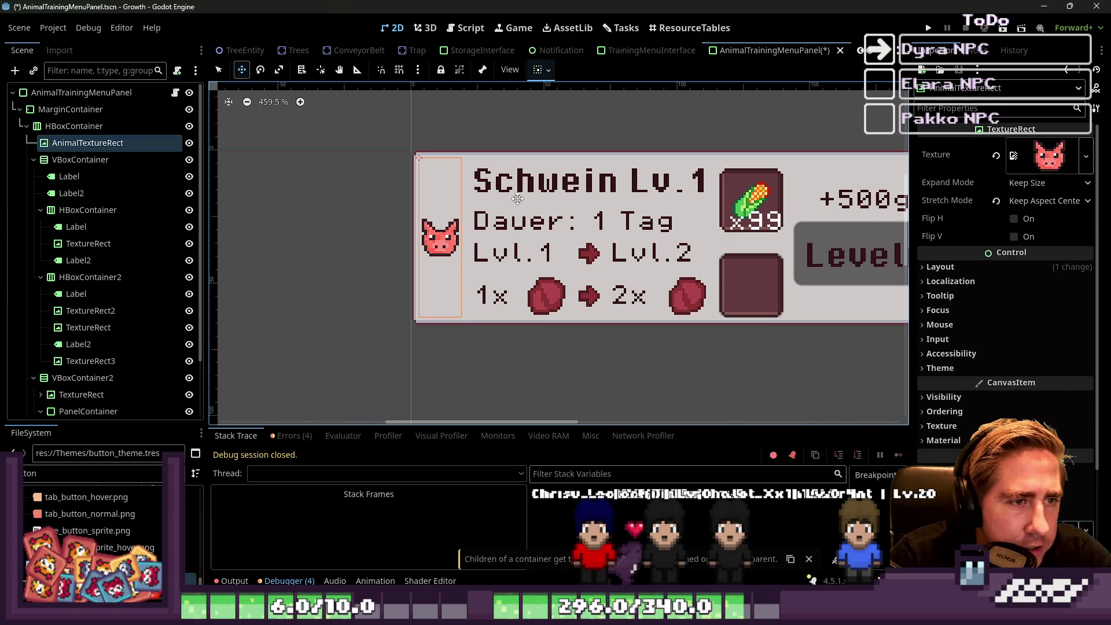
{"action": "left_click", "coordinate": [103, 175]}
{"action": "left_click", "coordinate": [105, 172]}
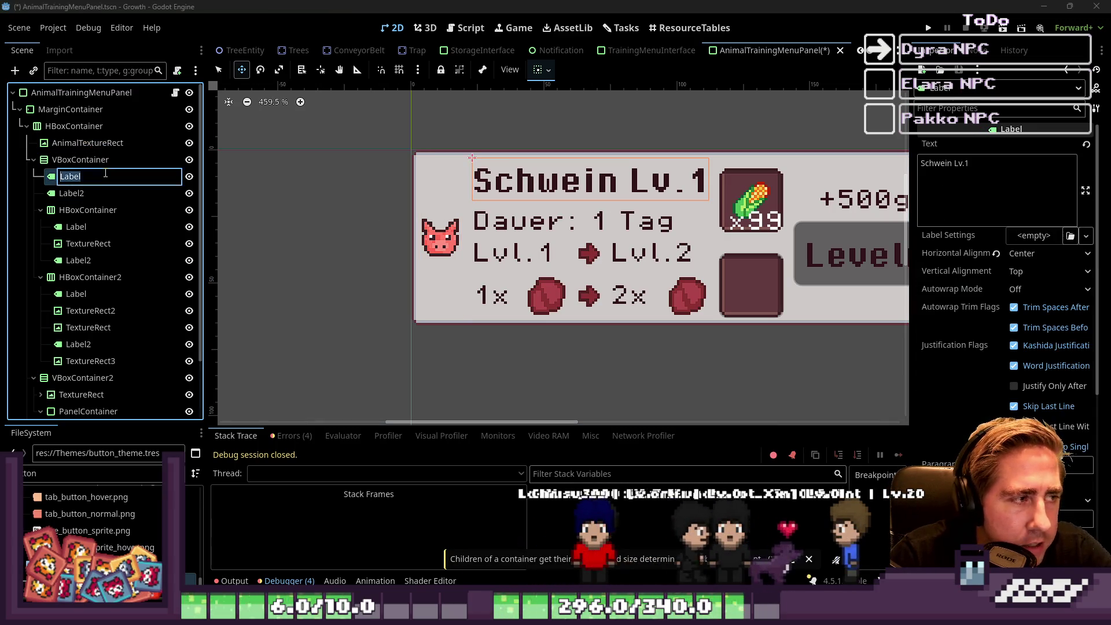
{"action": "type", "text": "AnimalNameLa"}
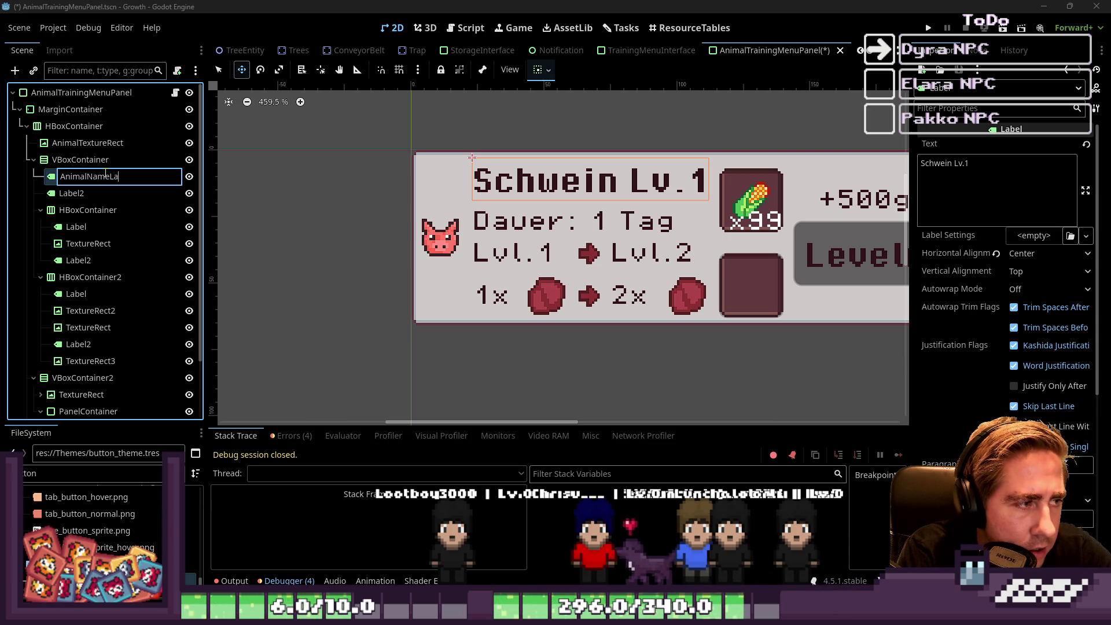
{"action": "key", "text": "BackSpace"}
{"action": "type", "text": "eLe"}
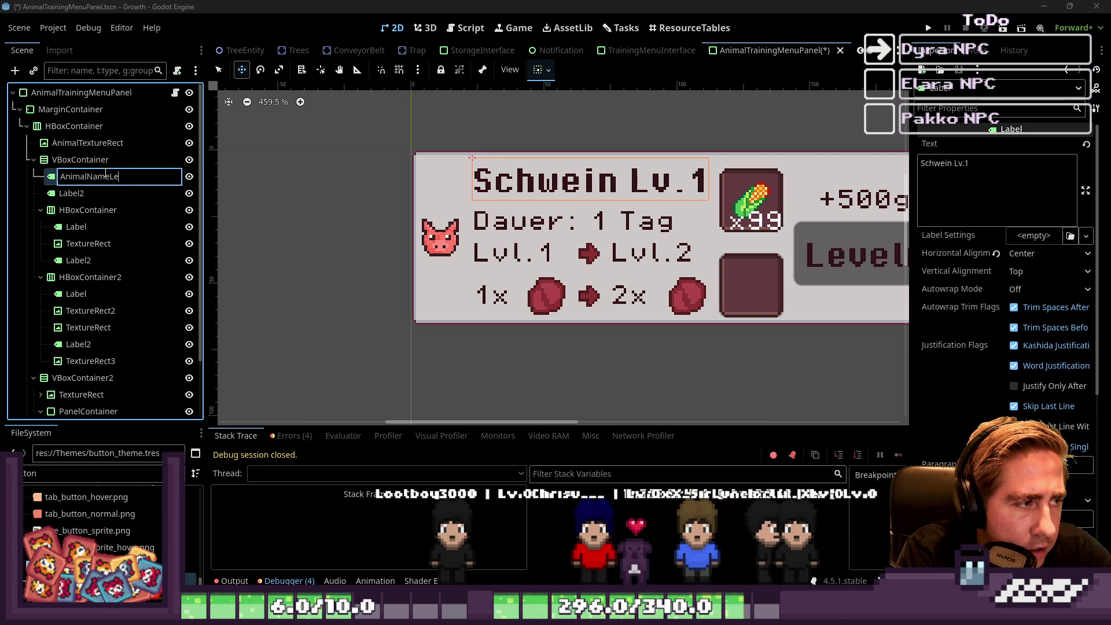
{"action": "type", "text": "velLabe"}
{"action": "key", "text": "Return"}
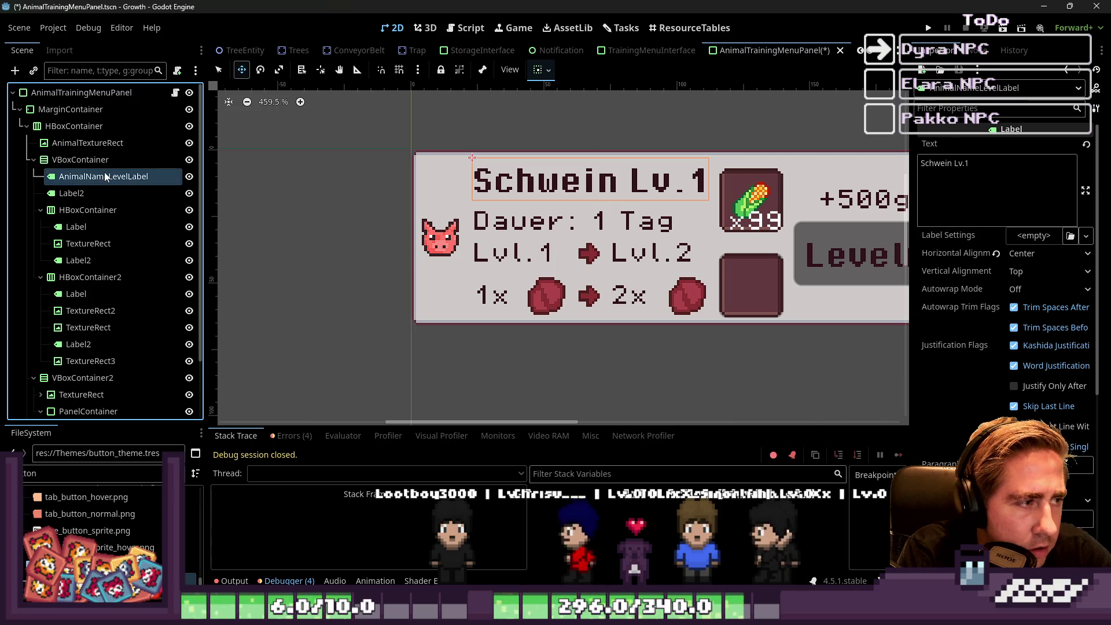
Rename the 'Dauer: 1 Tag' label to TrainingDurationLabel.
{"action": "left_click", "coordinate": [95, 192]}
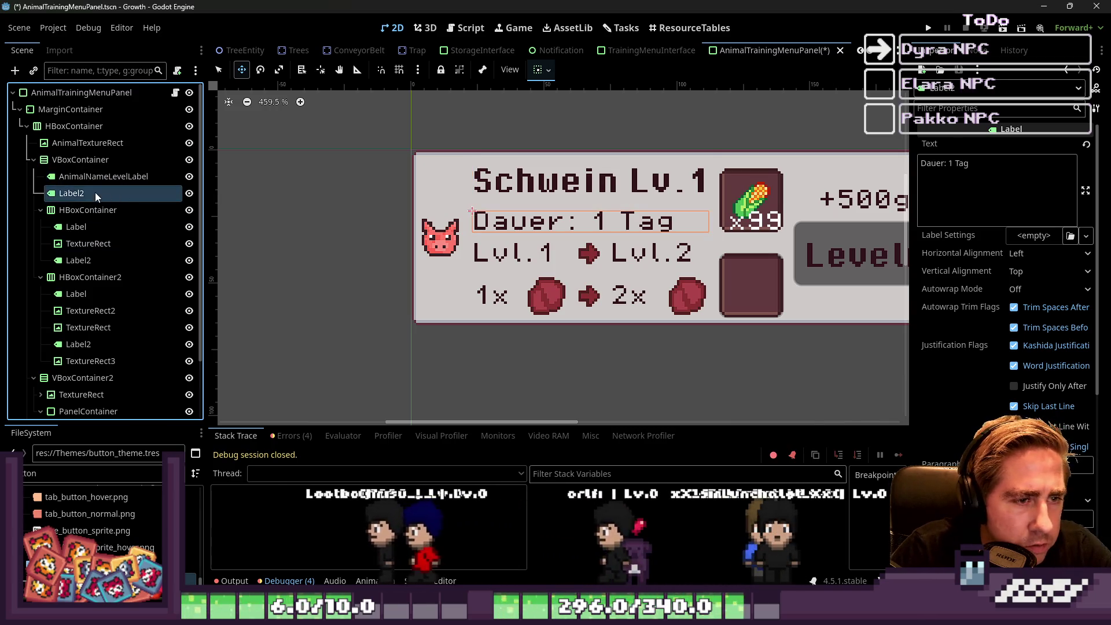
{"action": "left_click", "coordinate": [95, 192]}
{"action": "type", "text": "Duration"}
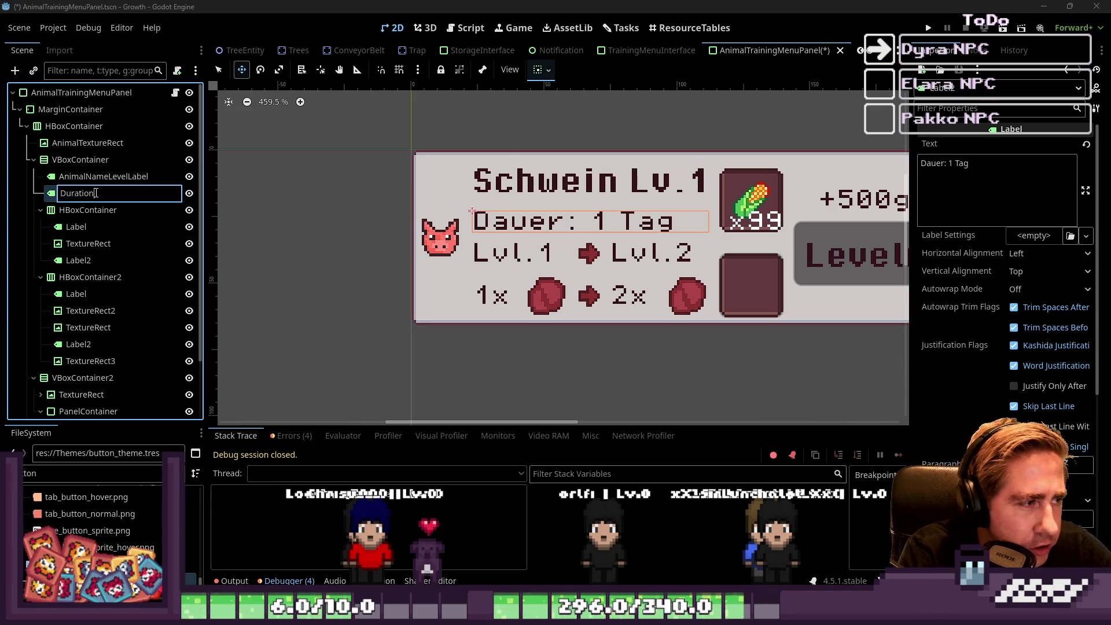
{"action": "type", "text": "T"}
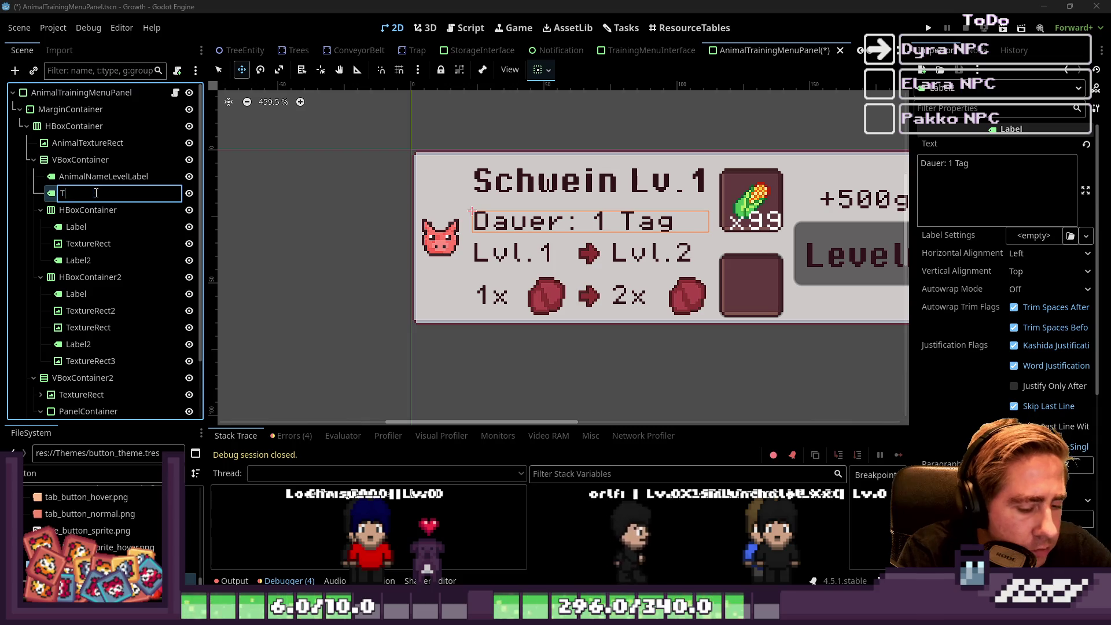
{"action": "type", "text": "rainingDur"}
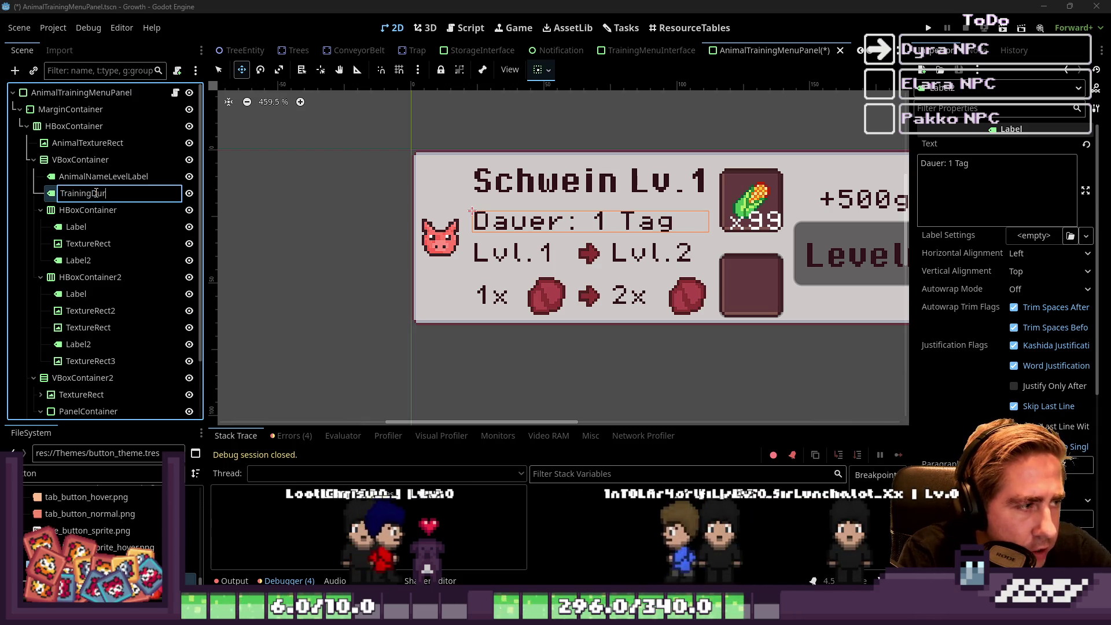
{"action": "type", "text": "ationLabel"}
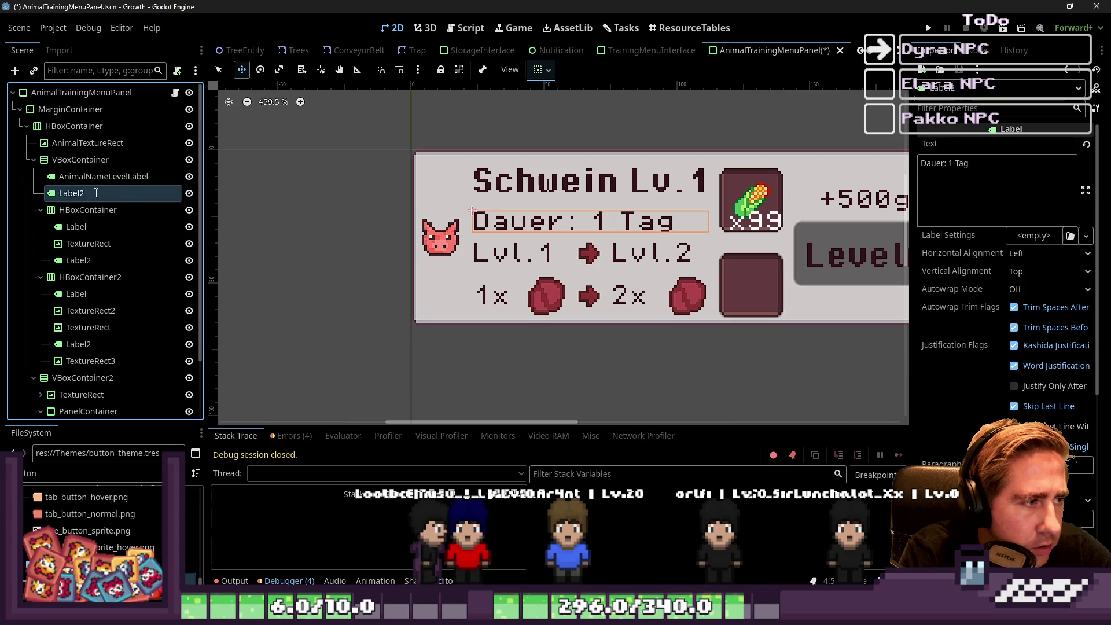
{"action": "key", "text": "Return"}
{"action": "left_click", "coordinate": [81, 227]}
{"action": "left_click", "coordinate": [82, 229]}
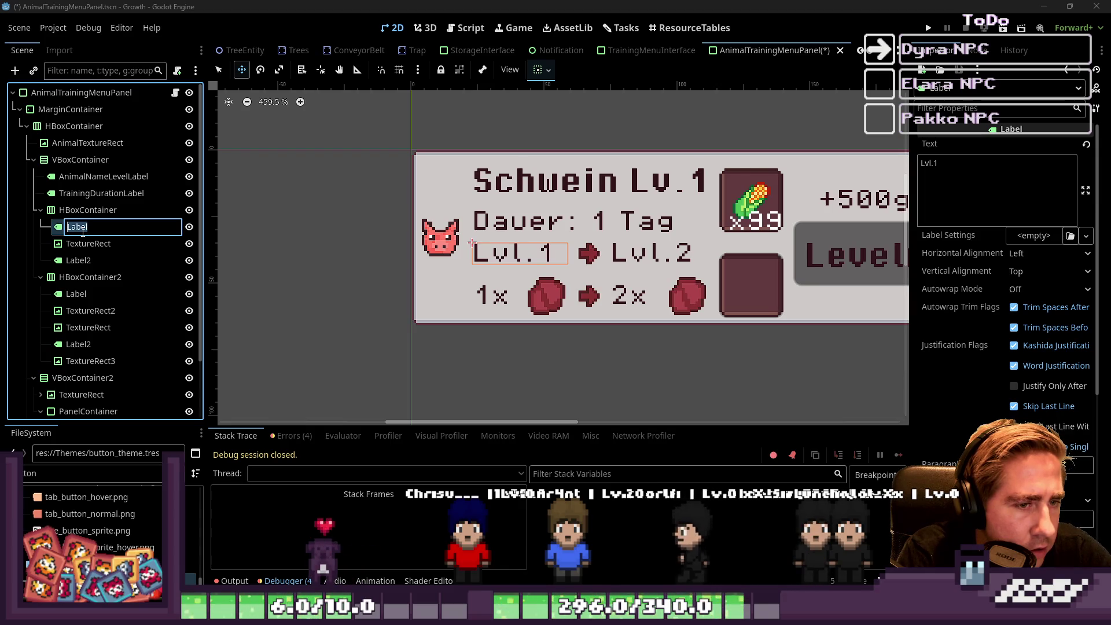
Finish naming CurrentLevelLabel and rename the Lvl.2 label to NextLevelLabel.
{"action": "type", "text": "CurrentLevel"}
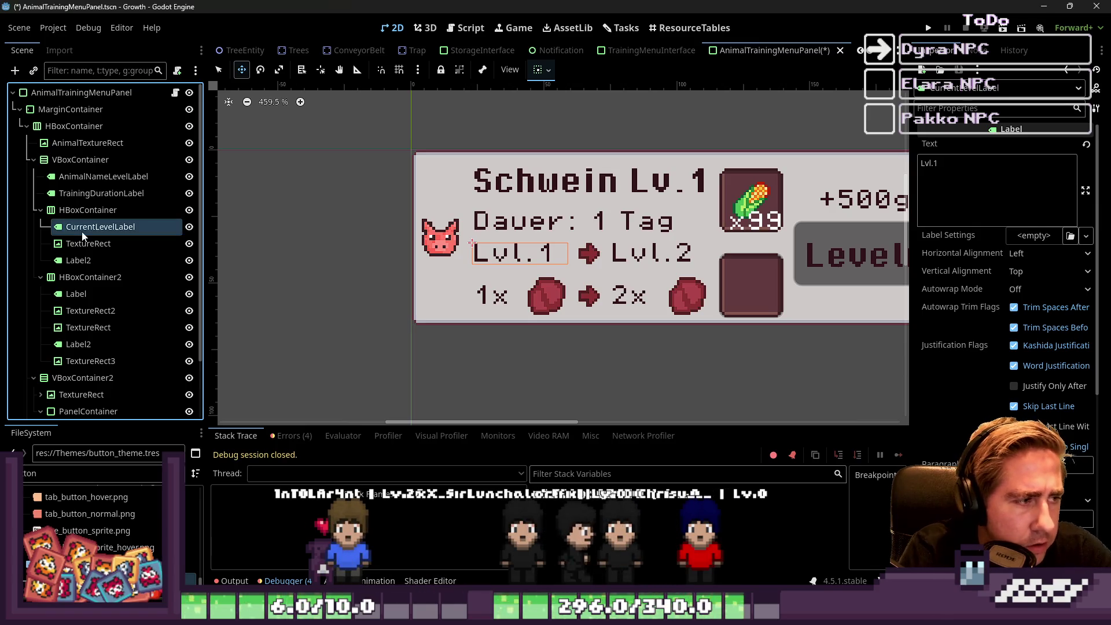
{"action": "left_click", "coordinate": [84, 243]}
{"action": "left_click", "coordinate": [80, 260]}
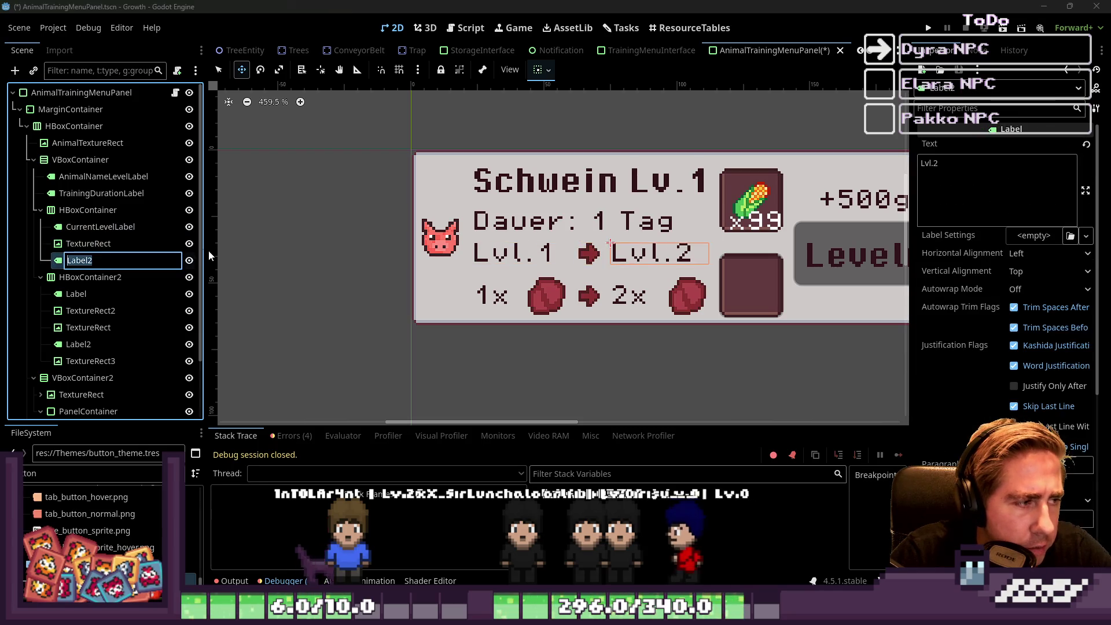
{"action": "key", "text": "F2"}
{"action": "type", "text": "NextLevelLabel"}
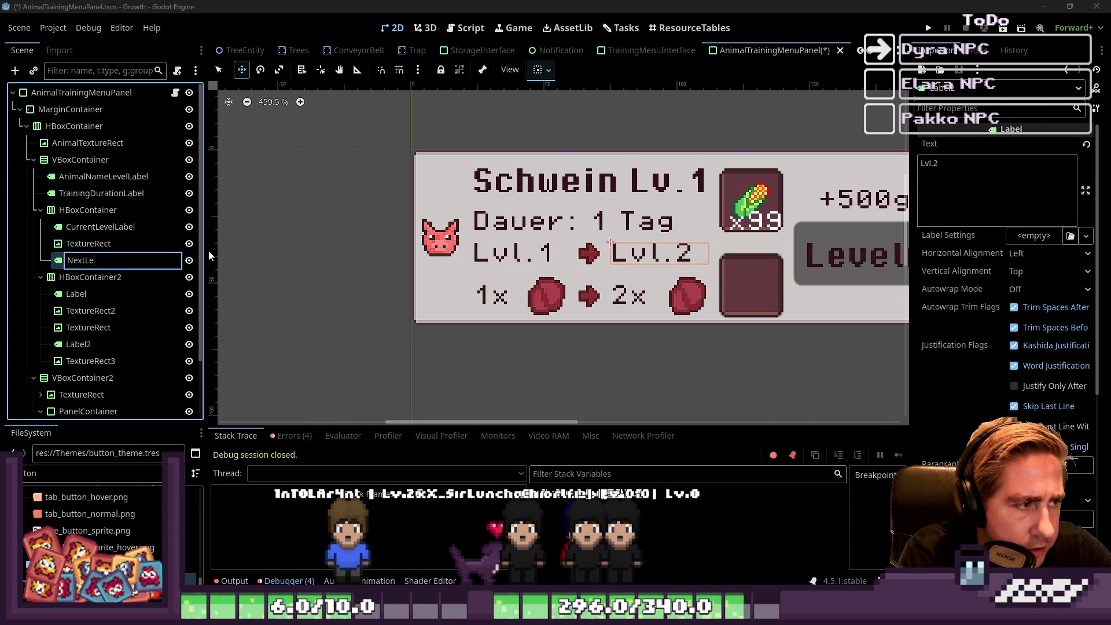
{"action": "key", "text": "Return"}
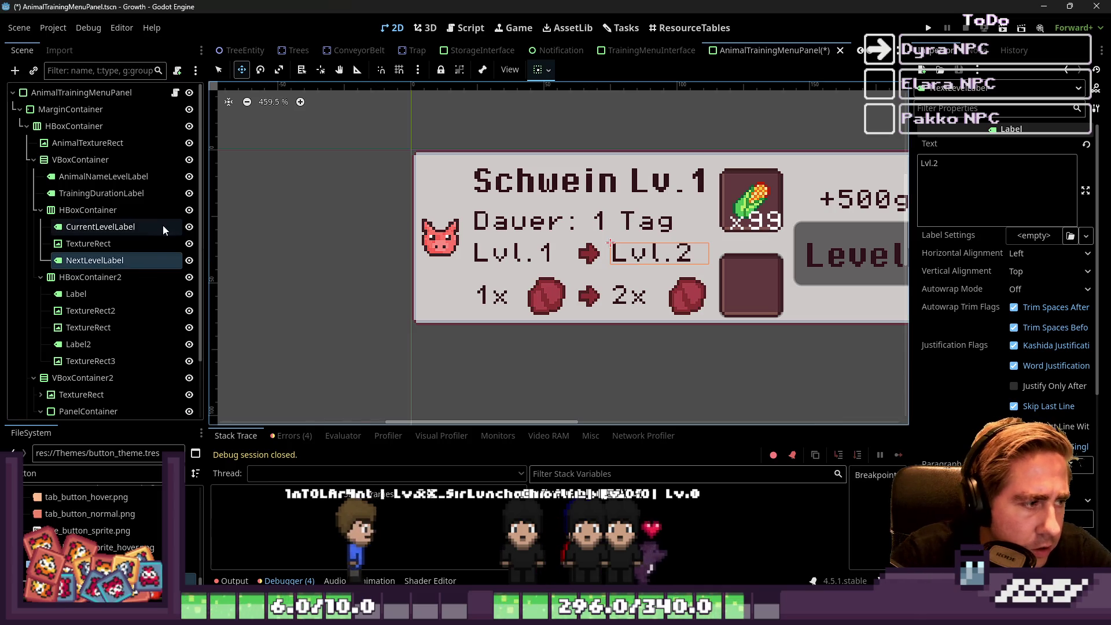
Rename the 1x label to CurrentItemDropLabel and its icon to CurrentItemDropTextureRect.
{"action": "left_click", "coordinate": [110, 294]}
{"action": "key", "text": "F2"}
{"action": "type", "text": "Current"}
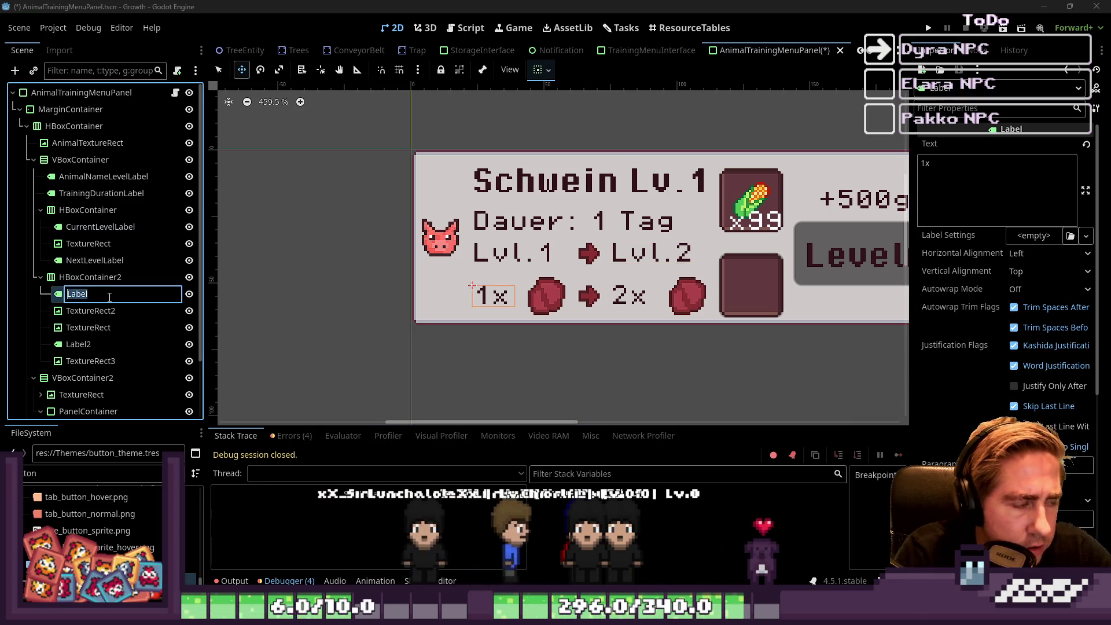
{"action": "type", "text": "ItemDropLa"}
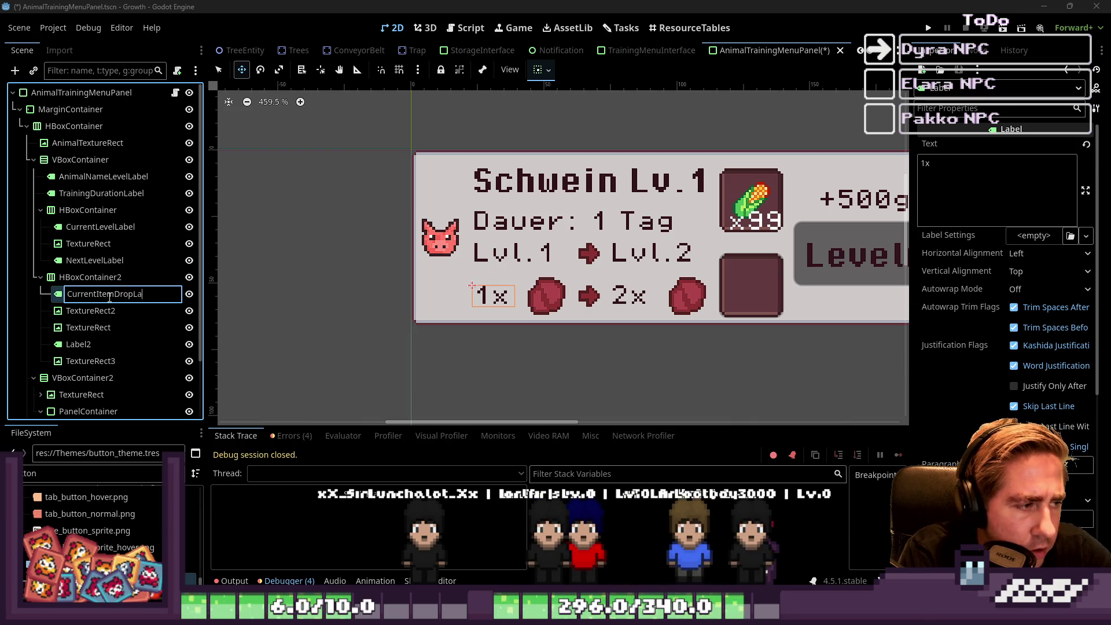
{"action": "type", "text": "bel"}
{"action": "key", "text": "Return"}
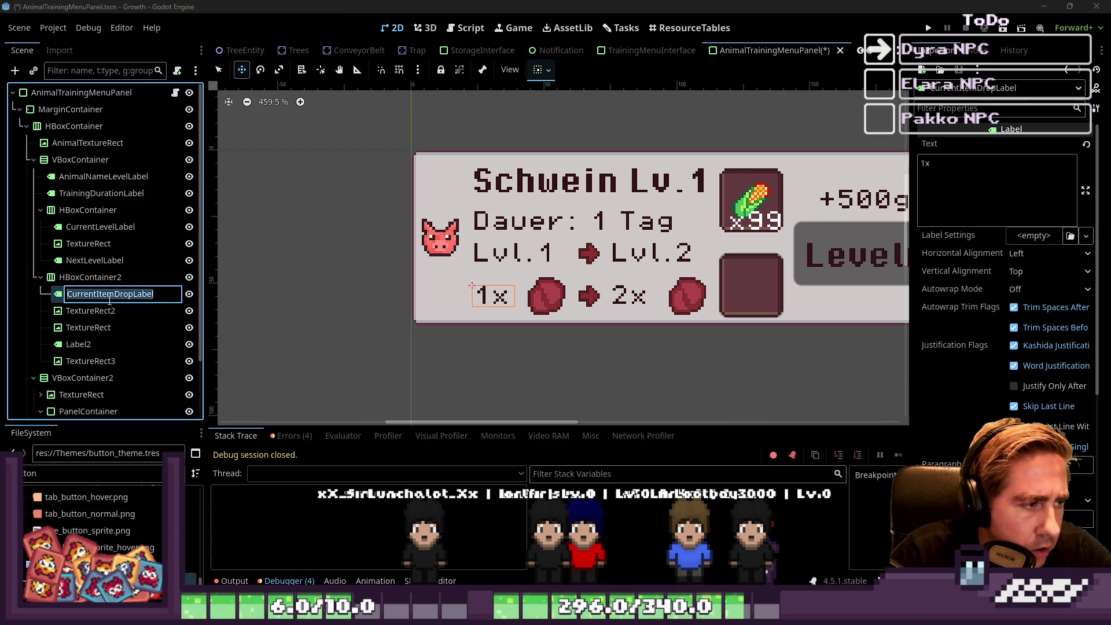
{"action": "double_click", "coordinate": [109, 312]}
{"action": "type", "text": "CurrentItemDropLabel"}
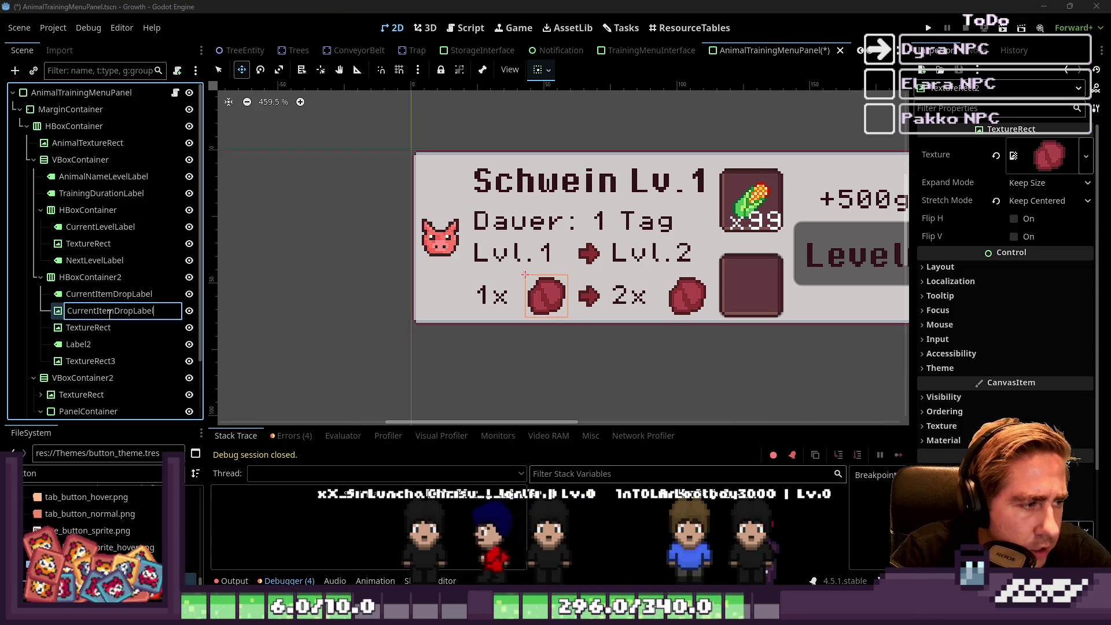
{"action": "key", "text": "BackSpace"}
{"action": "key", "text": "BackSpace"}
{"action": "key", "text": "BackSpace"}
{"action": "type", "text": "Text"}
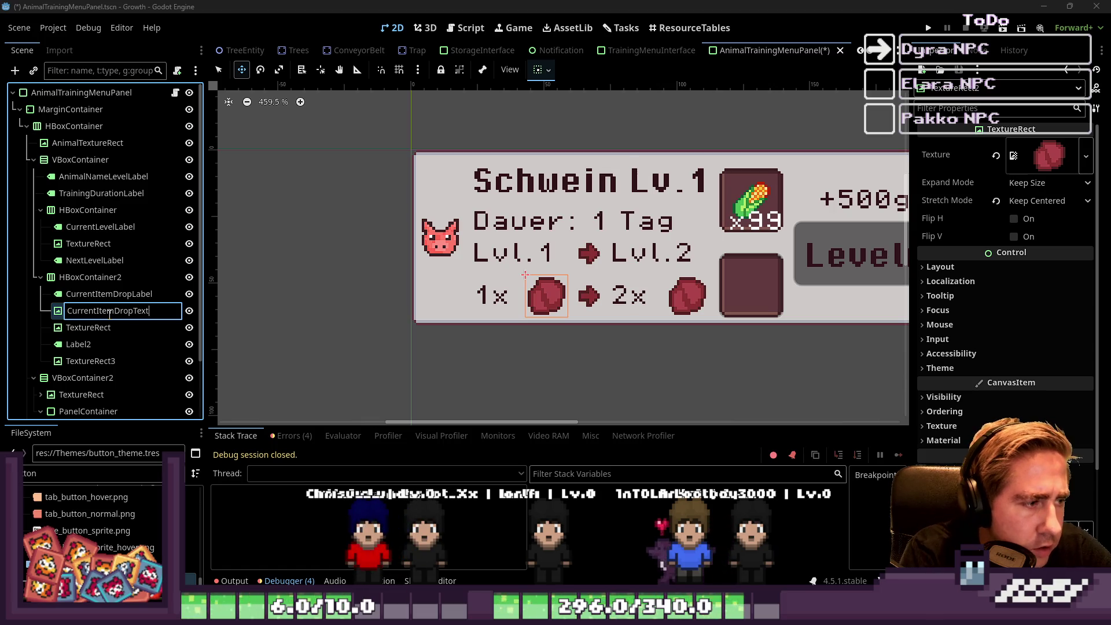
{"action": "type", "text": "Rect"}
{"action": "key", "text": "Return"}
Rename the 2x label to NextItemDropLabel and its icon to NextItemDropTextureRect.
{"action": "key", "text": "Down"}
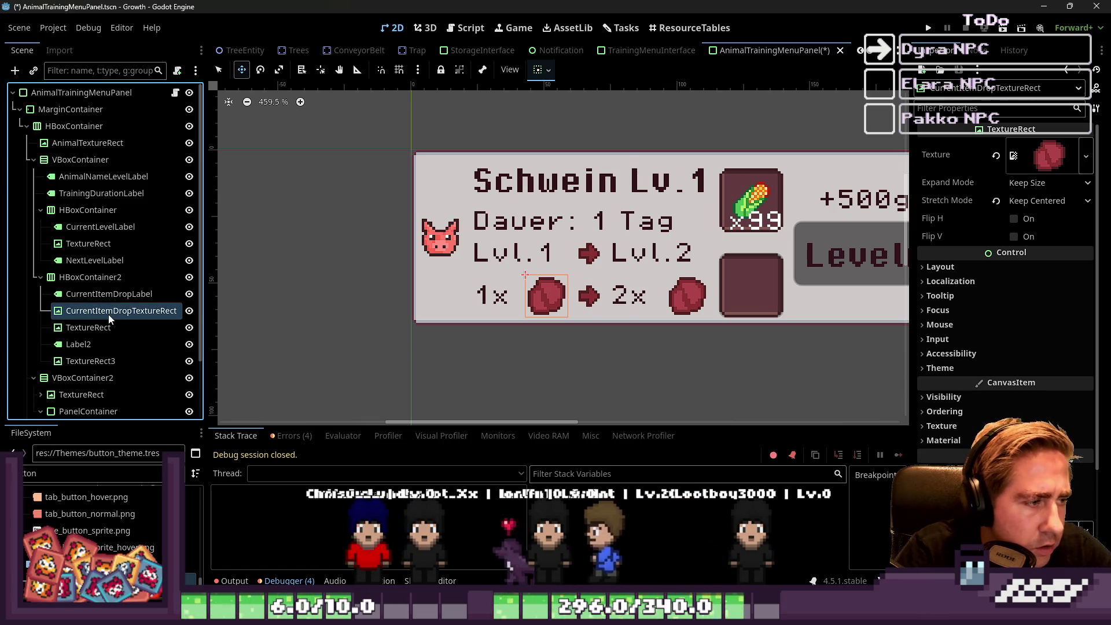
{"action": "key", "text": "Down"}
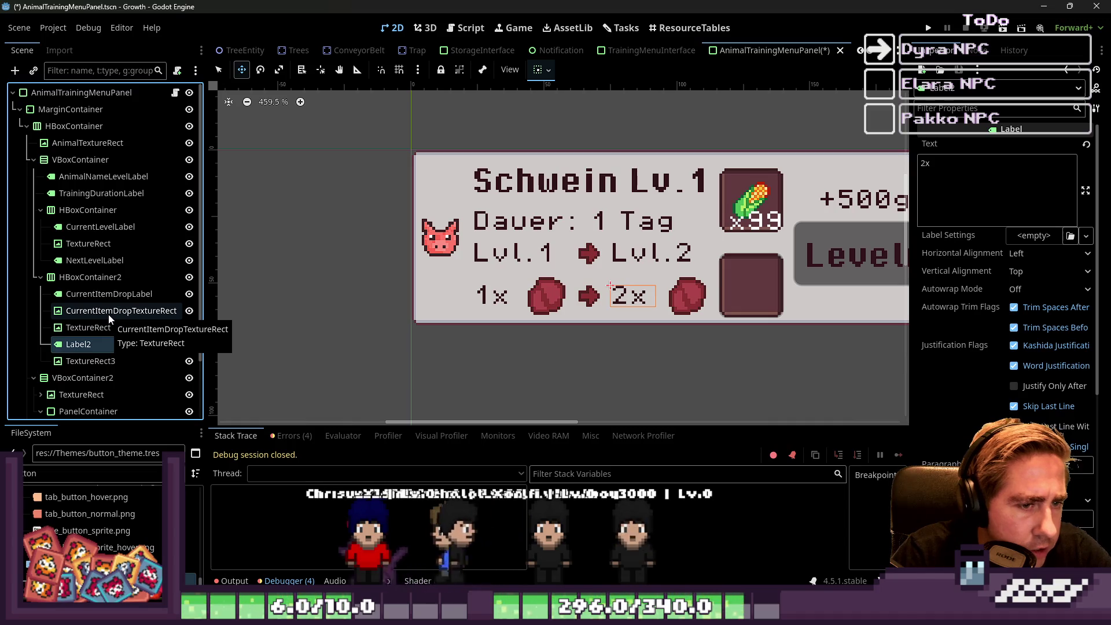
{"action": "key", "text": "F2"}
{"action": "type", "text": "NextItemDrop"}
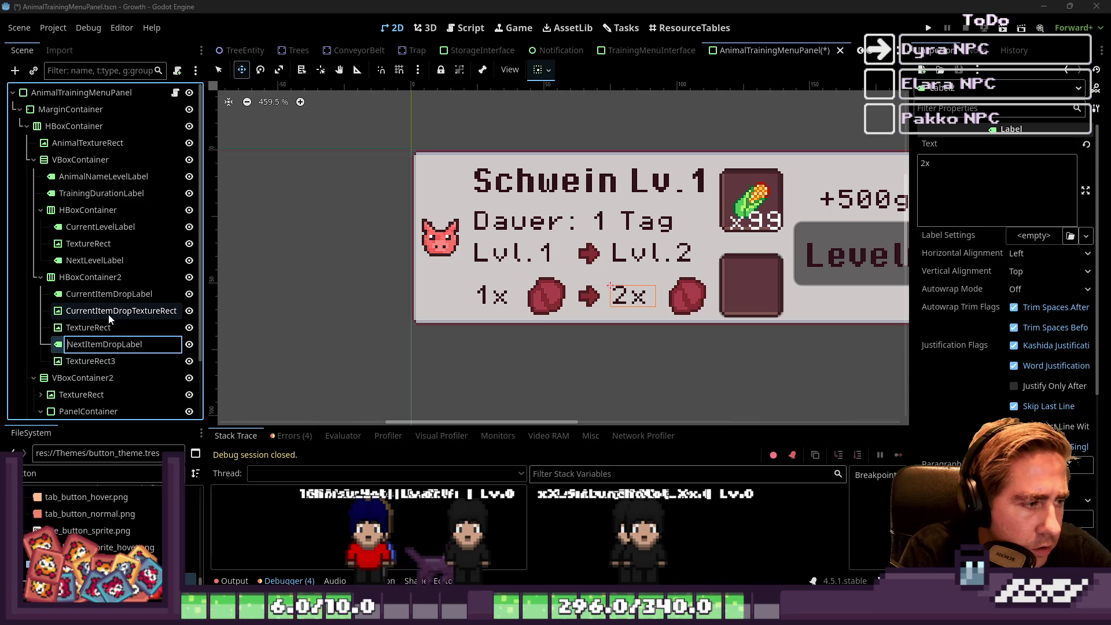
{"action": "key", "text": "ctrl+a"}
{"action": "key", "text": "Return"}
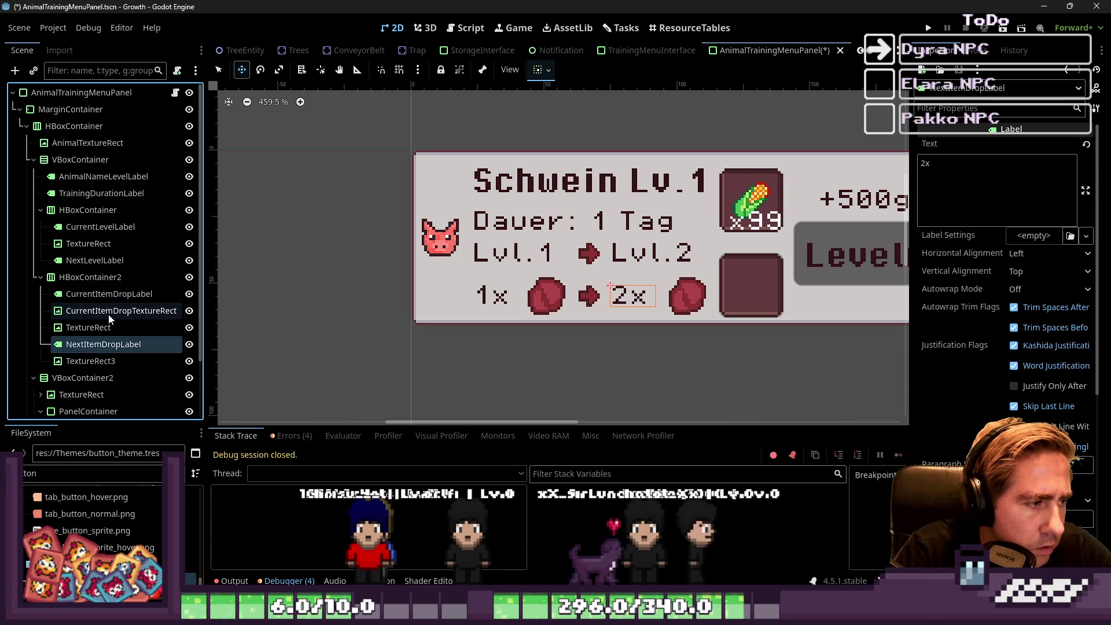
{"action": "key", "text": "Down"}
{"action": "key", "text": "F2"}
{"action": "type", "text": "NextItemDrop"}
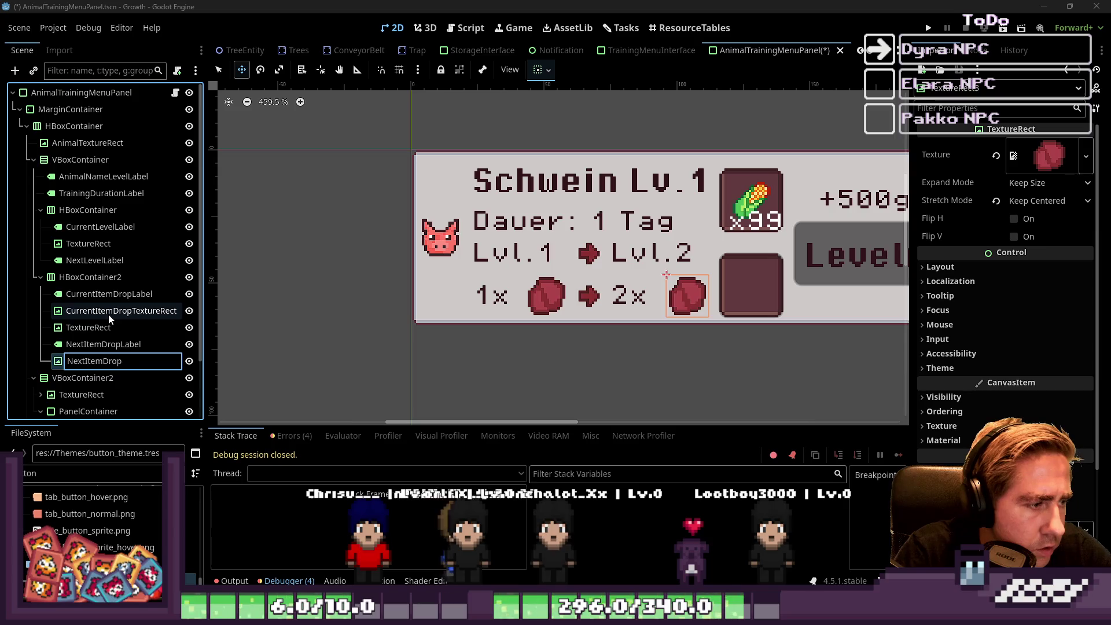
{"action": "type", "text": "TextureRect"}
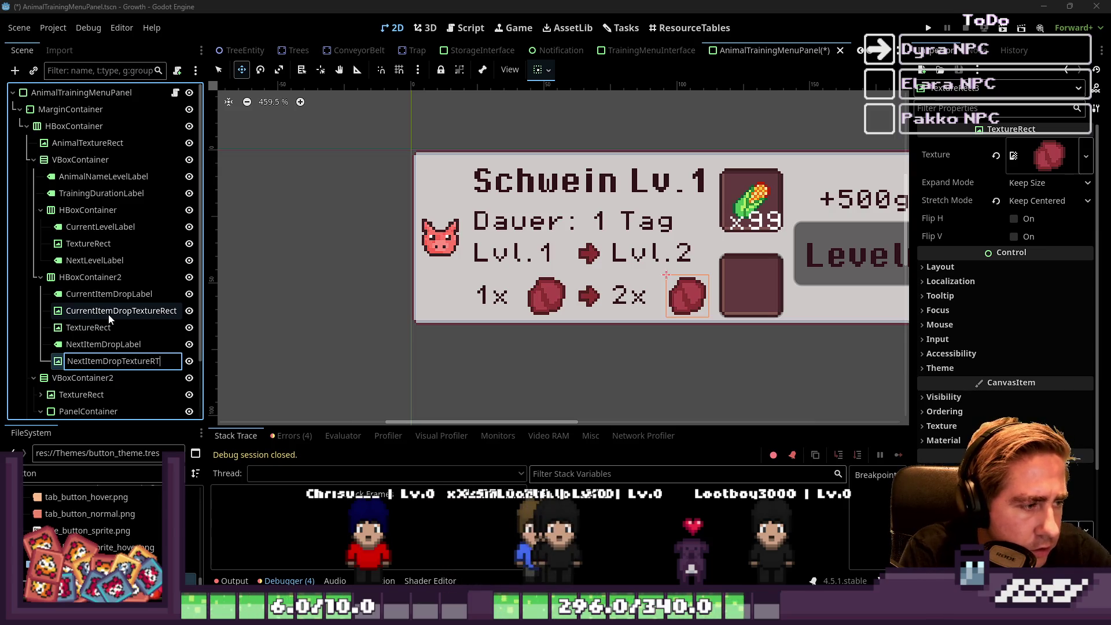
{"action": "key", "text": "Return"}
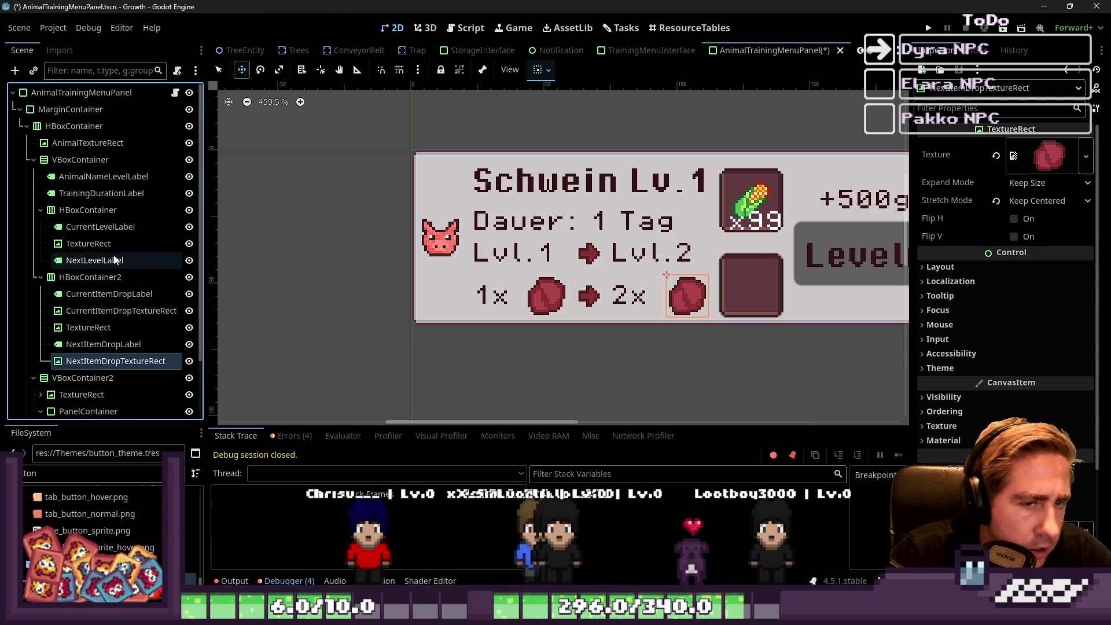
Expand the item-frame TextureRect to reveal TextureRect2 (corn icon) and ItemAmountLabel (x99).
{"action": "scroll", "coordinate": [118, 384], "scroll_direction": "down", "scroll_amount": 3}
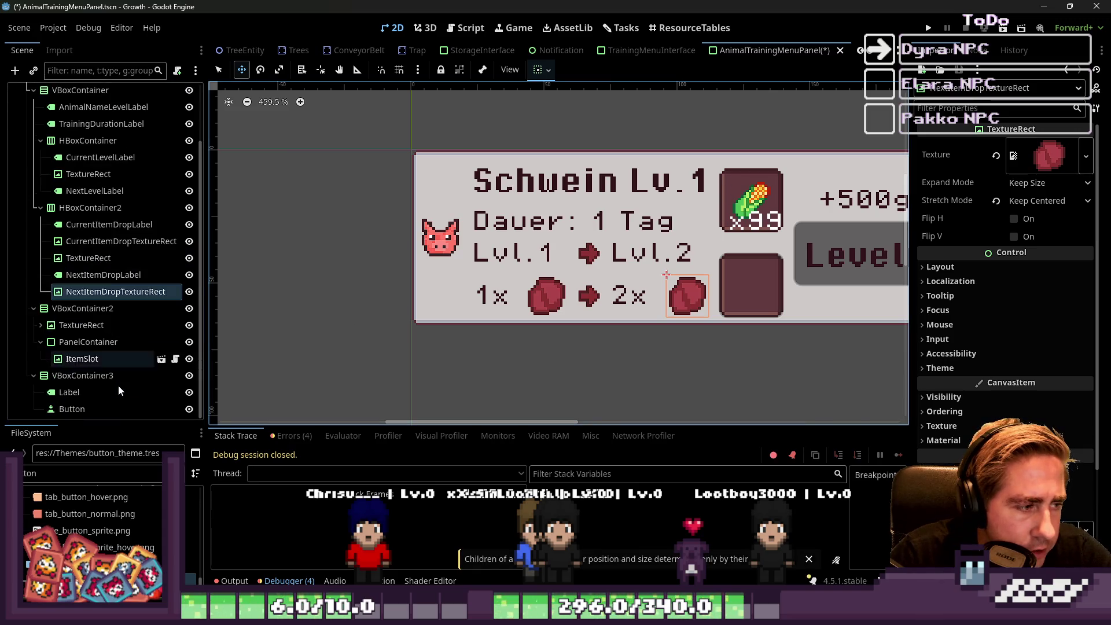
{"action": "left_click", "coordinate": [93, 327]}
{"action": "left_click", "coordinate": [38, 331]}
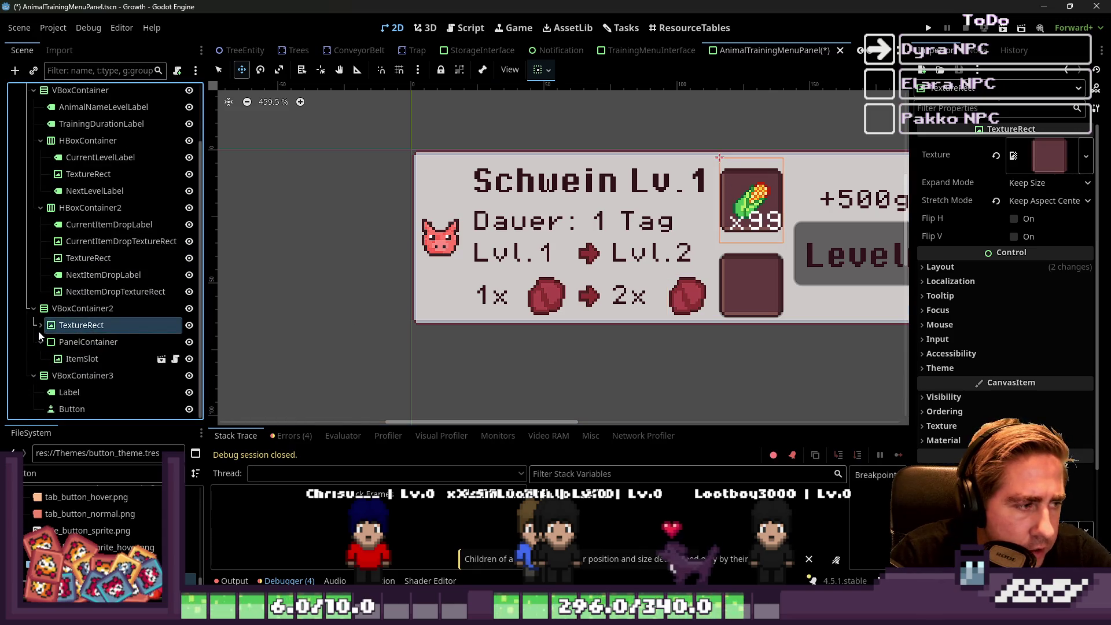
{"action": "left_click", "coordinate": [103, 360]}
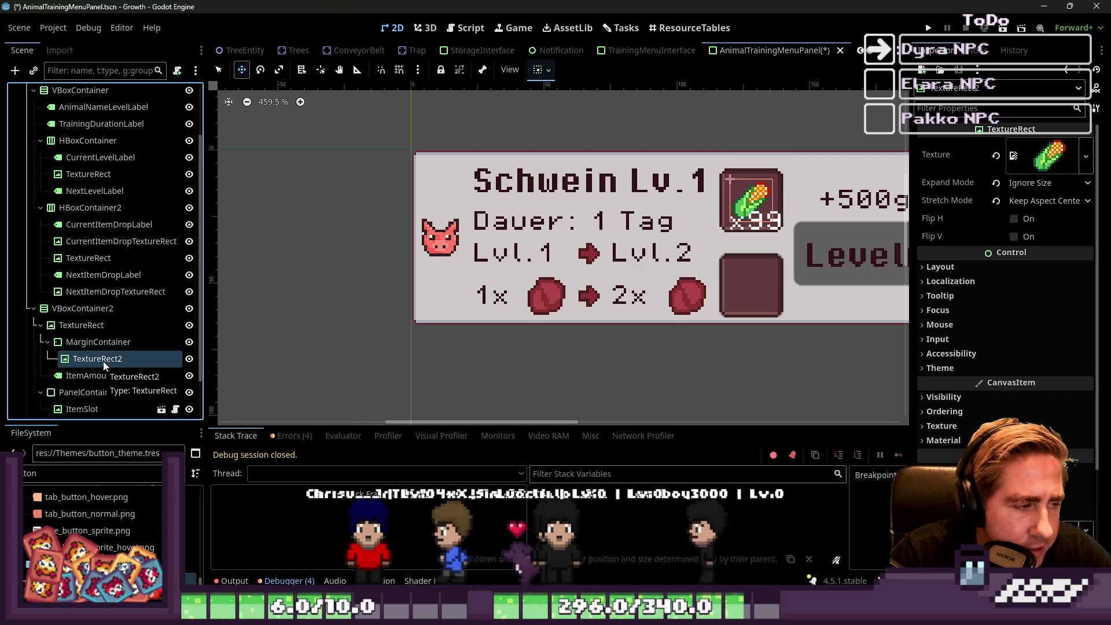
{"action": "left_click", "coordinate": [99, 375]}
{"action": "double_click", "coordinate": [106, 360]}
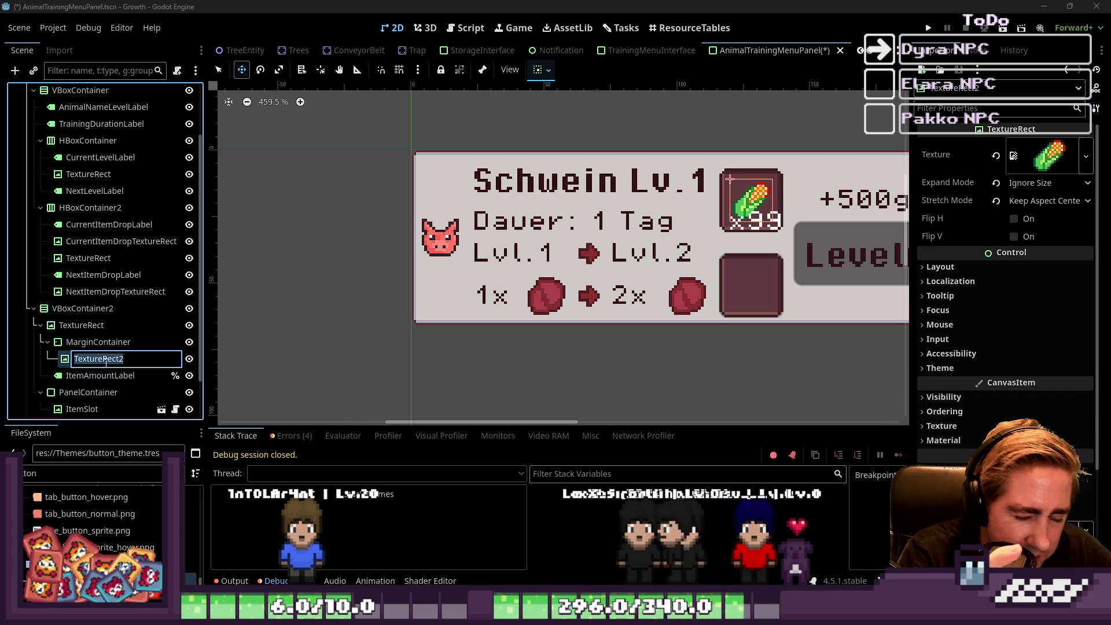
{"action": "key", "text": "Return"}
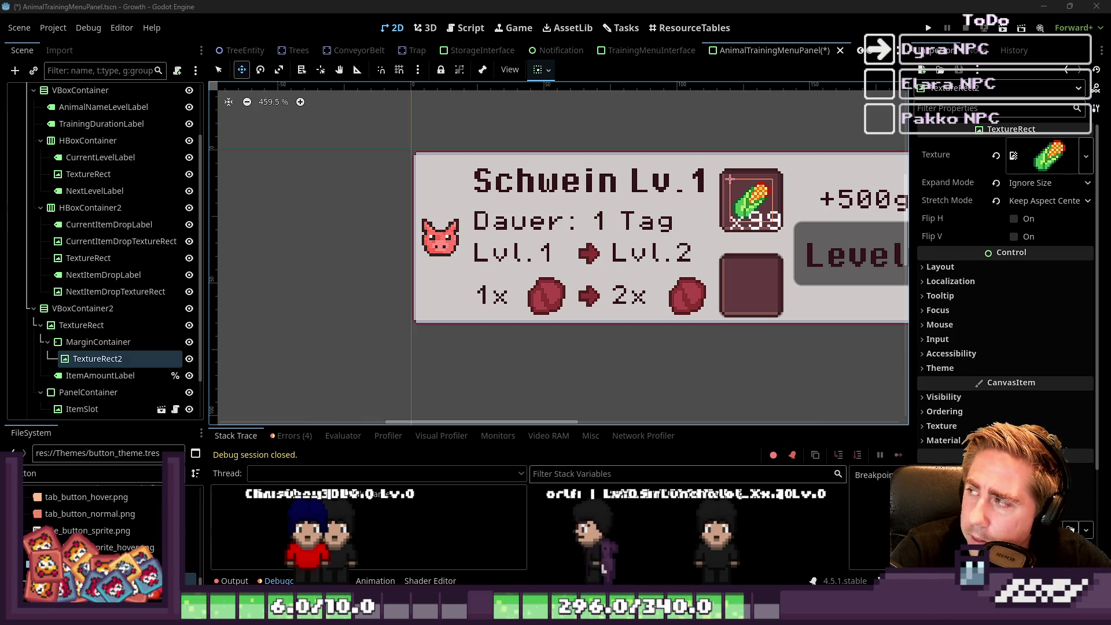
Rename the corn icon node TextureRect2 to NeededItemsTextureRect.
{"action": "scroll", "coordinate": [512, 167], "scroll_direction": "down", "scroll_amount": 3}
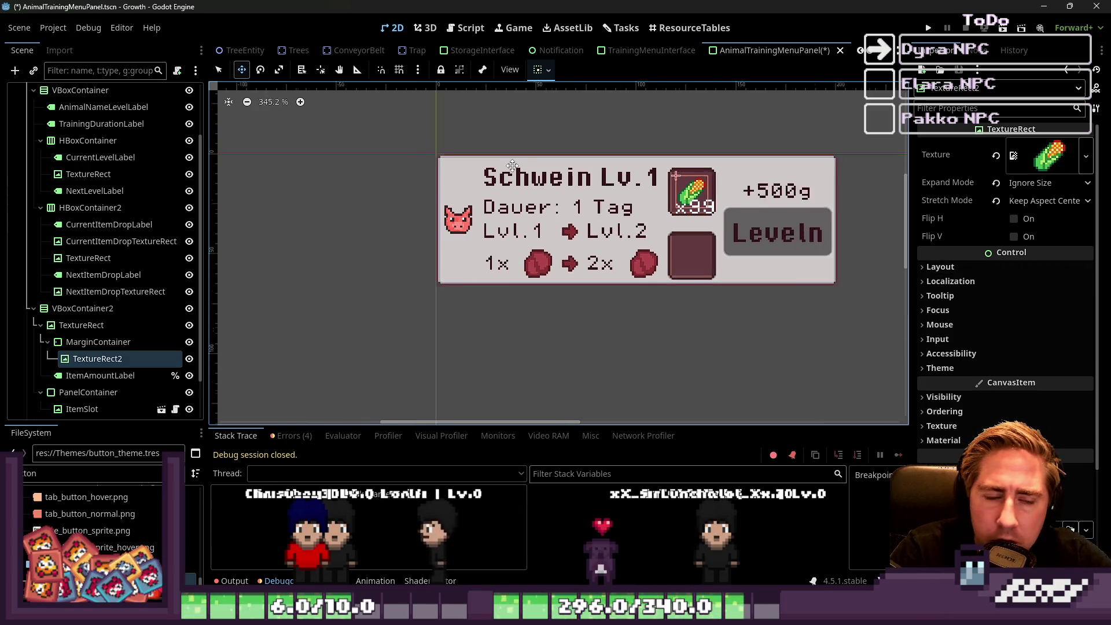
{"action": "scroll", "coordinate": [512, 167], "scroll_direction": "down", "scroll_amount": 1}
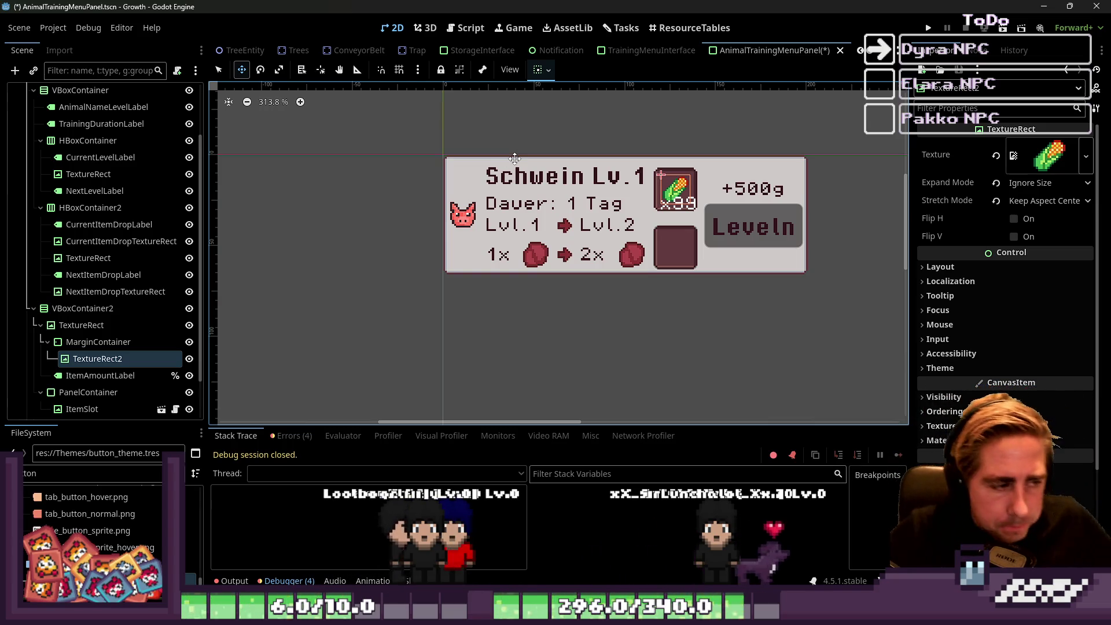
{"action": "left_click", "coordinate": [72, 380]}
{"action": "left_click", "coordinate": [107, 353]}
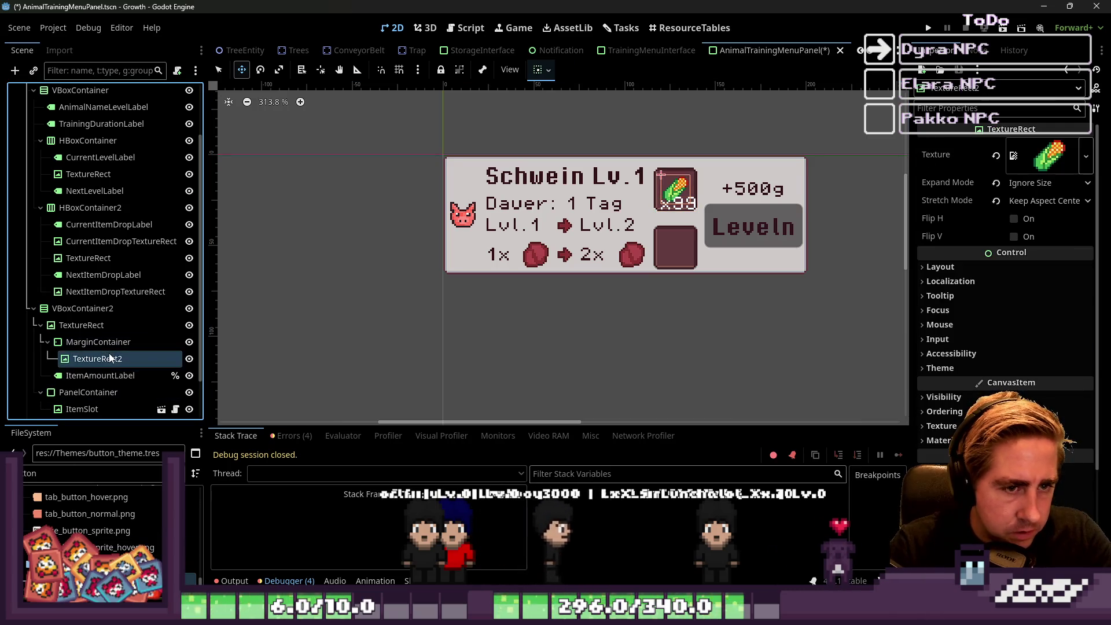
{"action": "left_click", "coordinate": [106, 353]}
{"action": "type", "text": "Nee"}
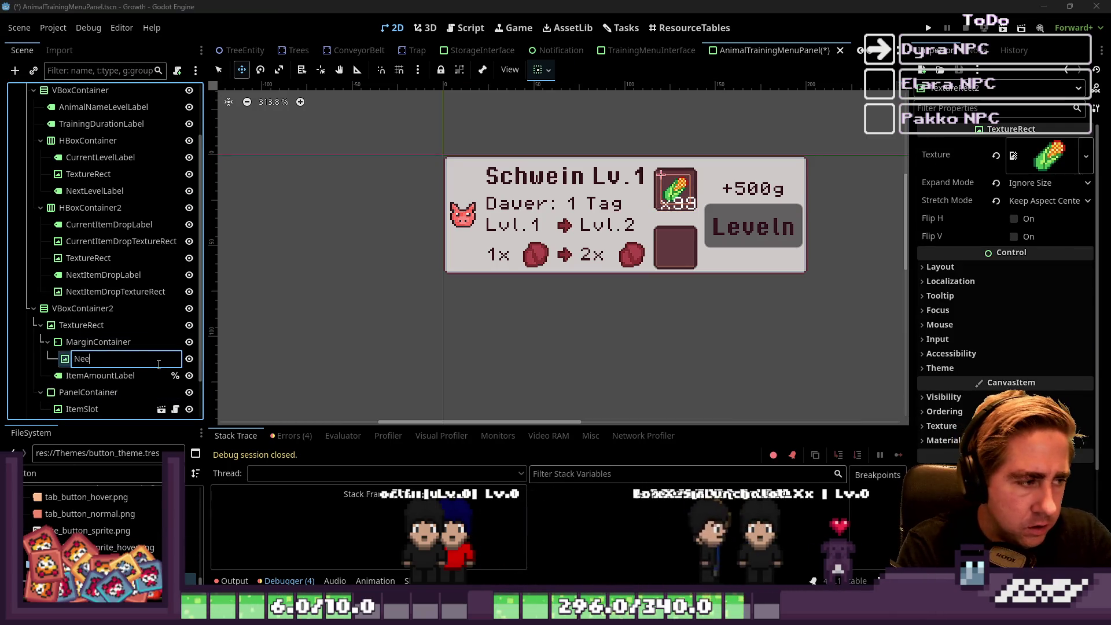
{"action": "type", "text": "dedItems"}
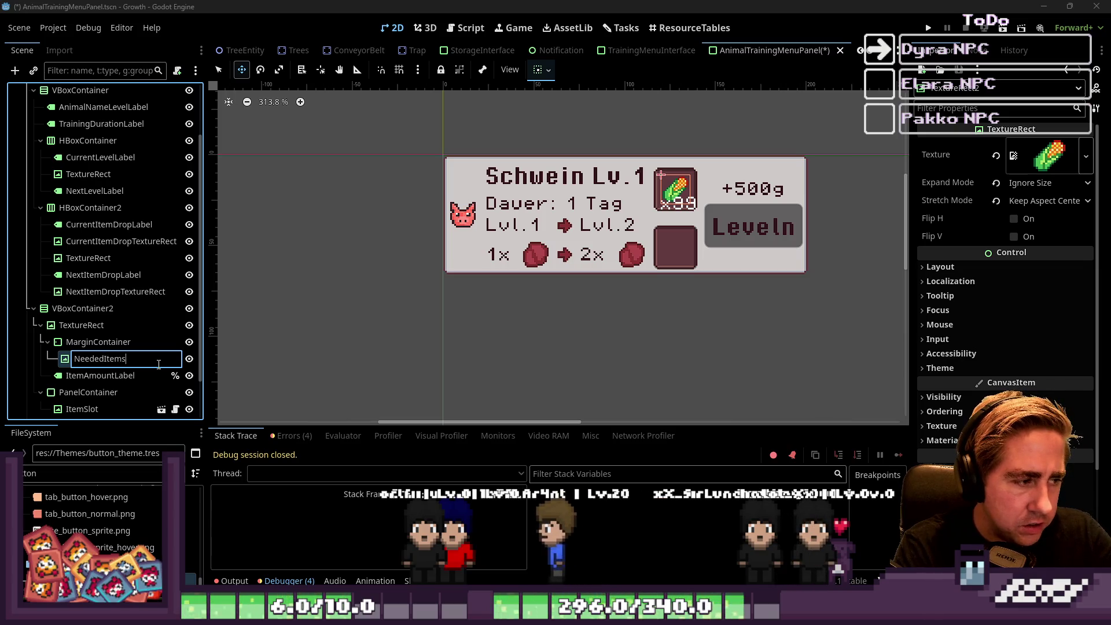
{"action": "type", "text": "TextureRect"}
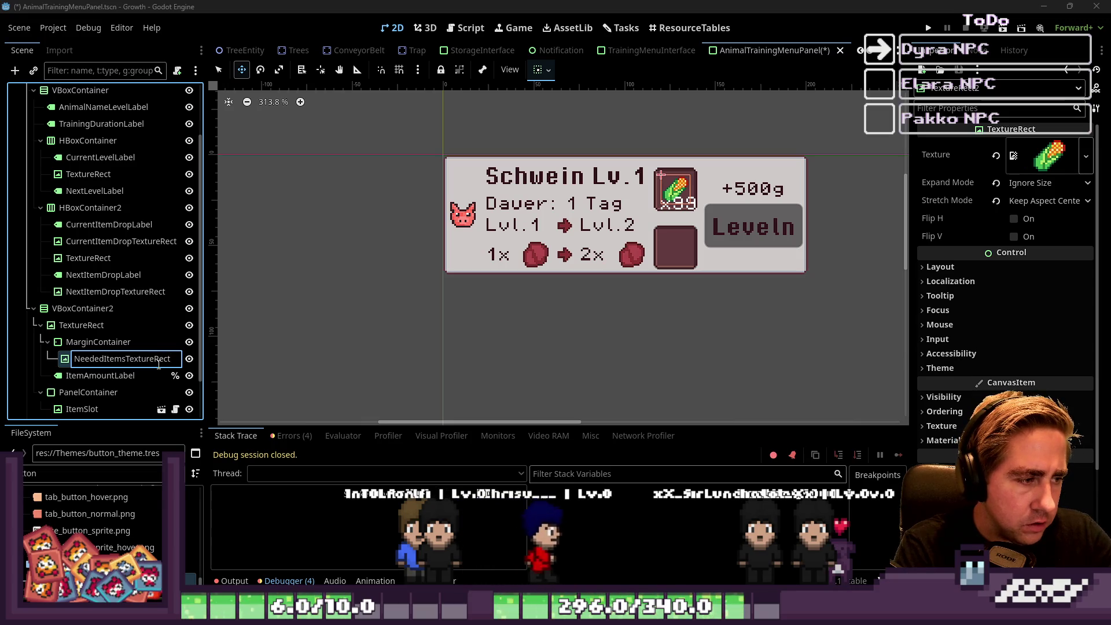
{"action": "key", "text": "Home"}
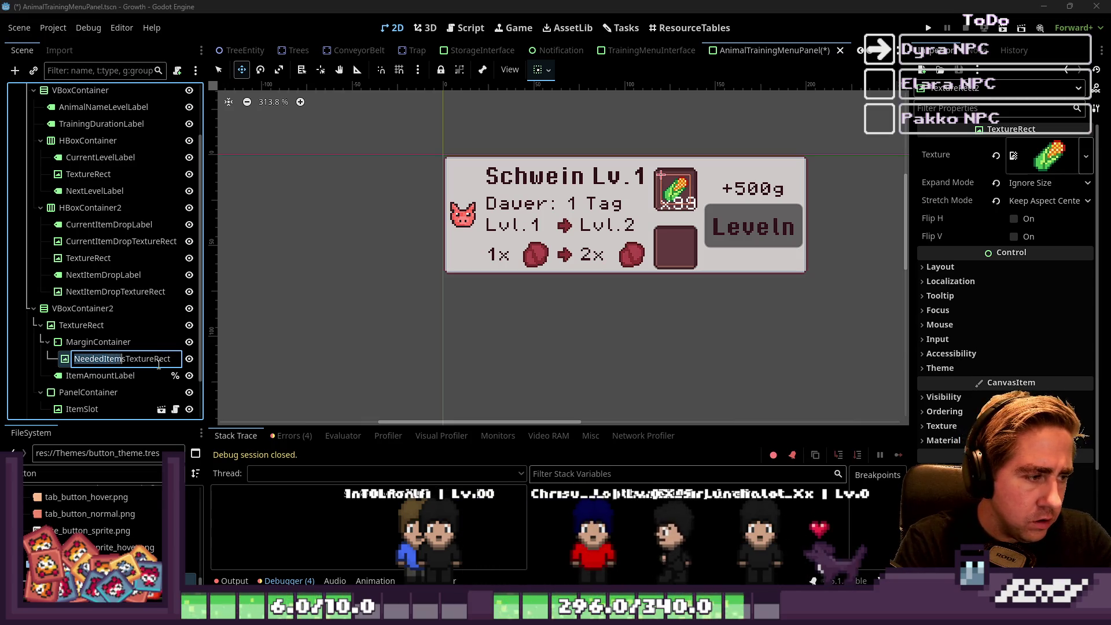
{"action": "key", "text": "Return"}
Rename ItemAmountLabel to NeededItemsAmountLabel.
{"action": "double_click", "coordinate": [125, 373]}
{"action": "type", "text": "NeededItems"}
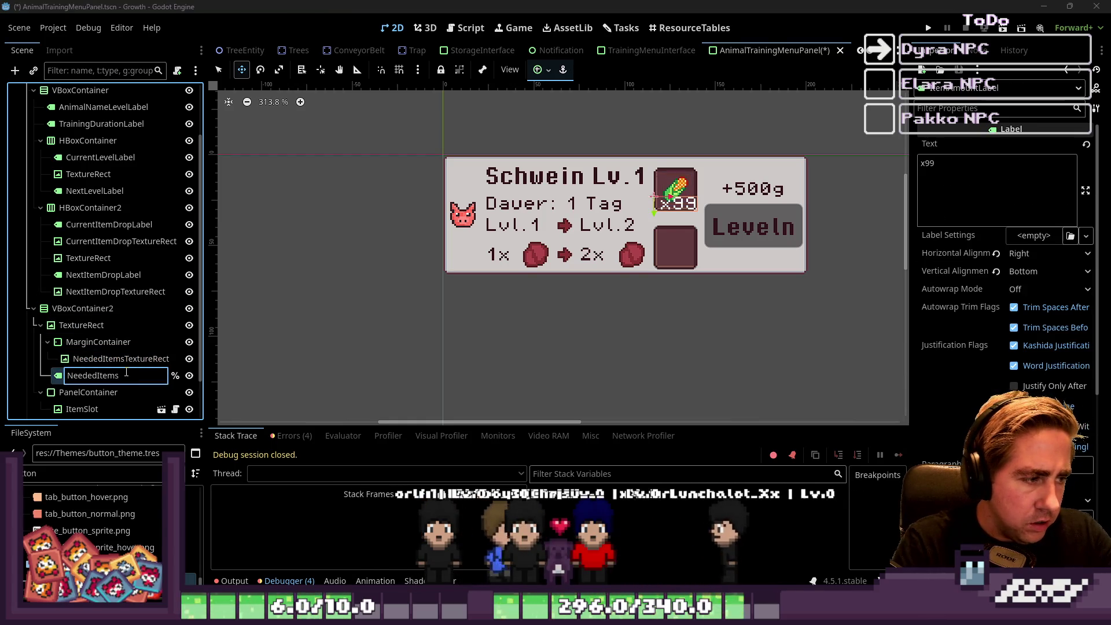
{"action": "type", "text": "AmountTe"}
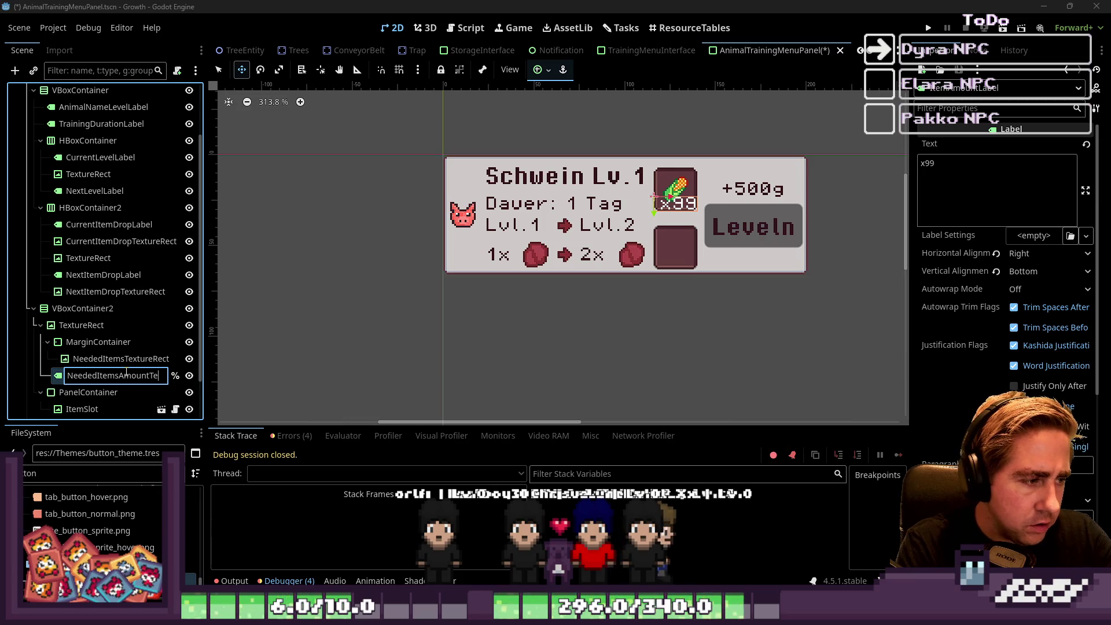
{"action": "type", "text": "abel"}
{"action": "key", "text": "Return"}
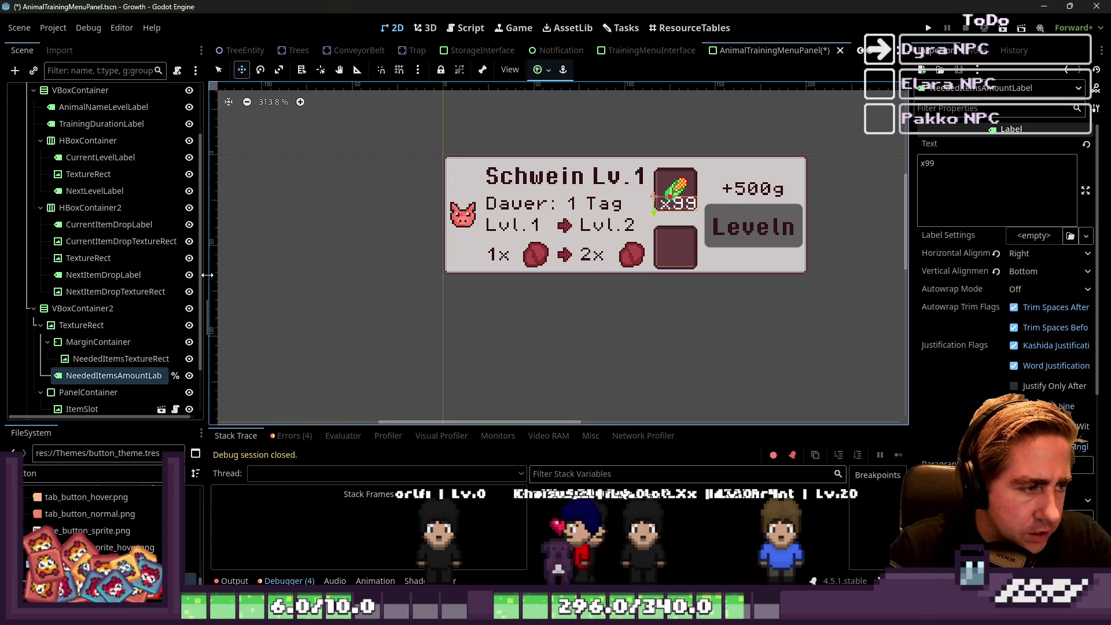
{"action": "left_click_drag", "start_coordinate": [208, 275], "coordinate": [270, 275]}
{"action": "scroll", "coordinate": [150, 291], "scroll_direction": "down", "scroll_amount": 2}
{"action": "left_click", "coordinate": [114, 363]}
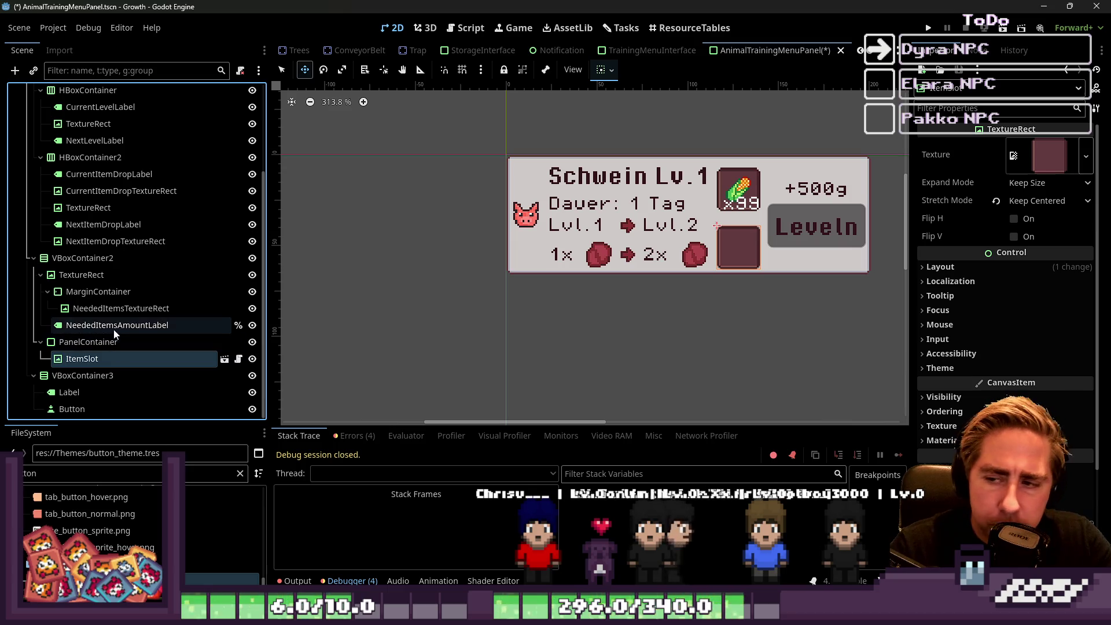
{"action": "key", "text": "F2"}
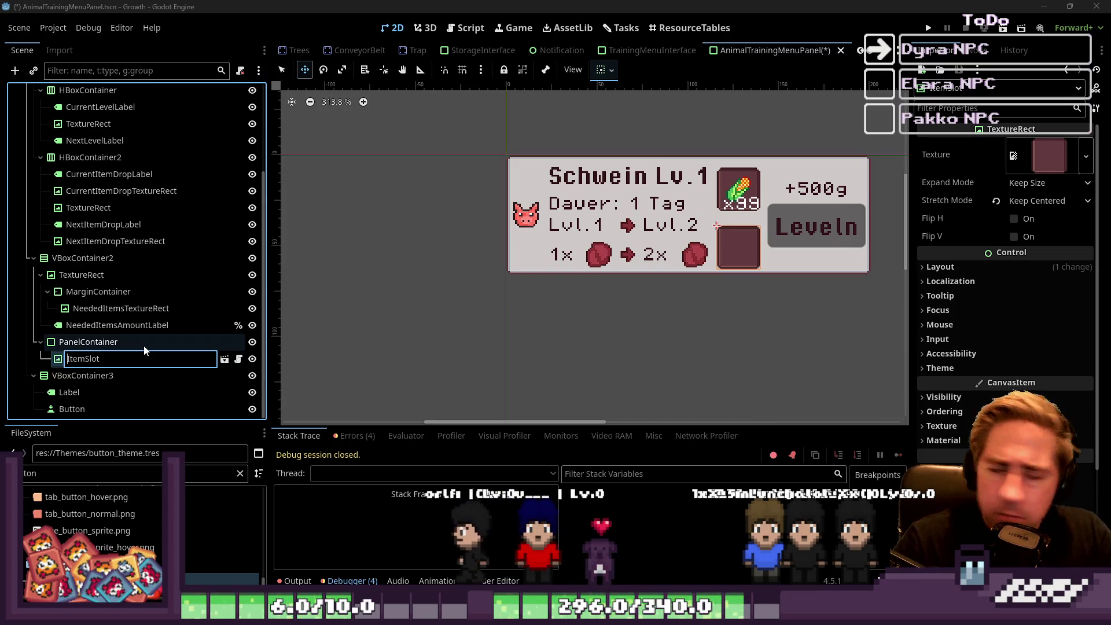
Rename the +500g label to CostAmountLabel and the Button to StartTrainingButton.
{"action": "left_click", "coordinate": [160, 396]}
{"action": "type", "text": "CostAmo"}
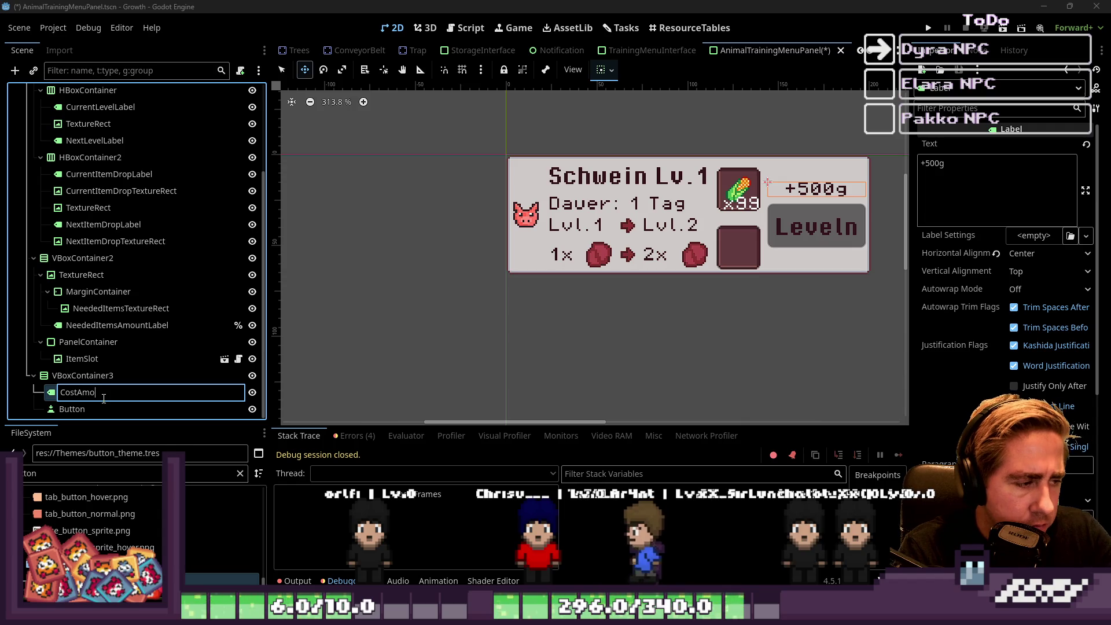
{"action": "type", "text": "untLabel"}
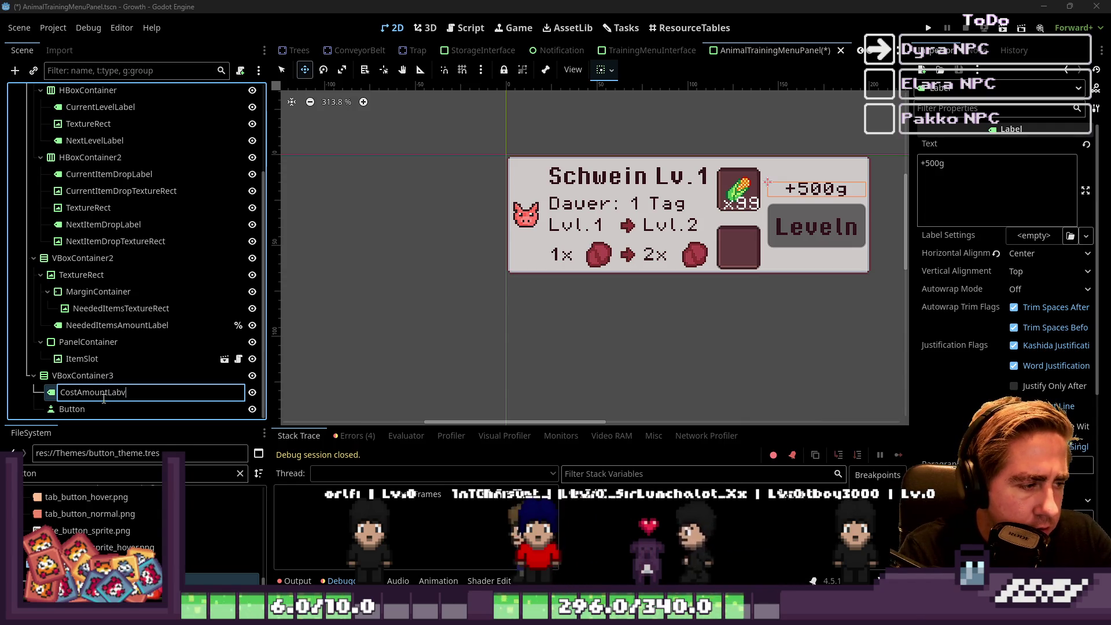
{"action": "key", "text": "Return"}
{"action": "left_click", "coordinate": [98, 405]}
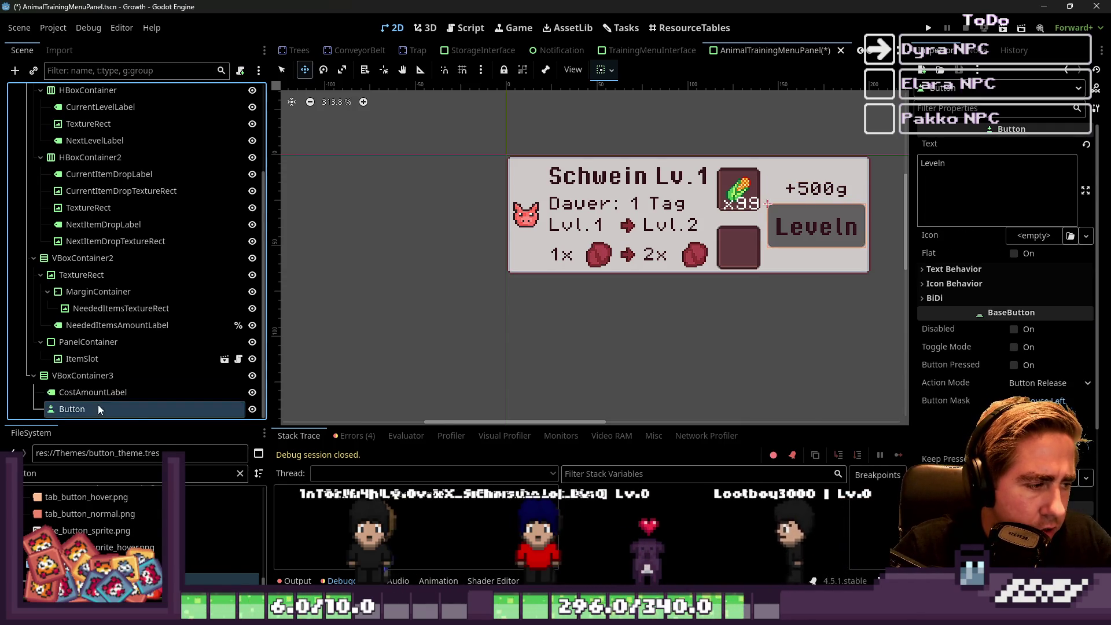
{"action": "left_click", "coordinate": [99, 404]}
{"action": "type", "text": "Le"}
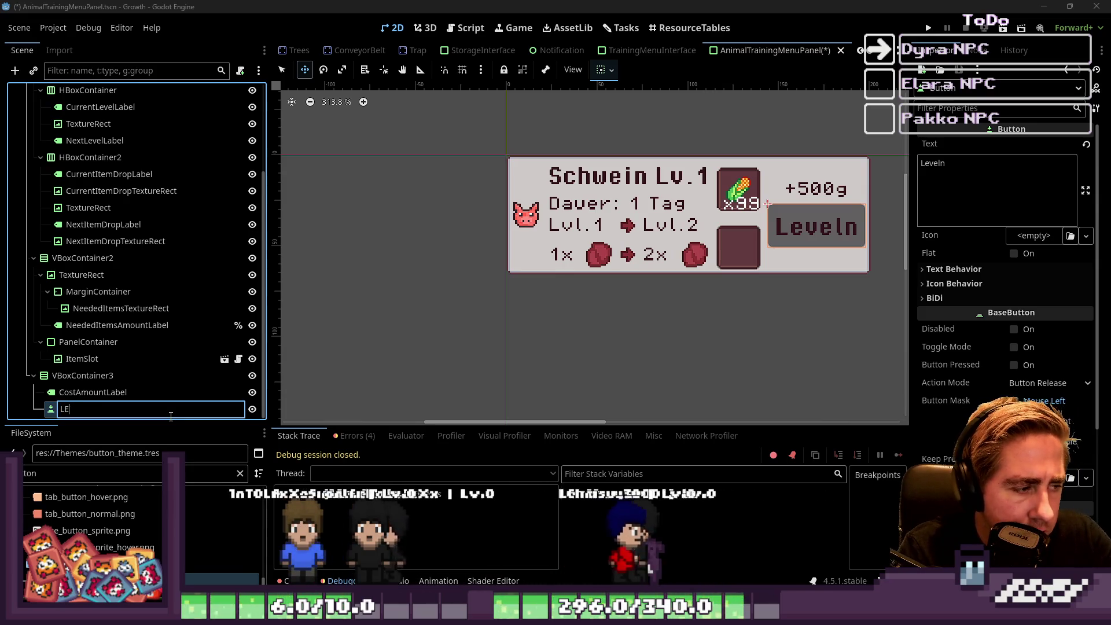
{"action": "key", "text": "BackSpace"}
{"action": "key", "text": "BackSpace"}
{"action": "type", "text": "T"}
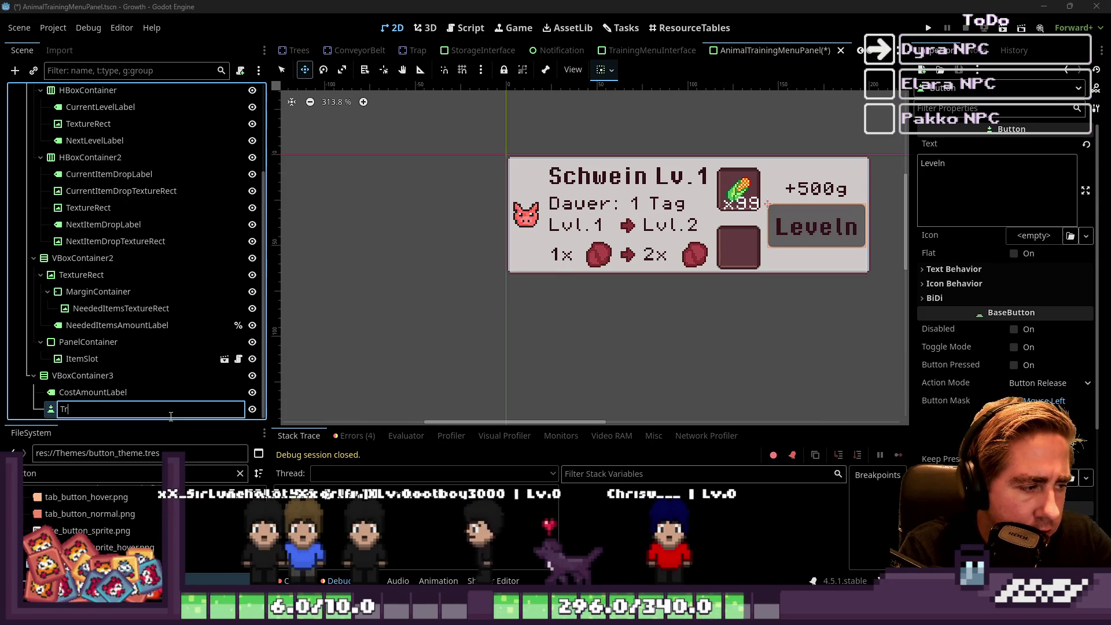
{"action": "key", "text": "BackSpace"}
{"action": "type", "text": "StartTrai"}
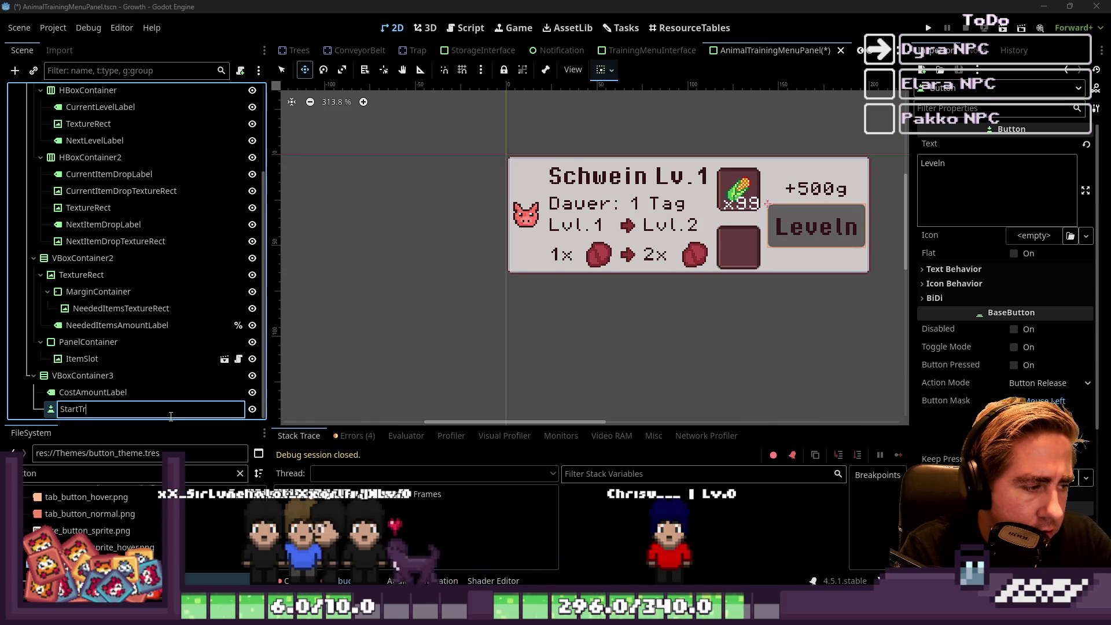
{"action": "type", "text": "ningButto"}
{"action": "key", "text": "Return"}
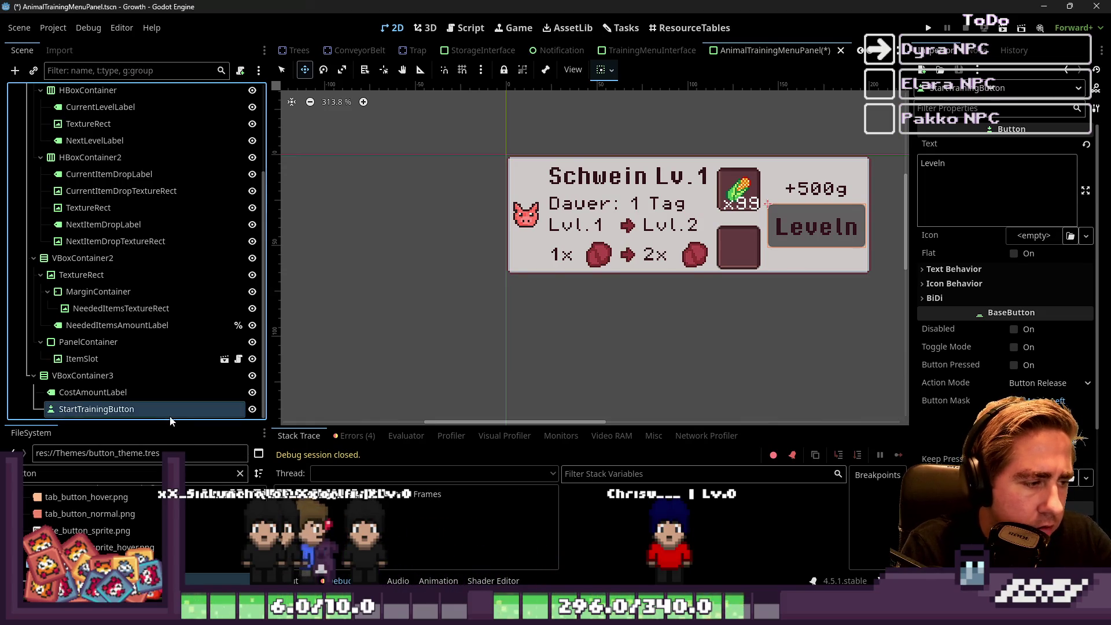
Change the button's caption from 'Leveln' to 'start' and save the scene.
{"action": "double_click", "coordinate": [937, 187]}
{"action": "key", "text": "BackSpace"}
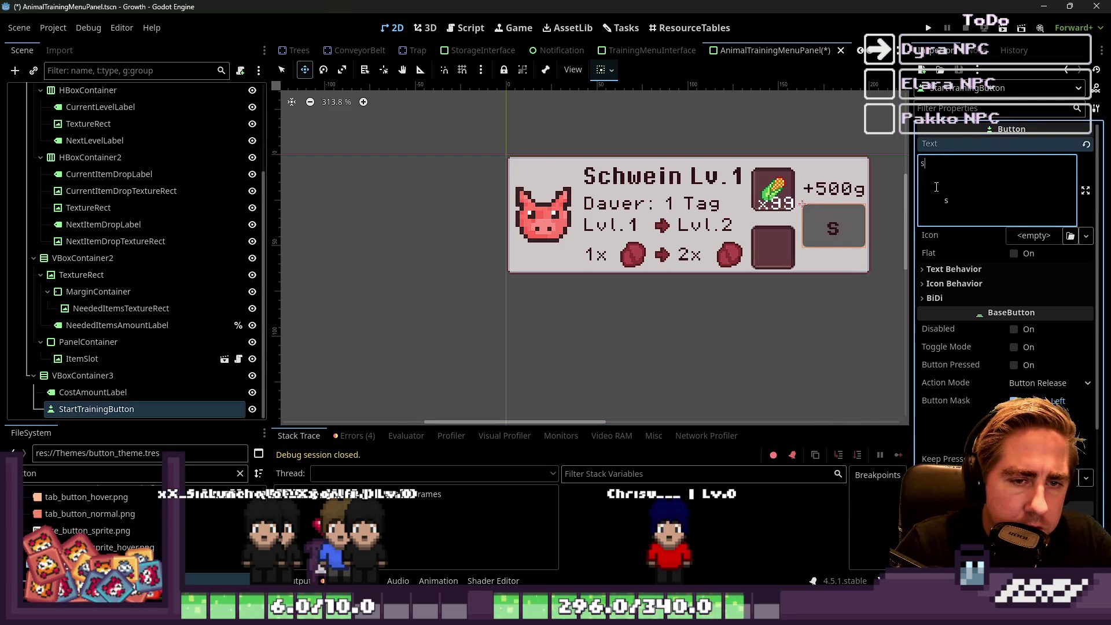
{"action": "type", "text": "start"}
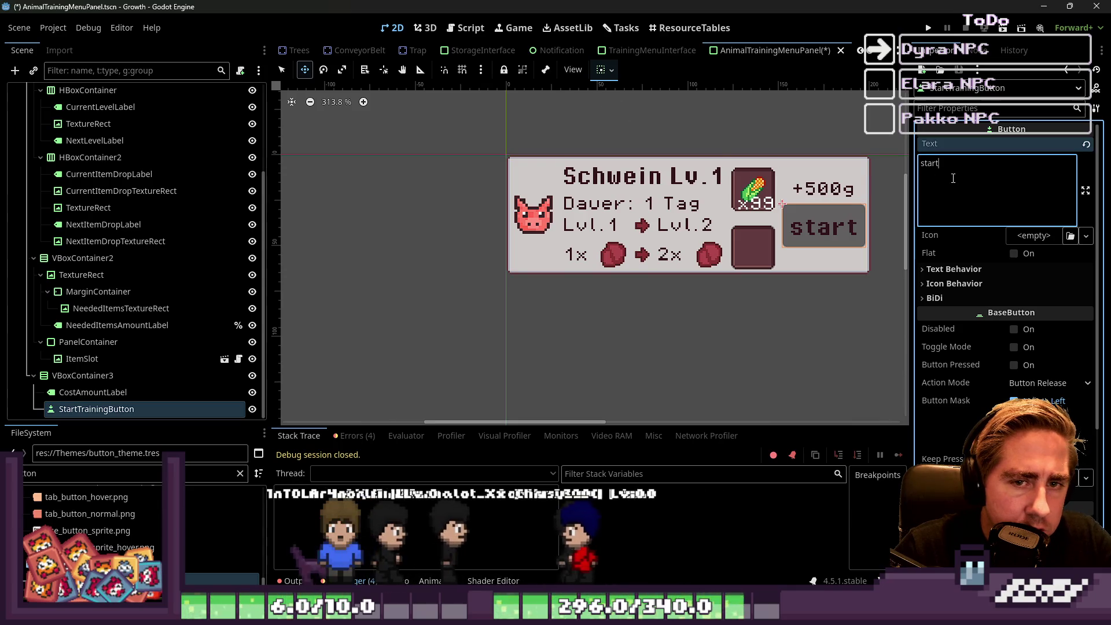
{"action": "type", "text": " training"}
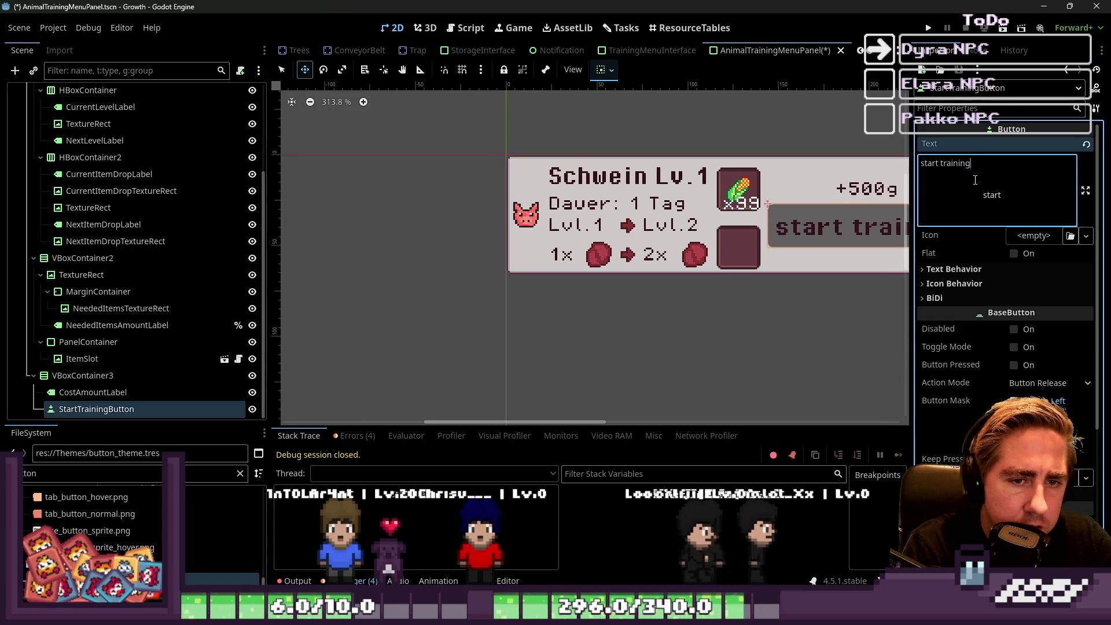
{"action": "key", "text": "BackSpace"}
{"action": "key", "text": "BackSpace"}
{"action": "key", "text": "BackSpace"}
{"action": "type", "text": "rt"}
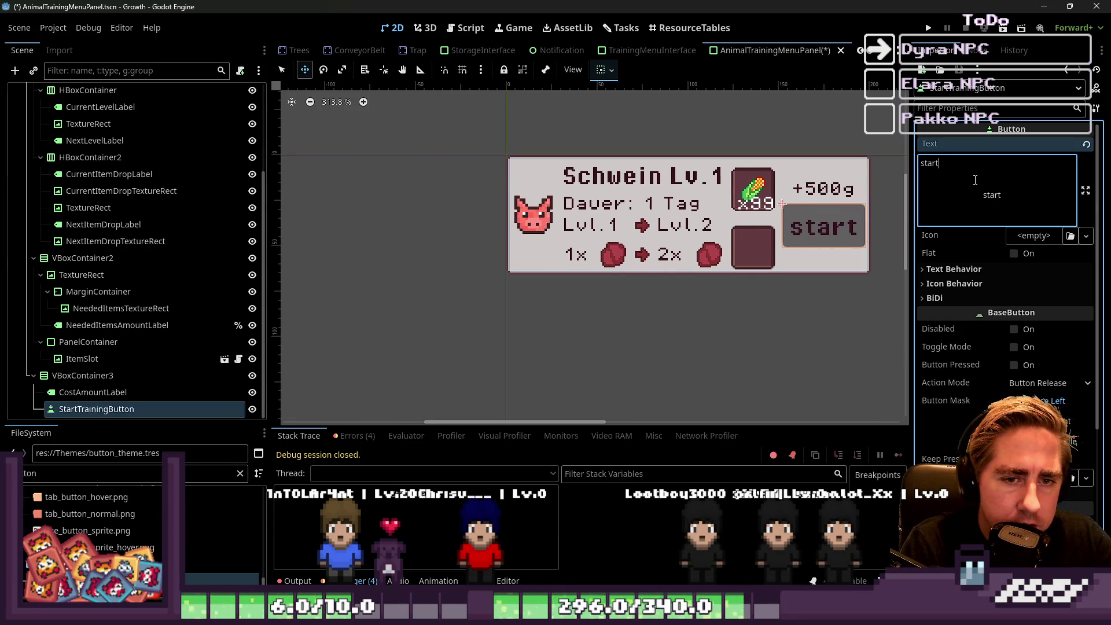
{"action": "key", "text": "ctrl+s"}
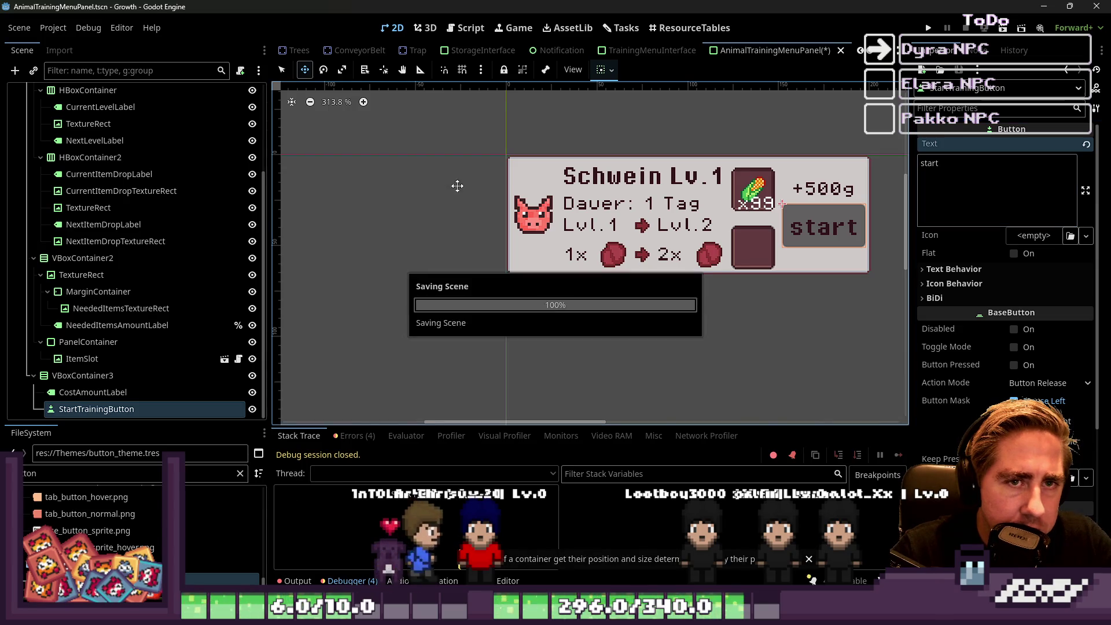
{"action": "scroll", "coordinate": [497, 200], "scroll_direction": "down", "scroll_amount": 4}
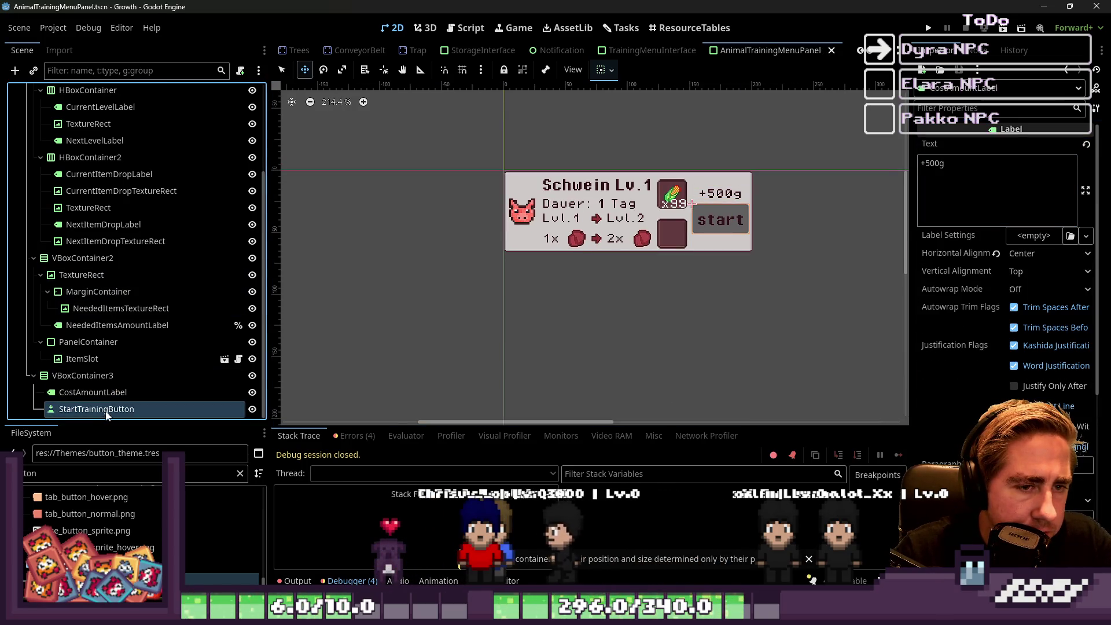
Return to the AnimalTrainingMenuPanel script and add blank lines below the exported variables.
{"action": "left_click", "coordinate": [144, 373]}
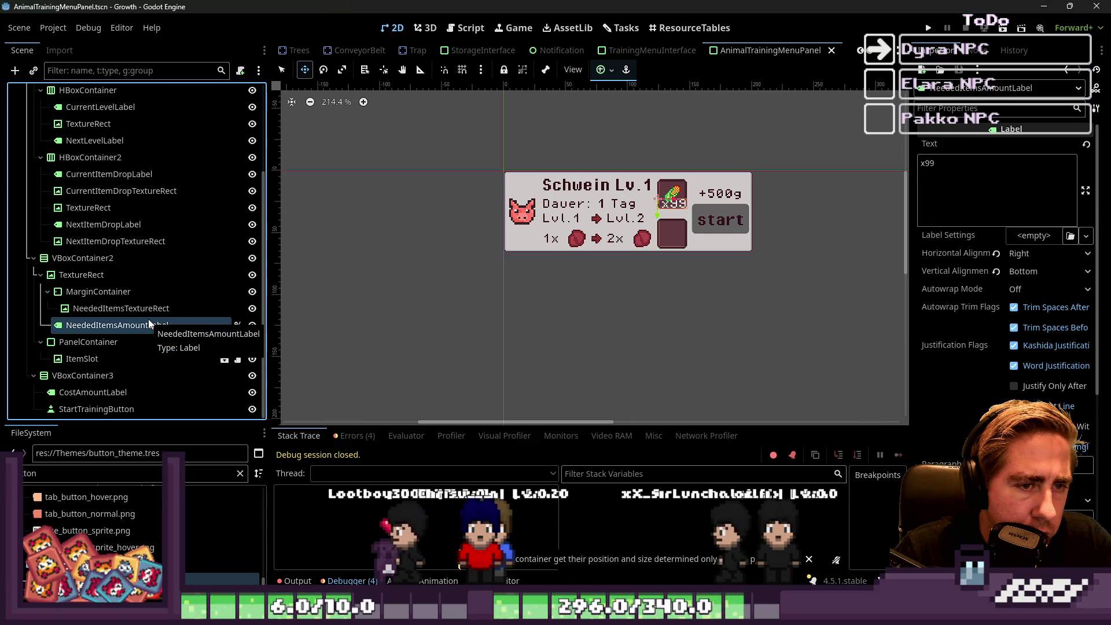
{"action": "left_click", "coordinate": [671, 191]}
{"action": "scroll", "coordinate": [492, 50], "scroll_direction": "up", "scroll_amount": 2}
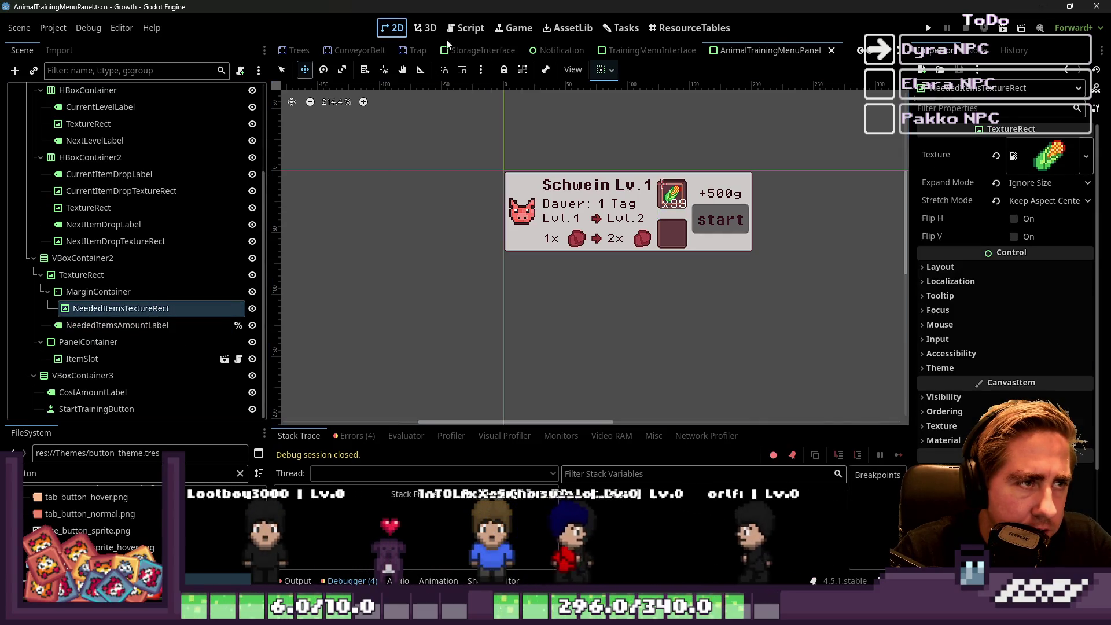
{"action": "left_click", "coordinate": [620, 30]}
{"action": "left_click", "coordinate": [694, 28]}
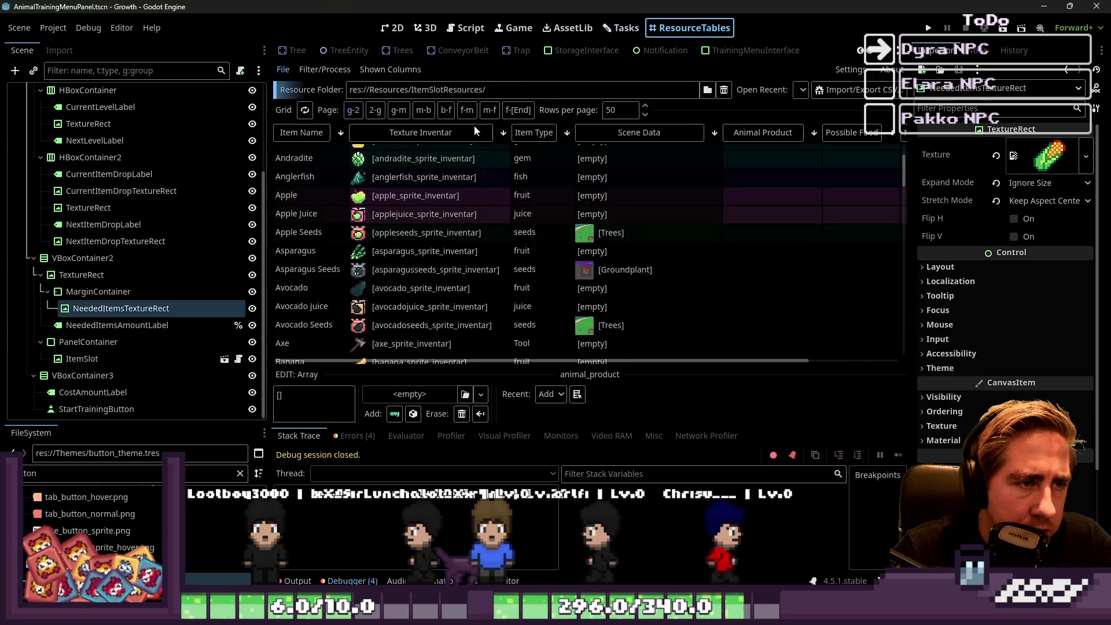
{"action": "left_click", "coordinate": [625, 25]}
{"action": "left_click", "coordinate": [466, 28]}
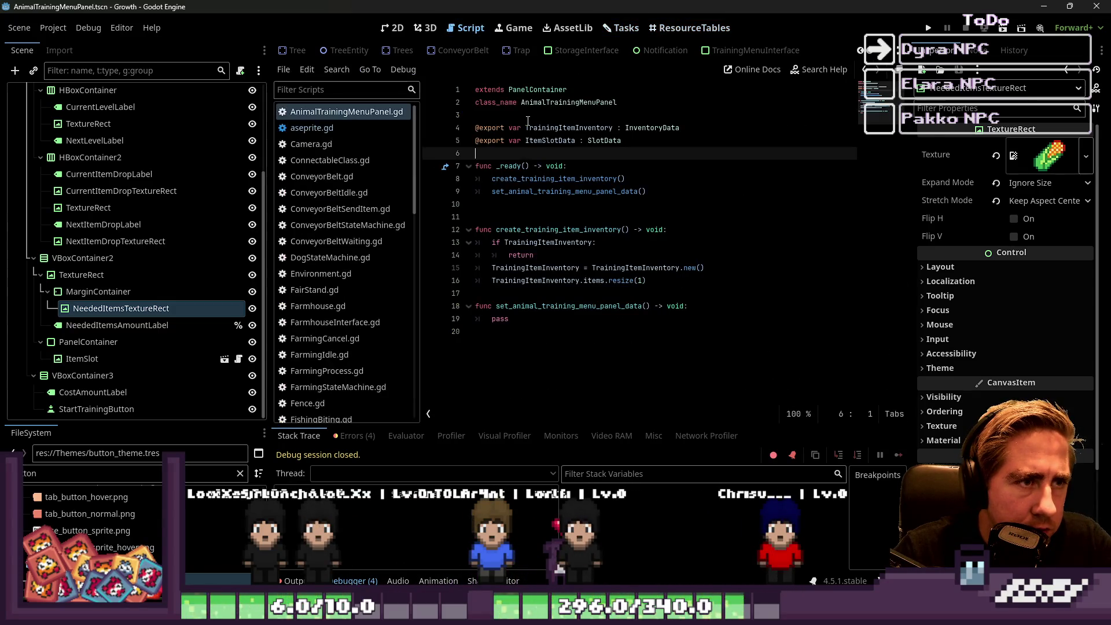
{"action": "key", "text": "Return"}
{"action": "key", "text": "Return"}
{"action": "key", "text": "Return"}
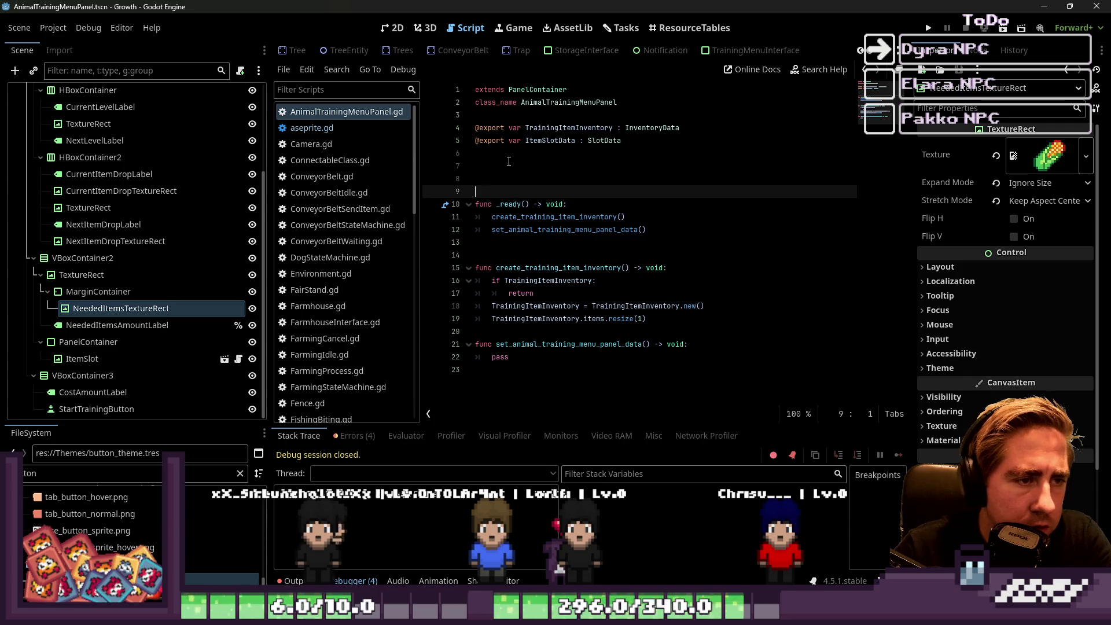
{"action": "key", "text": "Up"}
{"action": "key", "text": "Up"}
{"action": "scroll", "coordinate": [121, 203], "scroll_direction": "up", "scroll_amount": 3}
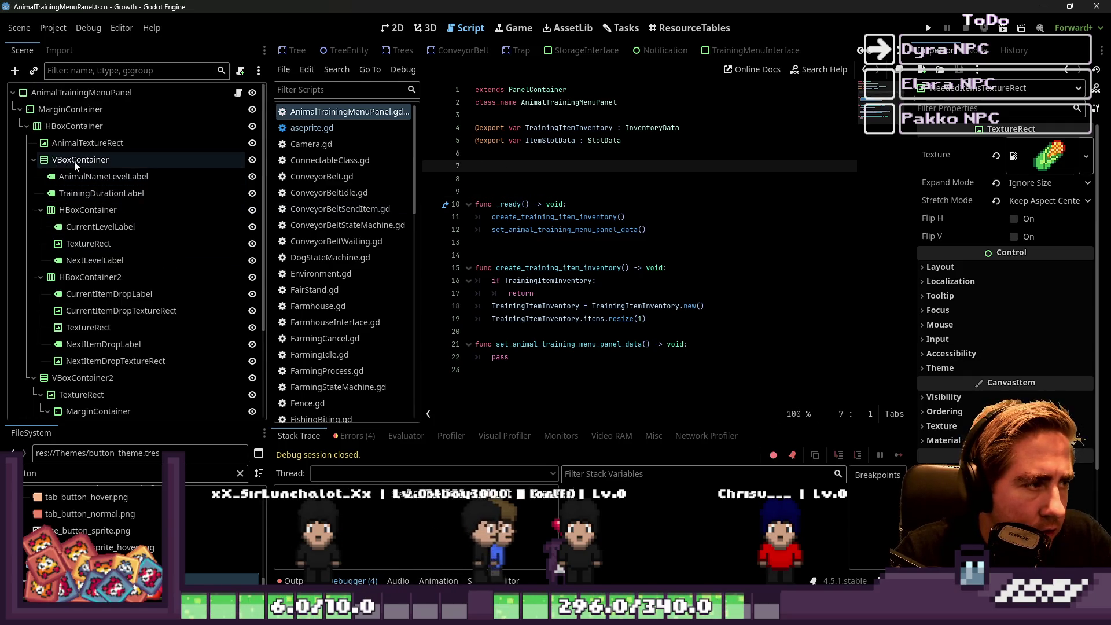
Multi-select the animal, level, drop, x99 and +500g nodes via the Scene dock and 2D view.
{"action": "left_click", "coordinate": [81, 143]}
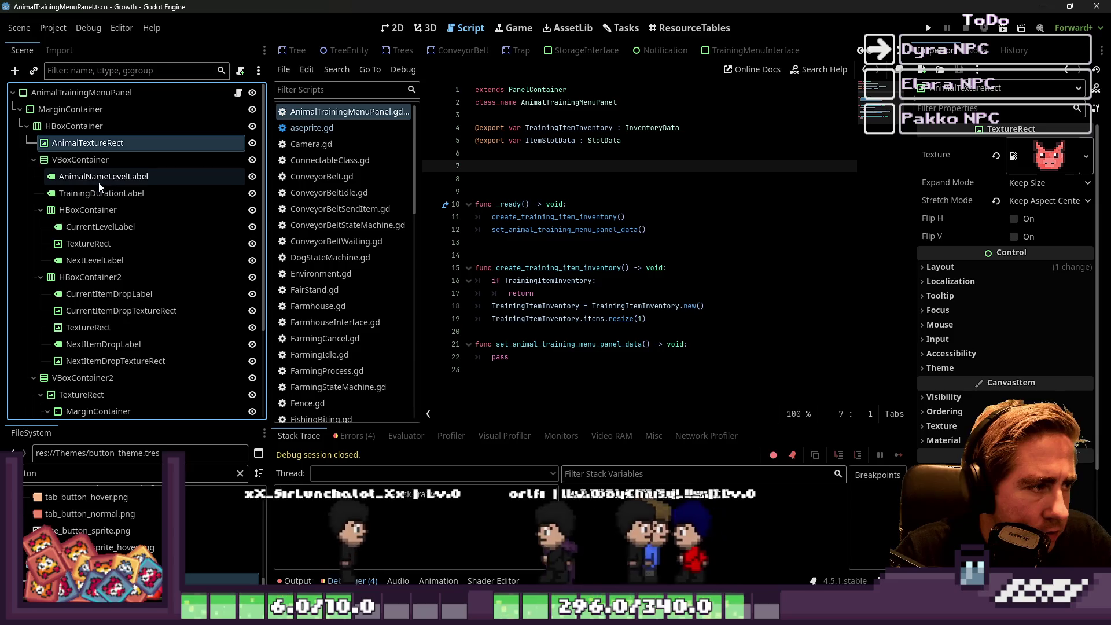
{"action": "left_click", "coordinate": [100, 176], "text": "ctrl"}
{"action": "left_click", "coordinate": [100, 193], "text": "ctrl"}
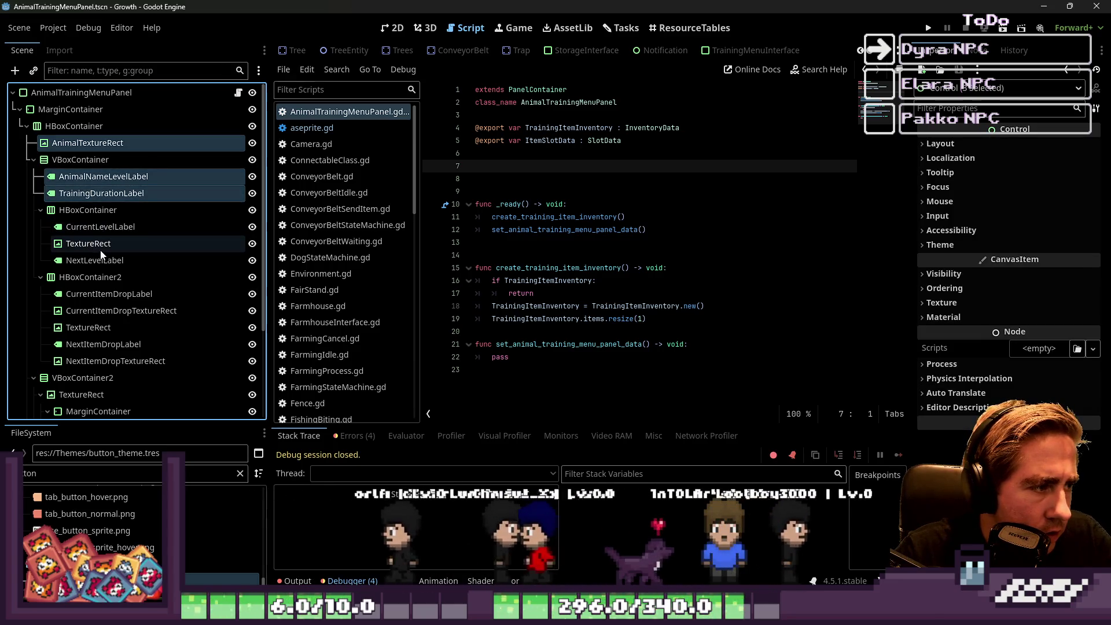
{"action": "left_click", "coordinate": [103, 228], "text": "ctrl"}
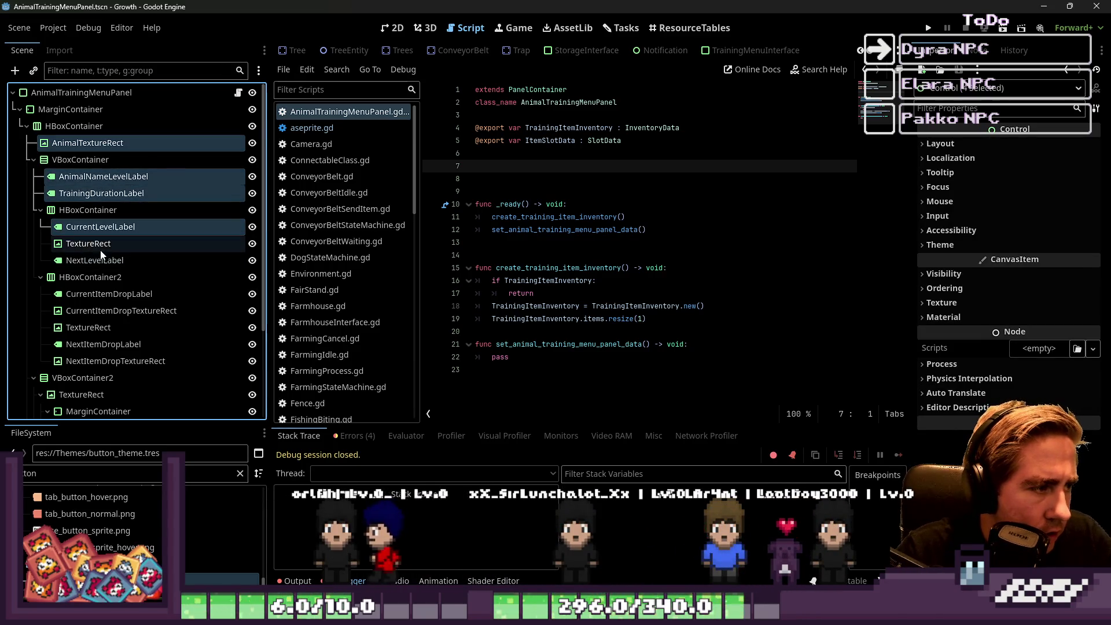
{"action": "left_click", "coordinate": [398, 30]}
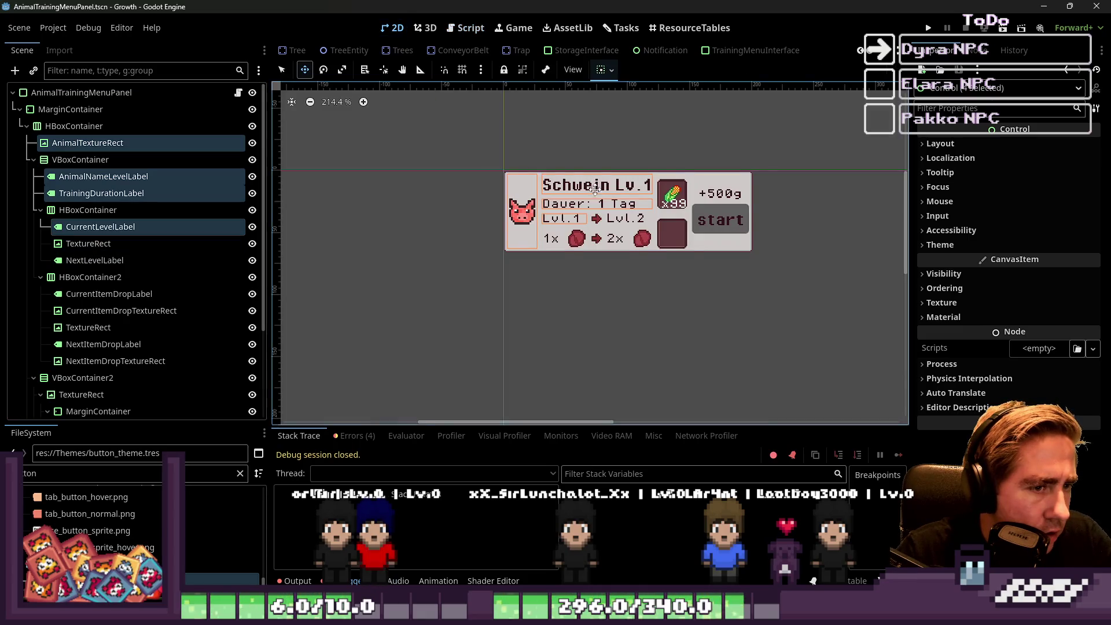
{"action": "scroll", "coordinate": [561, 208], "scroll_direction": "up", "scroll_amount": 4}
{"action": "key", "text": "q"}
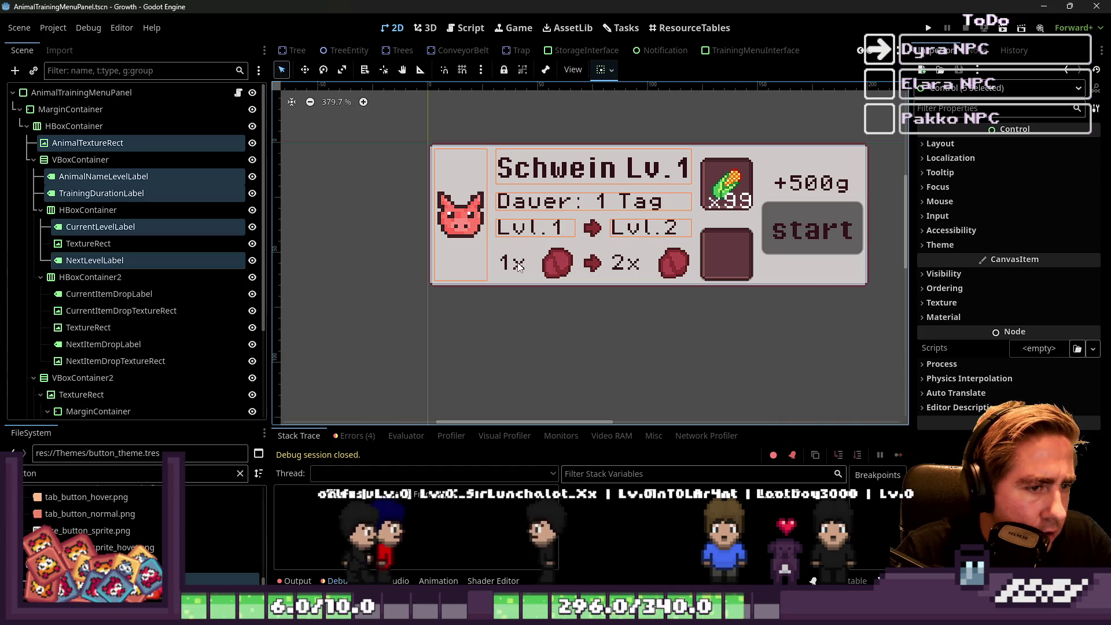
{"action": "left_click_drag", "start_coordinate": [590, 249], "coordinate": [495, 281]}
{"action": "left_click_drag", "start_coordinate": [618, 267], "coordinate": [697, 284]}
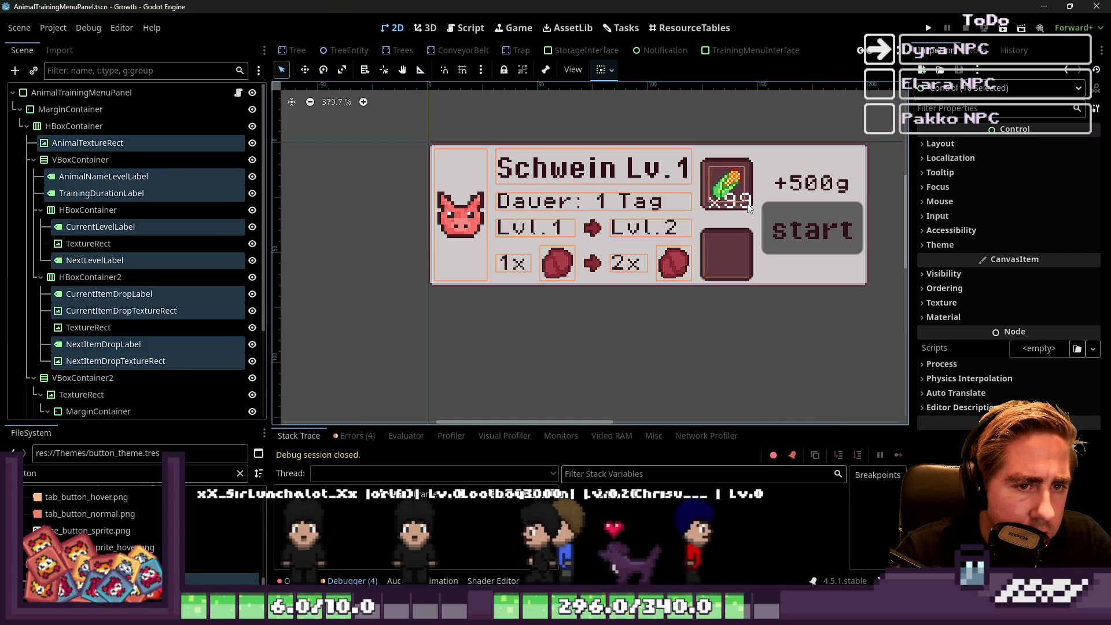
{"action": "left_click_drag", "start_coordinate": [732, 198], "coordinate": [806, 190]}
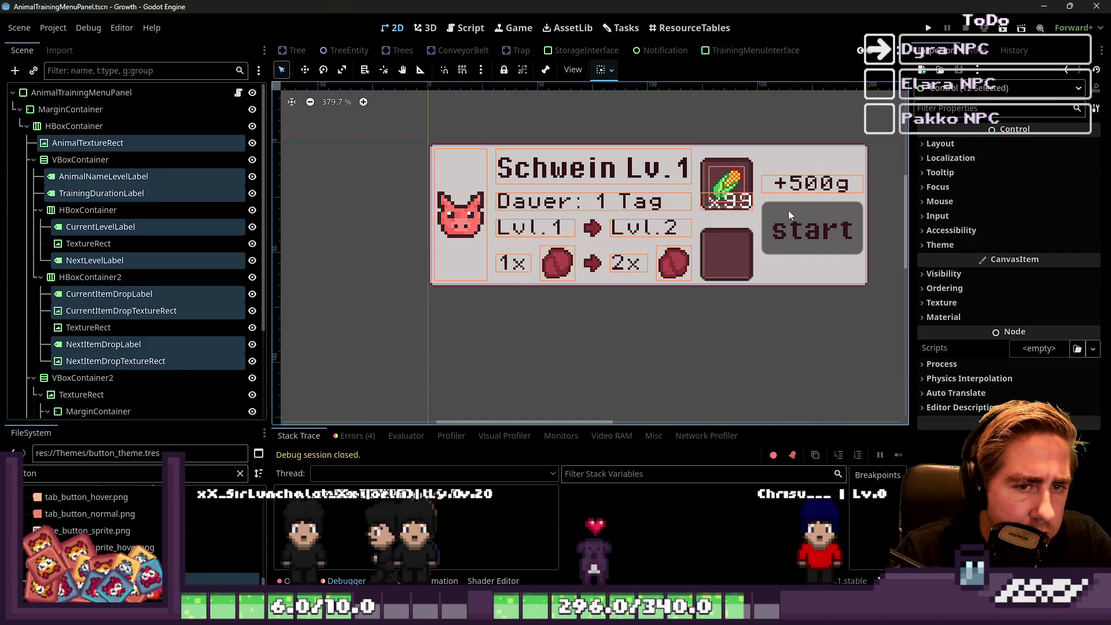
{"action": "scroll", "coordinate": [152, 294], "scroll_direction": "down", "scroll_amount": 4}
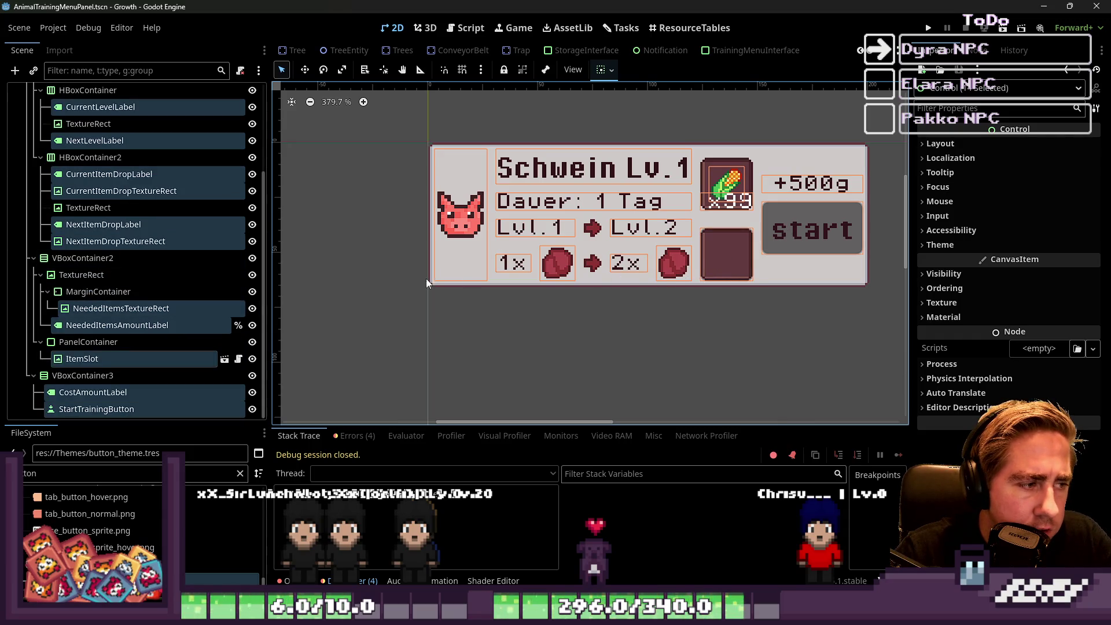
{"action": "left_click", "coordinate": [462, 37]}
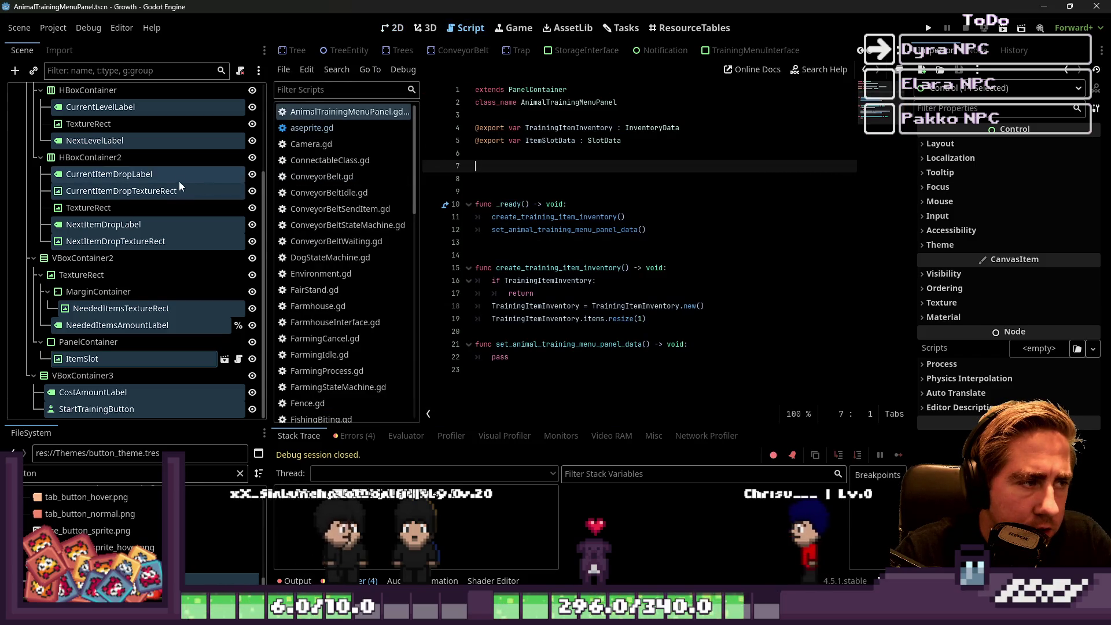
{"action": "mouse_move", "coordinate": [182, 178]}
{"action": "left_mouse_down"}
{"action": "mouse_move", "coordinate": [276, 185]}
{"action": "mouse_move", "coordinate": [491, 167]}
{"action": "left_mouse_up"}
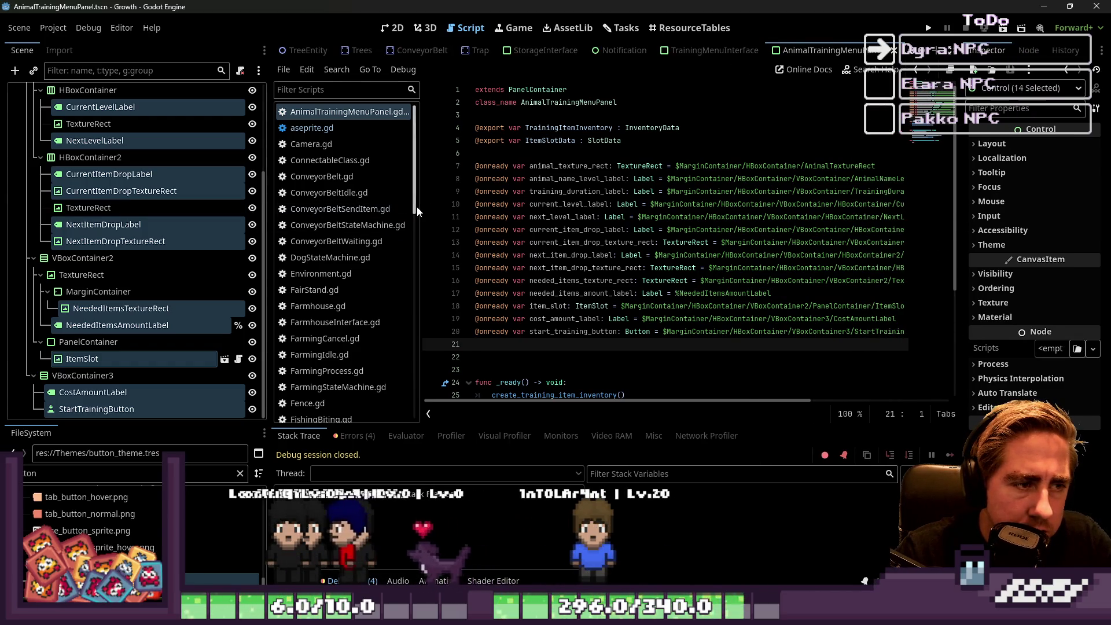
{"action": "left_click_drag", "start_coordinate": [421, 207], "coordinate": [333, 206]}
{"action": "left_click", "coordinate": [415, 154]}
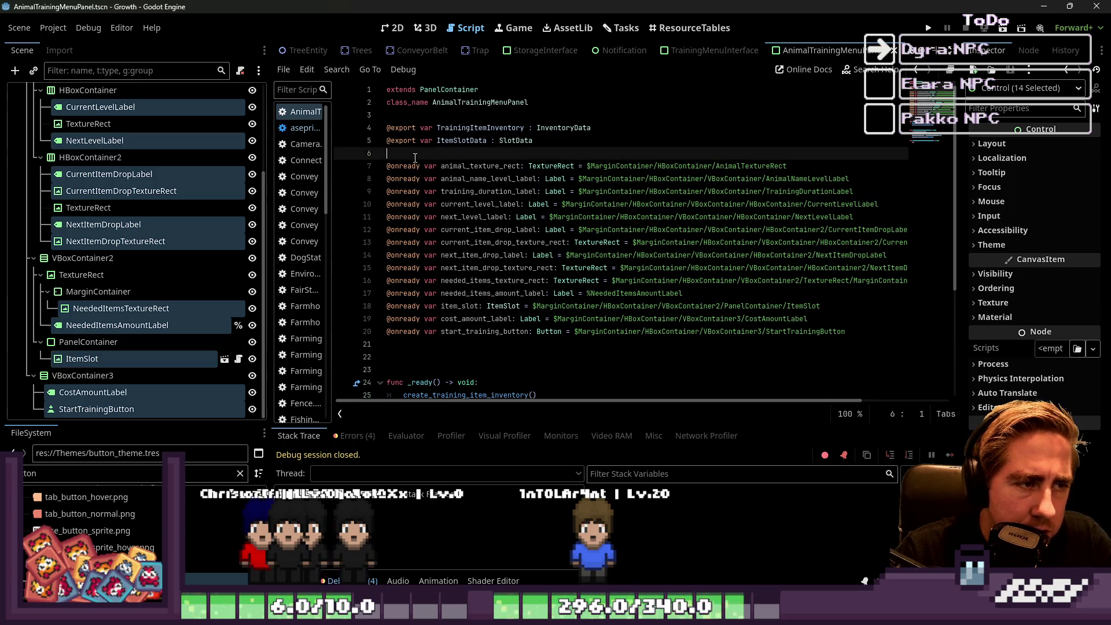
{"action": "key", "text": "Return"}
{"action": "type", "text": "/"}
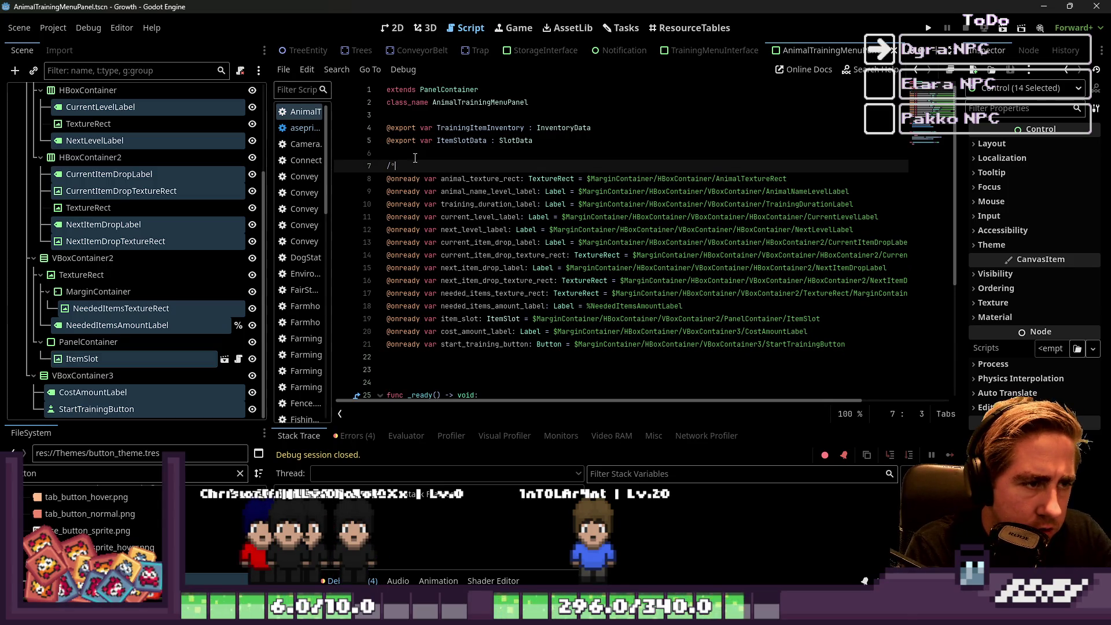
{"action": "key", "text": "BackSpace"}
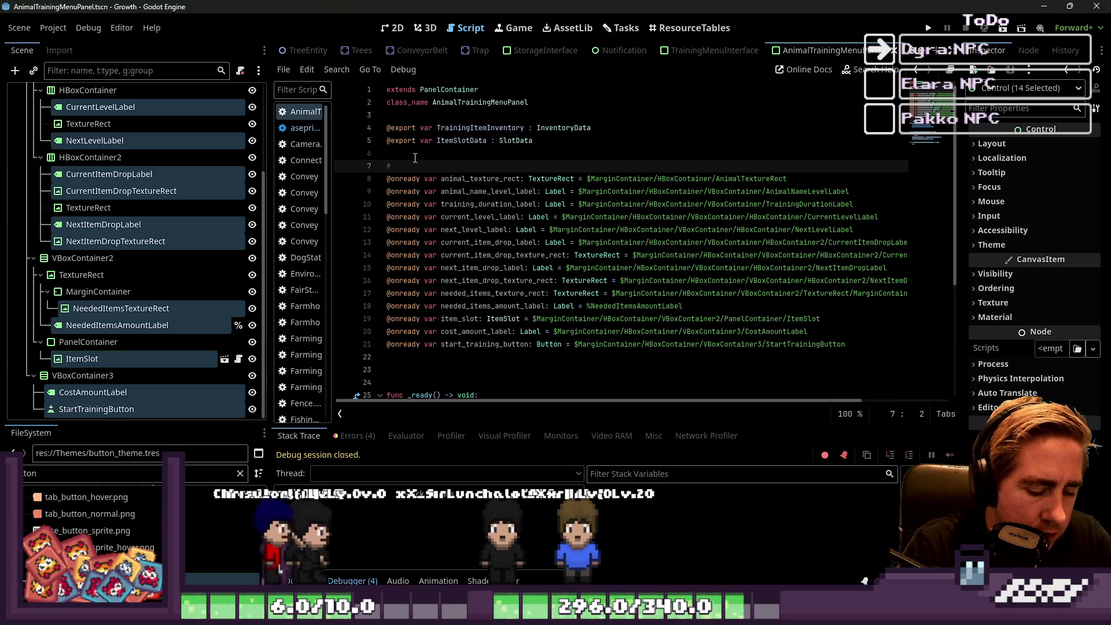
{"action": "type", "text": "/"}
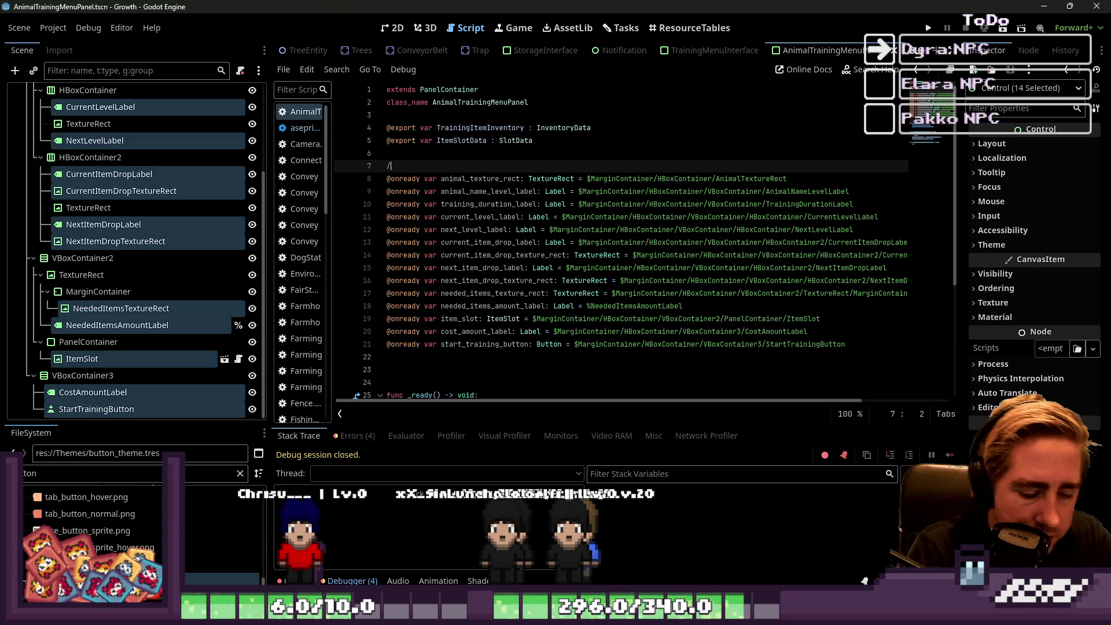
{"action": "type", "text": "*"}
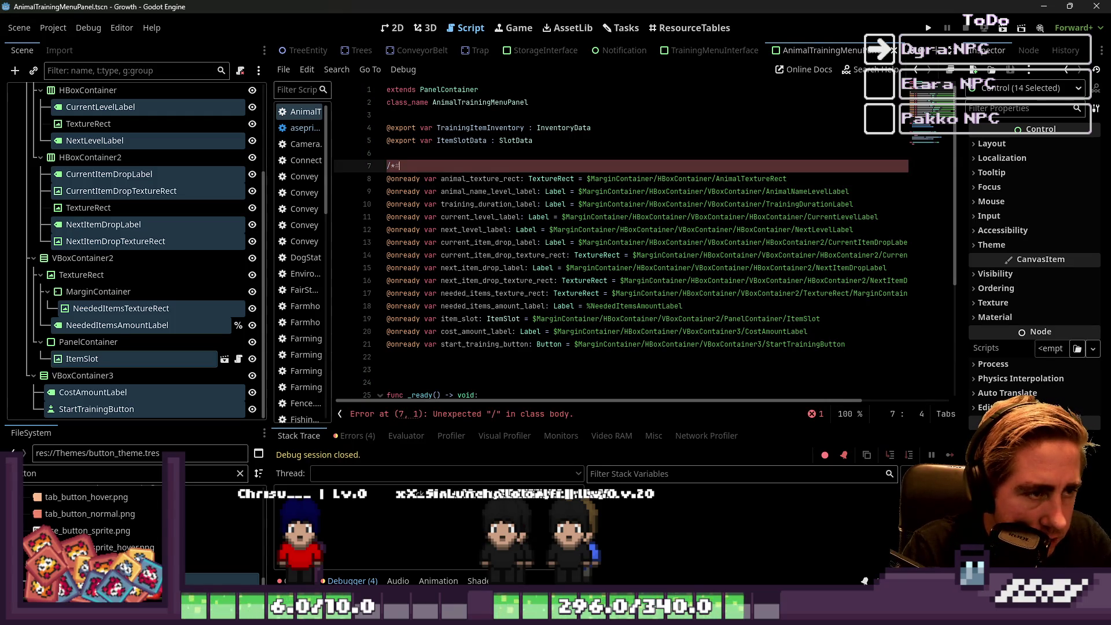
{"action": "type", "text": "se"}
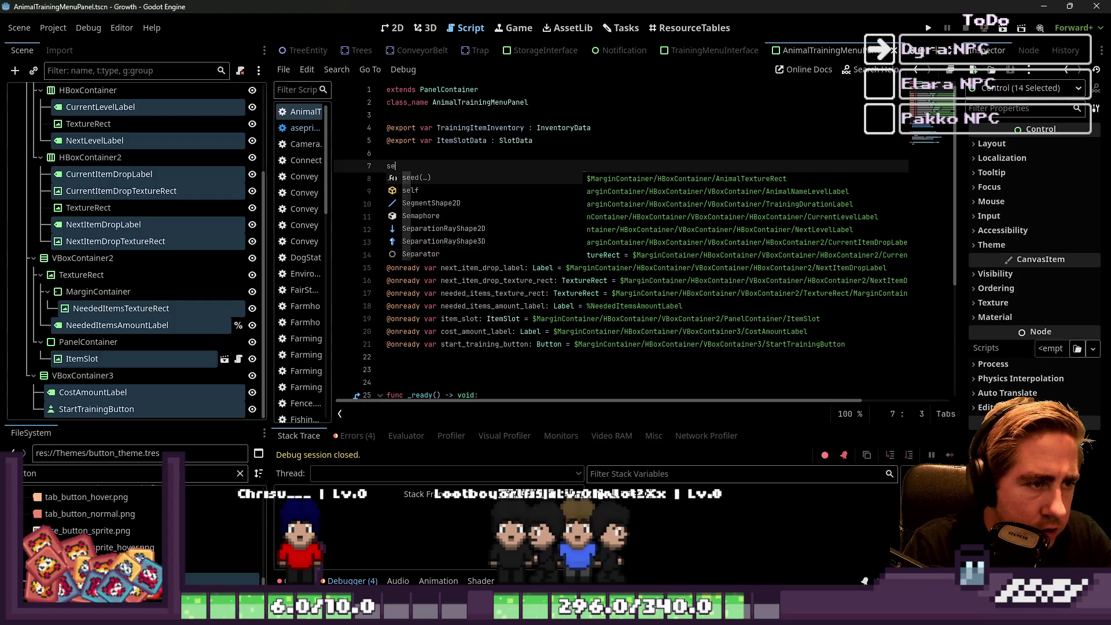
{"action": "key", "text": "BackSpace"}
{"action": "key", "text": "BackSpace"}
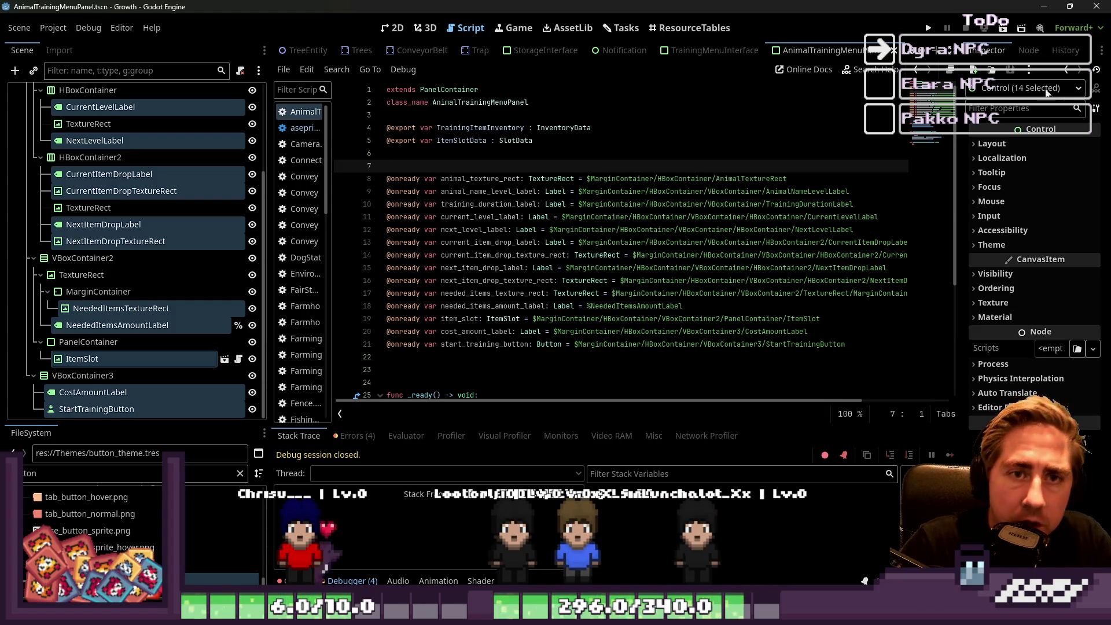
{"action": "left_click", "coordinate": [878, 77]}
Search the built-in help for 'section', browse the results, then cancel.
{"action": "type", "text": "section"}
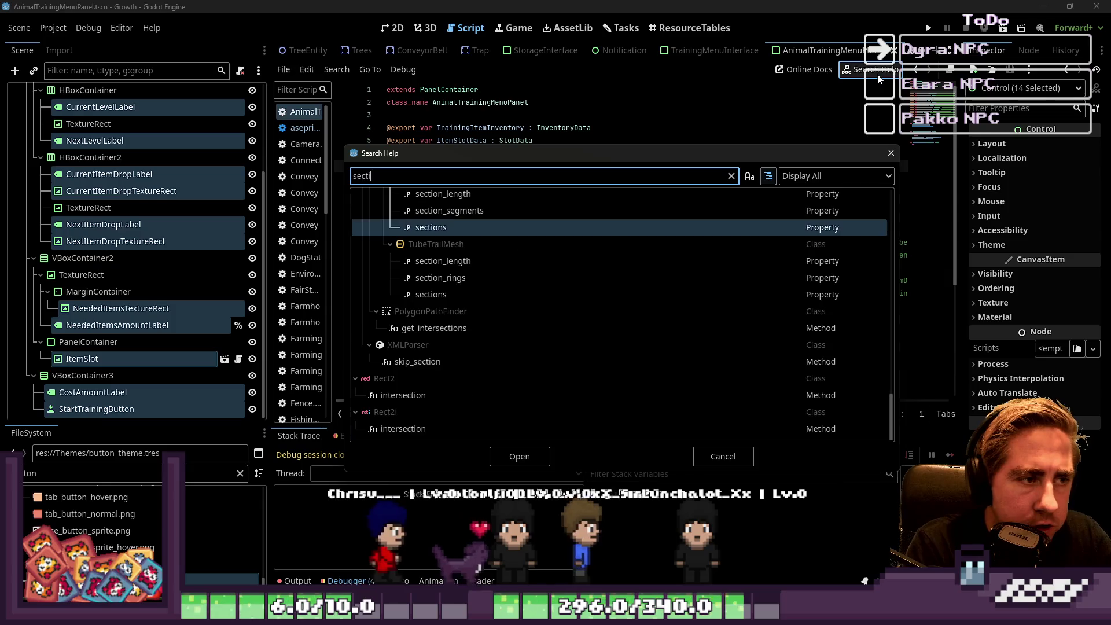
{"action": "scroll", "coordinate": [454, 274], "scroll_direction": "up", "scroll_amount": 4}
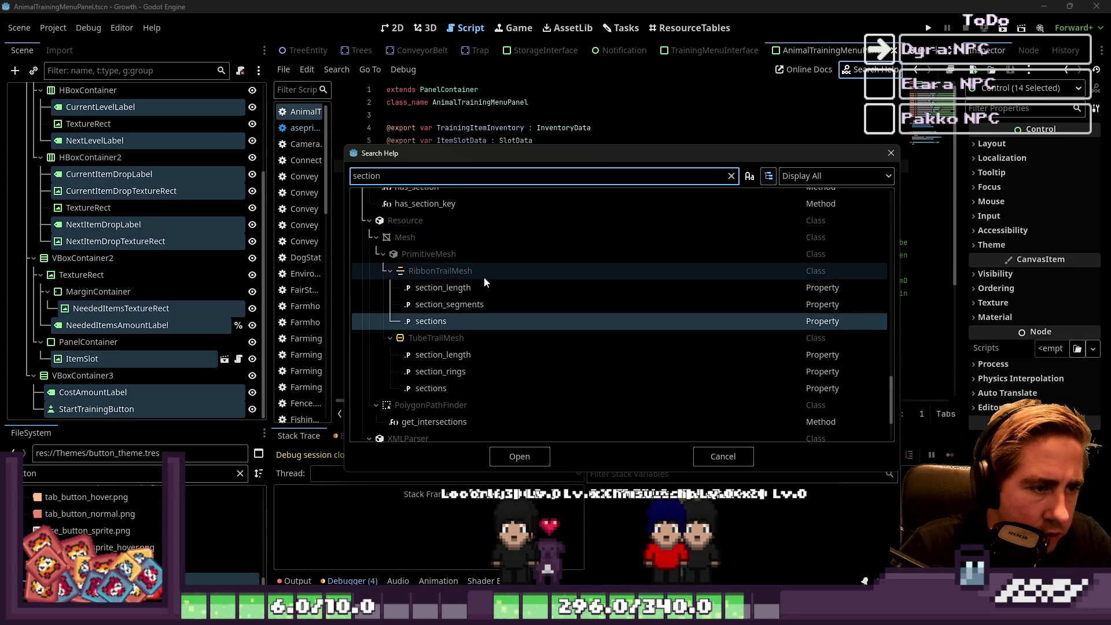
{"action": "scroll", "coordinate": [485, 279], "scroll_direction": "down", "scroll_amount": 4}
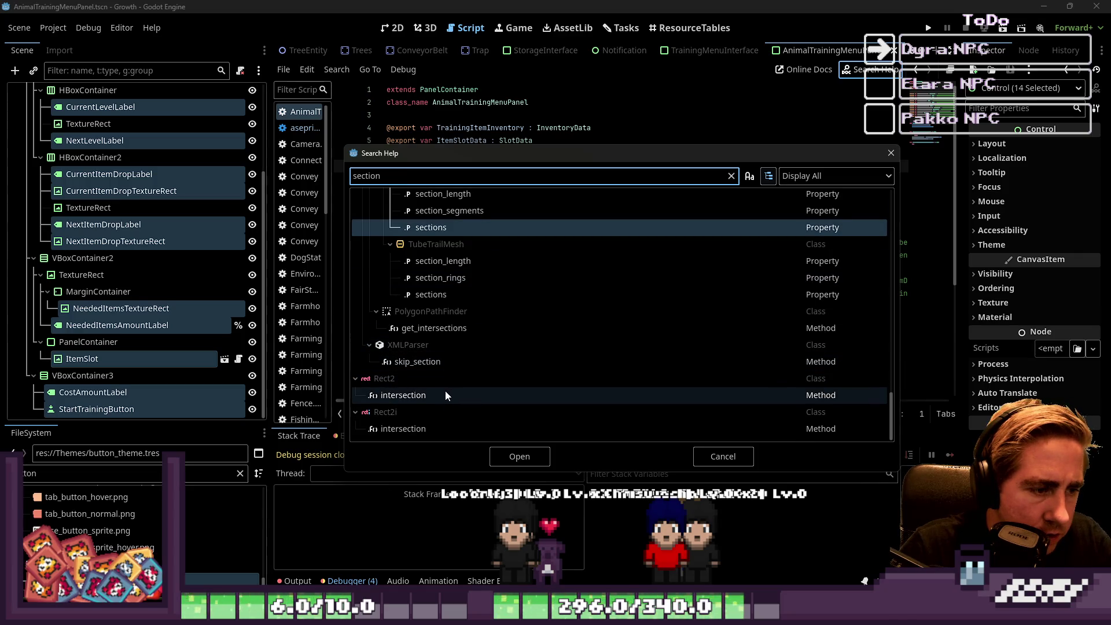
{"action": "scroll", "coordinate": [440, 399], "scroll_direction": "up", "scroll_amount": 10}
{"action": "scroll", "coordinate": [434, 394], "scroll_direction": "up", "scroll_amount": 10}
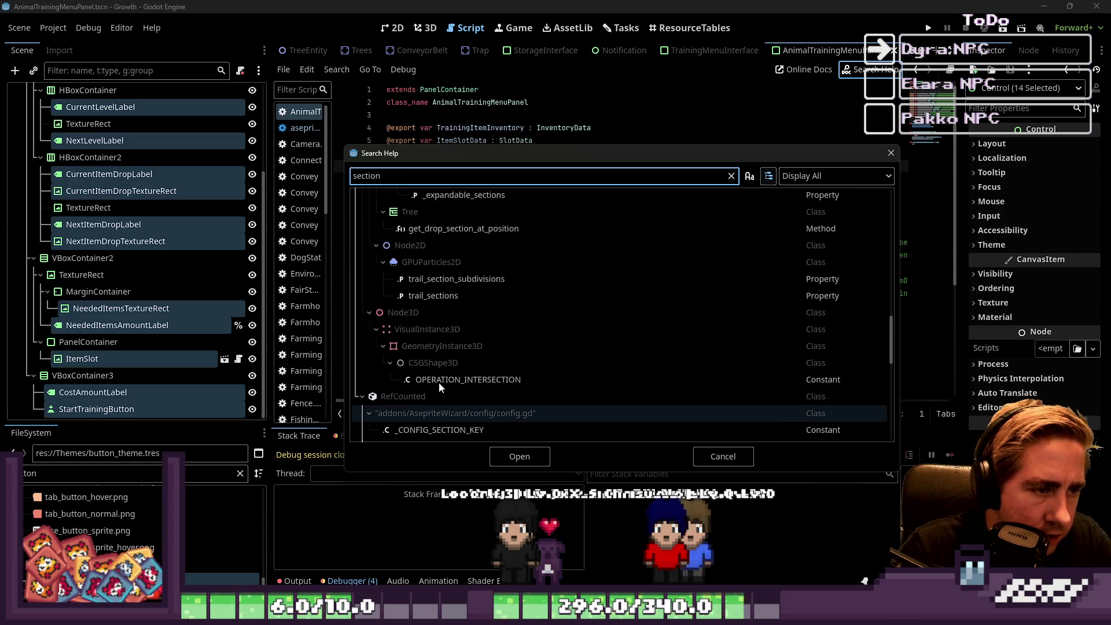
{"action": "scroll", "coordinate": [437, 362], "scroll_direction": "up", "scroll_amount": 10}
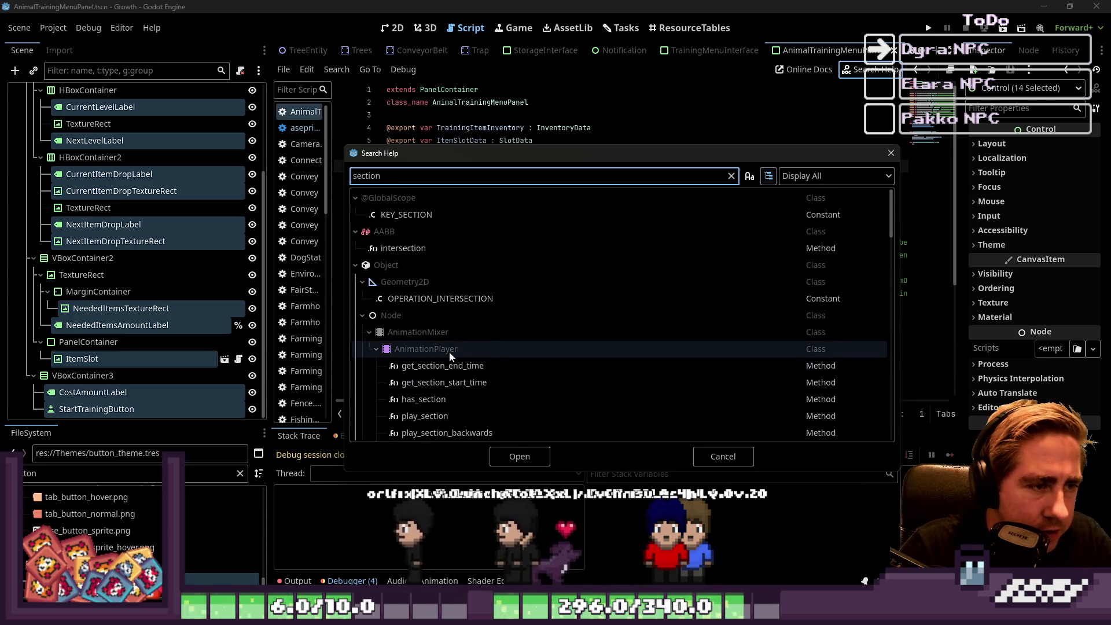
{"action": "left_click", "coordinate": [724, 453]}
{"action": "type", "text": "#regio"}
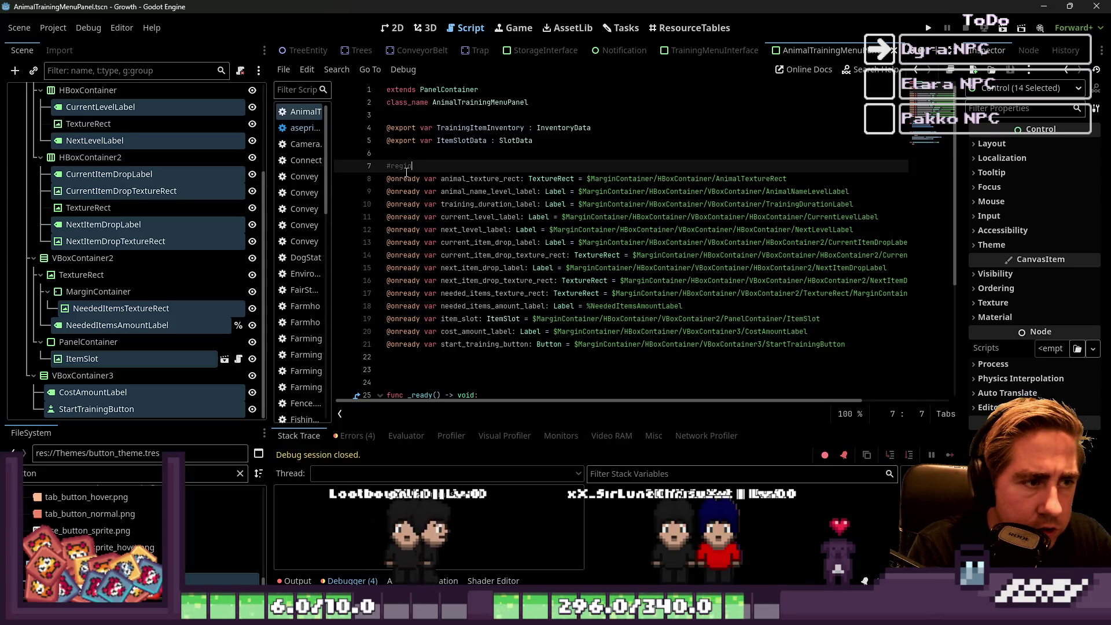
{"action": "type", "text": "n node_pathes"}
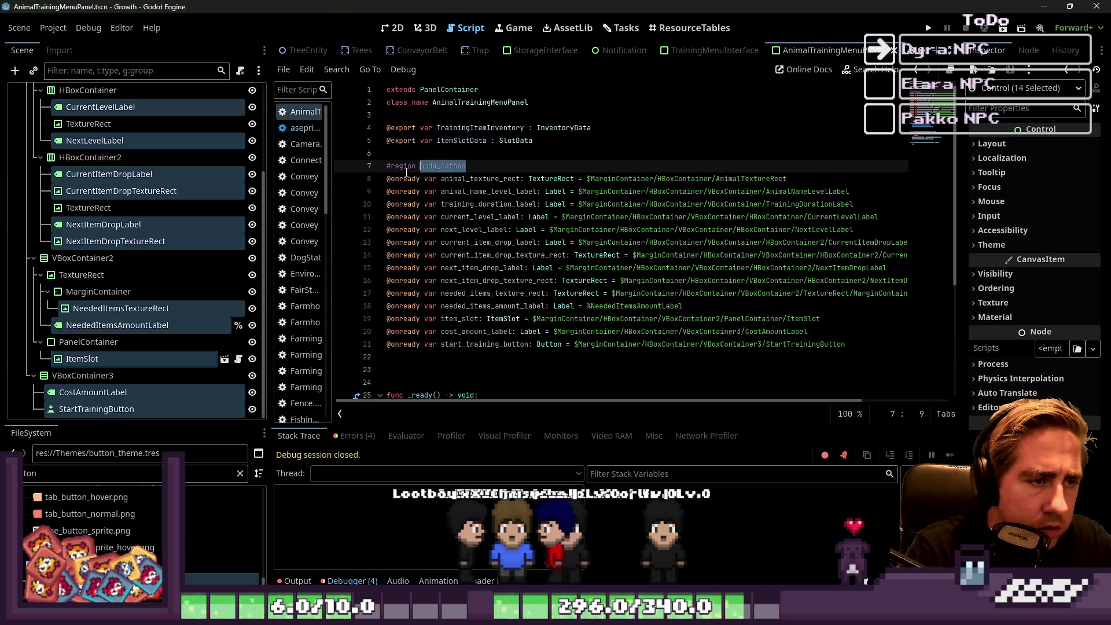
{"action": "key", "text": "Down"}
{"action": "key", "text": "Down"}
{"action": "key", "text": "Down"}
{"action": "key", "text": "Down"}
{"action": "key", "text": "Down"}
{"action": "key", "text": "Down"}
{"action": "key", "text": "Up"}
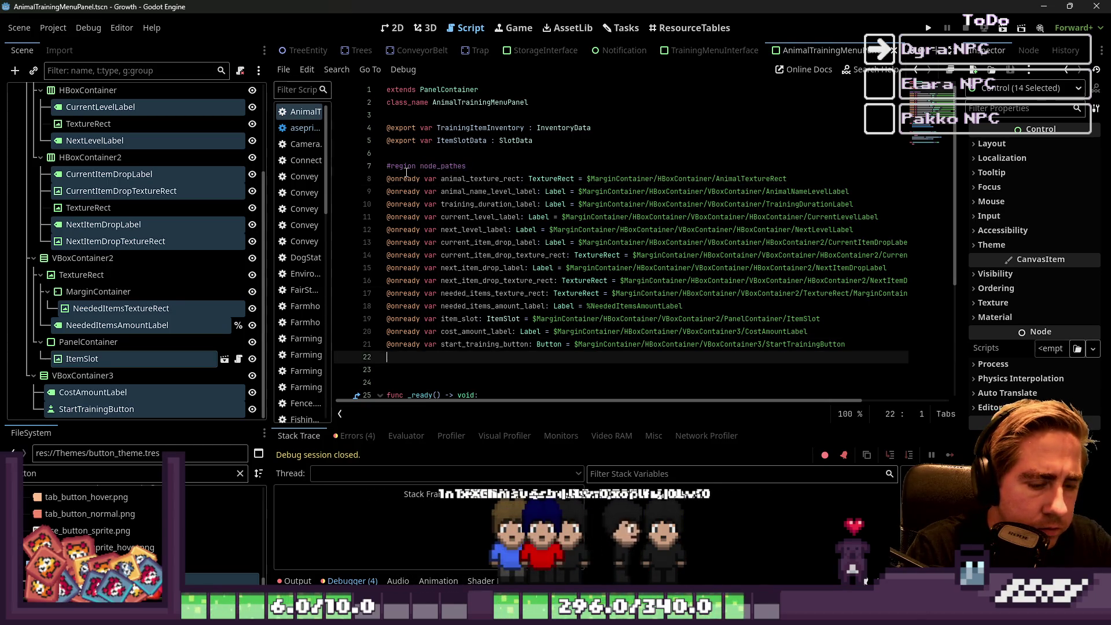
{"action": "type", "text": "egion_end"}
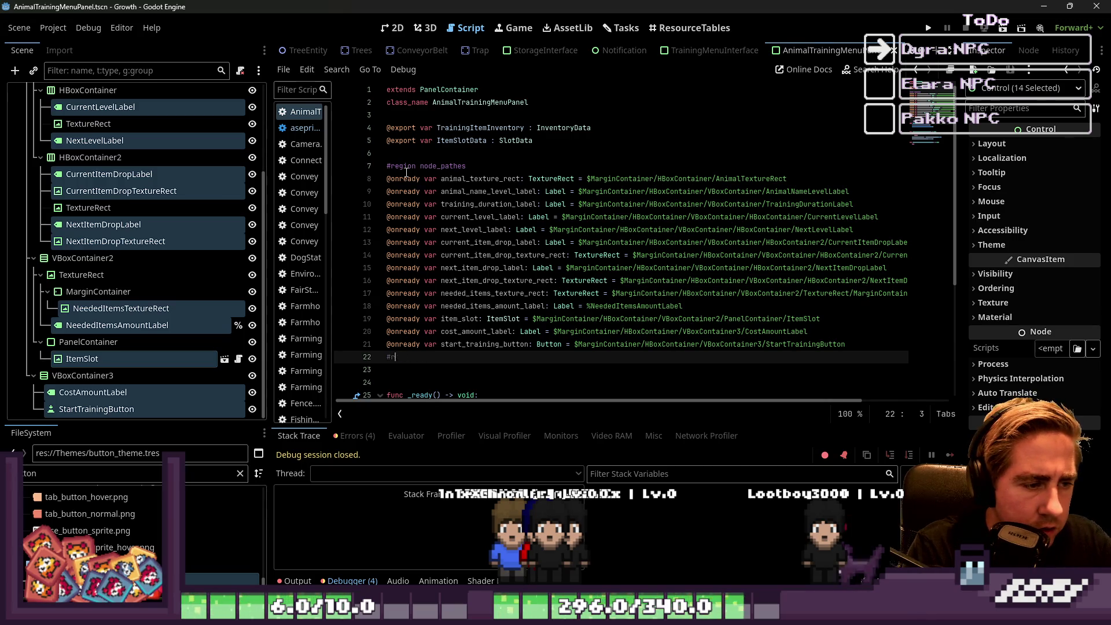
{"action": "type", "text": "egion node_pathes"}
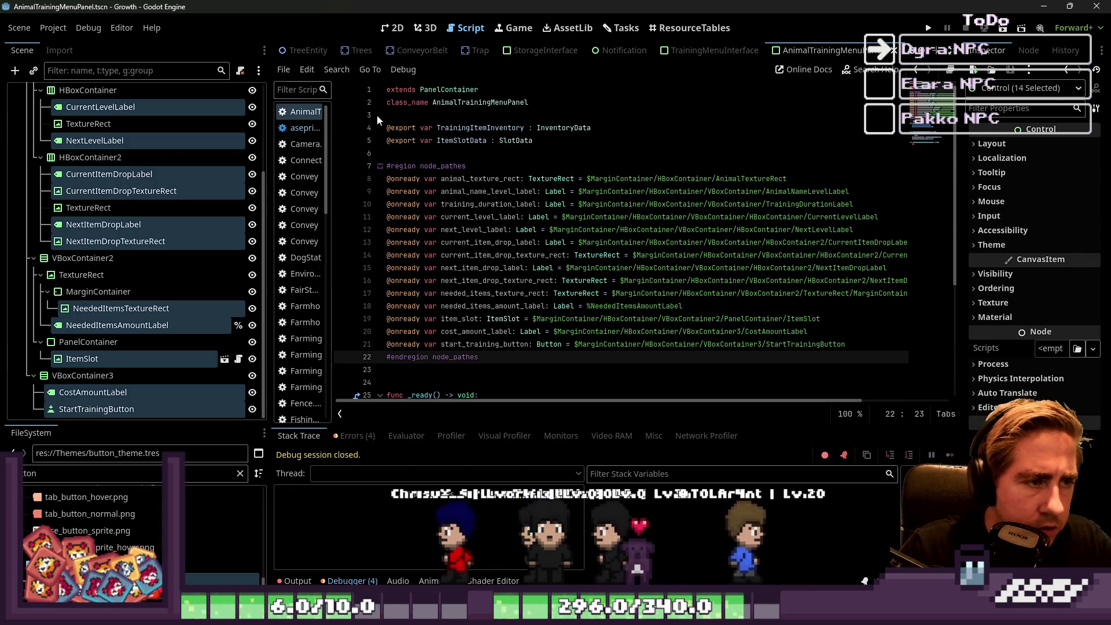
{"action": "left_click", "coordinate": [380, 166]}
{"action": "left_click", "coordinate": [568, 205]}
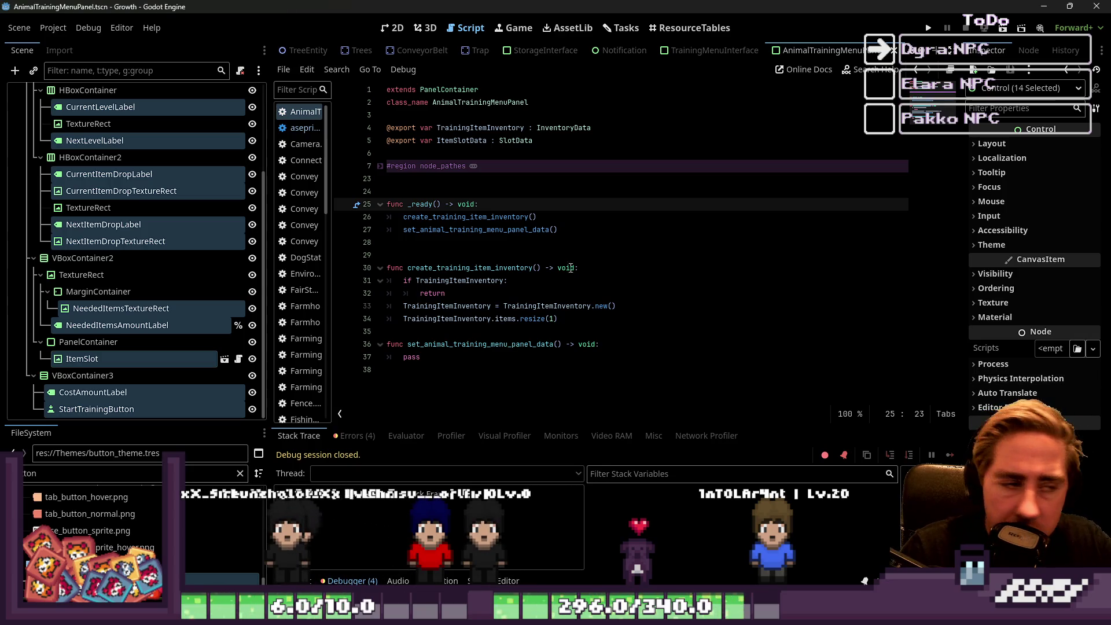
Remove the extra blank line above _ready and select 'pass' in set_animal_training_menu_panel_data.
{"action": "left_click", "coordinate": [403, 192]}
{"action": "key", "text": "BackSpace"}
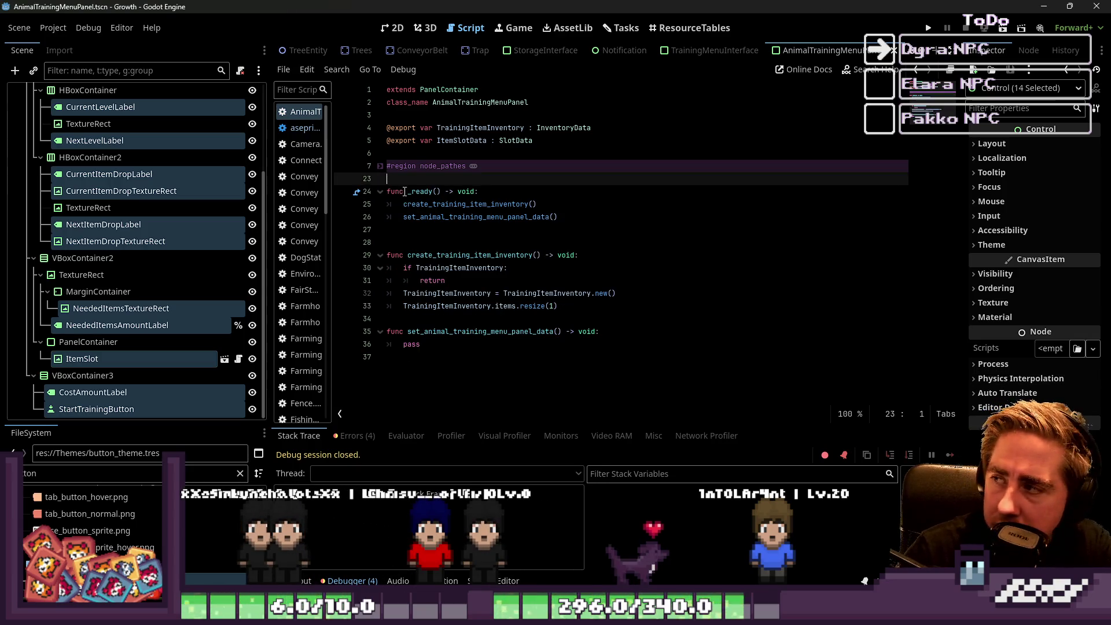
{"action": "left_click", "coordinate": [469, 247]}
{"action": "key", "text": "Up"}
{"action": "key", "text": "Up"}
{"action": "key", "text": "Down"}
{"action": "key", "text": "Down"}
{"action": "key", "text": "Down"}
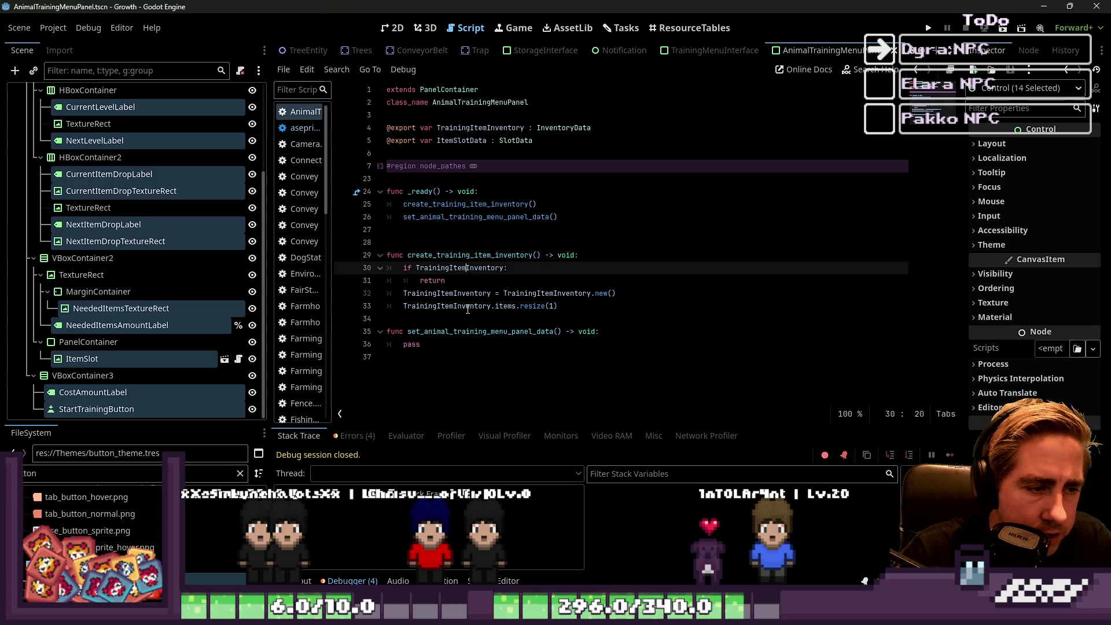
{"action": "key", "text": "Down"}
{"action": "key", "text": "Down"}
{"action": "key", "text": "Down"}
{"action": "double_click", "coordinate": [455, 345]}
{"action": "scroll", "coordinate": [186, 217], "scroll_direction": "up", "scroll_amount": 3}
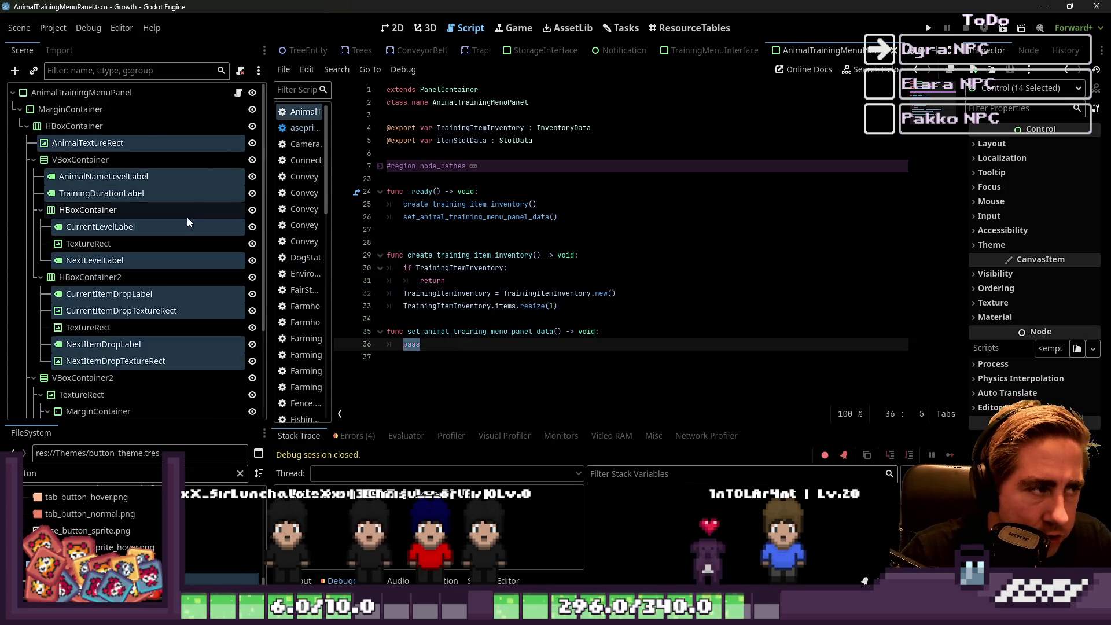
{"action": "left_click", "coordinate": [135, 143]}
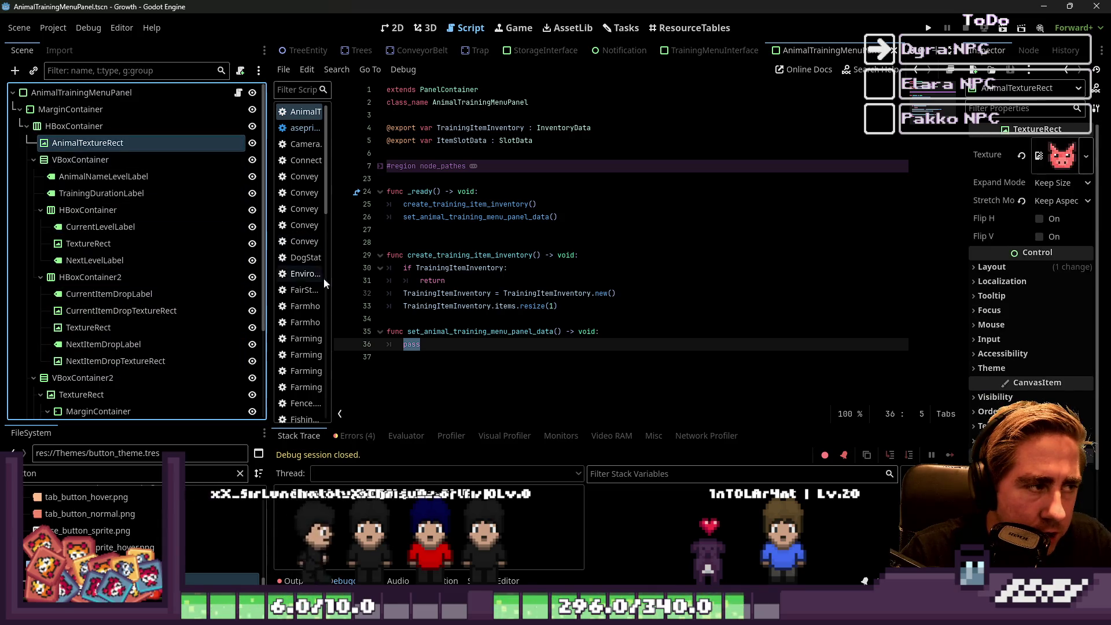
{"action": "double_click", "coordinate": [421, 344]}
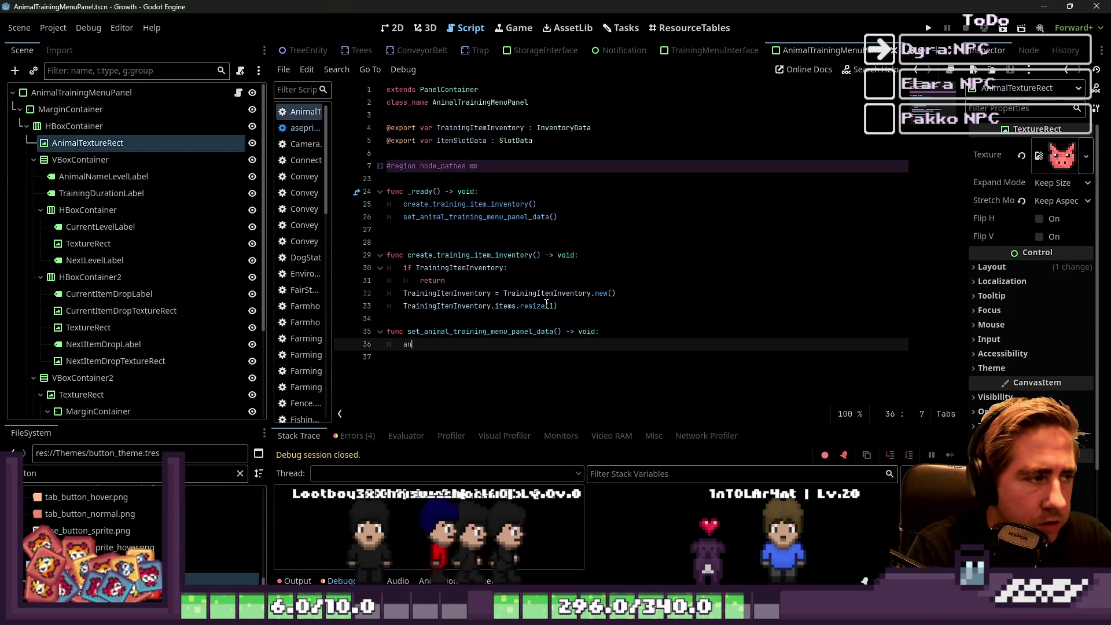
Write animal_texture_rect.texture = ItemSlotData.texture_inventar in place of 'pass'.
{"action": "type", "text": "anima"}
{"action": "key", "text": "Down"}
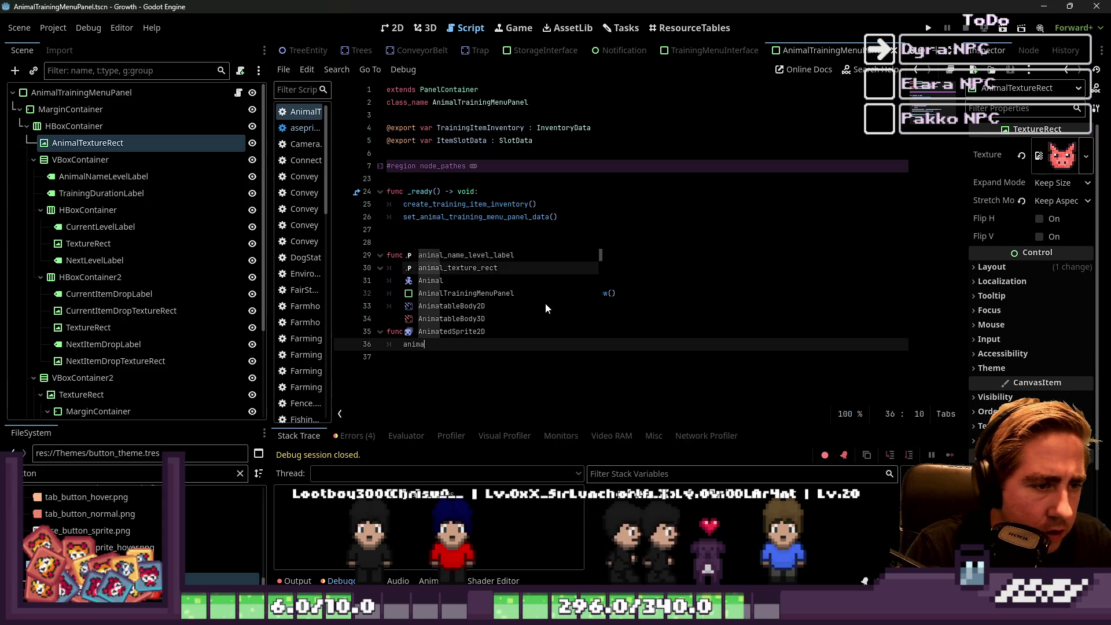
{"action": "key", "text": "Return"}
{"action": "type", "text": "="}
{"action": "key", "text": "BackSpace"}
{"action": "key", "text": "BackSpace"}
{"action": "key", "text": "BackSpace"}
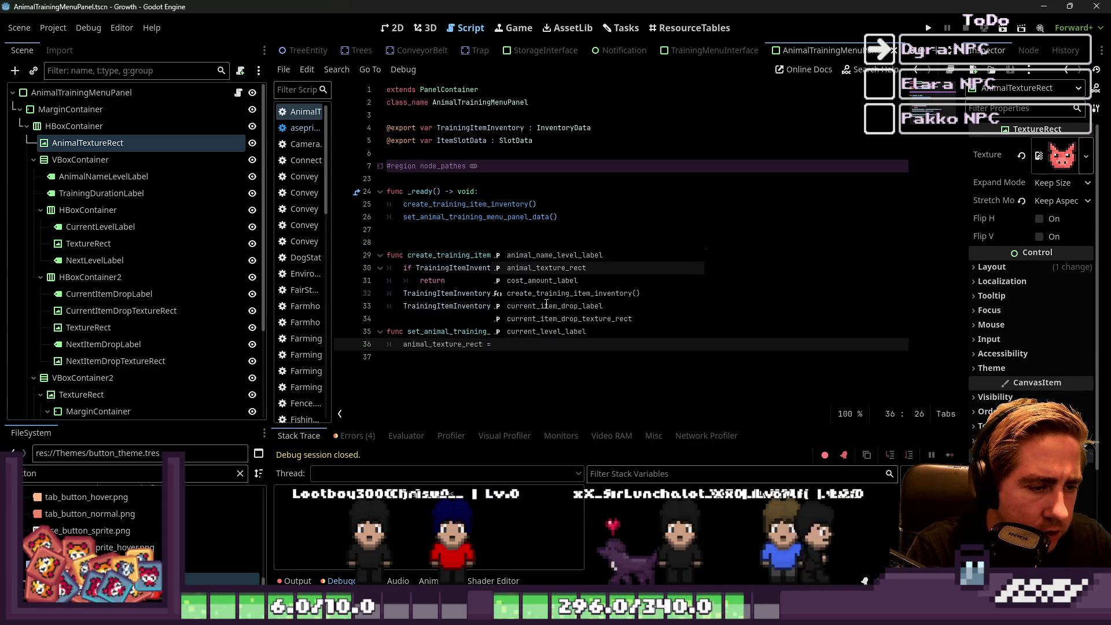
{"action": "type", "text": ".texture = "}
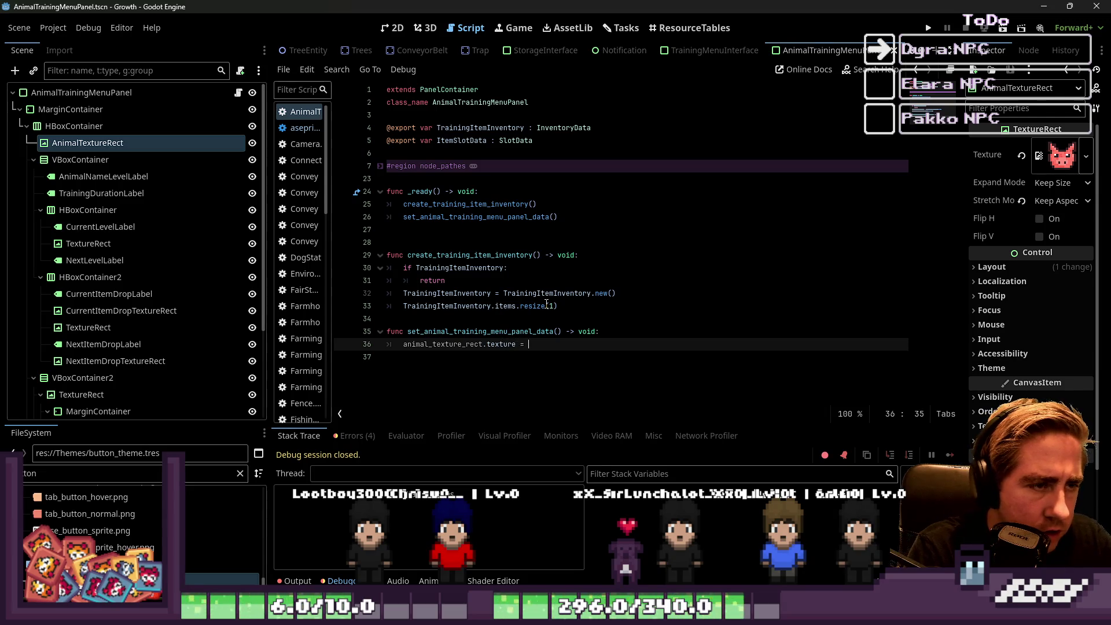
{"action": "type", "text": "ItemSlotData."}
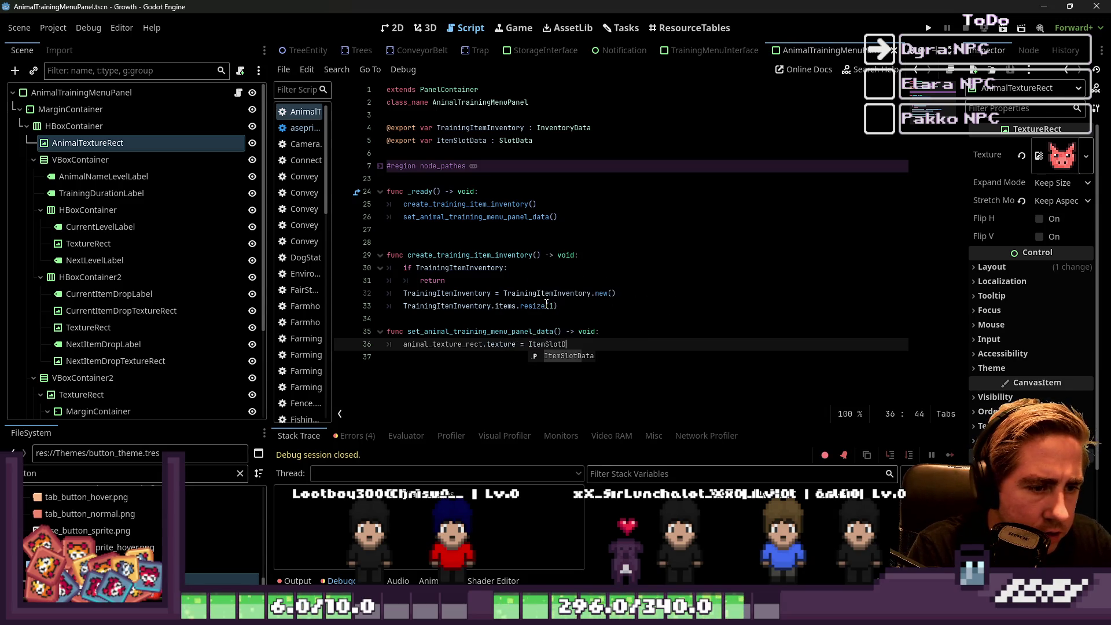
{"action": "key", "text": "Return"}
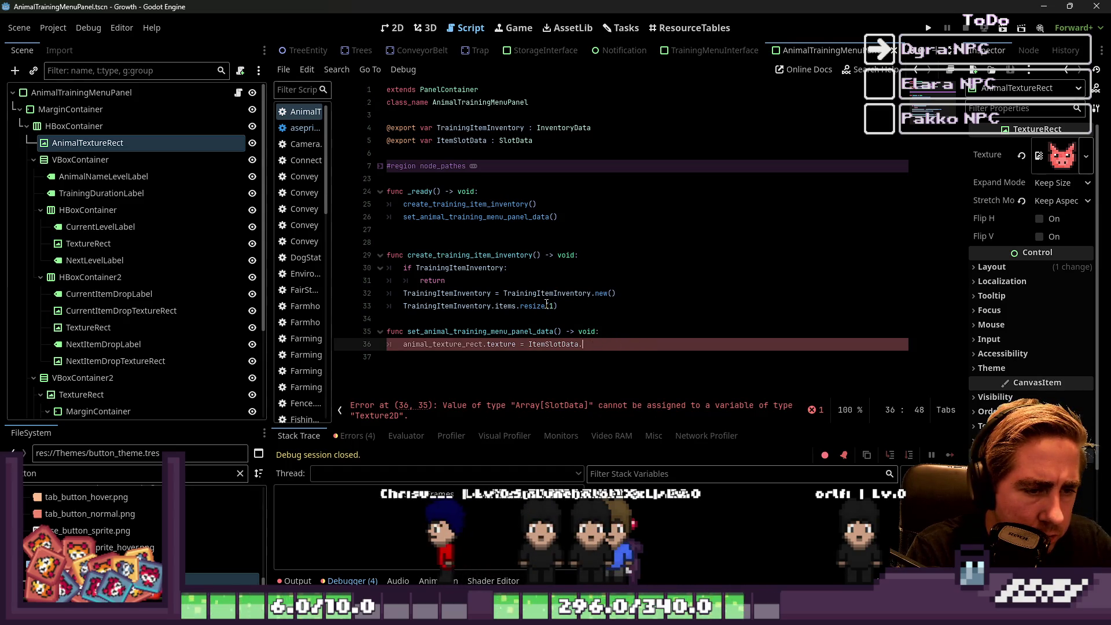
{"action": "type", "text": "inve"}
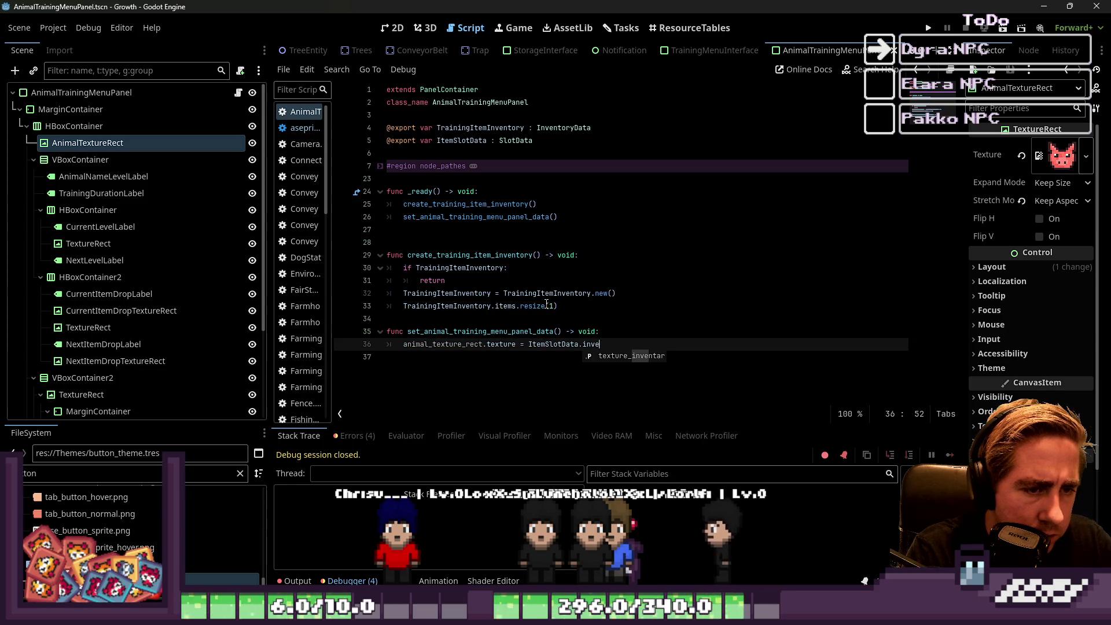
{"action": "key", "text": "Return"}
{"action": "type", "text": "texture_inventar"}
{"action": "key", "text": "Return"}
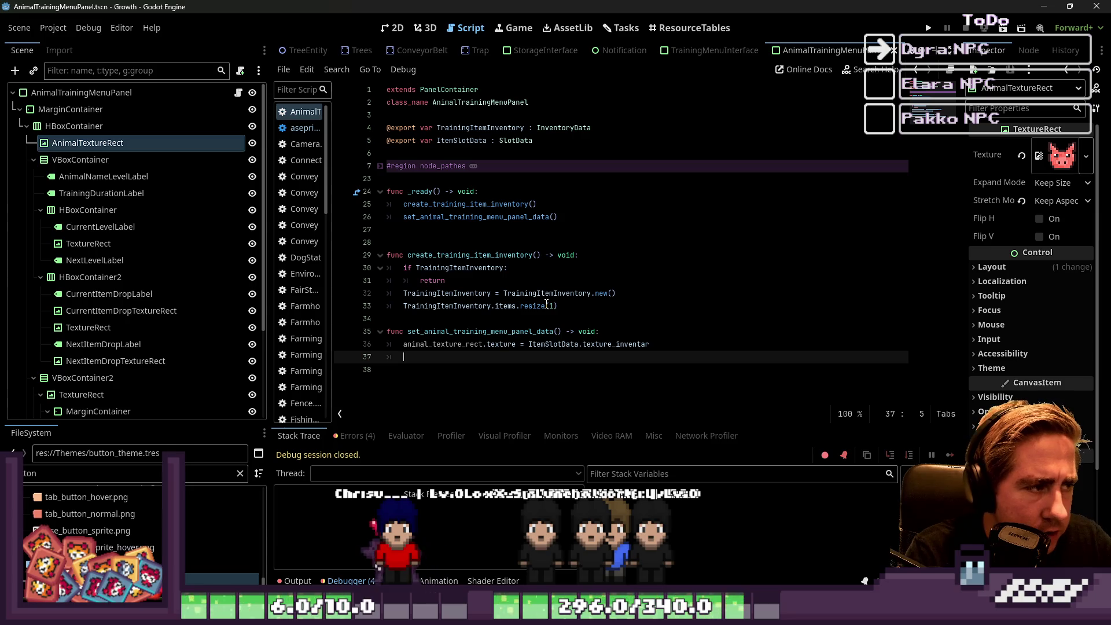
Start the animal_name_level_label assignment with a "%s %s" format string.
{"action": "type", "text": "Anima"}
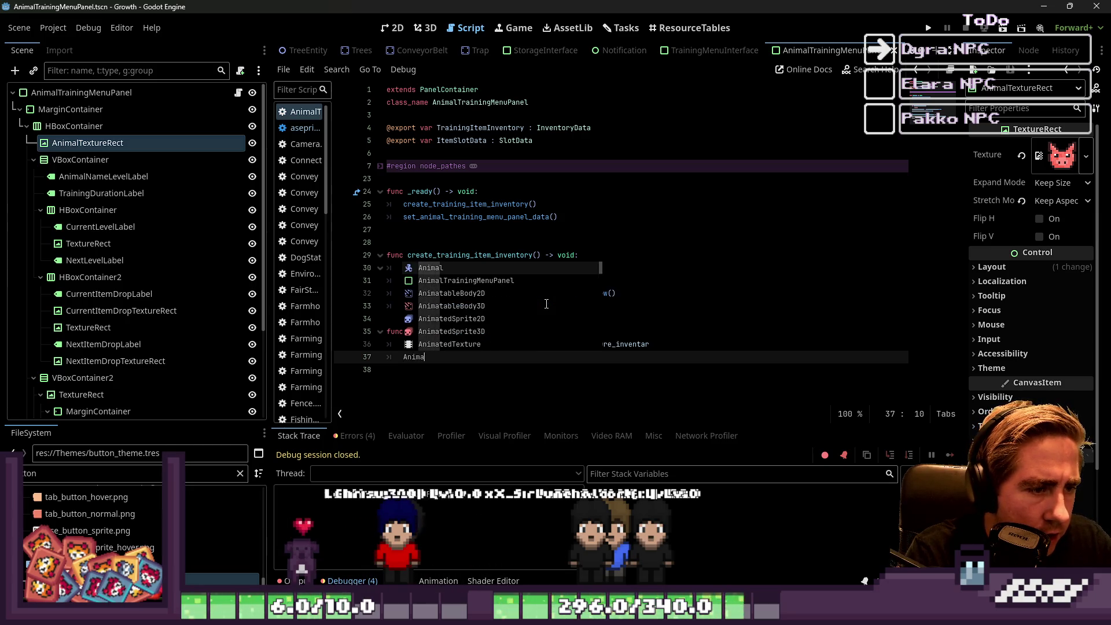
{"action": "type", "text": "lL"}
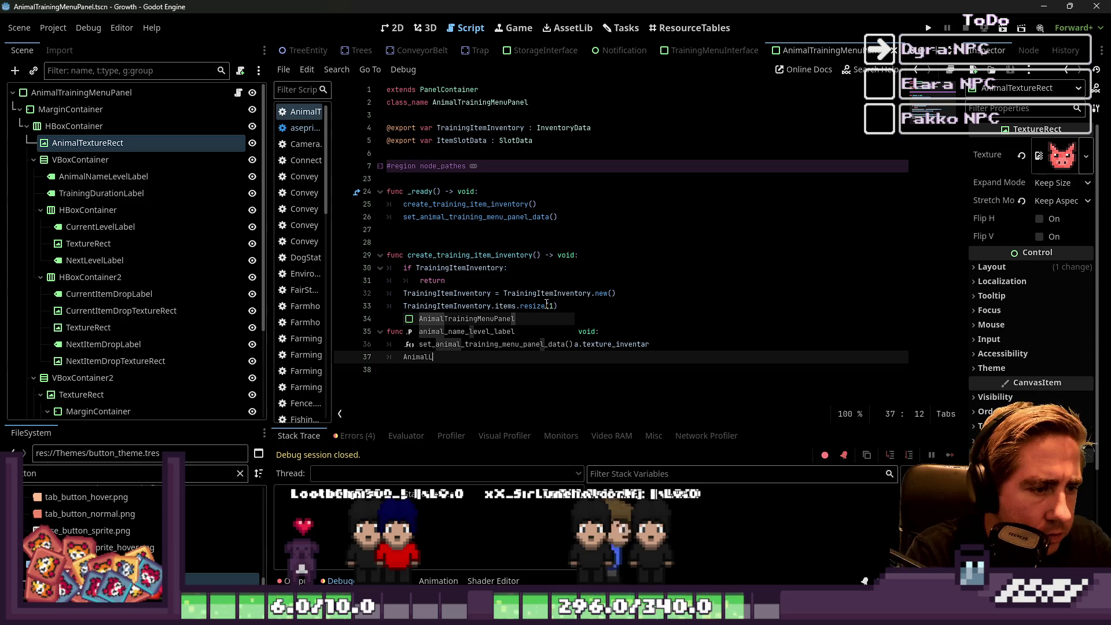
{"action": "key", "text": "BackSpace"}
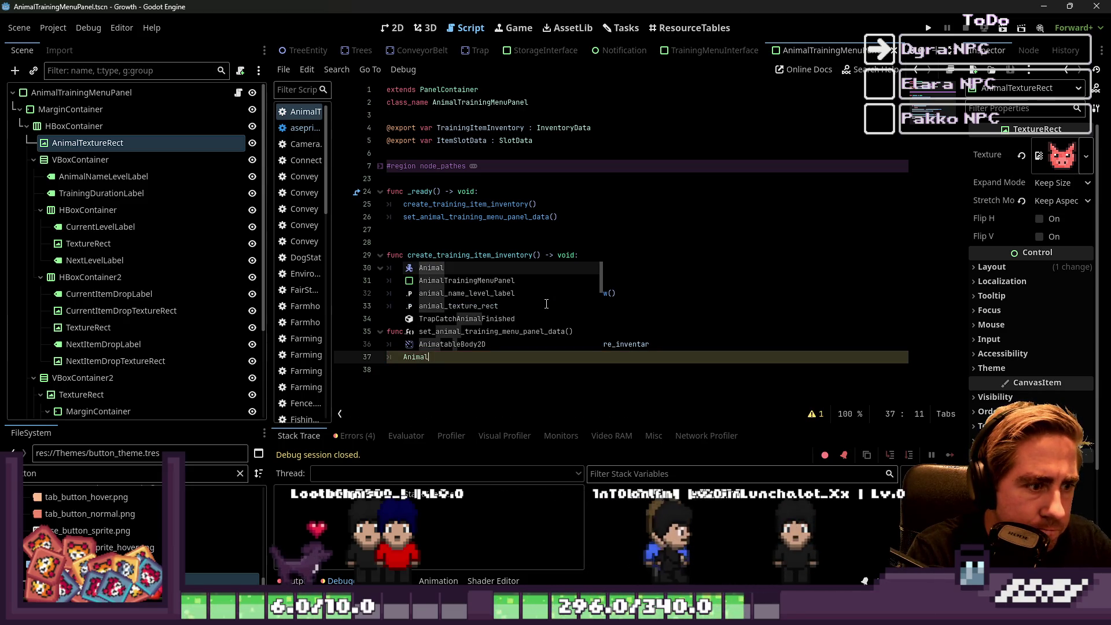
{"action": "key", "text": "BackSpace"}
{"action": "key", "text": "BackSpace"}
{"action": "key", "text": "BackSpace"}
{"action": "type", "text": "an"}
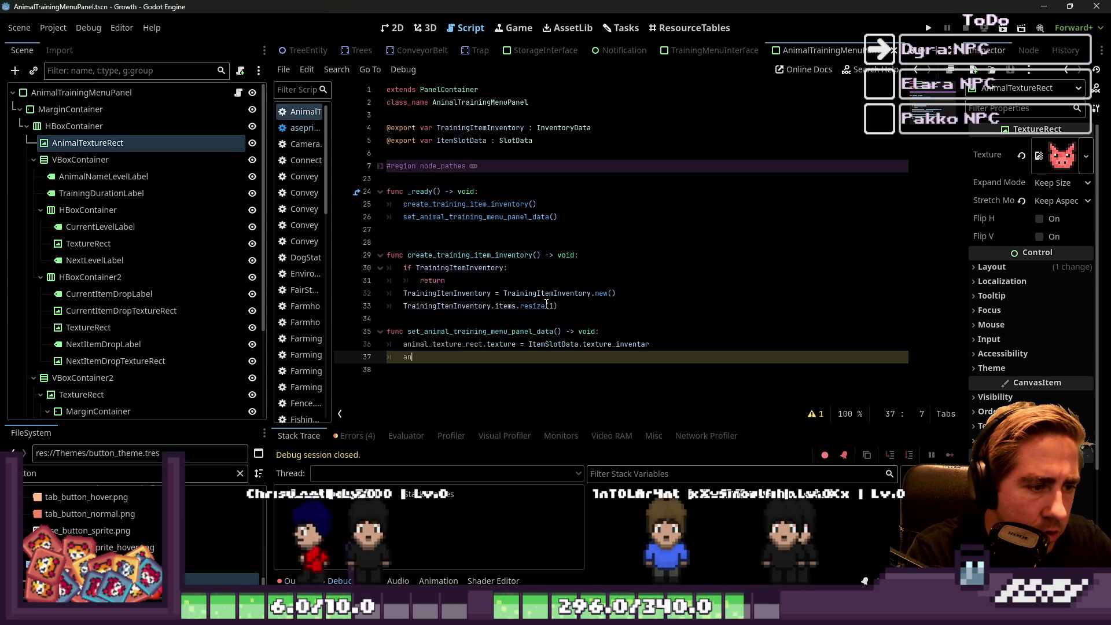
{"action": "type", "text": "m"}
{"action": "key", "text": "Return"}
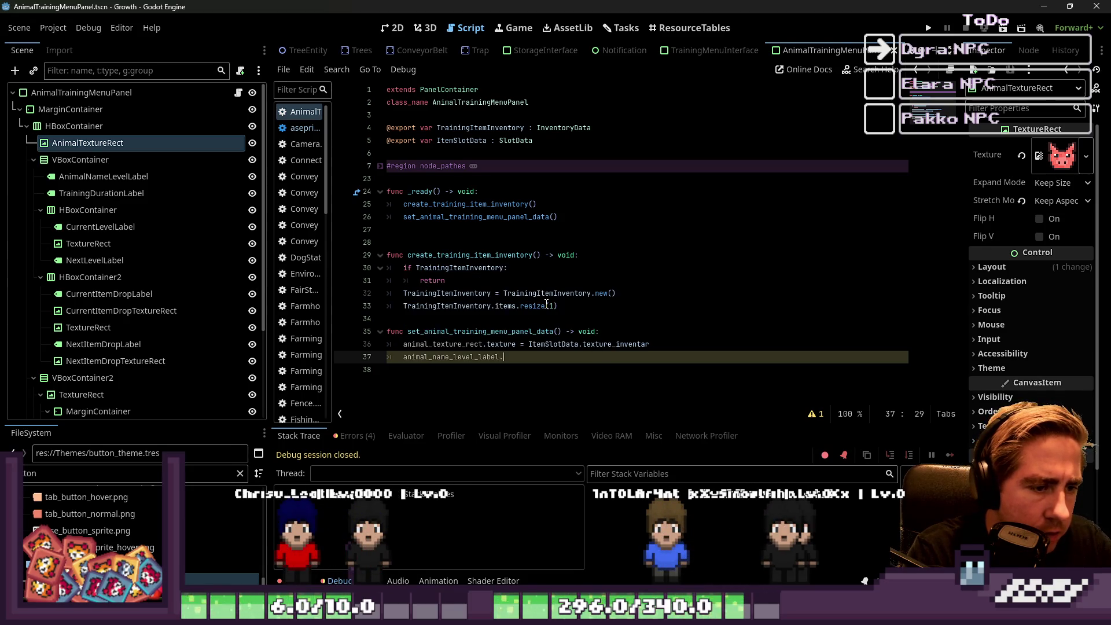
{"action": "key", "text": "BackSpace"}
{"action": "type", "text": "= %s"}
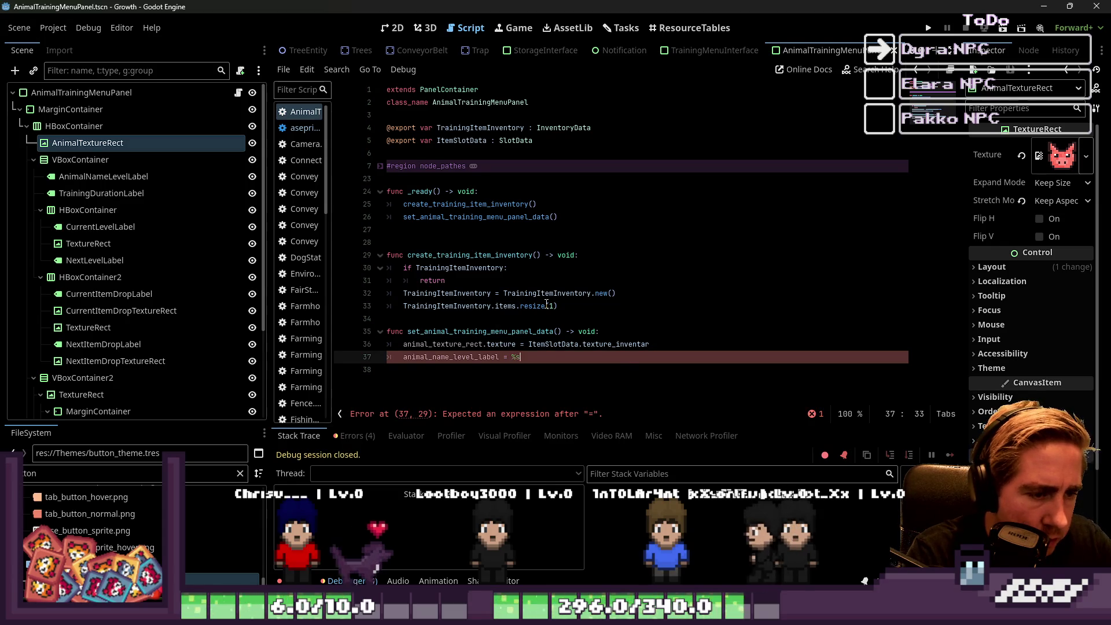
{"action": "key", "text": "BackSpace"}
{"action": "type", "text": "\""}
{"action": "type", "text": "%s %as"}
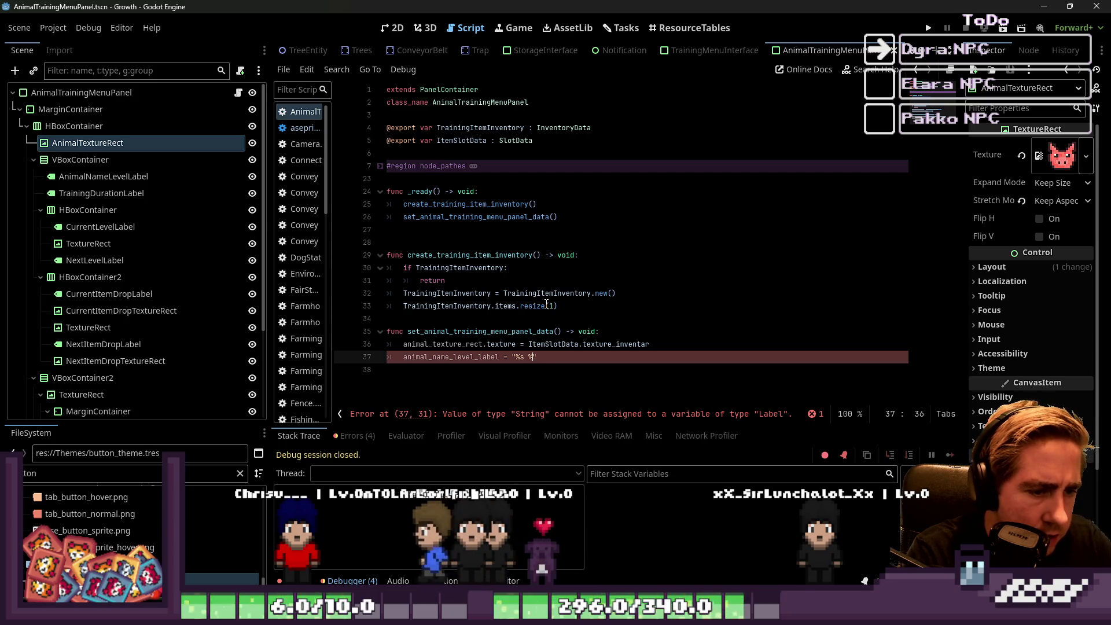
{"action": "key", "text": "BackSpace"}
{"action": "key", "text": "BackSpace"}
{"action": "key", "text": "BackSpace"}
{"action": "type", "text": "s"}
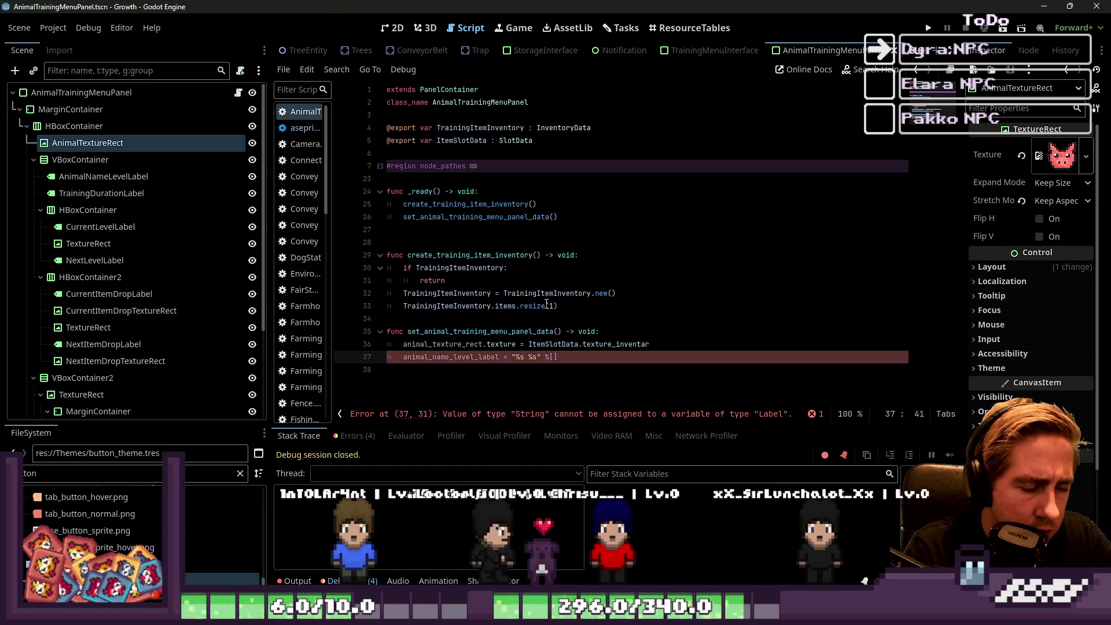
Fill the format with ItemSlotData.item_name and str(ItemSlotData.current_item_level).
{"action": "type", "text": "ItemSlotD"}
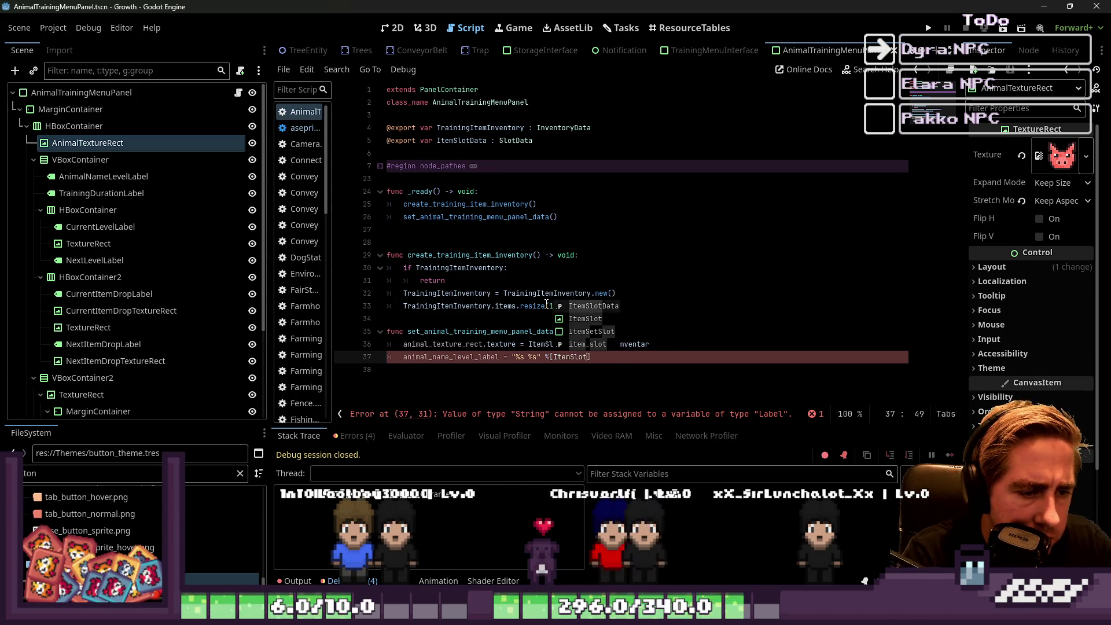
{"action": "type", "text": "ata.i"}
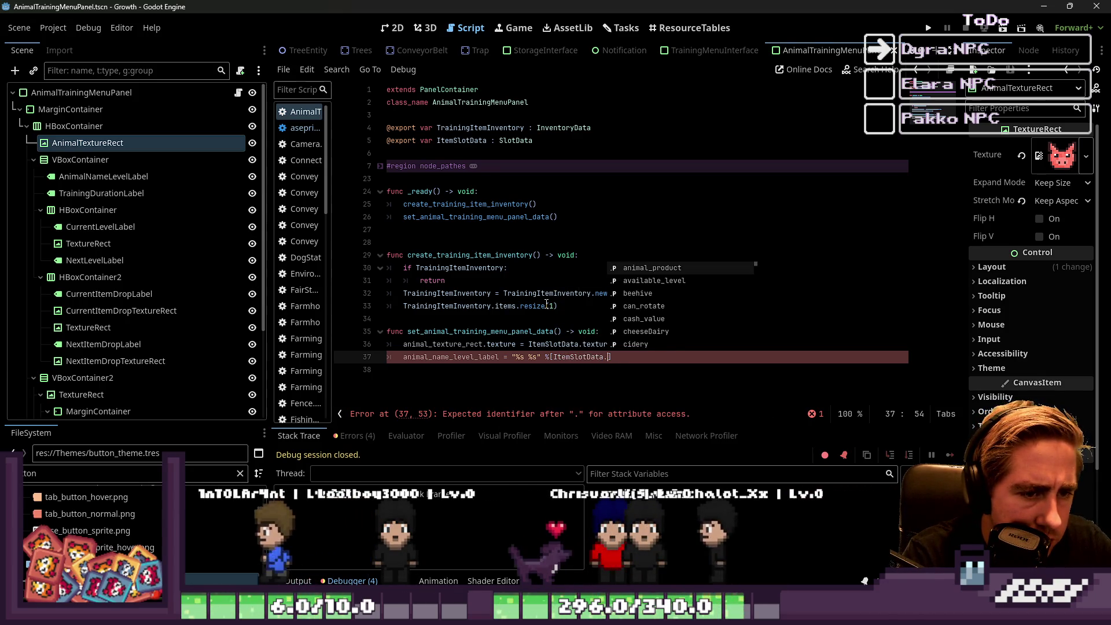
{"action": "type", "text": "tem_name,"}
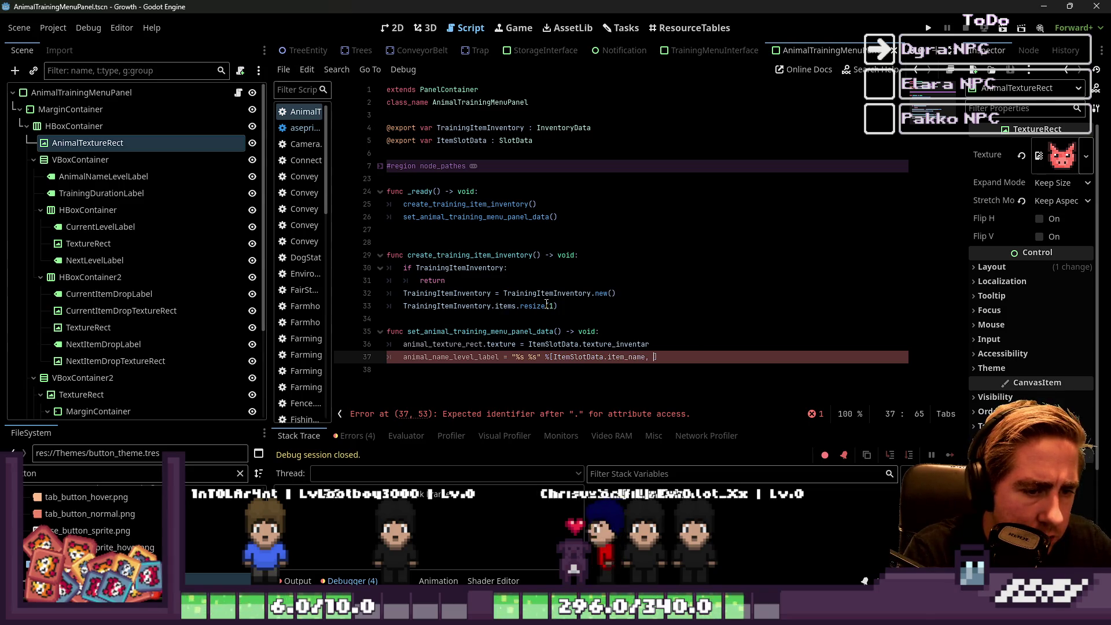
{"action": "key", "text": "BackSpace"}
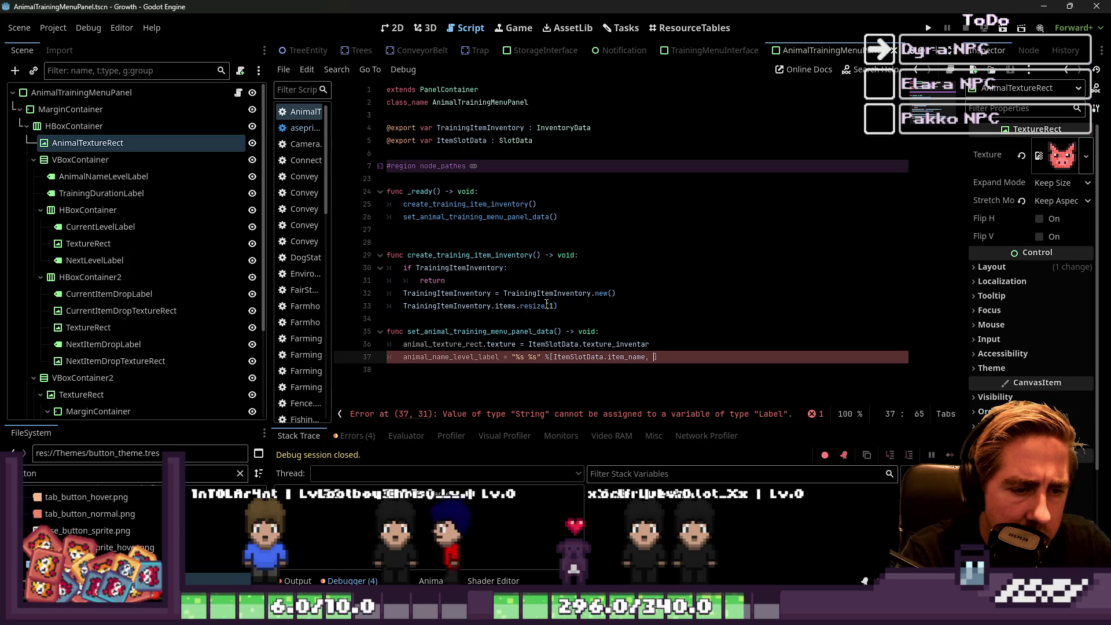
{"action": "type", "text": "ItemSlotData."}
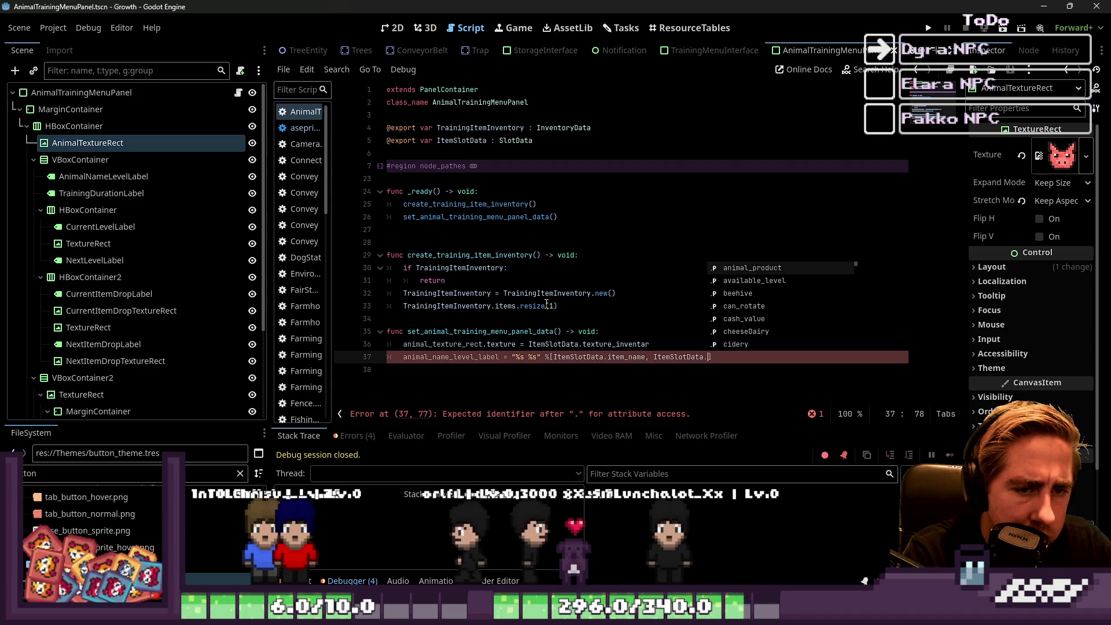
{"action": "type", "text": "le"}
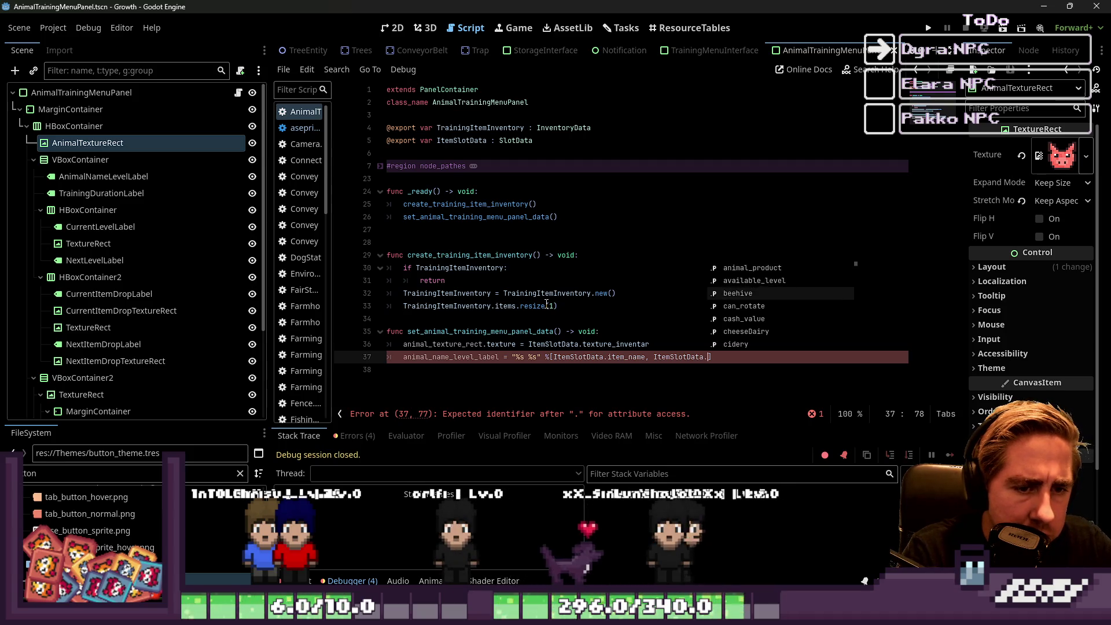
{"action": "type", "text": "vel"}
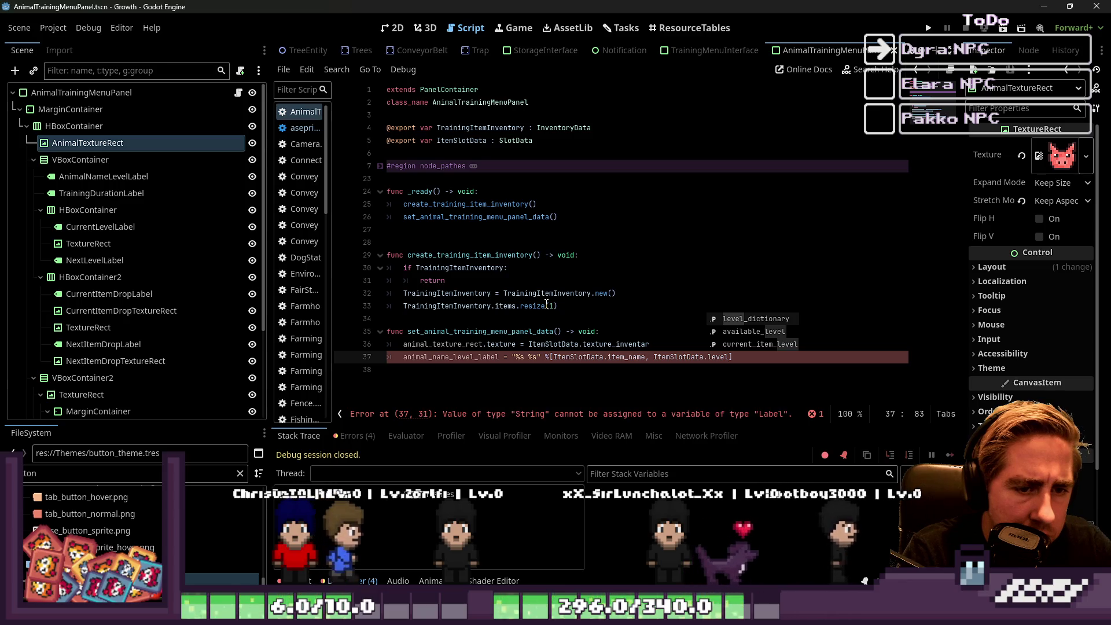
{"action": "key", "text": "Down"}
{"action": "key", "text": "Down"}
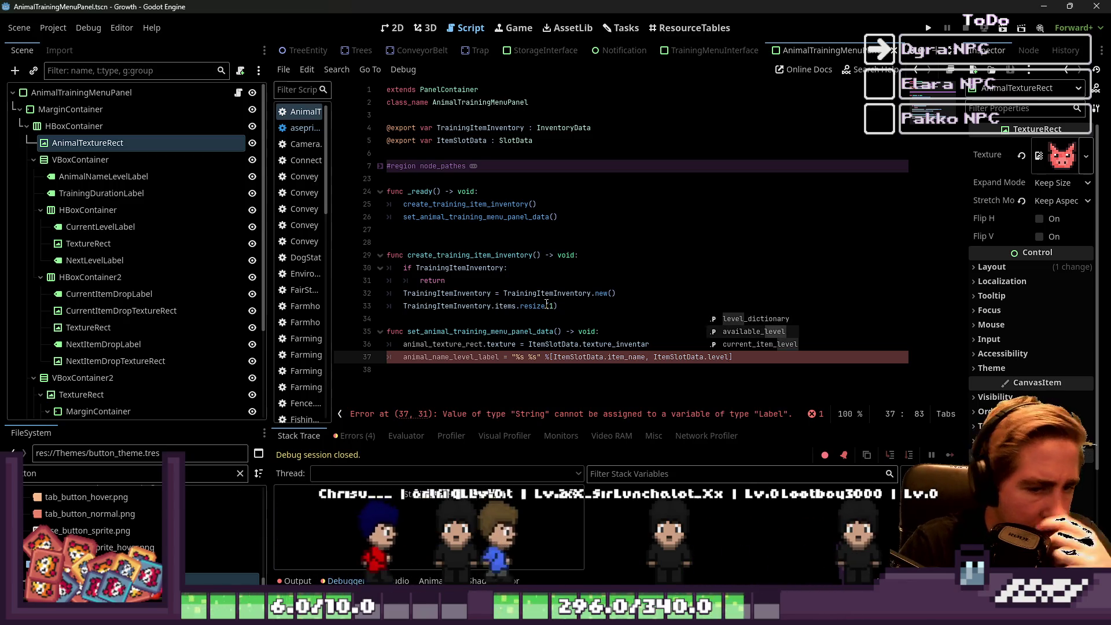
{"action": "key", "text": "Return"}
{"action": "key", "text": "Down"}
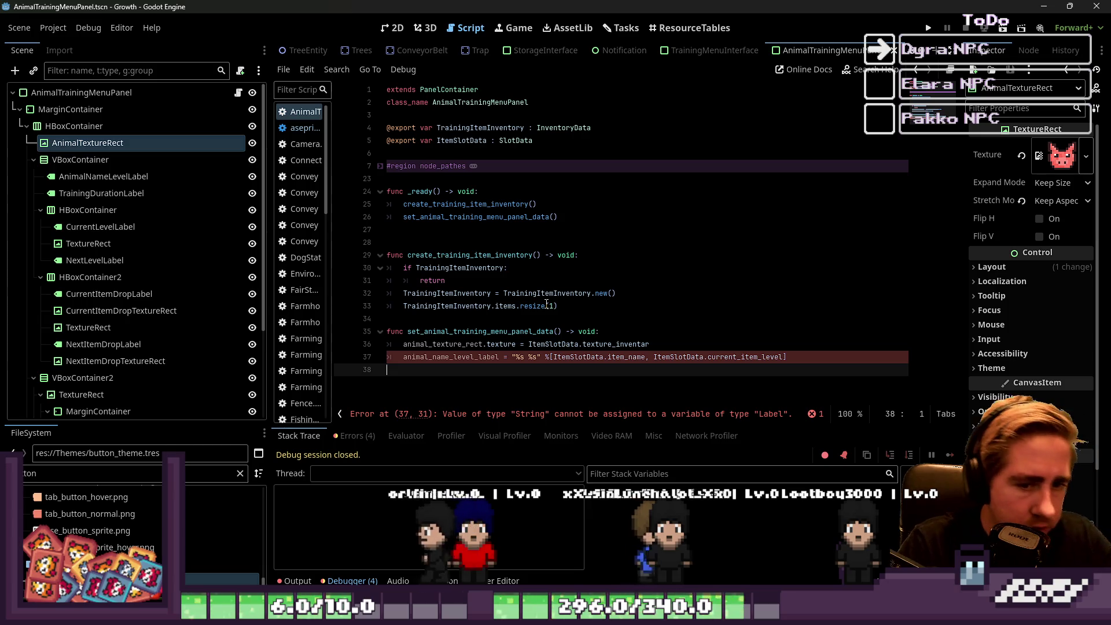
{"action": "key", "text": "Return"}
{"action": "key", "text": "Up"}
{"action": "key", "text": "Up"}
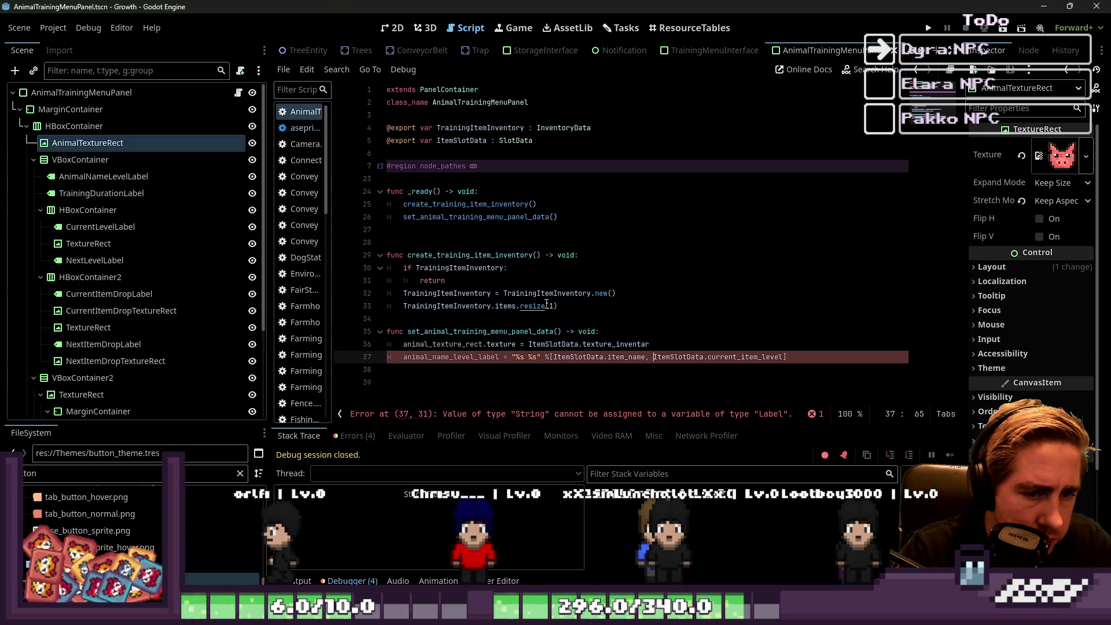
{"action": "type", "text": "str"}
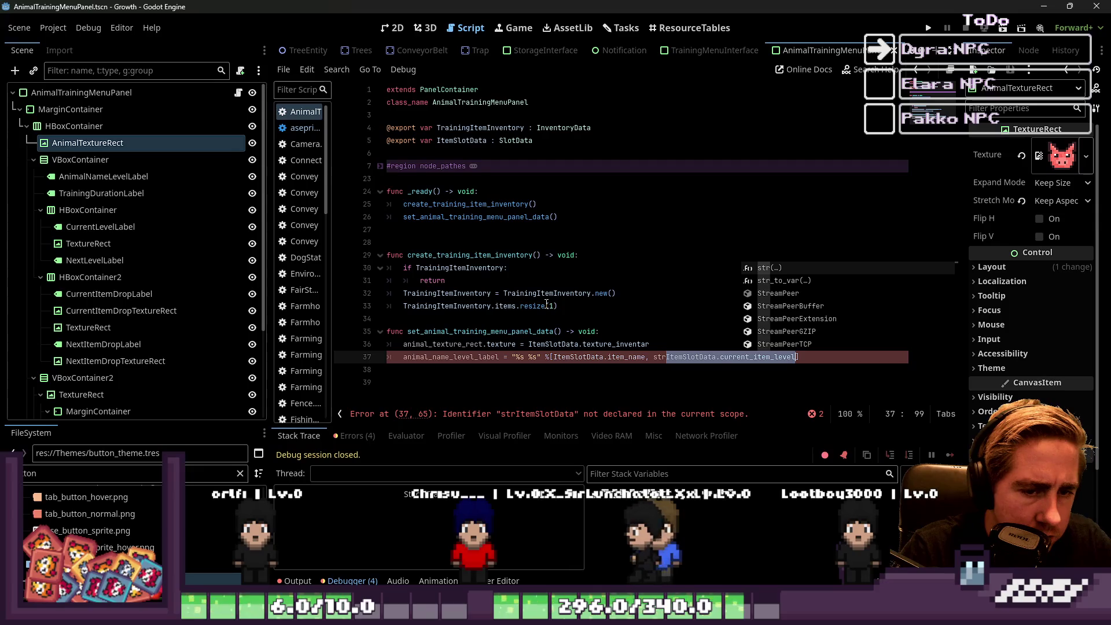
{"action": "key", "text": "ctrl+shift+Right"}
{"action": "key", "text": "ctrl+shift+Right"}
{"action": "key", "text": "ctrl+shift+Right"}
{"action": "type", "text": "("}
Replace the stray comma after the label name with .text, add a new line, and go to blank line 27.
{"action": "key", "text": "Down"}
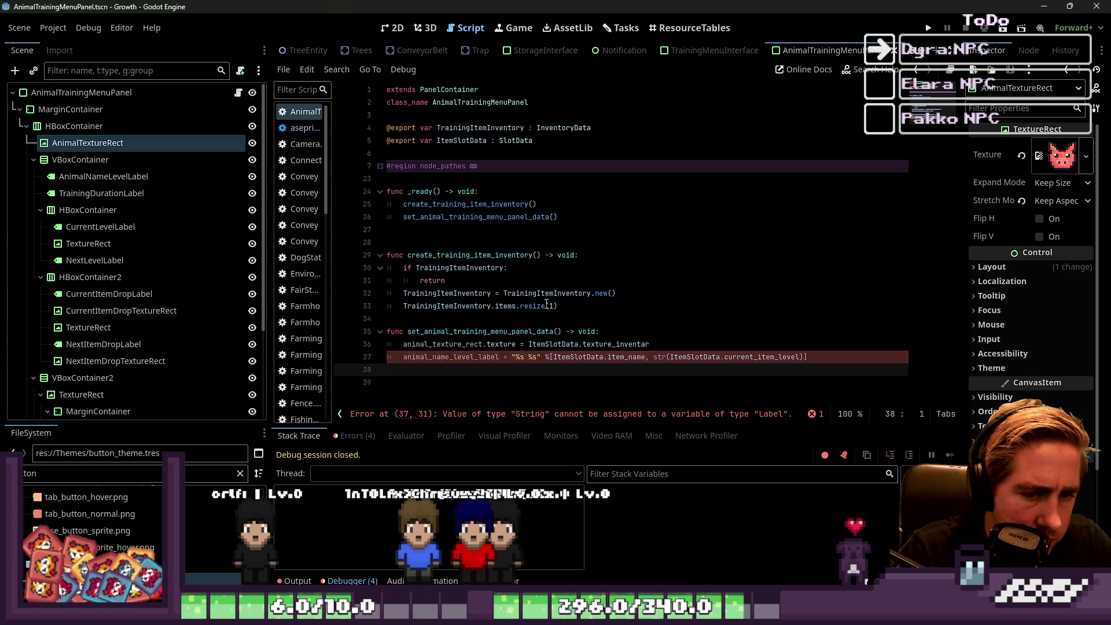
{"action": "key", "text": "Left"}
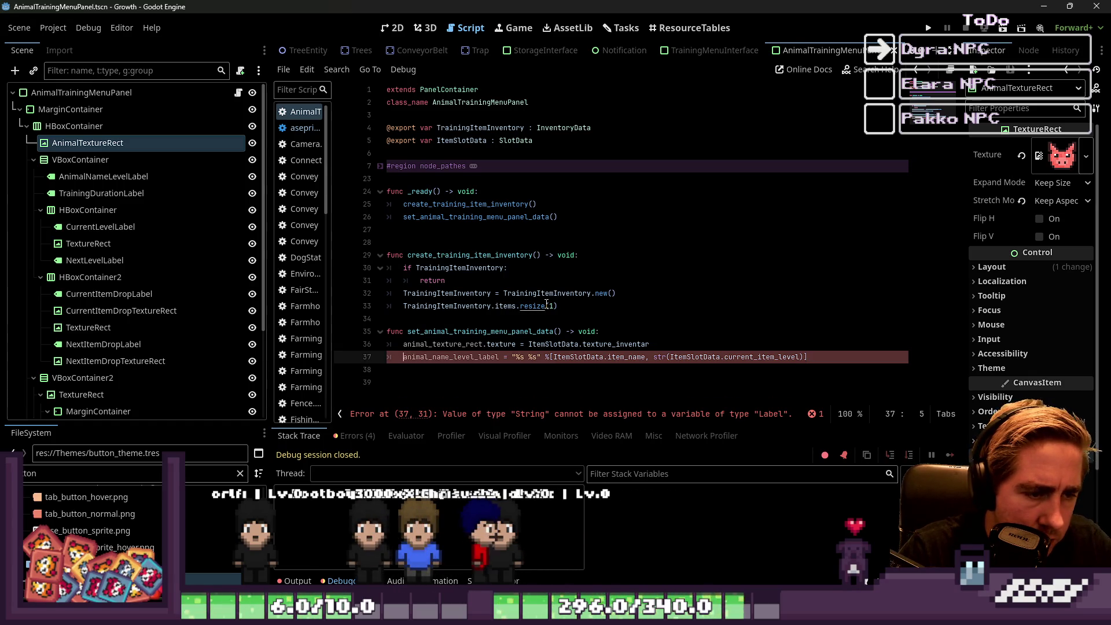
{"action": "key", "text": "BackSpace"}
{"action": "key", "text": "BackSpace"}
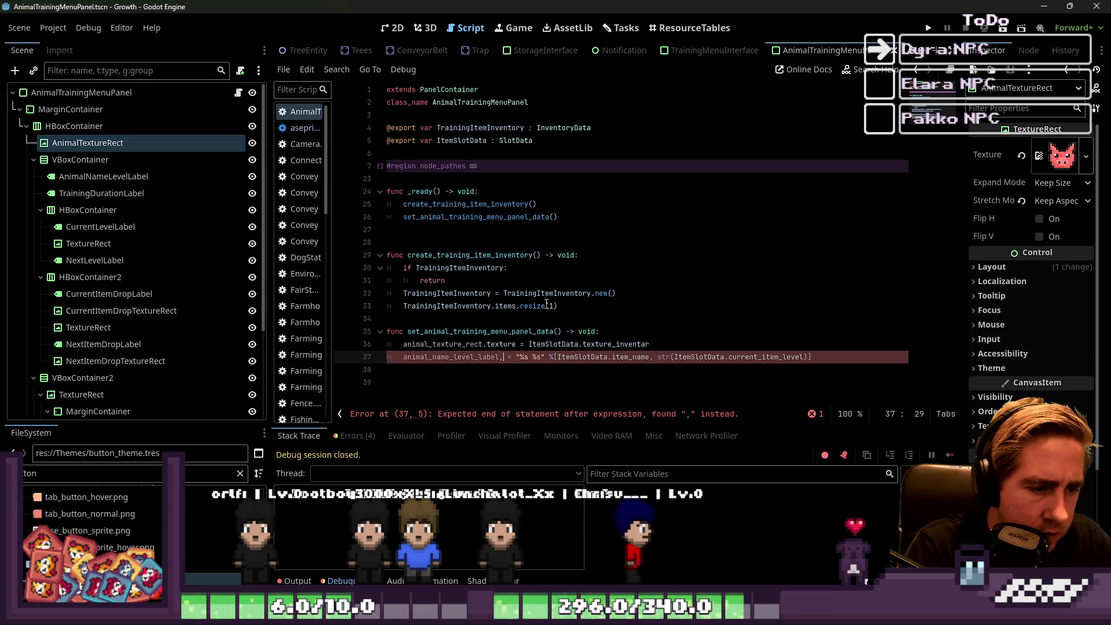
{"action": "type", "text": ".text"}
{"action": "key", "text": "Escape"}
{"action": "key", "text": "Down"}
{"action": "key", "text": "Down"}
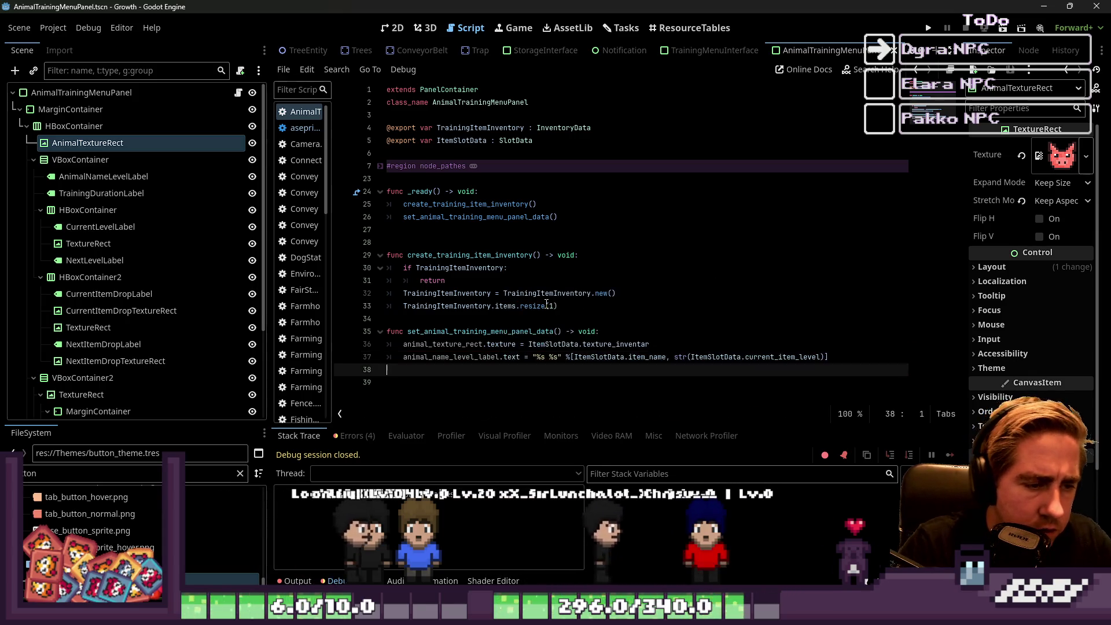
{"action": "key", "text": "Up"}
{"action": "key", "text": "Tab"}
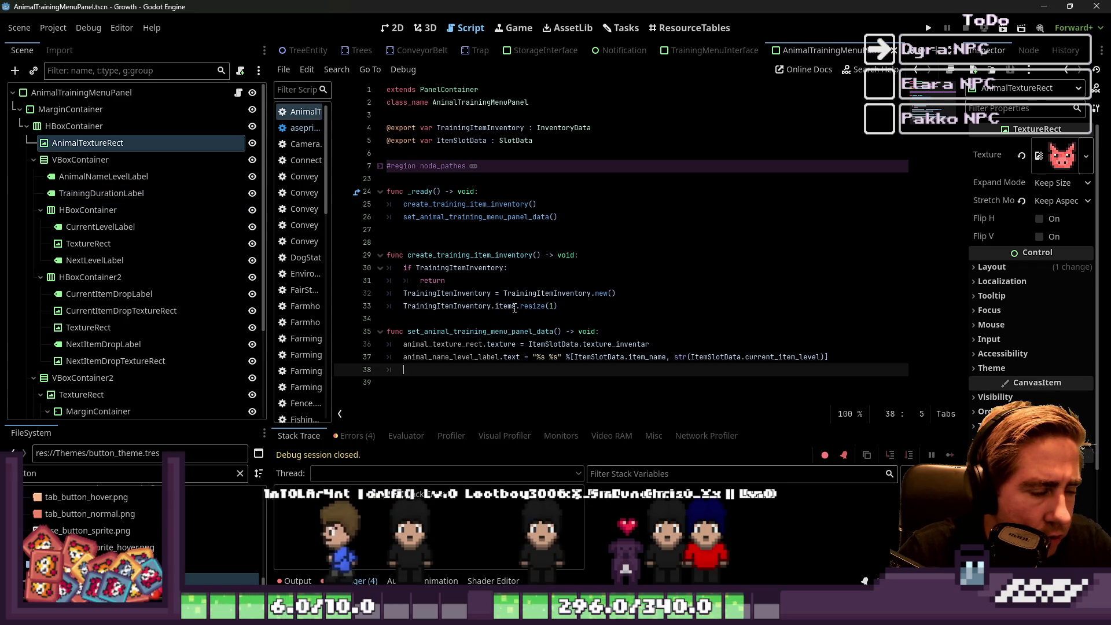
{"action": "mouse_move", "coordinate": [511, 356]}
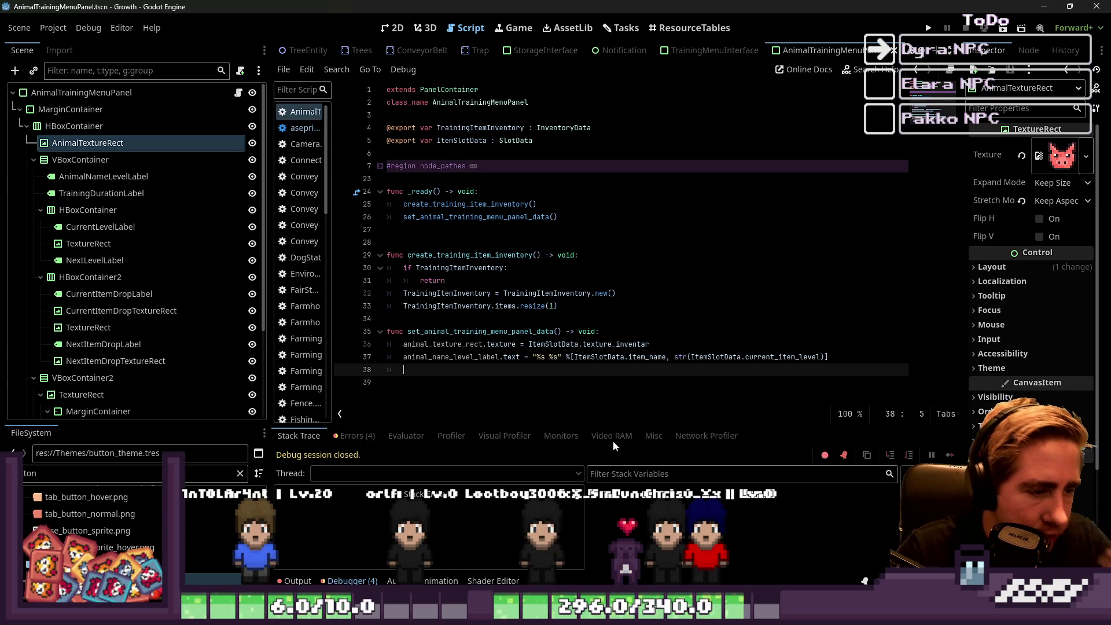
{"action": "left_click", "coordinate": [531, 229]}
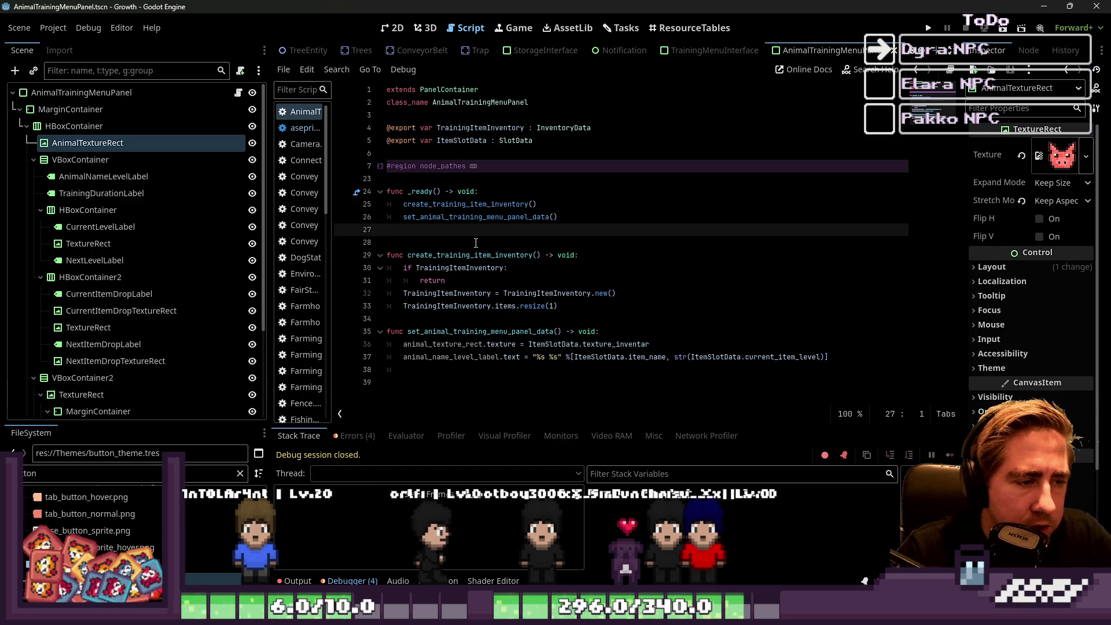
Delete the extra blank line after _ready and begin typing on empty line 37.
{"action": "key", "text": "BackSpace"}
{"action": "left_click", "coordinate": [441, 356]}
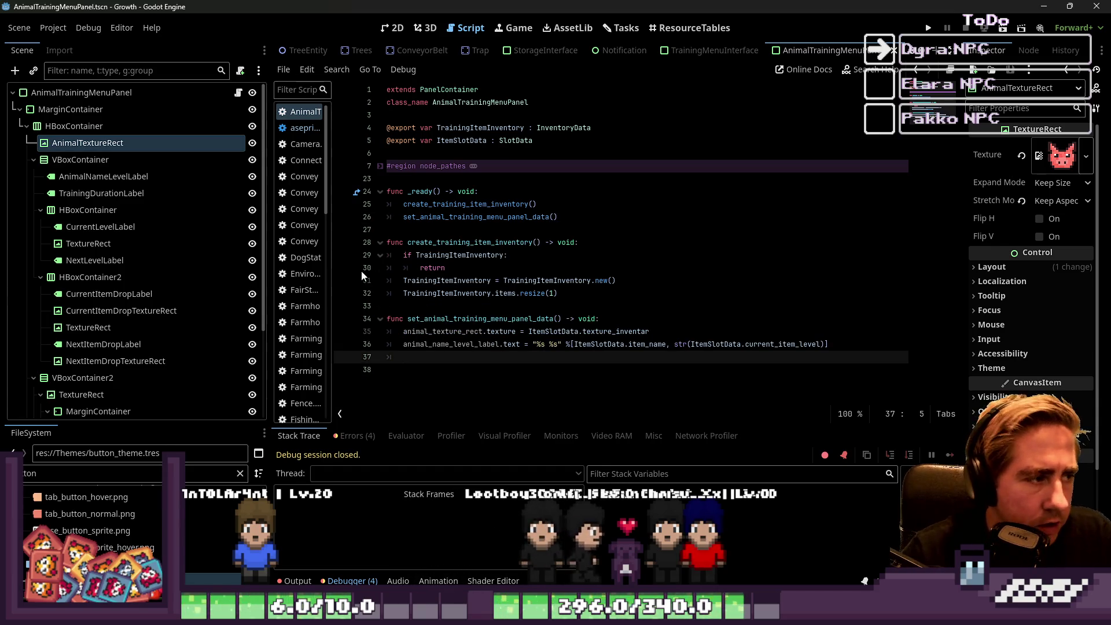
{"action": "type", "text": "anima"}
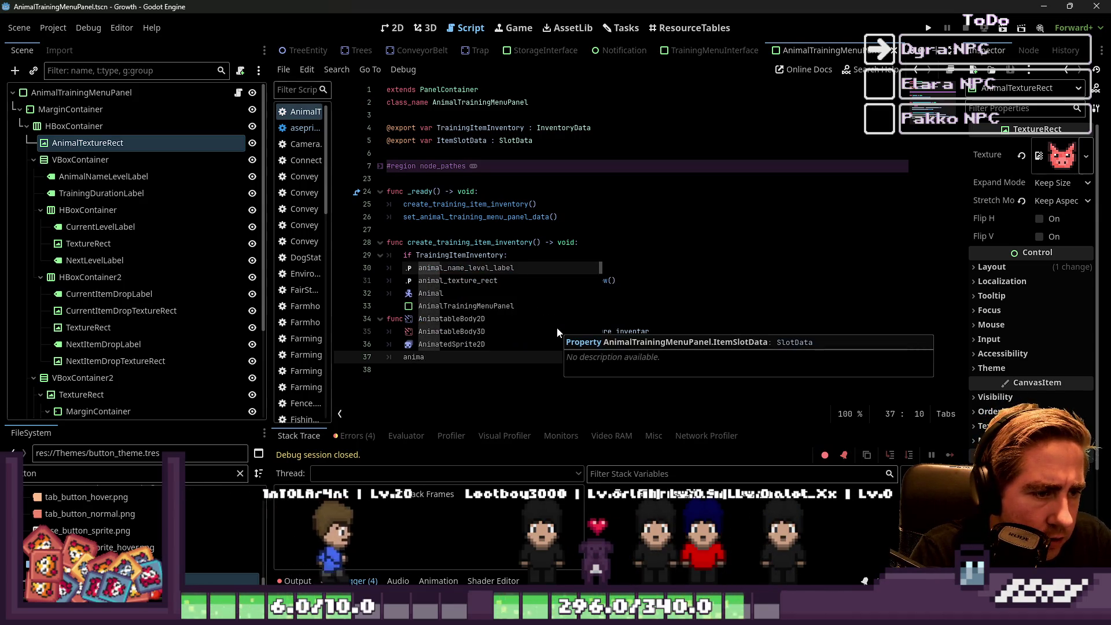
{"action": "key", "text": "BackSpace"}
{"action": "key", "text": "BackSpace"}
{"action": "key", "text": "BackSpace"}
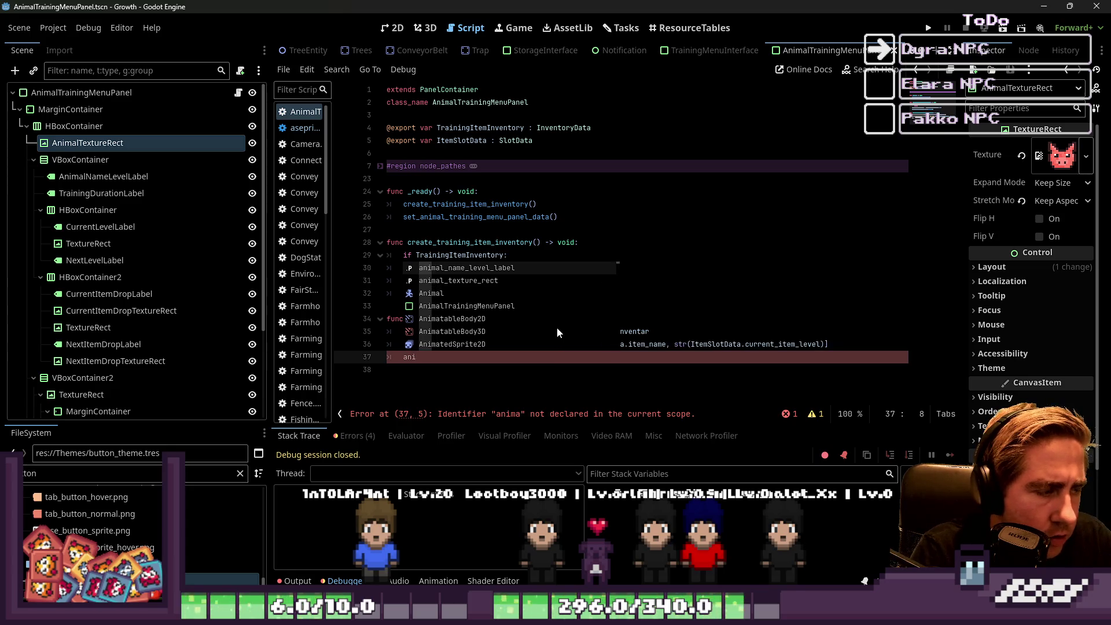
{"action": "type", "text": "tr"}
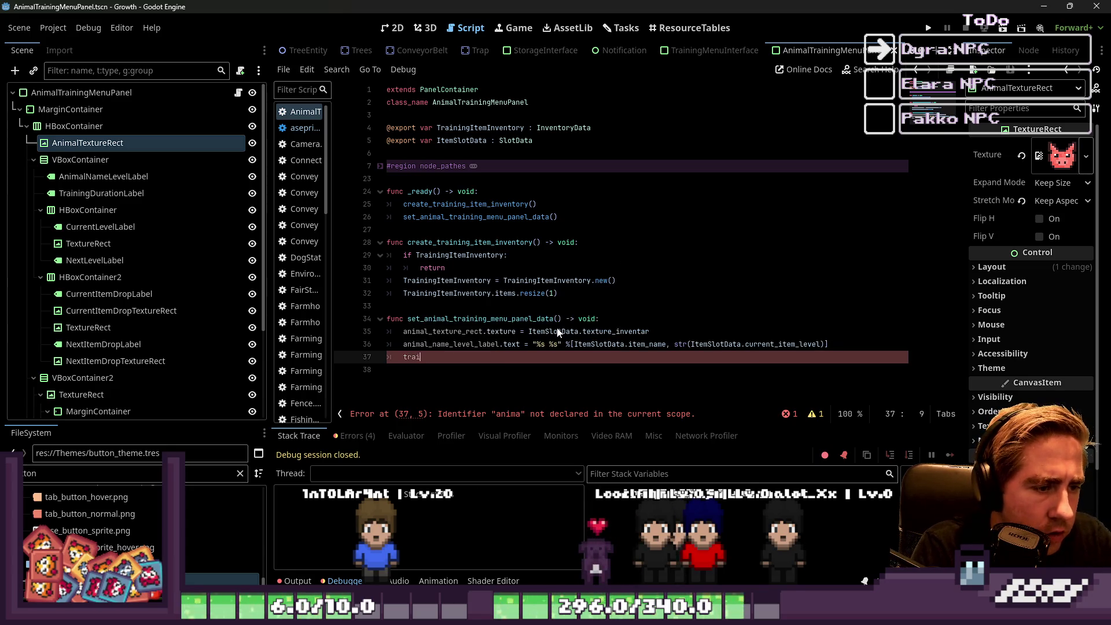
{"action": "type", "text": "ain"}
Copy training_duration_label from node_pathes and write training_duration_label.text = "" with a German data-fetching comment.
{"action": "left_click", "coordinate": [380, 166]}
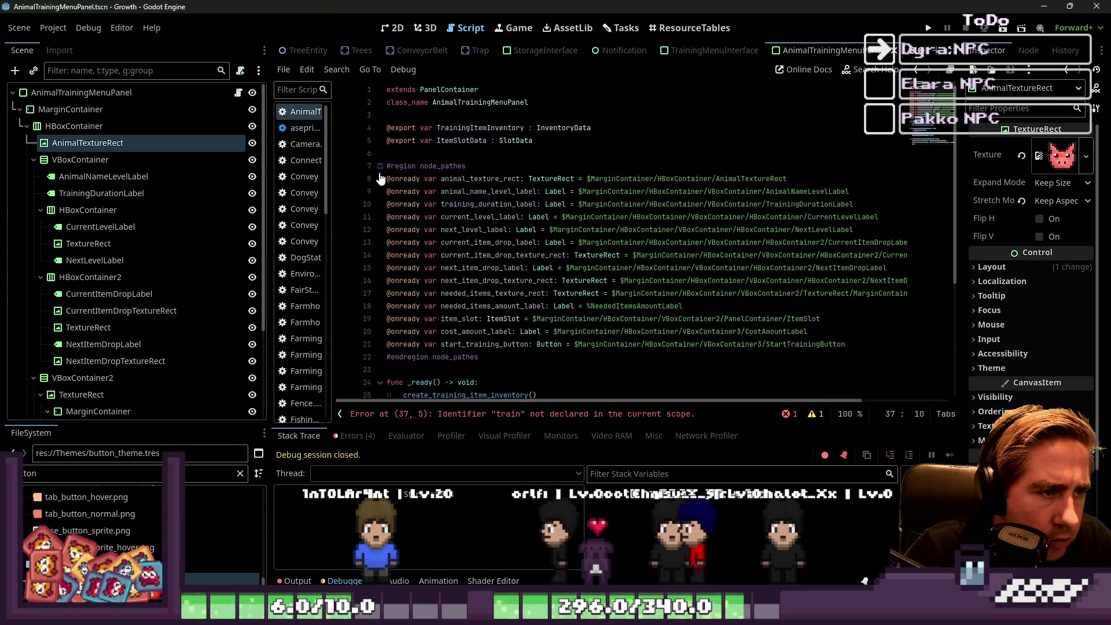
{"action": "left_click", "coordinate": [478, 191]}
{"action": "double_click", "coordinate": [480, 205]}
{"action": "key", "text": "ctrl+c"}
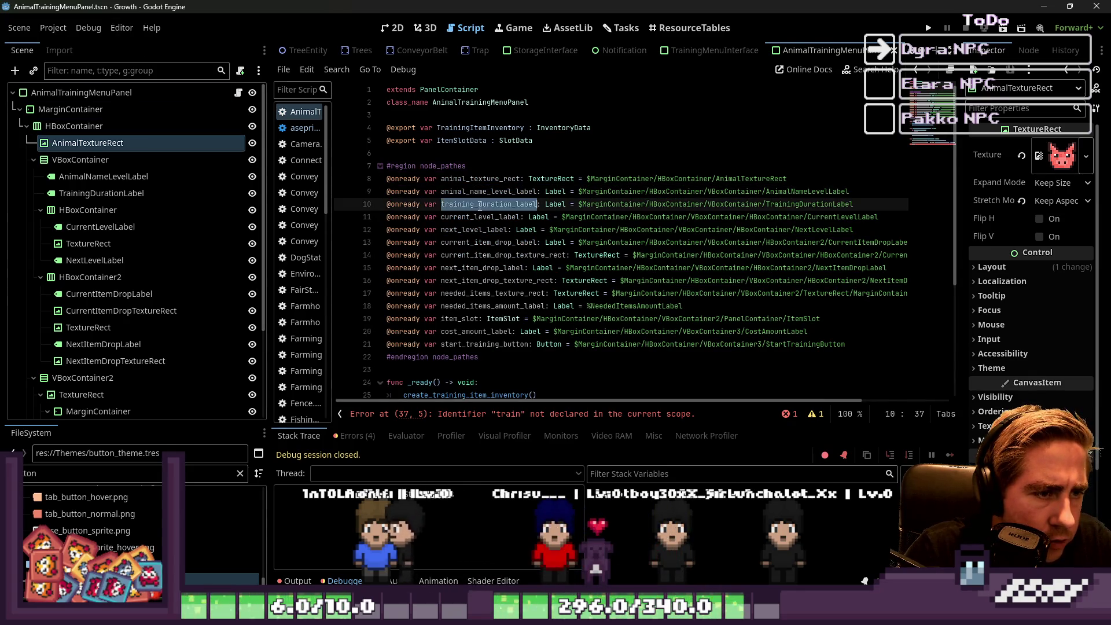
{"action": "scroll", "coordinate": [504, 262], "scroll_direction": "down", "scroll_amount": 5}
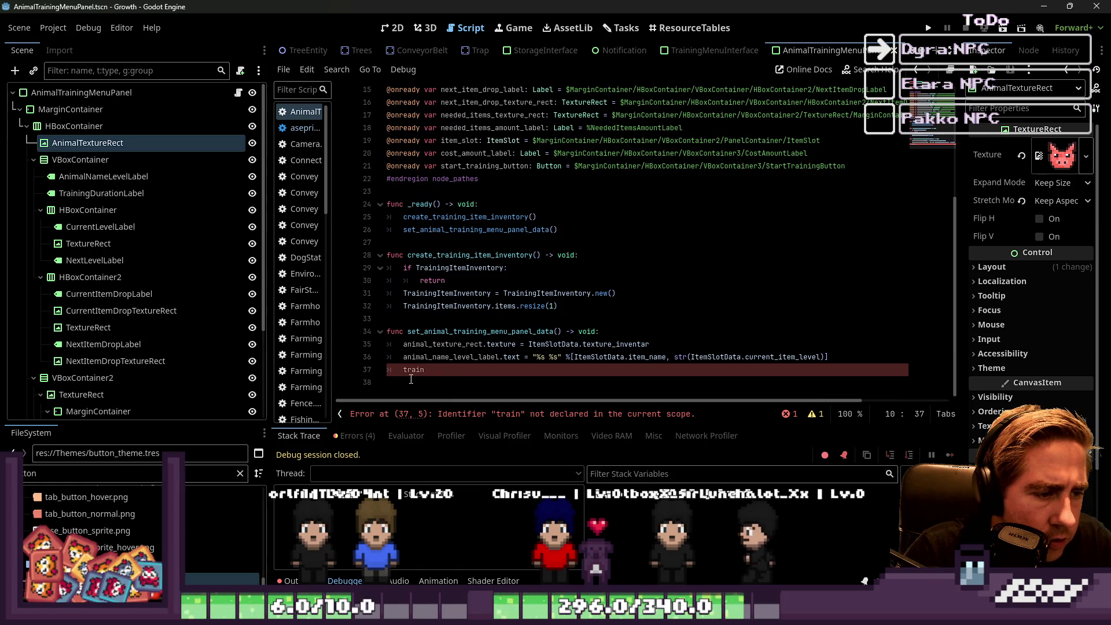
{"action": "double_click", "coordinate": [414, 370]}
{"action": "key", "text": "ctrl+v"}
{"action": "type", "text": ".tex"}
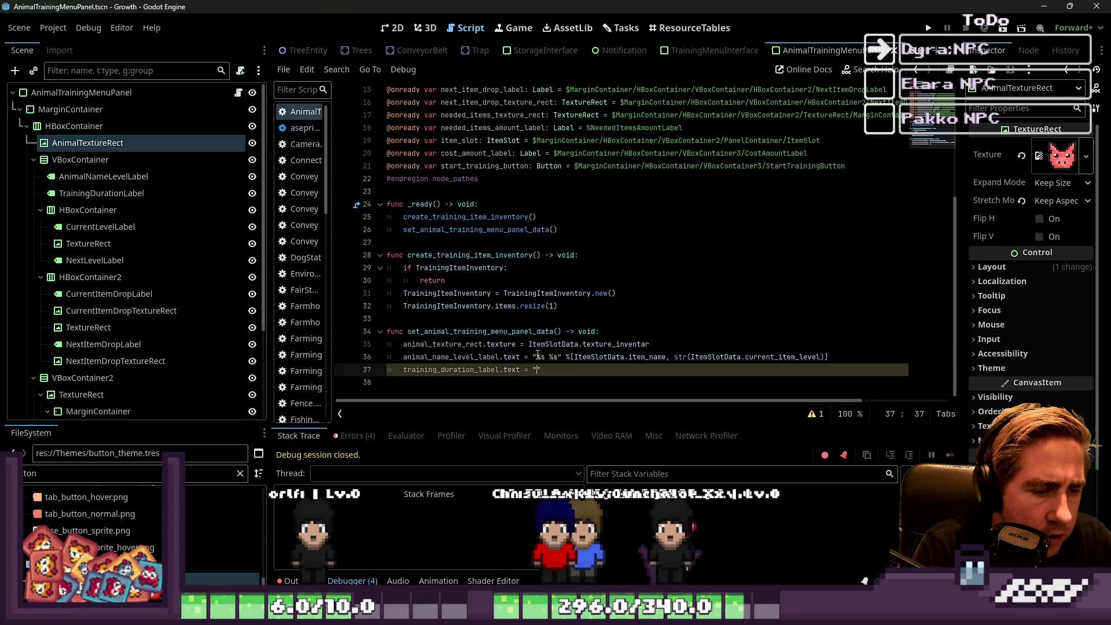
{"action": "type", "text": "#"}
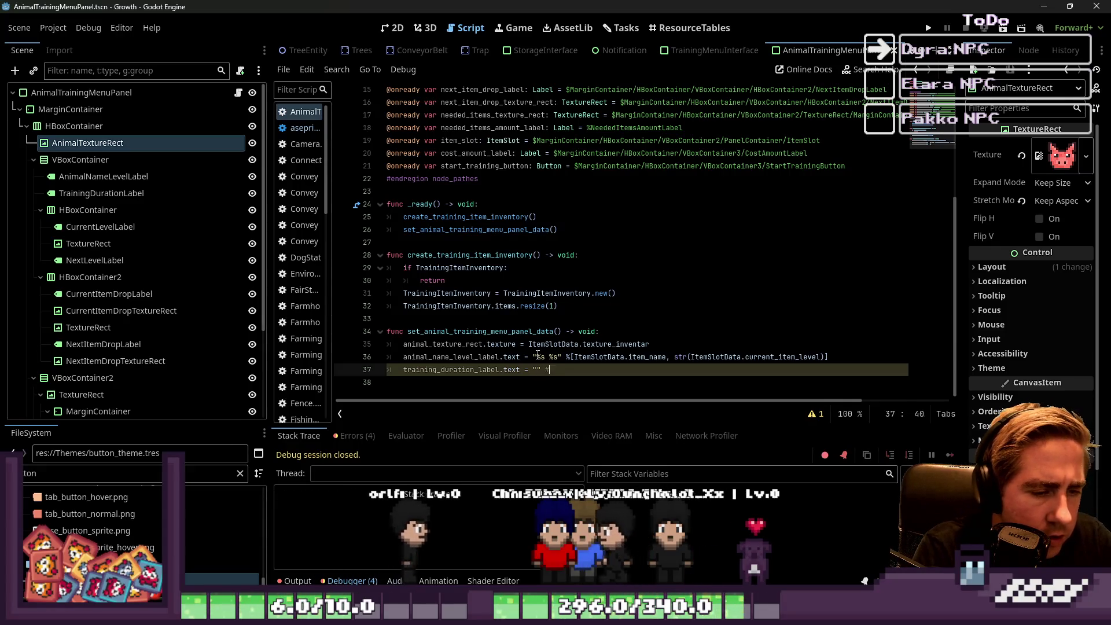
{"action": "type", "text": "hier Daten aus einem Dict"}
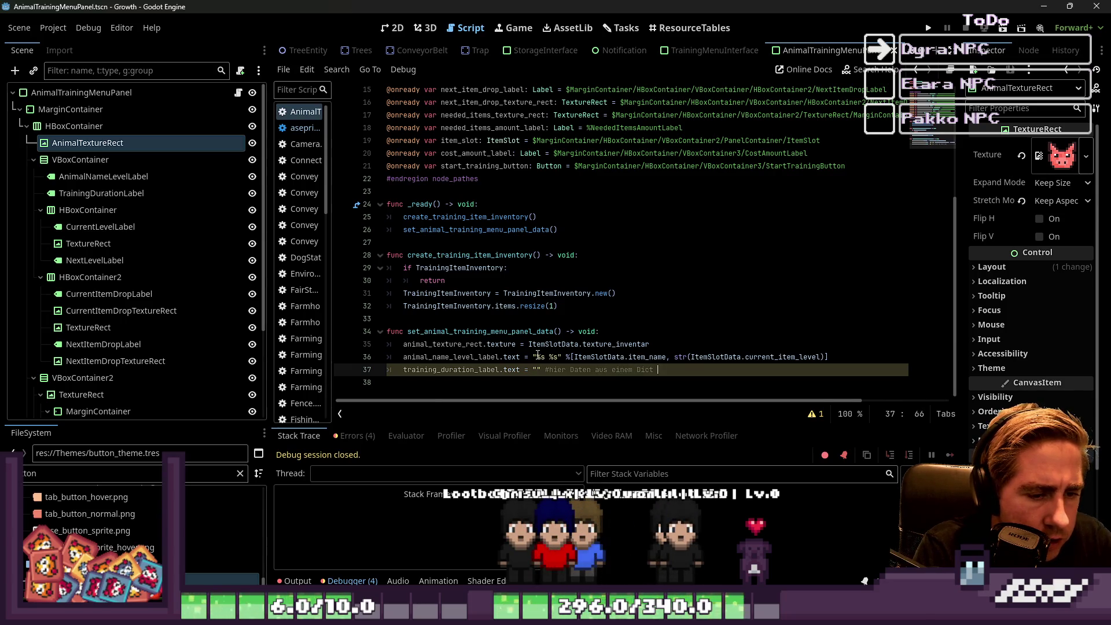
{"action": "type", "text": "ent holen"}
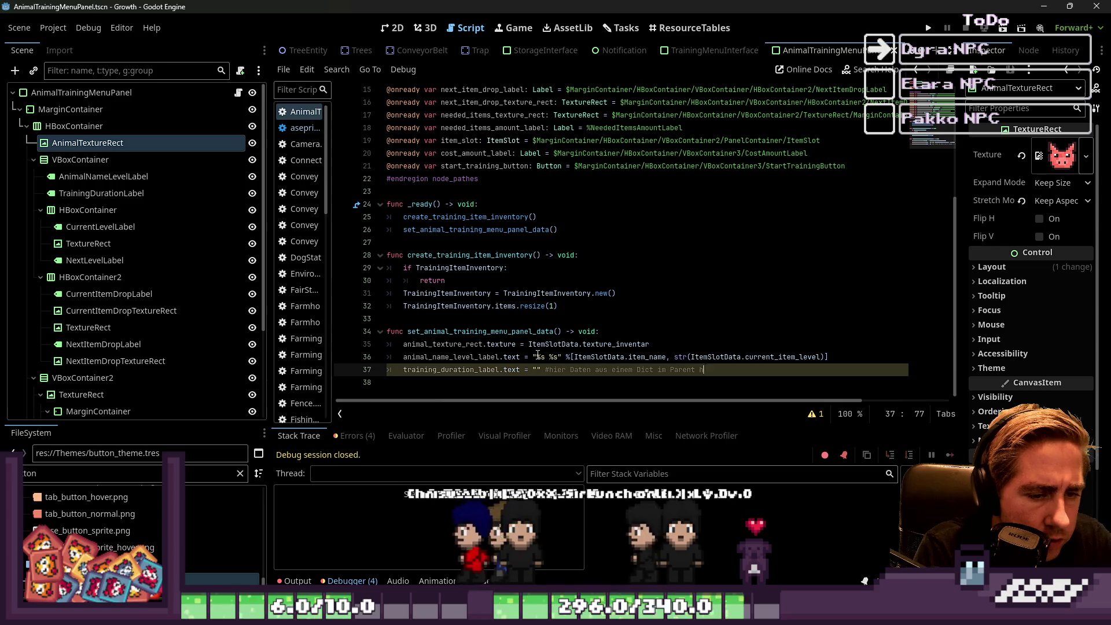
{"action": "key", "text": "Return"}
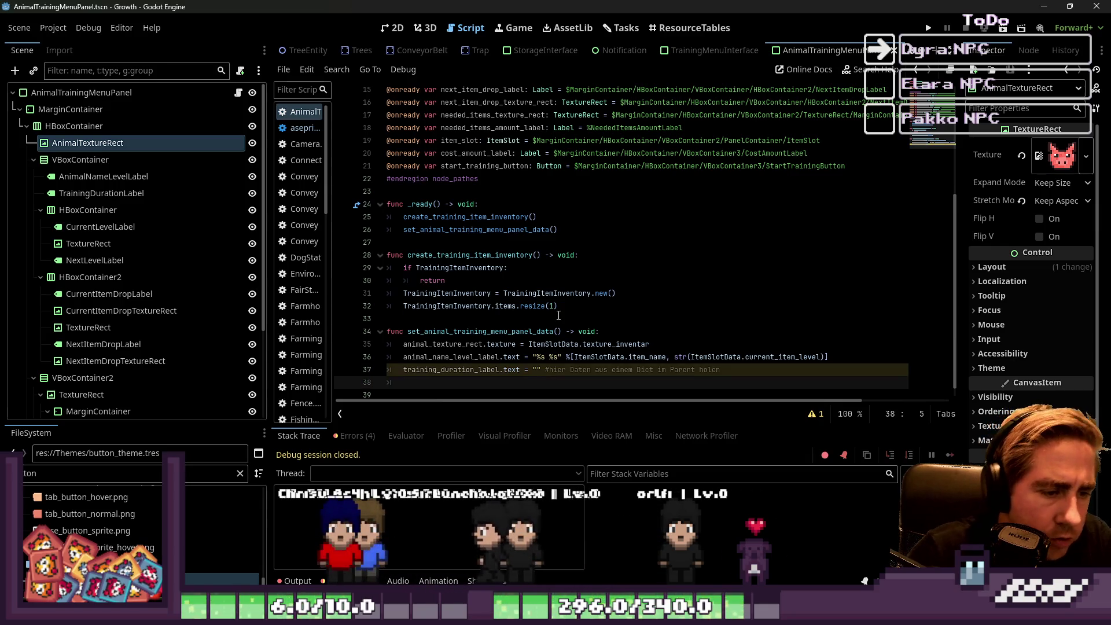
{"action": "key", "text": "Up"}
{"action": "key", "text": "Up"}
{"action": "key", "text": "Up"}
{"action": "double_click", "coordinate": [450, 370]}
{"action": "scroll", "coordinate": [457, 261], "scroll_direction": "up", "scroll_amount": 4}
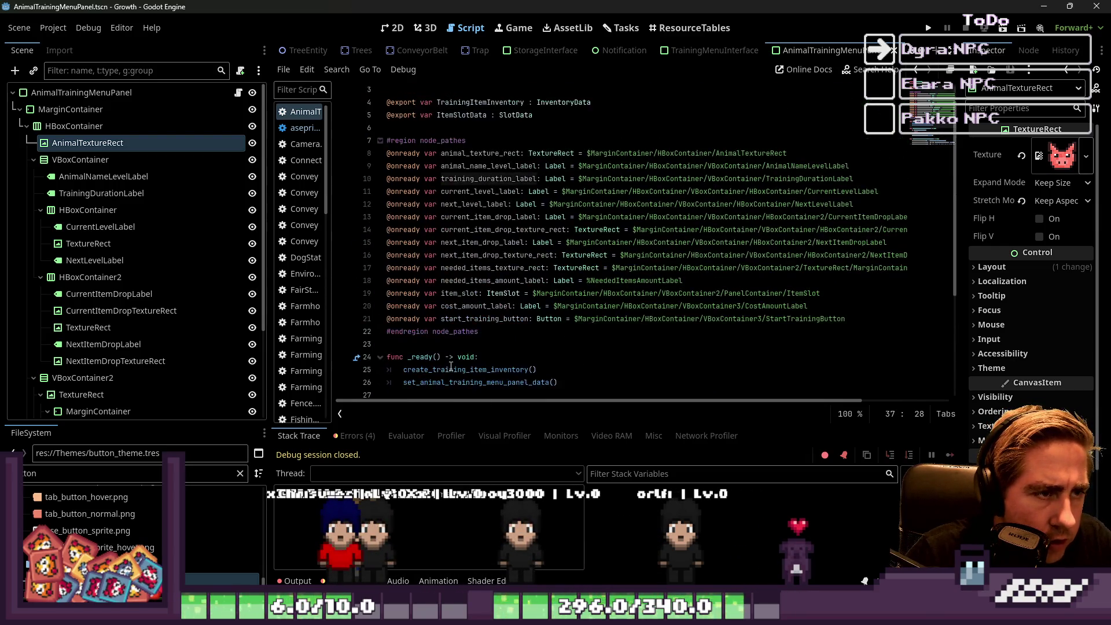
Paste current_level_label on line 38 and set its text to the "Lvl %s" format string.
{"action": "double_click", "coordinate": [484, 191]}
{"action": "scroll", "coordinate": [457, 277], "scroll_direction": "down", "scroll_amount": 4}
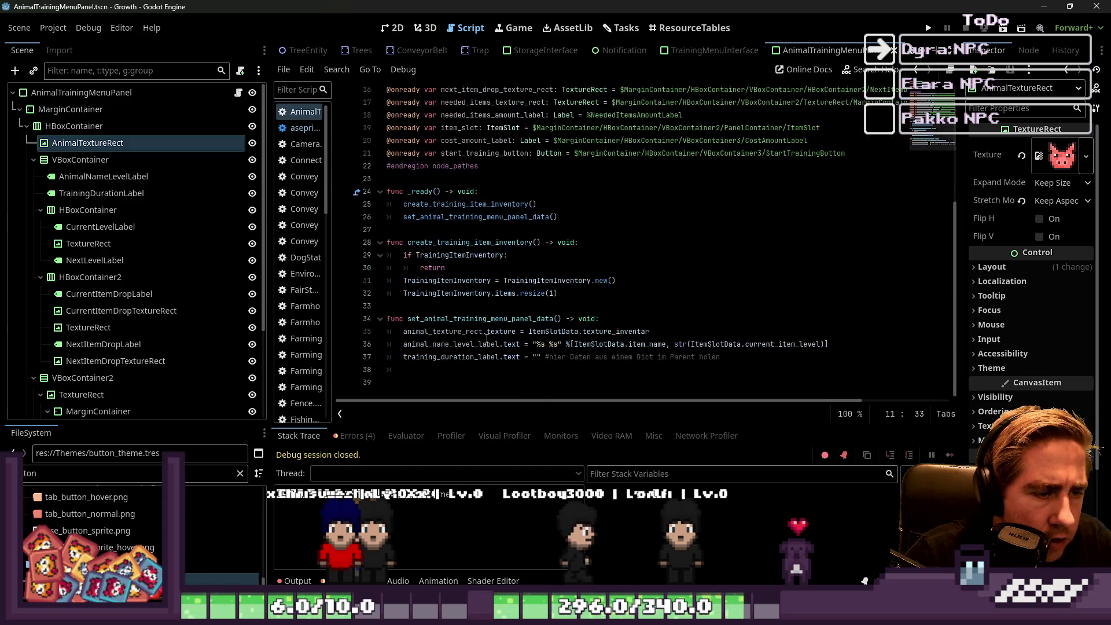
{"action": "left_click", "coordinate": [437, 369]}
{"action": "type", "text": "current_level_label."}
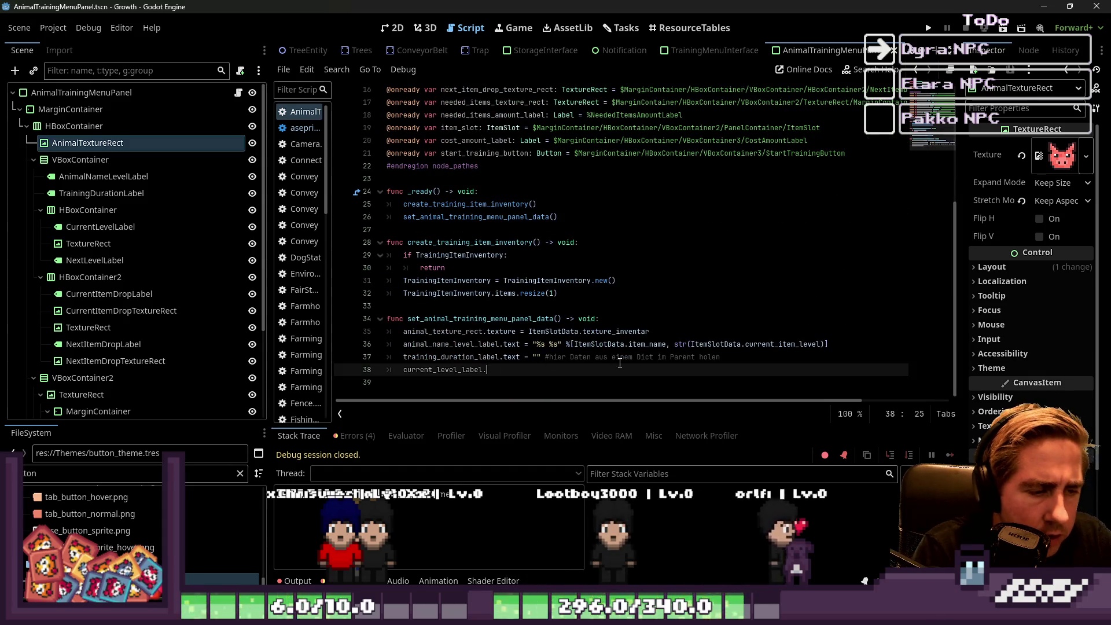
{"action": "type", "text": "text = \"%s\" %ItemSl"}
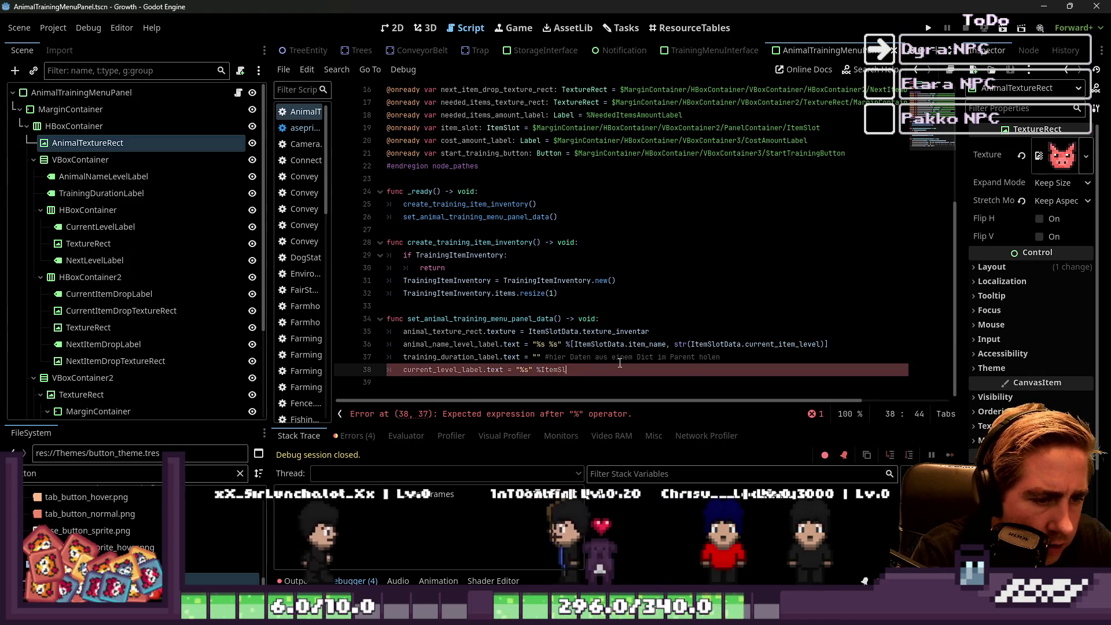
{"action": "key", "text": "BackSpace"}
{"action": "key", "text": "BackSpace"}
{"action": "type", "text": "in"}
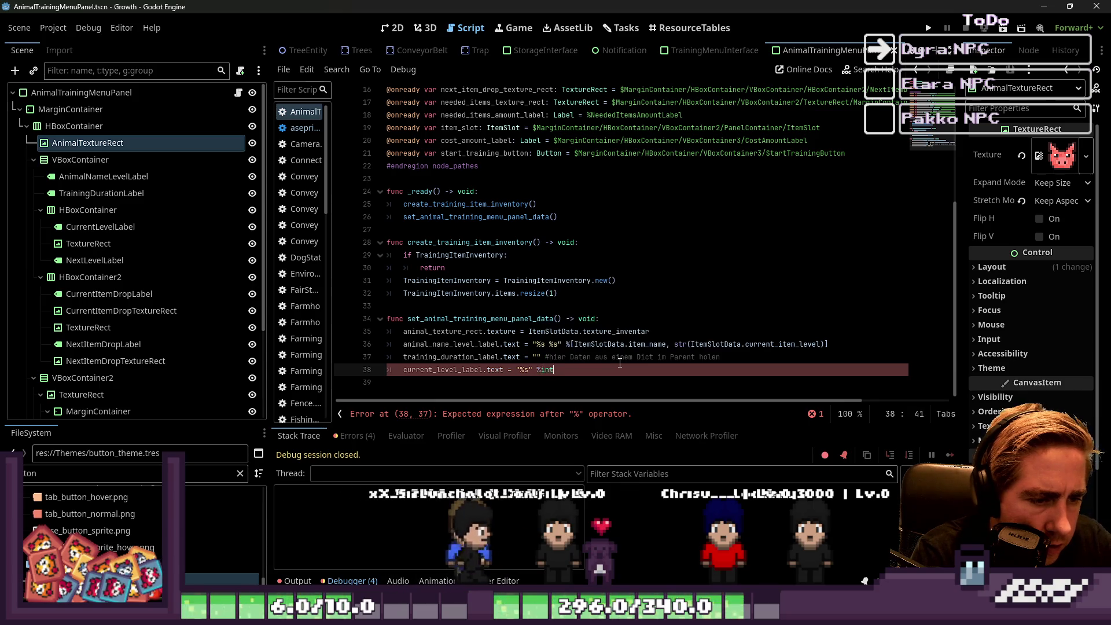
{"action": "type", "text": "s"}
{"action": "key", "text": "shift+Left"}
{"action": "key", "text": "shift+Left"}
{"action": "key", "text": "shift+Left"}
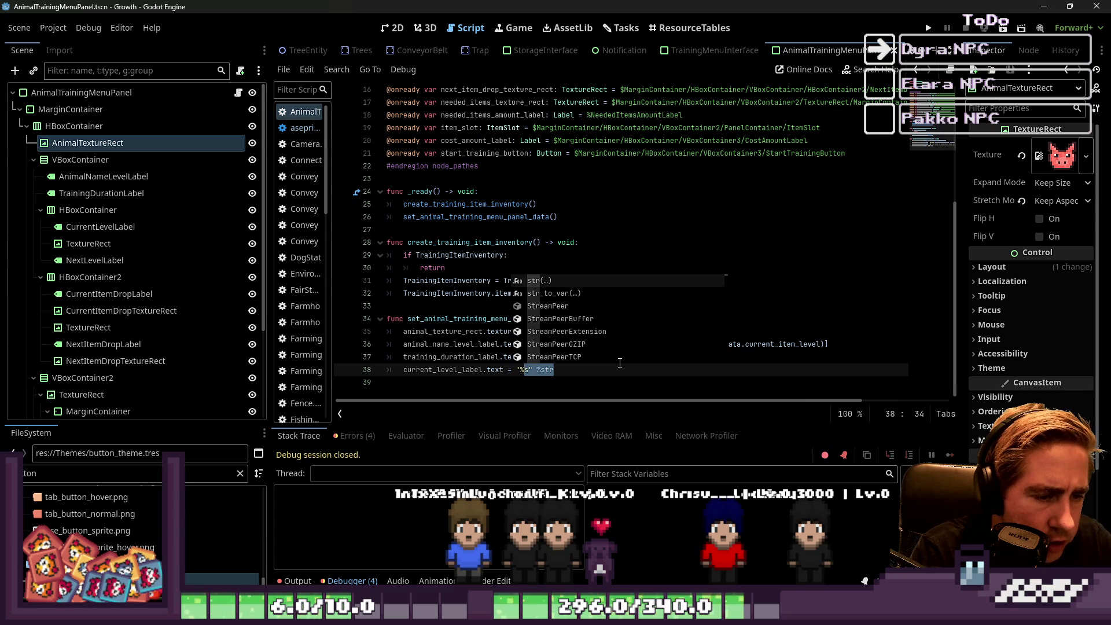
{"action": "key", "text": "Right"}
{"action": "key", "text": "Right"}
{"action": "key", "text": "Right"}
{"action": "key", "text": "Left"}
{"action": "key", "text": "Left"}
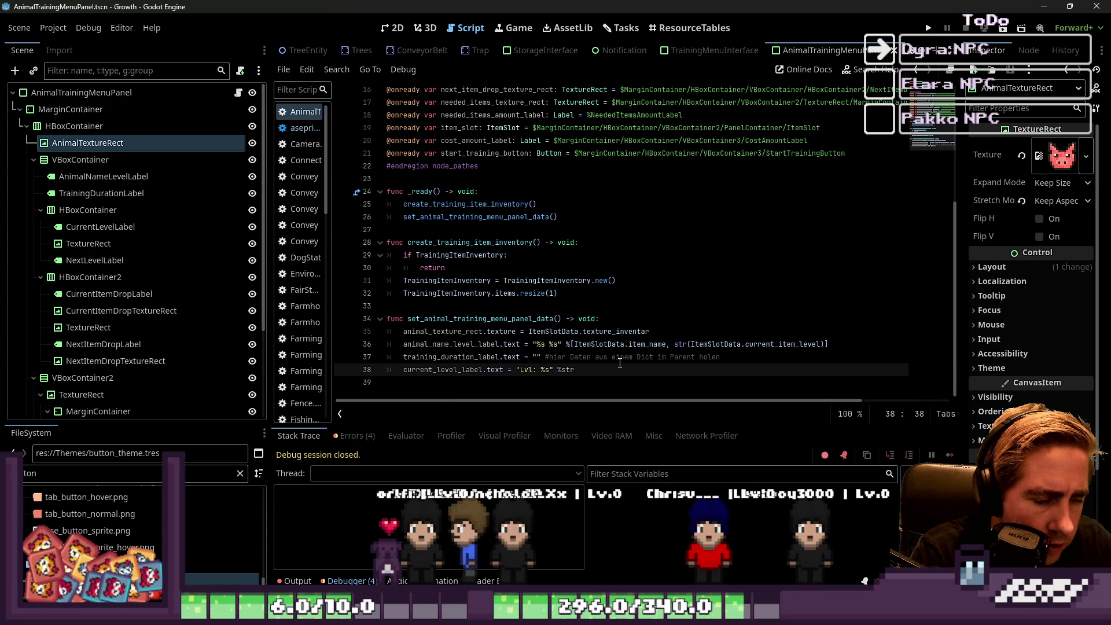
{"action": "key", "text": "BackSpace"}
{"action": "key", "text": "BackSpace"}
{"action": "key", "text": "BackSpace"}
{"action": "type", "text": "("}
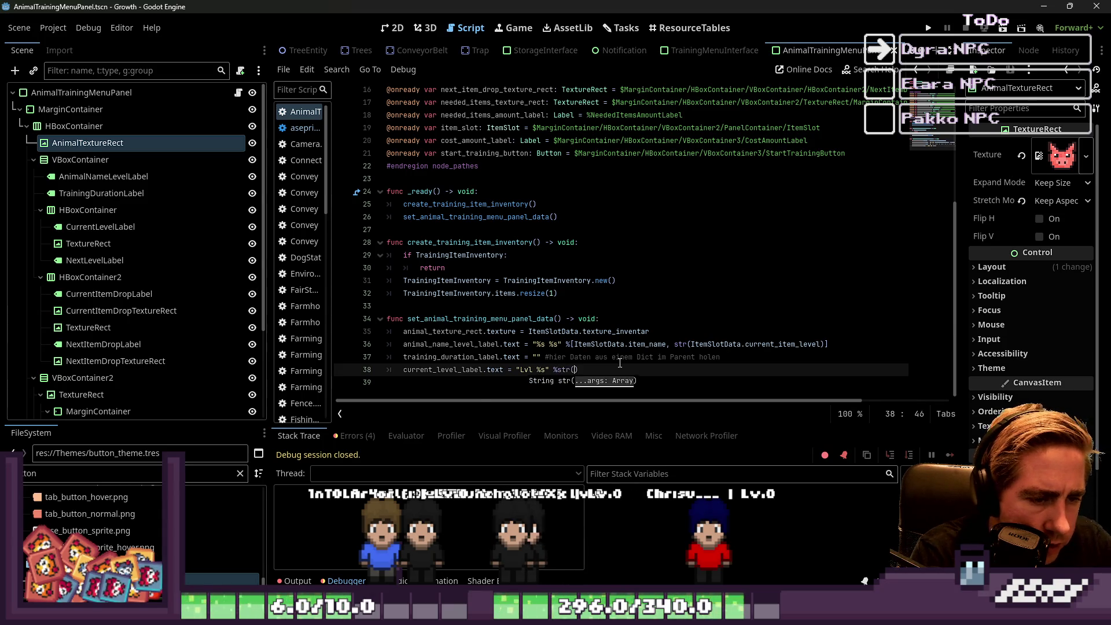
{"action": "type", "text": "Itm"}
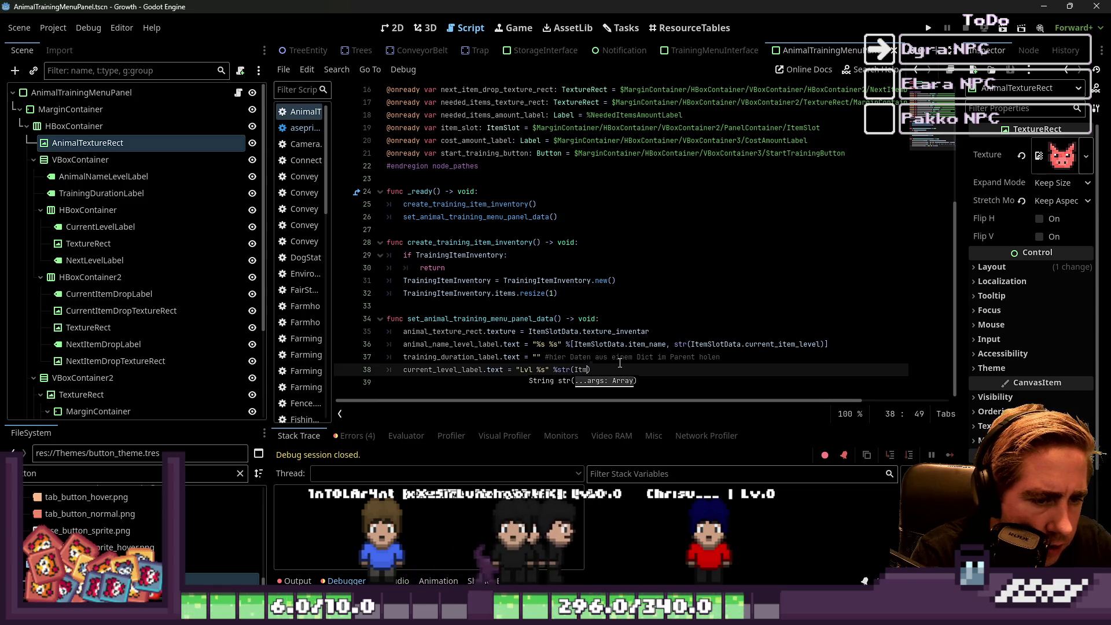
Fill the format with str(ItemSlotData.current_item_level) and start a new line below.
{"action": "key", "text": "Return"}
{"action": "type", "text": ".cur"}
{"action": "key", "text": "Return"}
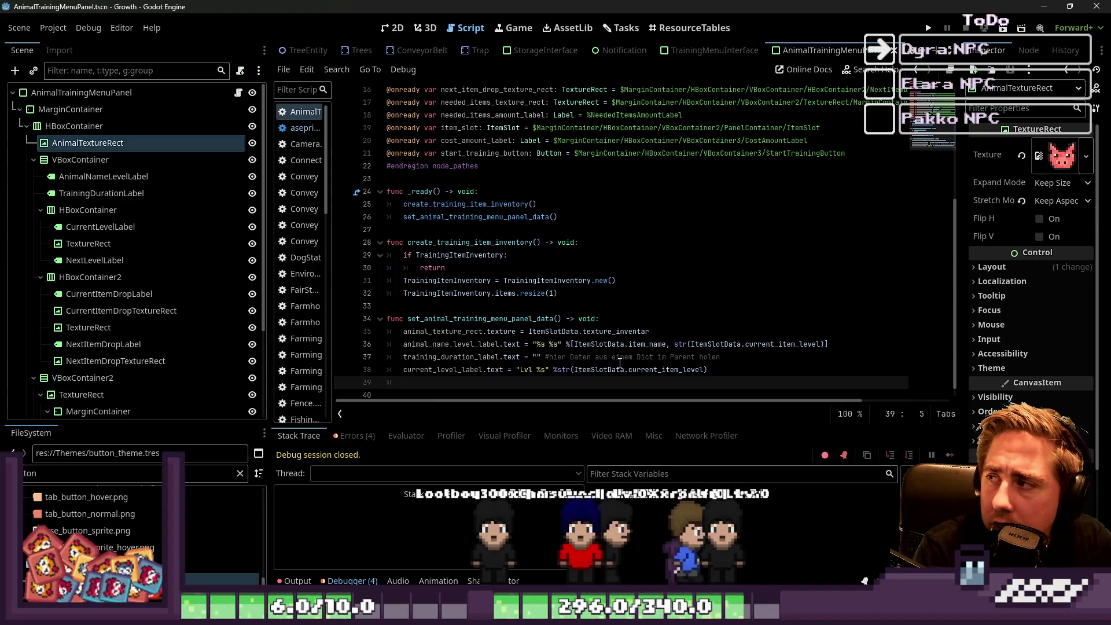
{"action": "key", "text": "End"}
{"action": "key", "text": "Return"}
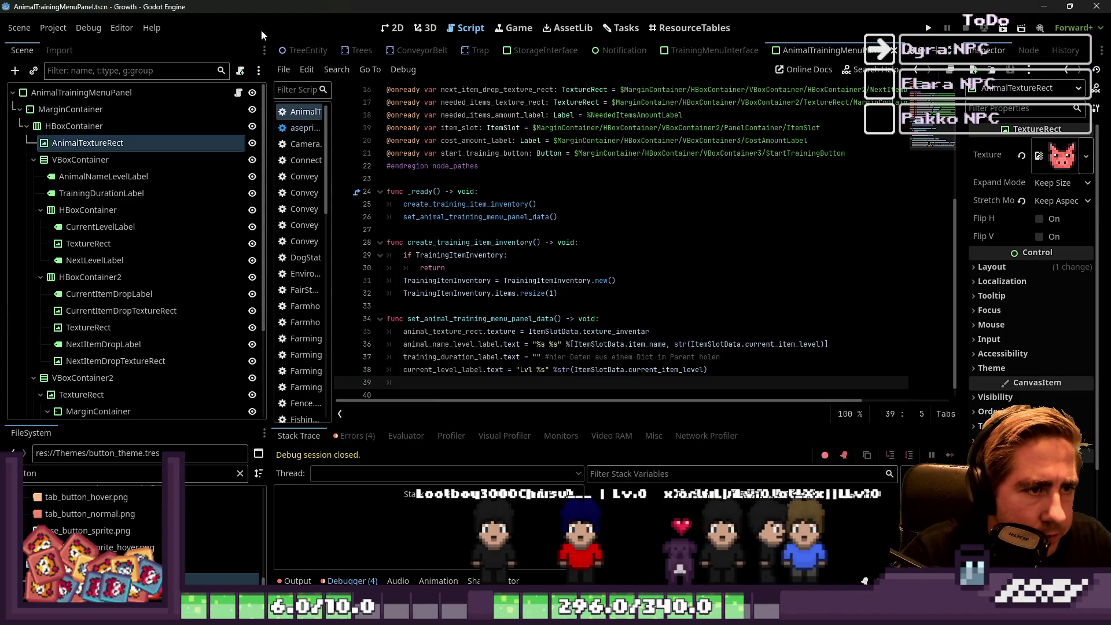
{"action": "scroll", "coordinate": [419, 124], "scroll_direction": "up", "scroll_amount": 2}
{"action": "double_click", "coordinate": [452, 115]}
{"action": "scroll", "coordinate": [492, 214], "scroll_direction": "down", "scroll_amount": 2}
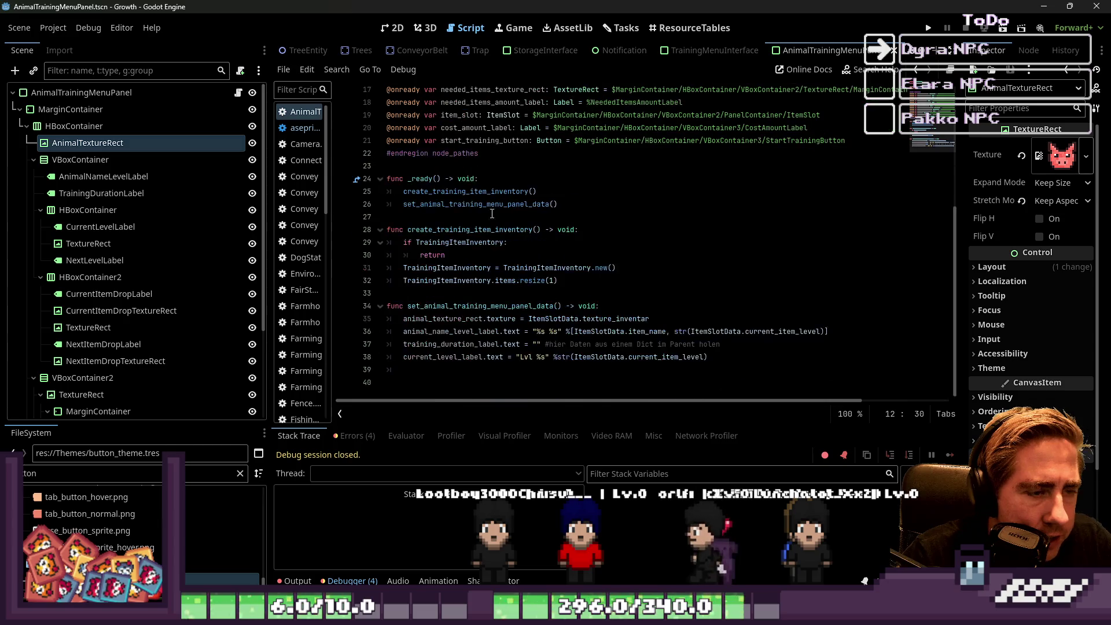
{"action": "mouse_move", "coordinate": [703, 370]}
{"action": "left_mouse_down"}
{"action": "mouse_move", "coordinate": [405, 335]}
{"action": "mouse_move", "coordinate": [404, 357]}
{"action": "left_mouse_up"}
{"action": "key", "text": "ctrl+c"}
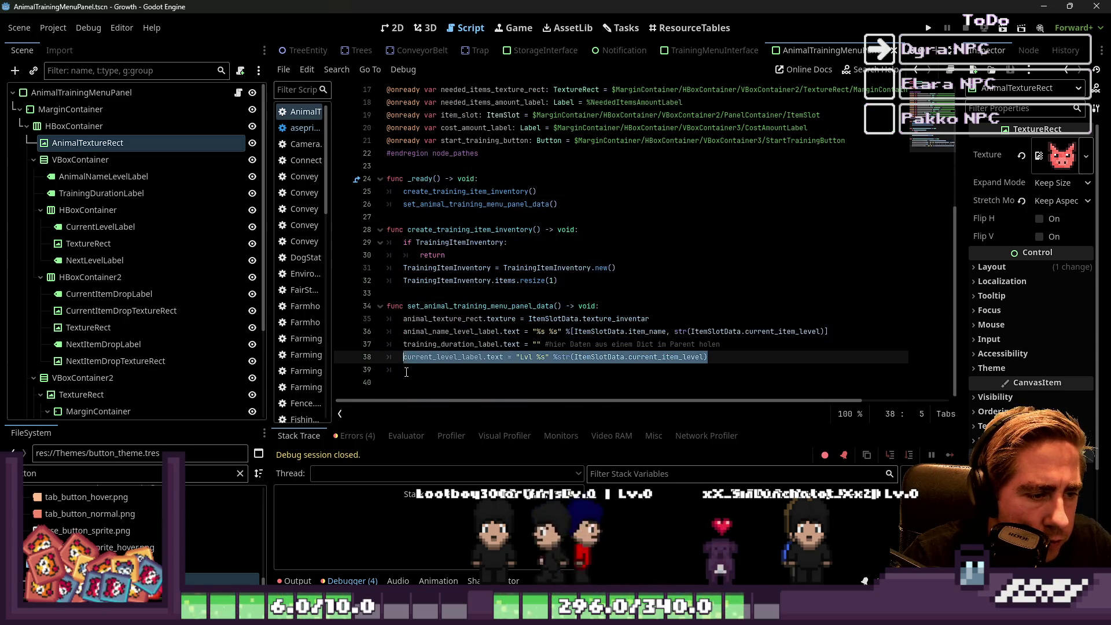
{"action": "key", "text": "Down"}
{"action": "key", "text": "ctrl+v"}
{"action": "key", "text": "Home"}
{"action": "key", "text": "shift+Right"}
{"action": "key", "text": "shift+Right"}
{"action": "key", "text": "shift+Right"}
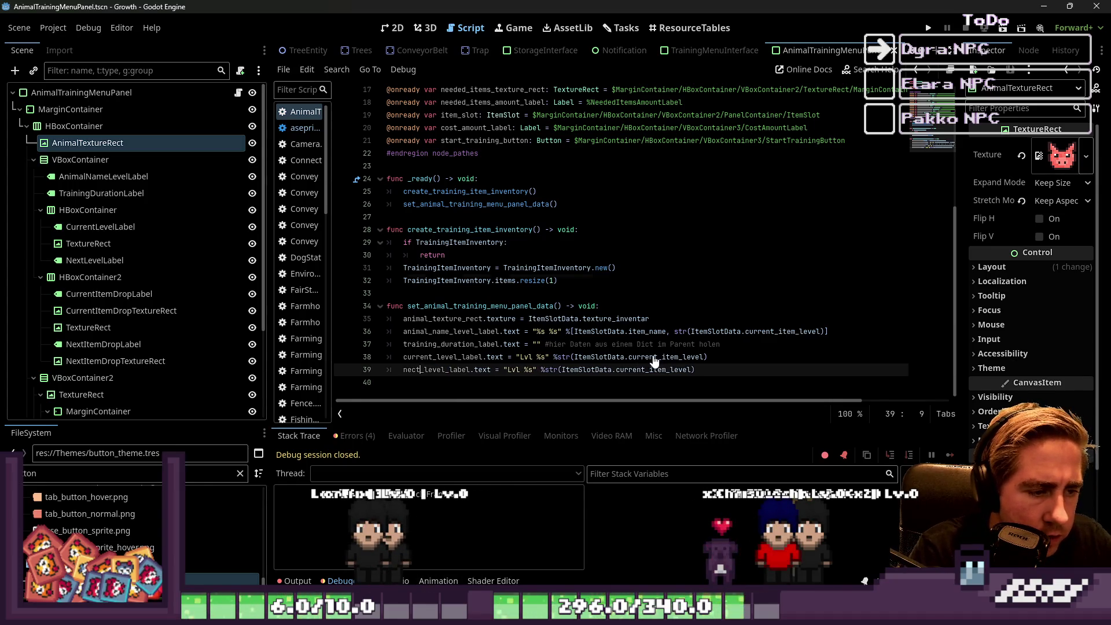
{"action": "key", "text": "BackSpace"}
{"action": "key", "text": "BackSpace"}
{"action": "type", "text": "xt"}
{"action": "key", "text": "Right"}
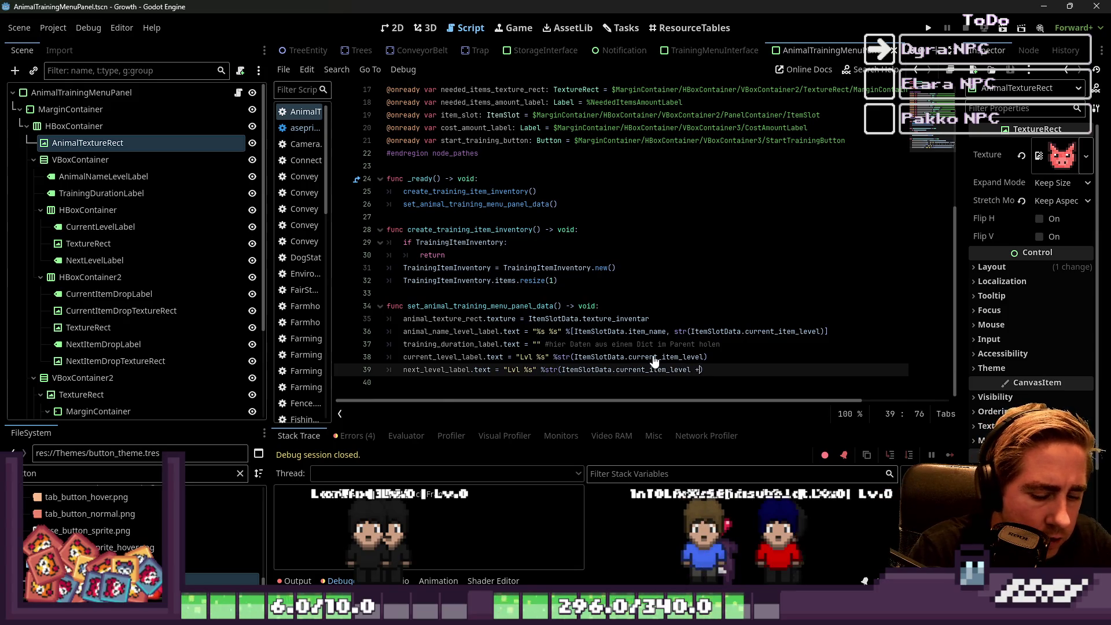
{"action": "key", "text": "Down"}
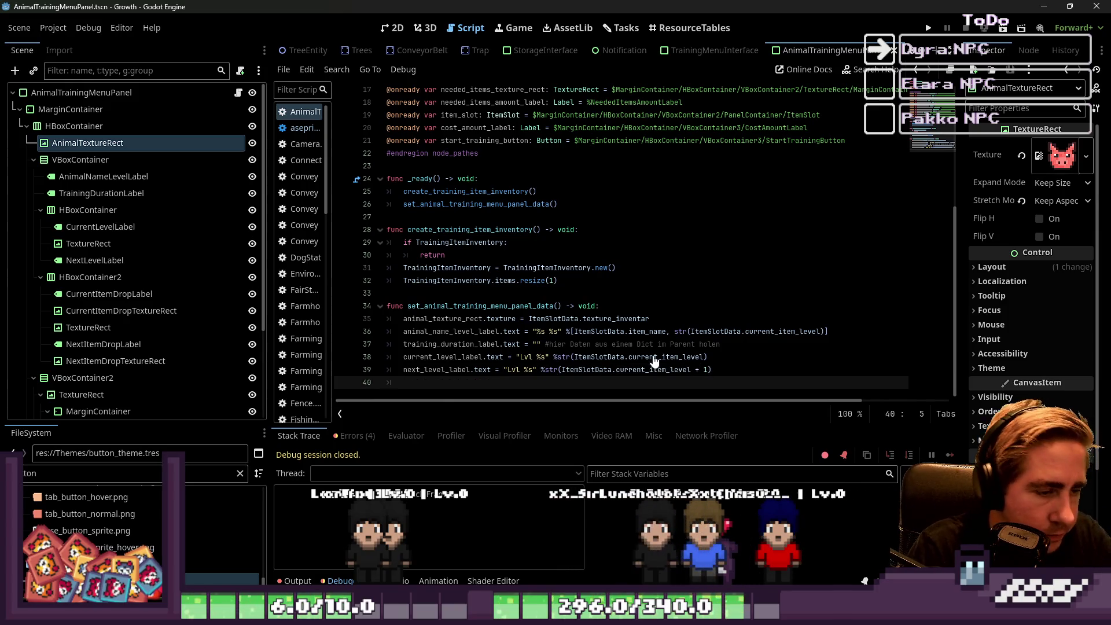
{"action": "scroll", "coordinate": [654, 325], "scroll_direction": "up", "scroll_amount": 4}
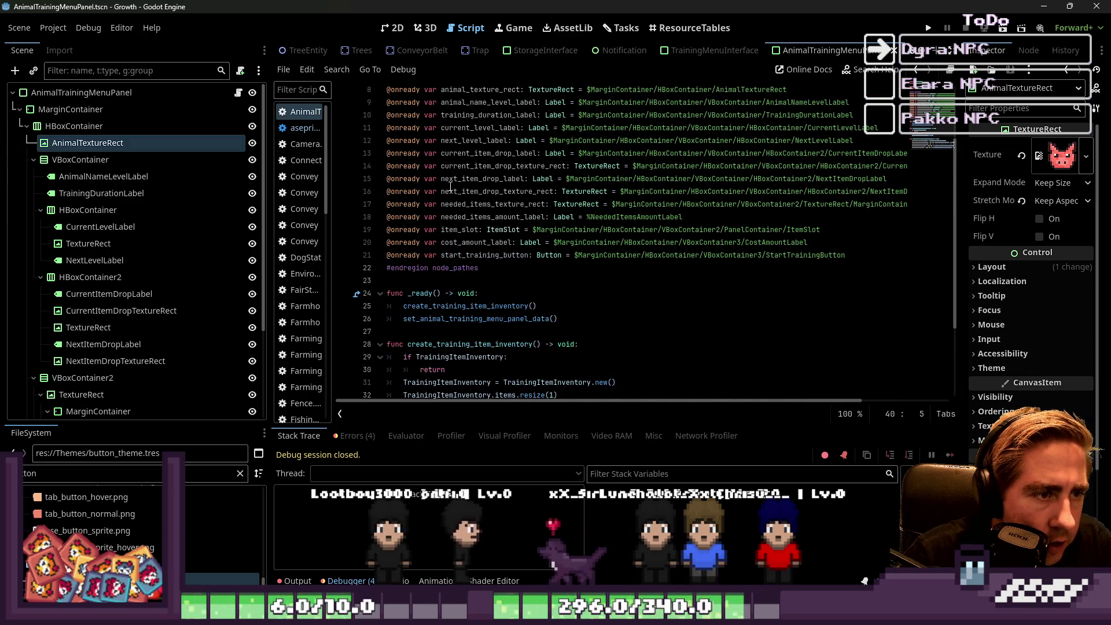
Copy the current_item_drop_label variable name from the declarations.
{"action": "double_click", "coordinate": [475, 180]}
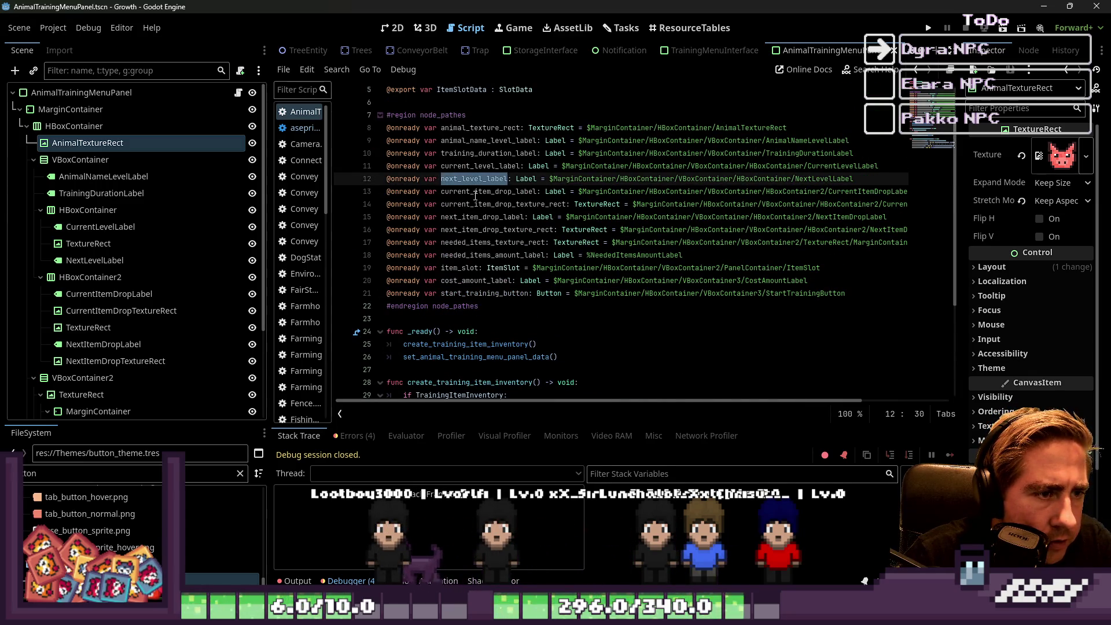
{"action": "double_click", "coordinate": [475, 193]}
{"action": "scroll", "coordinate": [500, 221], "scroll_direction": "down", "scroll_amount": 4}
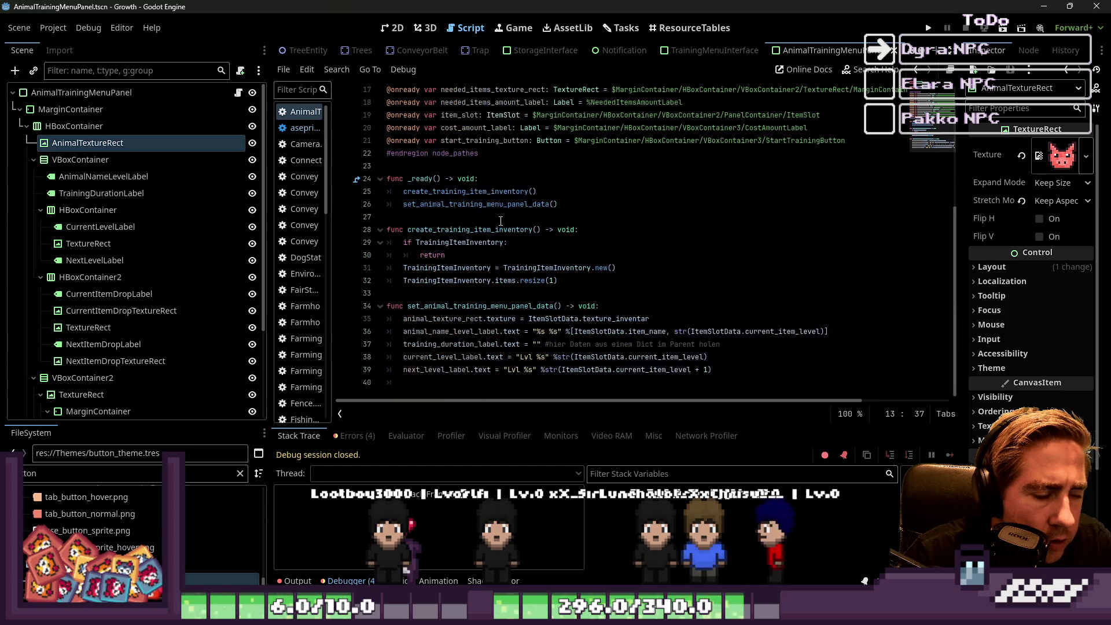
{"action": "double_click", "coordinate": [445, 357]}
{"action": "left_click", "coordinate": [464, 344]}
{"action": "left_click", "coordinate": [478, 369]}
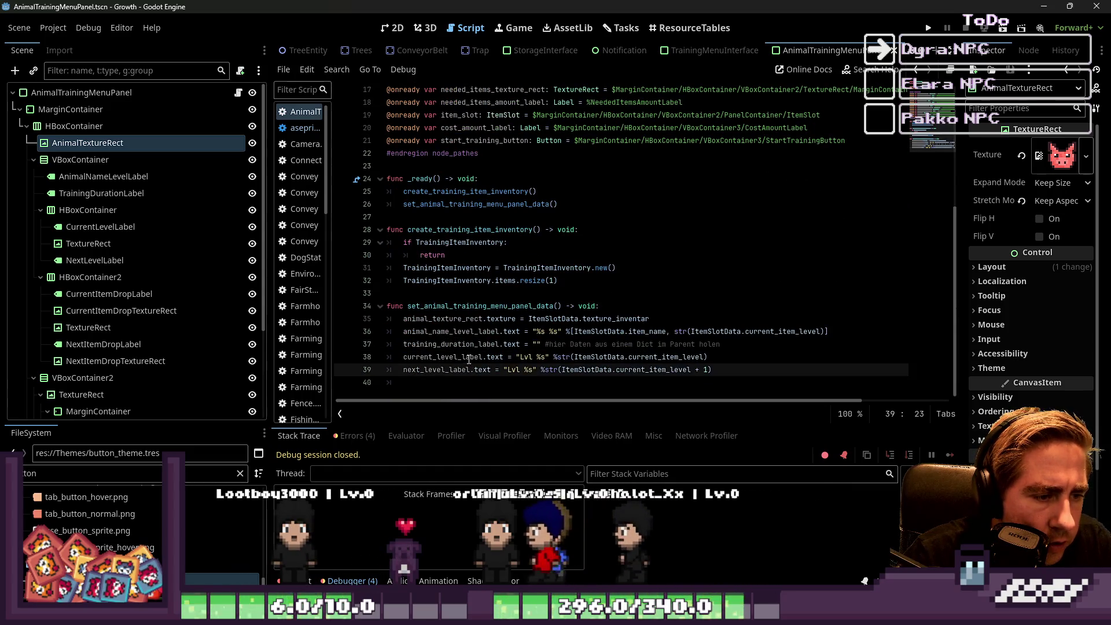
{"action": "left_click", "coordinate": [496, 357]}
{"action": "scroll", "coordinate": [490, 325], "scroll_direction": "up", "scroll_amount": 4}
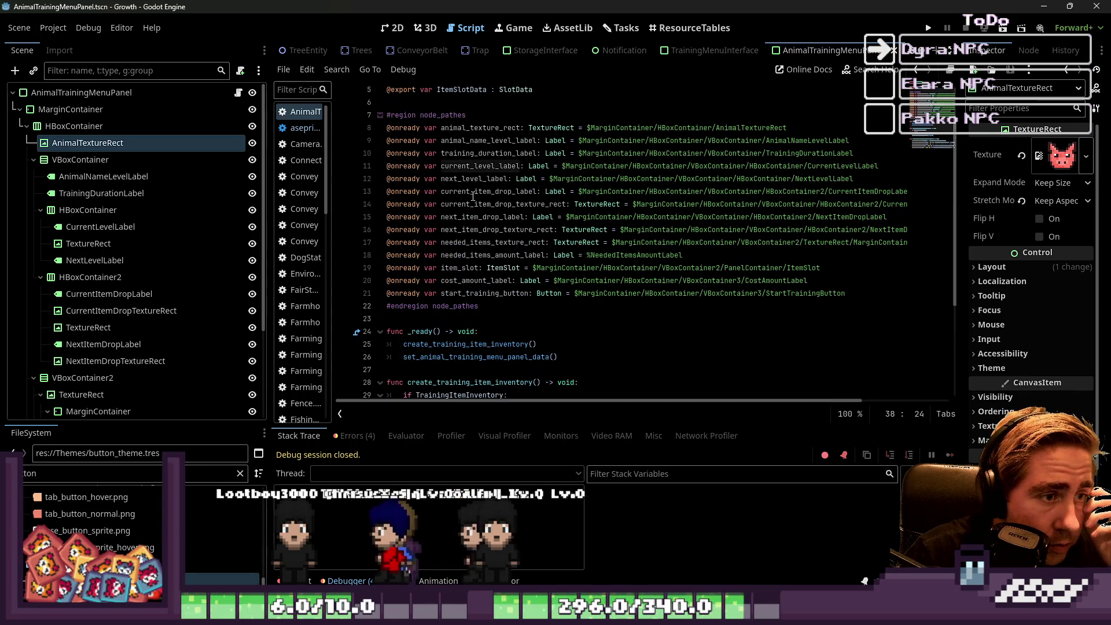
{"action": "double_click", "coordinate": [475, 181]}
{"action": "double_click", "coordinate": [469, 193]}
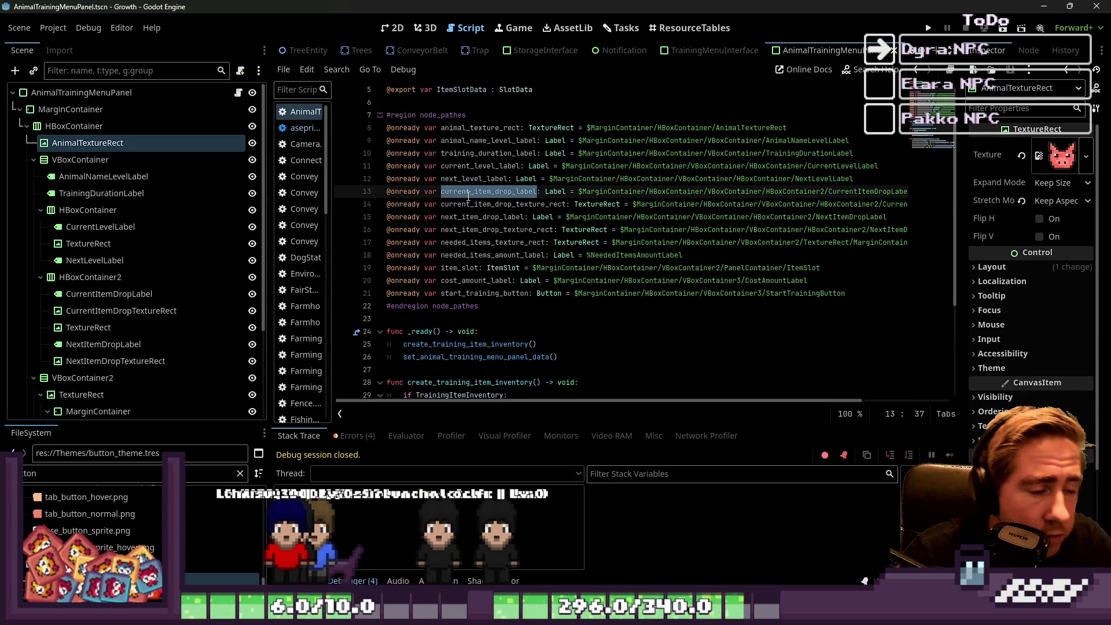
{"action": "scroll", "coordinate": [468, 196], "scroll_direction": "down", "scroll_amount": 4}
Add current_item_drop_label.text = "" on line 40 with the comment 'hier Daten aus einem Dict holen'.
{"action": "left_click", "coordinate": [440, 383]}
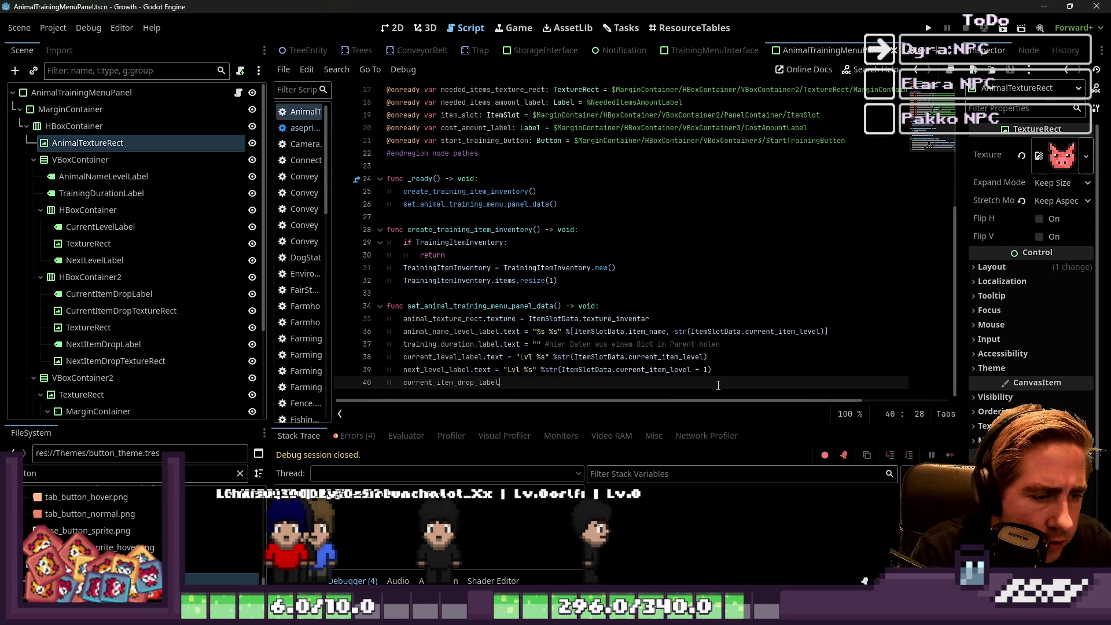
{"action": "type", "text": ".tex"}
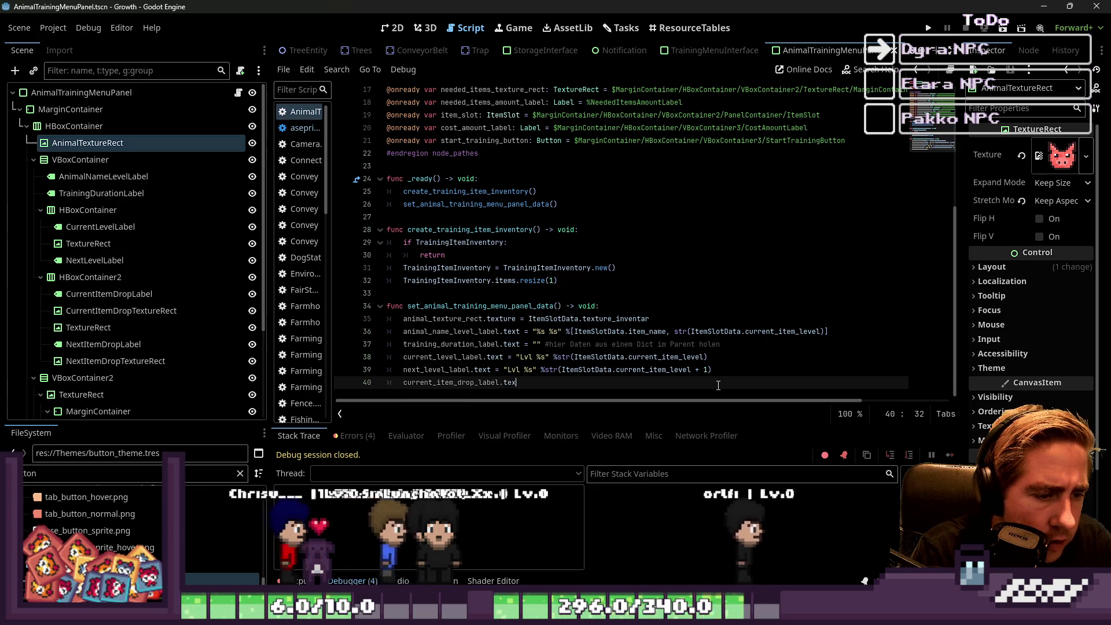
{"action": "type", "text": "t = "}
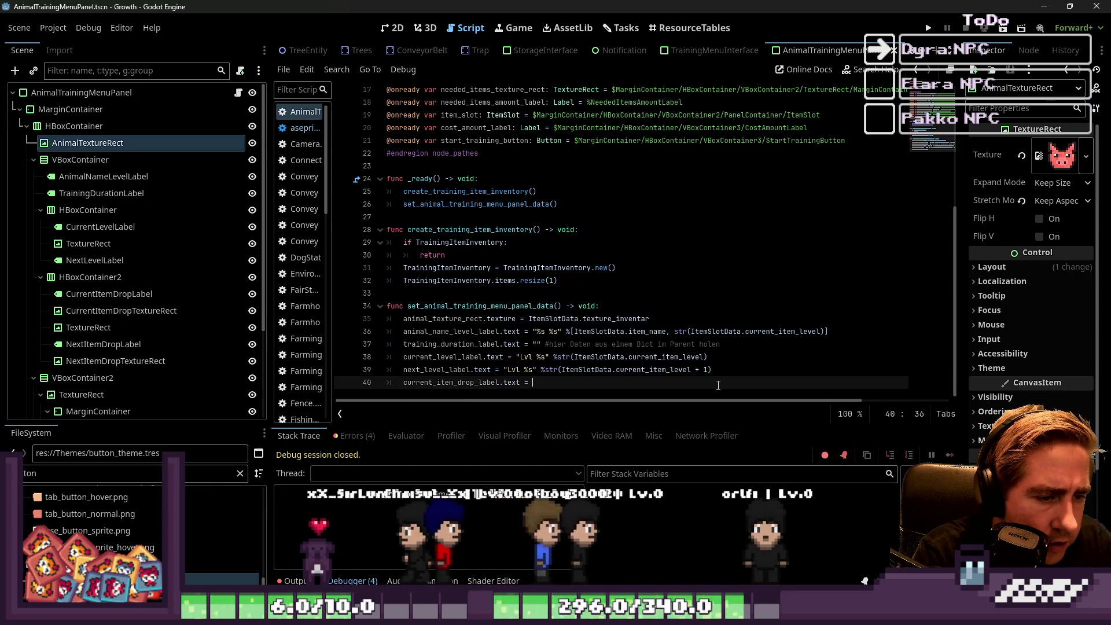
{"action": "type", "text": "\"\" #"}
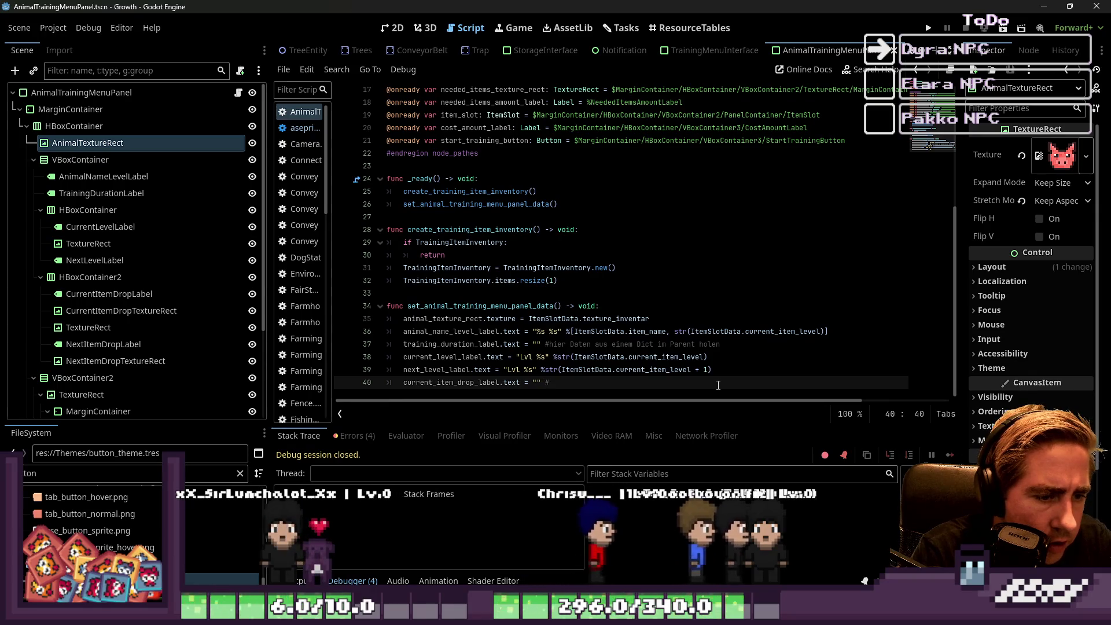
{"action": "type", "text": "hier Daten"}
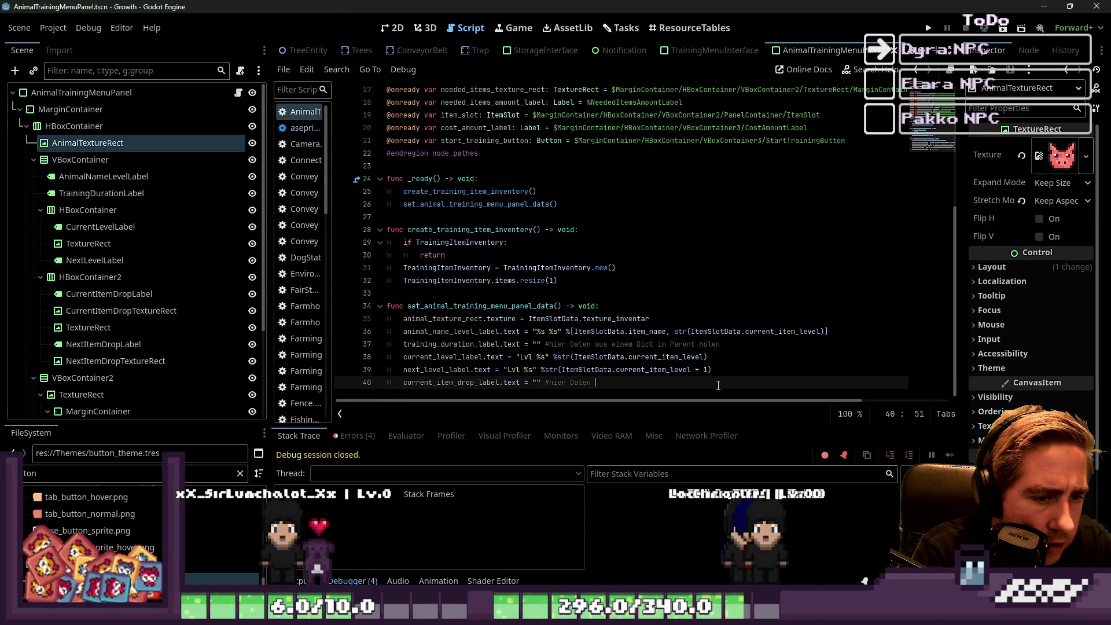
{"action": "type", "text": " aus einem Dict im Parent"}
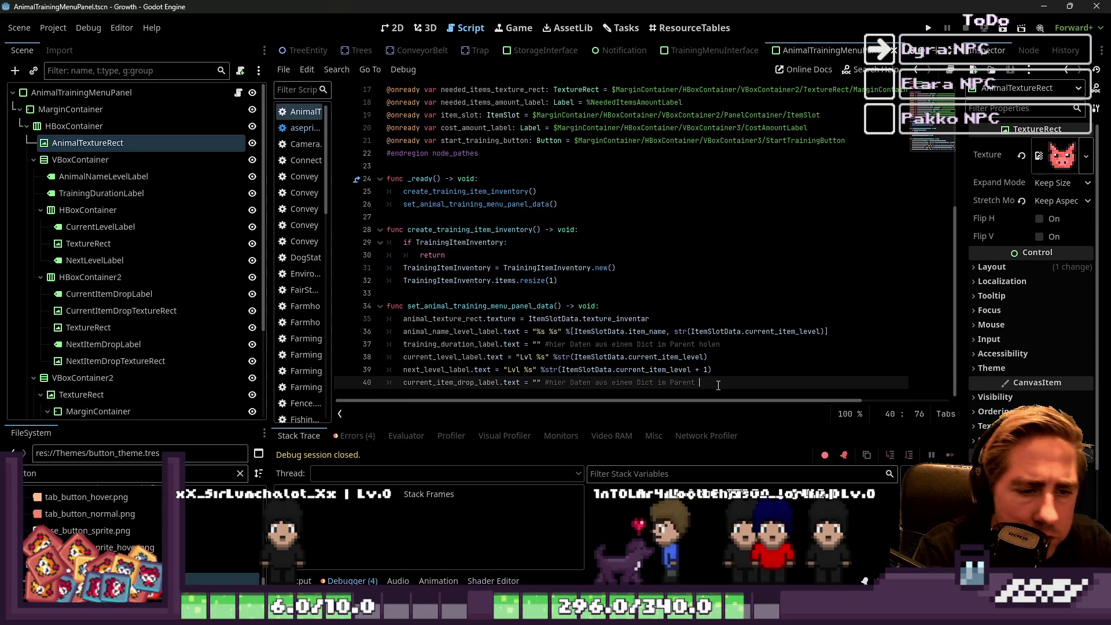
{"action": "type", "text": "holen"}
{"action": "key", "text": "Return"}
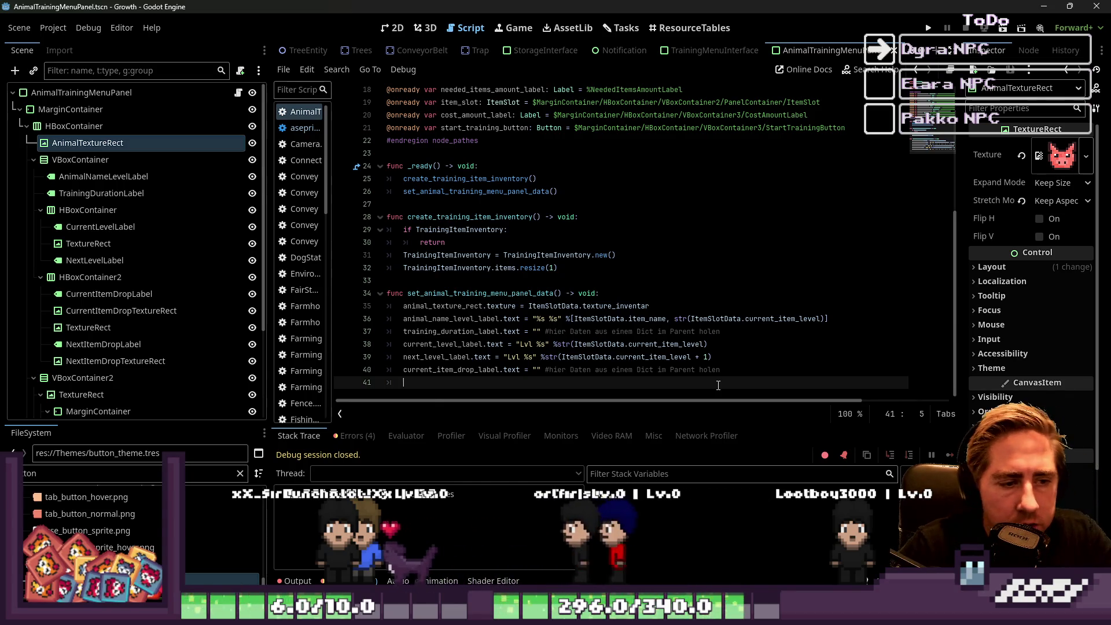
Reword the comment to say DropArray must become a DropDict in SlotData.
{"action": "key", "text": "Up"}
{"action": "key", "text": "End"}
{"action": "key", "text": "ctrl+shift+Left"}
{"action": "key", "text": "ctrl+shift+Left"}
{"action": "key", "text": "ctrl+shift+Left"}
{"action": "key", "text": "ctrl+shift+Left"}
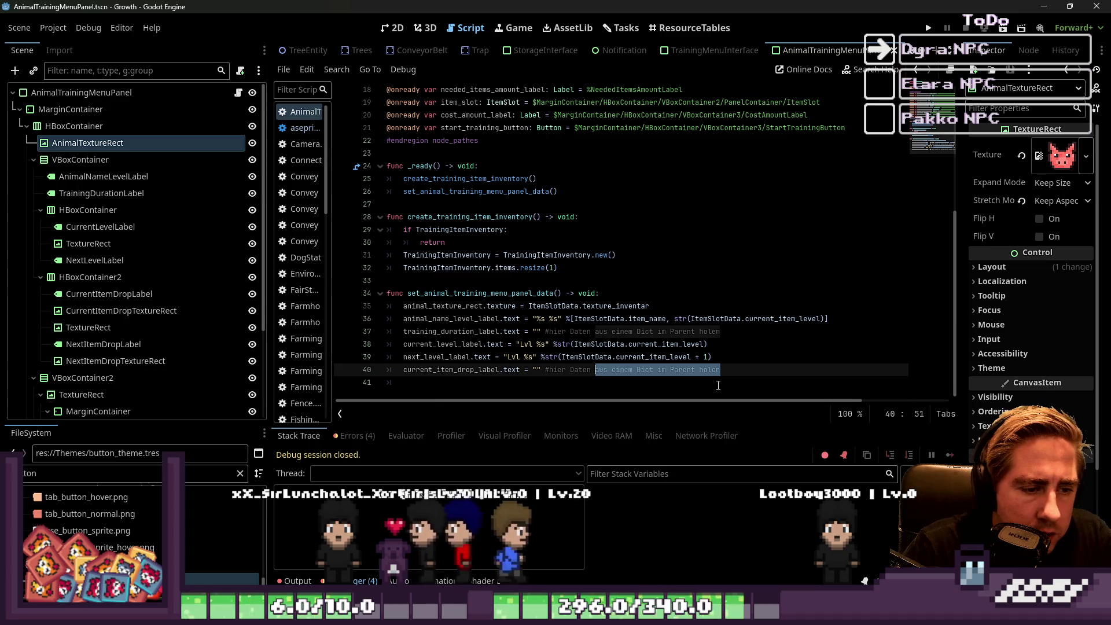
{"action": "type", "text": "D"}
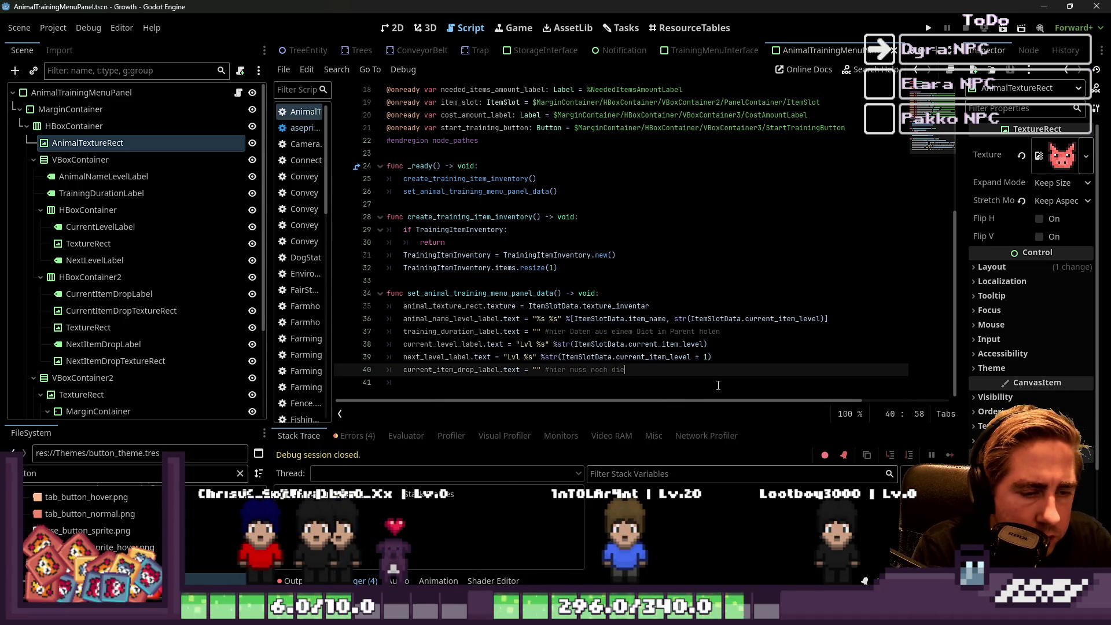
{"action": "type", "text": "rop"}
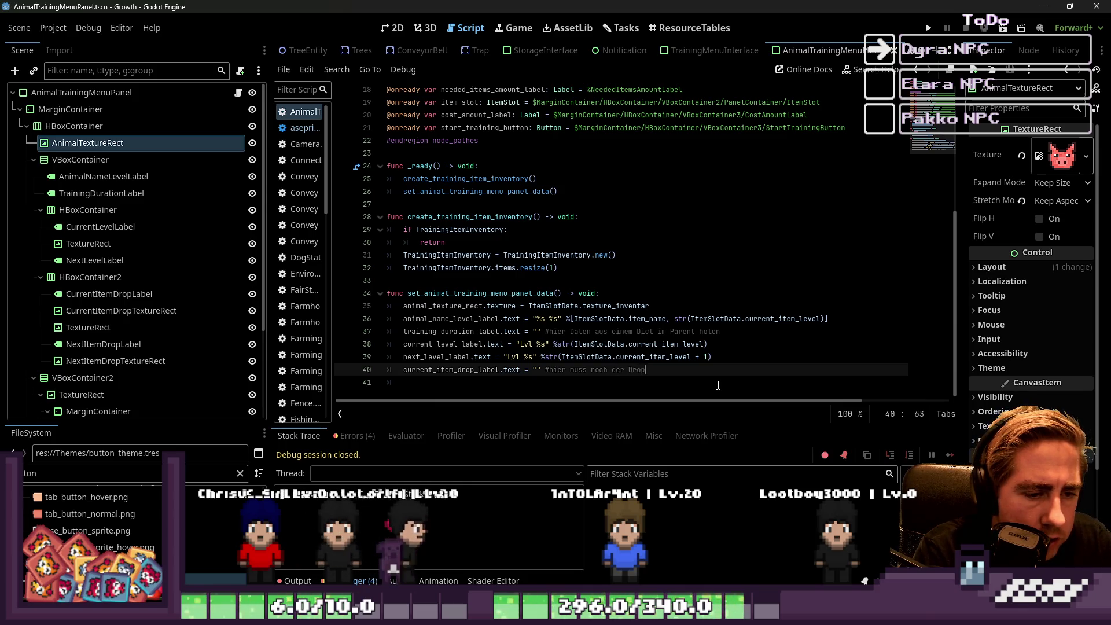
{"action": "type", "text": "Array zu eine"}
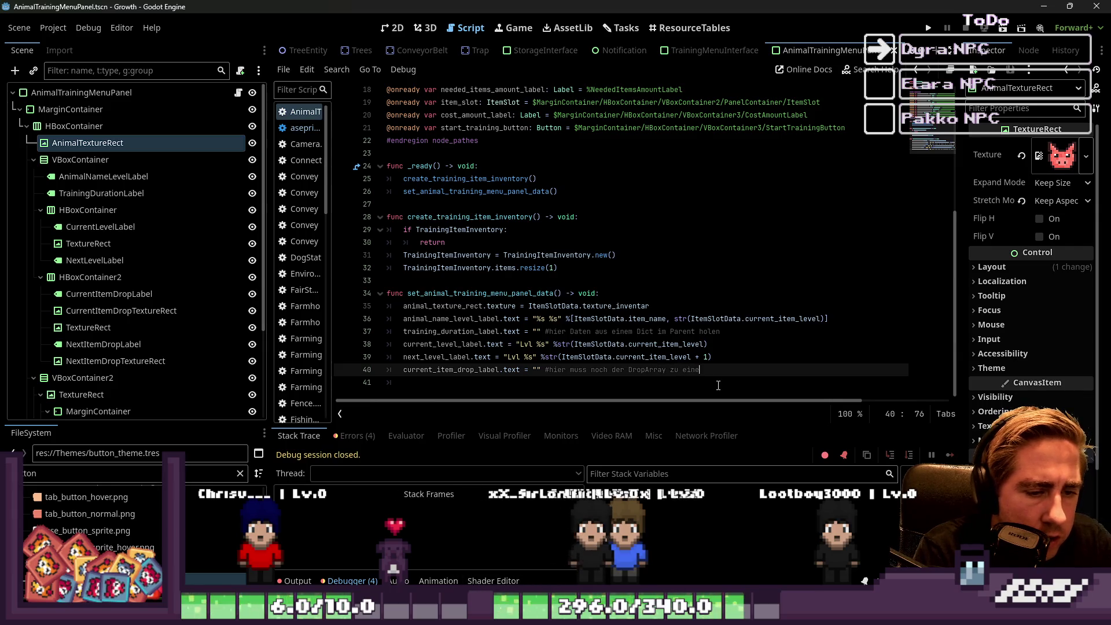
{"action": "type", "text": "m DropDic"}
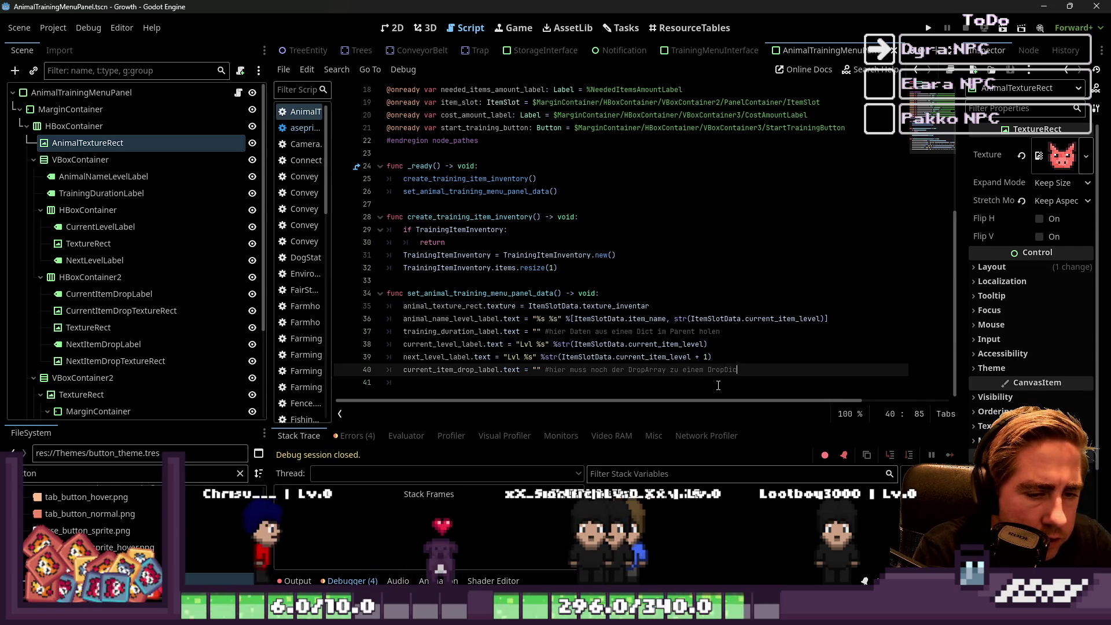
{"action": "type", "text": "t im SlotData"}
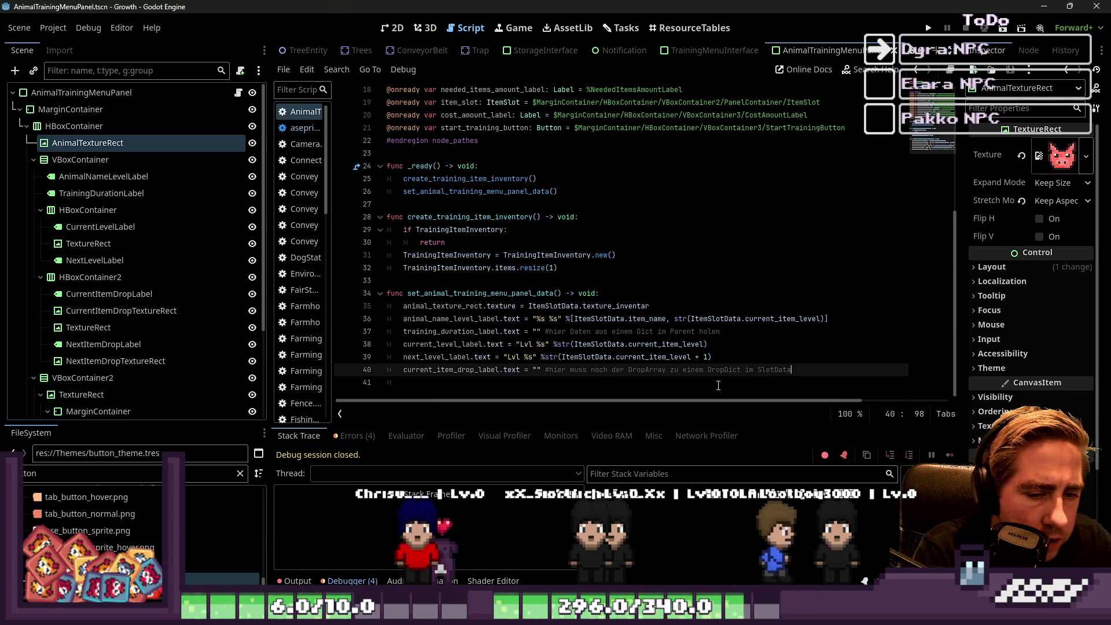
{"action": "type", "text": " geän"}
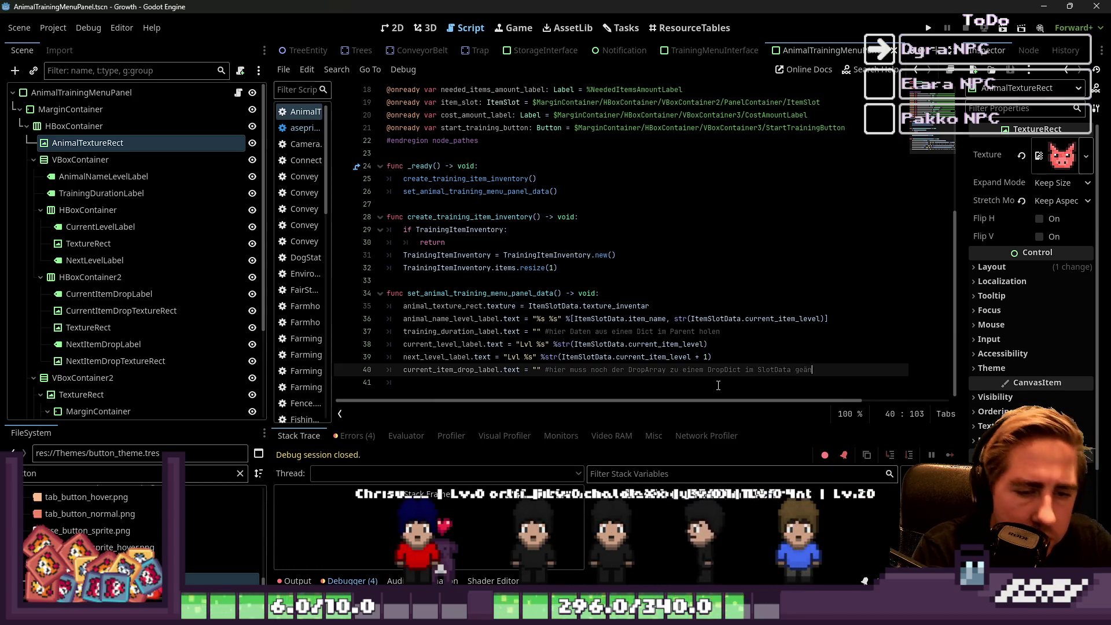
{"action": "type", "text": "dert werden"}
{"action": "key", "text": "Return"}
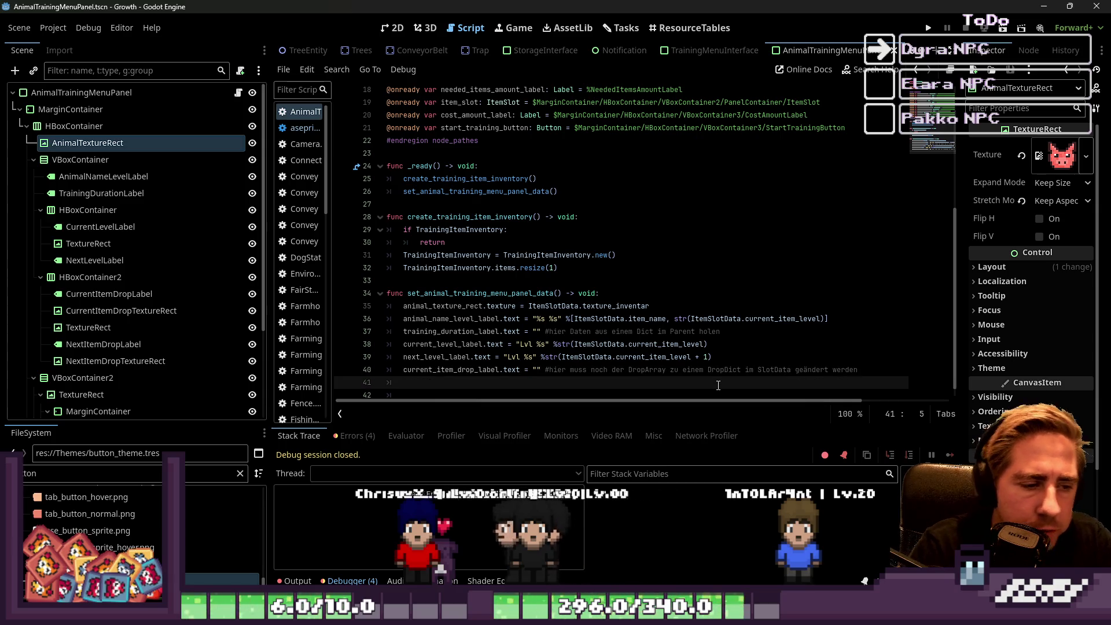
{"action": "key", "text": "Return"}
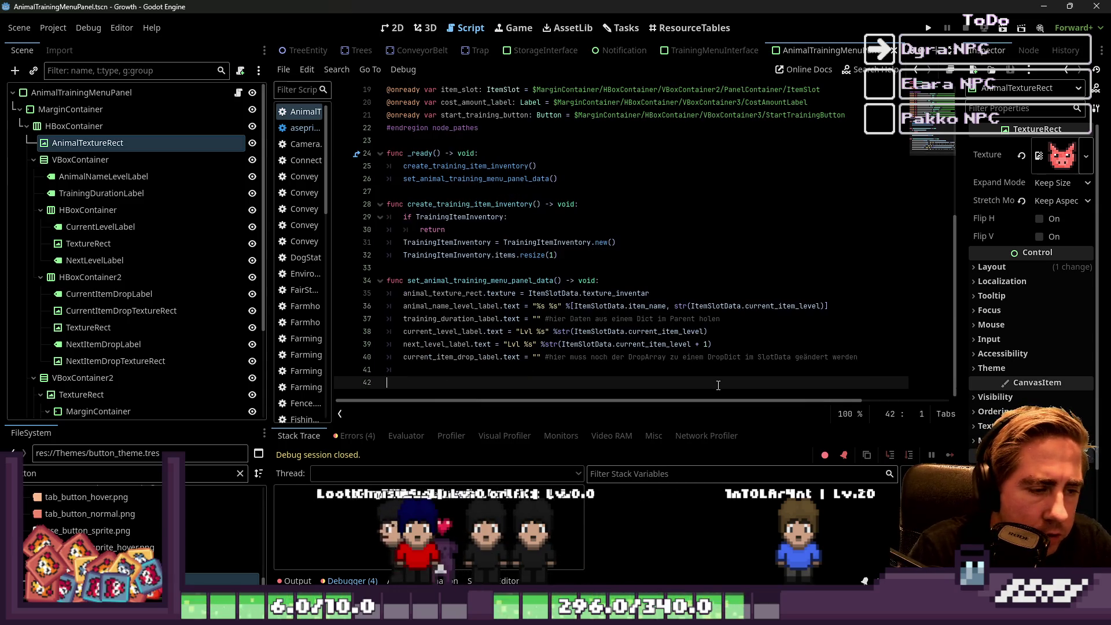
Add current_item_drop_texture_rect.texture = null with the same DropDict comment.
{"action": "key", "text": "BackSpace"}
{"action": "type", "text": "current_item_drop_label"}
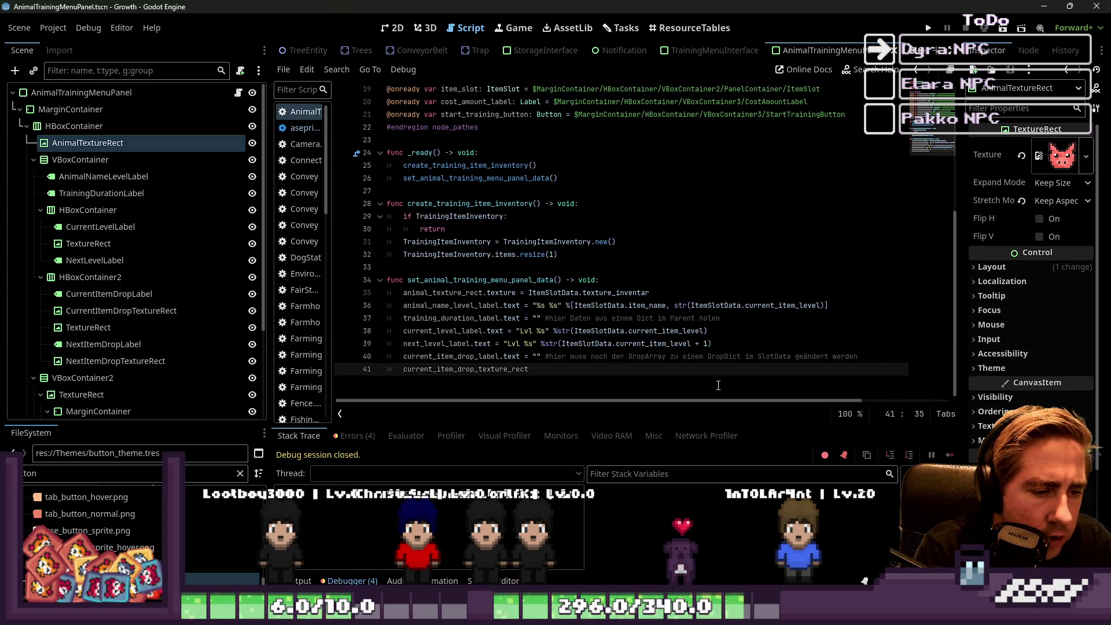
{"action": "type", "text": "te"}
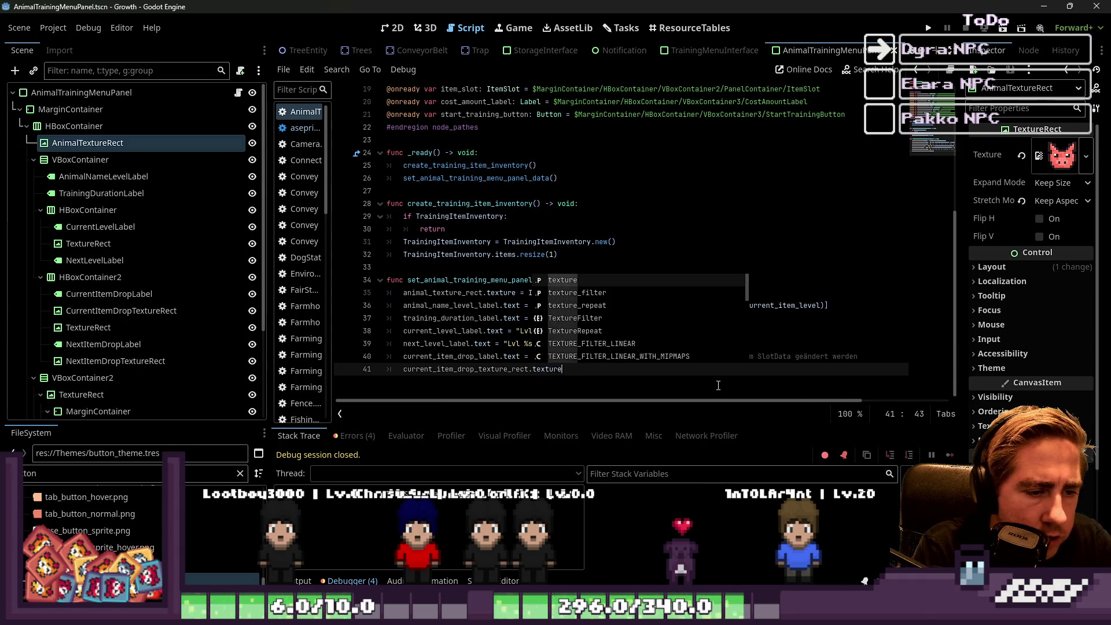
{"action": "type", "text": " = n"}
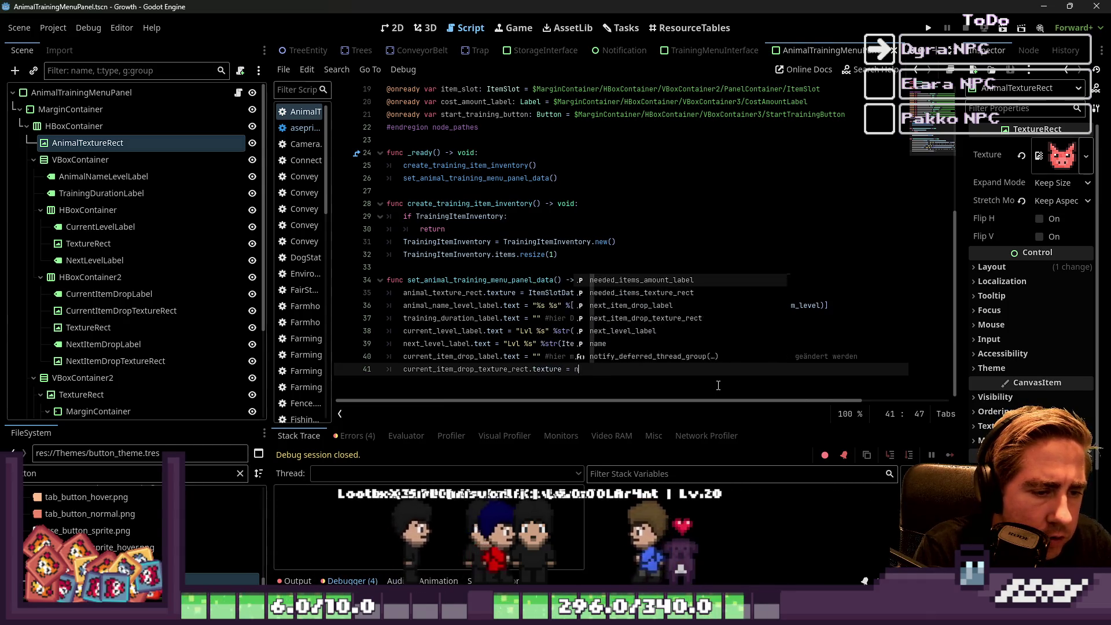
{"action": "type", "text": "ull"}
{"action": "key", "text": "Up"}
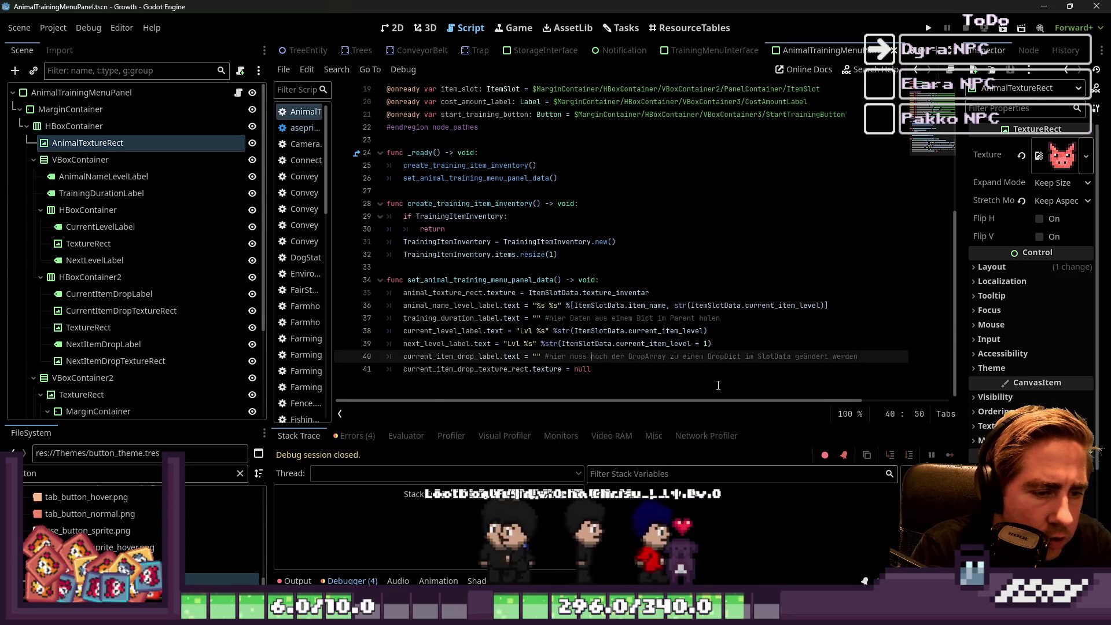
{"action": "key", "text": "ctrl+Left"}
{"action": "key", "text": "ctrl+Left"}
{"action": "key", "text": "ctrl+Left"}
{"action": "key", "text": "ctrl+shift+Right"}
{"action": "key", "text": "ctrl+shift+Right"}
{"action": "key", "text": "ctrl+shift+Right"}
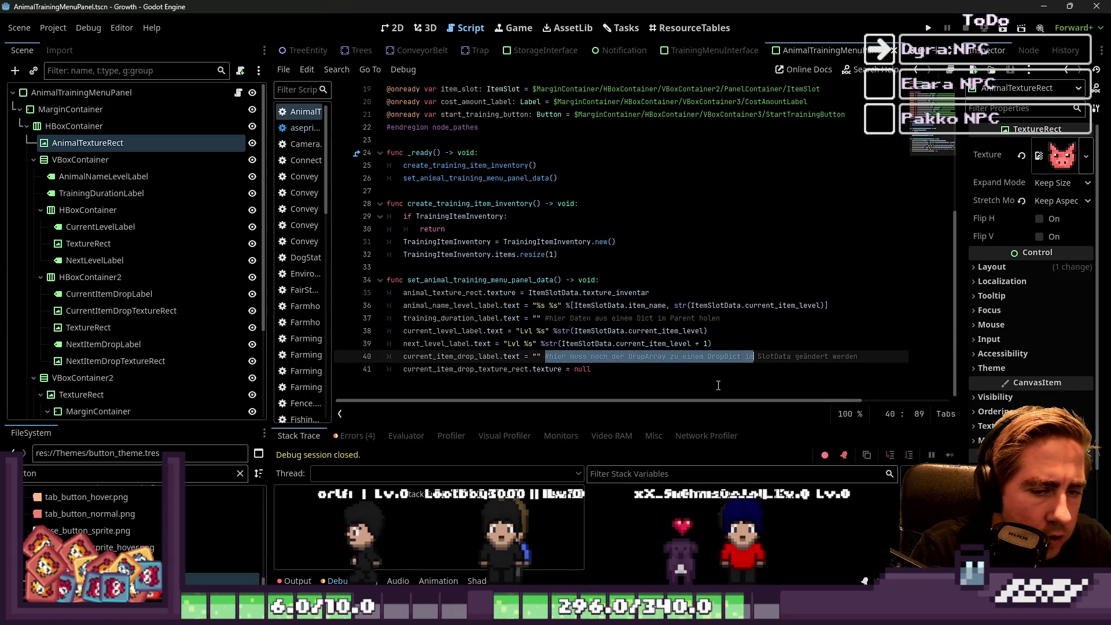
{"action": "key", "text": "Down"}
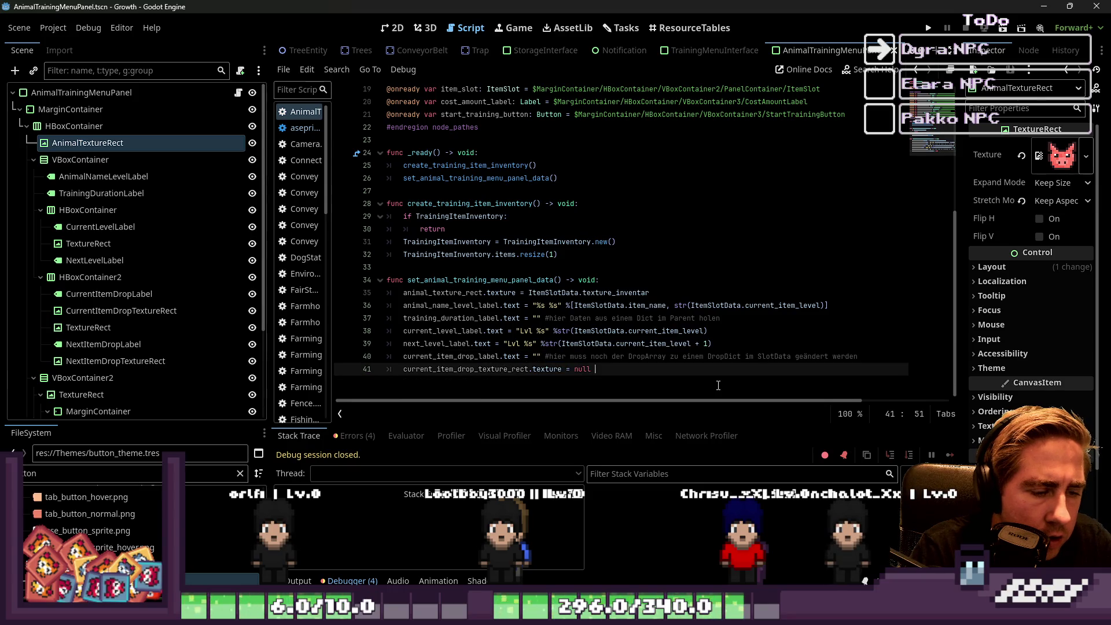
{"action": "type", "text": "#hier muss noch der DropArray zu einem DropDict im SlotData geändert werden"}
{"action": "key", "text": "Up"}
Duplicate the two drop placeholder lines below themselves.
{"action": "key", "text": "Home"}
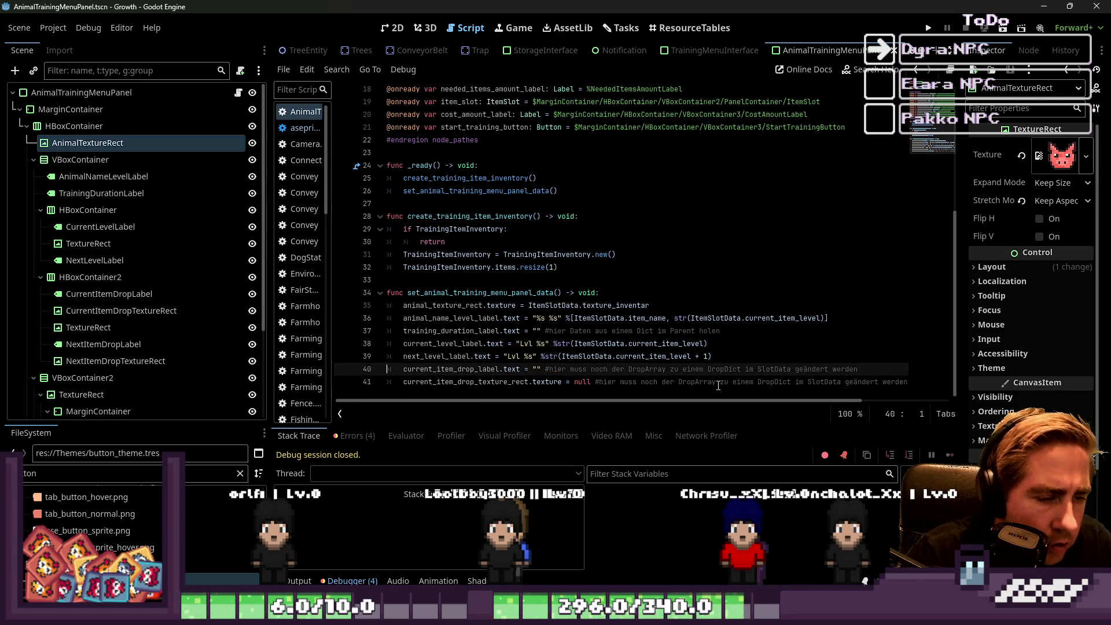
{"action": "key", "text": "shift+Down"}
{"action": "key", "text": "shift+End"}
{"action": "key", "text": "End"}
{"action": "key", "text": "Return"}
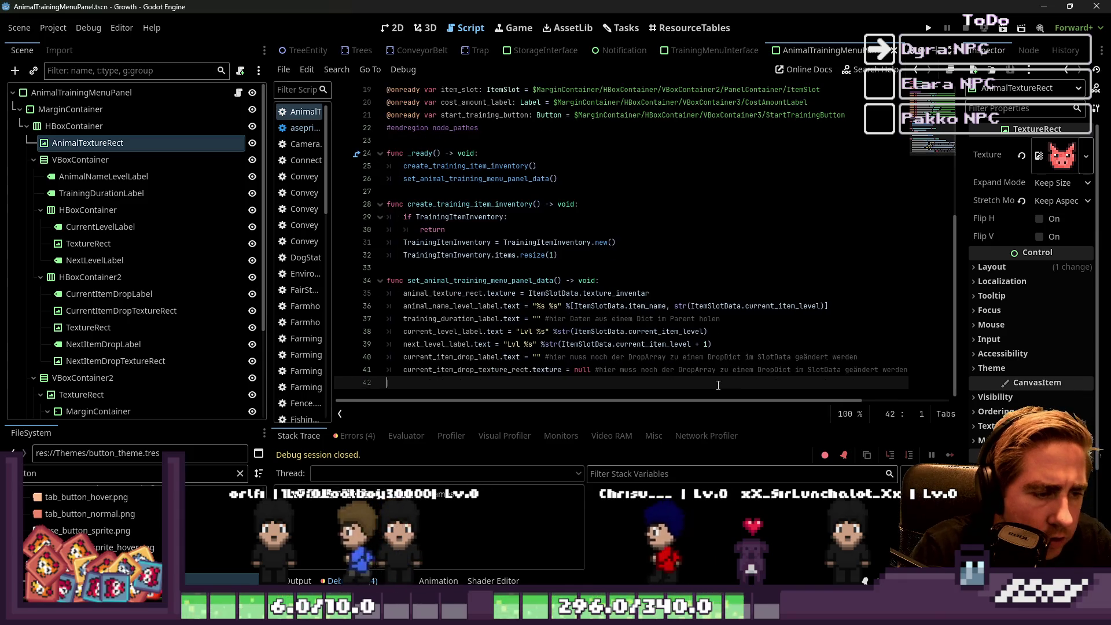
{"action": "type", "text": "current_item_drop_label.text = \"\" #hier muss noch der DropArray zu einem DropDict im SlotData geändert werden \tcurrent_item_drop_texture_rect.texture = null #hier muss noch der DropArray zu einem DropDict im SlotData geändert werden"}
{"action": "key", "text": "Home"}
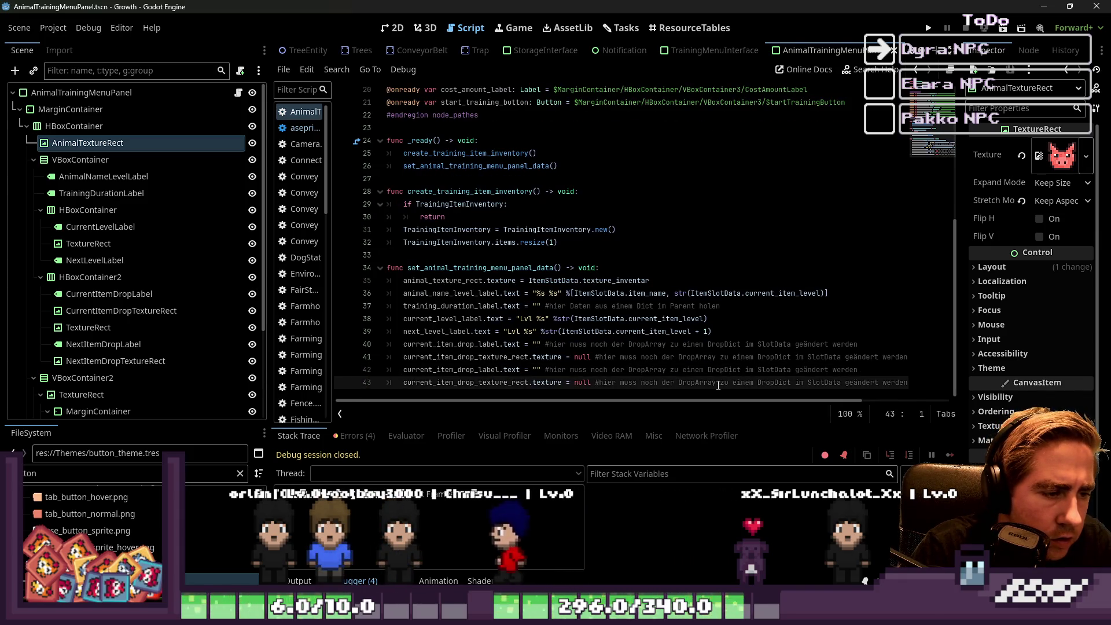
Rename the duplicates to next_item_drop_label and next_item_drop_texture_rect using two carets.
{"action": "key", "text": "shift+alt+Up"}
{"action": "key", "text": "Home"}
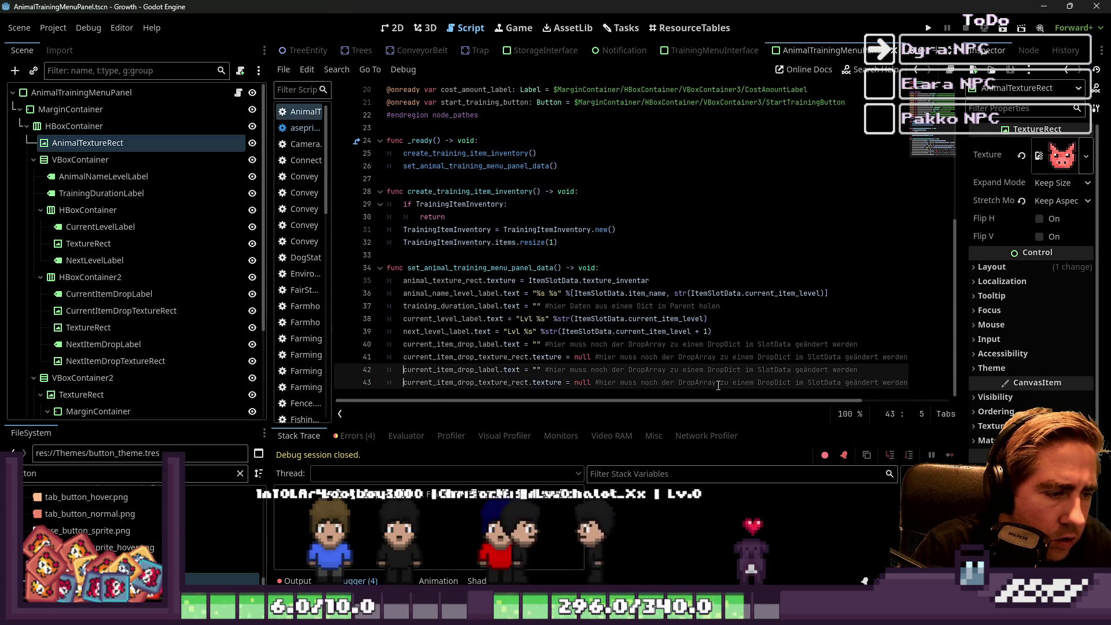
{"action": "key", "text": "shift+Right"}
{"action": "key", "text": "shift+Right"}
{"action": "key", "text": "shift+Right"}
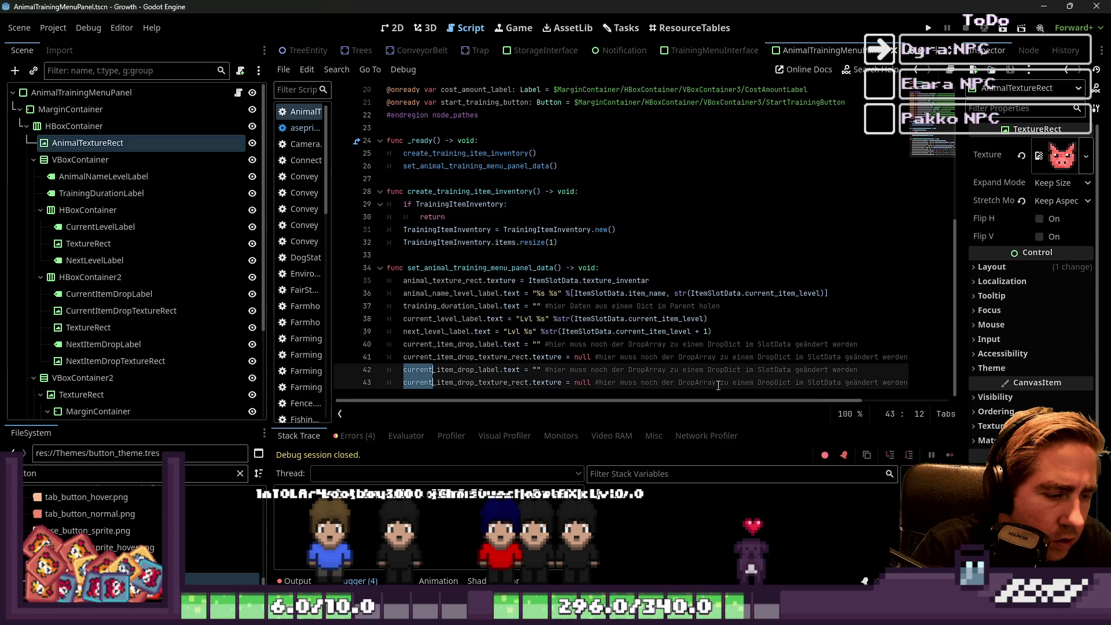
{"action": "type", "text": "xt"}
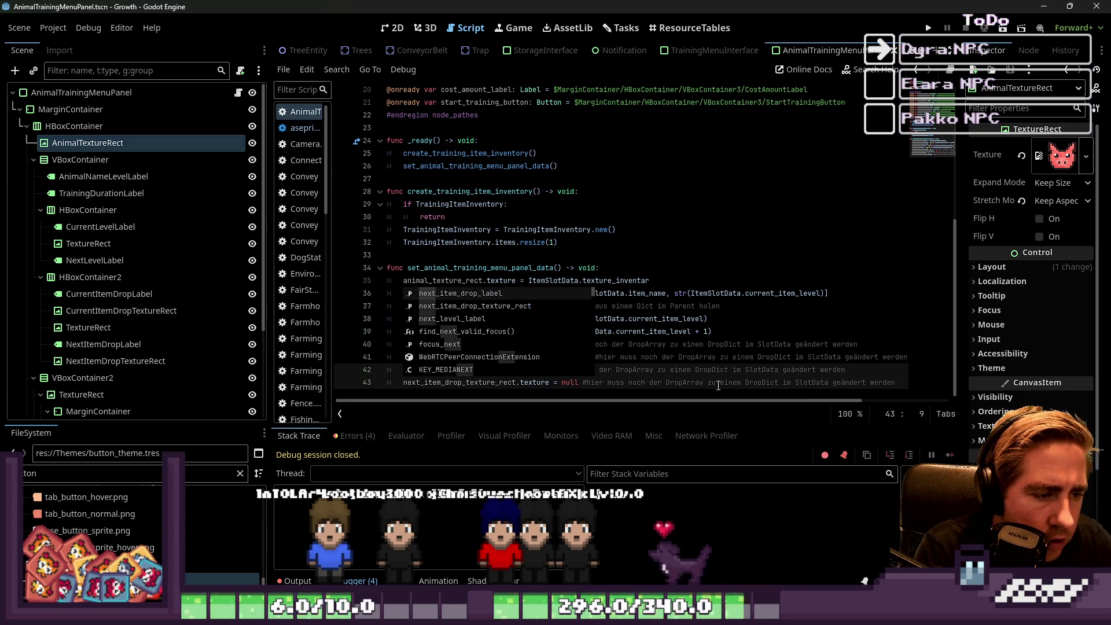
{"action": "key", "text": "End"}
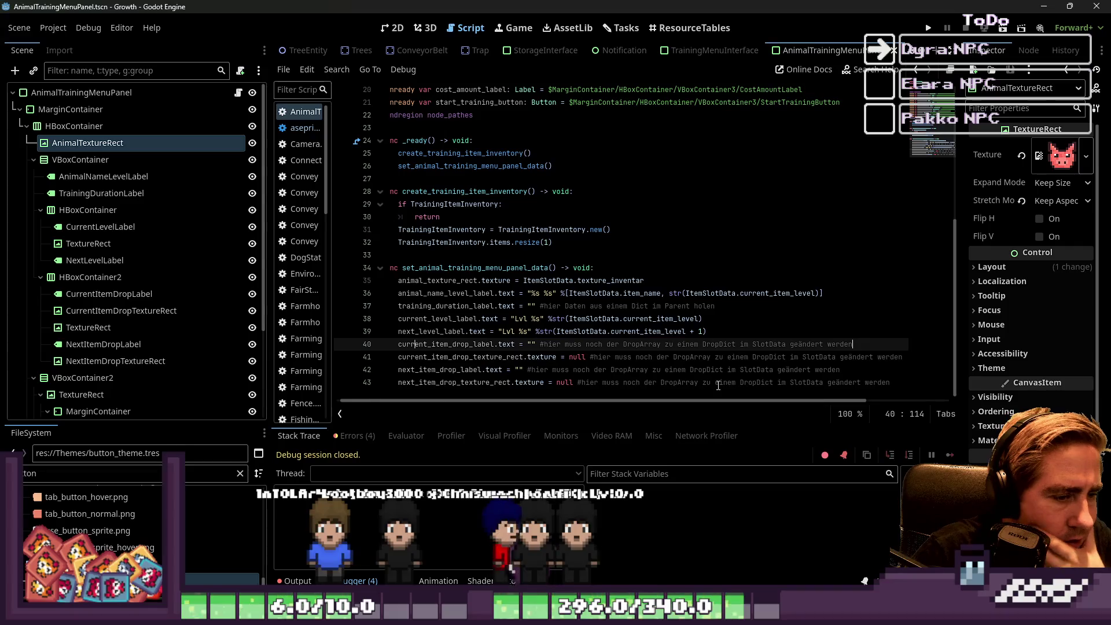
{"action": "scroll", "coordinate": [579, 260], "scroll_direction": "up", "scroll_amount": 5}
{"action": "left_click", "coordinate": [466, 230]}
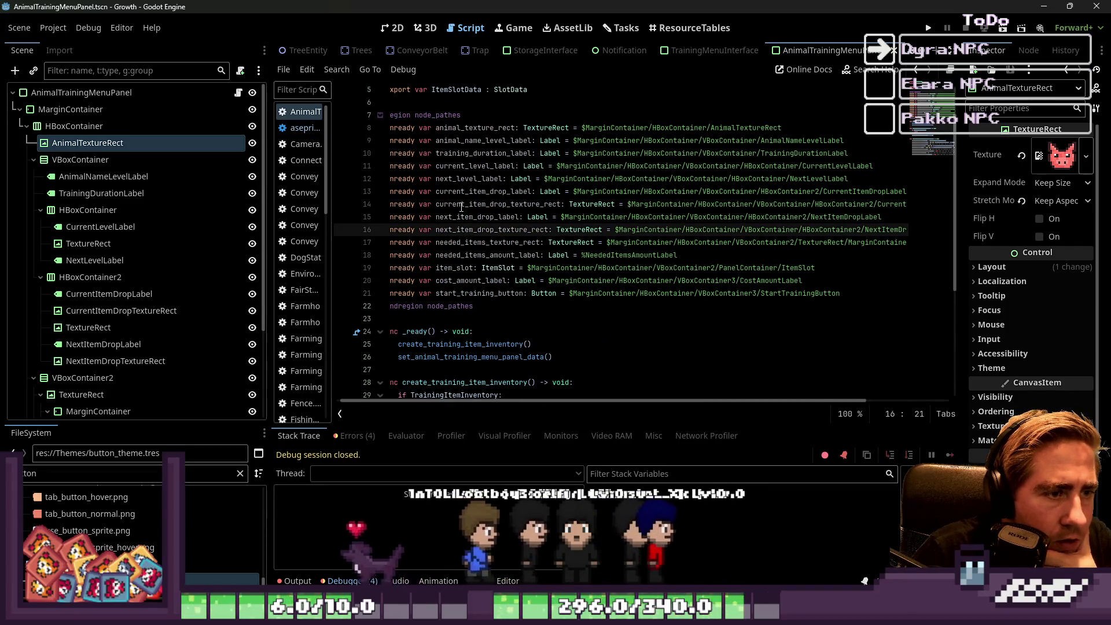
{"action": "double_click", "coordinate": [463, 244]}
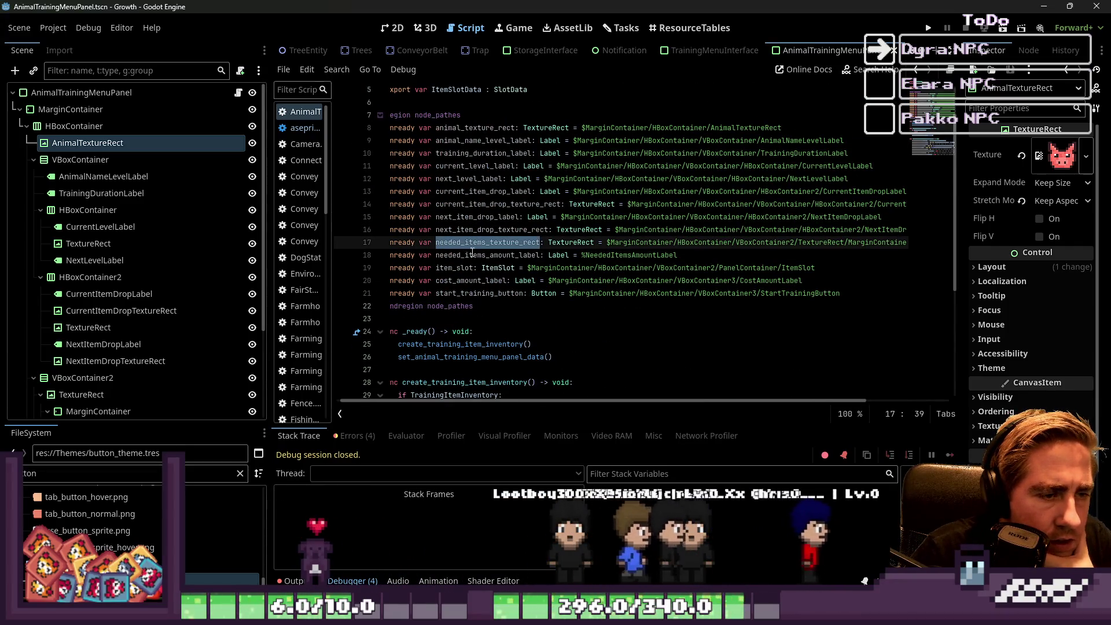
{"action": "double_click", "coordinate": [473, 255]}
{"action": "scroll", "coordinate": [684, 292], "scroll_direction": "down", "scroll_amount": 2}
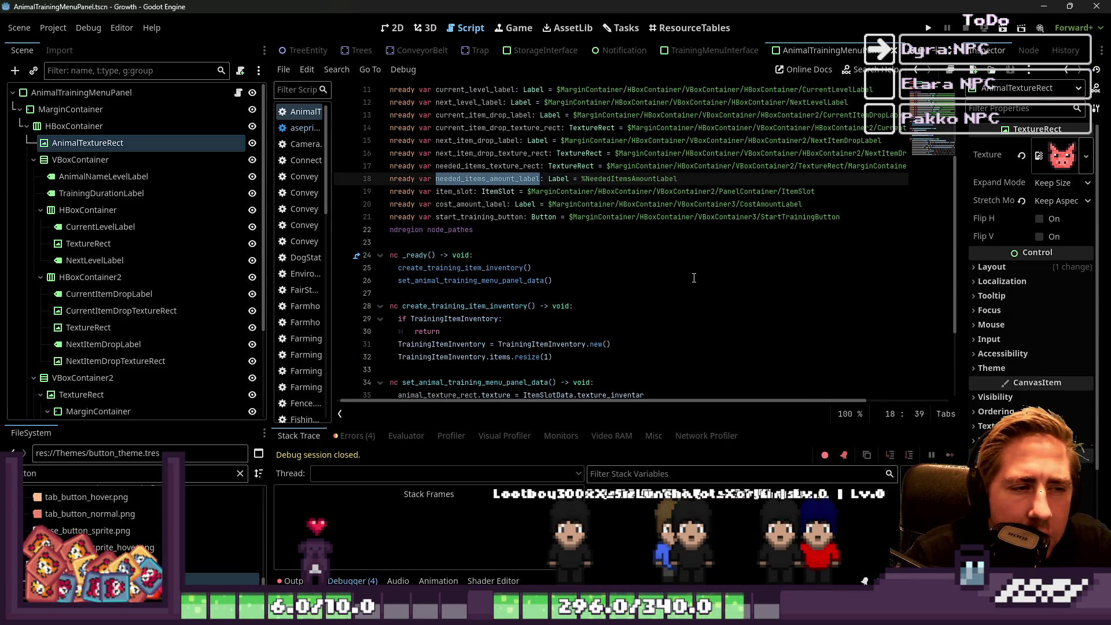
{"action": "key", "text": "Up"}
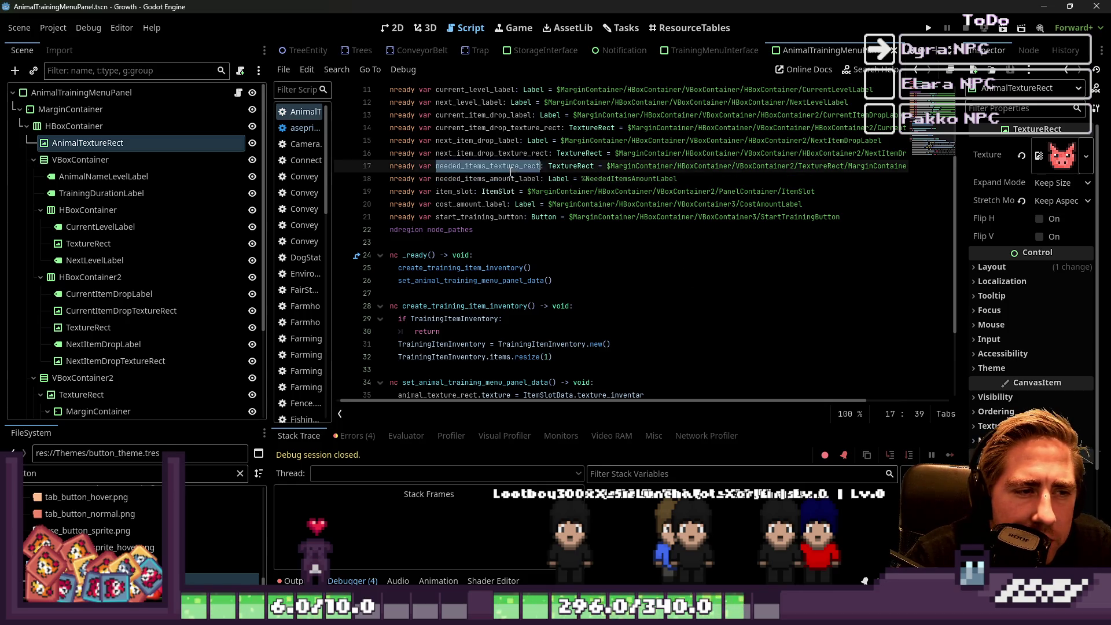
{"action": "scroll", "coordinate": [576, 235], "scroll_direction": "down", "scroll_amount": 3}
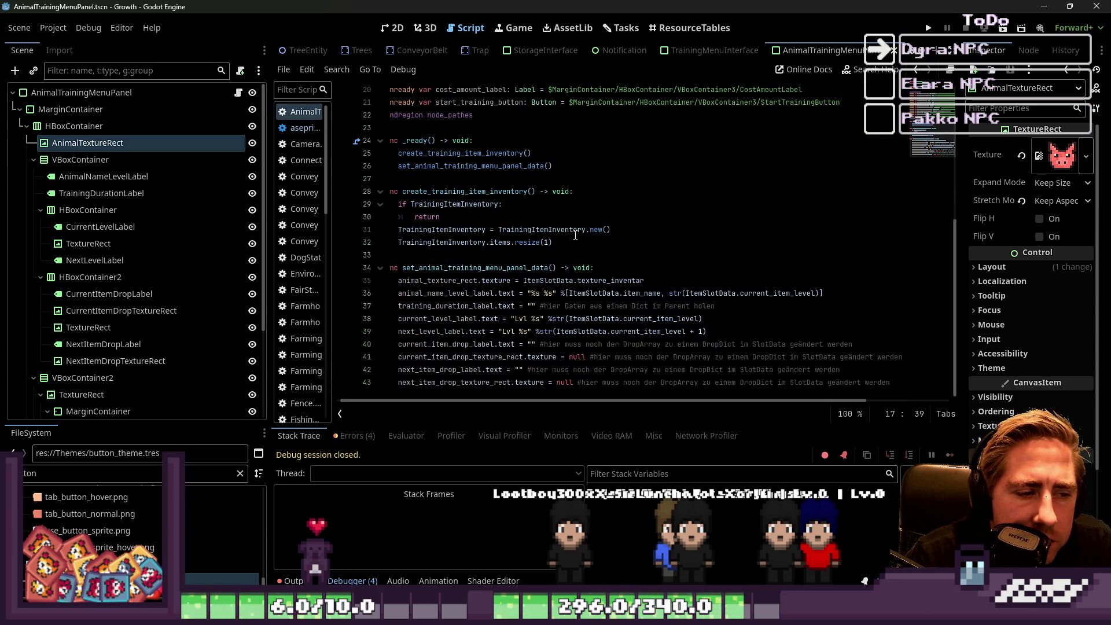
{"action": "double_click", "coordinate": [451, 344]}
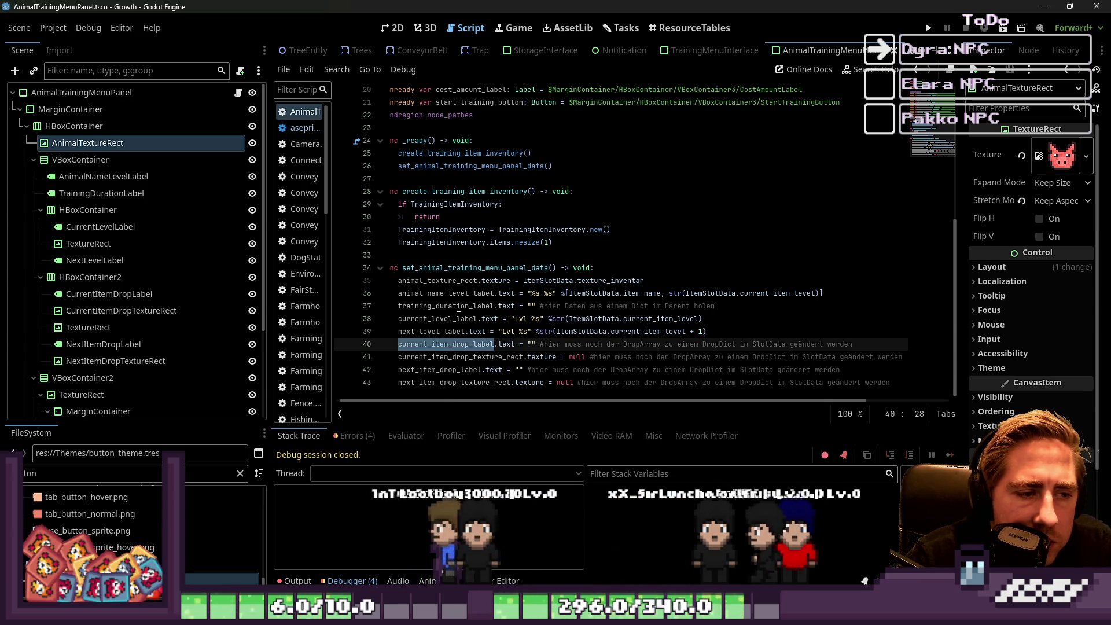
{"action": "key", "text": "Up"}
{"action": "key", "text": "Up"}
{"action": "key", "text": "Up"}
{"action": "scroll", "coordinate": [492, 303], "scroll_direction": "up", "scroll_amount": 6}
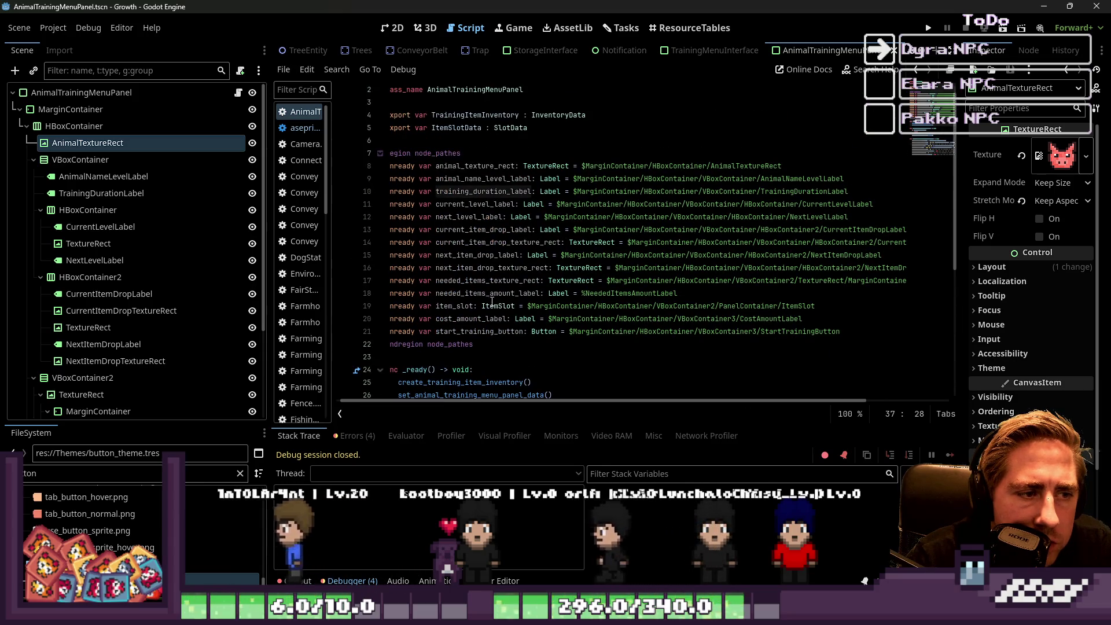
{"action": "left_click", "coordinate": [467, 242]}
{"action": "left_click", "coordinate": [465, 265]}
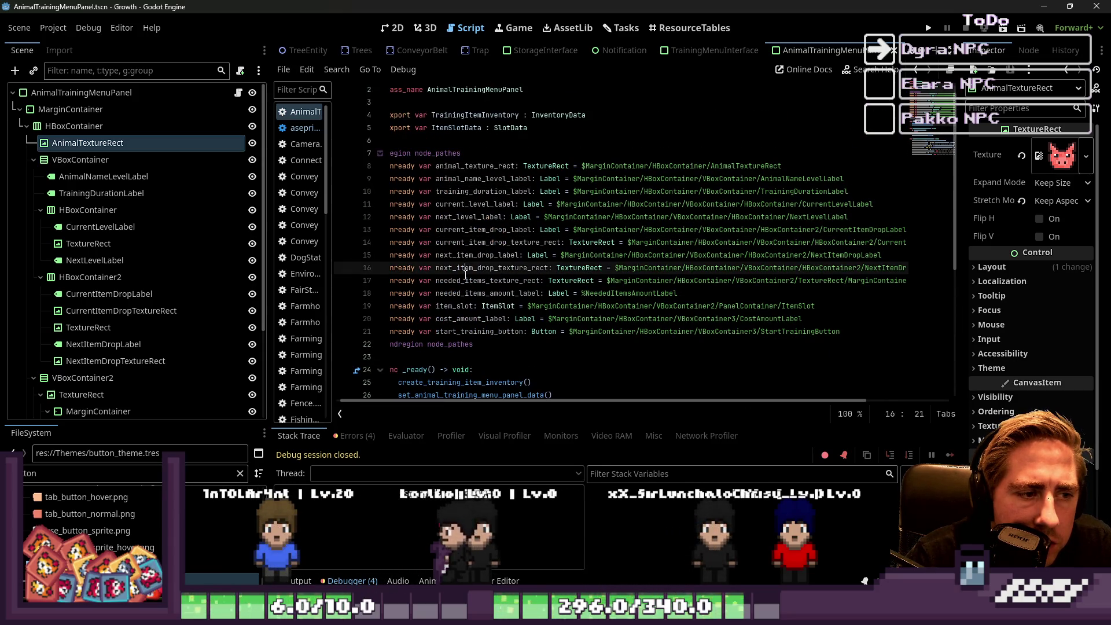
{"action": "double_click", "coordinate": [464, 280]}
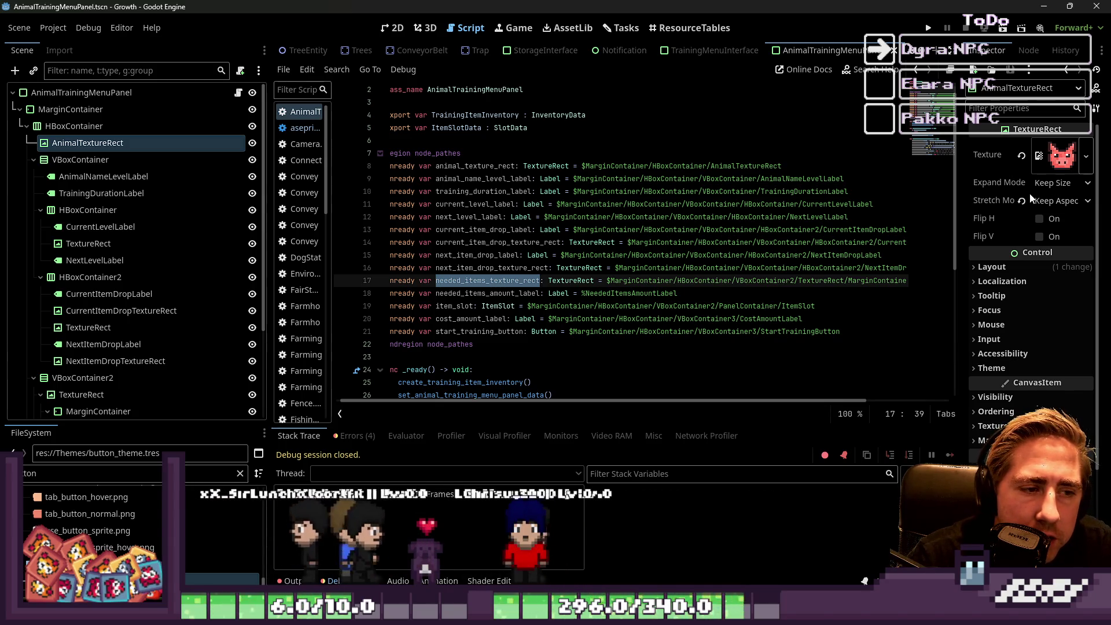
{"action": "scroll", "coordinate": [673, 223], "scroll_direction": "down", "scroll_amount": 1}
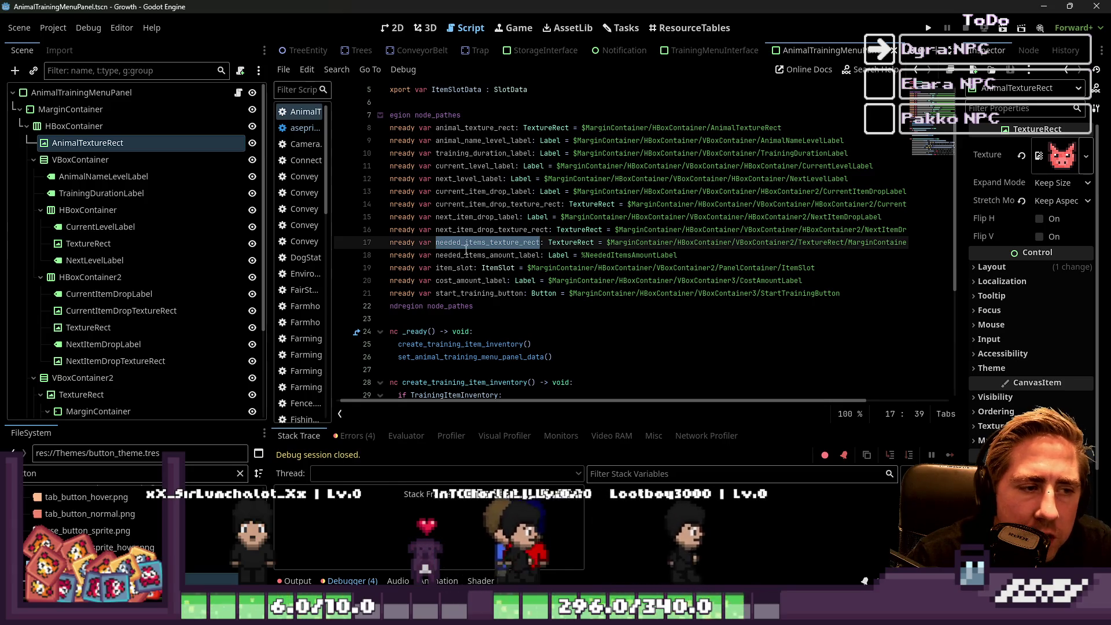
{"action": "double_click", "coordinate": [468, 254]}
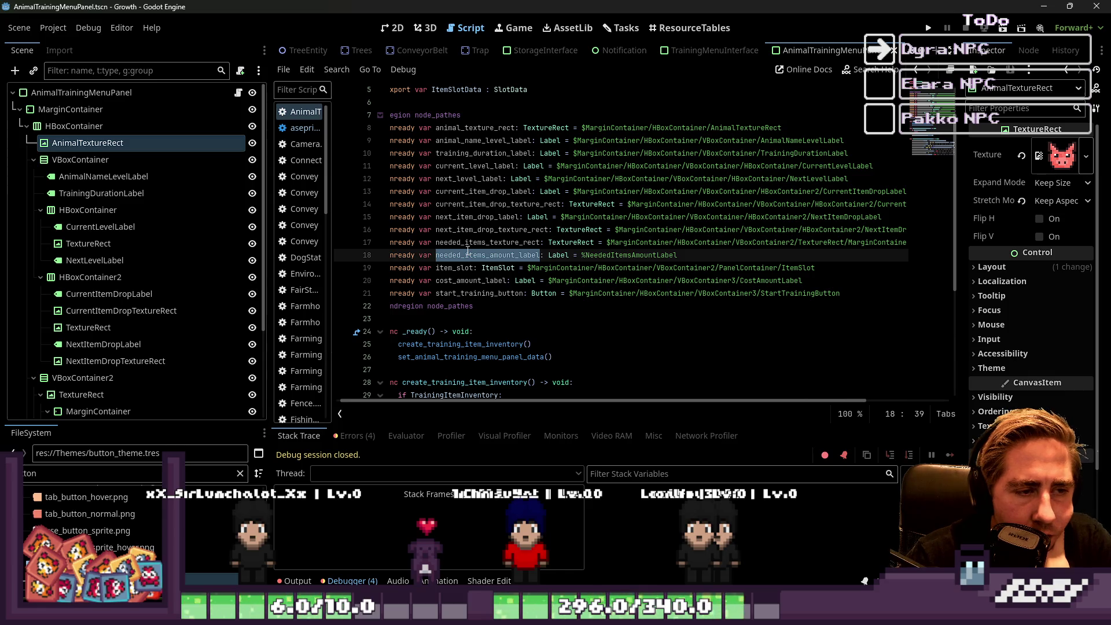
{"action": "scroll", "coordinate": [467, 254], "scroll_direction": "down", "scroll_amount": 4}
{"action": "scroll", "coordinate": [458, 255], "scroll_direction": "up", "scroll_amount": 5}
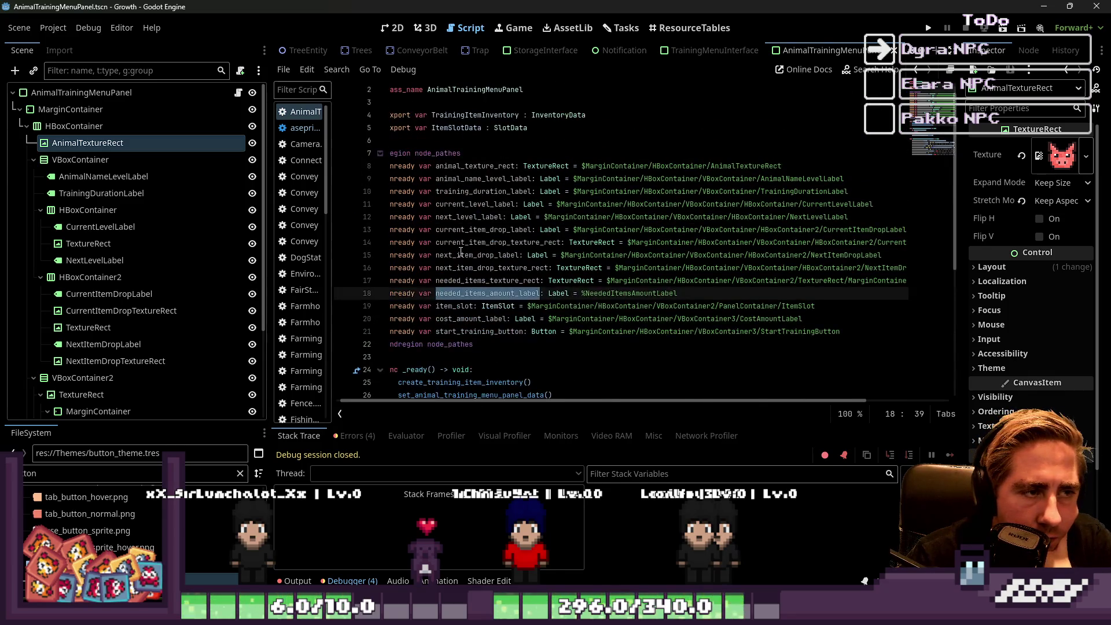
{"action": "scroll", "coordinate": [451, 254], "scroll_direction": "down", "scroll_amount": 2}
{"action": "scroll", "coordinate": [451, 254], "scroll_direction": "up", "scroll_amount": 2}
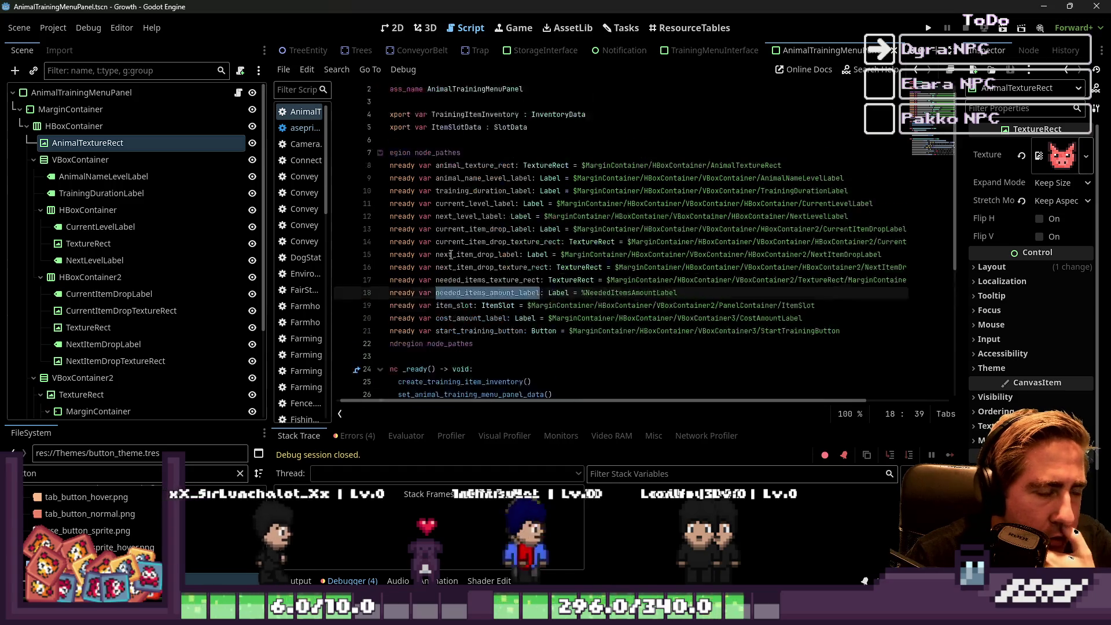
{"action": "left_click", "coordinate": [637, 153]}
{"action": "key", "text": "Up"}
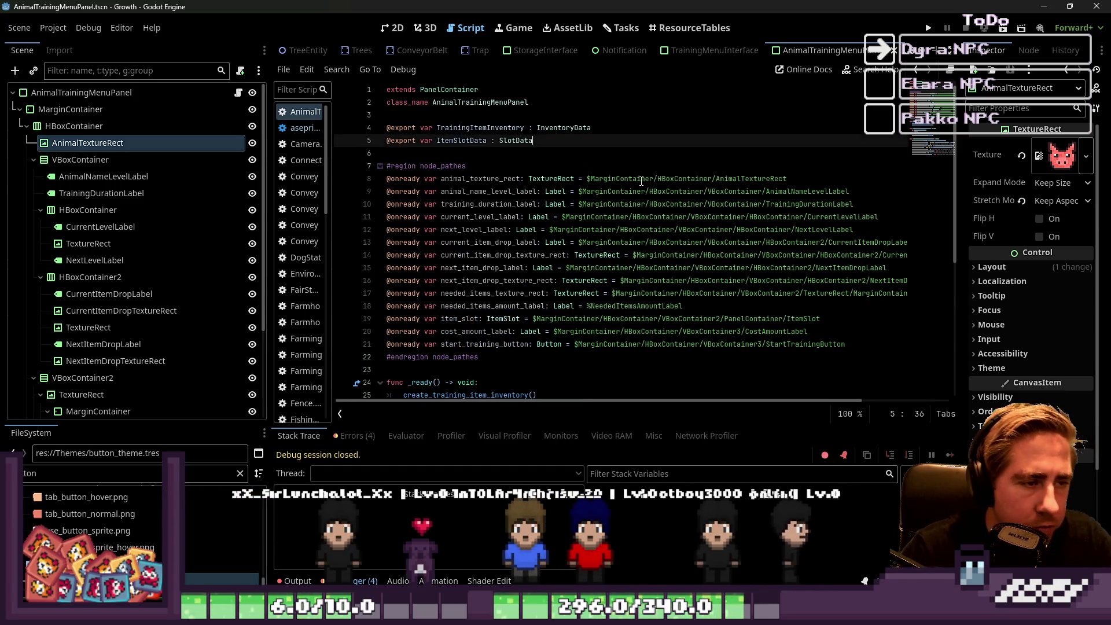
Insert blank lines after line 5 and type the comment #{1 : {"NeededItems"}} on line 7.
{"action": "key", "text": "Down"}
{"action": "key", "text": "Return"}
{"action": "key", "text": "Up"}
{"action": "key", "text": "Return"}
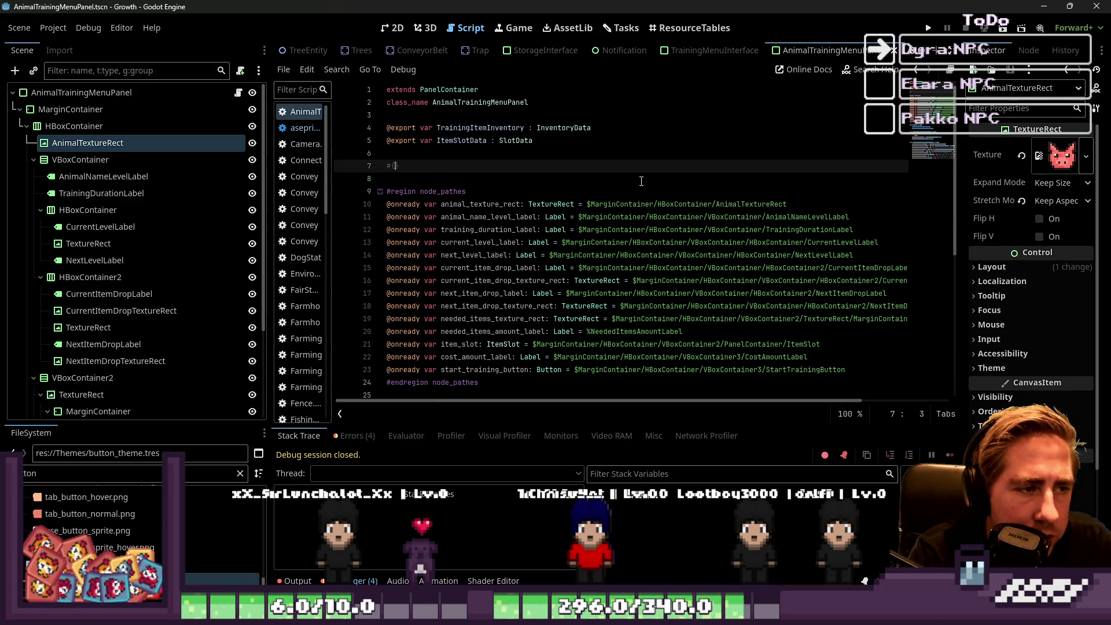
{"action": "type", "text": ": {"}
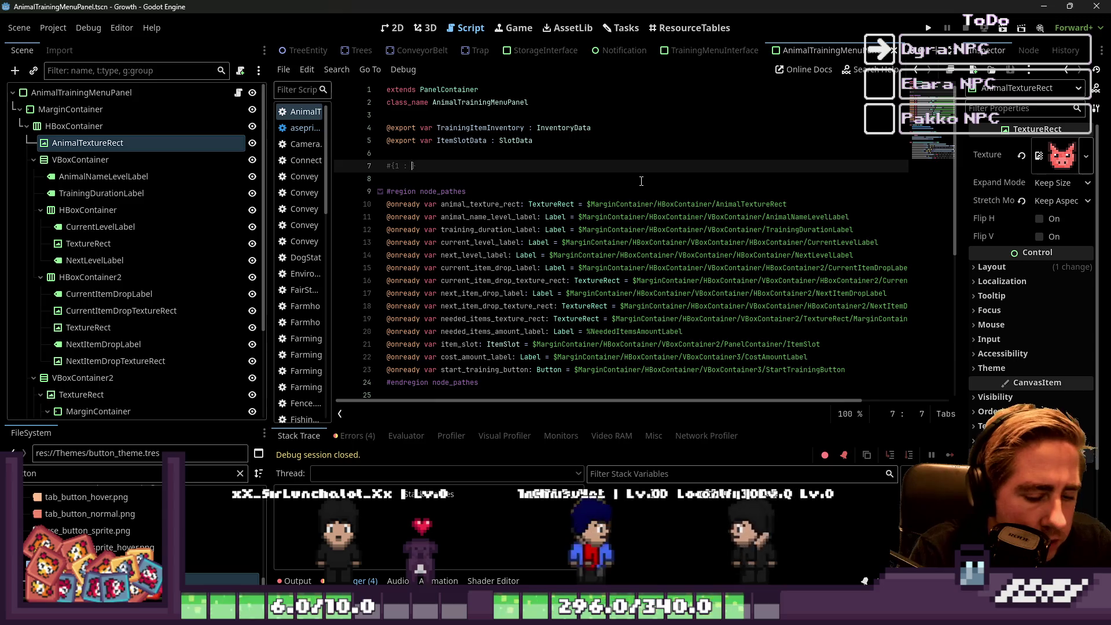
{"action": "type", "text": "}"}
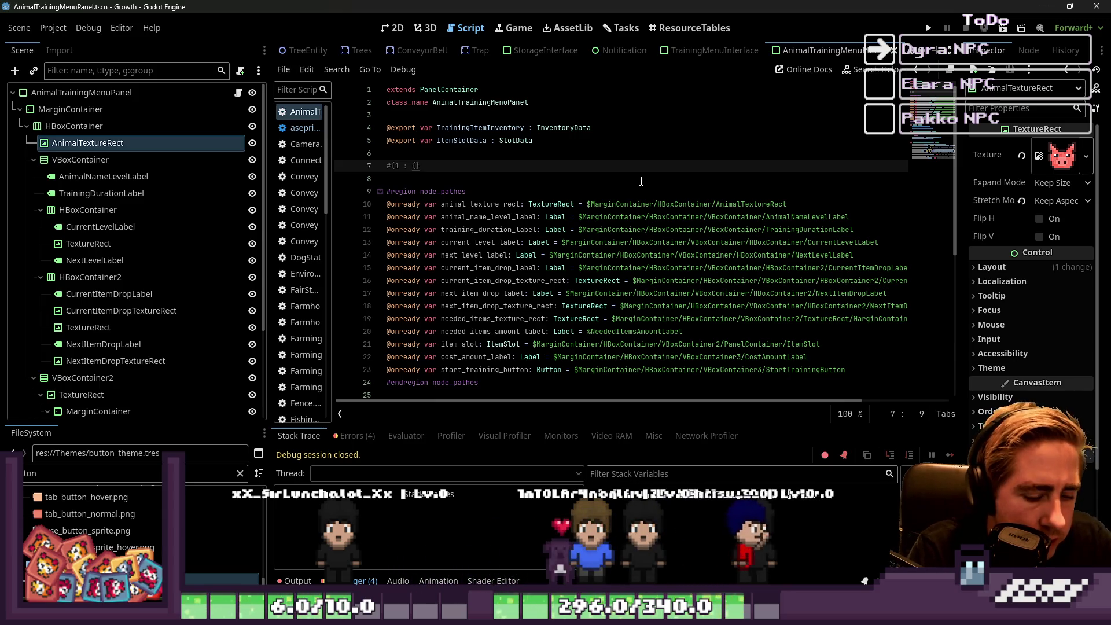
{"action": "key", "text": "Left"}
{"action": "key", "text": "Left"}
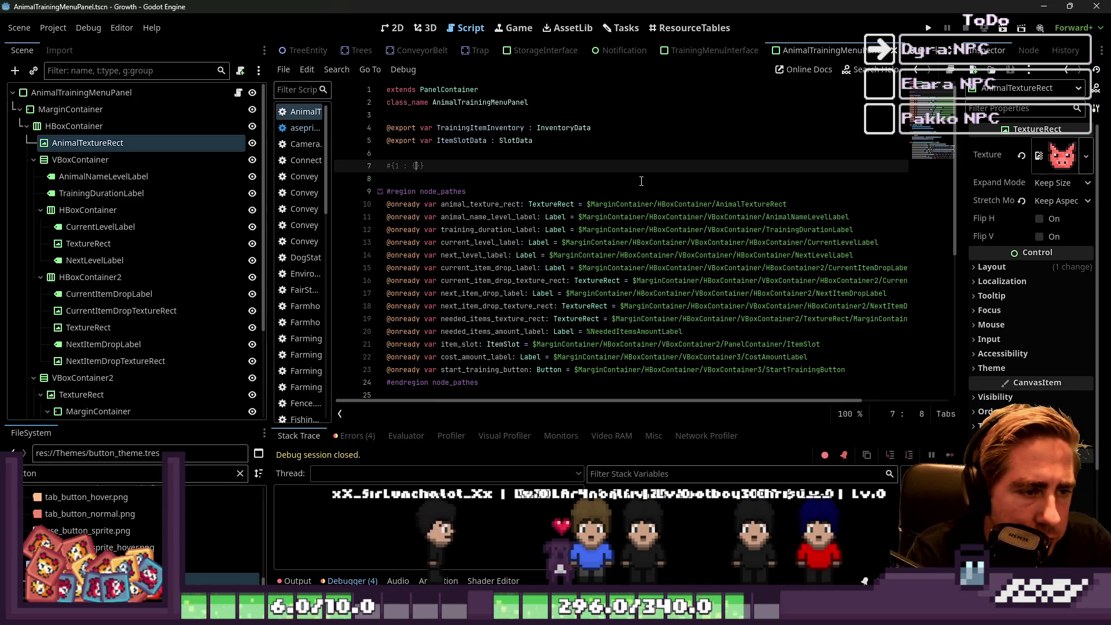
{"action": "type", "text": "\""}
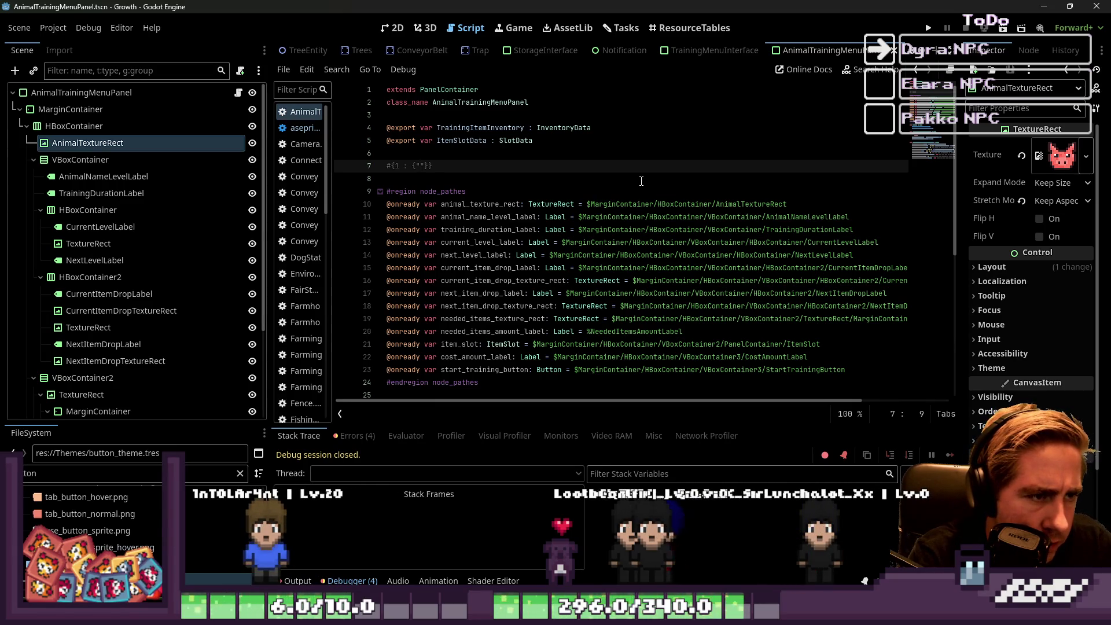
{"action": "type", "text": "dedItems : SlotData"}
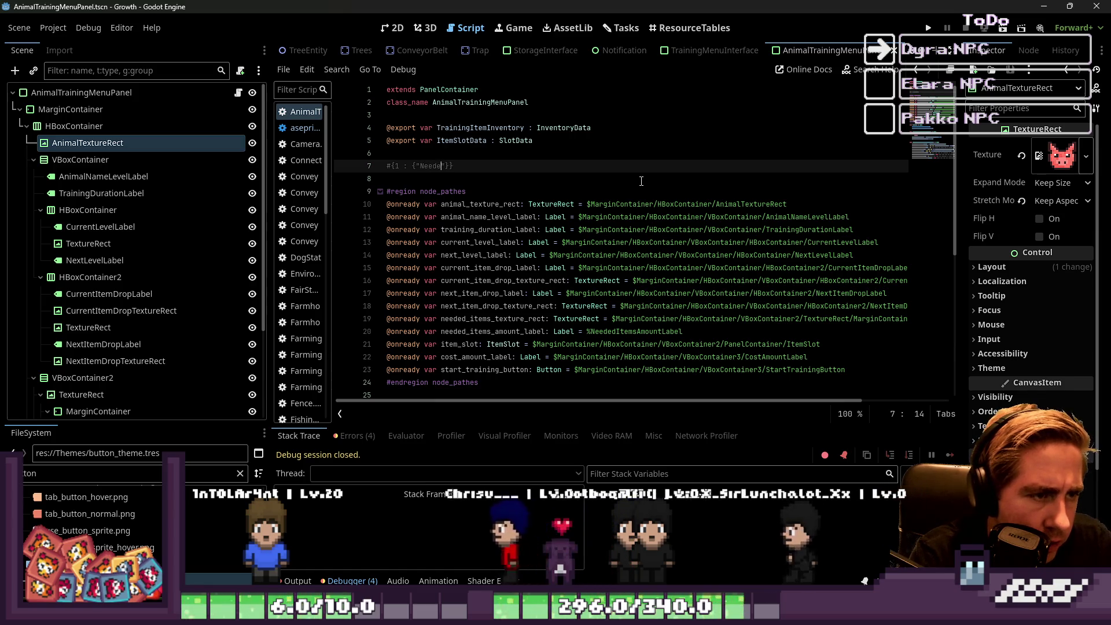
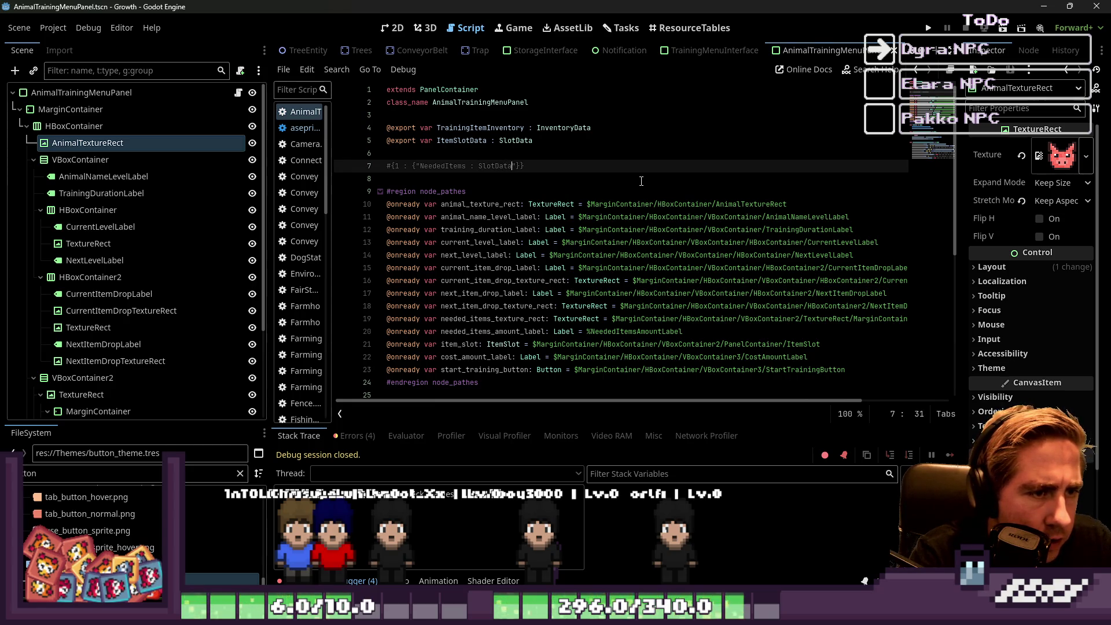
Fix the quotes around the NeededItems key in the line 7 comment.
{"action": "key", "text": "Left"}
{"action": "key", "text": "BackSpace"}
{"action": "key", "text": "ctrl+Left"}
{"action": "key", "text": "ctrl+Left"}
{"action": "key", "text": "ctrl+Left"}
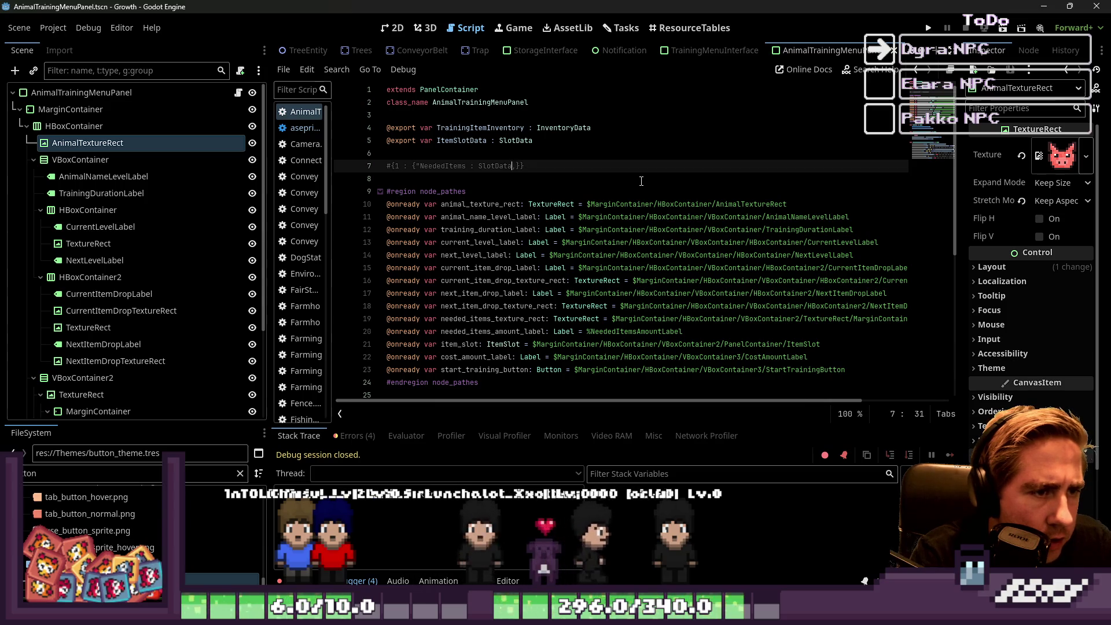
{"action": "key", "text": "End"}
{"action": "key", "text": "Left"}
{"action": "key", "text": "Left"}
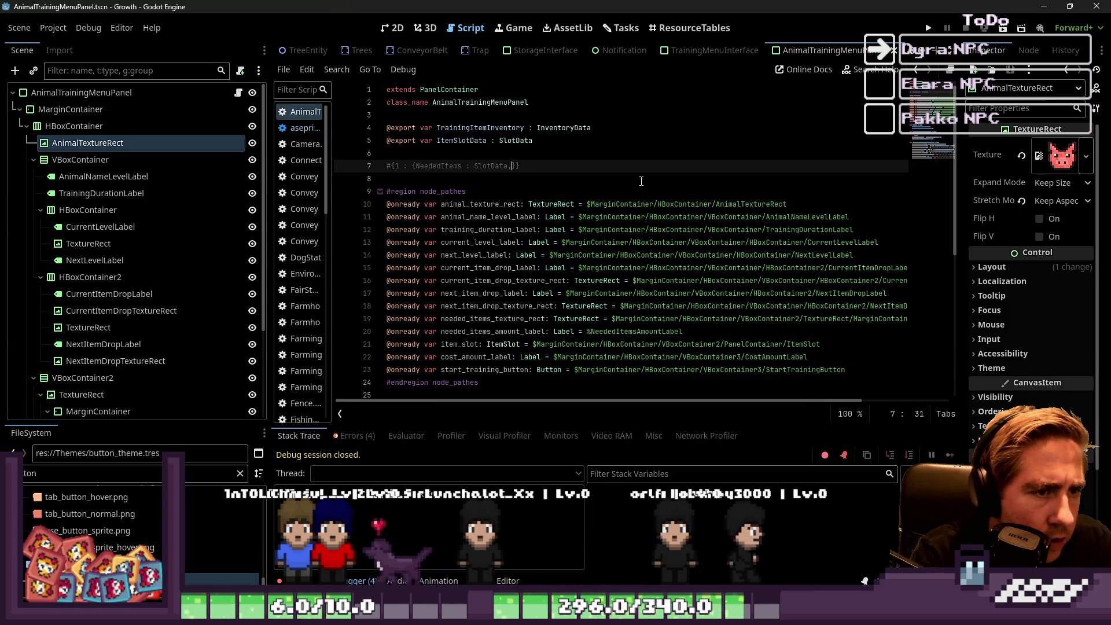
{"action": "key", "text": "ctrl+Left"}
{"action": "key", "text": "ctrl+Left"}
{"action": "key", "text": "ctrl+Left"}
{"action": "type", "text": "\""}
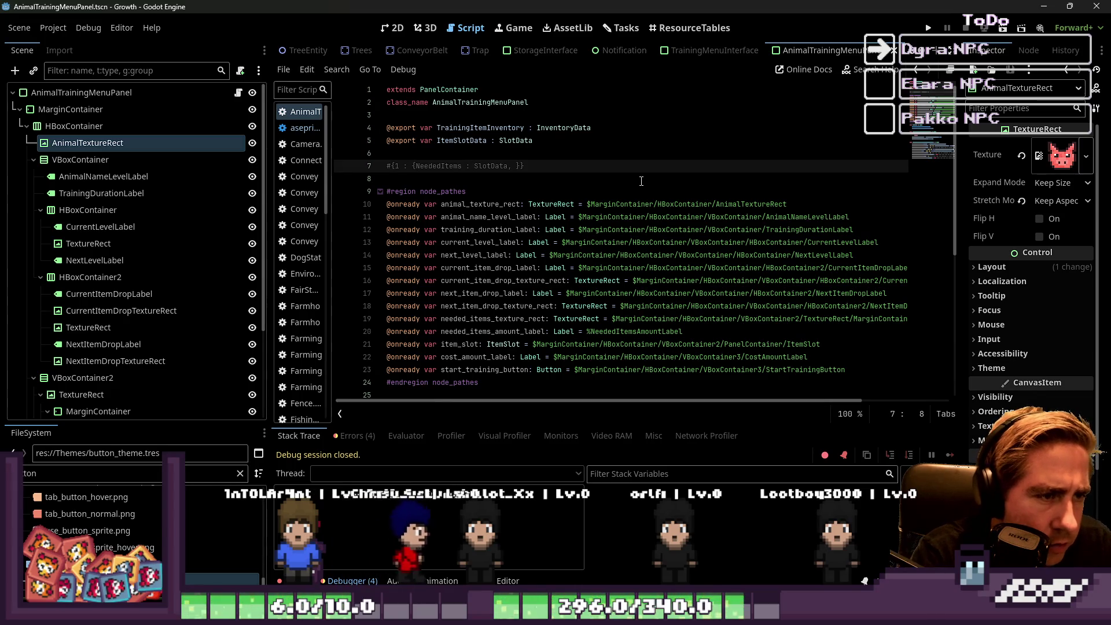
{"action": "key", "text": "ctrl+Right"}
{"action": "key", "text": "End"}
{"action": "key", "text": "Left"}
{"action": "key", "text": "Left"}
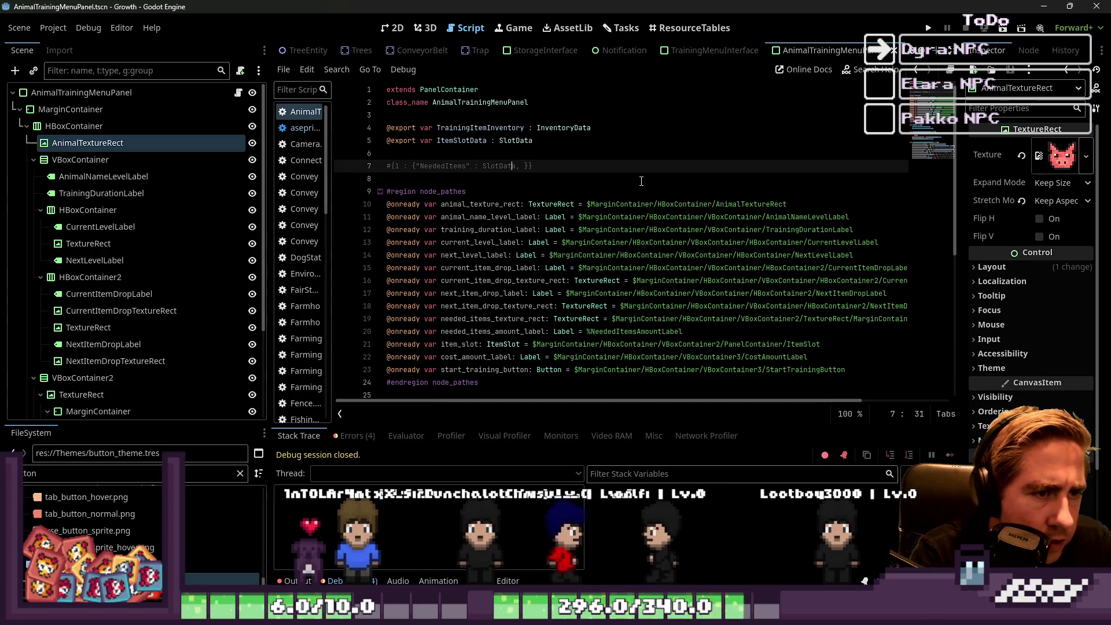
{"action": "type", "text": "\""}
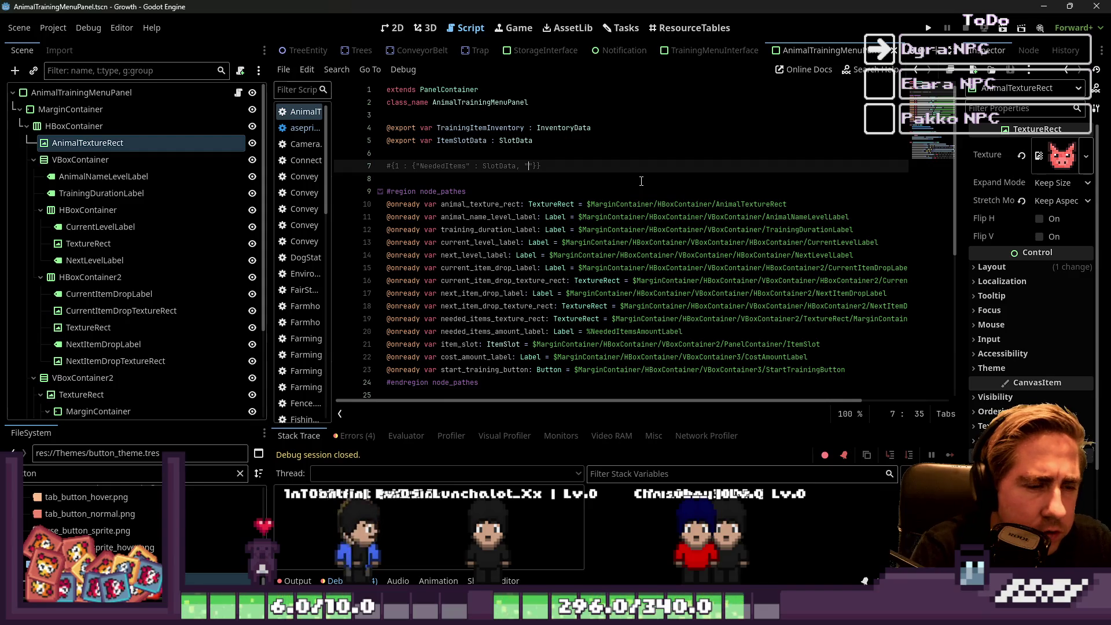
Add the quoted ItemDrops, ItemDropAmount and NeededGold keys with their types to line 7.
{"action": "type", "text": "Next"}
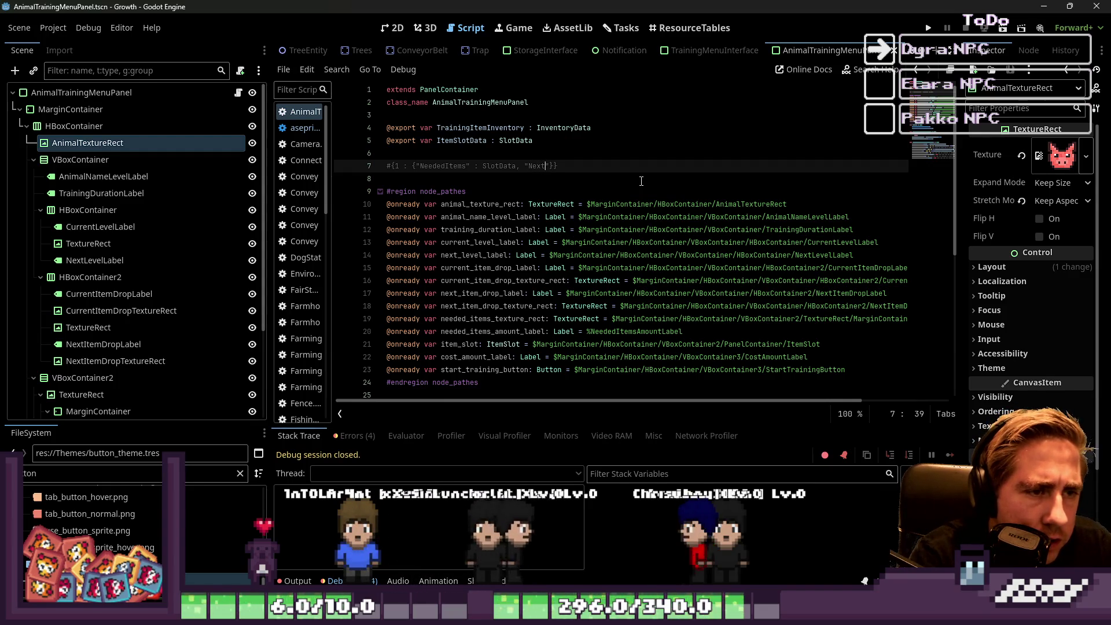
{"action": "type", "text": "L"}
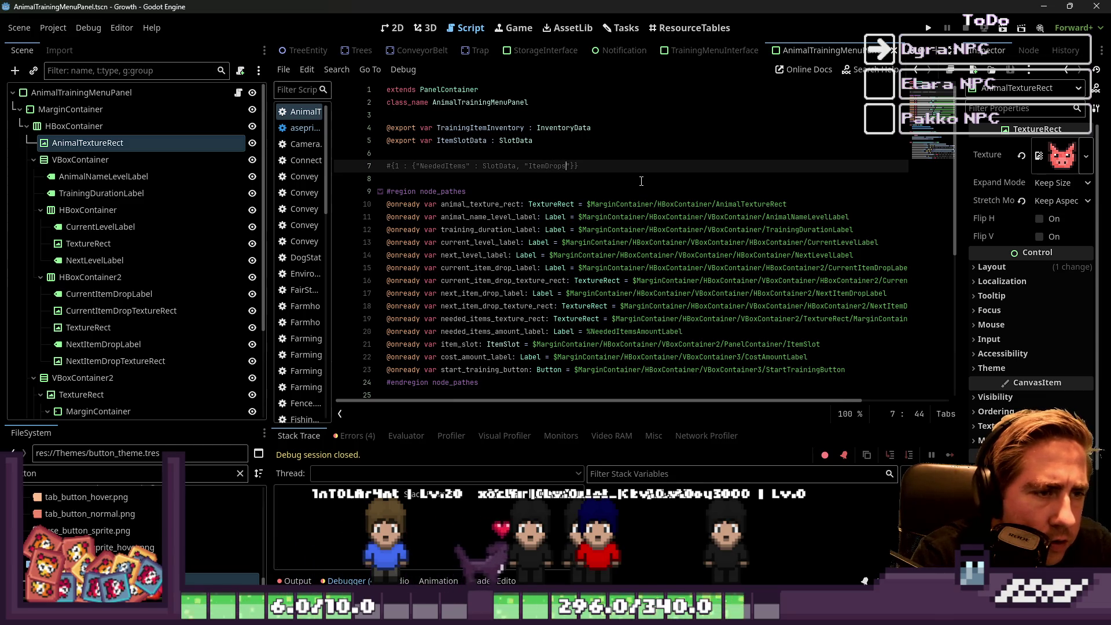
{"action": "key", "text": "Right"}
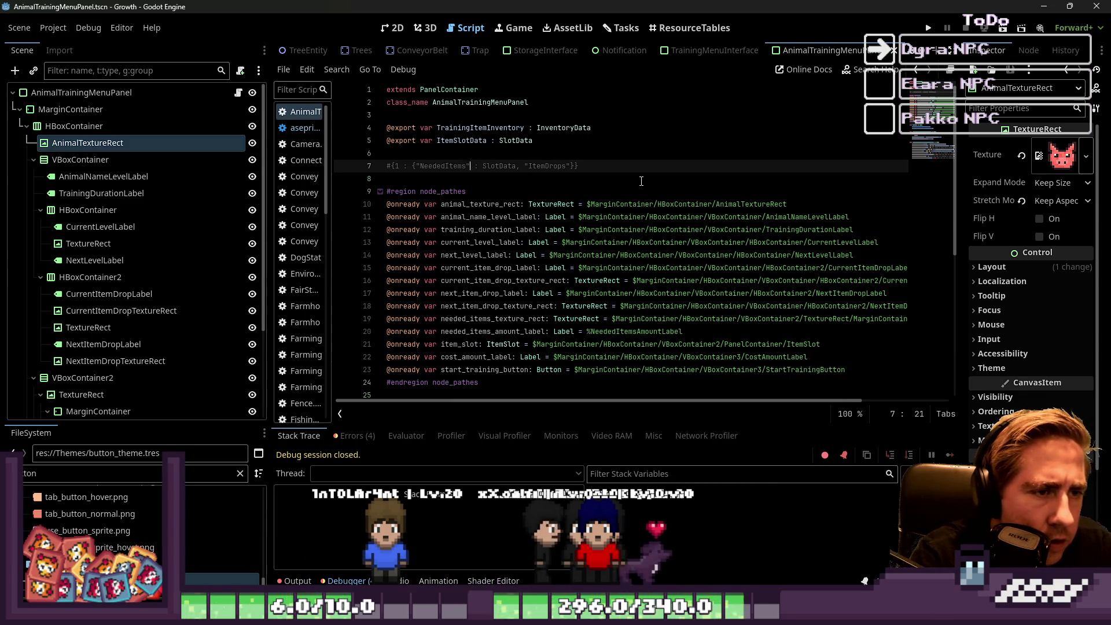
{"action": "key", "text": "ctrl+Right"}
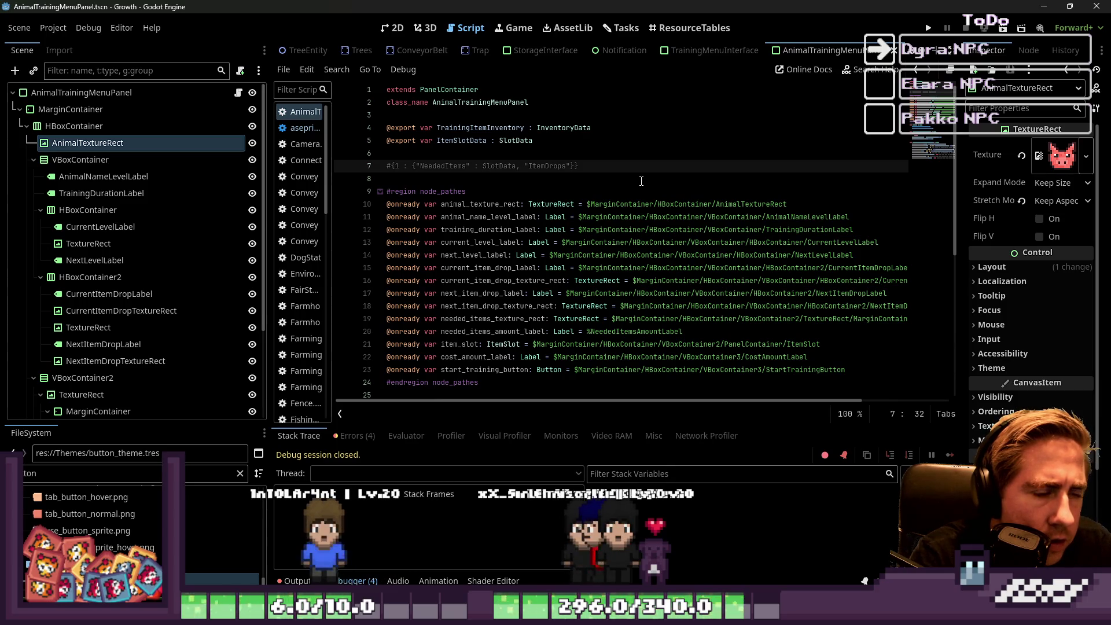
{"action": "key", "text": "Right"}
{"action": "key", "text": "Right"}
{"action": "key", "text": "Right"}
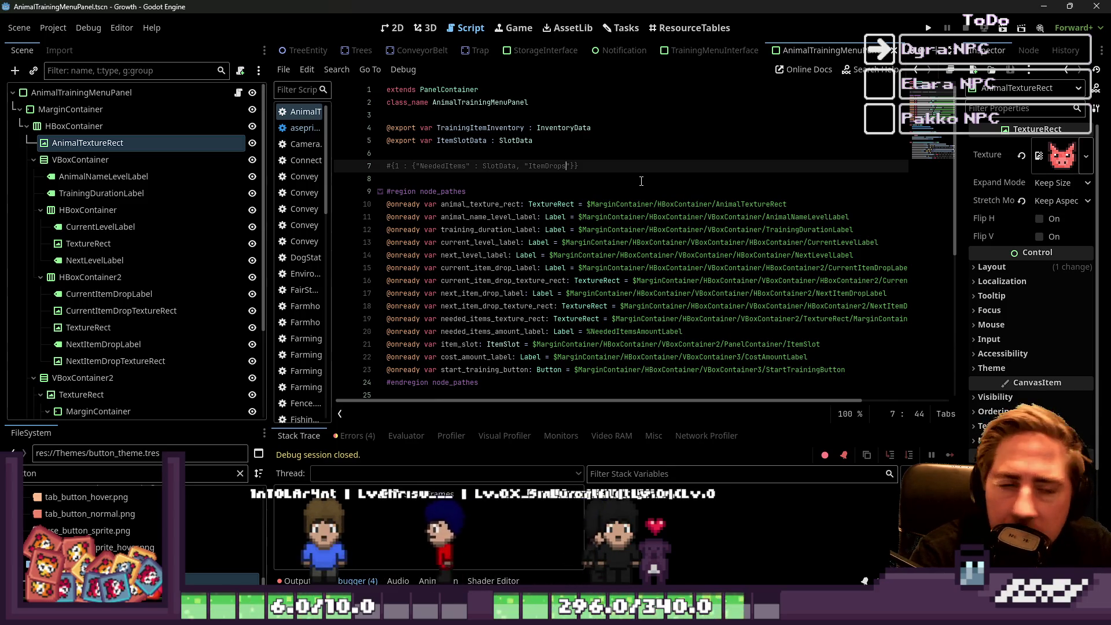
{"action": "key", "text": "ctrl+Right"}
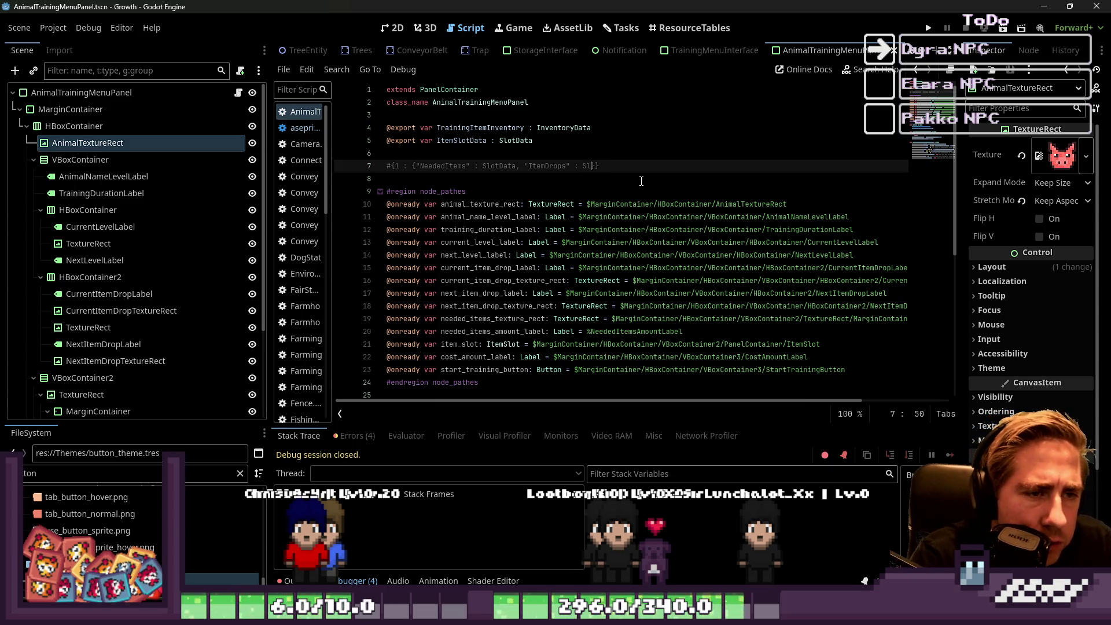
{"action": "type", "text": "ot,"}
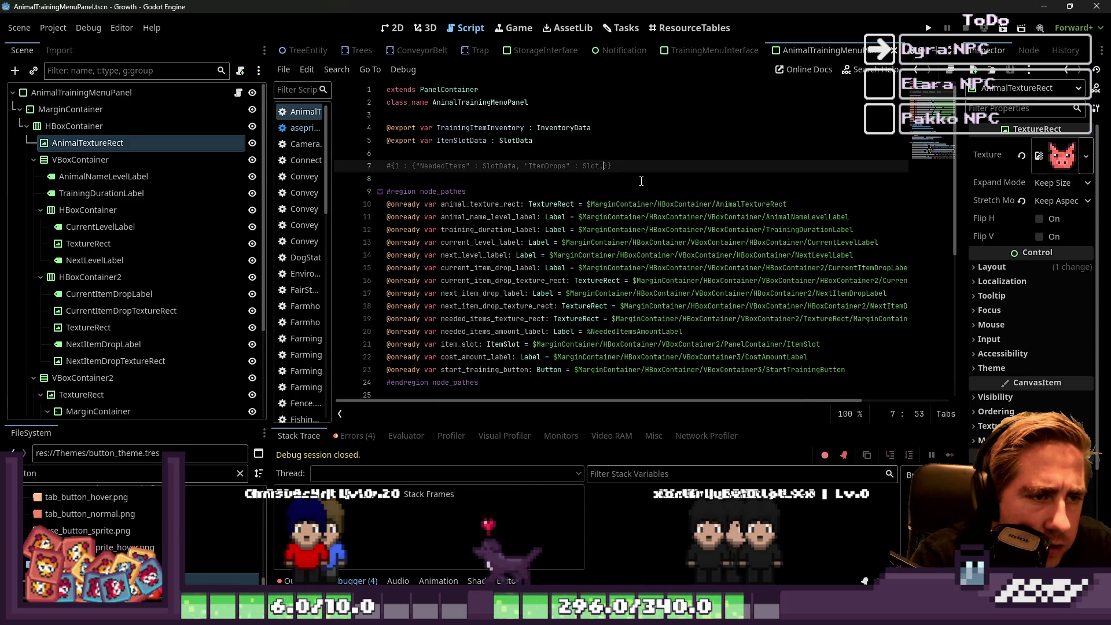
{"action": "type", "text": " \"I"}
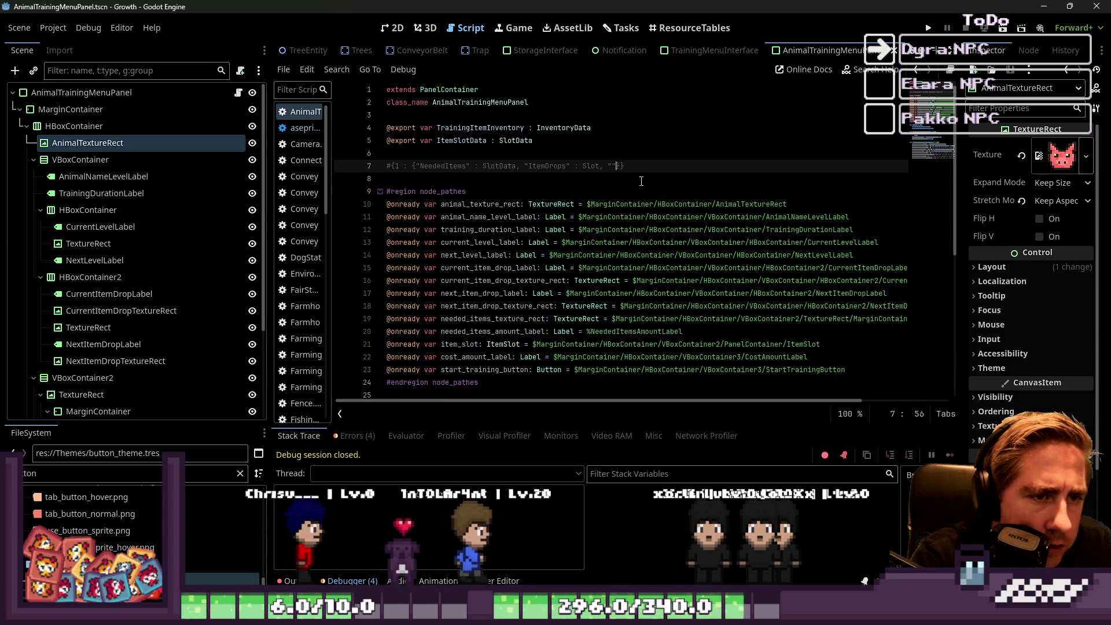
{"action": "type", "text": "temDrops"}
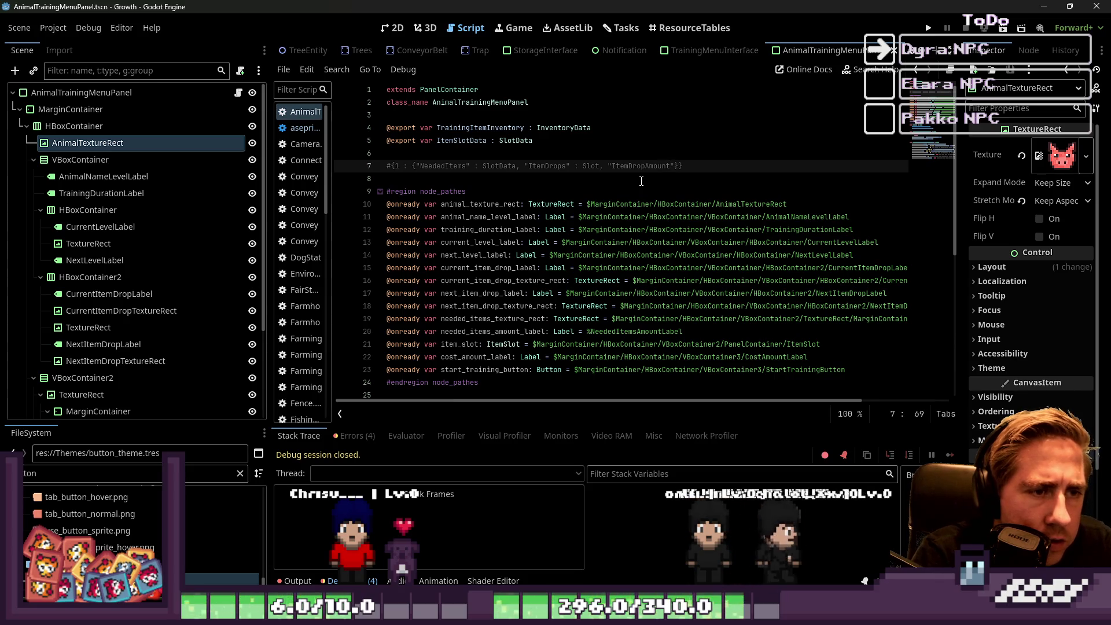
{"action": "type", "text": "\" : Slot, "}
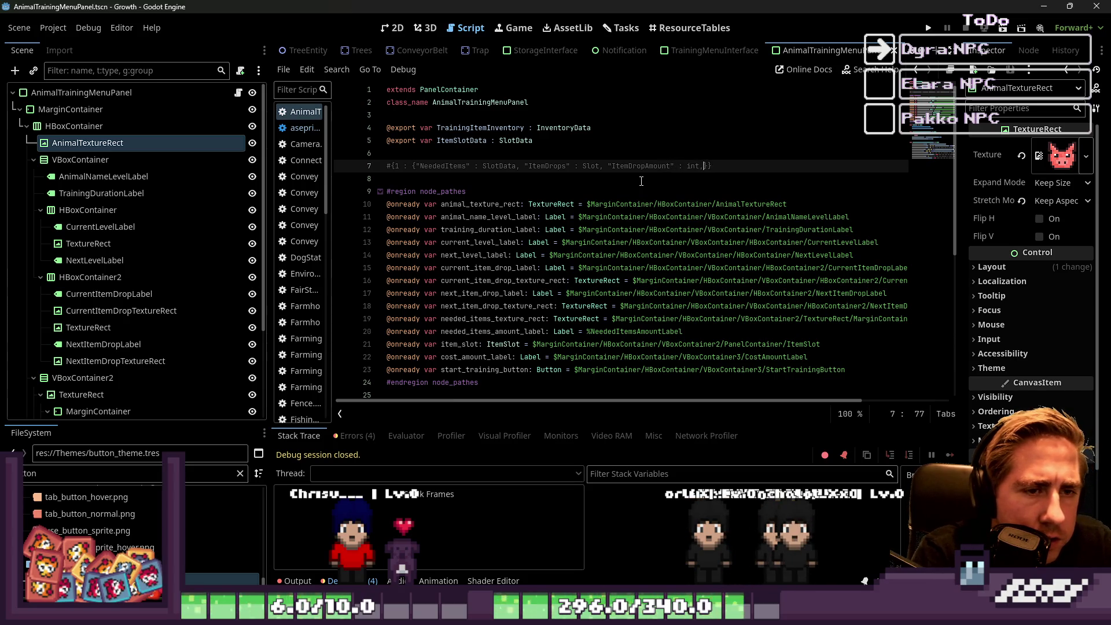
{"action": "type", "text": "\"NeededC"}
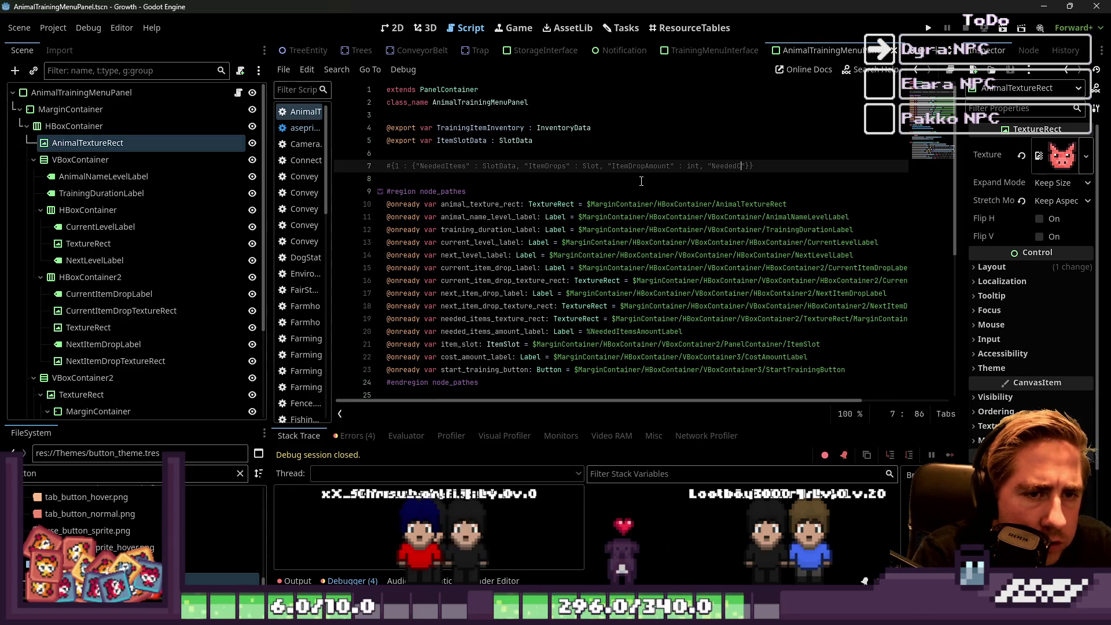
{"action": "type", "text": ": int"}
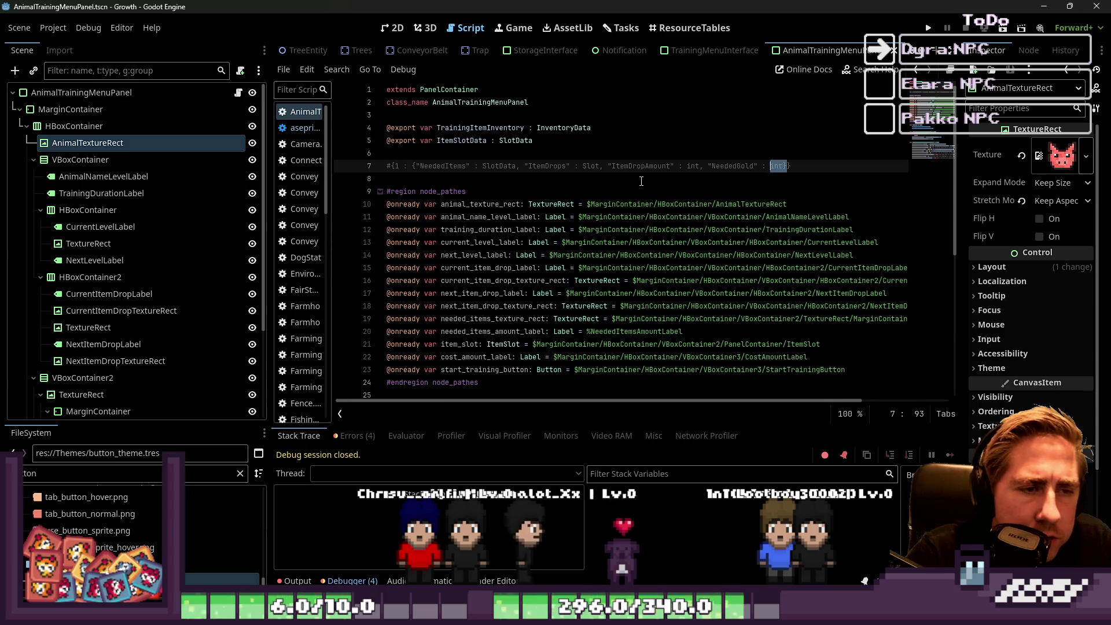
Select the line 7 entry and push the closing brace down two lines.
{"action": "key", "text": "ctrl+shift+Left"}
{"action": "key", "text": "ctrl+shift+Left"}
{"action": "key", "text": "ctrl+shift+Left"}
{"action": "key", "text": "Right"}
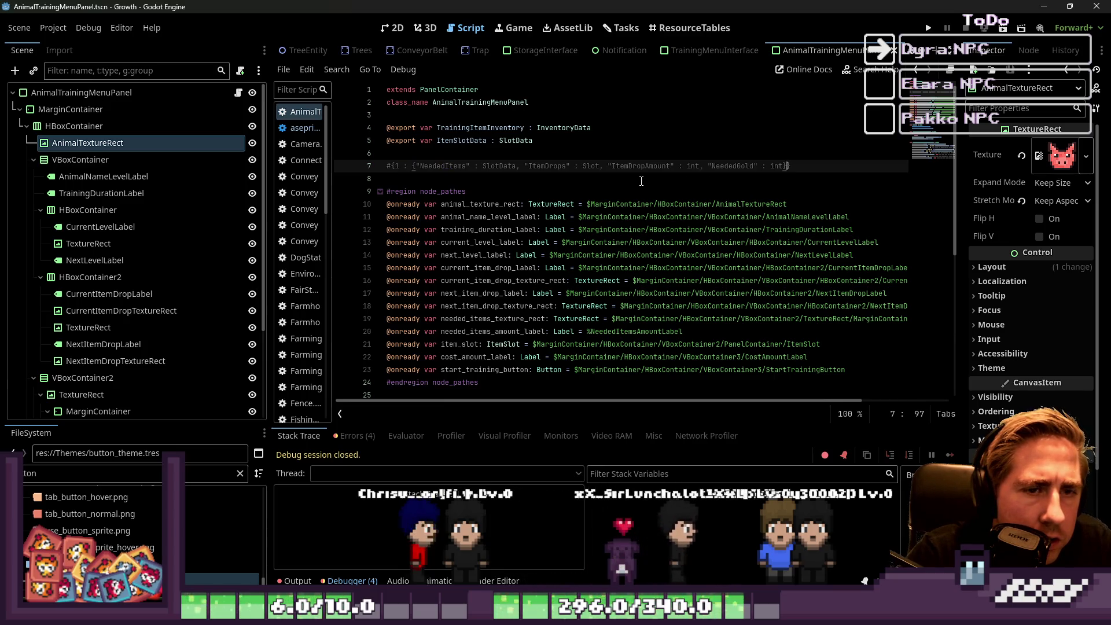
{"action": "key", "text": "Return"}
{"action": "key", "text": "Return"}
{"action": "key", "text": "Return"}
{"action": "key", "text": "Return"}
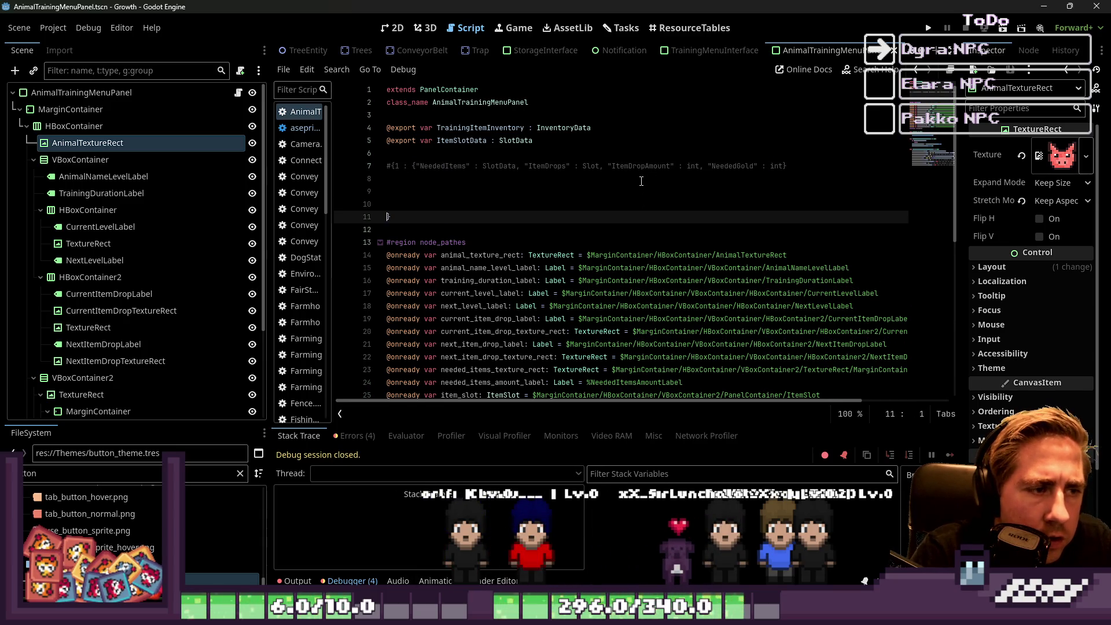
{"action": "key", "text": "Return"}
Comment out the newly added blank lines below line 7.
{"action": "key", "text": "ctrl+k"}
{"action": "key", "text": "Up"}
{"action": "key", "text": "ctrl+k"}
{"action": "key", "text": "Up"}
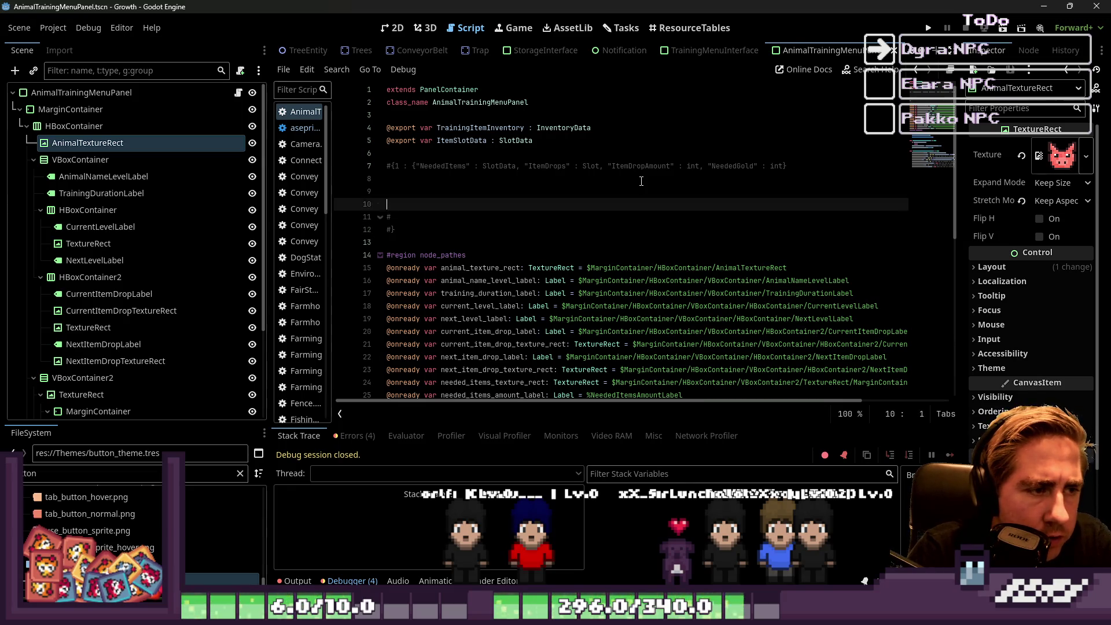
{"action": "key", "text": "ctrl+k"}
{"action": "key", "text": "Up"}
{"action": "key", "text": "ctrl+k"}
{"action": "key", "text": "Up"}
Paste the entry onto line 8, remove the extra tab, and number it 2.
{"action": "type", "text": "1 : {\"NeededItems\" : SlotData, \"ItemDrops\" : Slot, \"ItemDropAmount\" : int, \"NeededGold\" : int}"}
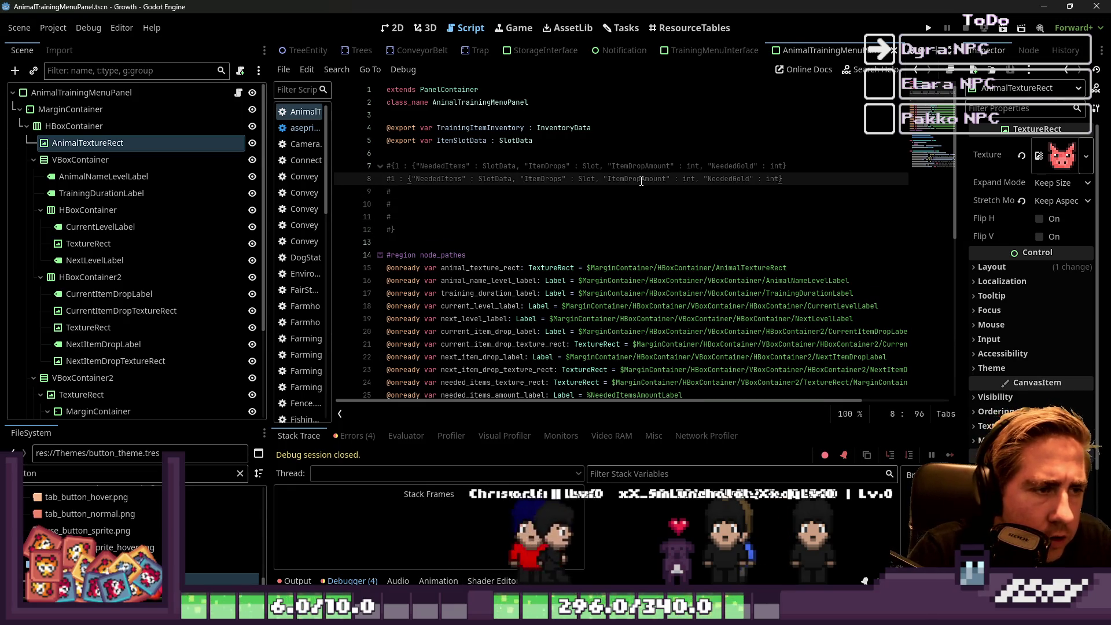
{"action": "key", "text": "Up"}
{"action": "key", "text": "End"}
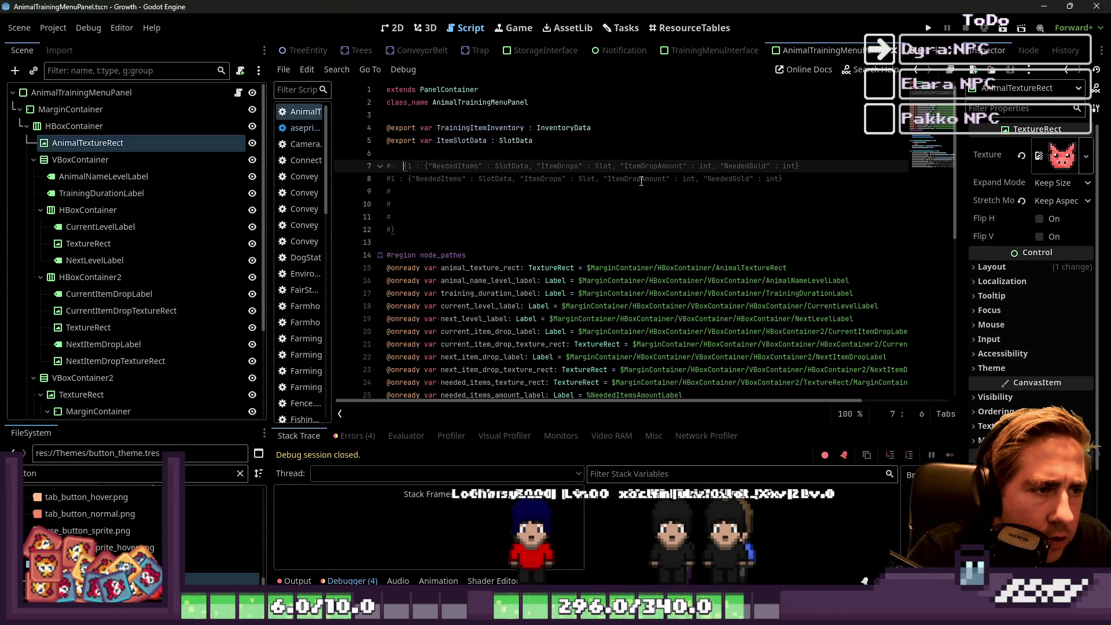
{"action": "key", "text": "Down"}
{"action": "key", "text": "Up"}
{"action": "key", "text": "Delete"}
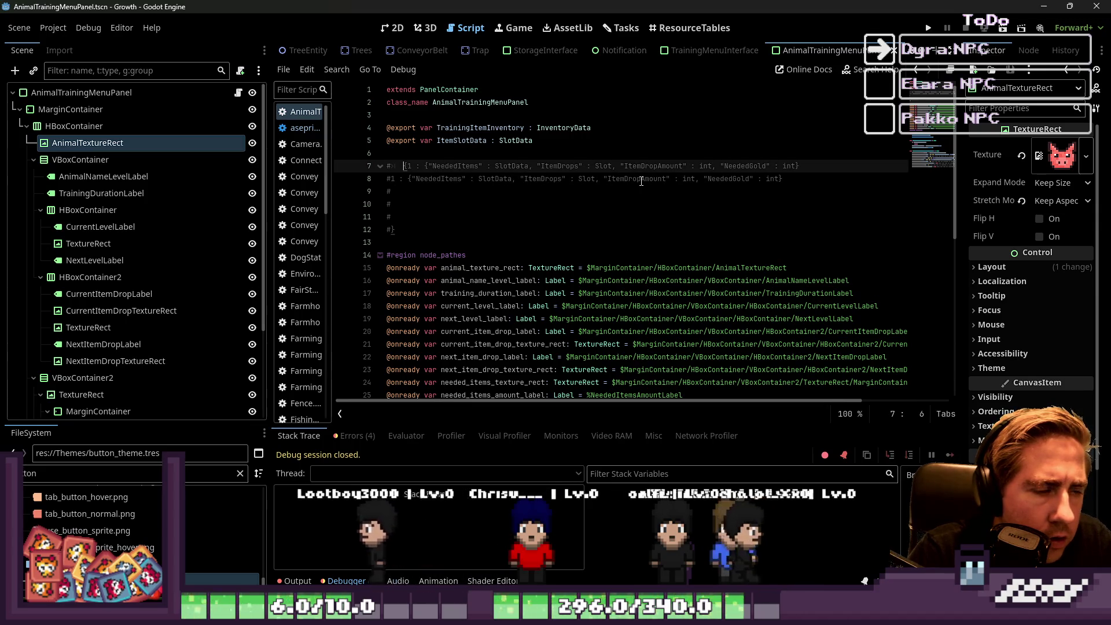
{"action": "key", "text": "Down"}
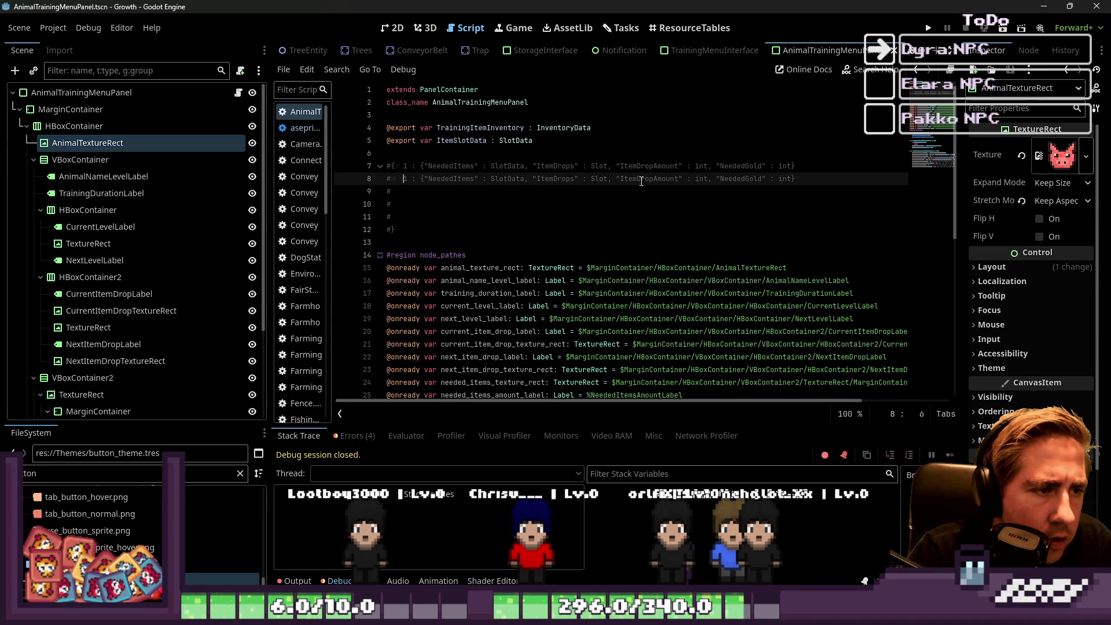
{"action": "key", "text": "BackSpace"}
{"action": "type", "text": "2"}
{"action": "key", "text": "Down"}
Paste the entry onto lines 9 and 10, numbering the third row 3.
{"action": "type", "text": "1 : {\"NeededItems\" : SlotData, \"ItemDrops\" : Slot, \"ItemDropAmount\" : int, \"NeededGold\" : int}"}
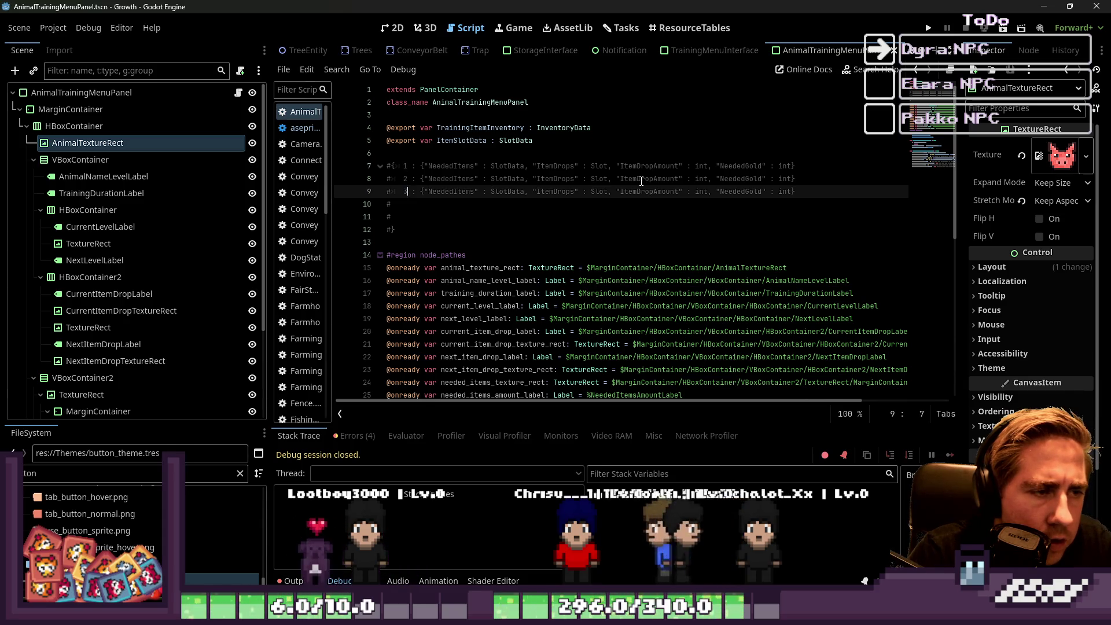
{"action": "key", "text": "Delete"}
{"action": "type", "text": "3"}
{"action": "key", "text": "Down"}
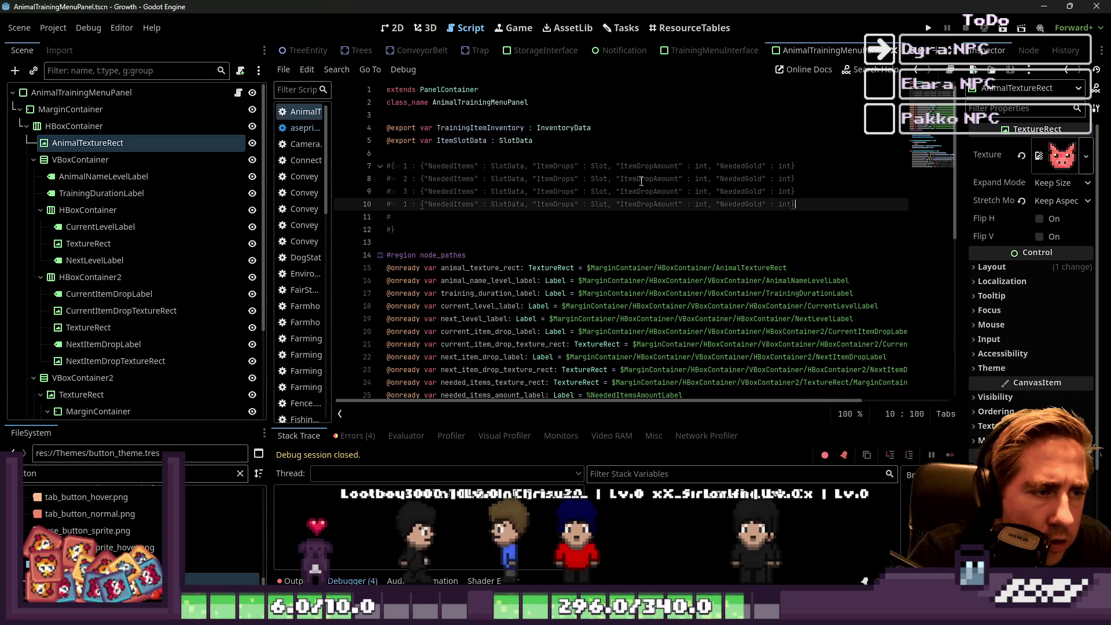
{"action": "type", "text": "1 : {\"NeededItems\" : SlotData, \"ItemDrops\" : Slot, \"ItemDropAmount\" : int, \"NeededGold\" : int}"}
{"action": "key", "text": "Down"}
Paste the entry onto line 11 and number the last two rows 4 and 5.
{"action": "type", "text": "1 : {\"NeededItems\" : SlotData, \"ItemDrops\" : Slot, \"ItemDropAmount\" : int, \"NeededGold\" : int}"}
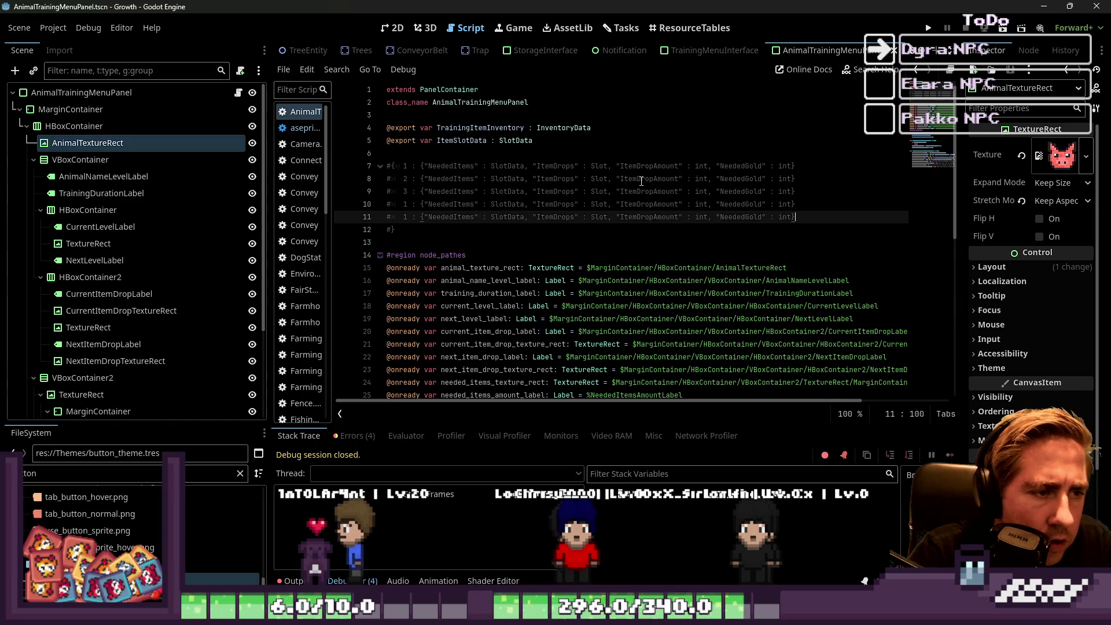
{"action": "key", "text": "Up"}
{"action": "key", "text": "Home"}
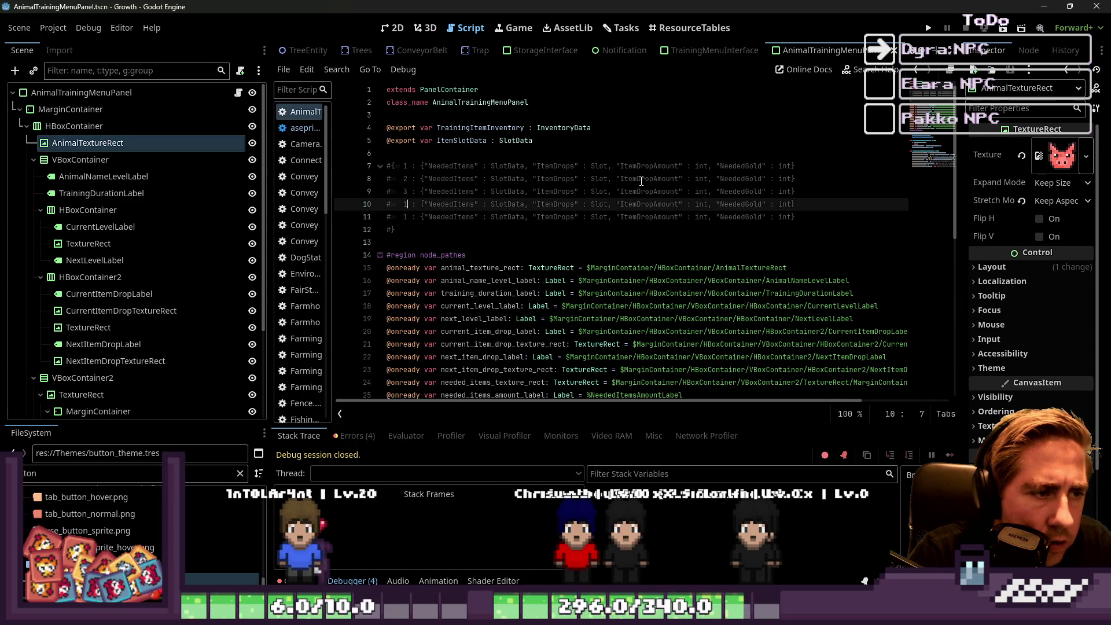
{"action": "key", "text": "Delete"}
{"action": "type", "text": "4"}
{"action": "key", "text": "Down"}
{"action": "key", "text": "Delete"}
{"action": "type", "text": "5"}
{"action": "key", "text": "Down"}
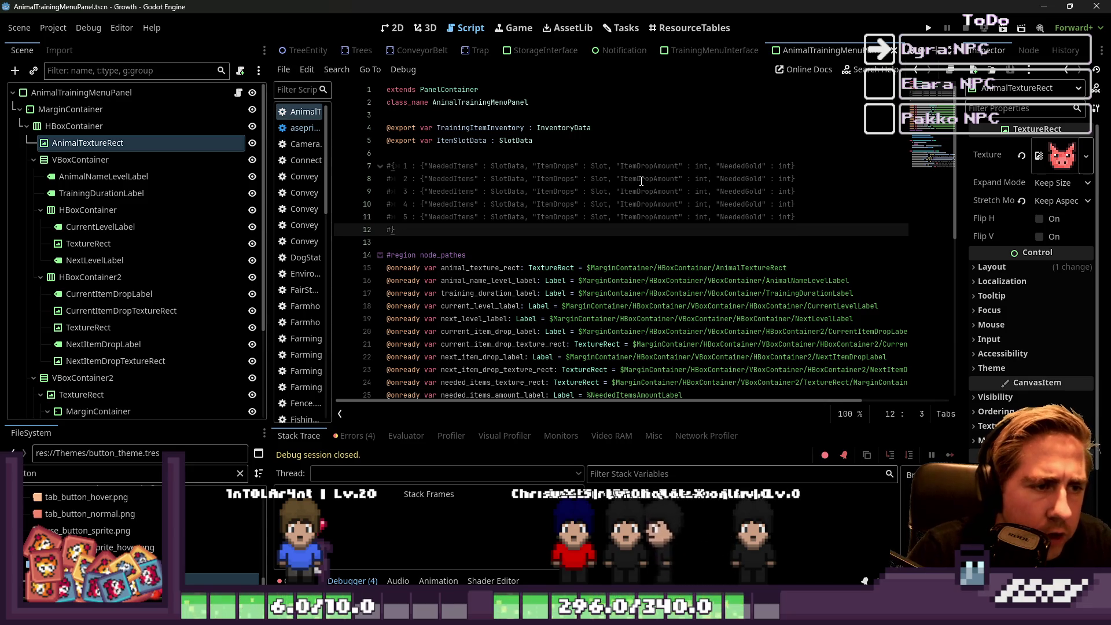
{"action": "scroll", "coordinate": [563, 207], "scroll_direction": "down", "scroll_amount": 1}
{"action": "scroll", "coordinate": [563, 207], "scroll_direction": "down", "scroll_amount": 1}
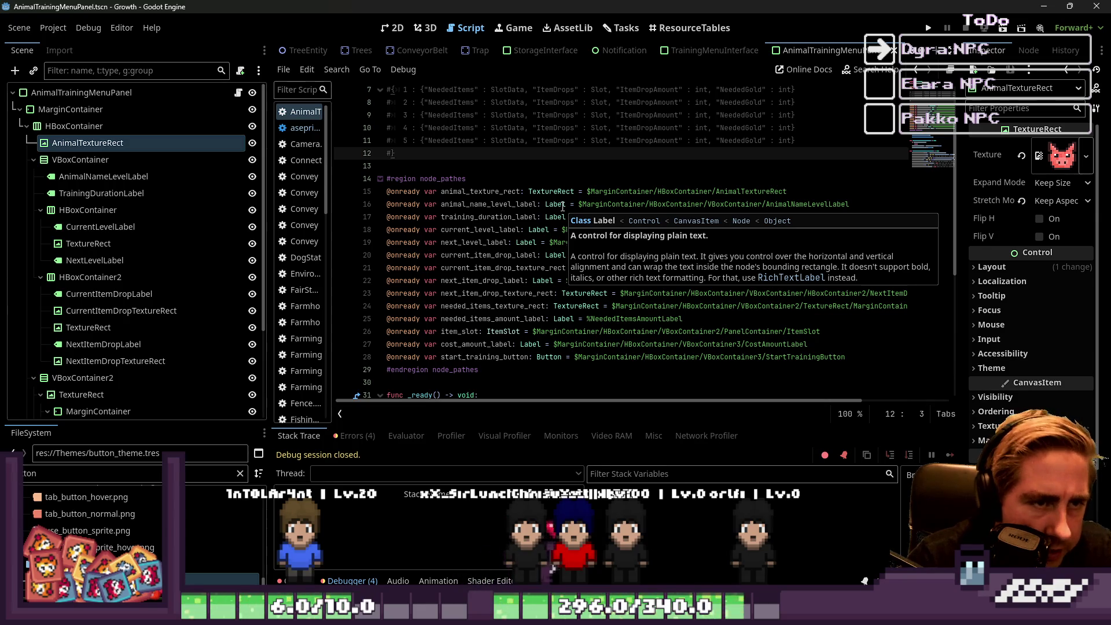
Append 'Data' after Slot on lines 7–11 using multiple carets.
{"action": "left_click", "coordinate": [608, 90]}
{"action": "scroll", "coordinate": [608, 90], "scroll_direction": "up", "scroll_amount": 2}
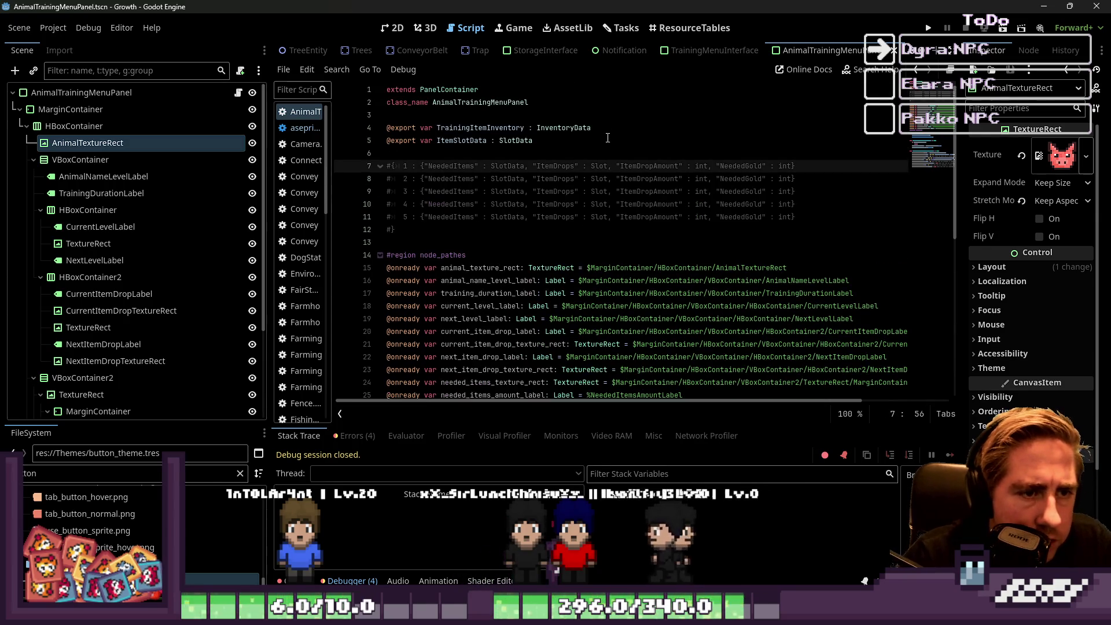
{"action": "key", "text": "shift+alt+Down"}
{"action": "key", "text": "shift+alt+Down"}
{"action": "key", "text": "shift+alt+Down"}
{"action": "key", "text": "shift+alt+Down"}
{"action": "type", "text": "Data"}
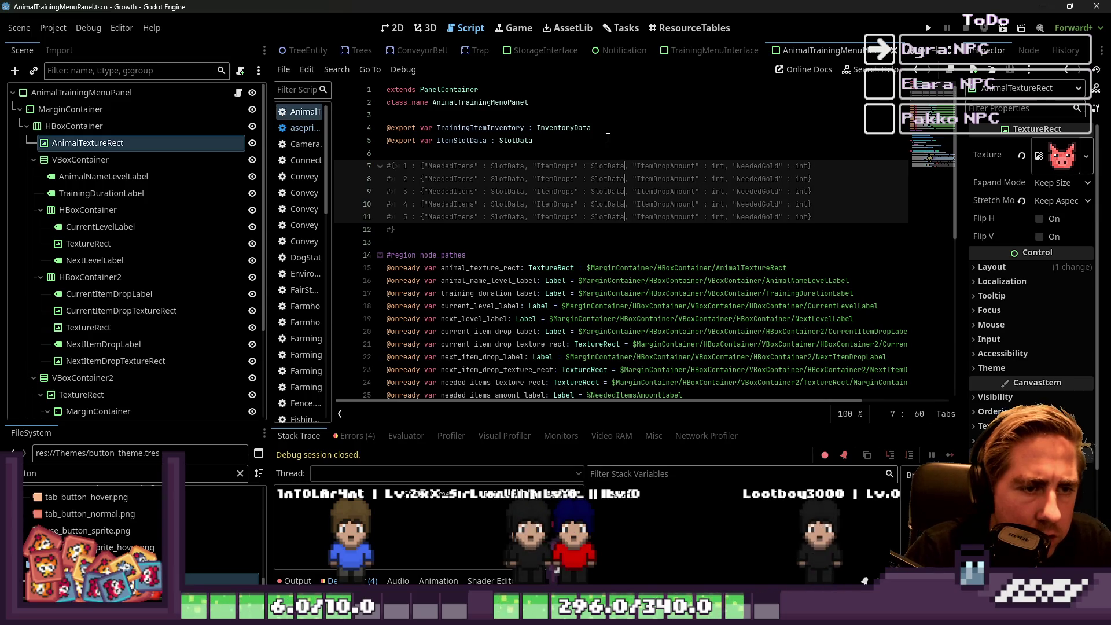
{"action": "key", "text": "Escape"}
{"action": "key", "text": "Down"}
{"action": "key", "text": "Down"}
{"action": "key", "text": "Down"}
{"action": "key", "text": "Down"}
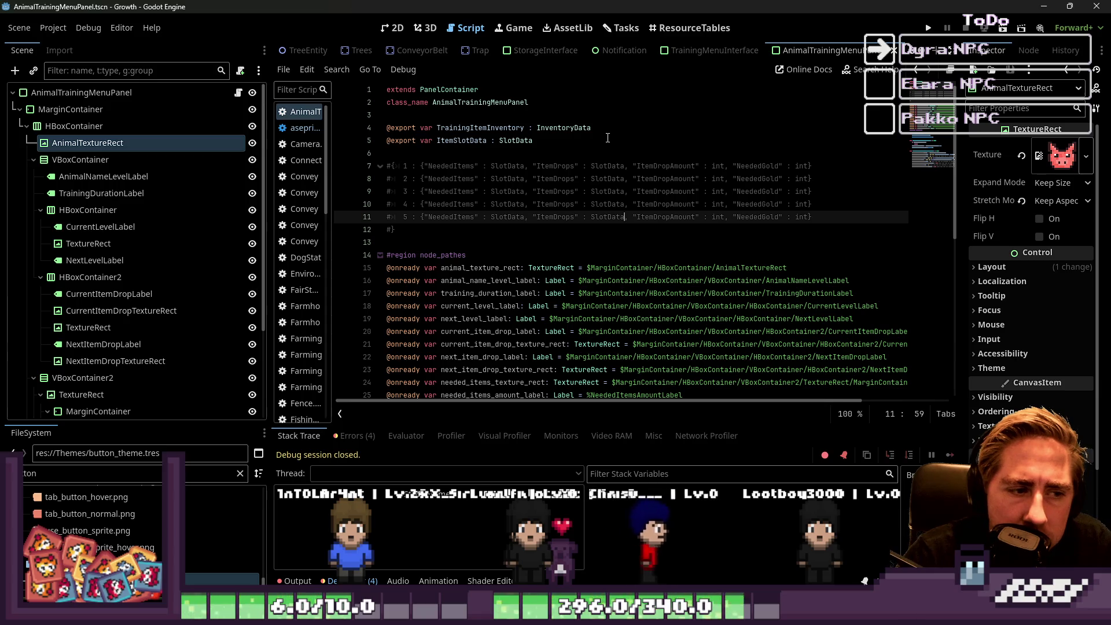
{"action": "scroll", "coordinate": [624, 212], "scroll_direction": "down", "scroll_amount": 1}
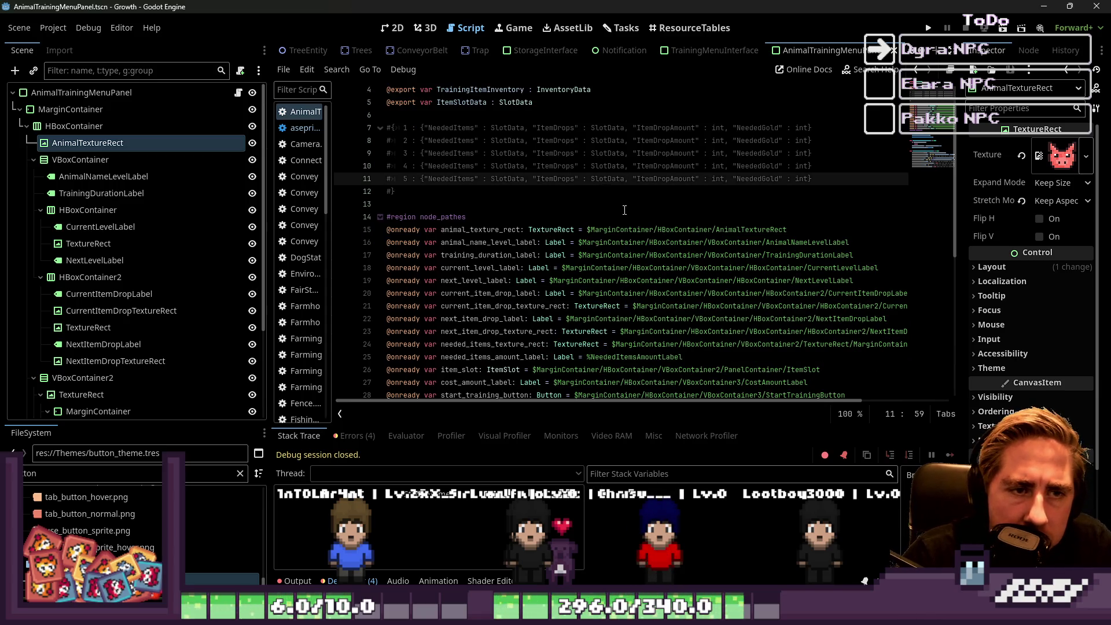
Check the NeededGold key and its int type on line 7.
{"action": "double_click", "coordinate": [759, 128]}
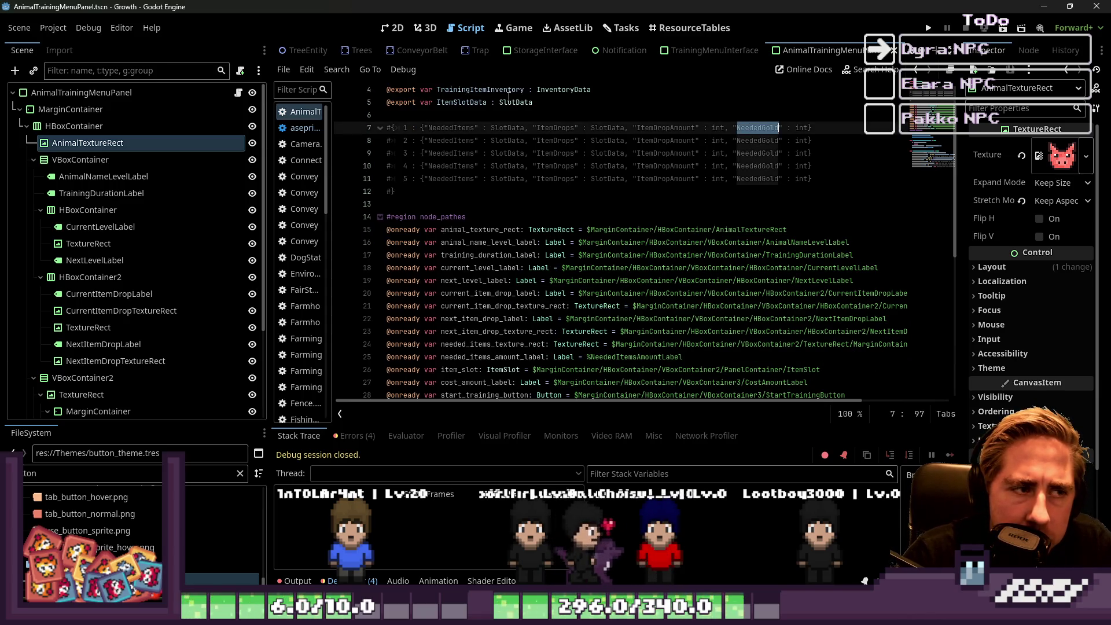
{"action": "double_click", "coordinate": [803, 128]}
{"action": "mouse_move", "coordinate": [805, 128]}
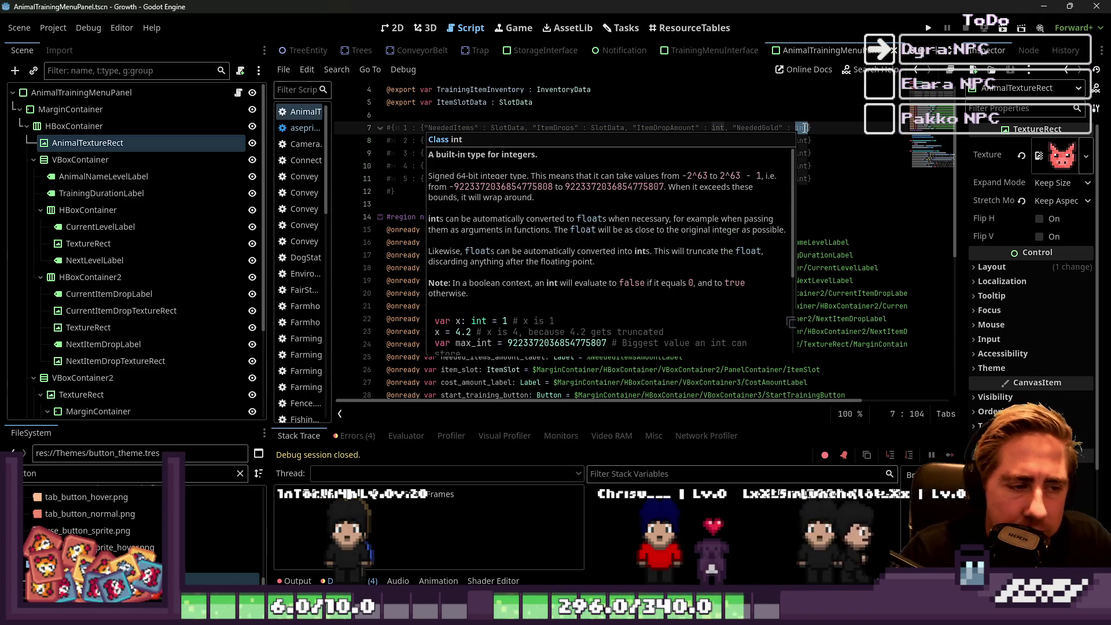
{"action": "left_click", "coordinate": [802, 203]}
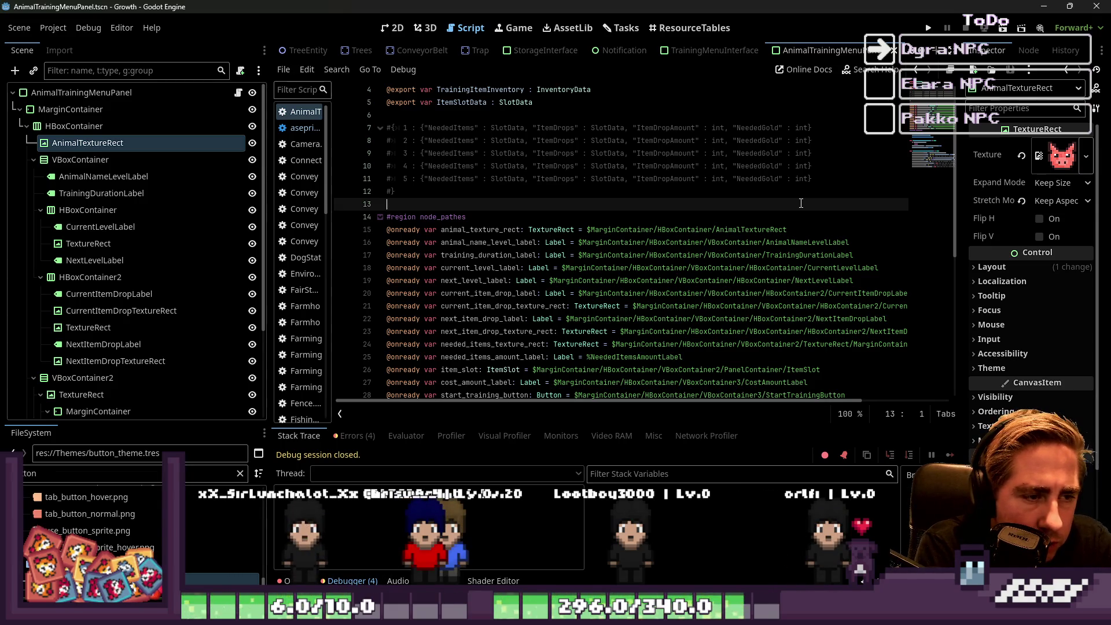
{"action": "scroll", "coordinate": [716, 218], "scroll_direction": "down", "scroll_amount": 1}
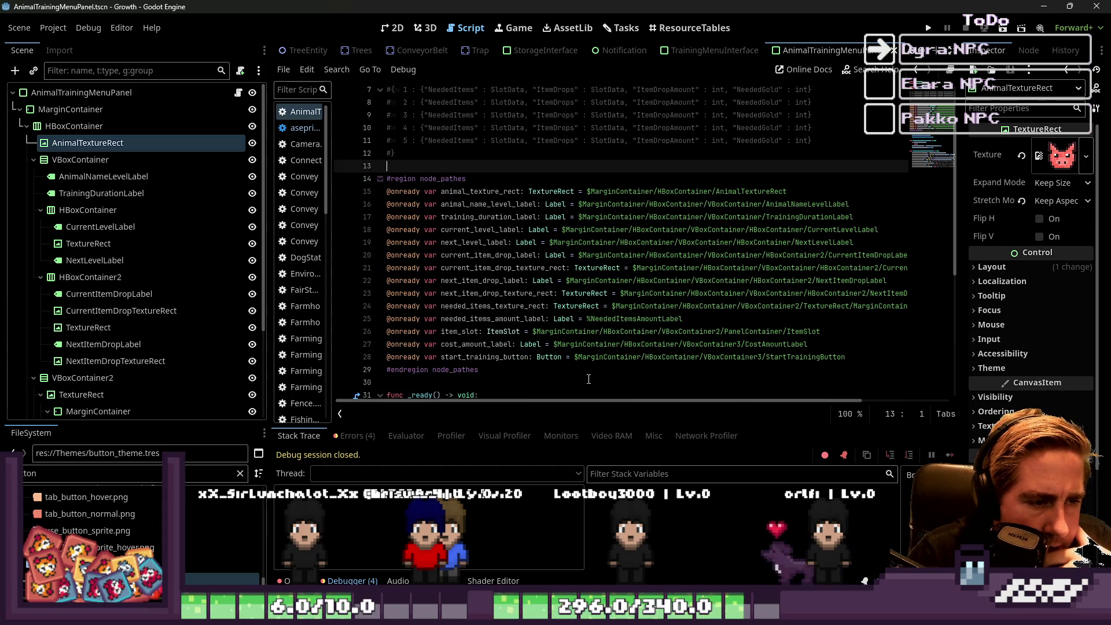
Review the panel's node path variables, from cost_amount_label up to current_item_drop_texture_rect.
{"action": "left_click", "coordinate": [472, 344]}
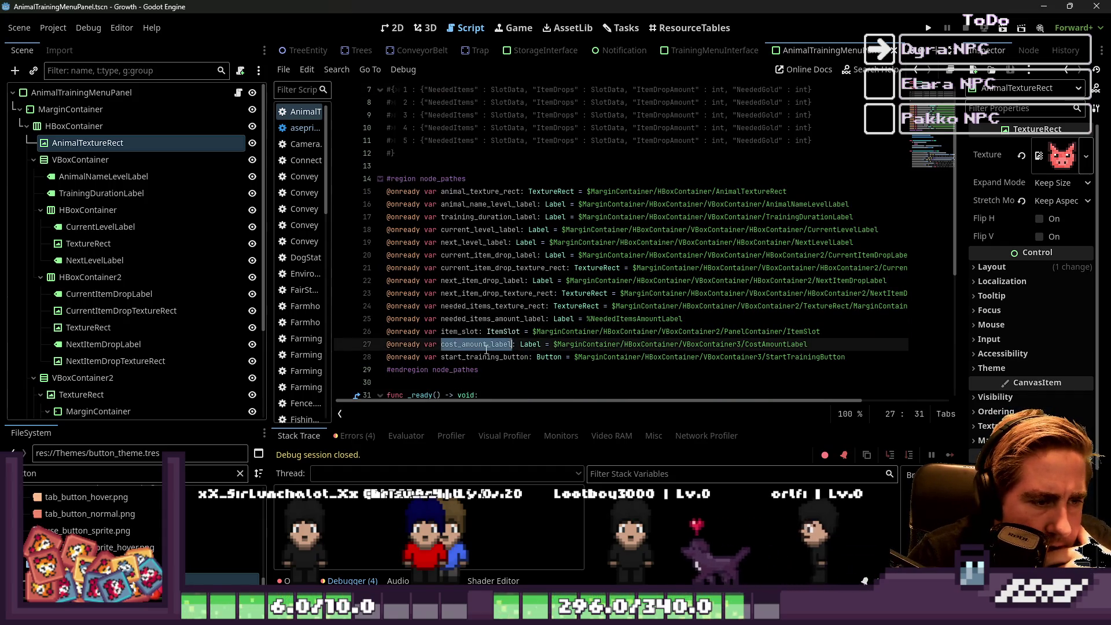
{"action": "double_click", "coordinate": [462, 333]}
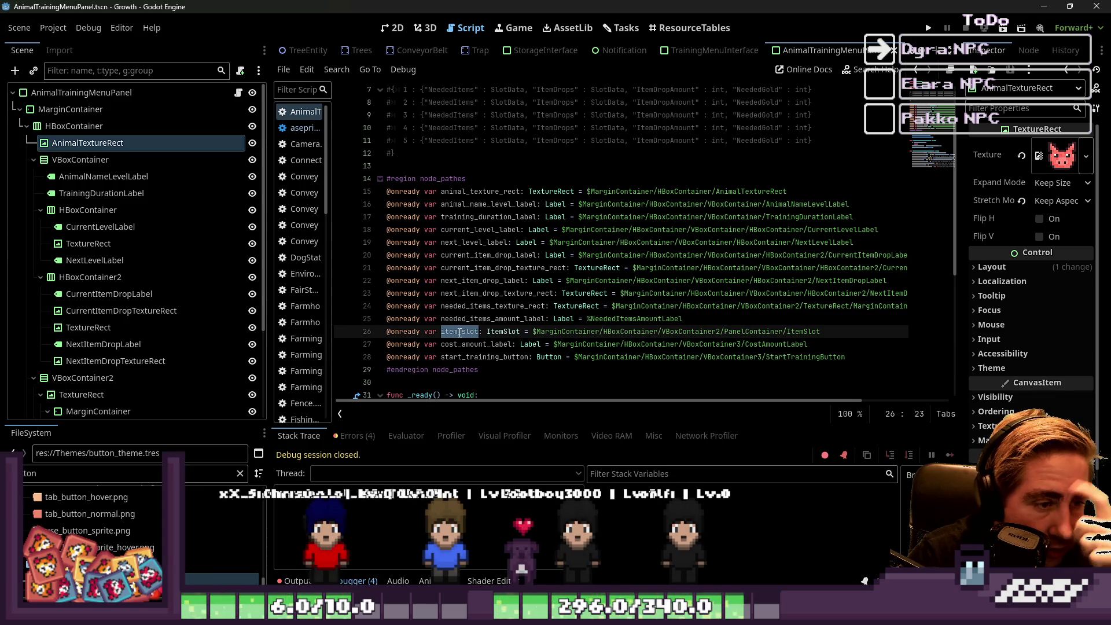
{"action": "double_click", "coordinate": [470, 320]}
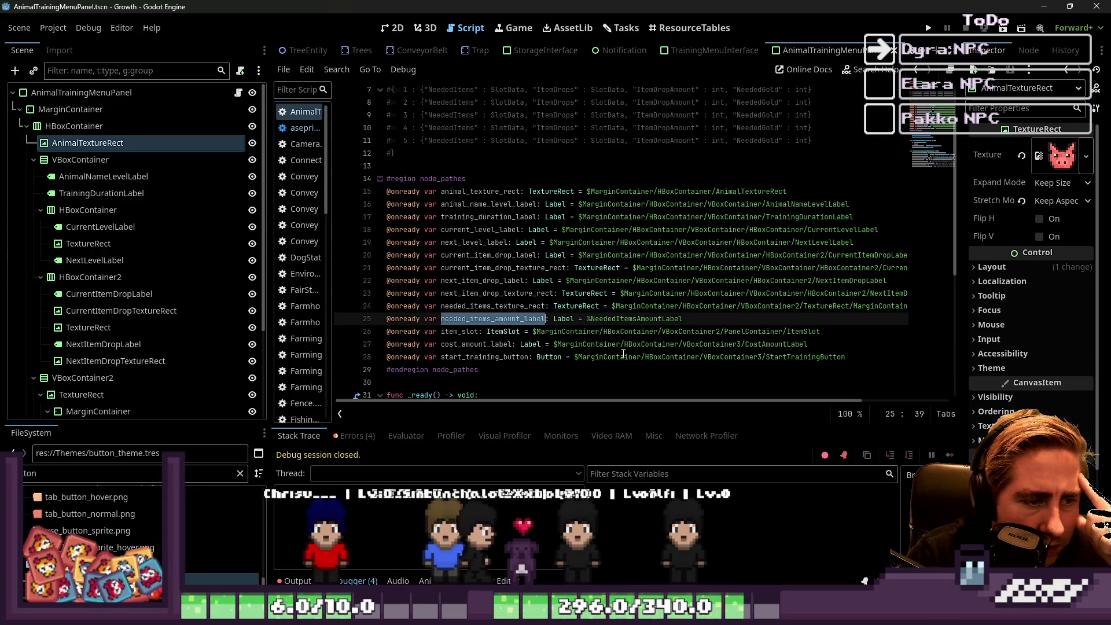
{"action": "double_click", "coordinate": [485, 307]}
{"action": "scroll", "coordinate": [485, 313], "scroll_direction": "up", "scroll_amount": 1}
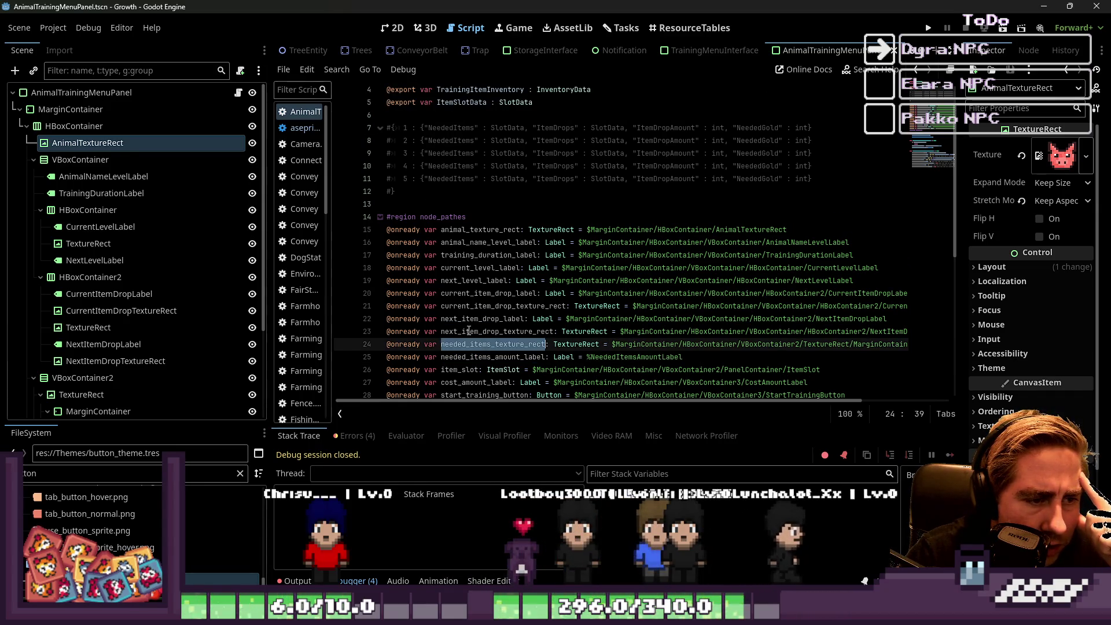
{"action": "double_click", "coordinate": [469, 331]}
{"action": "left_click", "coordinate": [464, 319]}
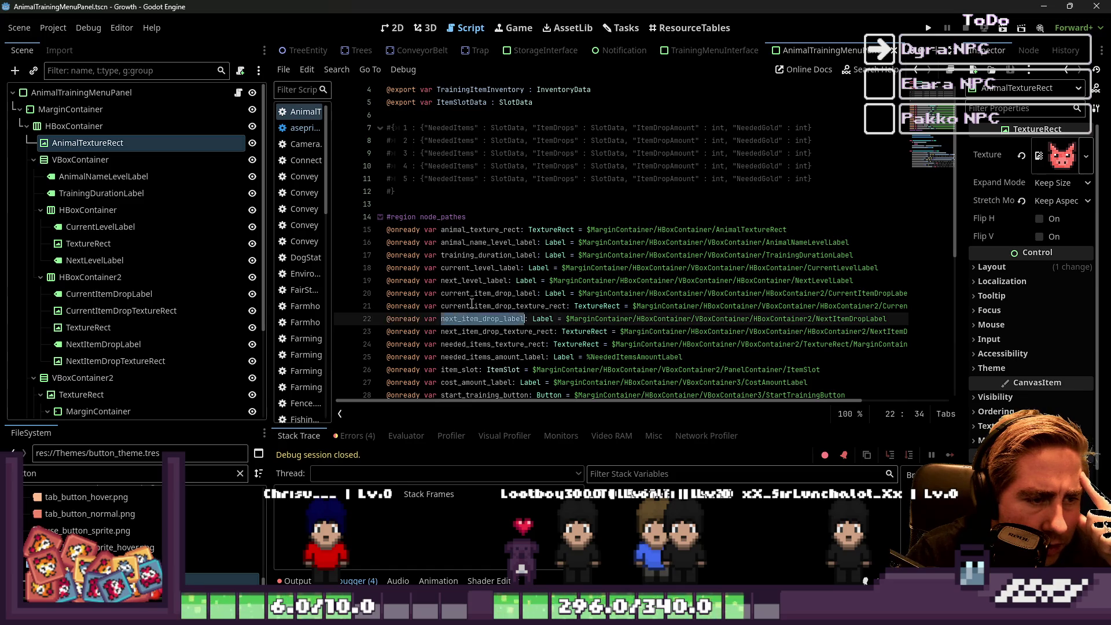
{"action": "double_click", "coordinate": [472, 305]}
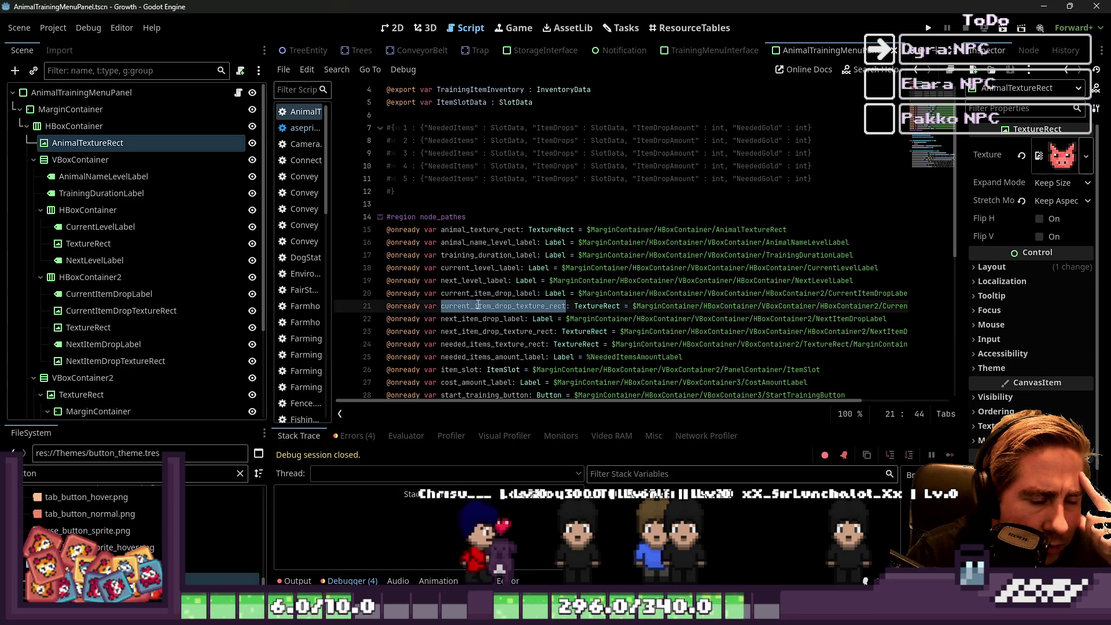
{"action": "scroll", "coordinate": [501, 288], "scroll_direction": "down", "scroll_amount": 9}
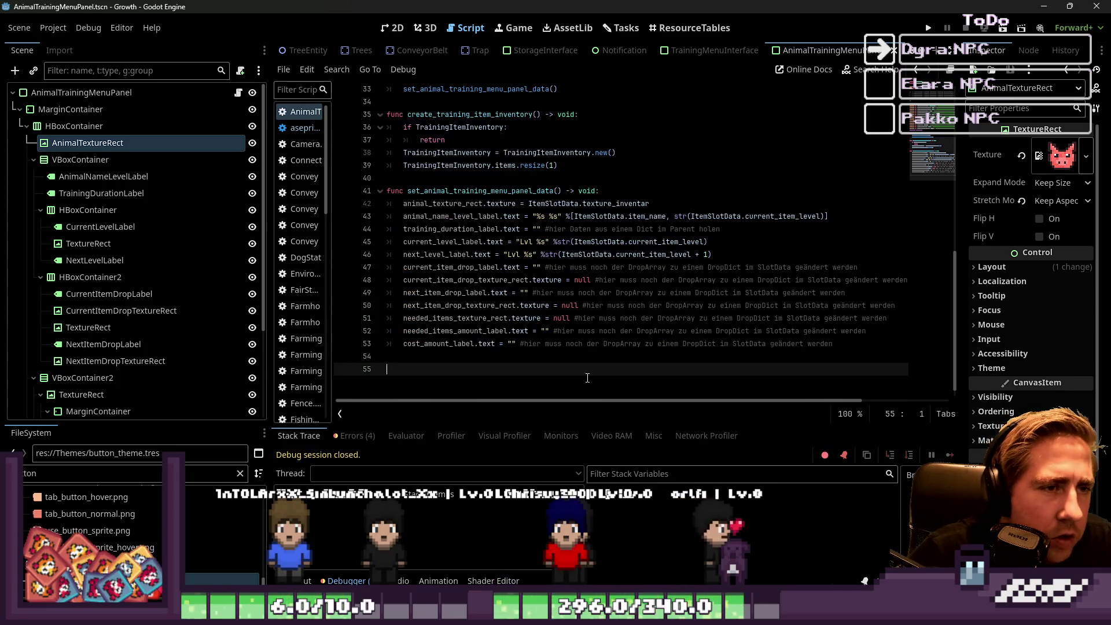
{"action": "left_click", "coordinate": [504, 370]}
{"action": "scroll", "coordinate": [573, 168], "scroll_direction": "up", "scroll_amount": 2}
{"action": "scroll", "coordinate": [573, 169], "scroll_direction": "up", "scroll_amount": 1}
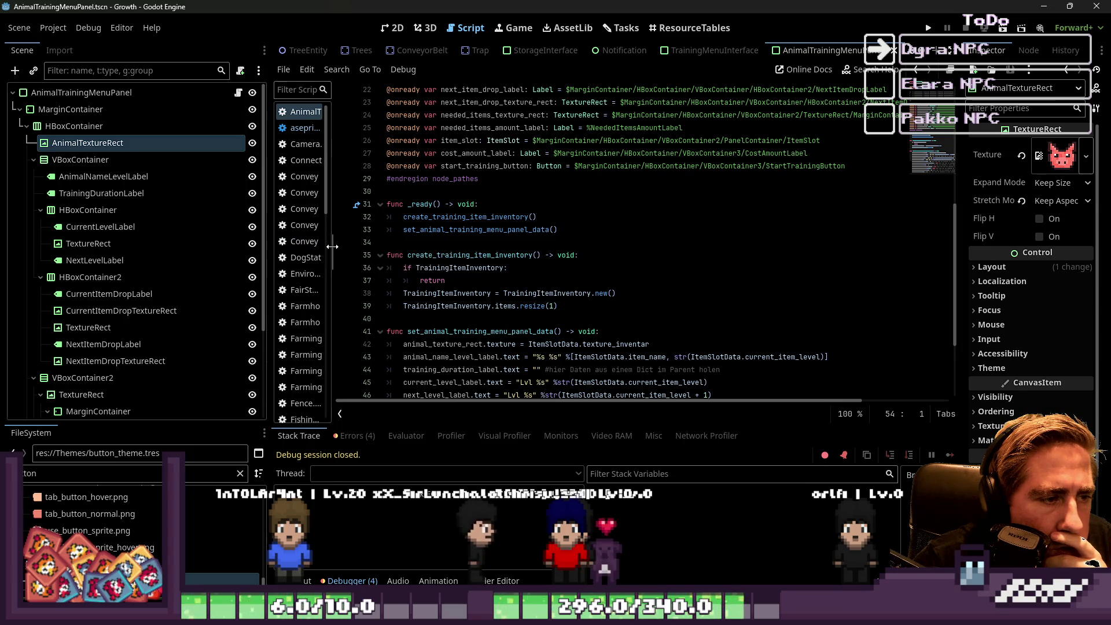
Widen the script list and open StorageInterface.gd.
{"action": "left_click_drag", "start_coordinate": [329, 245], "coordinate": [422, 244]}
{"action": "scroll", "coordinate": [328, 334], "scroll_direction": "down", "scroll_amount": 10}
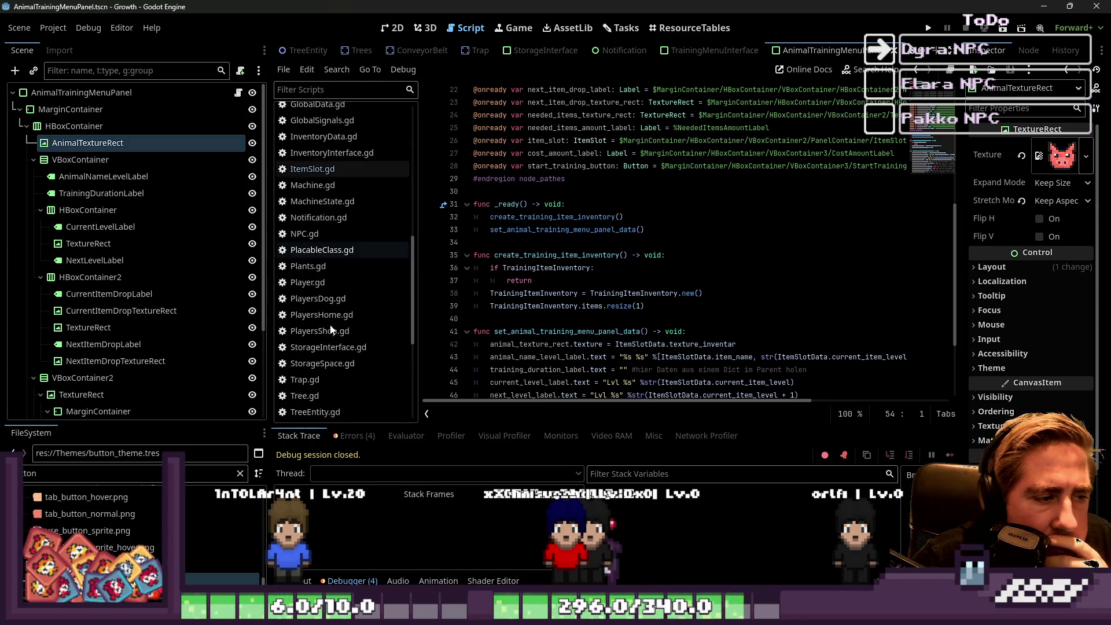
{"action": "left_click", "coordinate": [328, 348]}
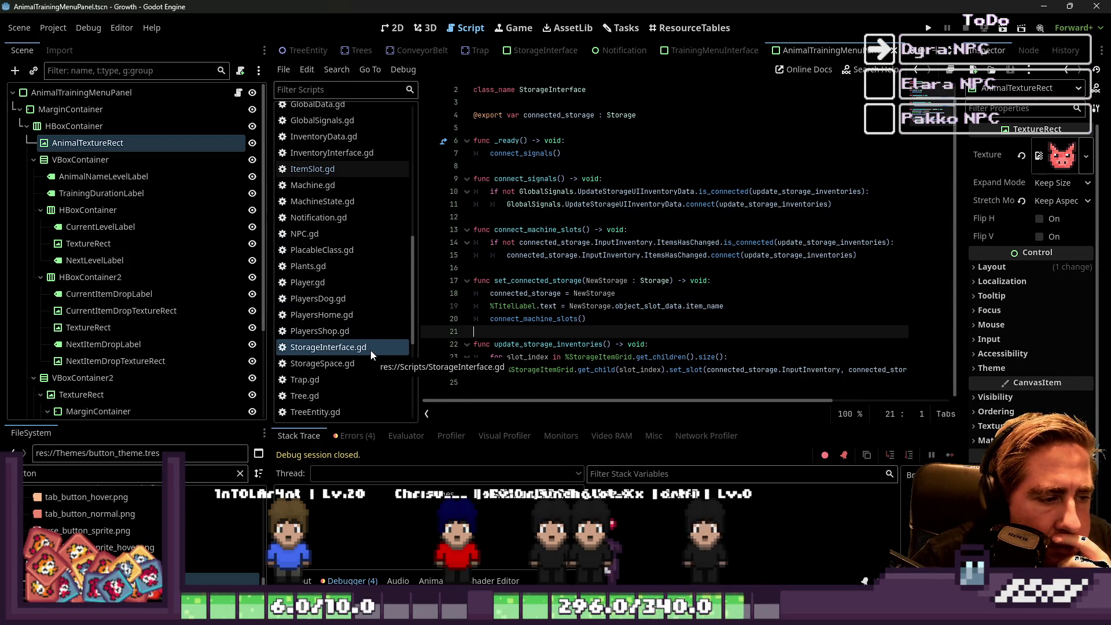
Open the StorageInterface scene and its root node's attached script.
{"action": "left_click", "coordinate": [392, 28]}
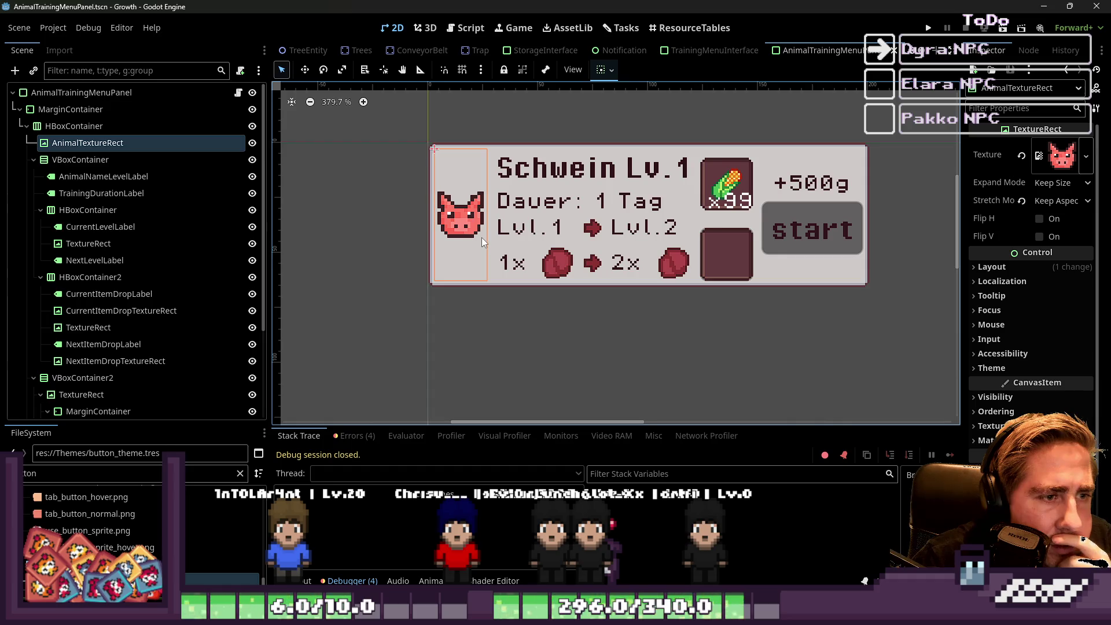
{"action": "left_click", "coordinate": [533, 50]}
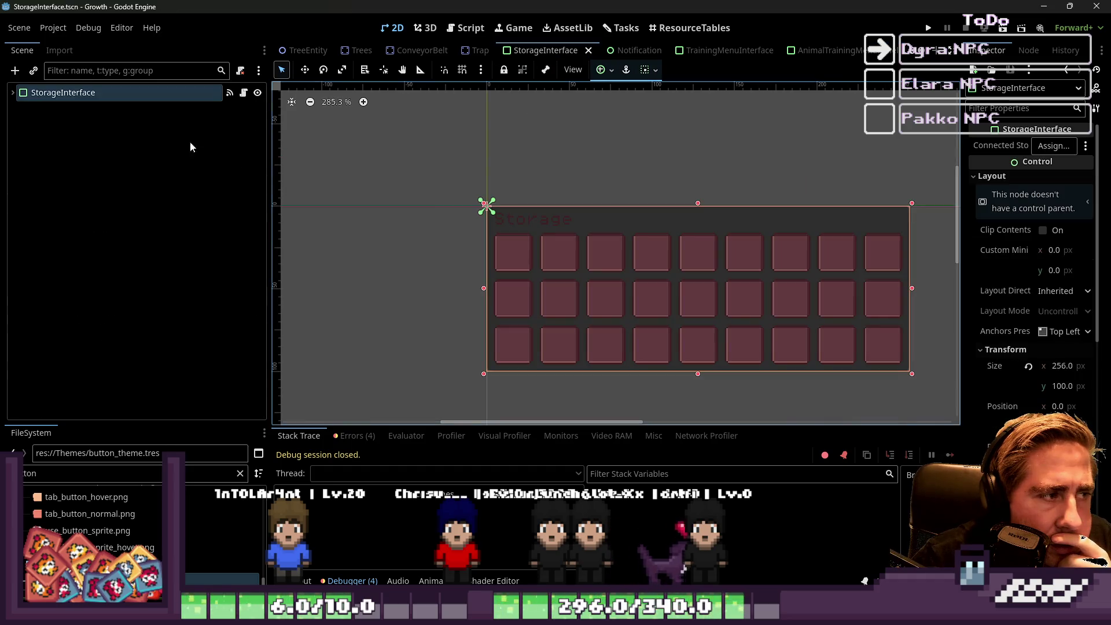
{"action": "left_click", "coordinate": [162, 93]}
{"action": "left_click", "coordinate": [243, 93]}
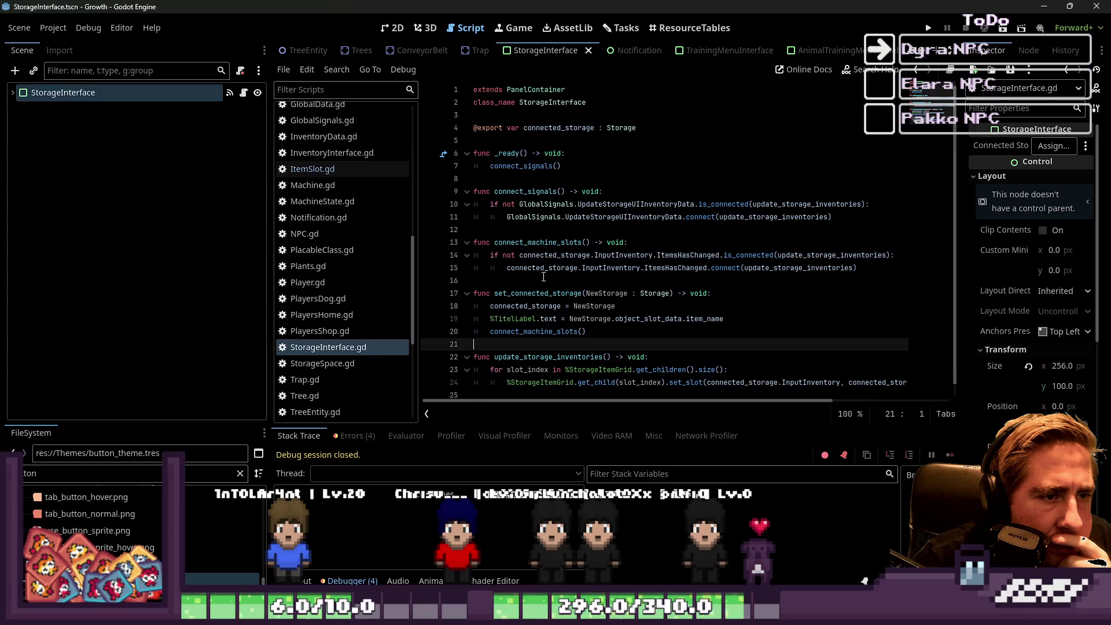
Inspect set_connected_storage, connect_machine_slots, the UpdateStorageUIInventoryData signal and update_storage_inventories.
{"action": "left_click", "coordinate": [549, 319]}
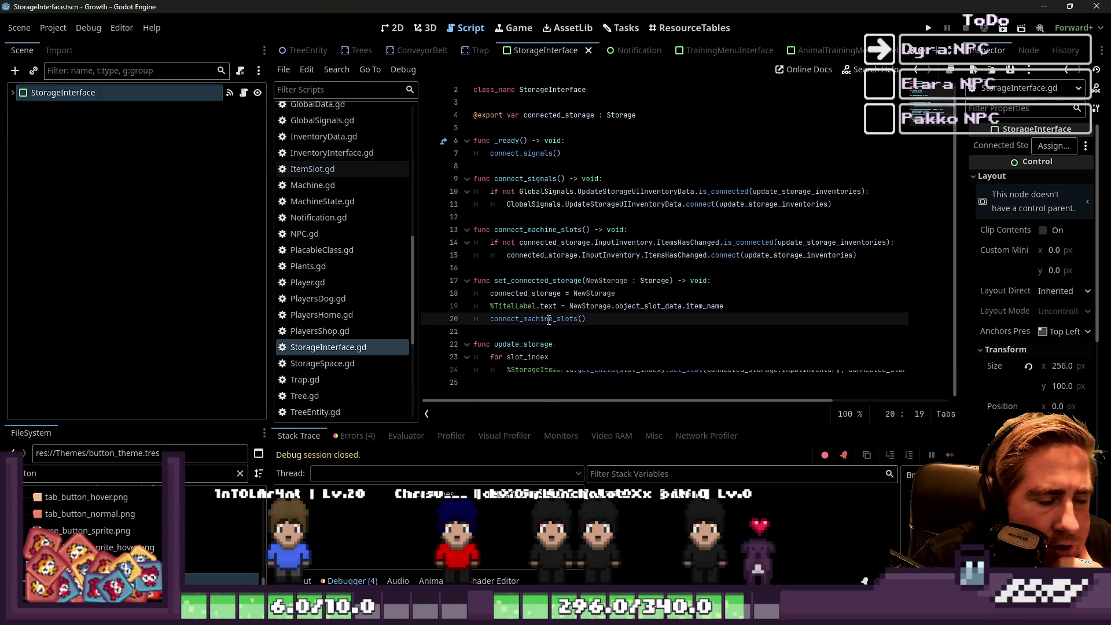
{"action": "left_click", "coordinate": [521, 294]}
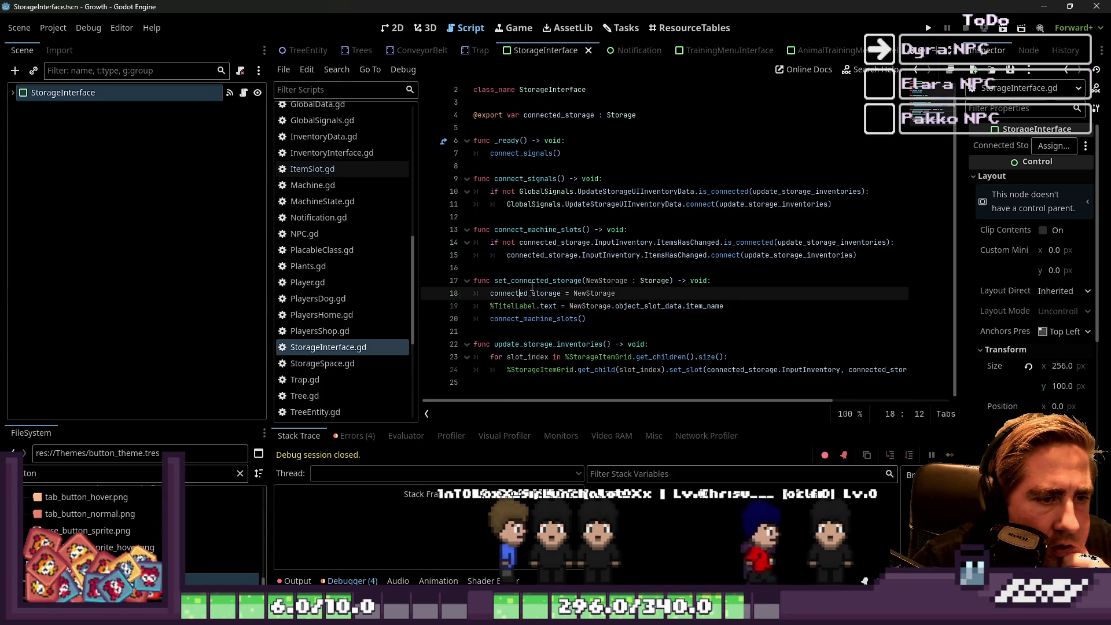
{"action": "double_click", "coordinate": [532, 281]}
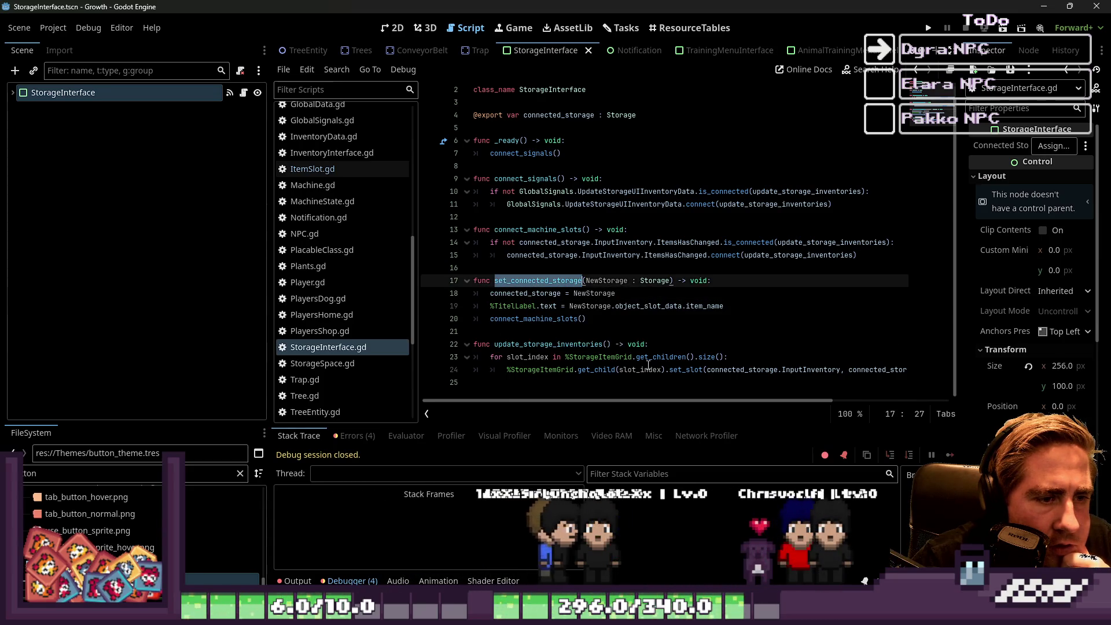
{"action": "left_click", "coordinate": [624, 331]}
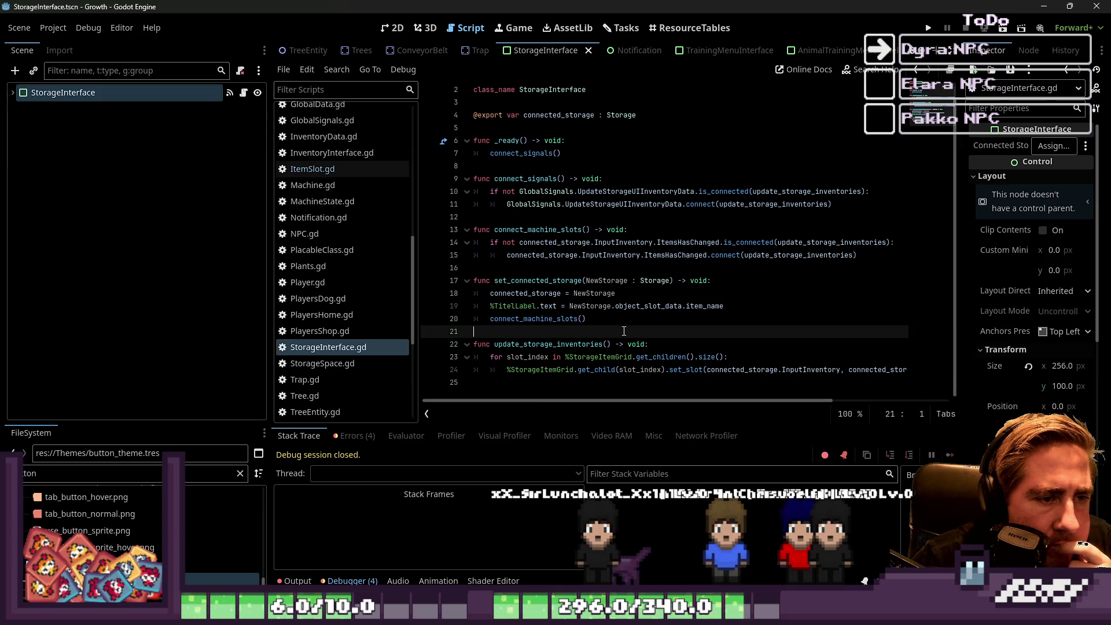
{"action": "double_click", "coordinate": [541, 281]}
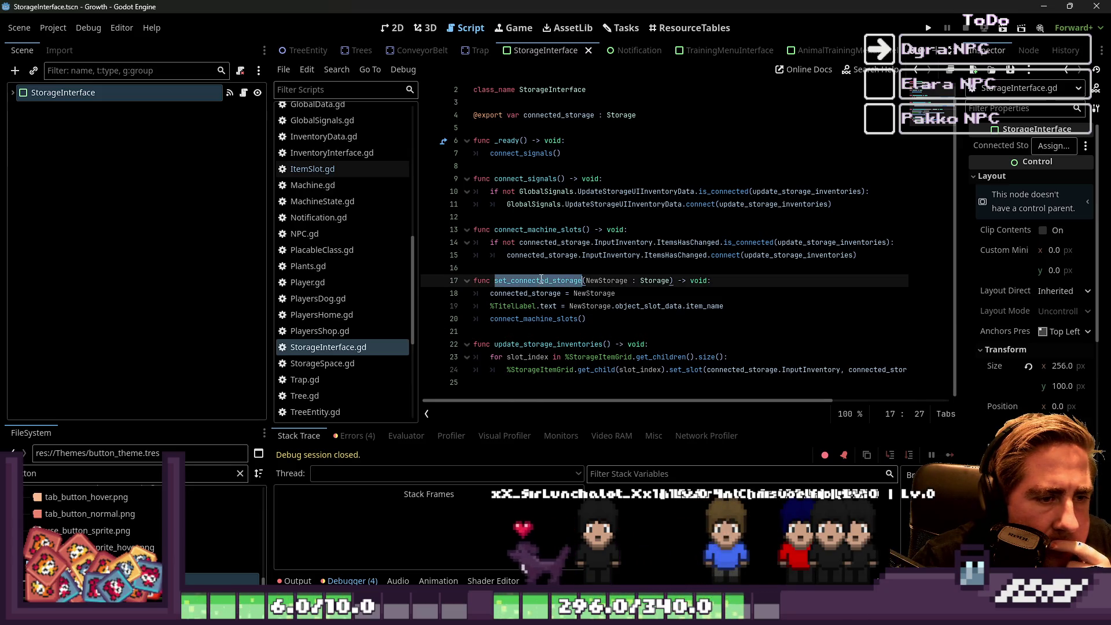
{"action": "double_click", "coordinate": [535, 229]}
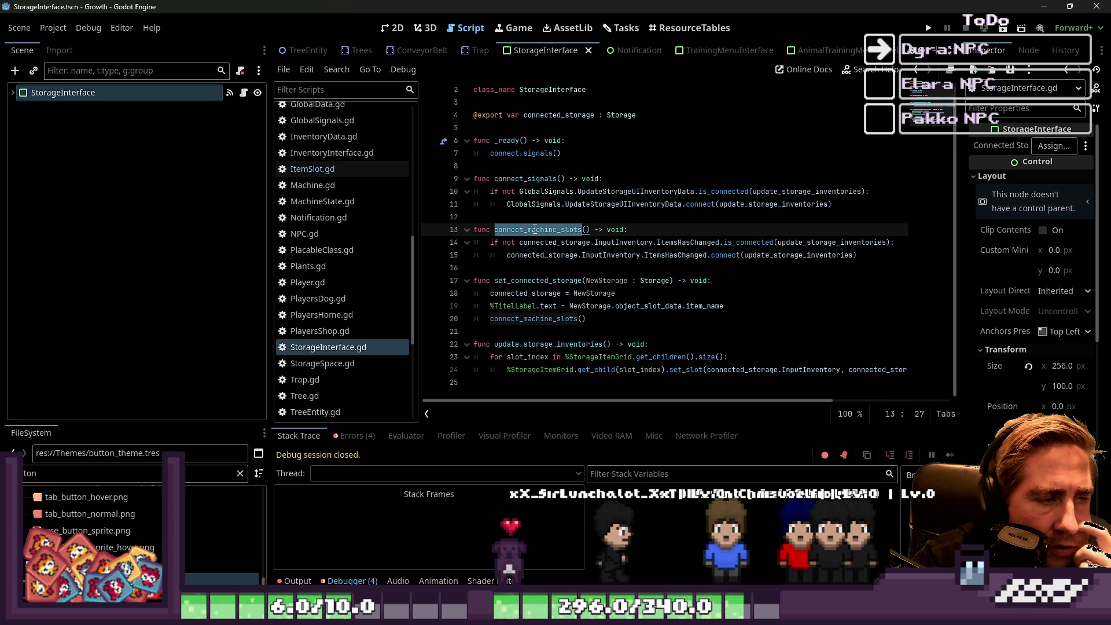
{"action": "left_click", "coordinate": [533, 220]}
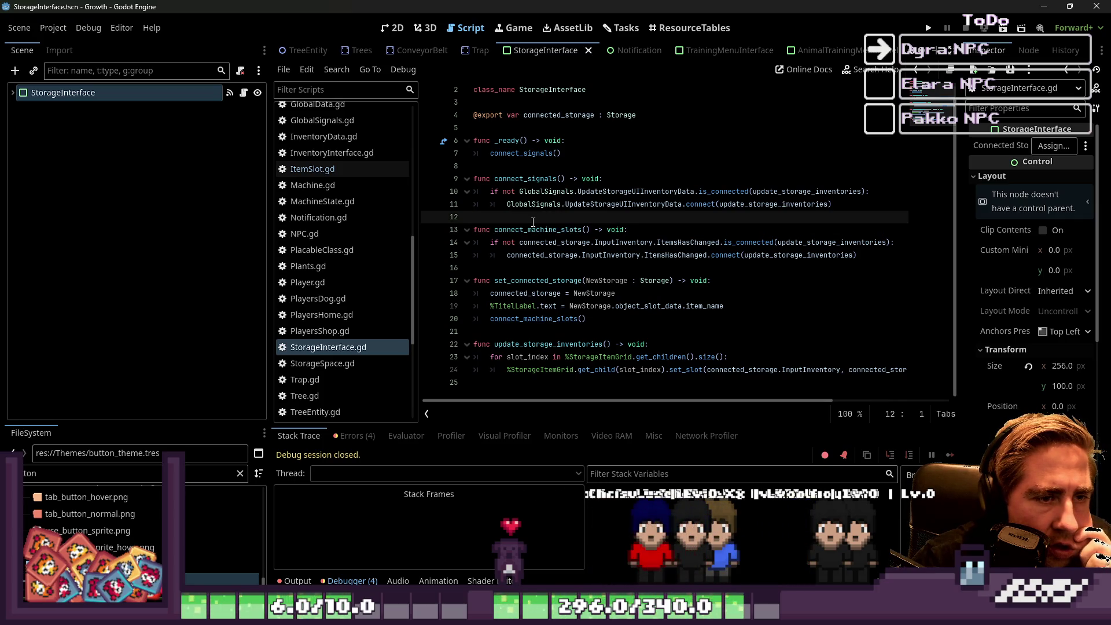
{"action": "double_click", "coordinate": [618, 205]}
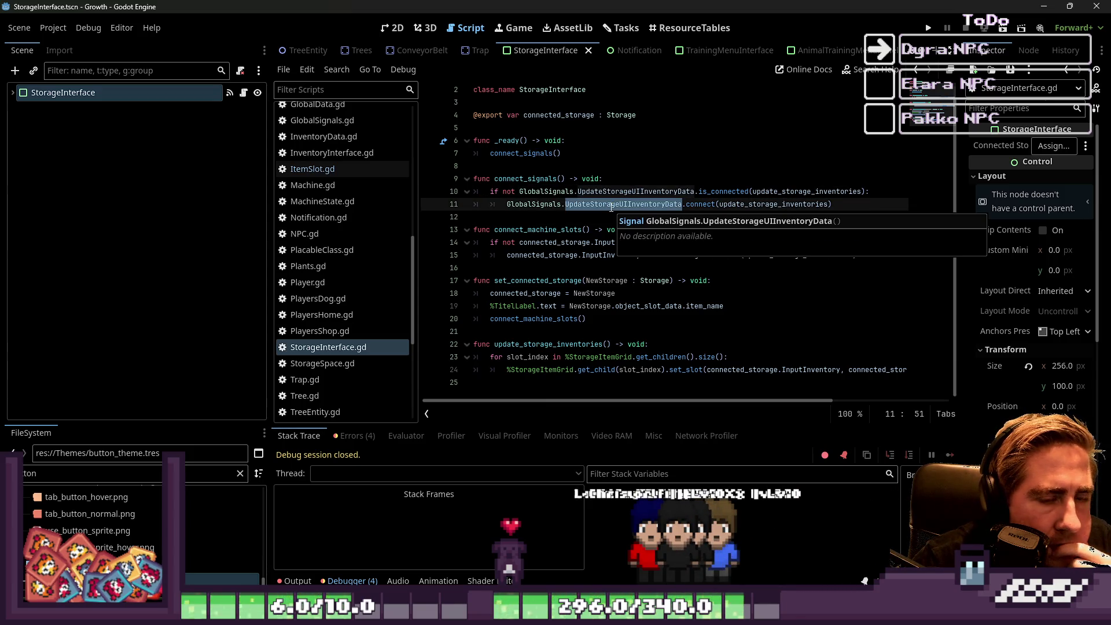
{"action": "double_click", "coordinate": [726, 204]}
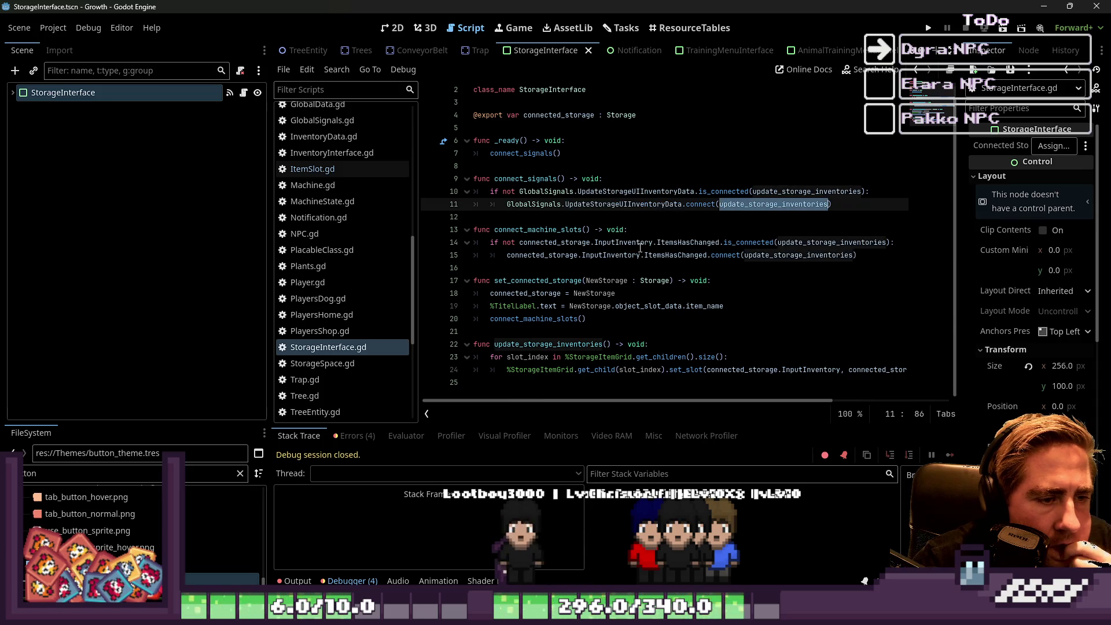
{"action": "double_click", "coordinate": [570, 345]}
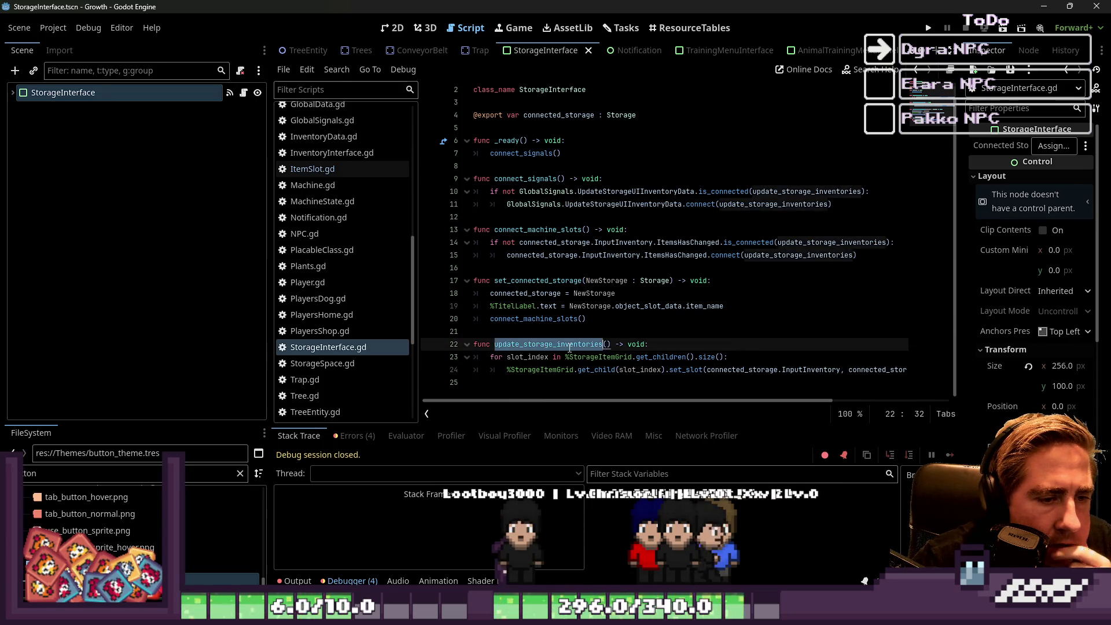
{"action": "left_click", "coordinate": [530, 382]}
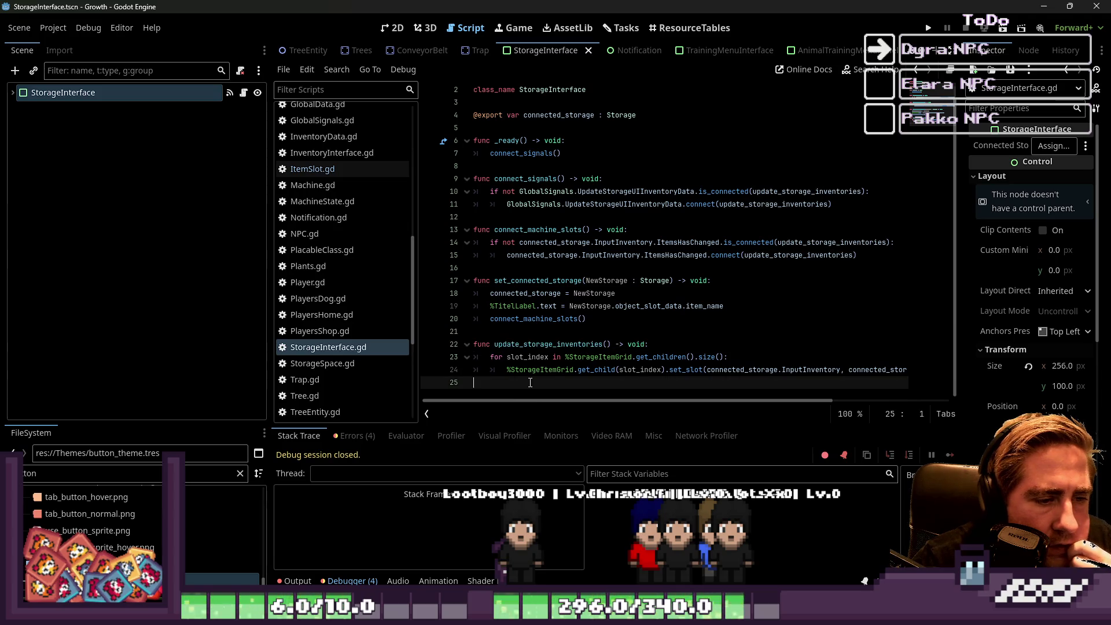
Select the signal connection functions through the script's end, then return to AnimalTrainingMenuPanel.gd.
{"action": "double_click", "coordinate": [583, 359]}
{"action": "left_click", "coordinate": [601, 388]}
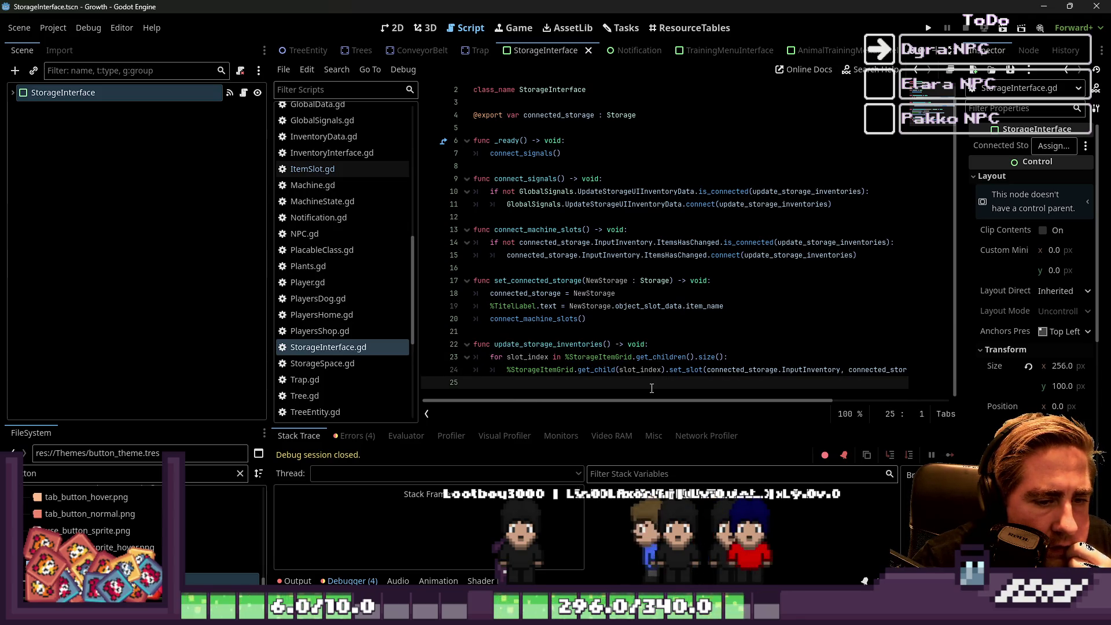
{"action": "triple_click", "coordinate": [642, 370]}
{"action": "left_click", "coordinate": [579, 345]}
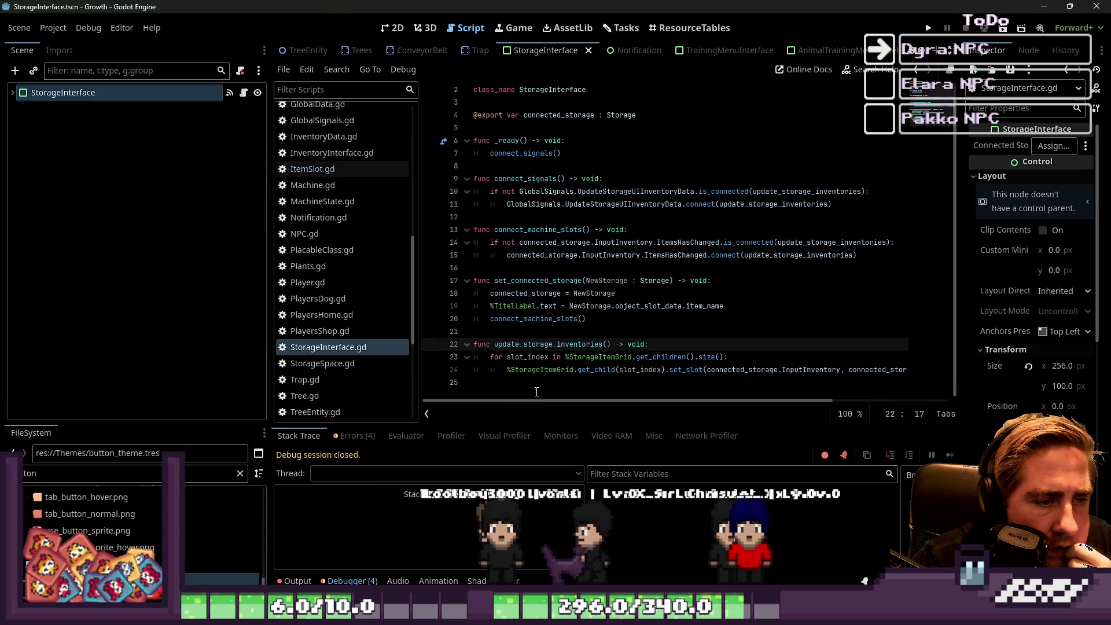
{"action": "left_click", "coordinate": [537, 392]}
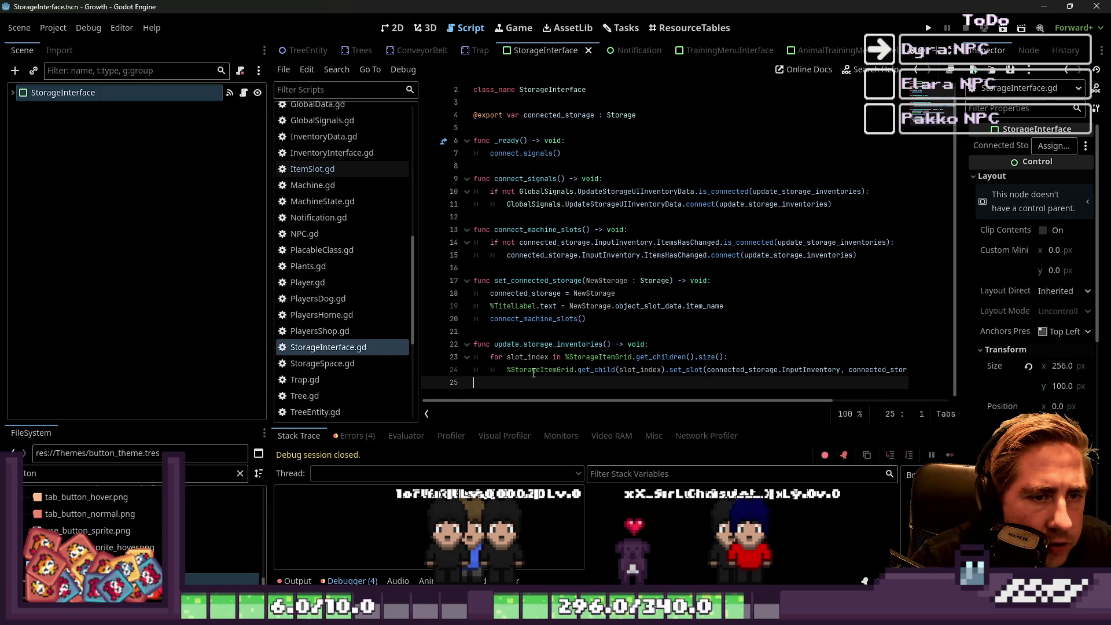
{"action": "double_click", "coordinate": [623, 192]}
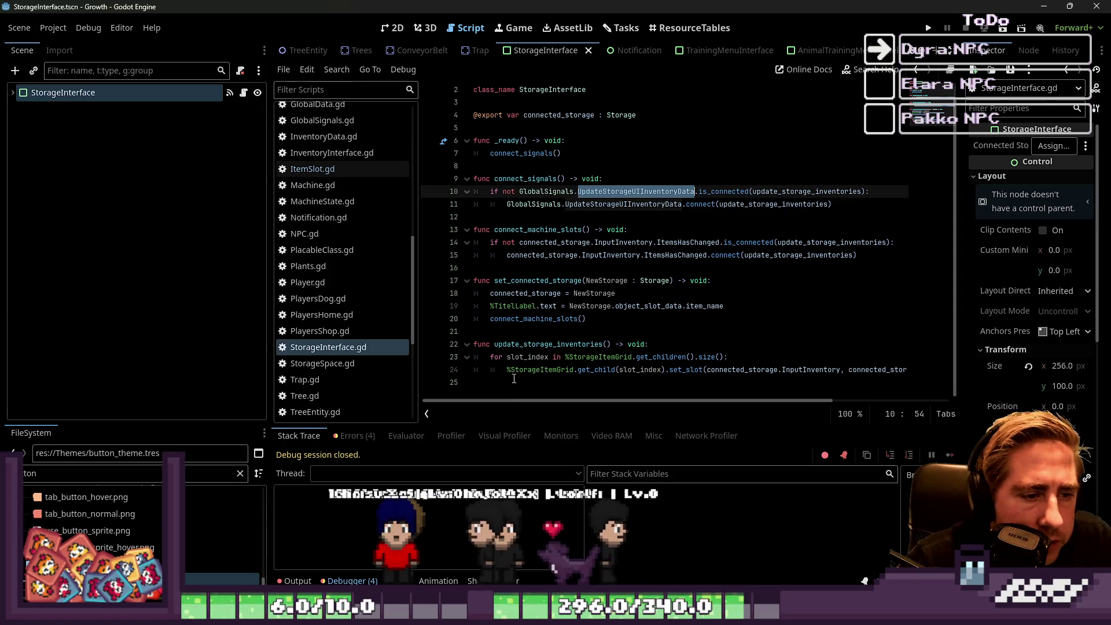
{"action": "mouse_move", "coordinate": [694, 382]}
{"action": "left_mouse_down"}
{"action": "mouse_move", "coordinate": [451, 202]}
{"action": "mouse_move", "coordinate": [454, 159]}
{"action": "mouse_move", "coordinate": [457, 183]}
{"action": "left_mouse_up"}
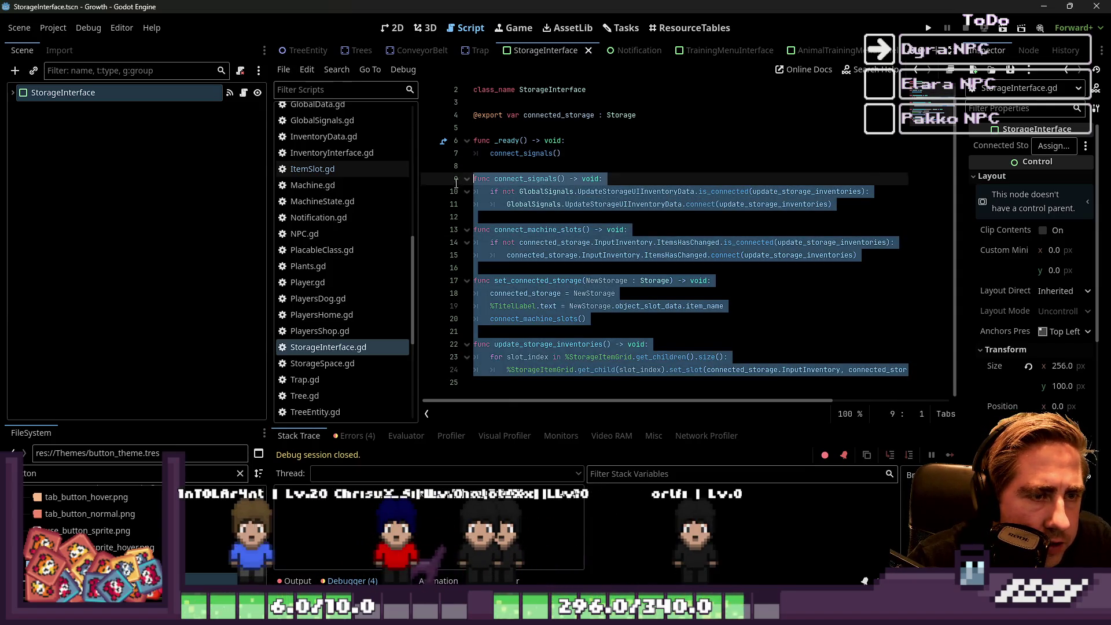
{"action": "scroll", "coordinate": [376, 199], "scroll_direction": "down", "scroll_amount": 5}
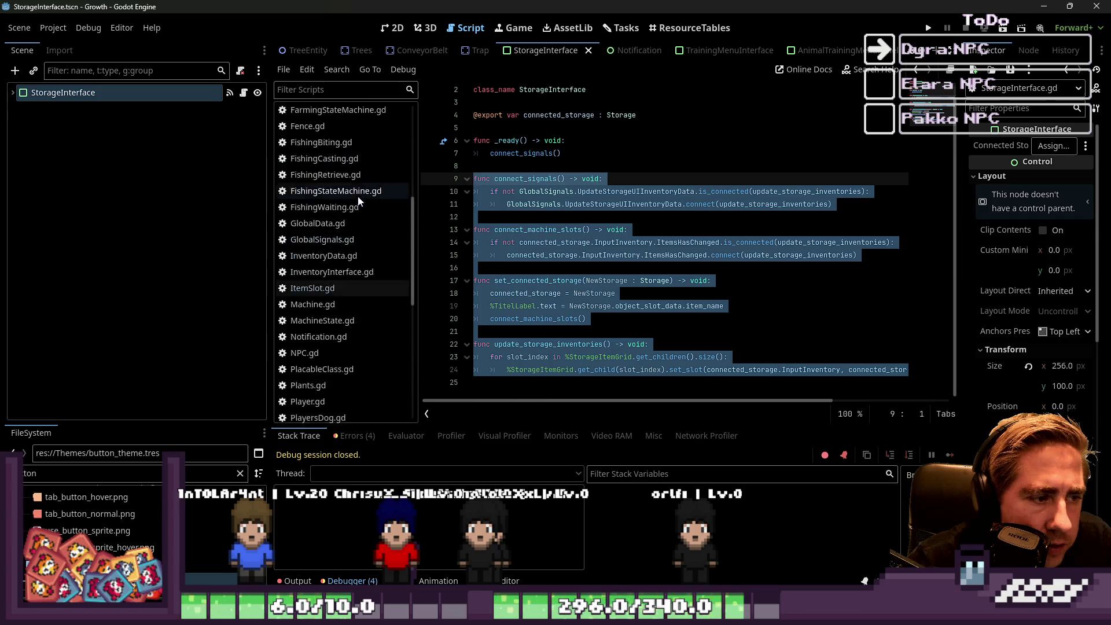
{"action": "scroll", "coordinate": [354, 214], "scroll_direction": "up", "scroll_amount": 3}
{"action": "scroll", "coordinate": [347, 293], "scroll_direction": "down", "scroll_amount": 4}
{"action": "scroll", "coordinate": [343, 279], "scroll_direction": "up", "scroll_amount": 6}
{"action": "scroll", "coordinate": [346, 243], "scroll_direction": "up", "scroll_amount": 10}
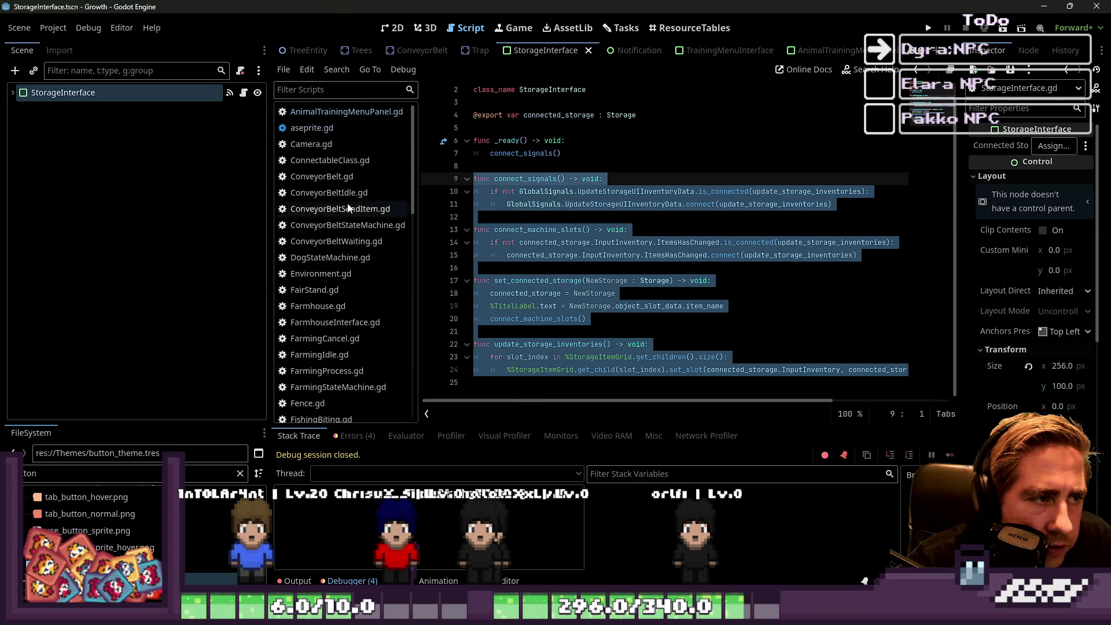
{"action": "left_click", "coordinate": [813, 52]}
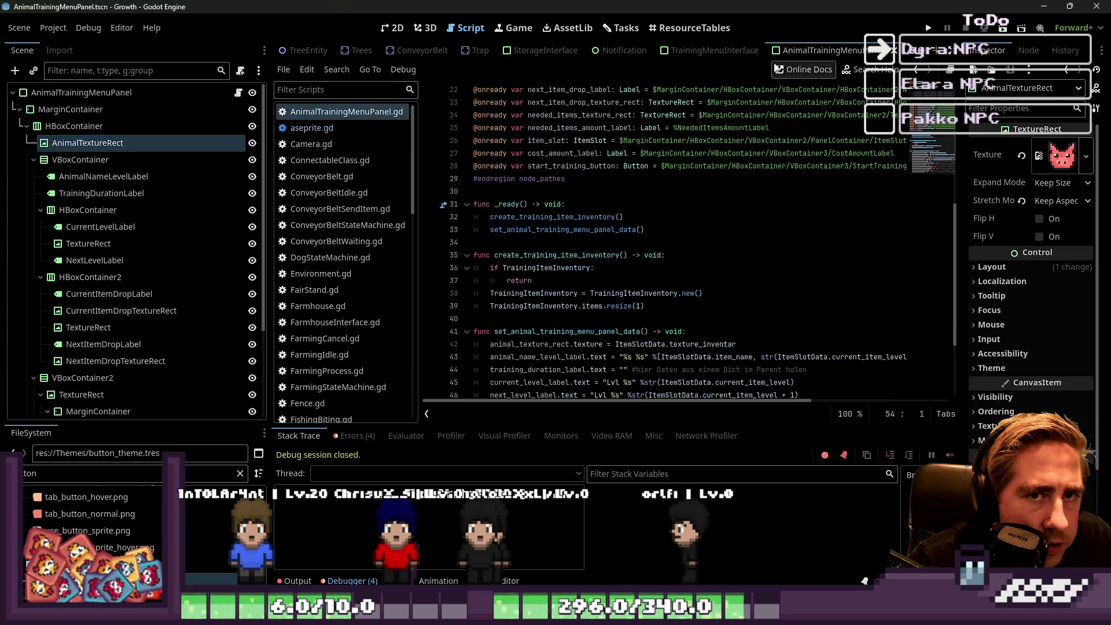
Compare the TrainingMenuInterface and AnimalTrainingMenuPanel scenes.
{"action": "scroll", "coordinate": [672, 232], "scroll_direction": "up", "scroll_amount": 5}
{"action": "scroll", "coordinate": [672, 162], "scroll_direction": "down", "scroll_amount": 3}
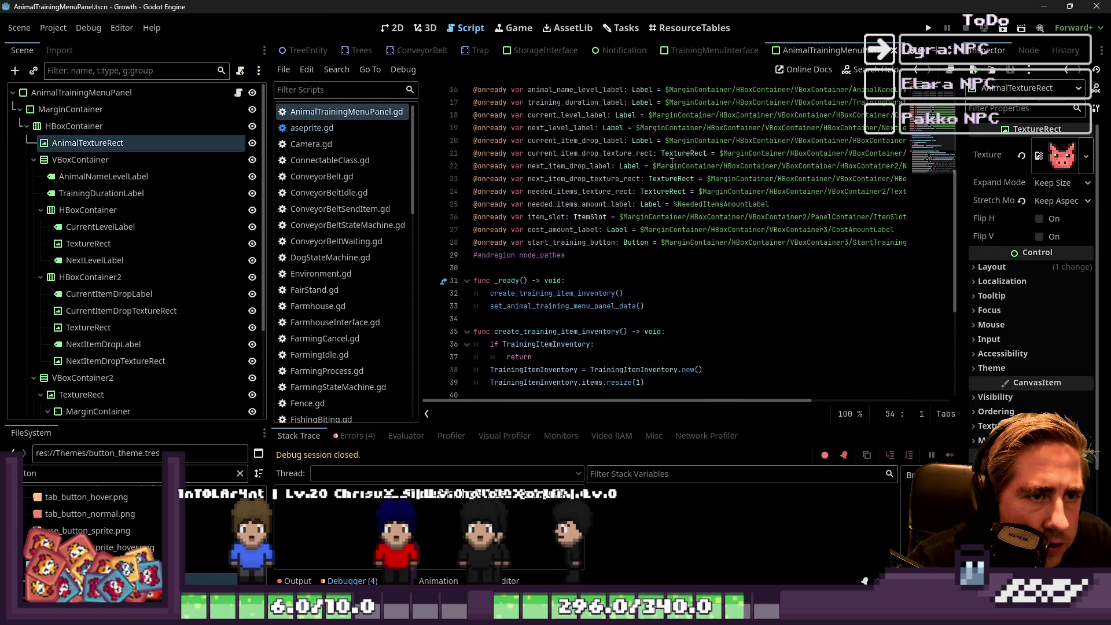
{"action": "left_click", "coordinate": [712, 51]}
{"action": "scroll", "coordinate": [643, 127], "scroll_direction": "up", "scroll_amount": 4}
{"action": "scroll", "coordinate": [643, 127], "scroll_direction": "up", "scroll_amount": 1}
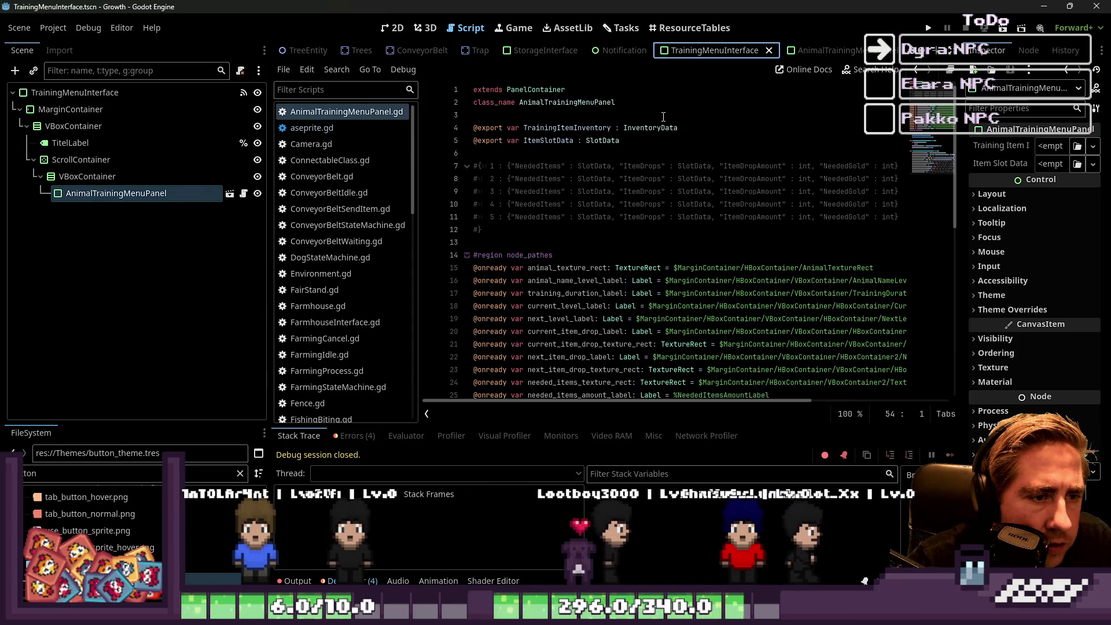
{"action": "scroll", "coordinate": [662, 121], "scroll_direction": "down", "scroll_amount": 3}
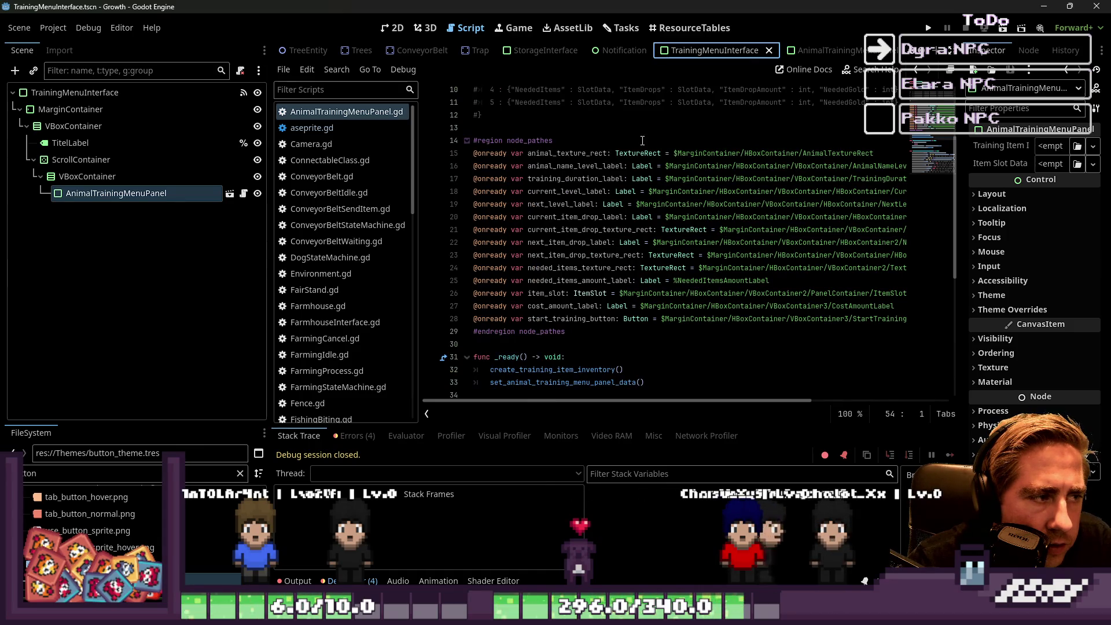
{"action": "left_click", "coordinate": [816, 50]}
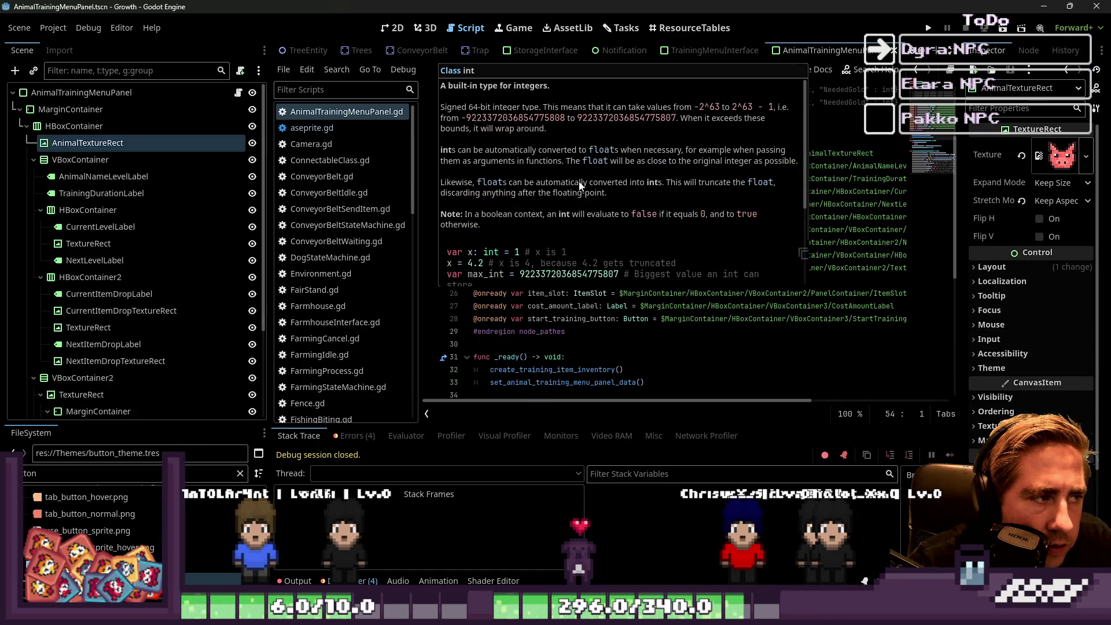
Filter the script list by 'Tra', then clear the filter.
{"action": "scroll", "coordinate": [475, 174], "scroll_direction": "up", "scroll_amount": 2}
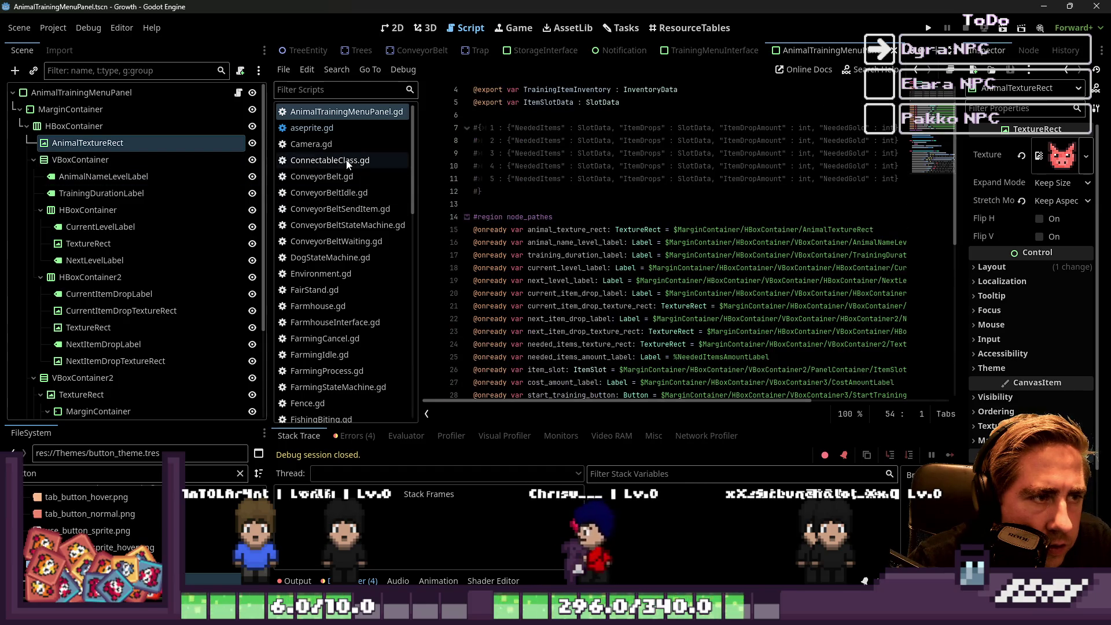
{"action": "scroll", "coordinate": [353, 232], "scroll_direction": "down", "scroll_amount": 15}
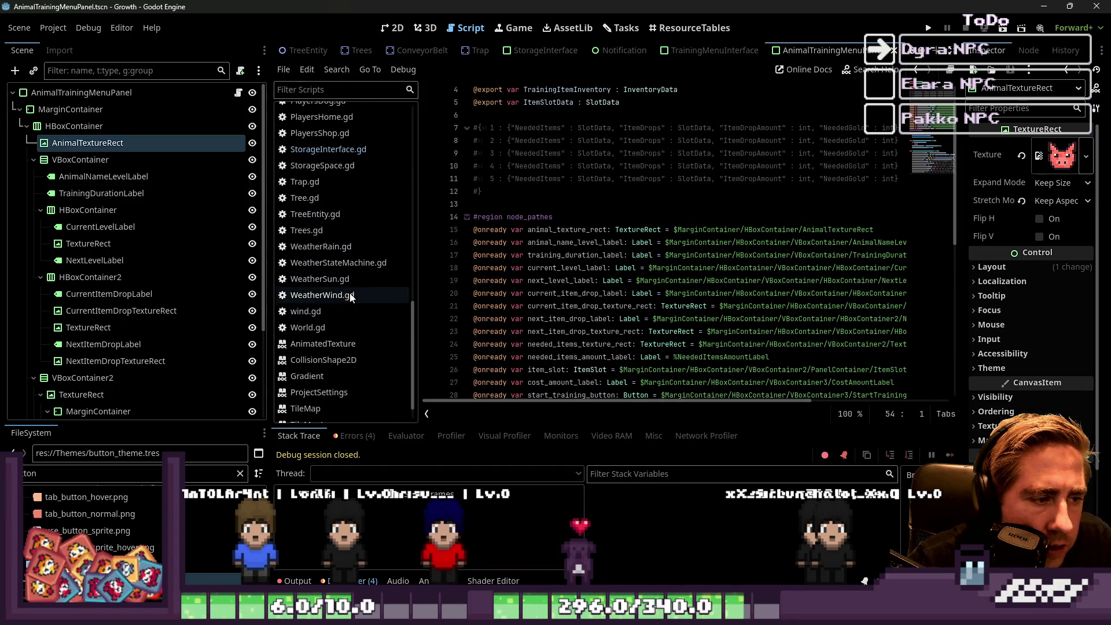
{"action": "scroll", "coordinate": [341, 278], "scroll_direction": "up", "scroll_amount": 3}
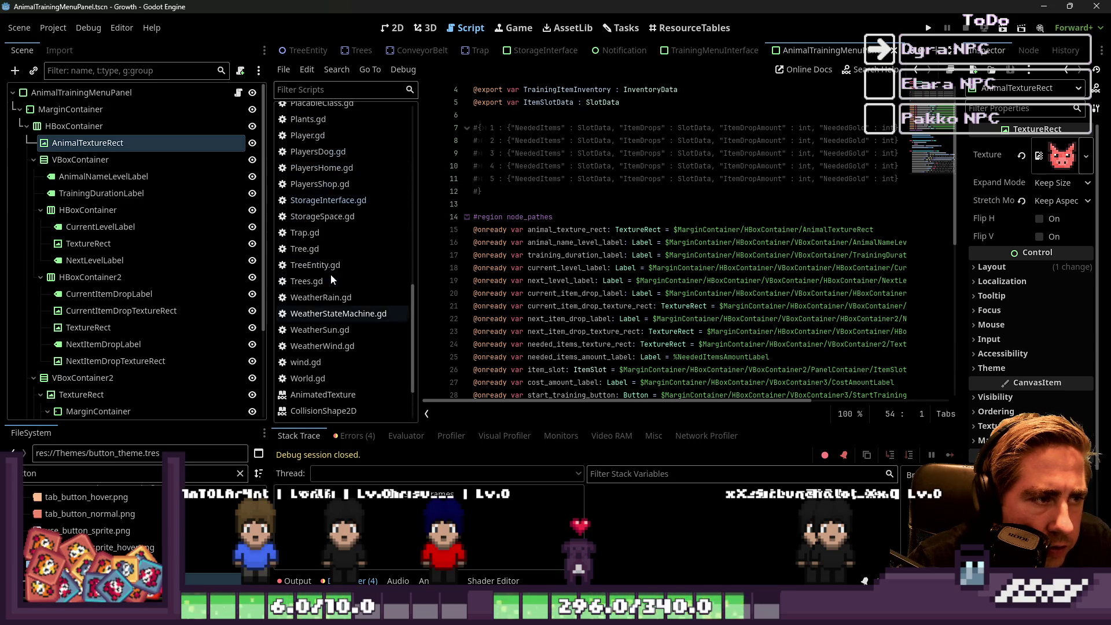
{"action": "scroll", "coordinate": [332, 246], "scroll_direction": "up", "scroll_amount": 12}
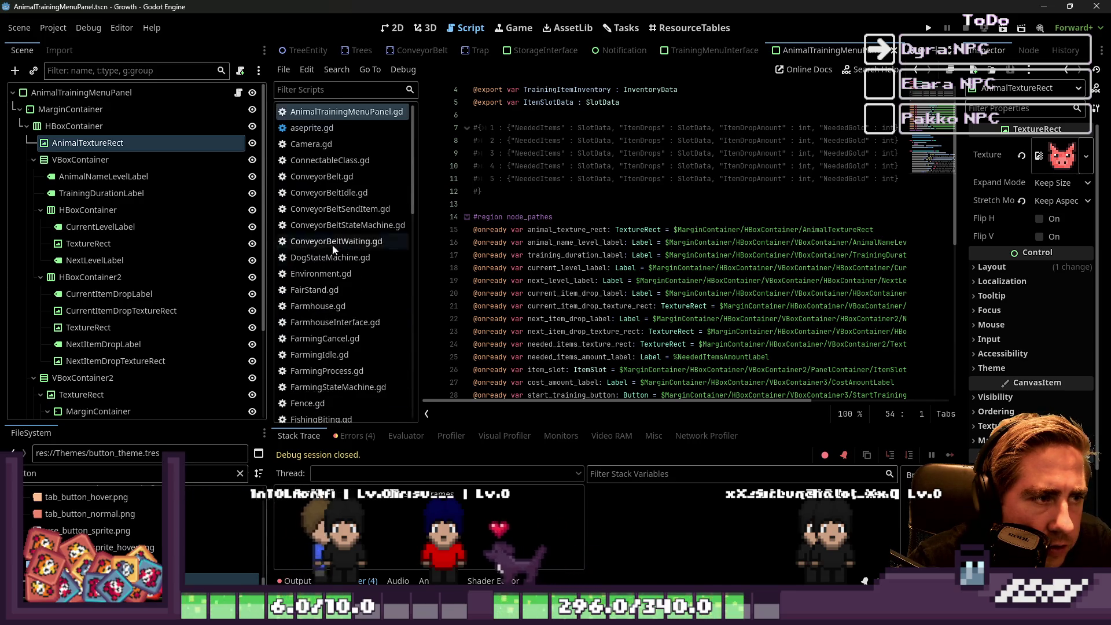
{"action": "left_click", "coordinate": [338, 89]}
{"action": "type", "text": "Tra"}
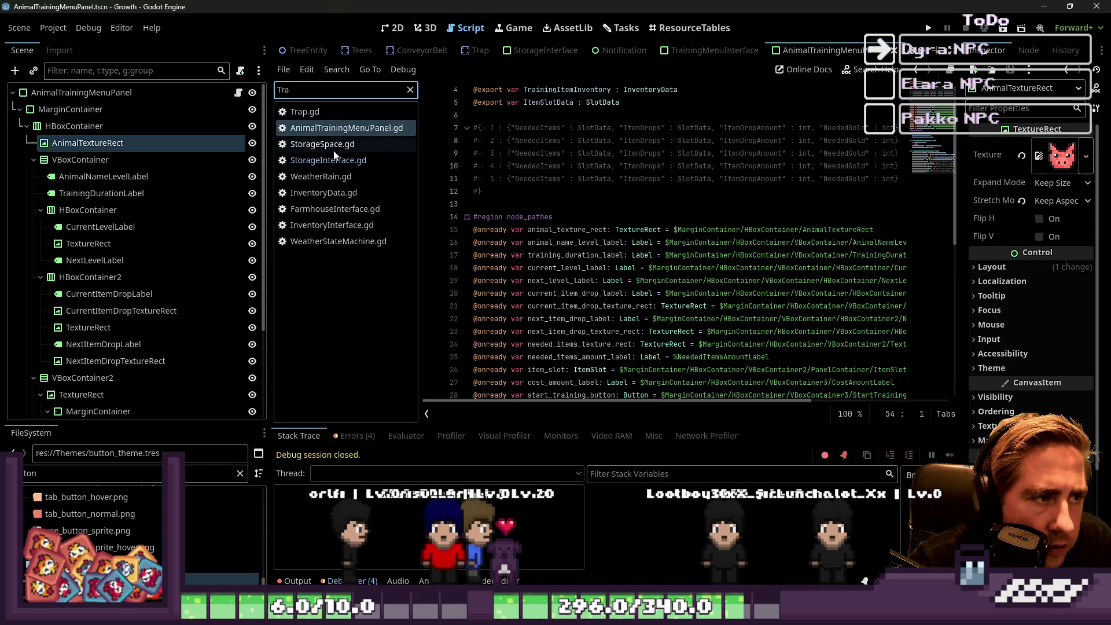
{"action": "key", "text": "ctrl+a"}
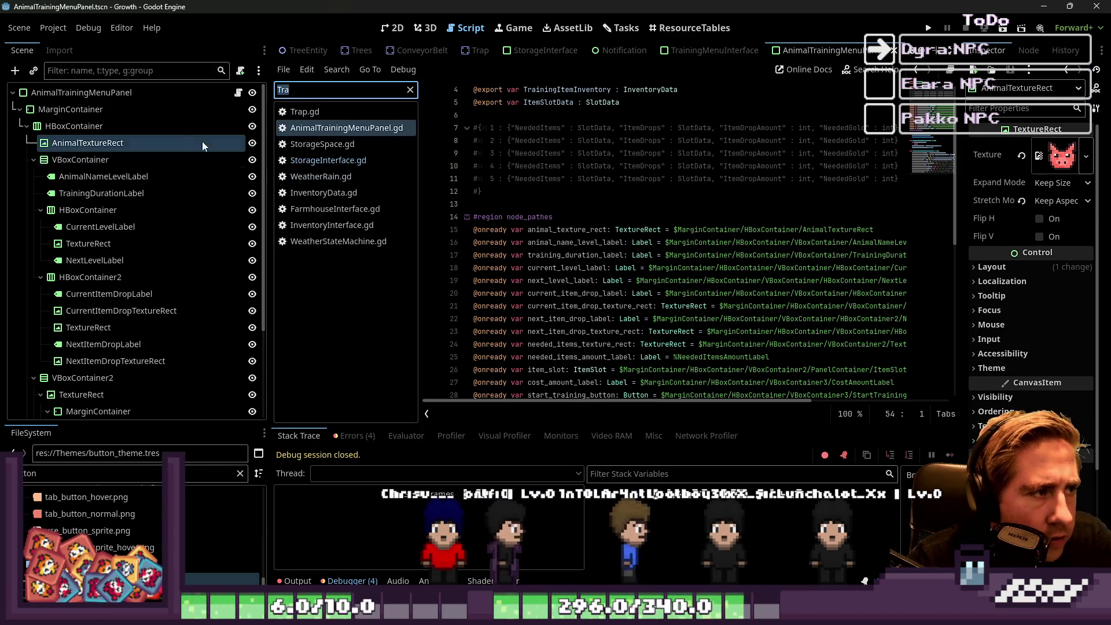
{"action": "key", "text": "BackSpace"}
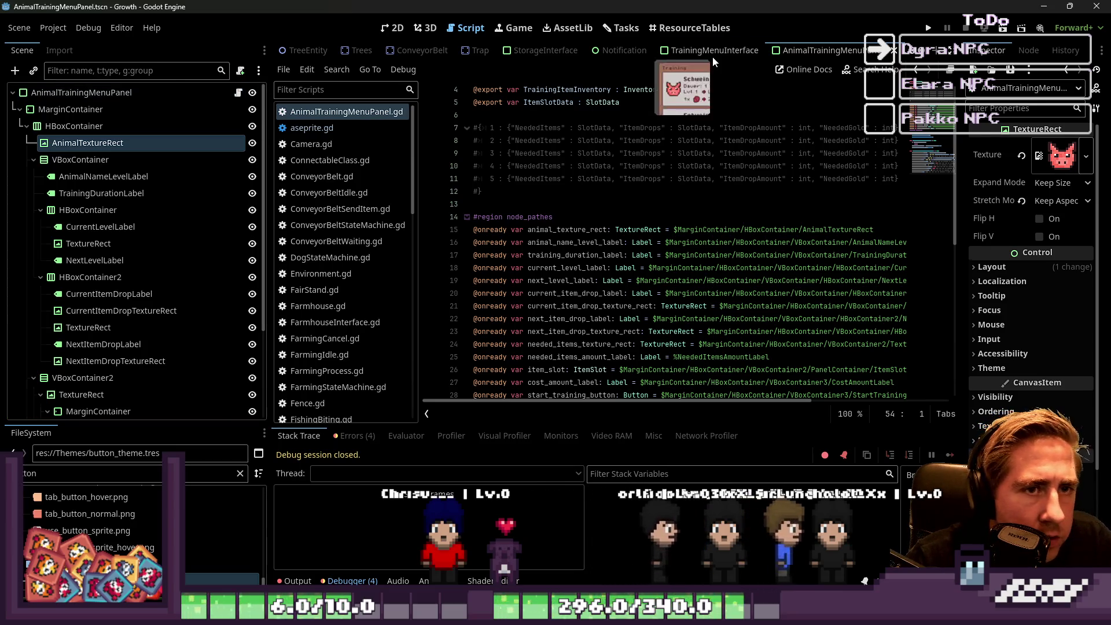
Select the TrainingMenuInterface root node and begin attaching a script to it.
{"action": "left_click", "coordinate": [713, 57]}
{"action": "left_click", "coordinate": [213, 95]}
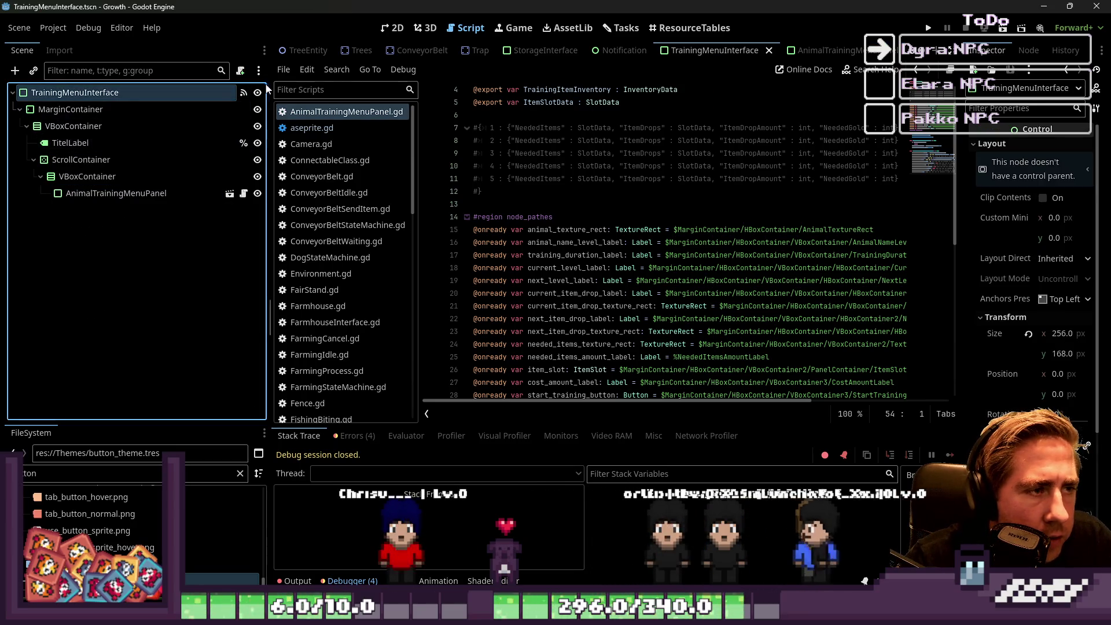
{"action": "left_click", "coordinate": [240, 70]}
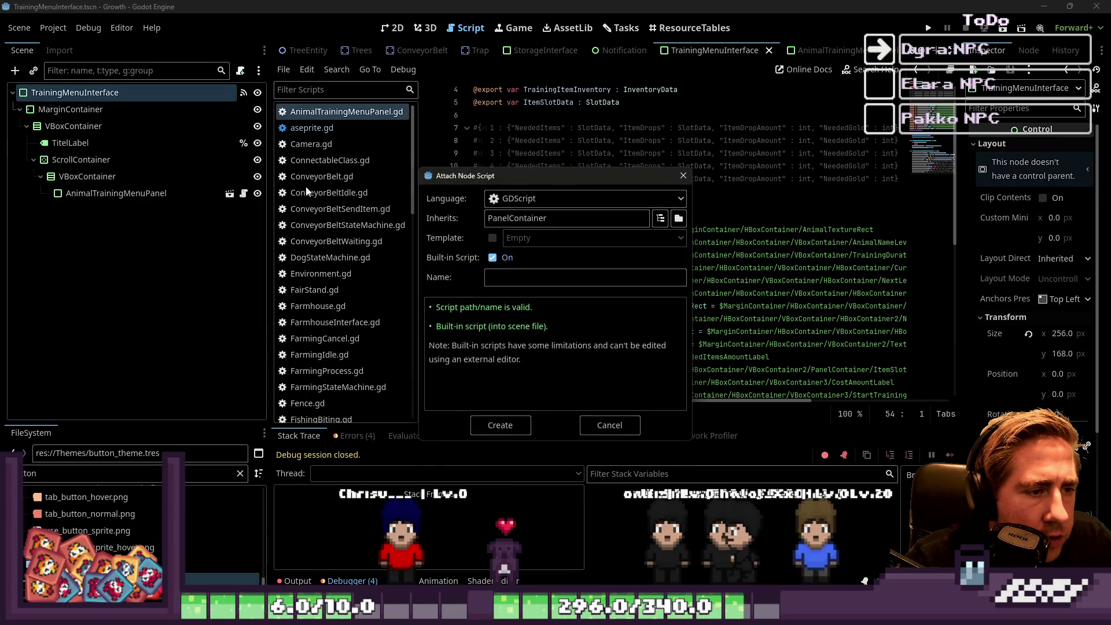
Create a non-built-in script at res://Scripts/TrainingMenuInterface.gd and start typing its class_name.
{"action": "left_click", "coordinate": [492, 257]}
{"action": "left_click", "coordinate": [539, 278]}
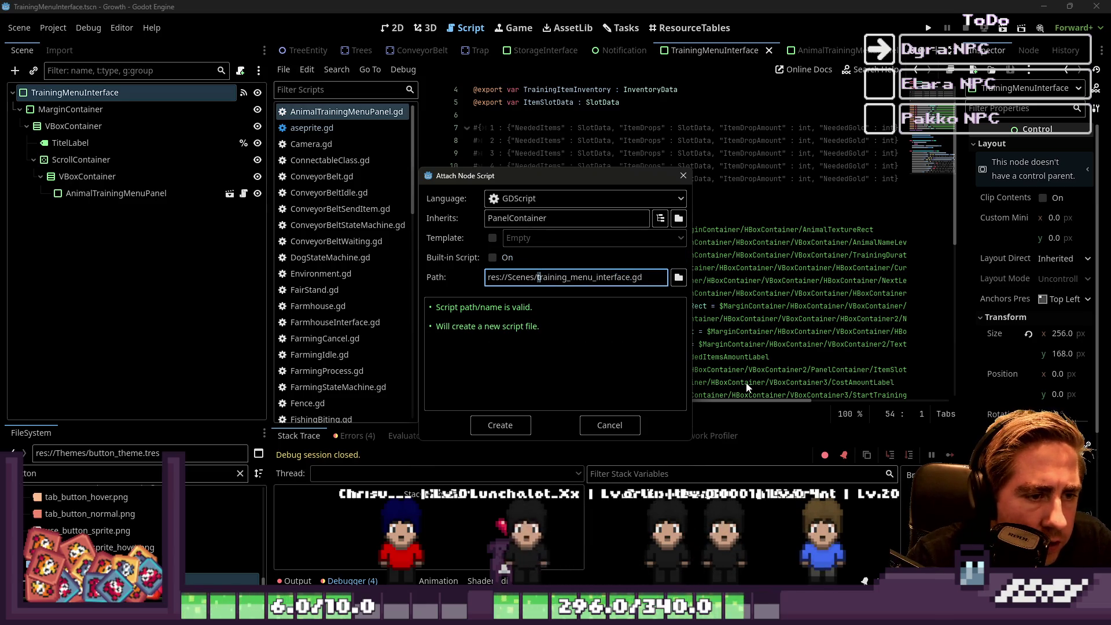
{"action": "key", "text": "Delete"}
{"action": "type", "text": "T"}
{"action": "key", "text": "Right"}
{"action": "key", "text": "Right"}
{"action": "key", "text": "Right"}
{"action": "key", "text": "shift+Right"}
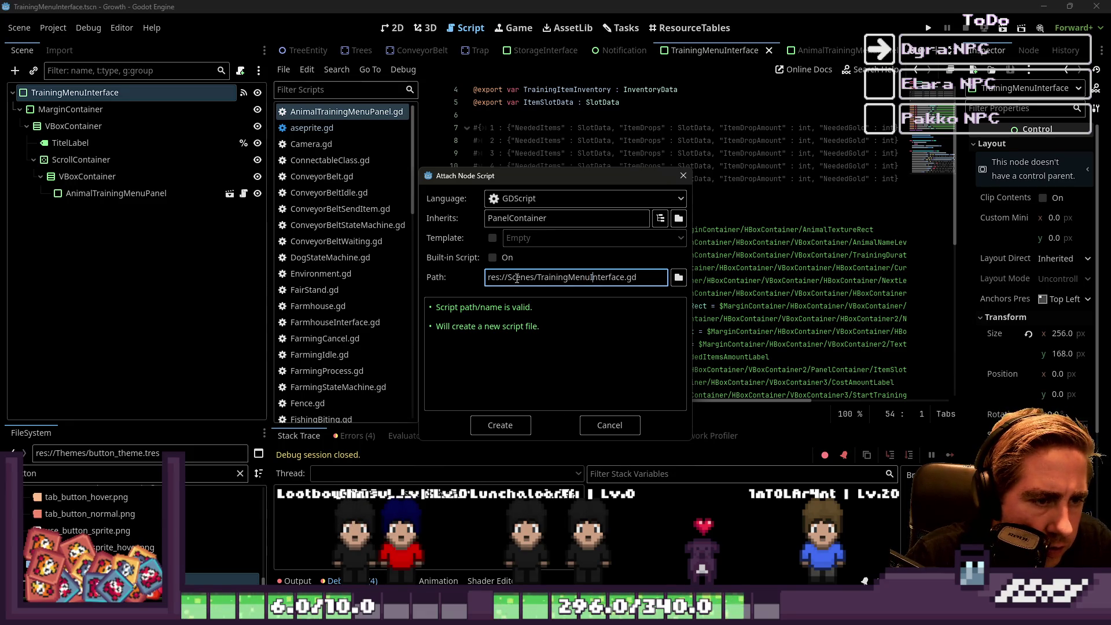
{"action": "type", "text": "ript"}
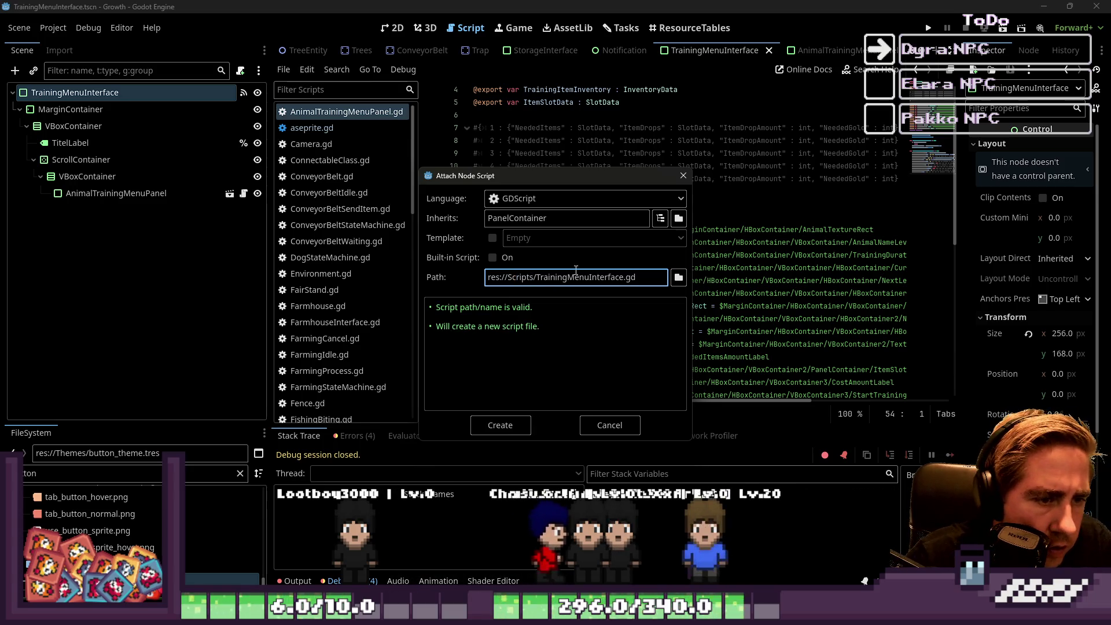
{"action": "left_click", "coordinate": [502, 425]}
{"action": "type", "text": "class_name TrainingMenu"}
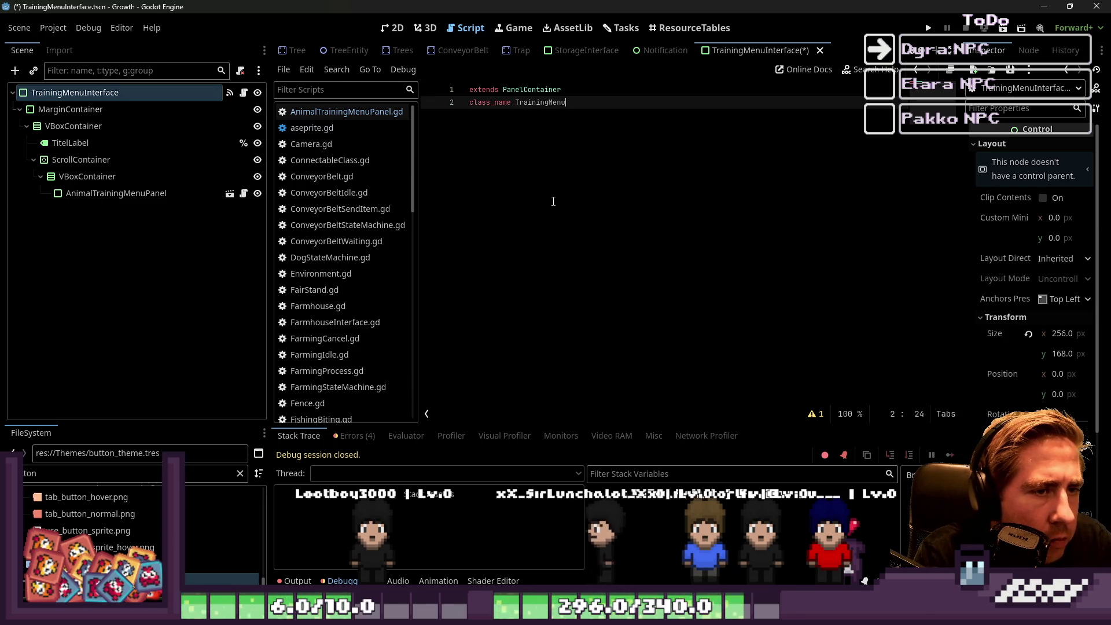
Complete the class name TrainingMenuInterface and paste the signal functions below it.
{"action": "type", "text": "nterface"}
{"action": "key", "text": "Return"}
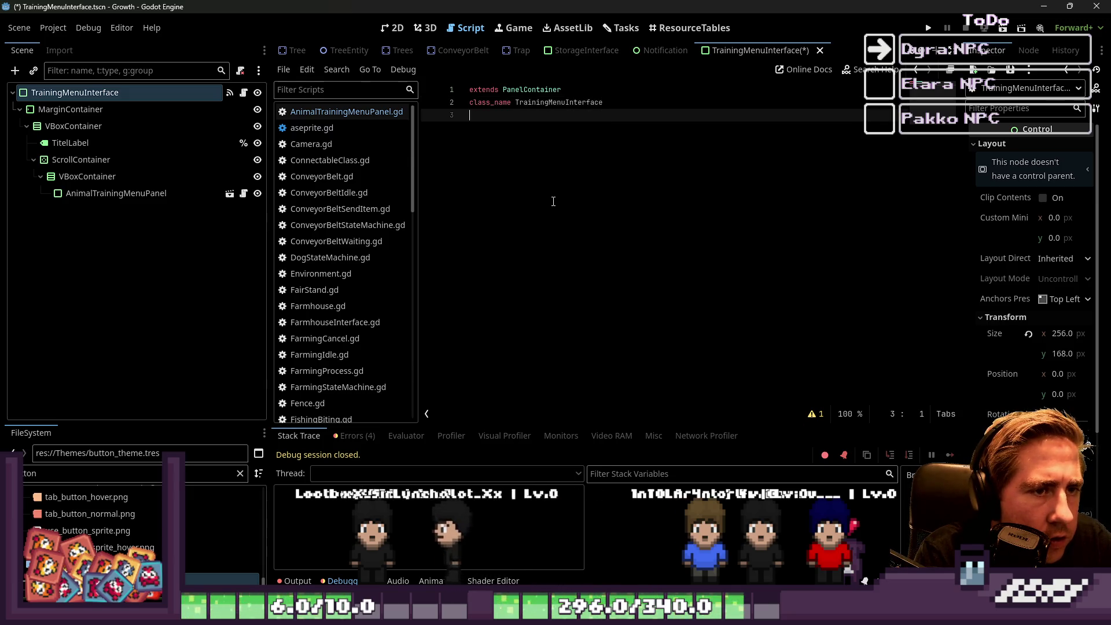
{"action": "key", "text": "Return"}
{"action": "key", "text": "ctrl+v"}
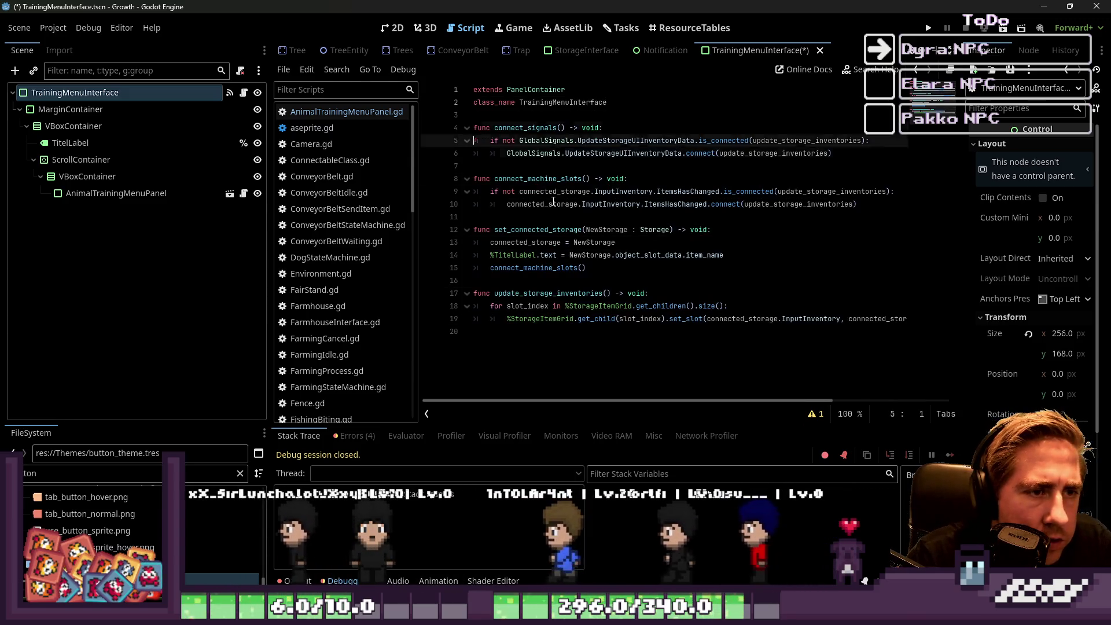
{"action": "key", "text": "Up"}
{"action": "key", "text": "Up"}
{"action": "key", "text": "Up"}
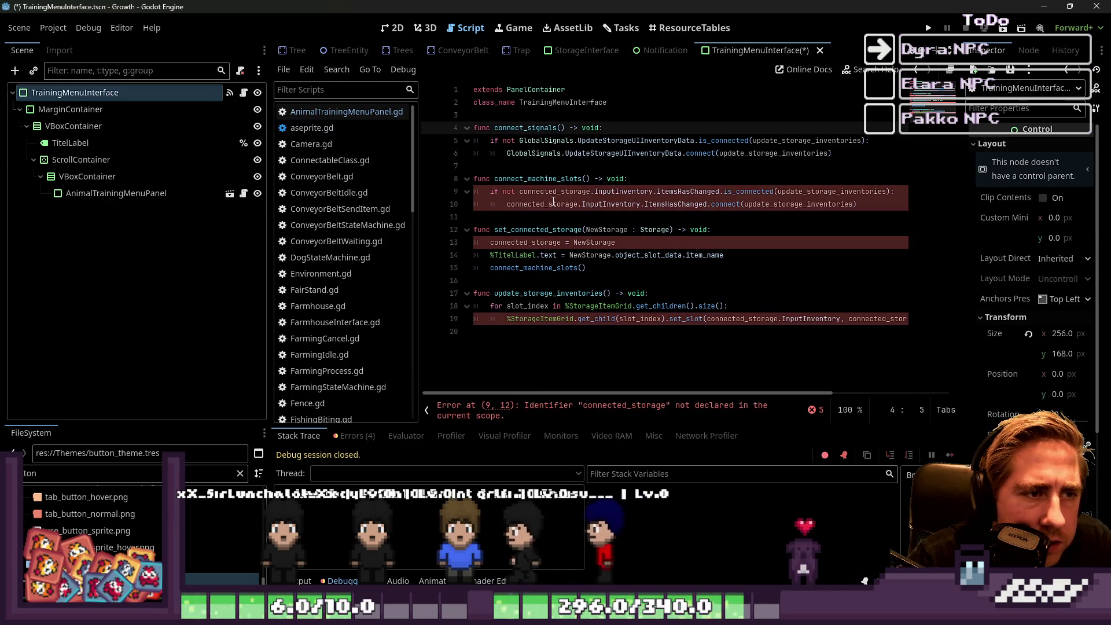
{"action": "key", "text": "Home"}
{"action": "key", "text": "Return"}
{"action": "key", "text": "Return"}
{"action": "key", "text": "Up"}
{"action": "key", "text": "Up"}
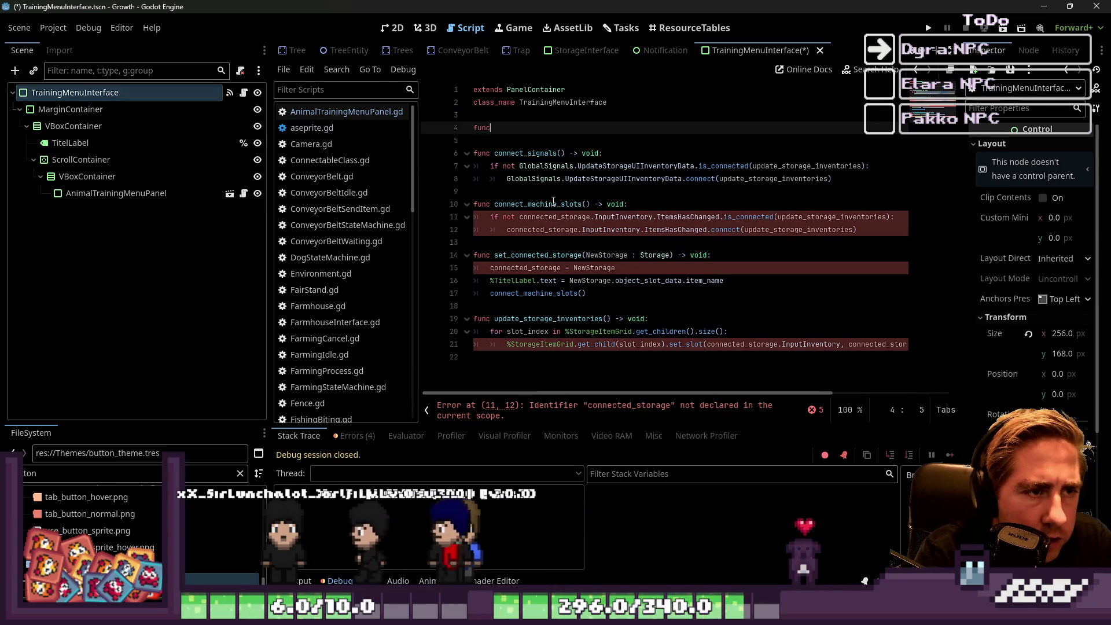
Add a _ready function that calls connect_signals().
{"action": "type", "text": "func _rea"}
{"action": "key", "text": "Return"}
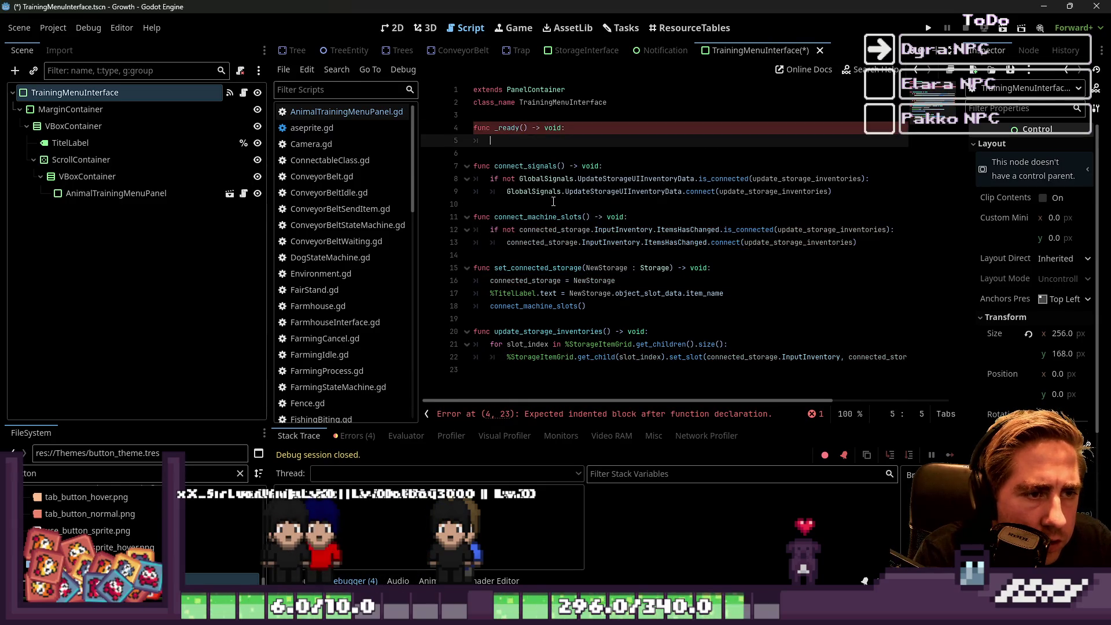
{"action": "type", "text": "conn"}
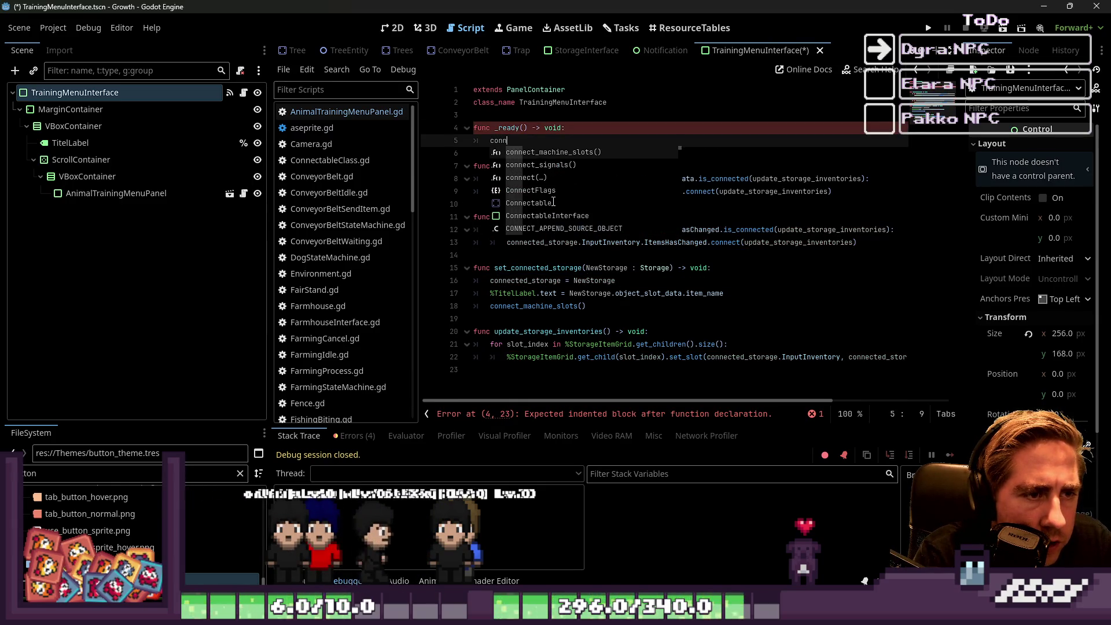
{"action": "type", "text": "ect_s"}
{"action": "key", "text": "Return"}
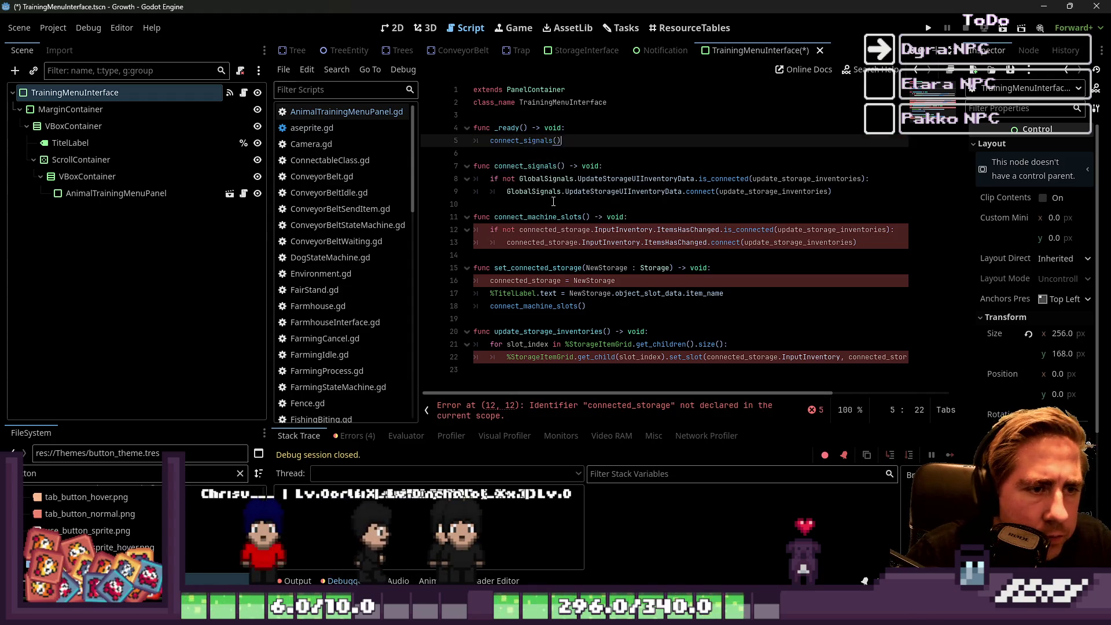
Delete all code below the class header, leaving only extends and class_name, and save.
{"action": "key", "text": "Down"}
{"action": "key", "text": "Down"}
{"action": "key", "text": "Down"}
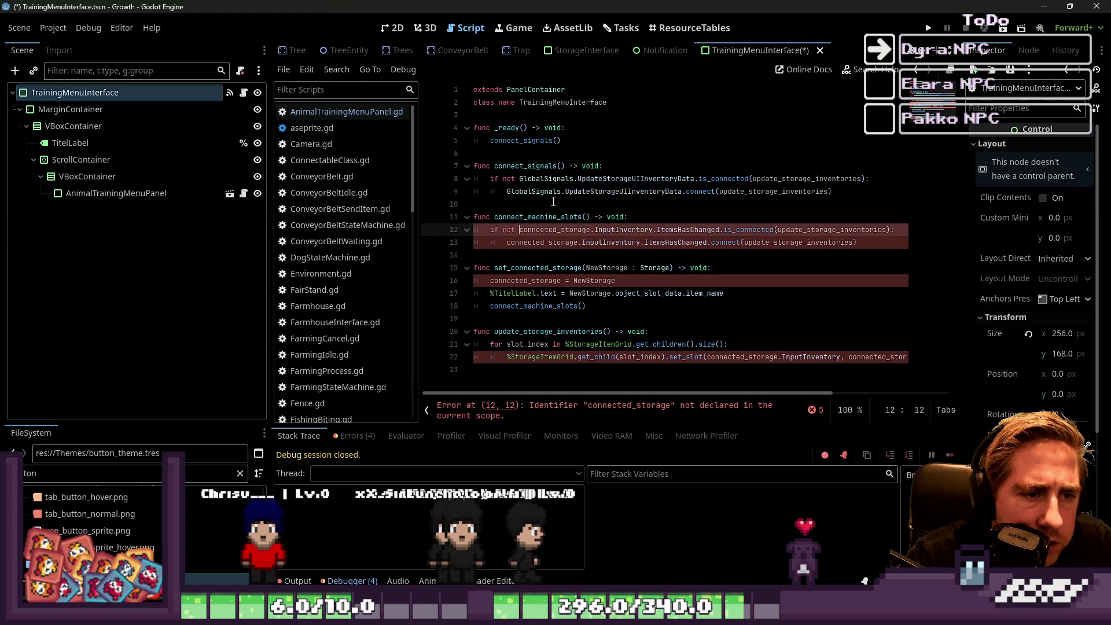
{"action": "key", "text": "ctrl+shift+Right"}
{"action": "key", "text": "BackSpace"}
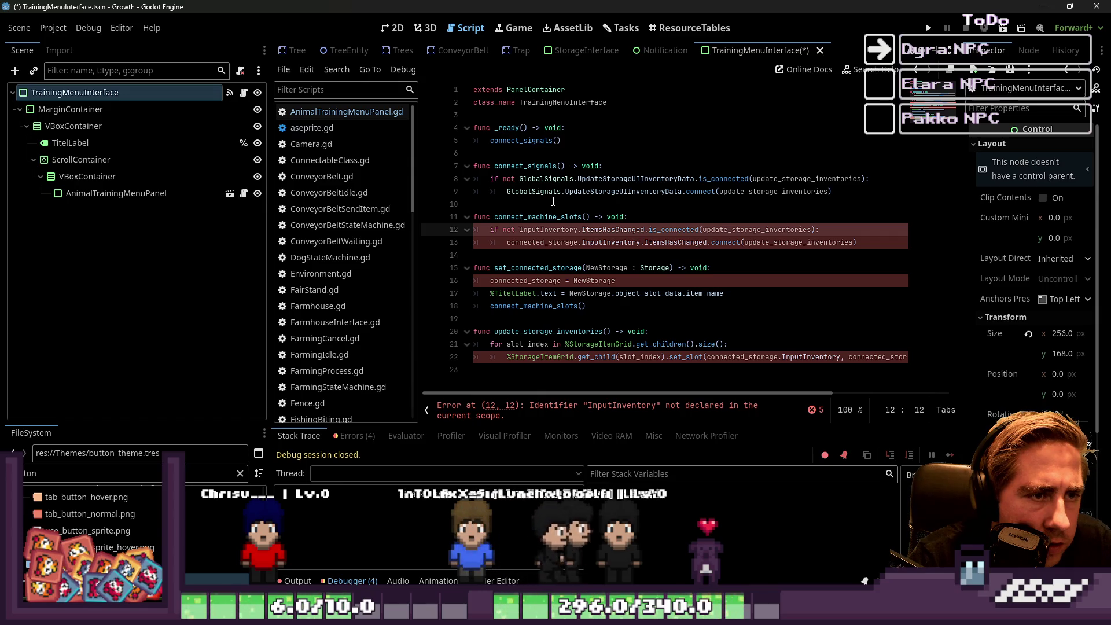
{"action": "key", "text": "Up"}
{"action": "key", "text": "Up"}
{"action": "key", "text": "Up"}
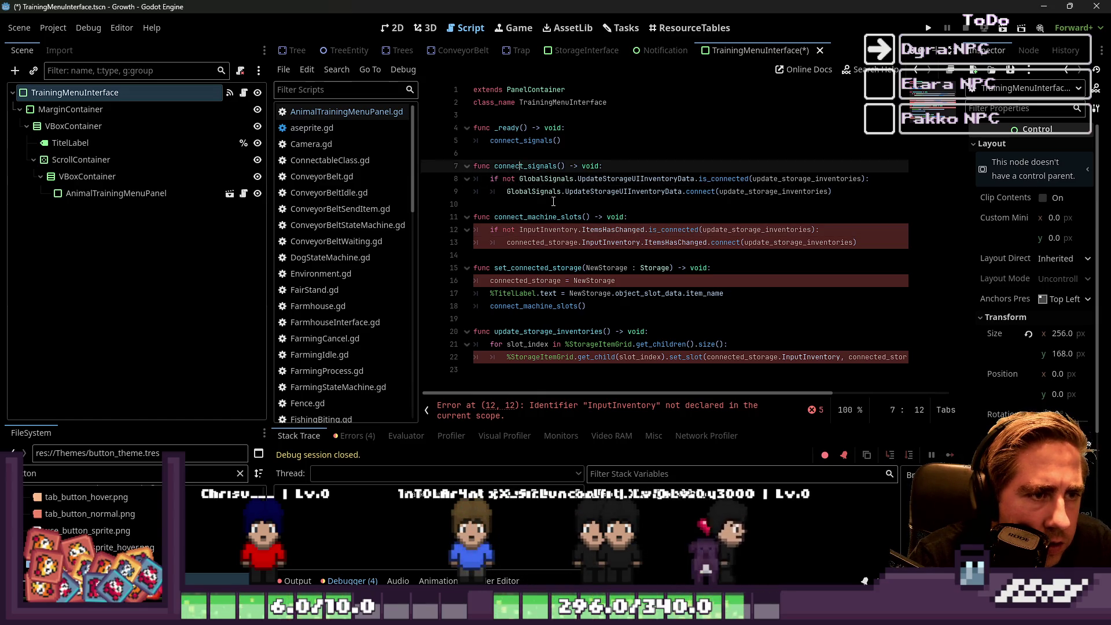
{"action": "key", "text": "Down"}
{"action": "key", "text": "shift+Down"}
{"action": "key", "text": "shift+Down"}
{"action": "key", "text": "shift+Down"}
{"action": "key", "text": "shift+Down"}
{"action": "key", "text": "ctrl+c"}
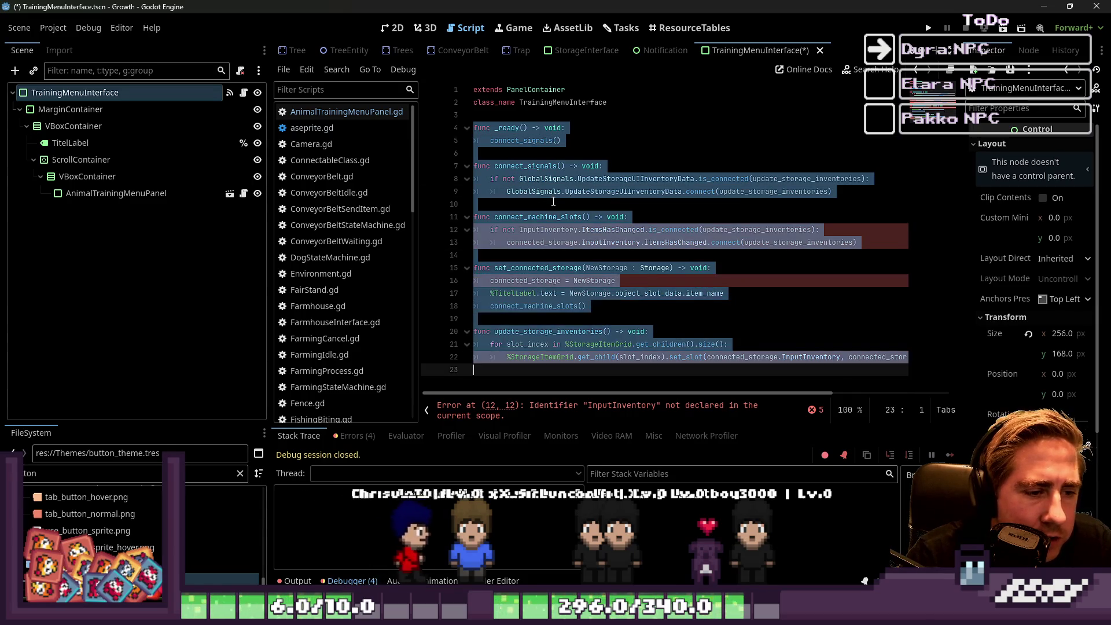
{"action": "key", "text": "BackSpace"}
{"action": "key", "text": "BackSpace"}
{"action": "key", "text": "BackSpace"}
{"action": "key", "text": "ctrl+s"}
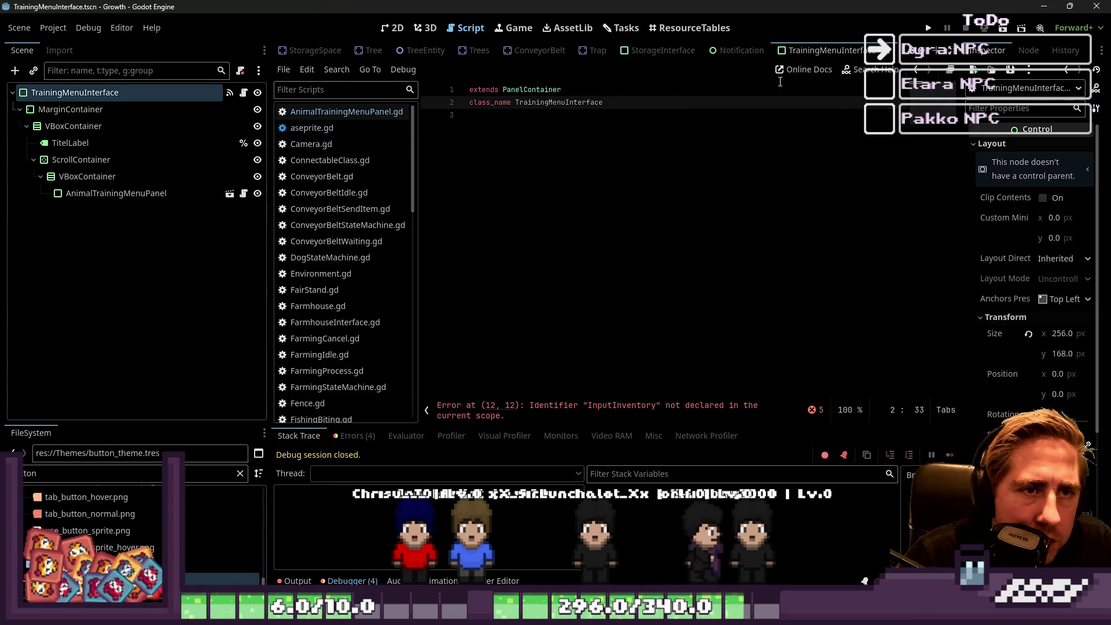
In AnimalTrainingMenuPanel.gd, fold the node_pathes region and the existing functions.
{"action": "key", "text": "ctrl+Tab"}
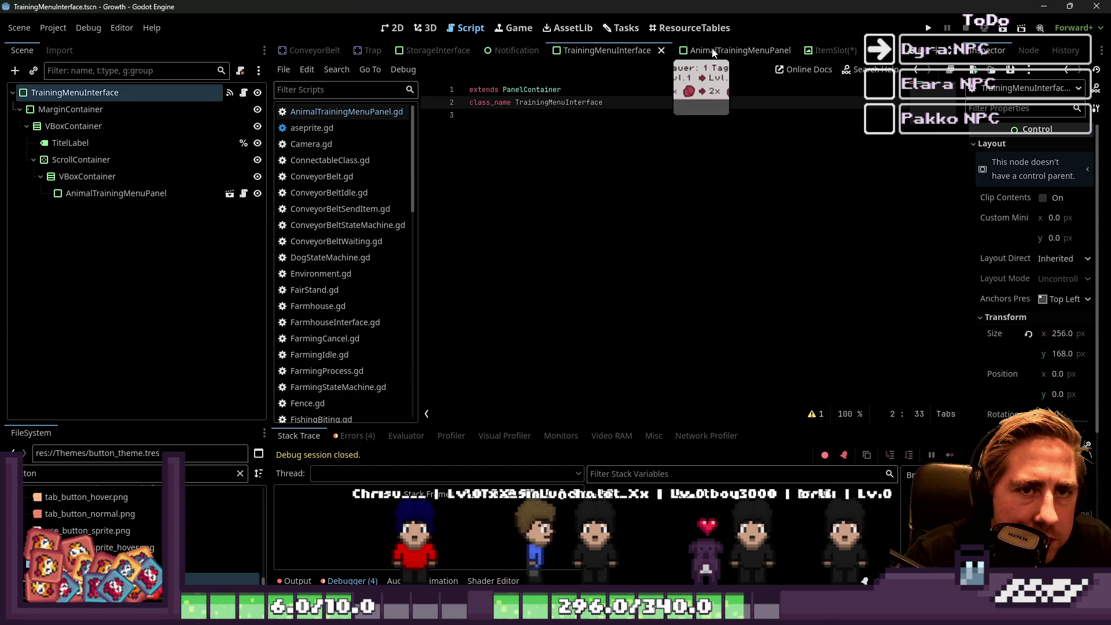
{"action": "scroll", "coordinate": [579, 231], "scroll_direction": "up", "scroll_amount": 1}
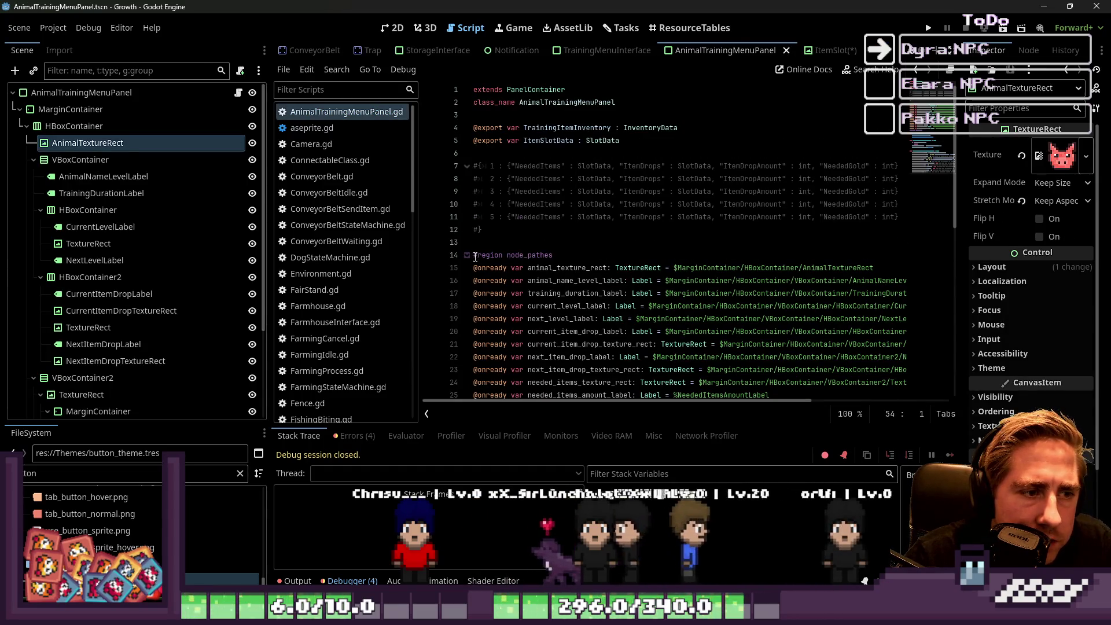
{"action": "left_click", "coordinate": [467, 256]}
{"action": "left_click", "coordinate": [489, 241]}
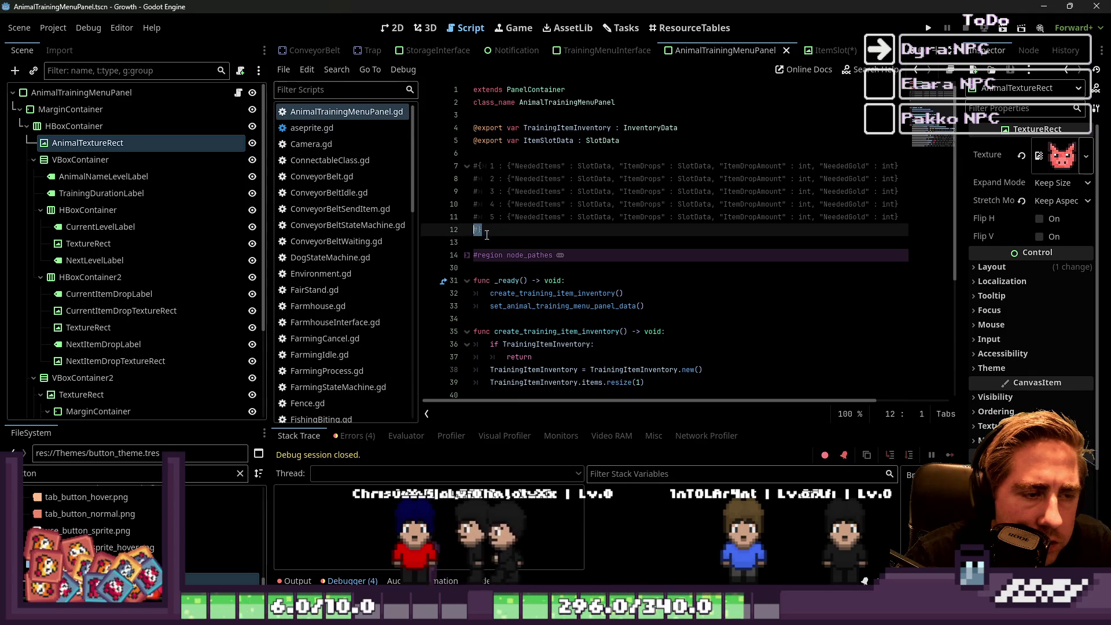
{"action": "scroll", "coordinate": [500, 232], "scroll_direction": "down", "scroll_amount": 10}
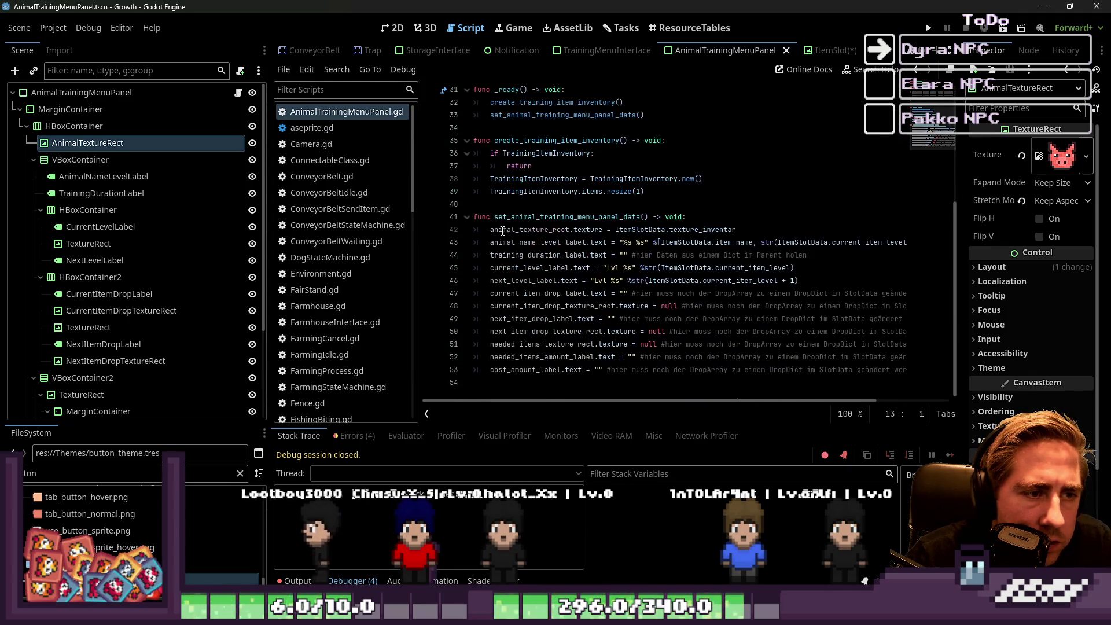
{"action": "left_click", "coordinate": [488, 385]}
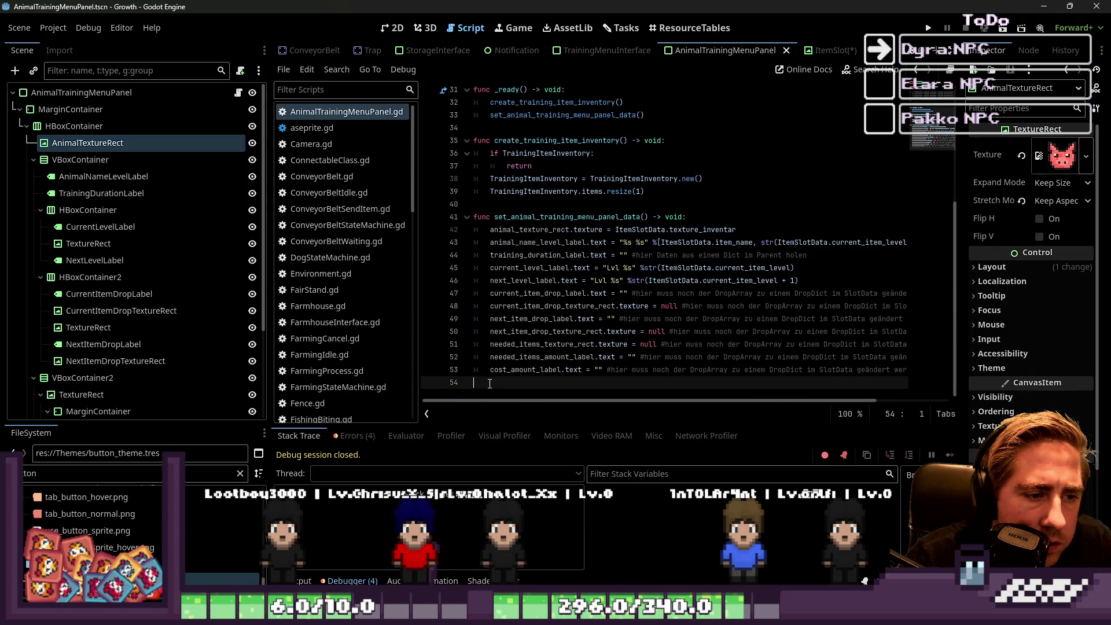
{"action": "left_click", "coordinate": [467, 216]}
{"action": "scroll", "coordinate": [474, 258], "scroll_direction": "up", "scroll_amount": 5}
{"action": "left_click", "coordinate": [466, 331]}
{"action": "left_click", "coordinate": [463, 294], "text": "shift"}
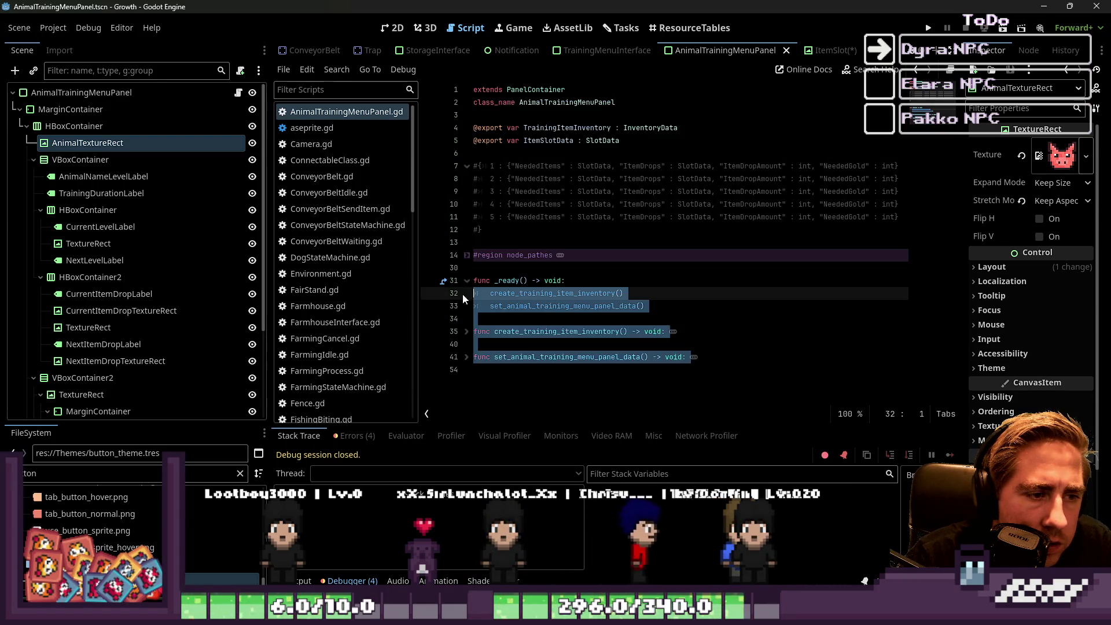
{"action": "left_click", "coordinate": [470, 363]}
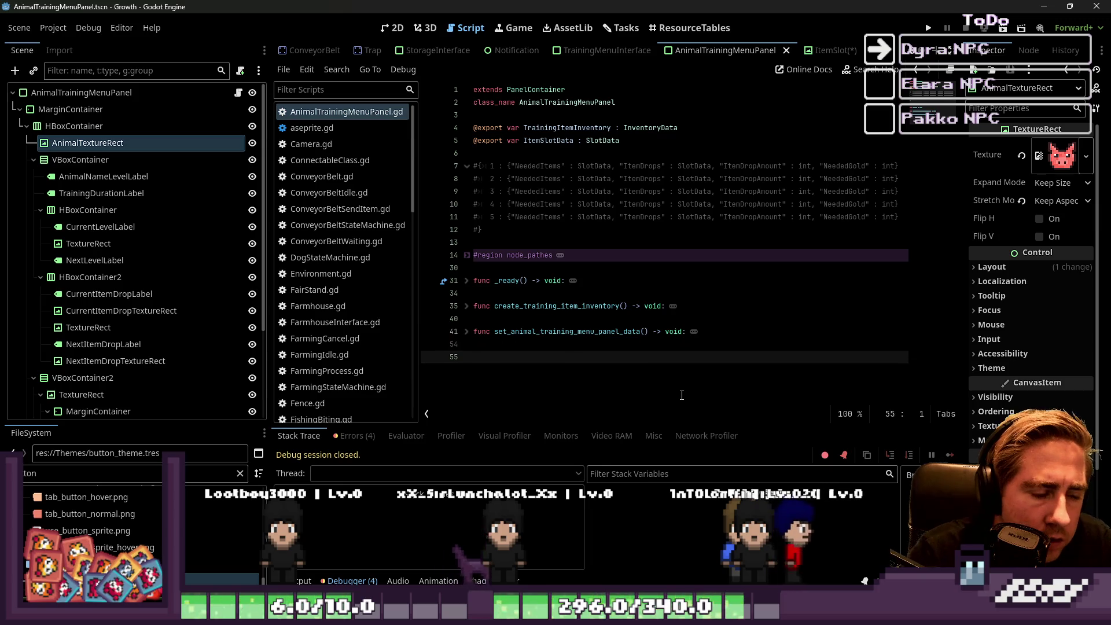
Paste the signal functions at the end of the script and delete the duplicate _ready.
{"action": "key", "text": "ctrl+v"}
{"action": "key", "text": "Up"}
{"action": "key", "text": "Up"}
{"action": "key", "text": "Up"}
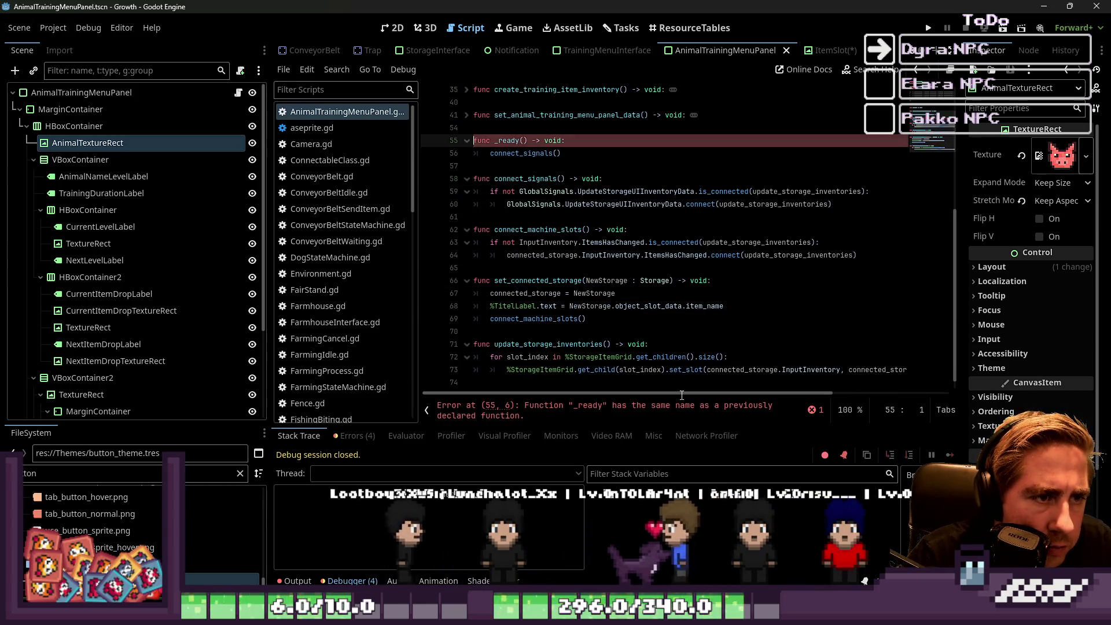
{"action": "key", "text": "Escape"}
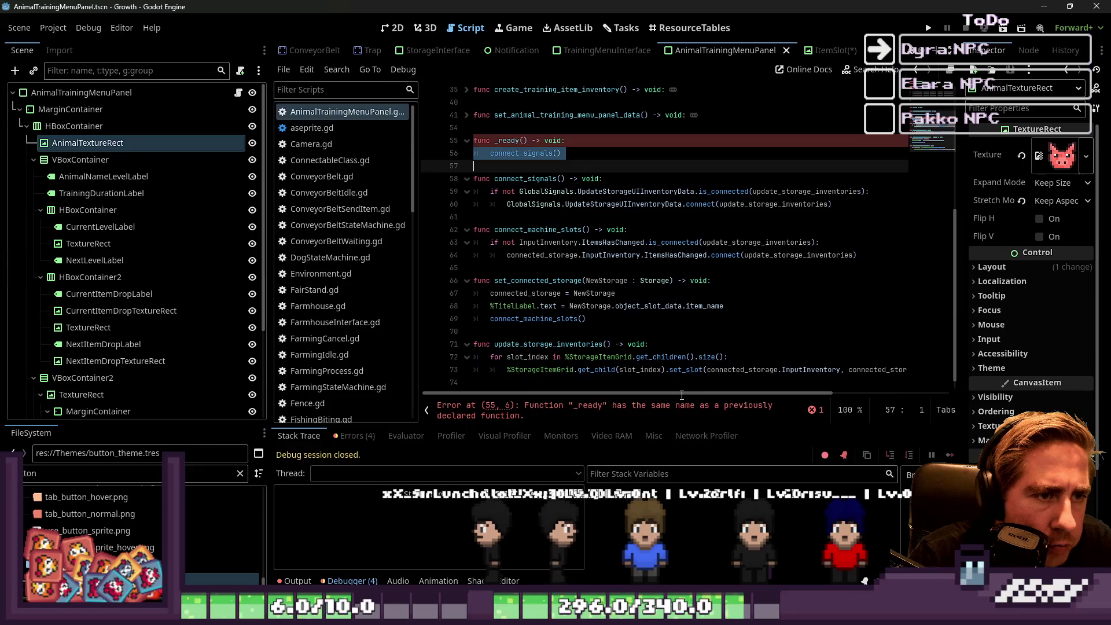
{"action": "key", "text": "Up"}
{"action": "key", "text": "shift+Down"}
{"action": "key", "text": "shift+Down"}
{"action": "key", "text": "shift+Down"}
{"action": "key", "text": "Delete"}
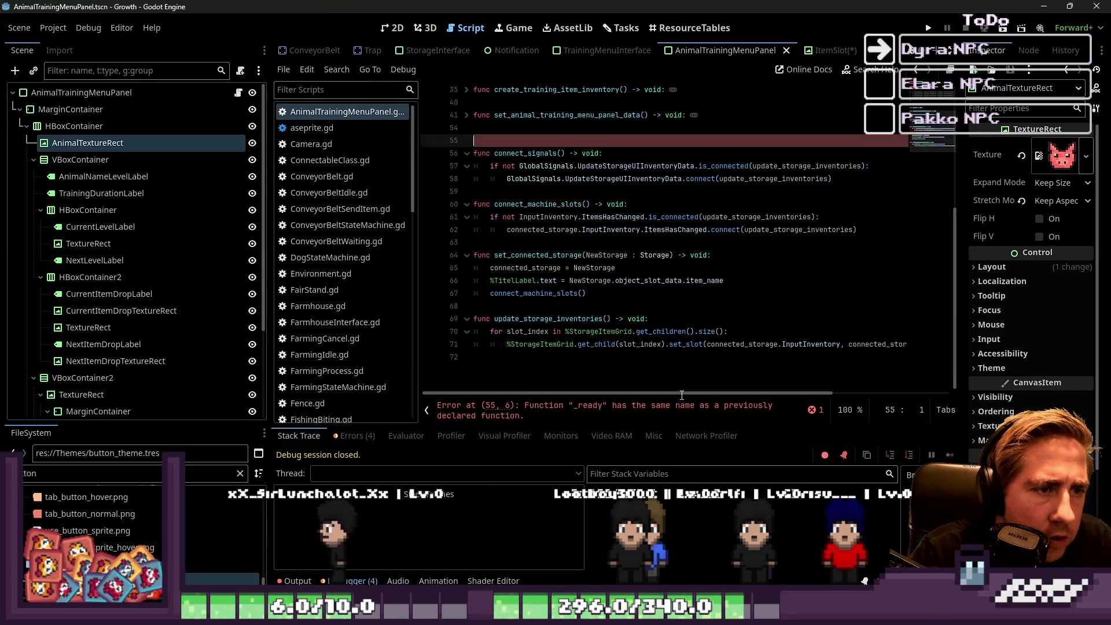
{"action": "key", "text": "Up"}
{"action": "scroll", "coordinate": [509, 228], "scroll_direction": "up", "scroll_amount": 5}
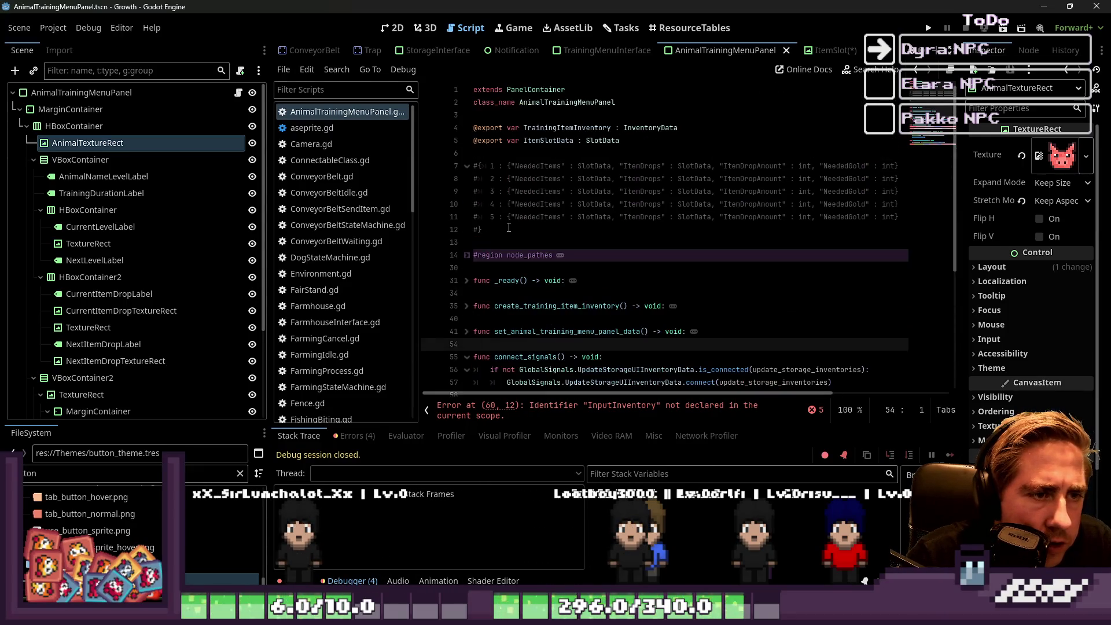
Add a connect_signals() call to the existing _ready function after create_training_item_inventory().
{"action": "left_click", "coordinate": [466, 281]}
{"action": "left_click", "coordinate": [589, 306]}
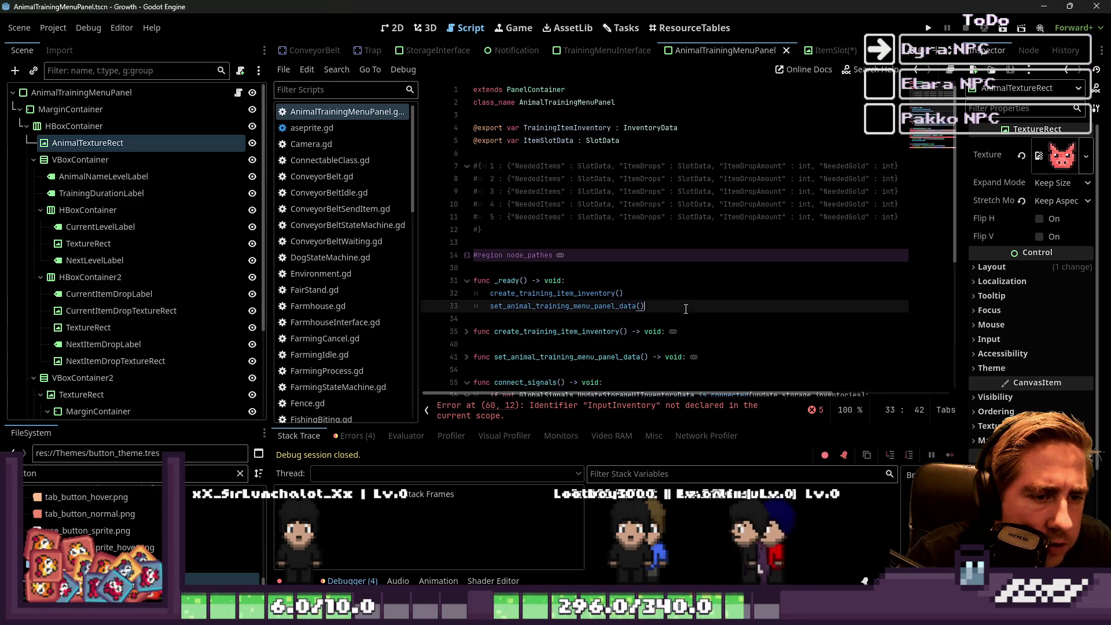
{"action": "left_click", "coordinate": [654, 294]}
{"action": "key", "text": "Return"}
{"action": "type", "text": "connect_signals()"}
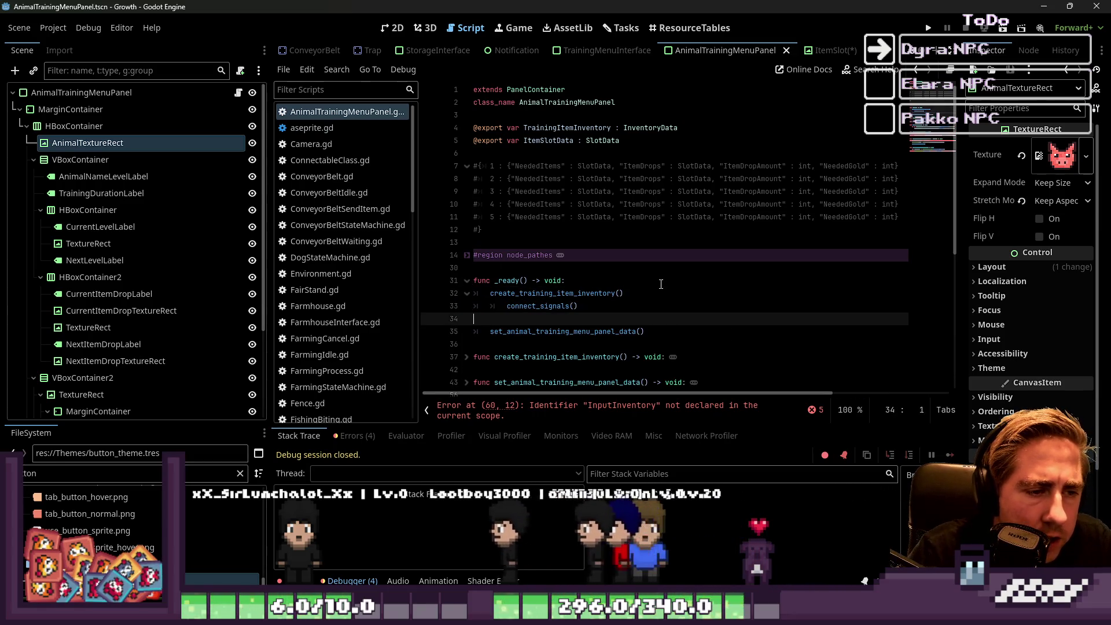
{"action": "key", "text": "Down"}
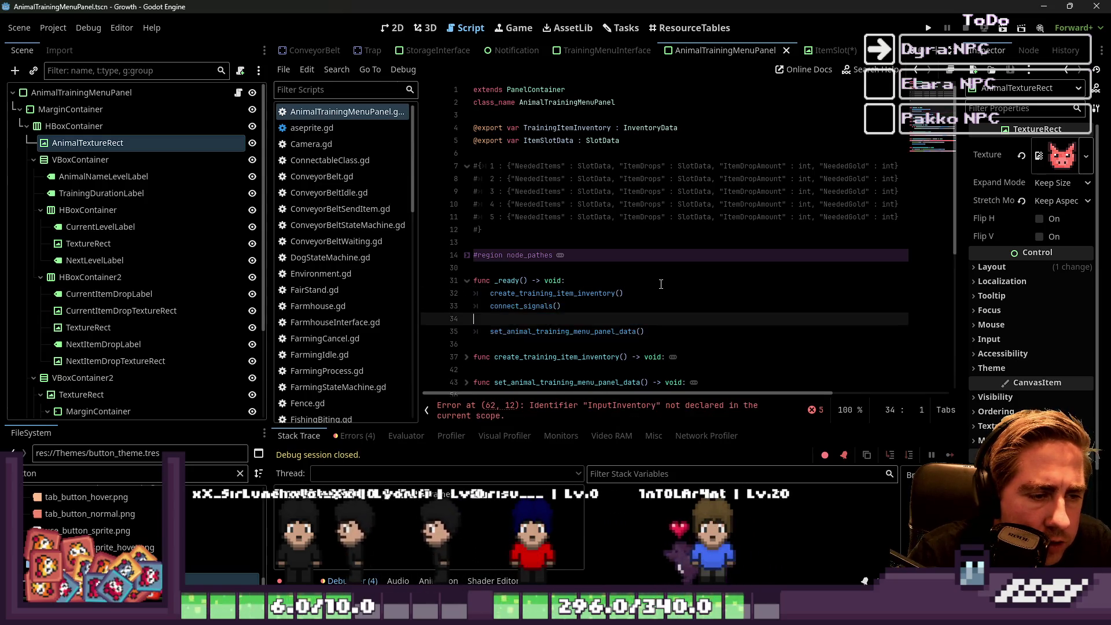
{"action": "key", "text": "BackSpace"}
{"action": "key", "text": "Up"}
Replace InputInventory on lines 61–62 with TrainingItemInventory.ItemsHasChanged for the check and connect.
{"action": "scroll", "coordinate": [681, 265], "scroll_direction": "down", "scroll_amount": 5}
{"action": "scroll", "coordinate": [681, 265], "scroll_direction": "down", "scroll_amount": 1}
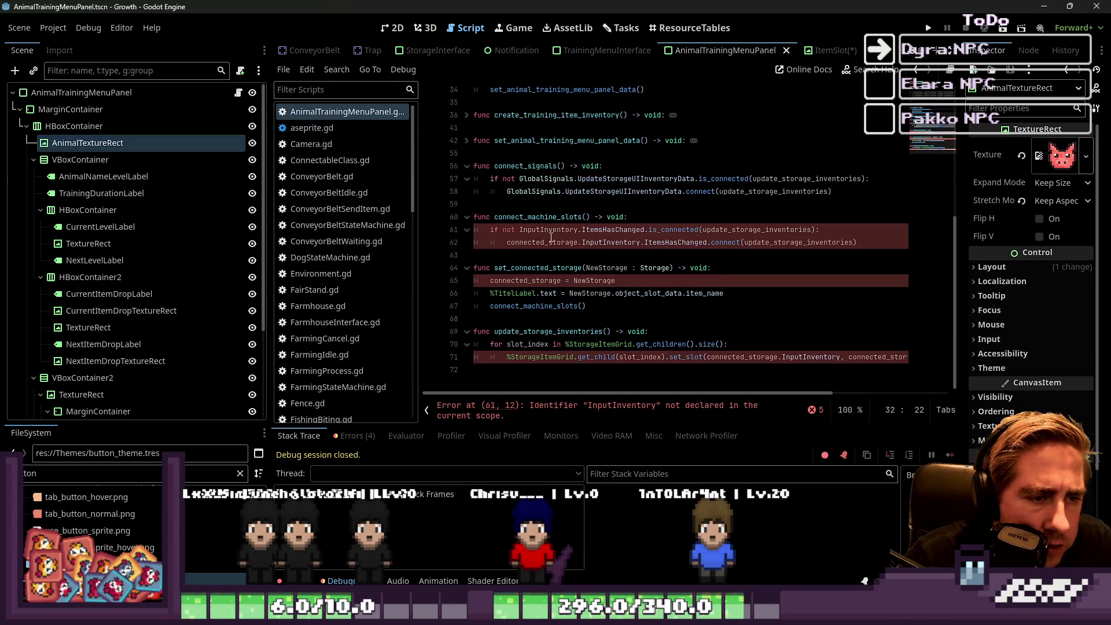
{"action": "double_click", "coordinate": [548, 230]}
{"action": "scroll", "coordinate": [729, 261], "scroll_direction": "up", "scroll_amount": 6}
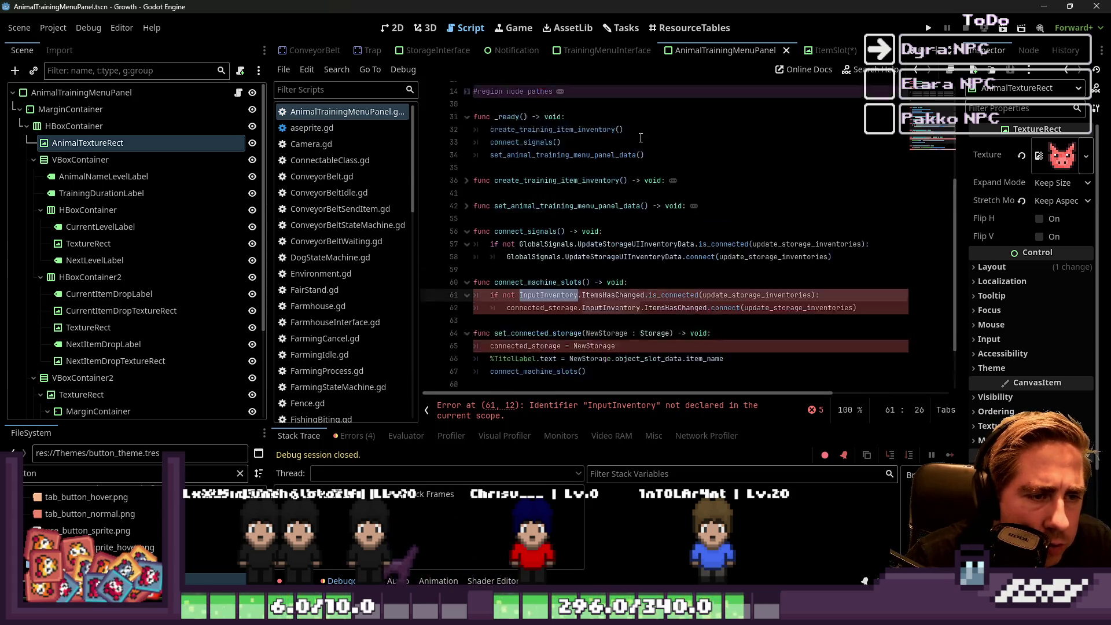
{"action": "double_click", "coordinate": [540, 142]}
{"action": "scroll", "coordinate": [579, 243], "scroll_direction": "down", "scroll_amount": 6}
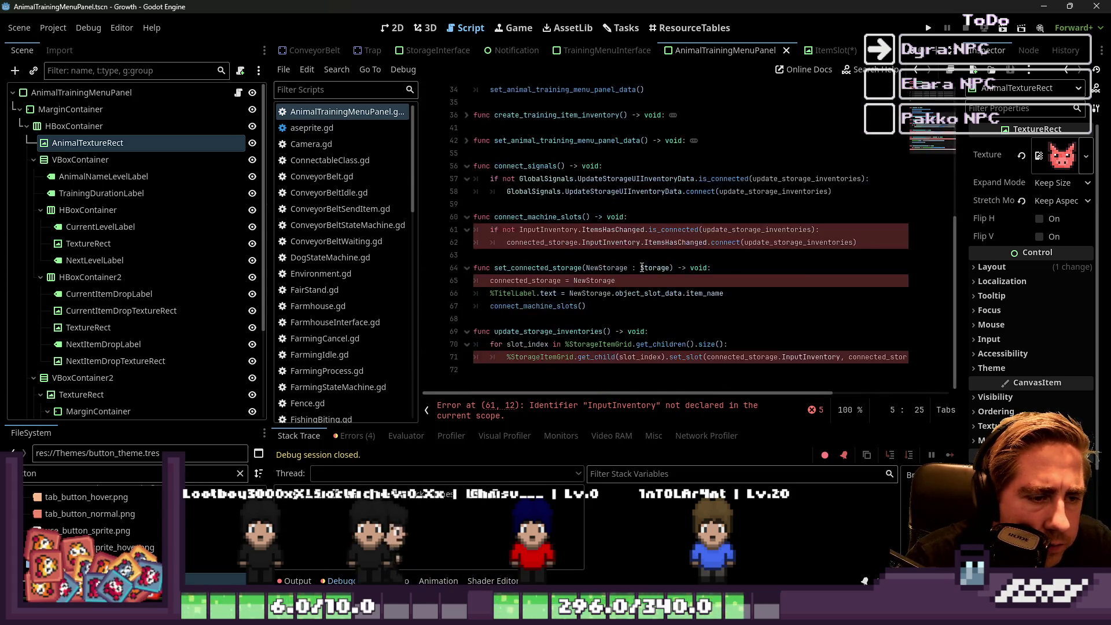
{"action": "scroll", "coordinate": [612, 247], "scroll_direction": "up", "scroll_amount": 6}
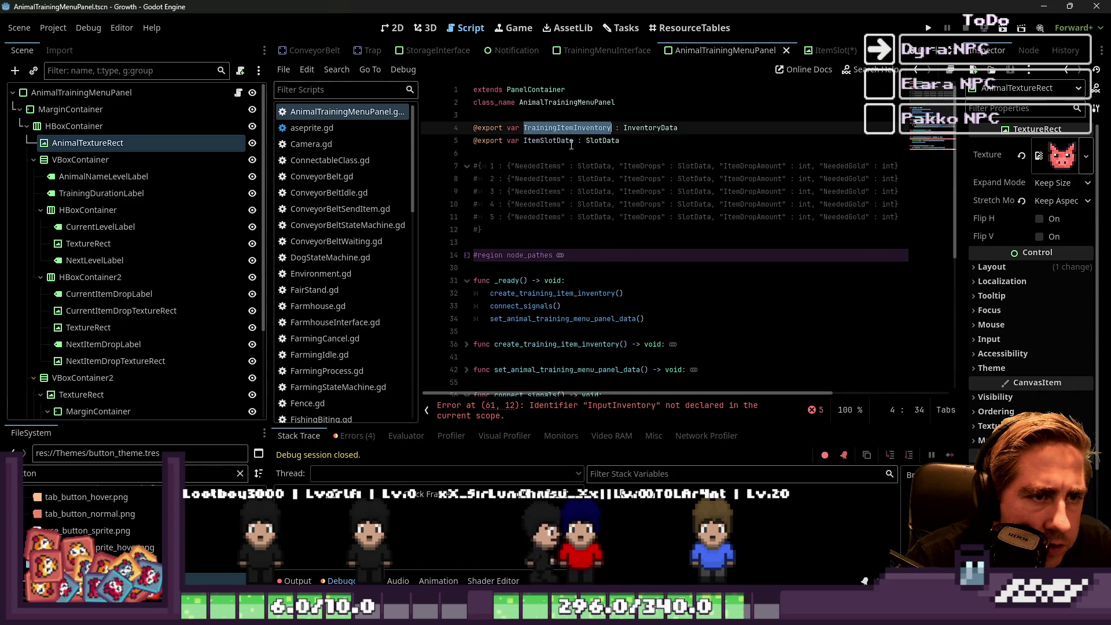
{"action": "scroll", "coordinate": [550, 220], "scroll_direction": "down", "scroll_amount": 6}
{"action": "double_click", "coordinate": [538, 230]}
{"action": "type", "text": "TrainingItemInventory"}
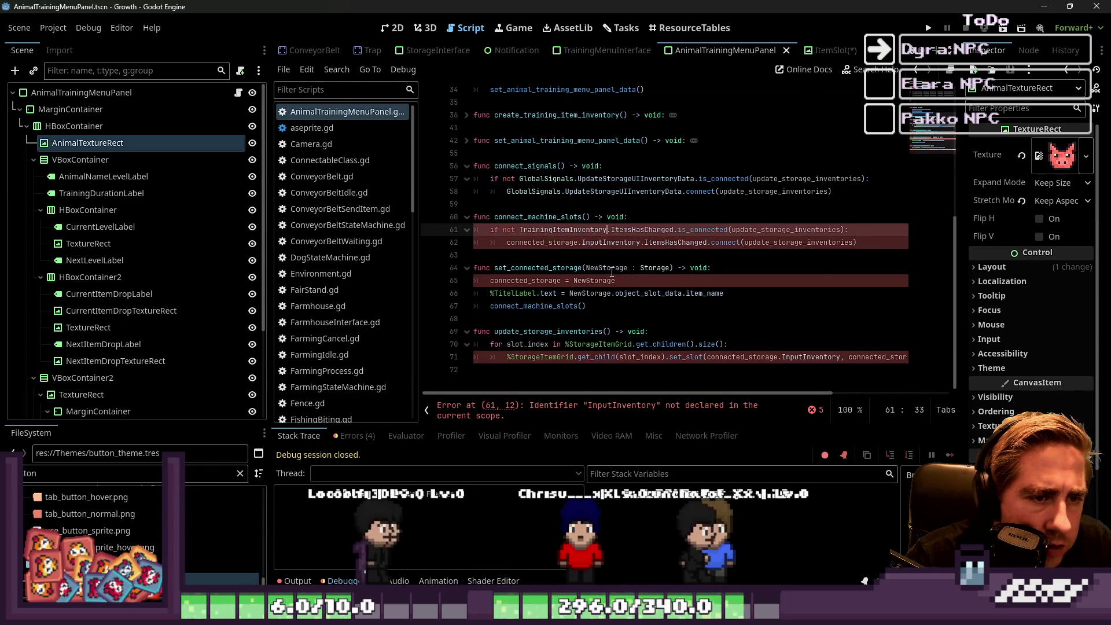
{"action": "double_click", "coordinate": [642, 230]}
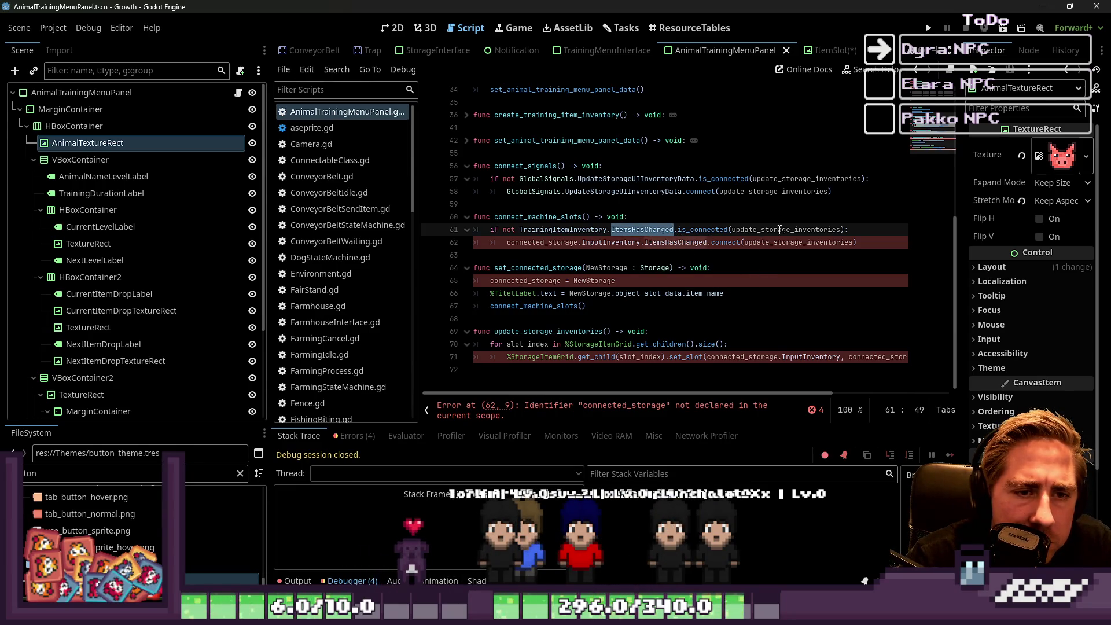
{"action": "left_click_drag", "start_coordinate": [507, 242], "coordinate": [555, 242]}
{"action": "type", "text": "TrainingItemInventory.ItemsHasChanged.connect("}
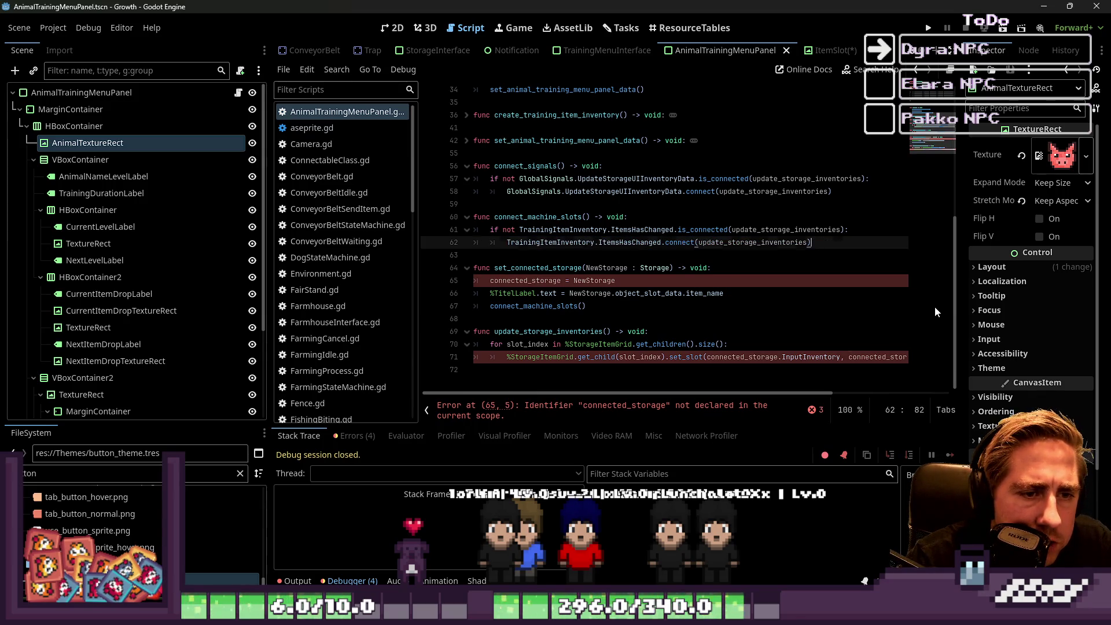
Delete the connected_storage assignment and title label lines from set_connected_storage.
{"action": "key", "text": "Down"}
{"action": "key", "text": "Down"}
{"action": "key", "text": "Down"}
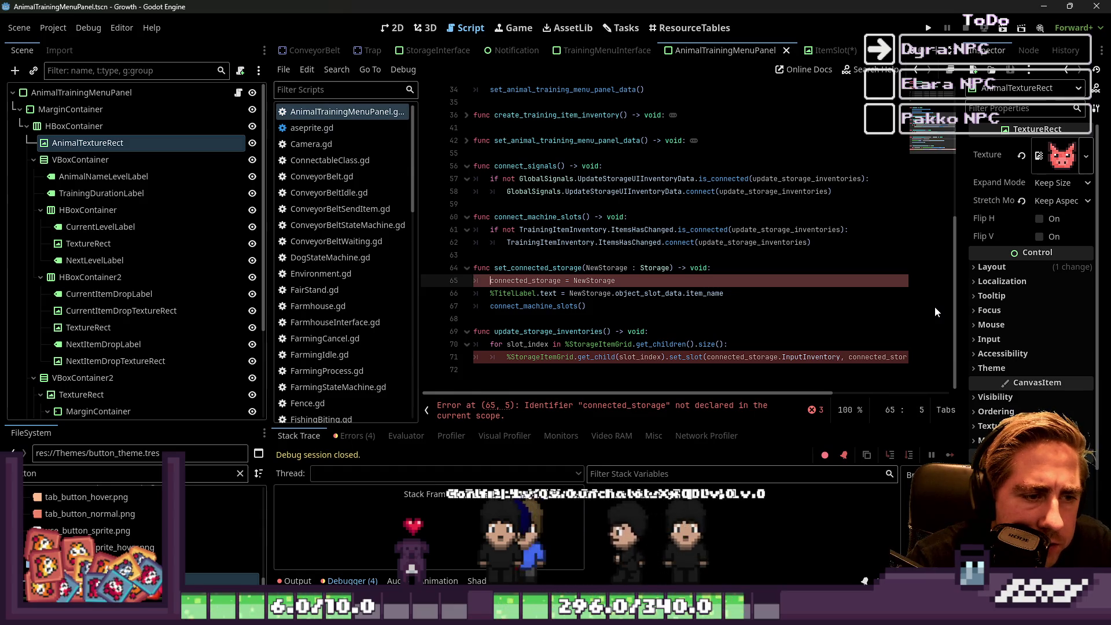
{"action": "key", "text": "Home"}
{"action": "key", "text": "ctrl+shift+Right"}
{"action": "key", "text": "shift+End"}
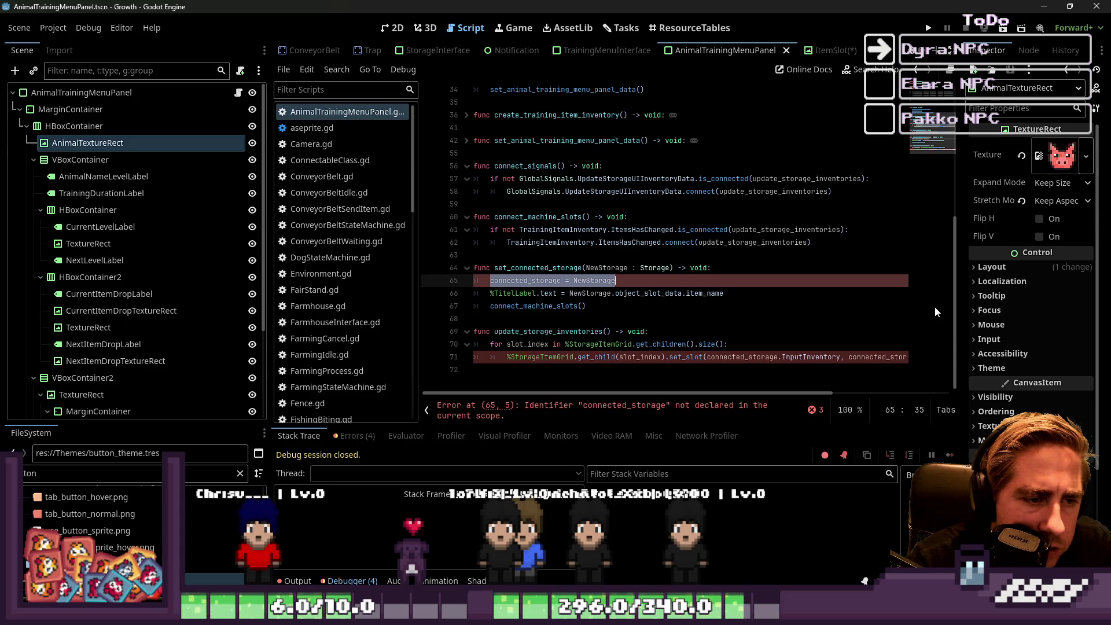
{"action": "key", "text": "Down"}
{"action": "key", "text": "Left"}
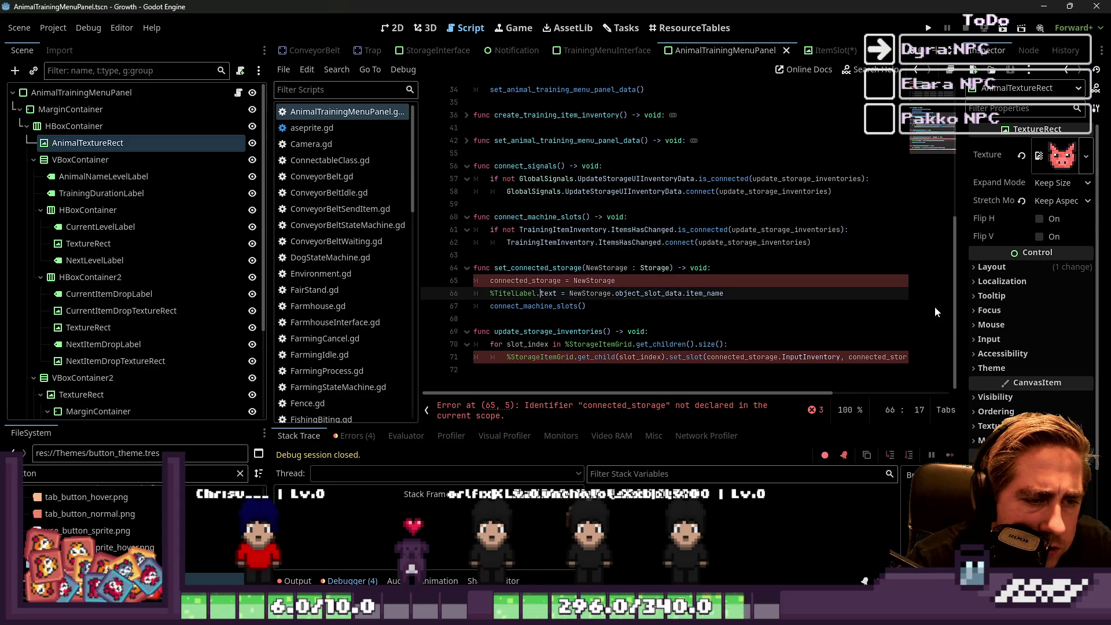
{"action": "key", "text": "Up"}
{"action": "key", "text": "Up"}
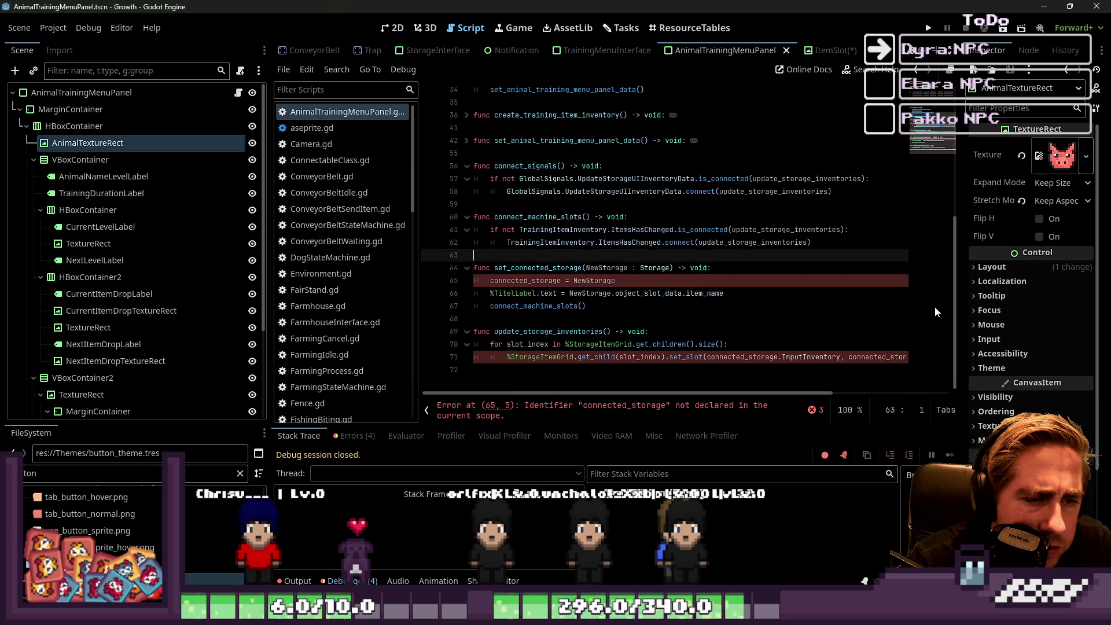
{"action": "key", "text": "Home"}
{"action": "key", "text": "shift+Down"}
{"action": "key", "text": "shift+Down"}
{"action": "key", "text": "shift+End"}
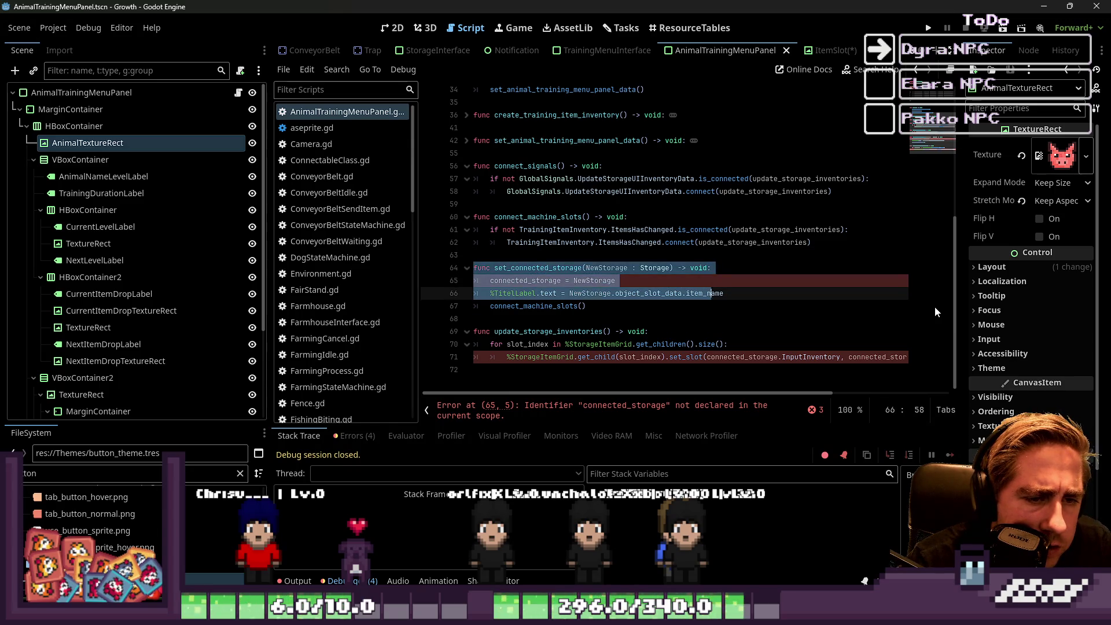
{"action": "key", "text": "Up"}
{"action": "key", "text": "Home"}
{"action": "key", "text": "shift+Down"}
{"action": "key", "text": "shift+End"}
{"action": "key", "text": "Delete"}
{"action": "key", "text": "Delete"}
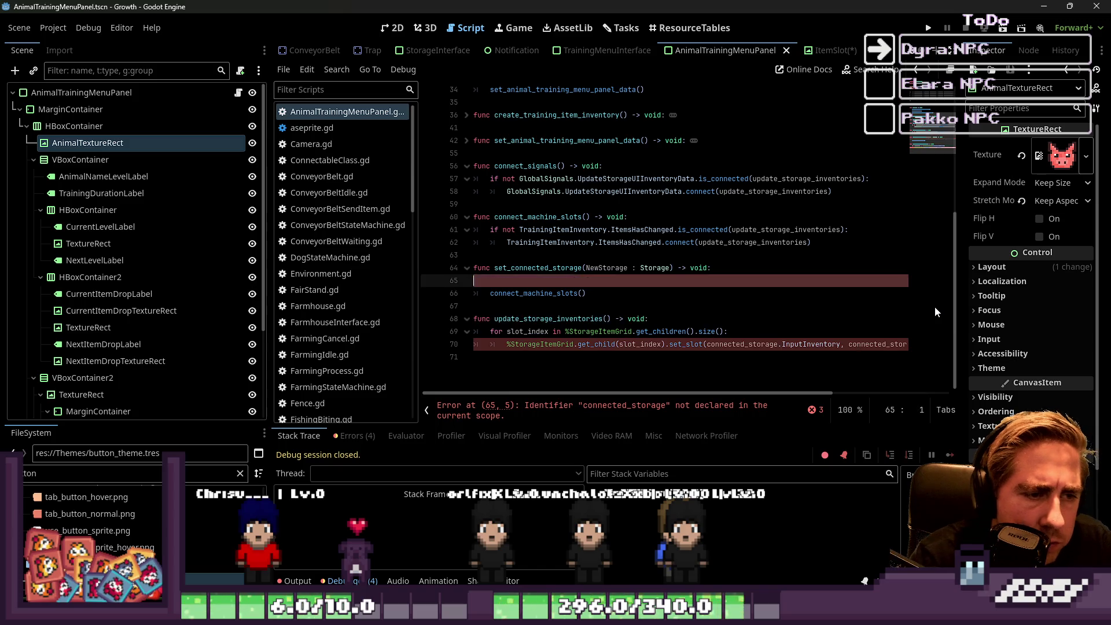
Remove %StorageItemGrid from the update_storage_inventories for-loop header.
{"action": "key", "text": "ctrl+Right"}
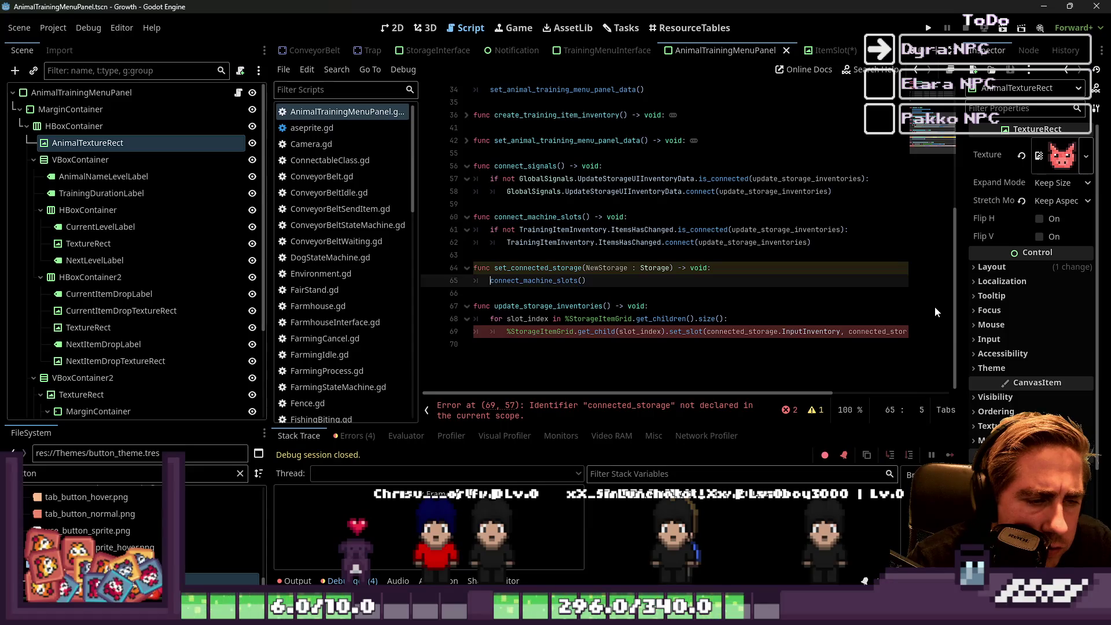
{"action": "key", "text": "ctrl+d"}
{"action": "key", "text": "Up"}
{"action": "key", "text": "Up"}
{"action": "key", "text": "Up"}
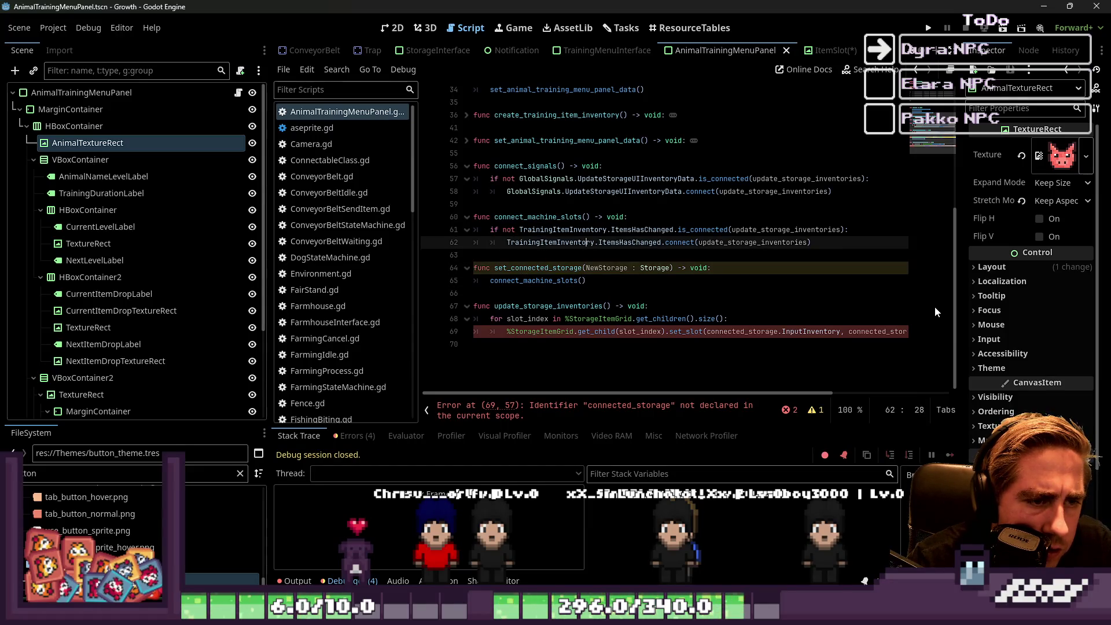
{"action": "key", "text": "Down"}
{"action": "key", "text": "Down"}
{"action": "key", "text": "Down"}
{"action": "key", "text": "ctrl+Right"}
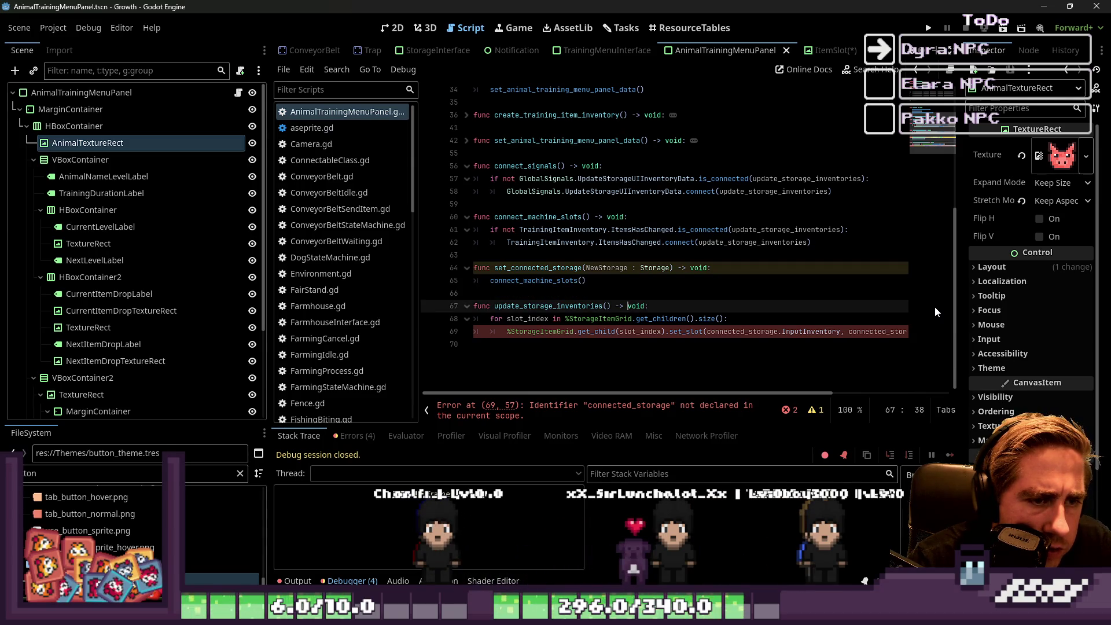
{"action": "key", "text": "Down"}
{"action": "key", "text": "ctrl+Left"}
{"action": "key", "text": "ctrl+Left"}
{"action": "key", "text": "ctrl+Left"}
{"action": "key", "text": "ctrl+Right"}
{"action": "key", "text": "ctrl+Right"}
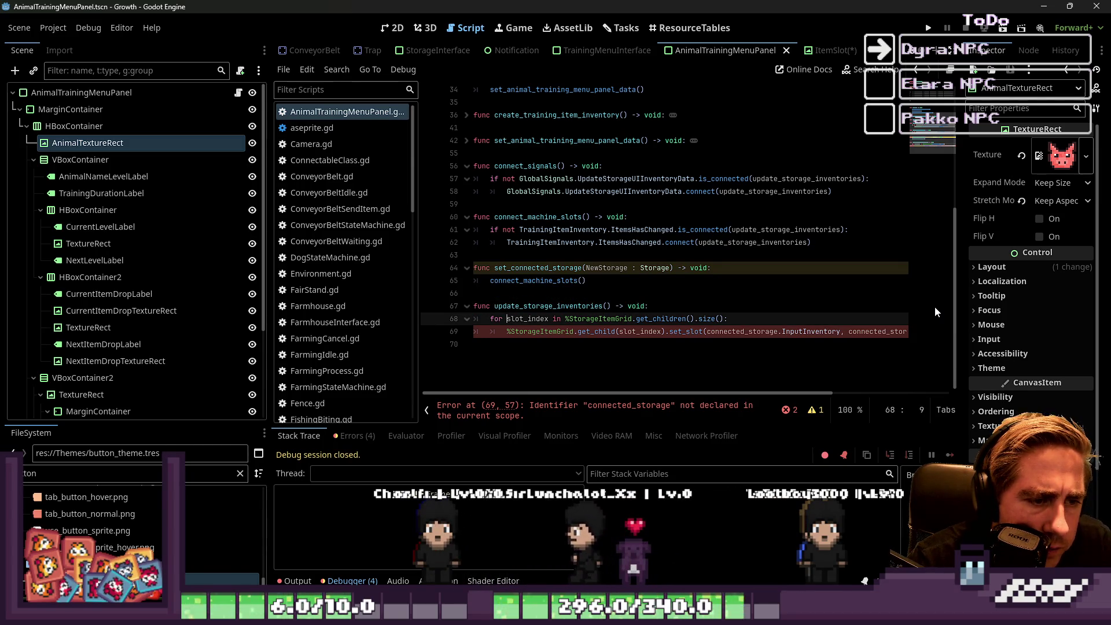
{"action": "key", "text": "ctrl+shift+Right"}
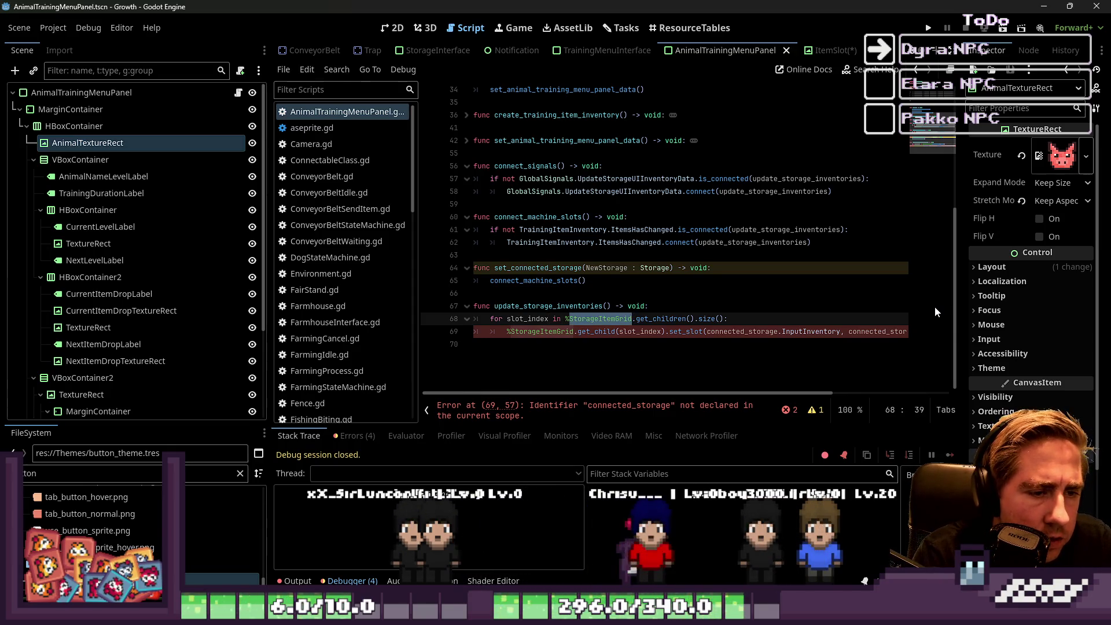
{"action": "key", "text": "BackSpace"}
{"action": "key", "text": "BackSpace"}
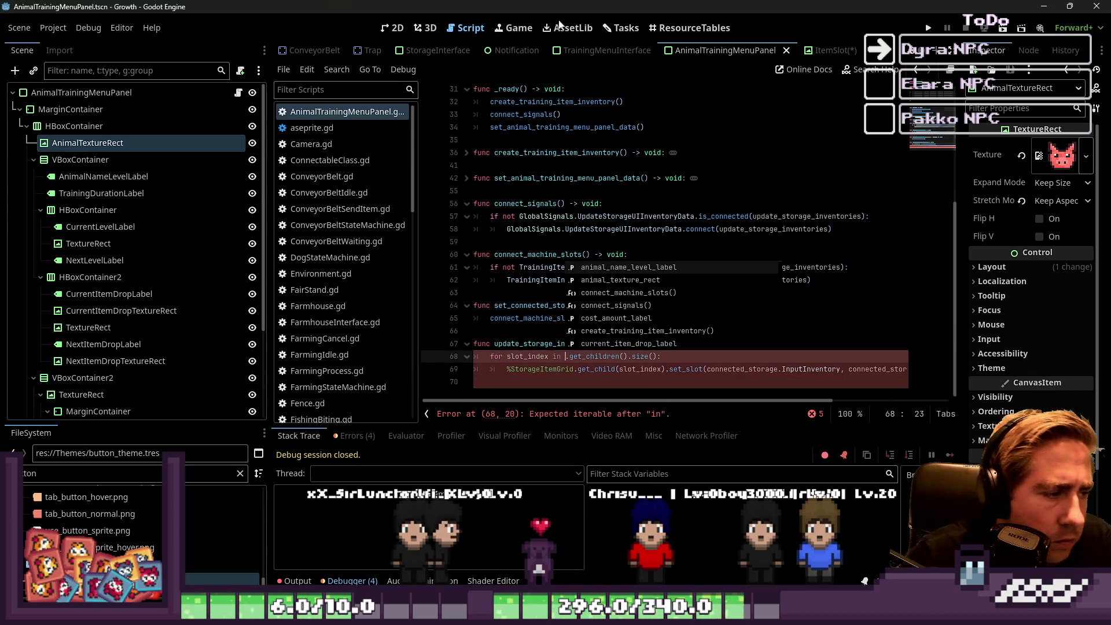
Rename the PanelContainer node in the Scene dock to ItemSlotGroup.
{"action": "scroll", "coordinate": [347, 260], "scroll_direction": "down", "scroll_amount": 2}
{"action": "scroll", "coordinate": [134, 327], "scroll_direction": "down", "scroll_amount": 5}
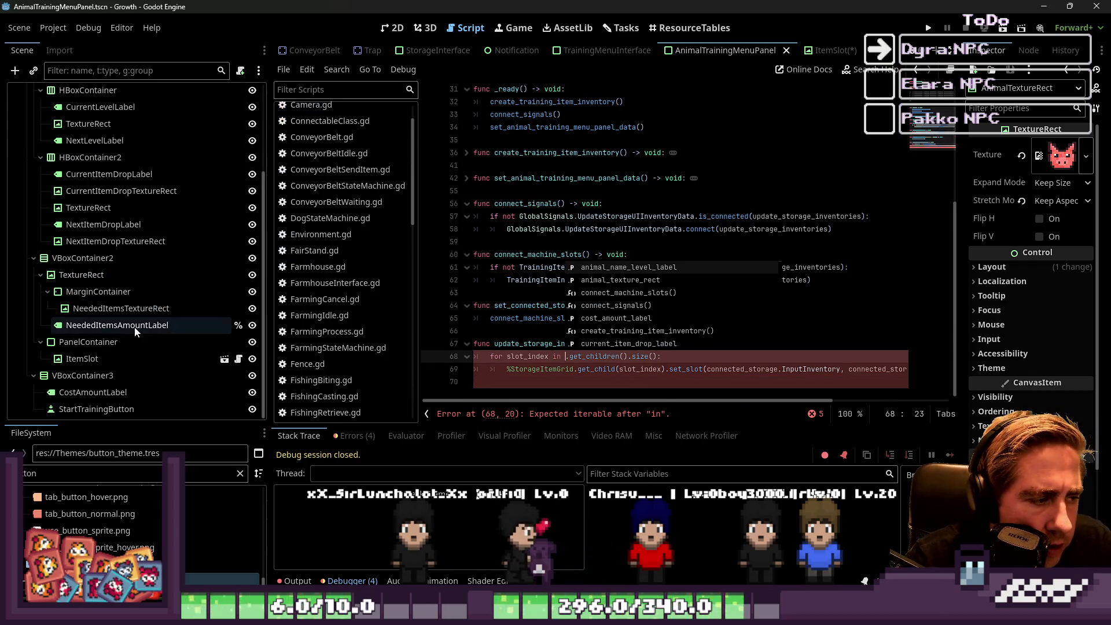
{"action": "left_click", "coordinate": [92, 345]}
{"action": "right_click", "coordinate": [92, 345]}
{"action": "left_click", "coordinate": [133, 362]}
{"action": "type", "text": "ItemSlotG"}
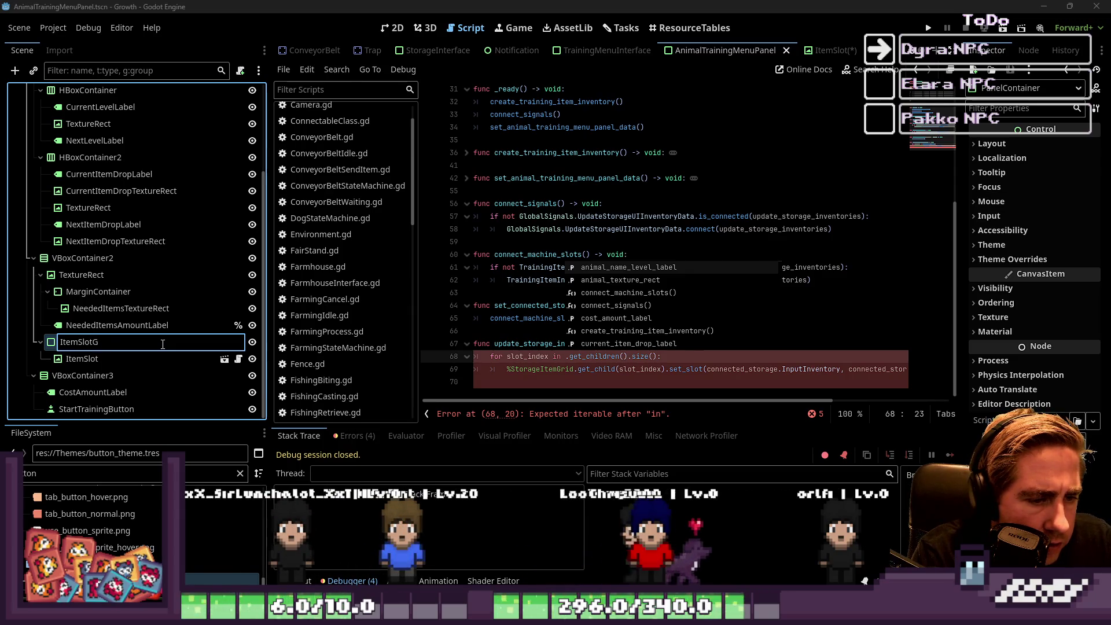
{"action": "type", "text": "roup"}
{"action": "key", "text": "Return"}
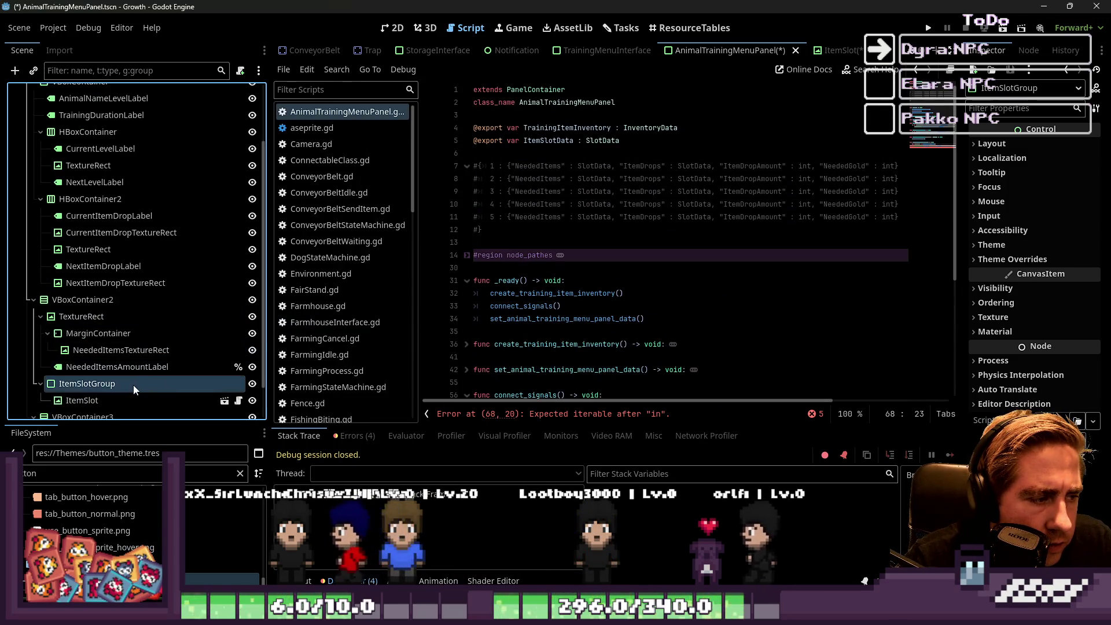
{"action": "mouse_move", "coordinate": [133, 384]}
{"action": "left_mouse_down"}
{"action": "mouse_move", "coordinate": [605, 141]}
{"action": "mouse_move", "coordinate": [521, 208]}
{"action": "mouse_move", "coordinate": [490, 261]}
{"action": "left_mouse_up"}
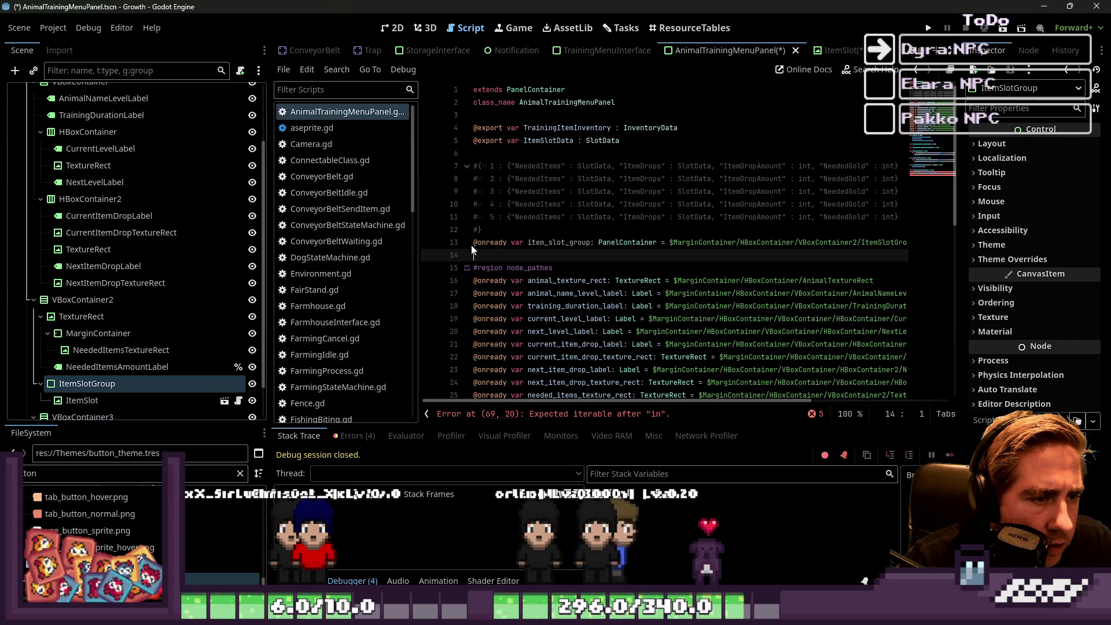
{"action": "key", "text": "Up"}
{"action": "key", "text": "shift+Down"}
{"action": "key", "text": "BackSpace"}
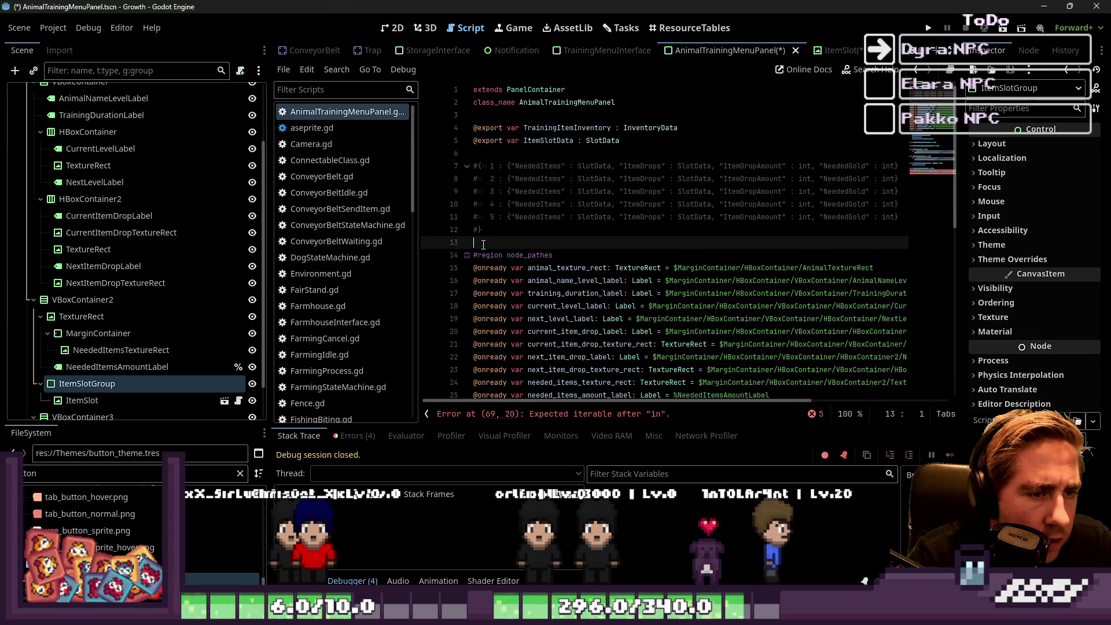
{"action": "key", "text": "BackSpace"}
{"action": "key", "text": "Down"}
{"action": "key", "text": "Down"}
{"action": "key", "text": "Down"}
{"action": "key", "text": "Down"}
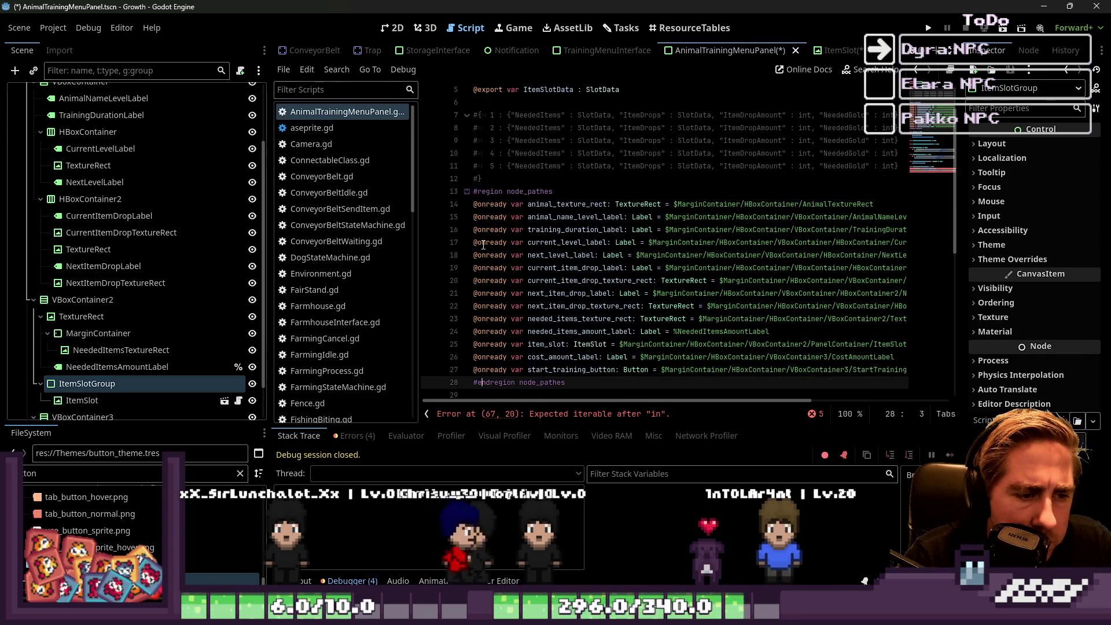
{"action": "key", "text": "ctrl+v"}
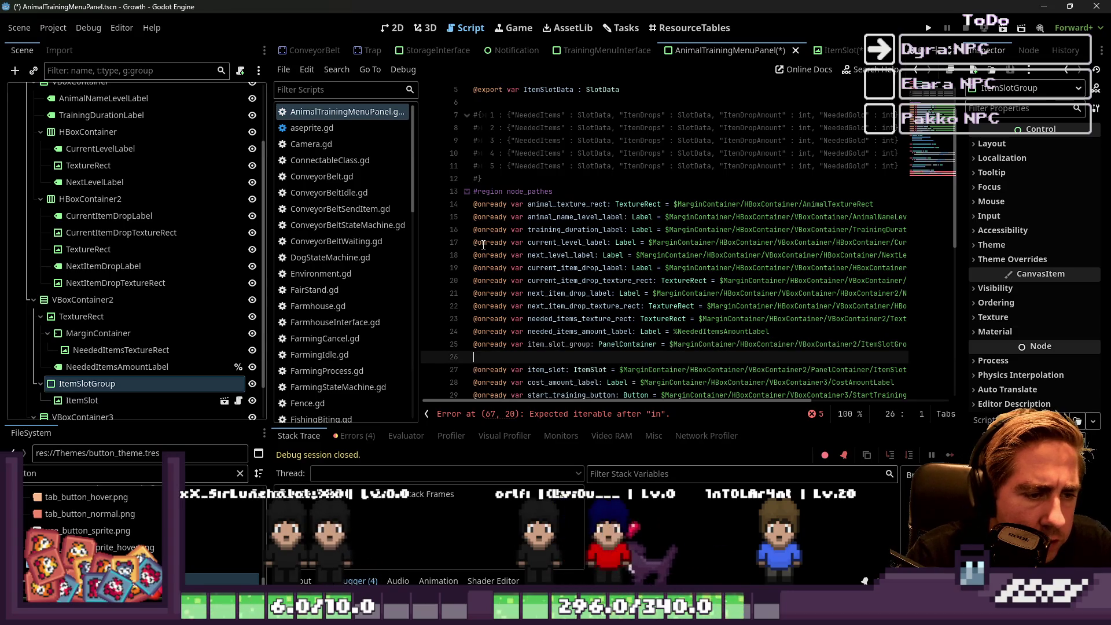
{"action": "key", "text": "BackSpace"}
{"action": "key", "text": "ctrl+s"}
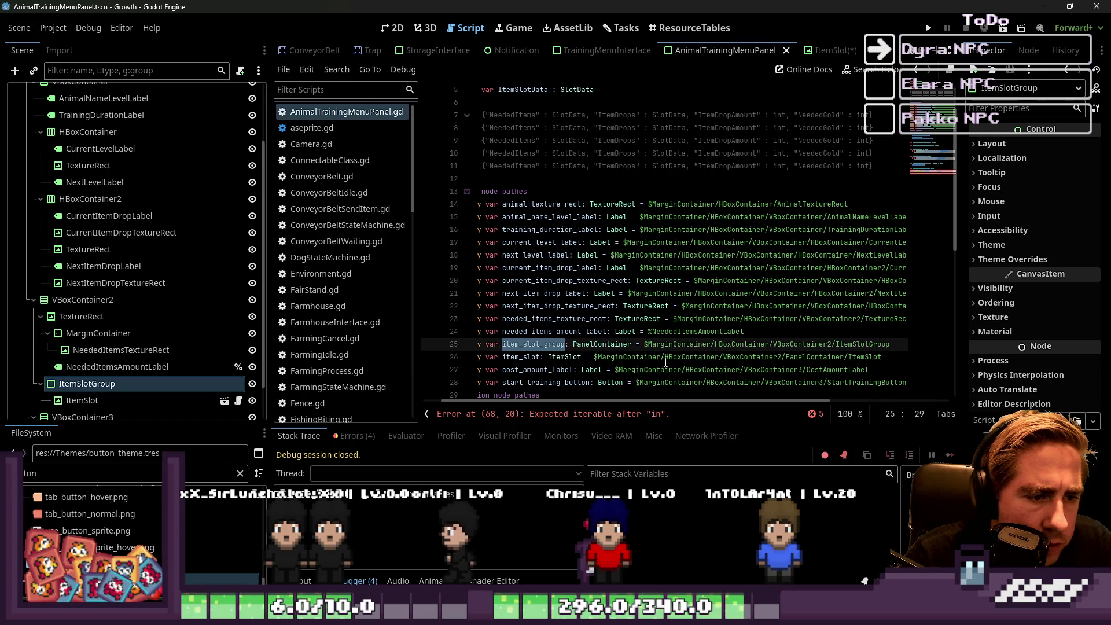
Make the update loop on line 69 iterate over item_slot_group's children.
{"action": "left_click", "coordinate": [598, 369]}
{"action": "left_click", "coordinate": [467, 191]}
{"action": "scroll", "coordinate": [539, 290], "scroll_direction": "down", "scroll_amount": 4}
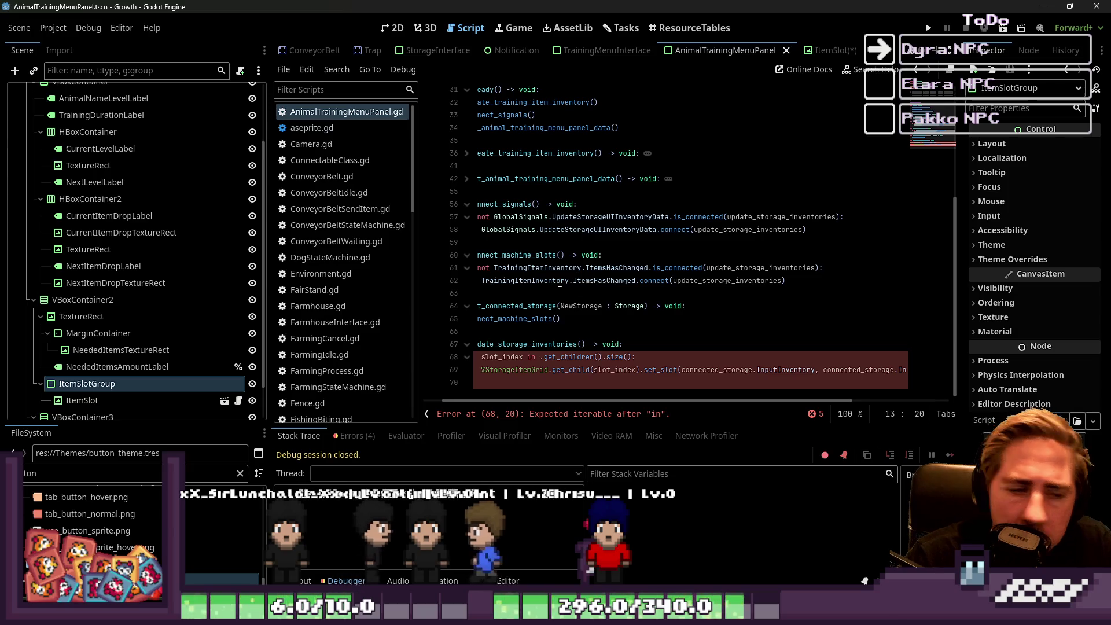
{"action": "left_click", "coordinate": [544, 370]}
{"action": "left_click_drag", "start_coordinate": [544, 370], "coordinate": [637, 357]}
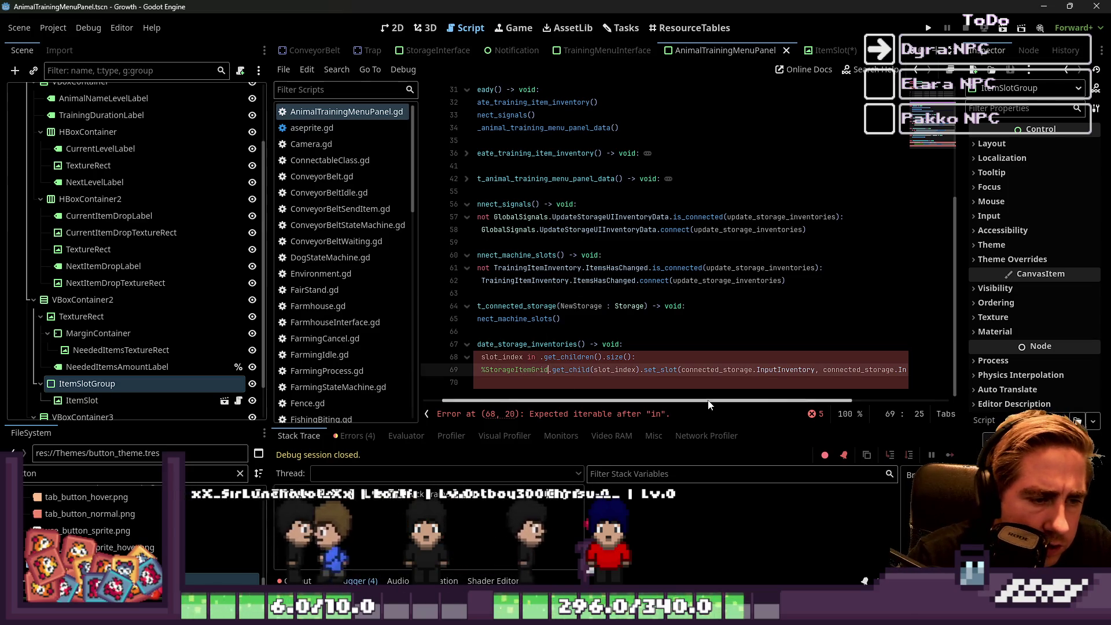
{"action": "left_click_drag", "start_coordinate": [730, 400], "coordinate": [710, 401]}
{"action": "key", "text": "ctrl+z"}
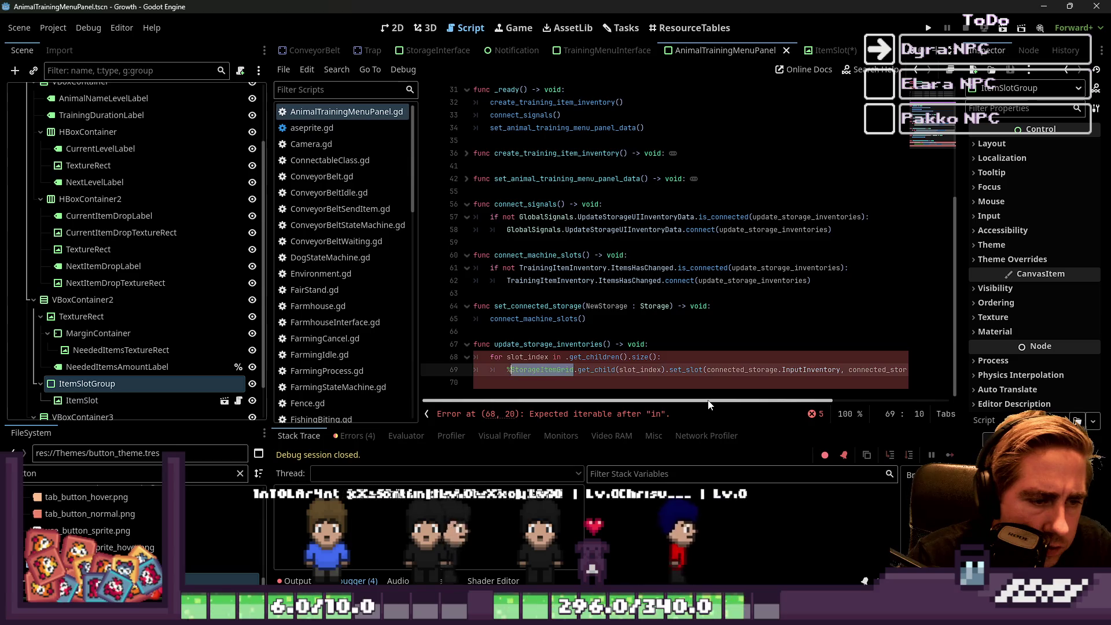
{"action": "key", "text": "ctrl+z"}
{"action": "key", "text": "Up"}
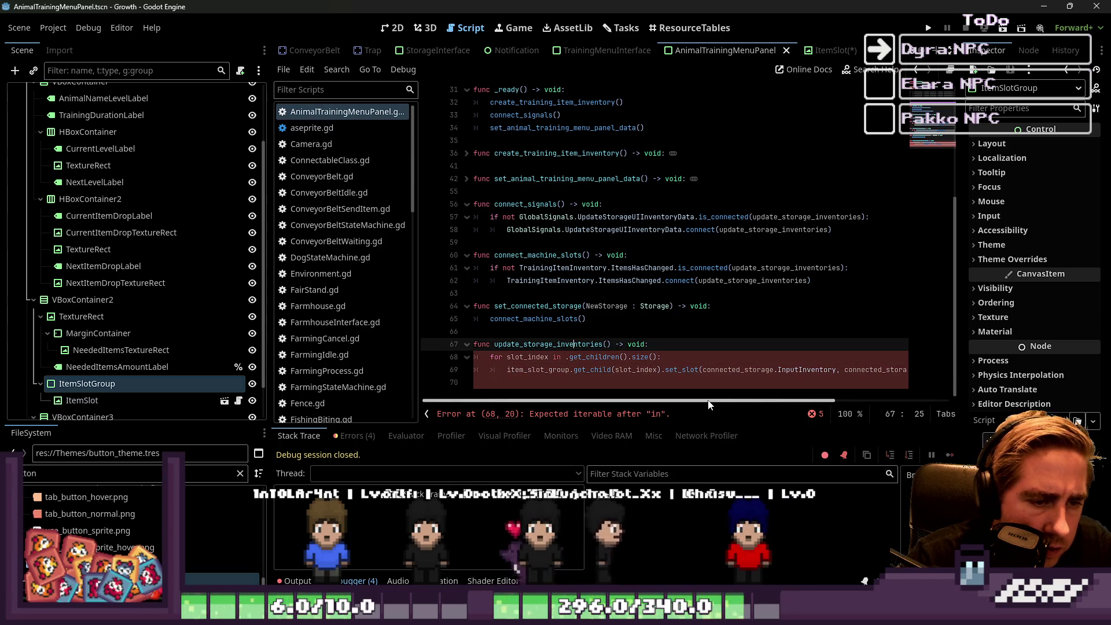
{"action": "key", "text": "Down"}
{"action": "key", "text": "ctrl+Left"}
{"action": "key", "text": "ctrl+Left"}
{"action": "key", "text": "ctrl+Left"}
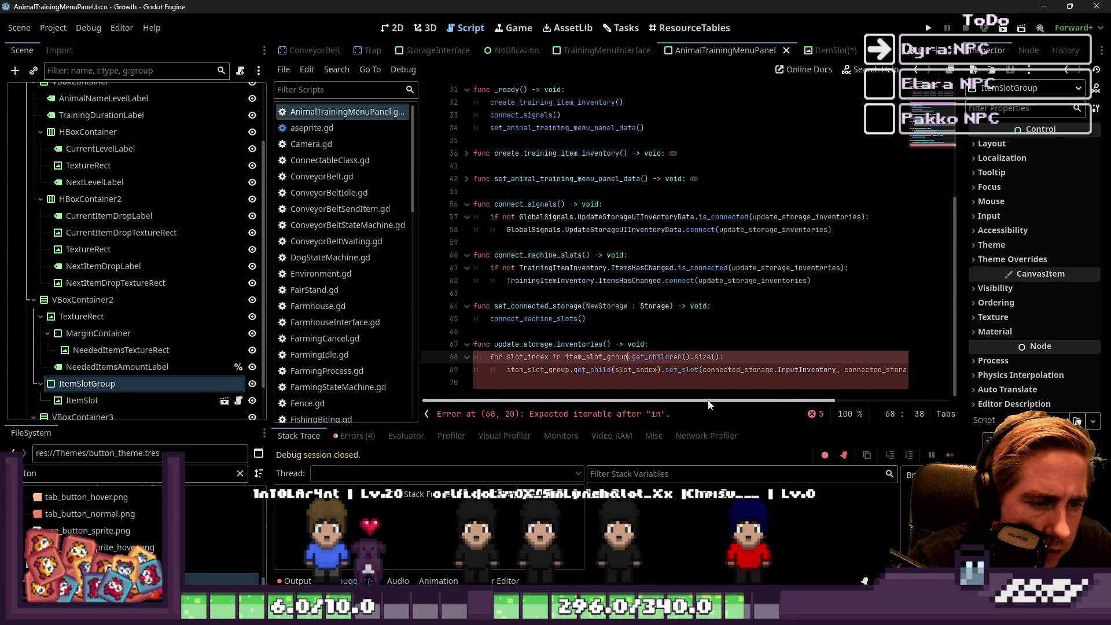
Replace connected_storage.InputInventory in set_slot's first argument with ItemSlotData.
{"action": "key", "text": "Up"}
{"action": "key", "text": "Down"}
{"action": "key", "text": "Down"}
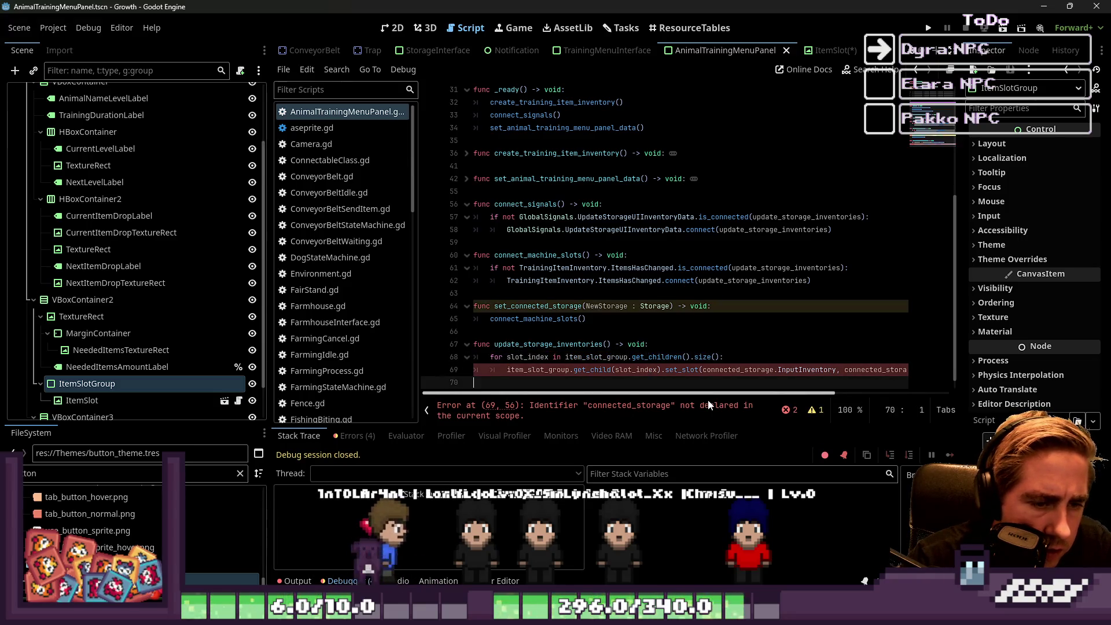
{"action": "key", "text": "ctrl+Right"}
{"action": "key", "text": "ctrl+Right"}
{"action": "key", "text": "ctrl+Right"}
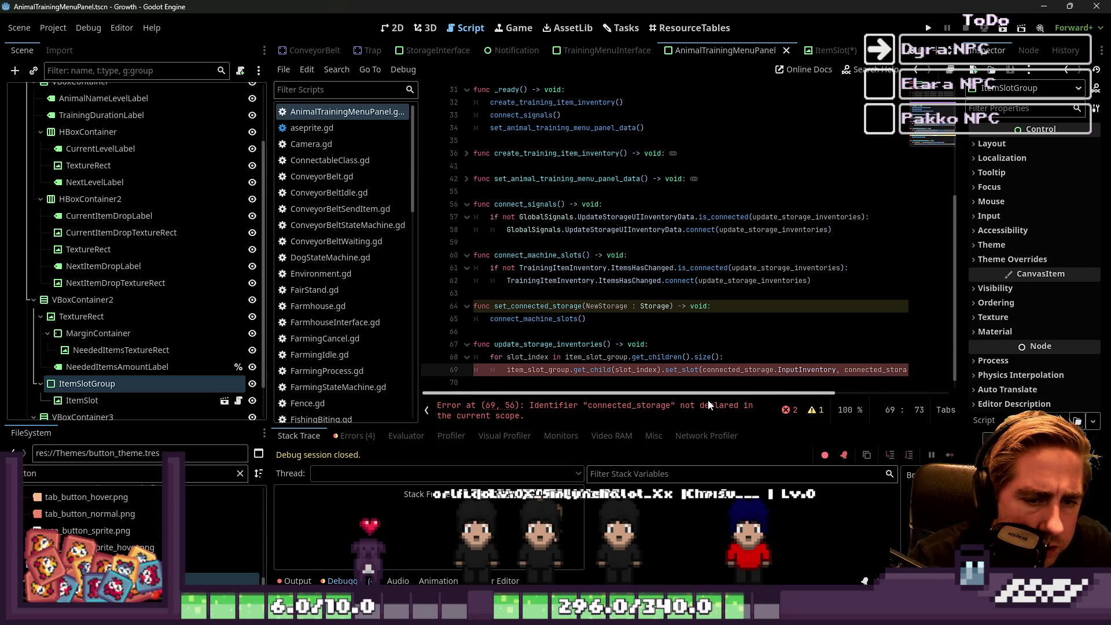
{"action": "key", "text": "ctrl+shift+Right"}
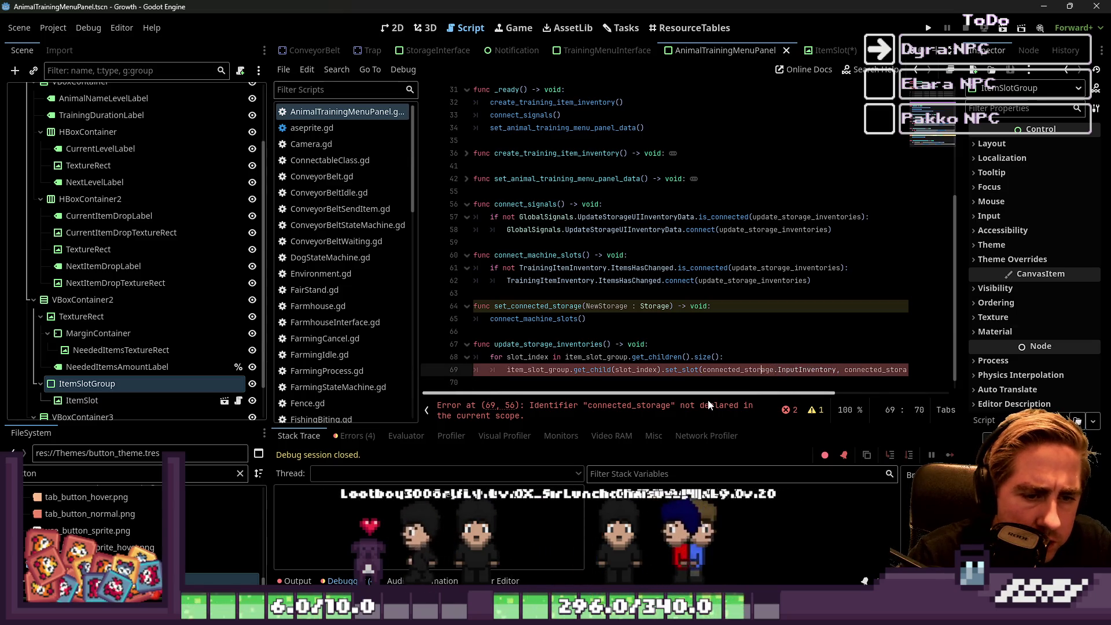
{"action": "key", "text": "ctrl+shift+Left"}
{"action": "key", "text": "ctrl+shift+Left"}
{"action": "key", "text": "Delete"}
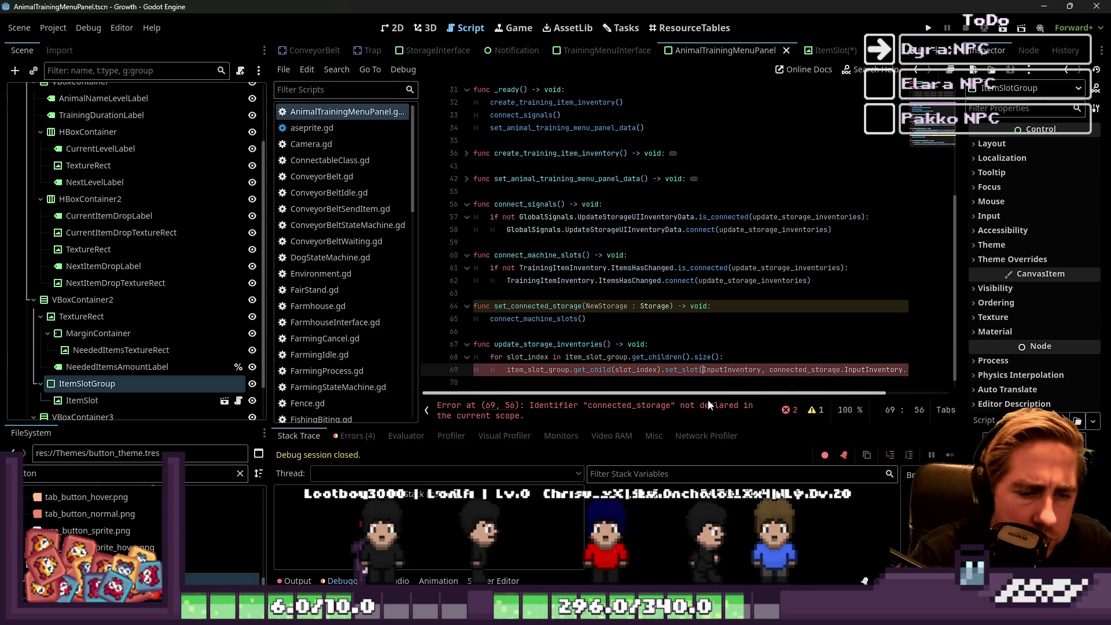
{"action": "key", "text": "ctrl+shift+Right"}
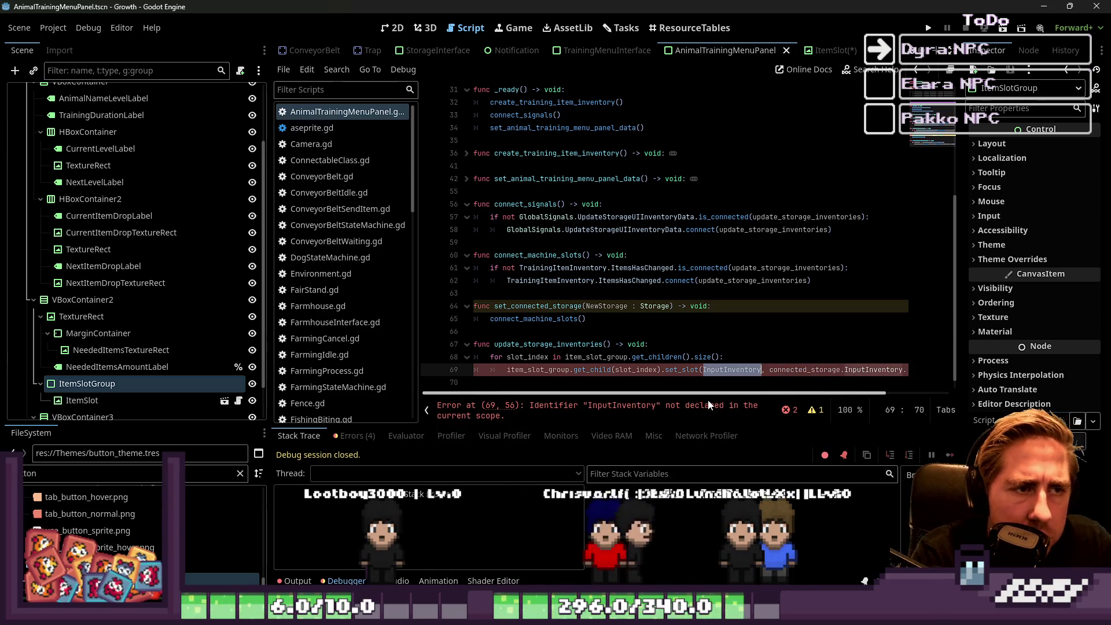
{"action": "type", "text": "It"}
{"action": "key", "text": "BackSpace"}
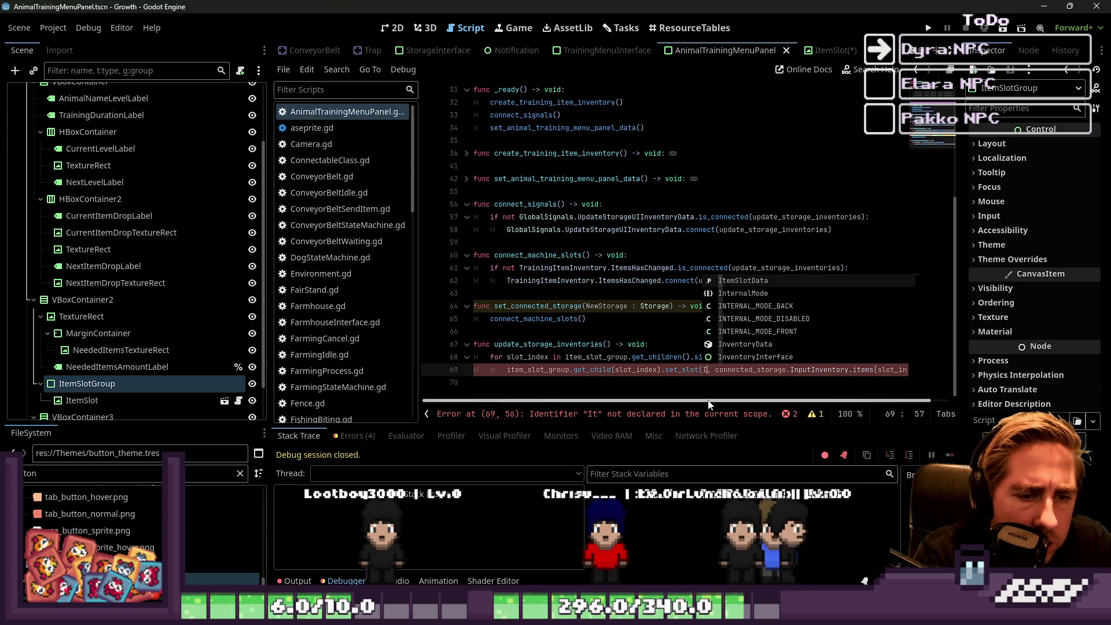
{"action": "type", "text": "n"}
{"action": "key", "text": "Return"}
Change set_slot's second argument to ItemSlotData.items[slot_index].
{"action": "key", "text": "ctrl+shift+Left"}
{"action": "key", "text": "ctrl+c"}
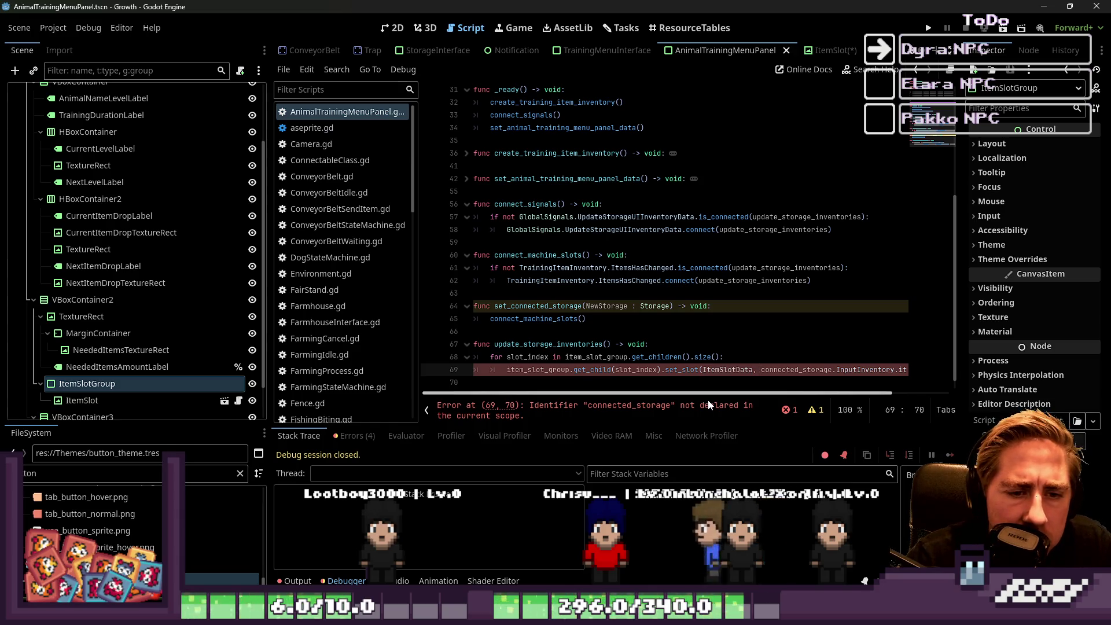
{"action": "key", "text": "BackSpace"}
{"action": "key", "text": "Delete"}
{"action": "key", "text": "ctrl+shift+Right"}
{"action": "key", "text": "ctrl+v"}
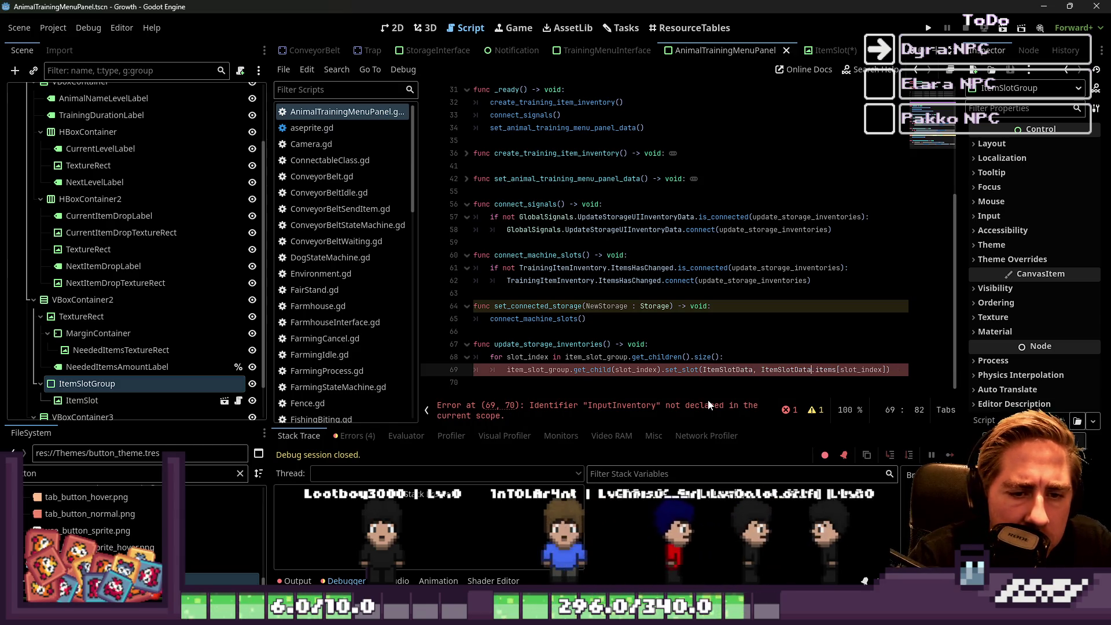
{"action": "key", "text": "End"}
{"action": "key", "text": "Left"}
{"action": "key", "text": "Left"}
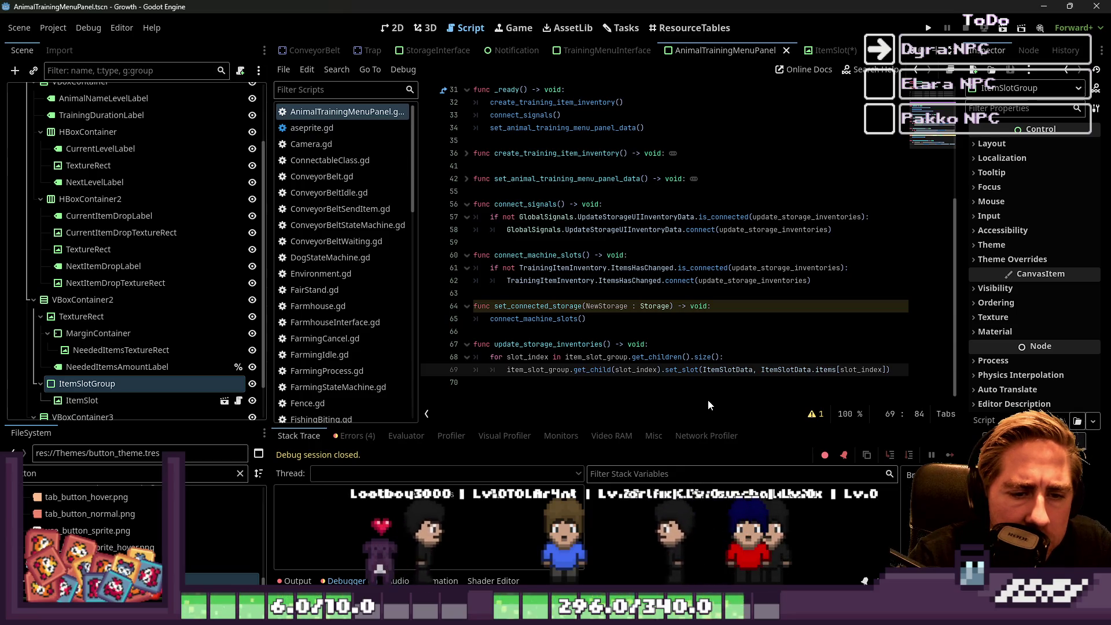
{"action": "key", "text": "Up"}
{"action": "key", "text": "Up"}
{"action": "key", "text": "Up"}
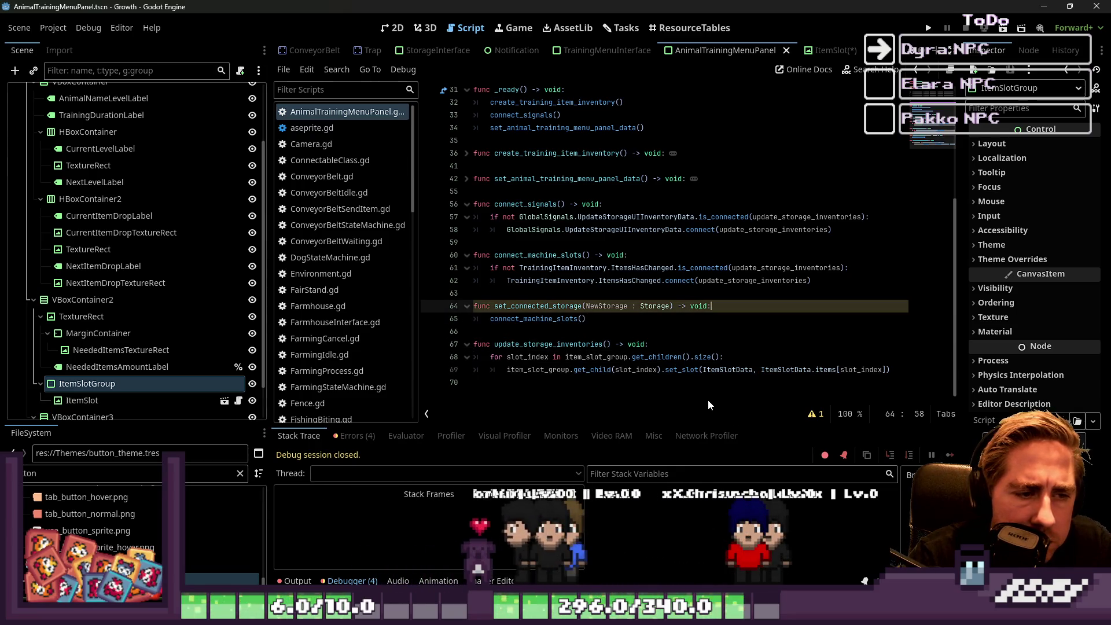
Remove the NewStorage parameter from set_connected_storage.
{"action": "key", "text": "ctrl+Left"}
{"action": "key", "text": "ctrl+Left"}
{"action": "key", "text": "ctrl+shift+Right"}
{"action": "key", "text": "ctrl+shift+Right"}
{"action": "key", "text": "ctrl+shift+Right"}
{"action": "key", "text": "Delete"}
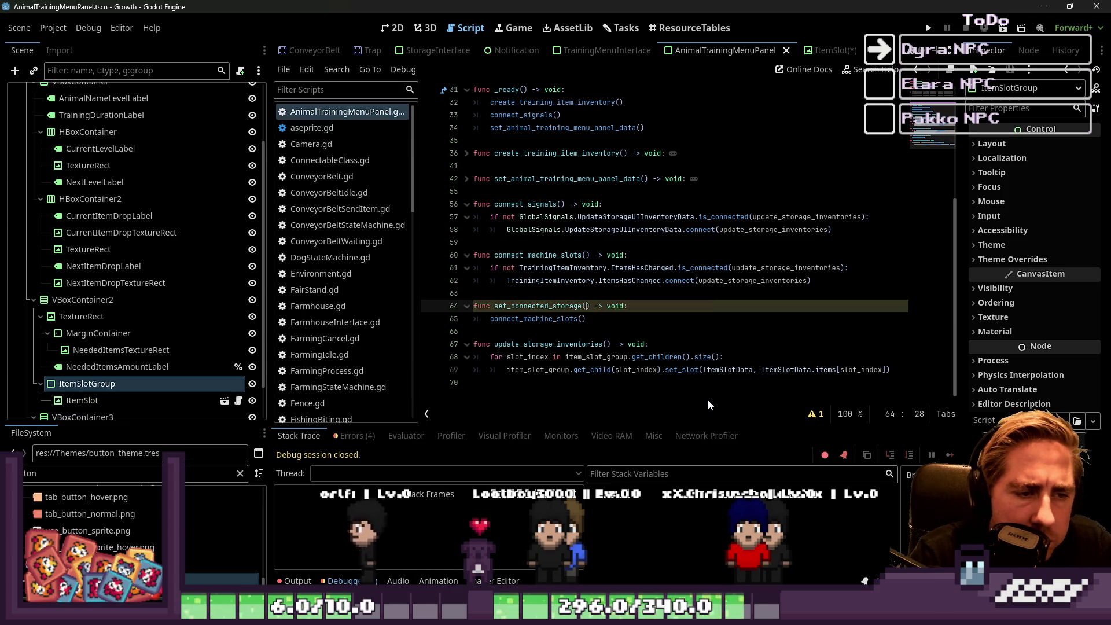
{"action": "key", "text": "Down"}
Delete the entire set_connected_storage function.
{"action": "key", "text": "Up"}
{"action": "key", "text": "Home"}
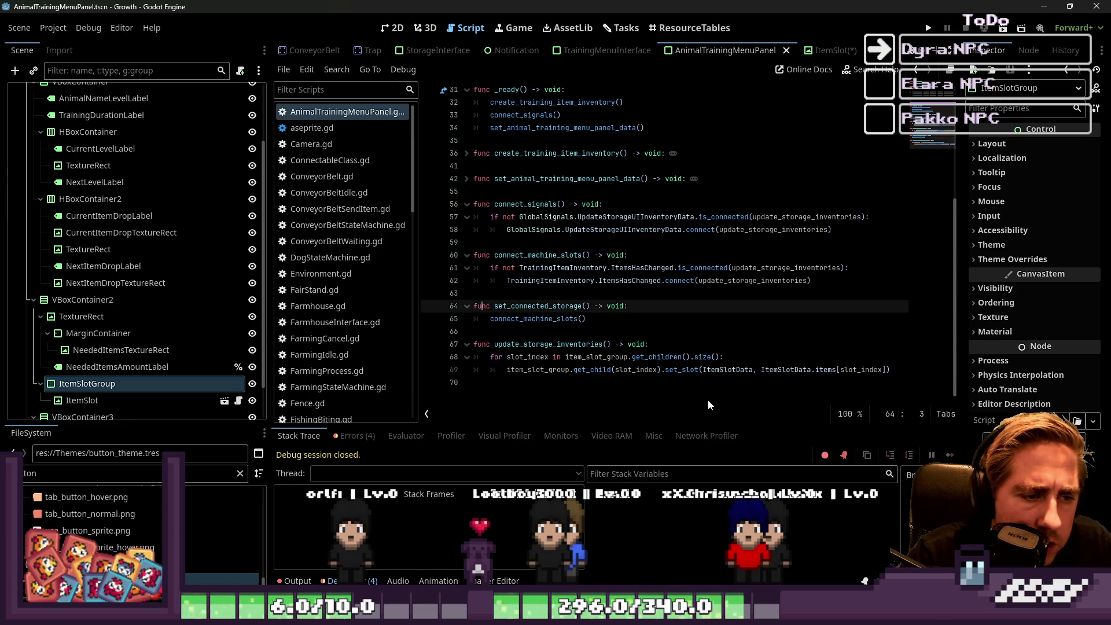
{"action": "key", "text": "ctrl+shift+Right"}
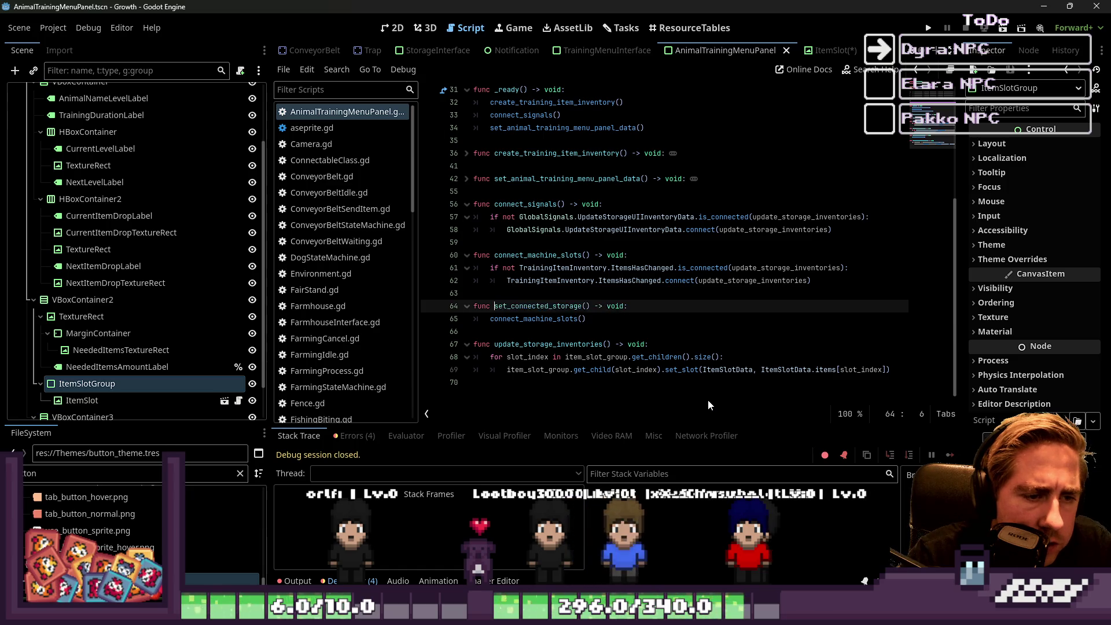
{"action": "key", "text": "Up"}
{"action": "key", "text": "Up"}
{"action": "key", "text": "Up"}
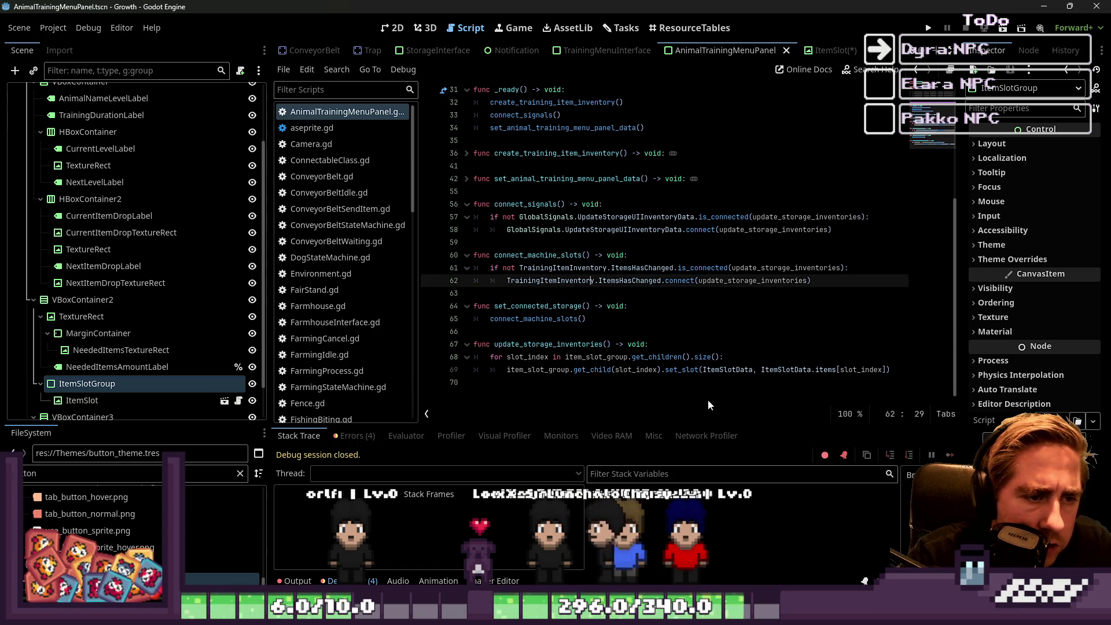
{"action": "key", "text": "Right"}
{"action": "key", "text": "Right"}
{"action": "key", "text": "Up"}
{"action": "key", "text": "Up"}
{"action": "key", "text": "Up"}
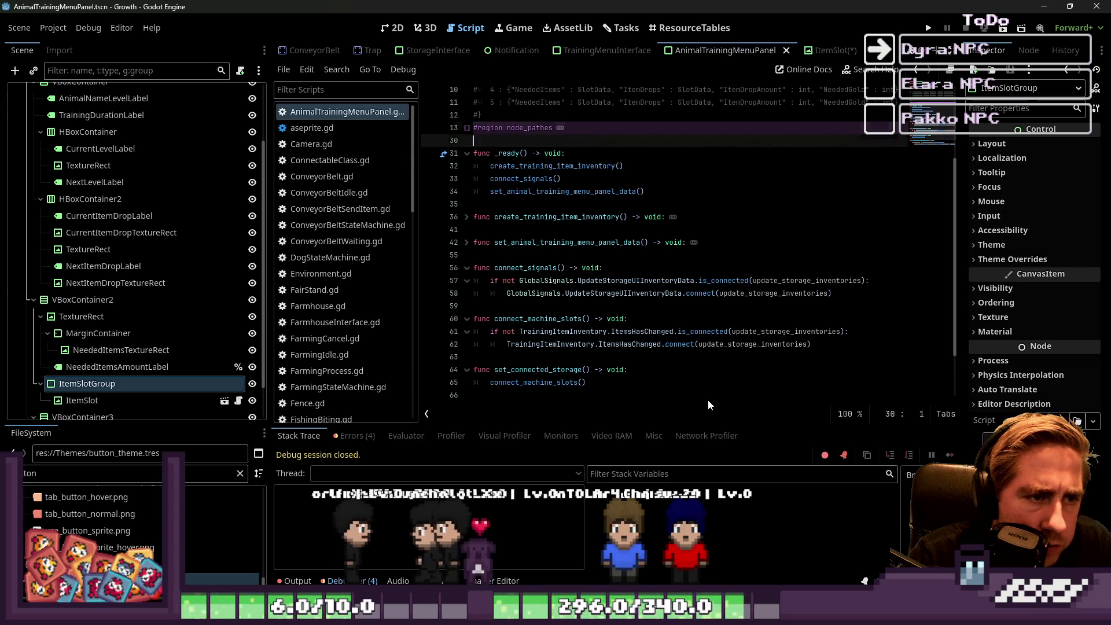
{"action": "key", "text": "Down"}
{"action": "key", "text": "Down"}
{"action": "key", "text": "Down"}
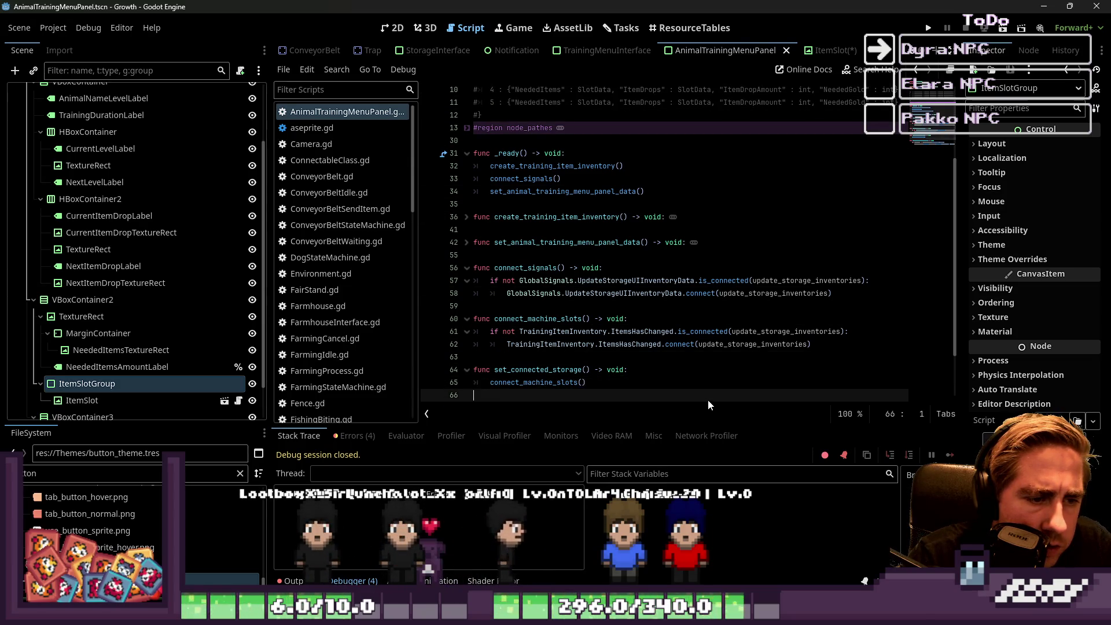
{"action": "key", "text": "Down"}
{"action": "key", "text": "shift+Up"}
{"action": "key", "text": "shift+Up"}
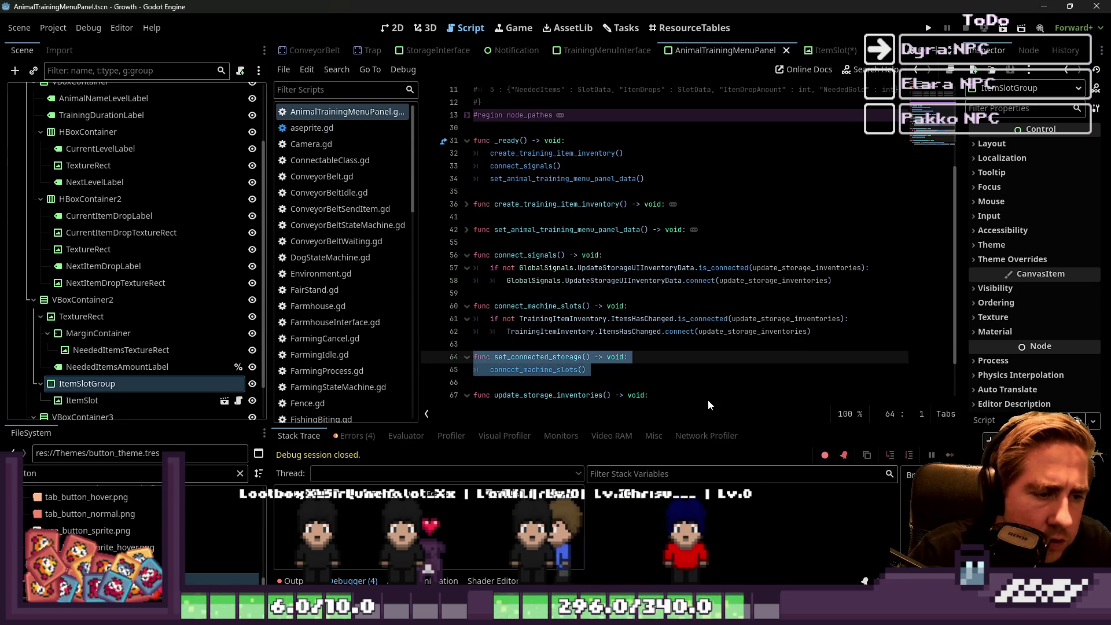
{"action": "key", "text": "Delete"}
{"action": "key", "text": "Delete"}
{"action": "key", "text": "Up"}
{"action": "key", "text": "Up"}
{"action": "key", "text": "Up"}
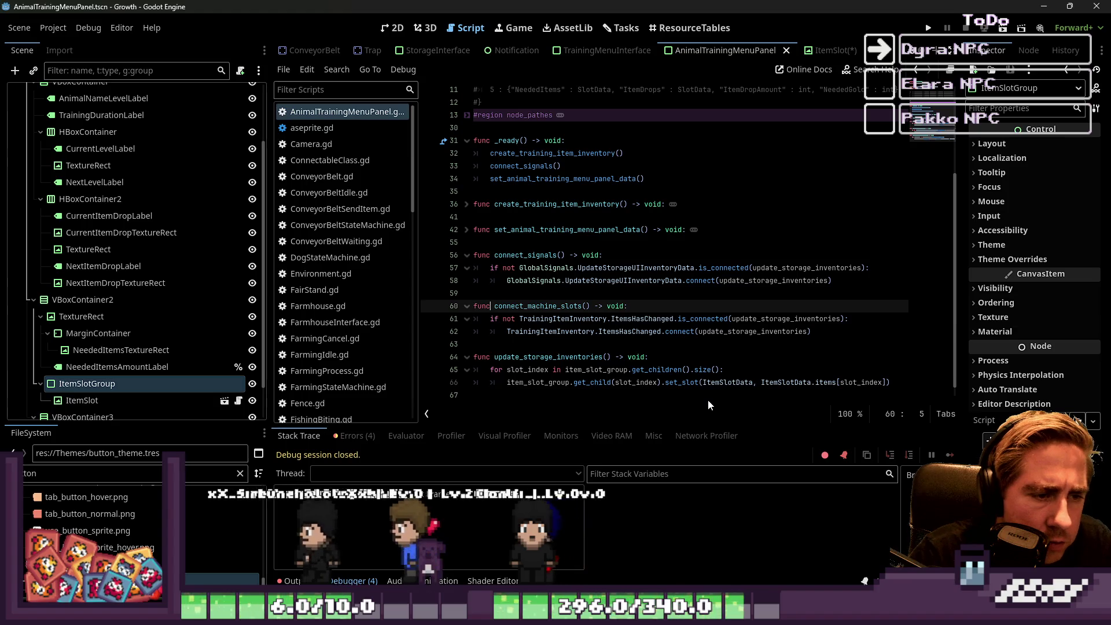
Delete the connect_machine_slots function header line.
{"action": "key", "text": "ctrl+Right"}
{"action": "key", "text": "ctrl+shift+Right"}
{"action": "key", "text": "shift+Right"}
{"action": "key", "text": "shift+Right"}
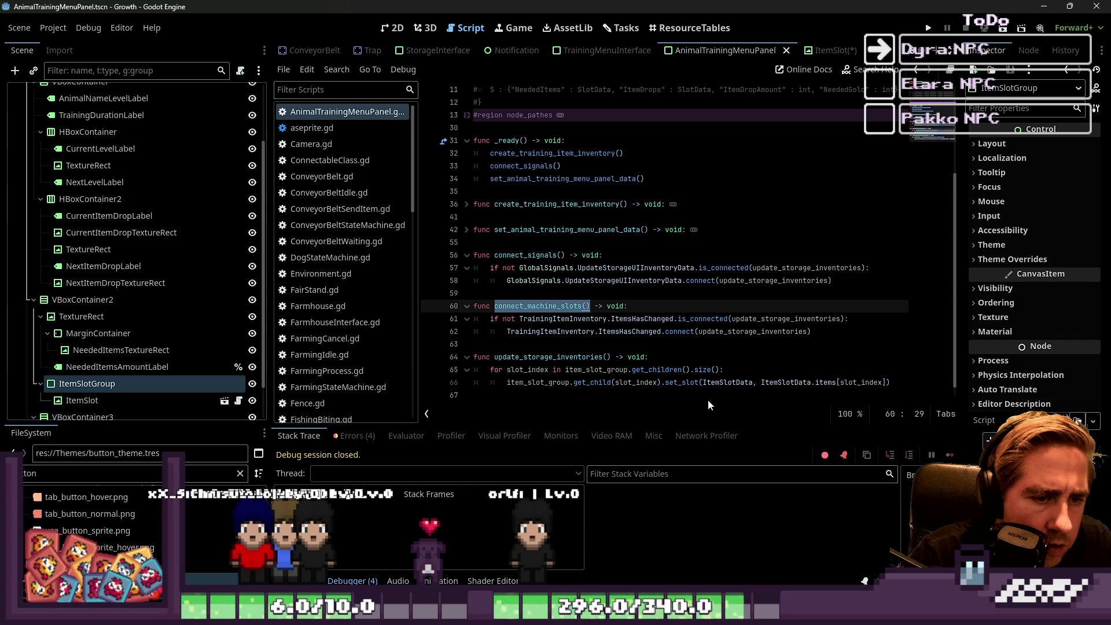
{"action": "key", "text": "Right"}
{"action": "key", "text": "Right"}
{"action": "key", "text": "Right"}
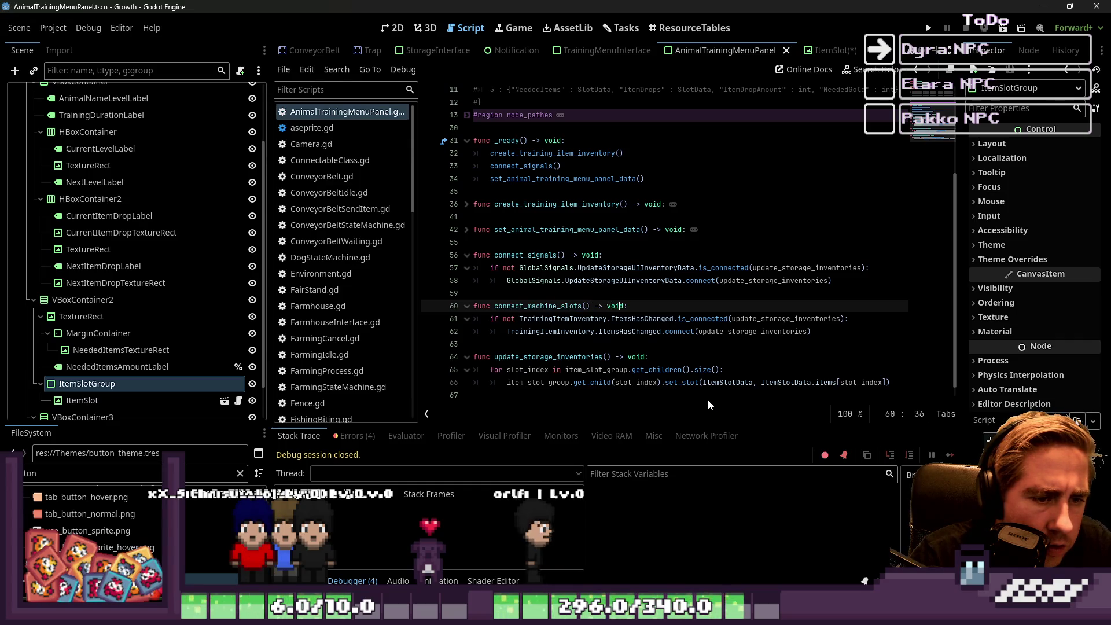
{"action": "key", "text": "End"}
{"action": "key", "text": "shift+Home"}
{"action": "key", "text": "BackSpace"}
{"action": "key", "text": "BackSpace"}
{"action": "key", "text": "BackSpace"}
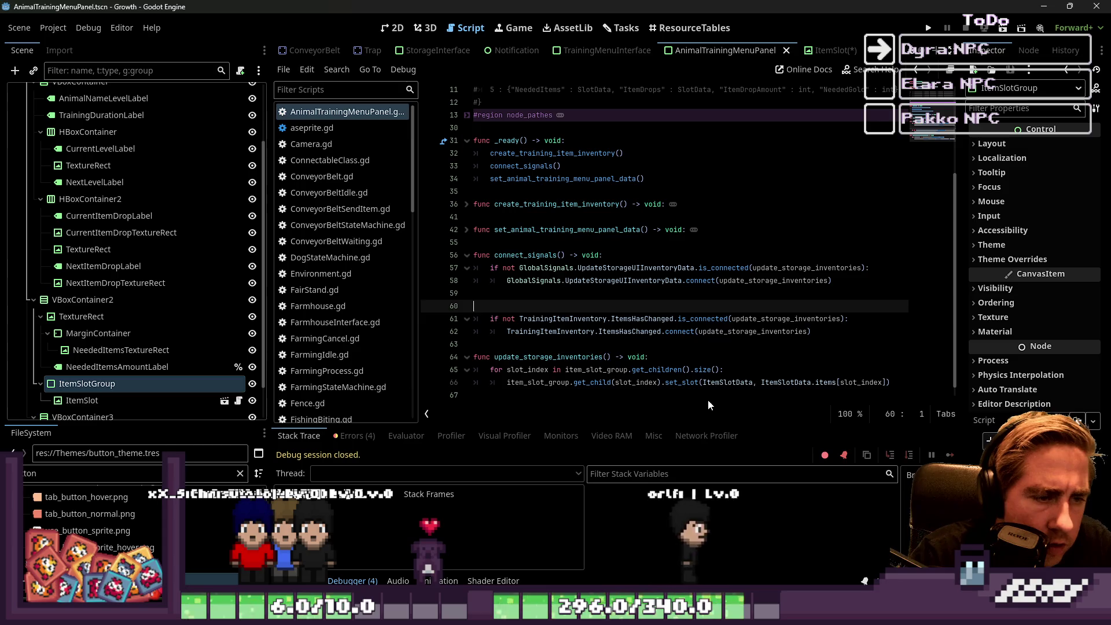
{"action": "key", "text": "Down"}
{"action": "key", "text": "Down"}
{"action": "key", "text": "Down"}
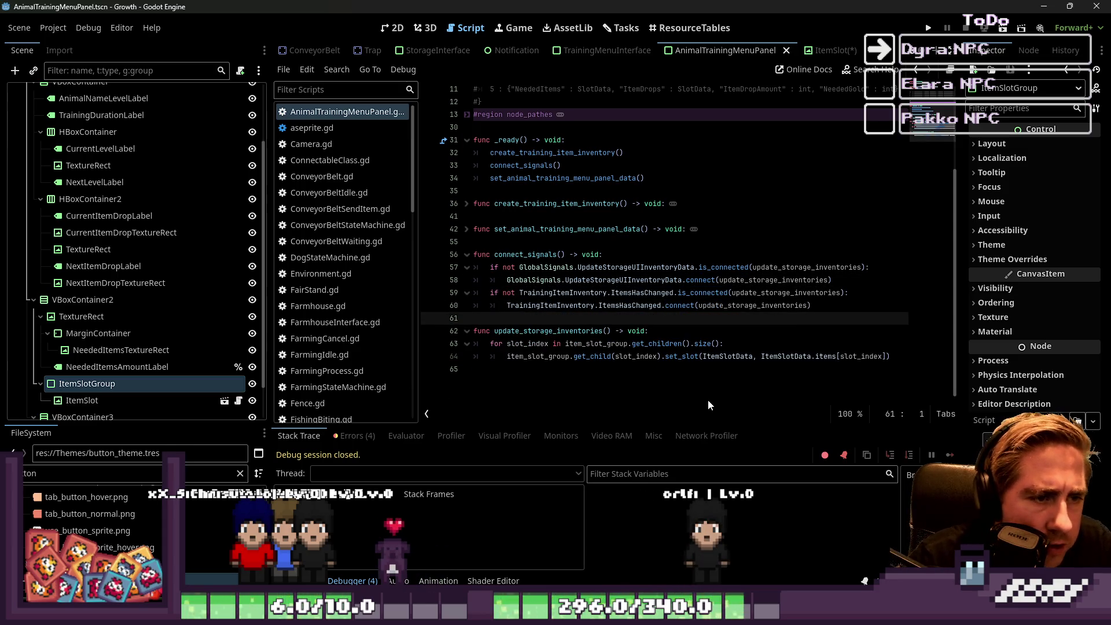
Check the update_storage_inventories name and the UpdateStorageUIInventoryData connection on line 58.
{"action": "key", "text": "Down"}
{"action": "key", "text": "End"}
{"action": "key", "text": "Home"}
{"action": "key", "text": "ctrl+Right"}
{"action": "key", "text": "ctrl+shift+Right"}
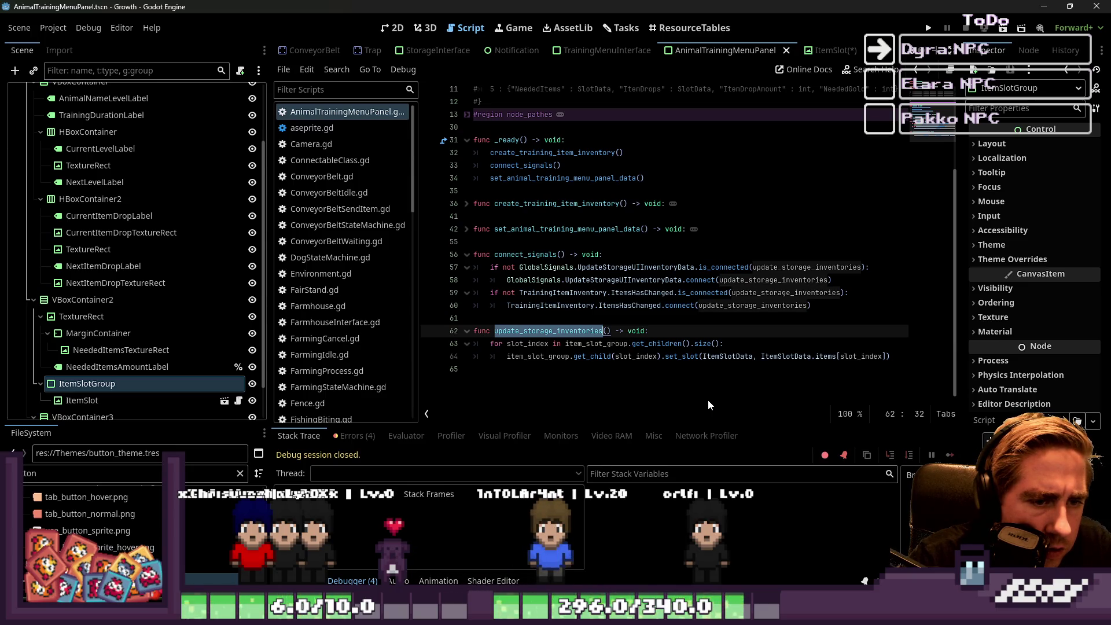
{"action": "key", "text": "Up"}
{"action": "key", "text": "Up"}
{"action": "key", "text": "Up"}
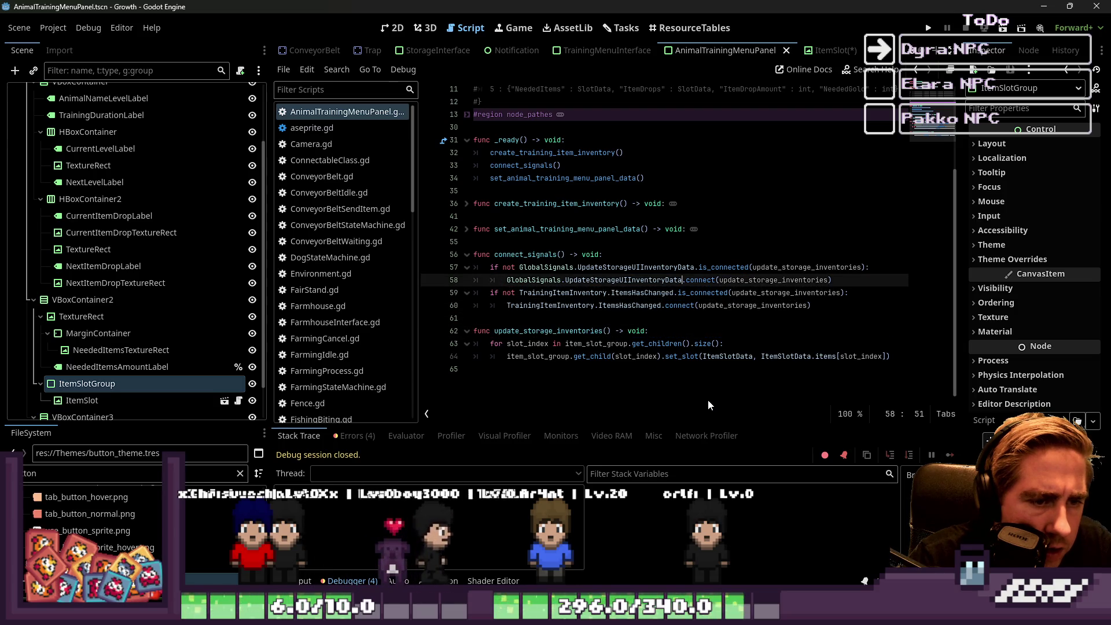
{"action": "key", "text": "ctrl+shift+Left"}
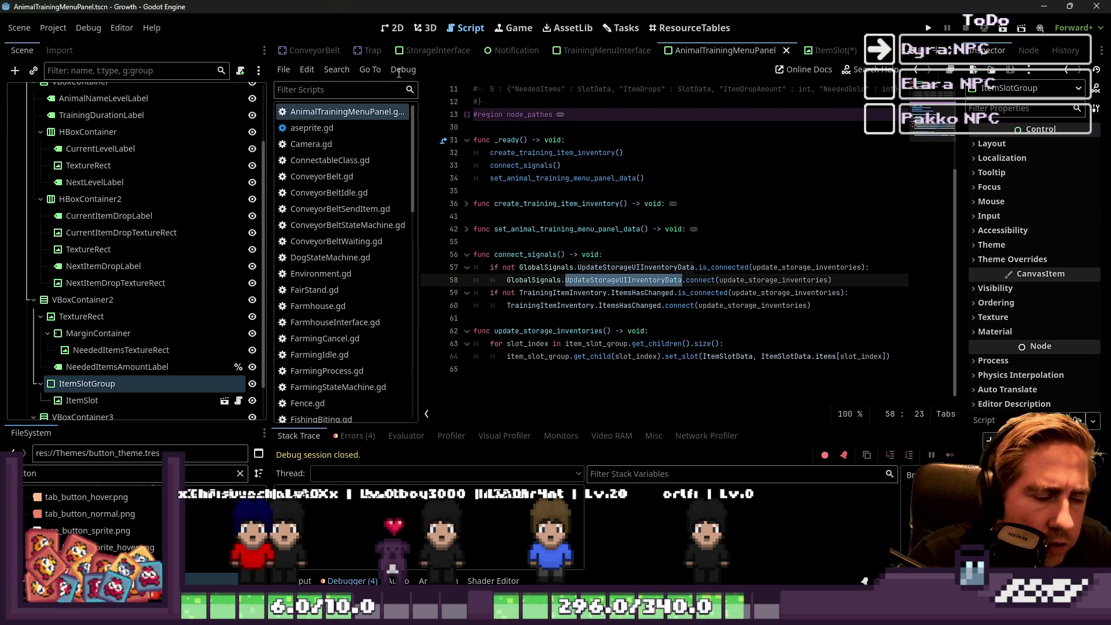
{"action": "scroll", "coordinate": [444, 189], "scroll_direction": "up", "scroll_amount": 2}
Open GlobalSignals.gd and locate the farmhouse, storage, trap and dog inventory signals.
{"action": "scroll", "coordinate": [351, 202], "scroll_direction": "down", "scroll_amount": 3}
{"action": "scroll", "coordinate": [351, 202], "scroll_direction": "down", "scroll_amount": 5}
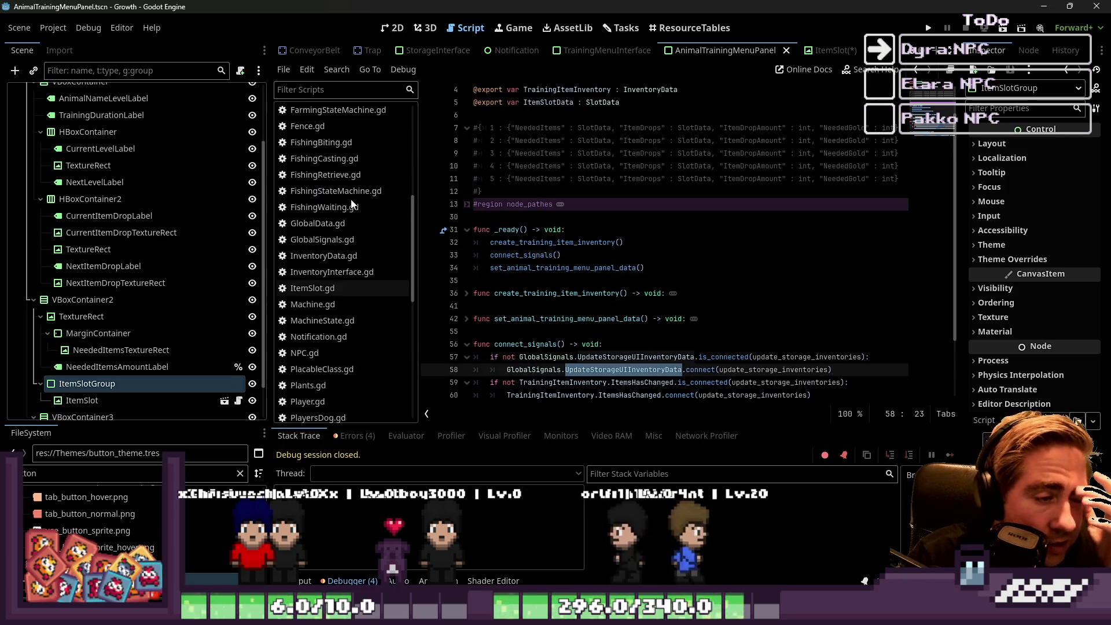
{"action": "scroll", "coordinate": [345, 233], "scroll_direction": "down", "scroll_amount": 2}
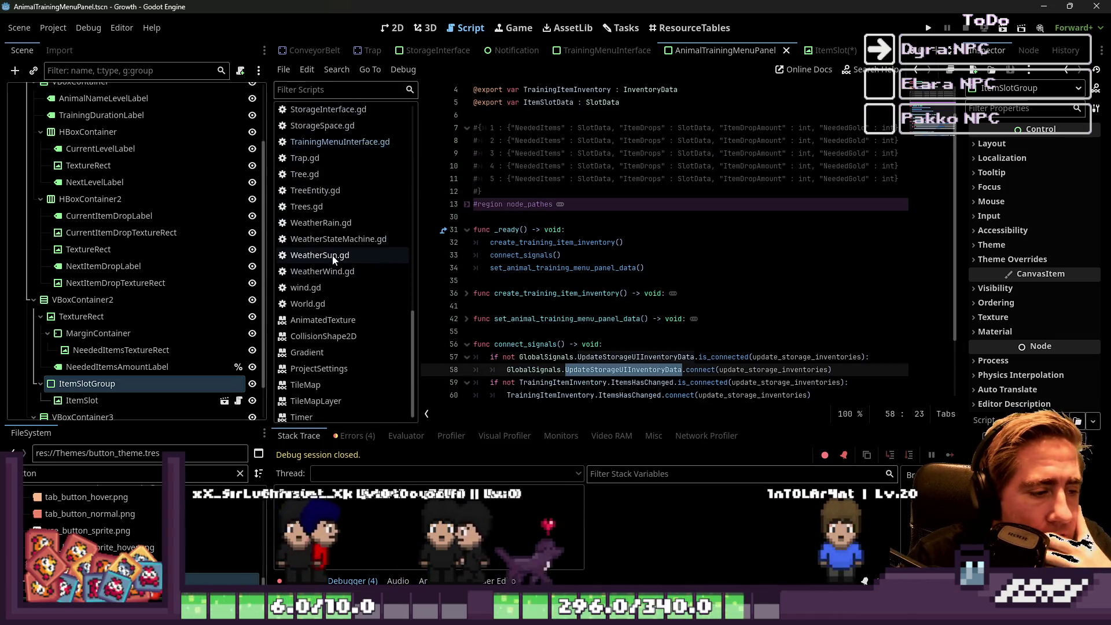
{"action": "scroll", "coordinate": [325, 329], "scroll_direction": "up", "scroll_amount": 5}
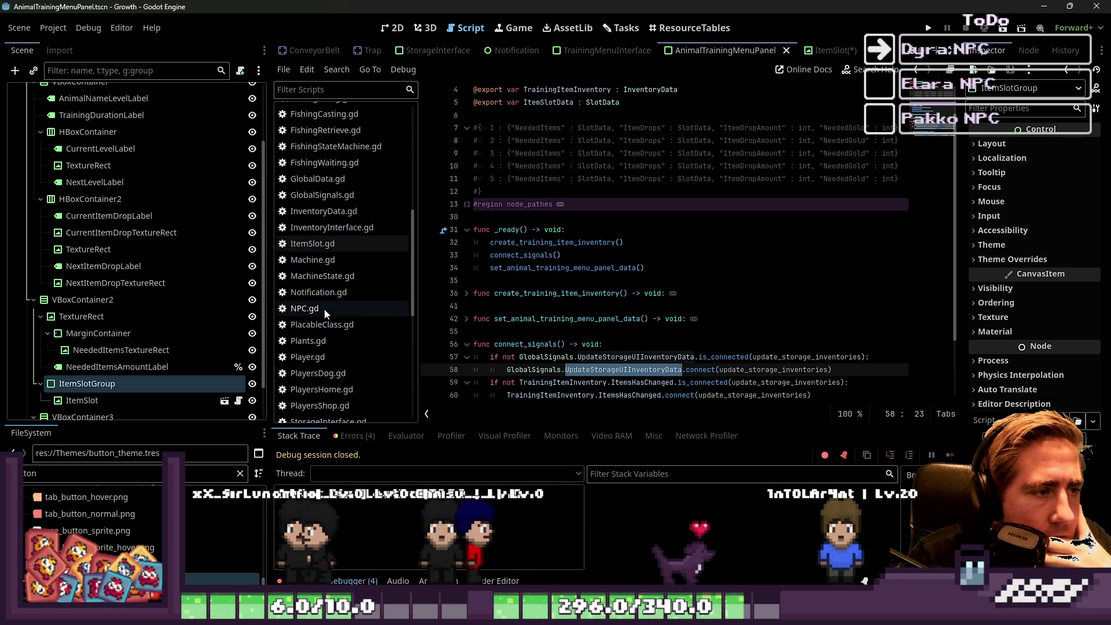
{"action": "left_click", "coordinate": [326, 236]}
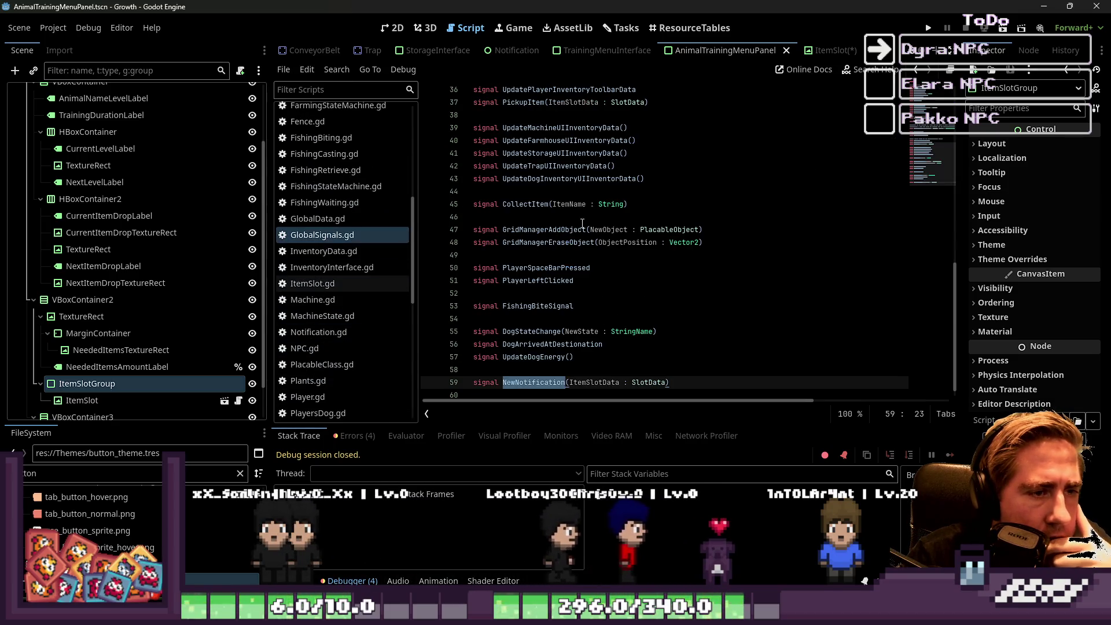
{"action": "left_click", "coordinate": [529, 220]}
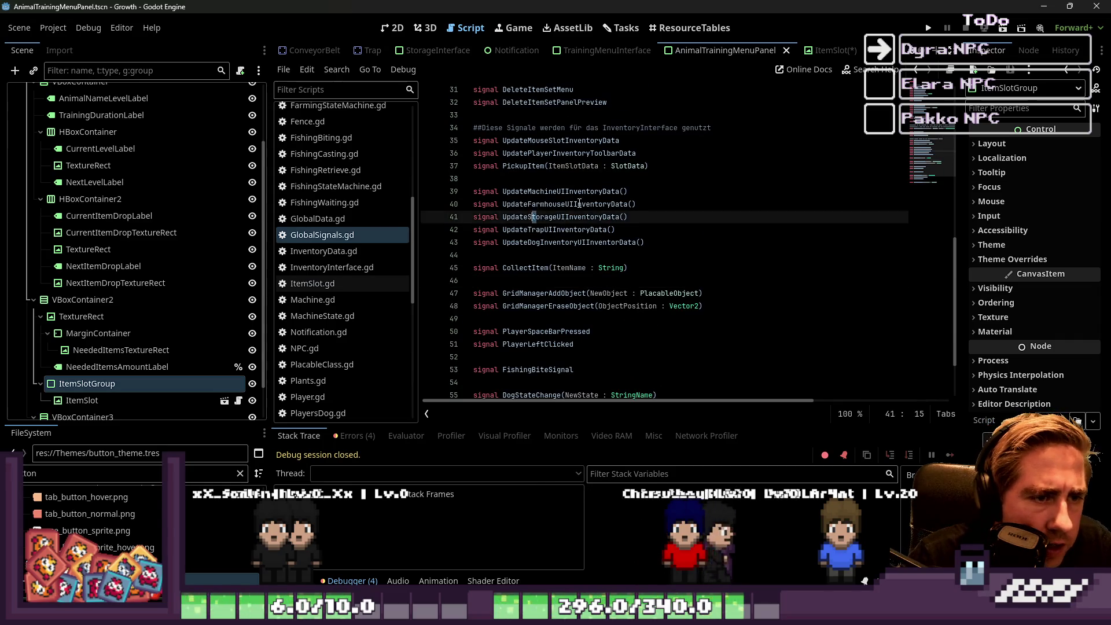
{"action": "left_click", "coordinate": [634, 231]}
{"action": "left_click", "coordinate": [573, 239]}
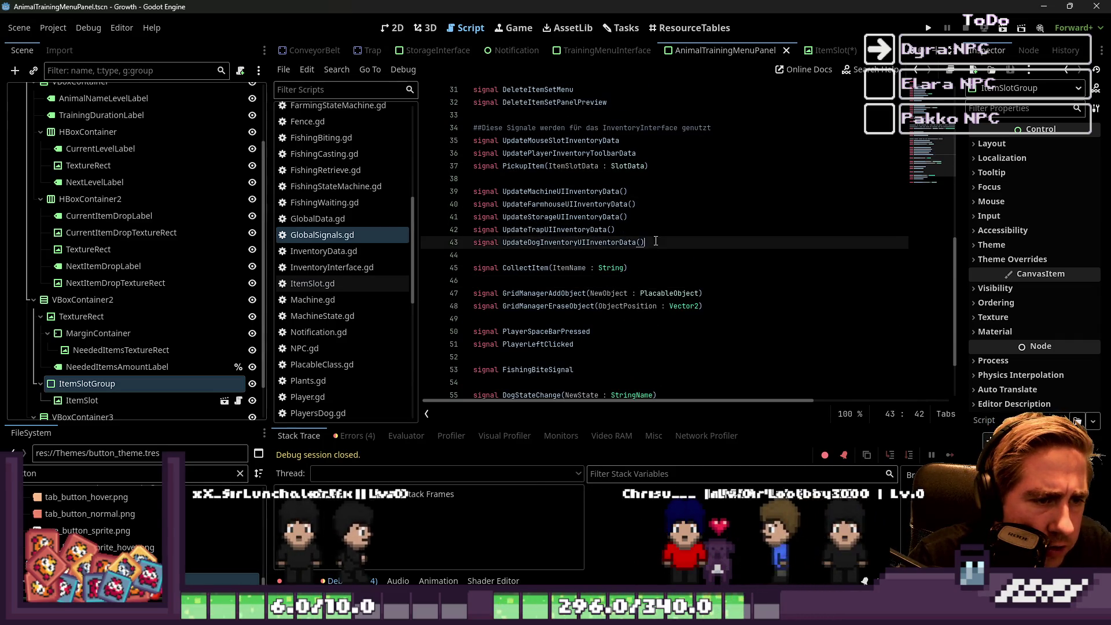
{"action": "double_click", "coordinate": [573, 239]}
{"action": "left_click", "coordinate": [626, 227]}
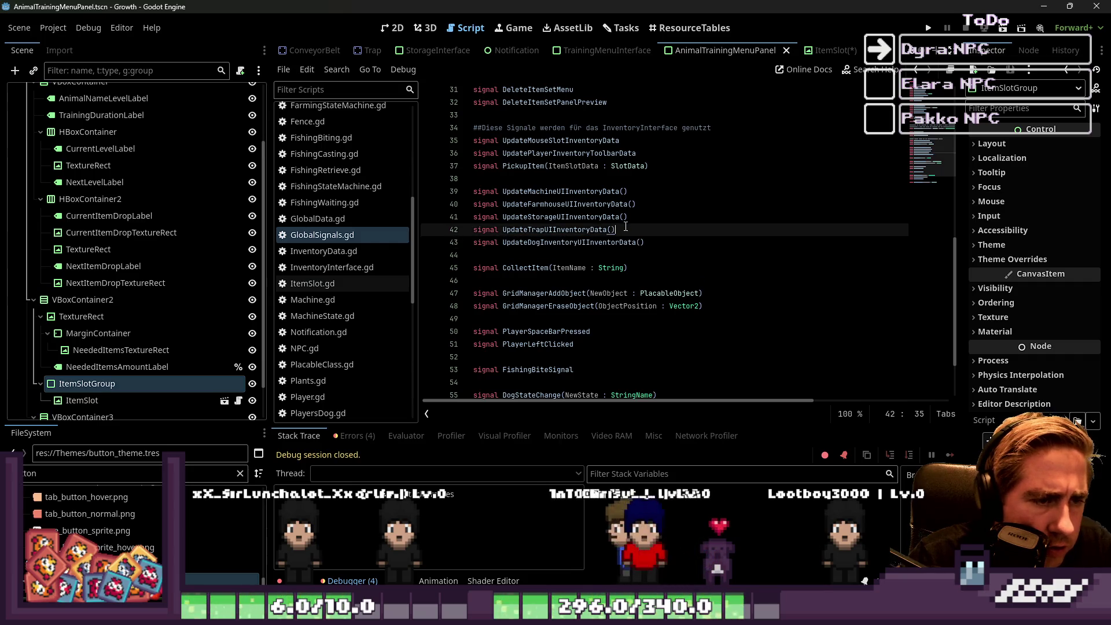
{"action": "left_click_drag", "start_coordinate": [473, 225], "coordinate": [447, 213]}
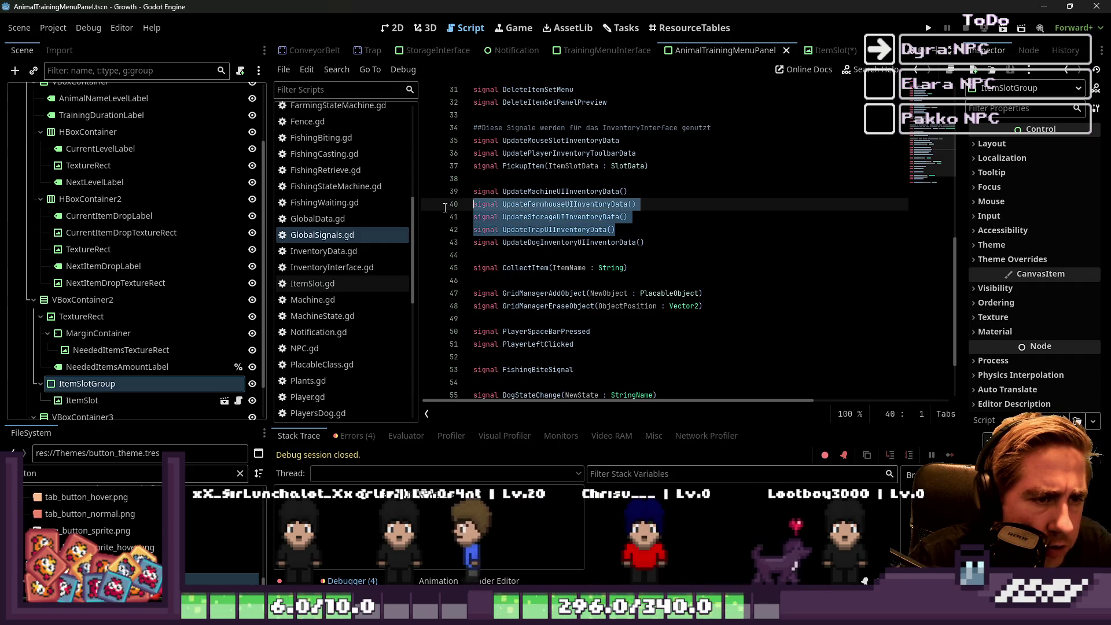
Delete the UpdateTrapUIInventoryData and UpdateFarmhouseUIInventoryData signal lines.
{"action": "left_click", "coordinate": [439, 230]}
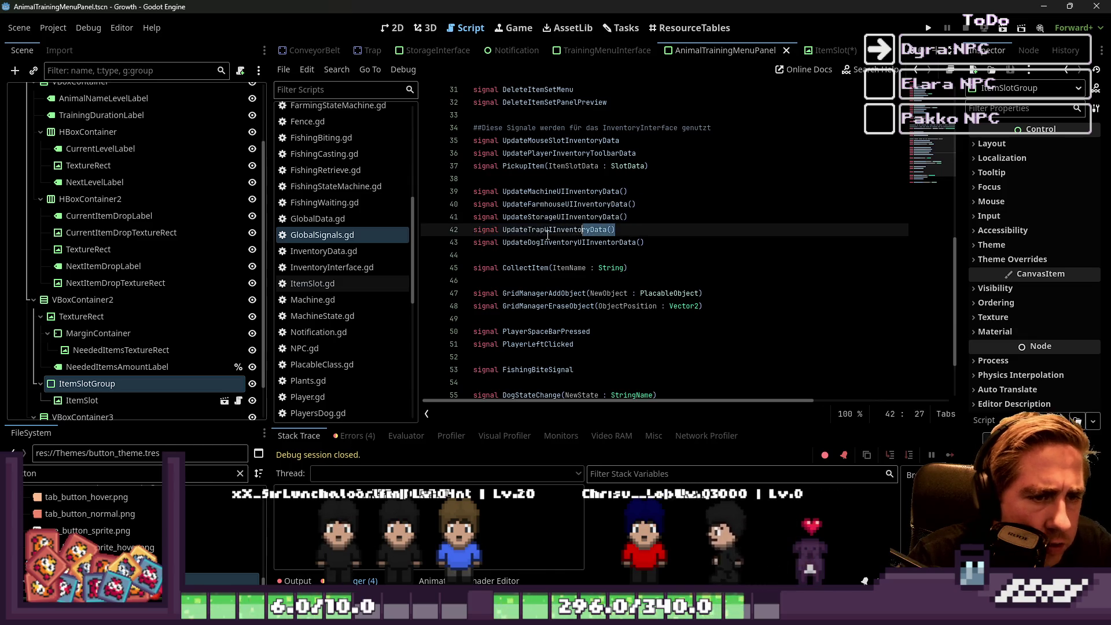
{"action": "key", "text": "shift+End"}
{"action": "key", "text": "BackSpace"}
{"action": "key", "text": "BackSpace"}
{"action": "left_click", "coordinate": [647, 203]}
{"action": "key", "text": "shift+Home"}
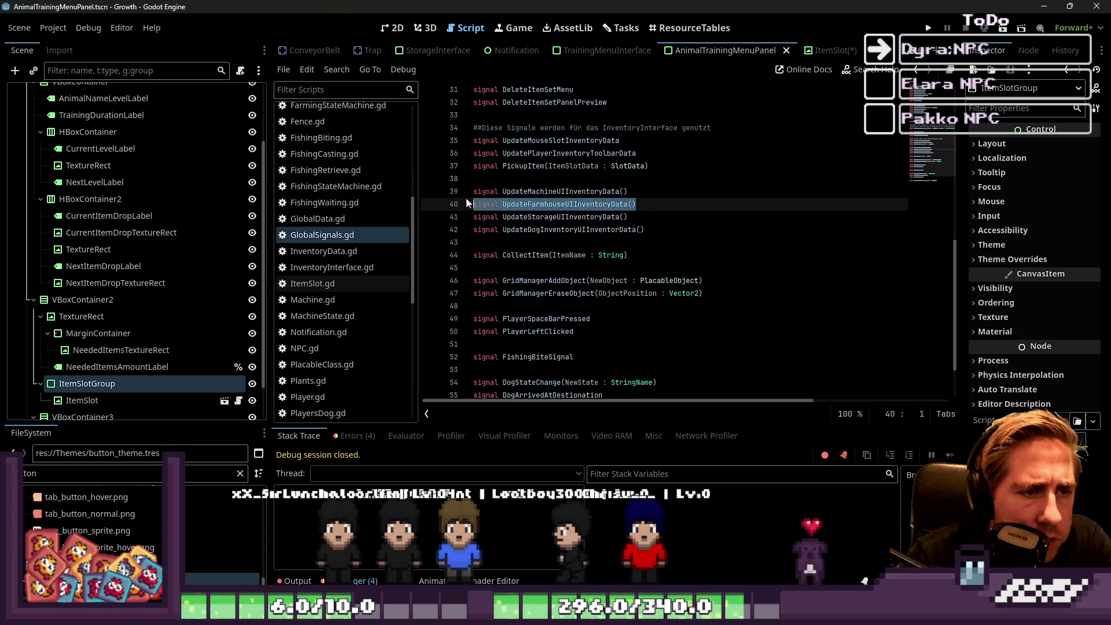
{"action": "key", "text": "BackSpace"}
{"action": "key", "text": "BackSpace"}
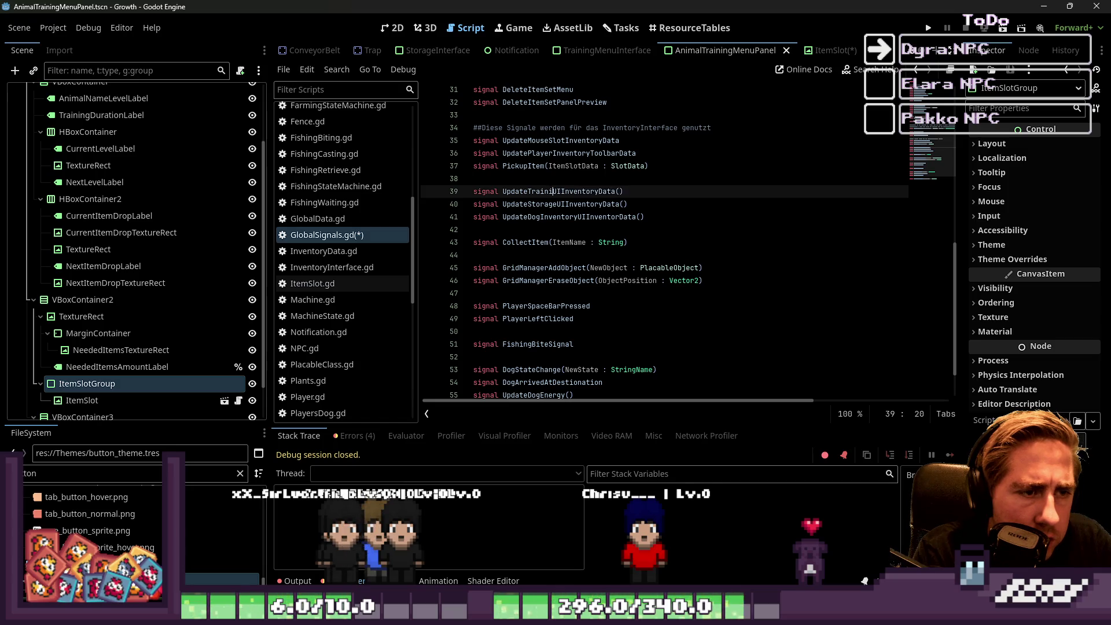
Rename the machine signal to UpdateTrainingMenuUIInventoryData, move it below the Dog signal, and save.
{"action": "type", "text": "Menu"}
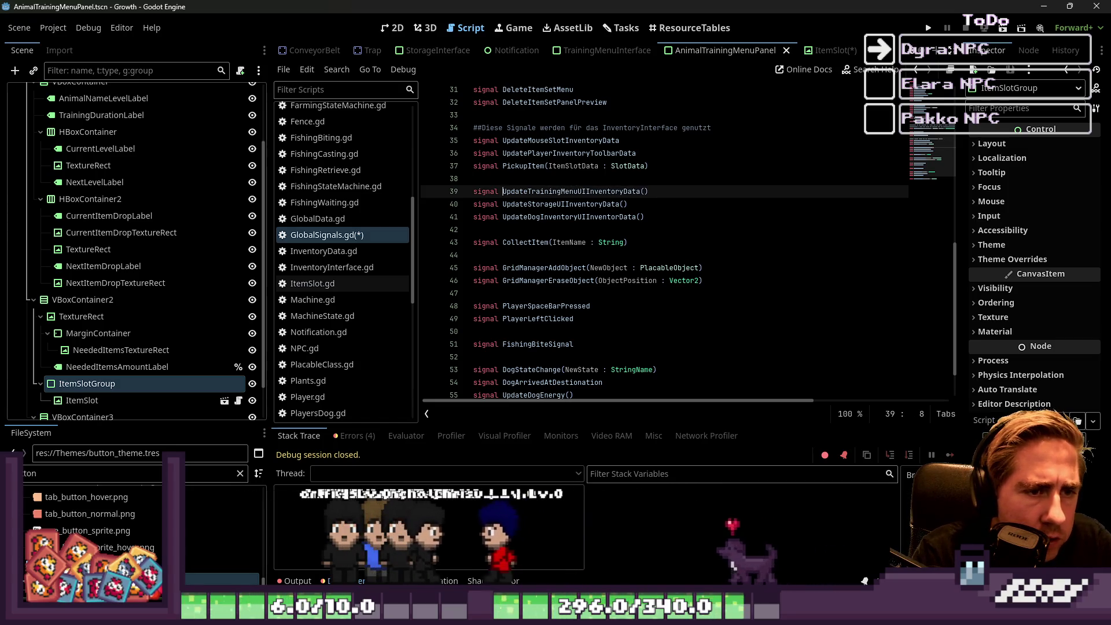
{"action": "key", "text": "ctrl+d"}
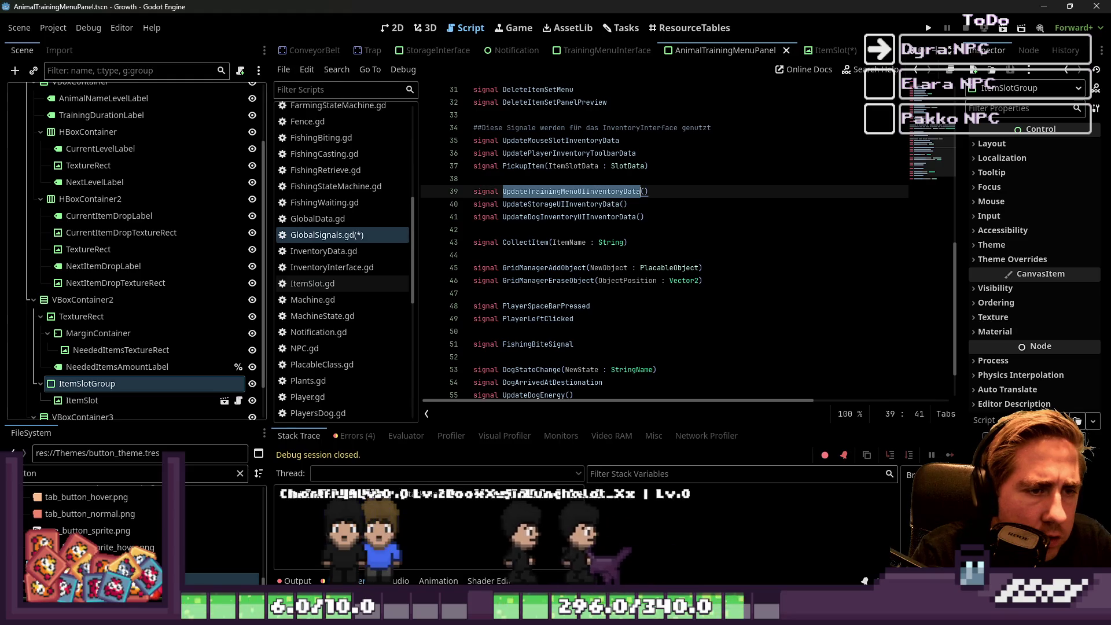
{"action": "left_click", "coordinate": [683, 207]}
{"action": "key", "text": "ctrl+s"}
{"action": "left_click", "coordinate": [686, 191]}
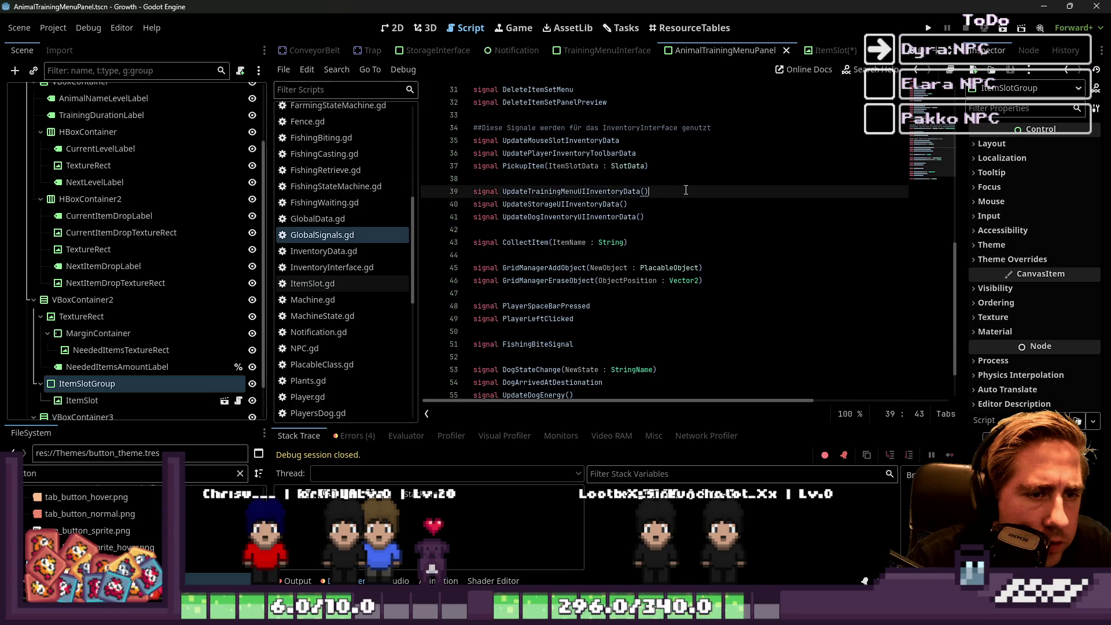
{"action": "key", "text": "ctrl+v"}
{"action": "key", "text": "alt+Down"}
{"action": "key", "text": "alt+Down"}
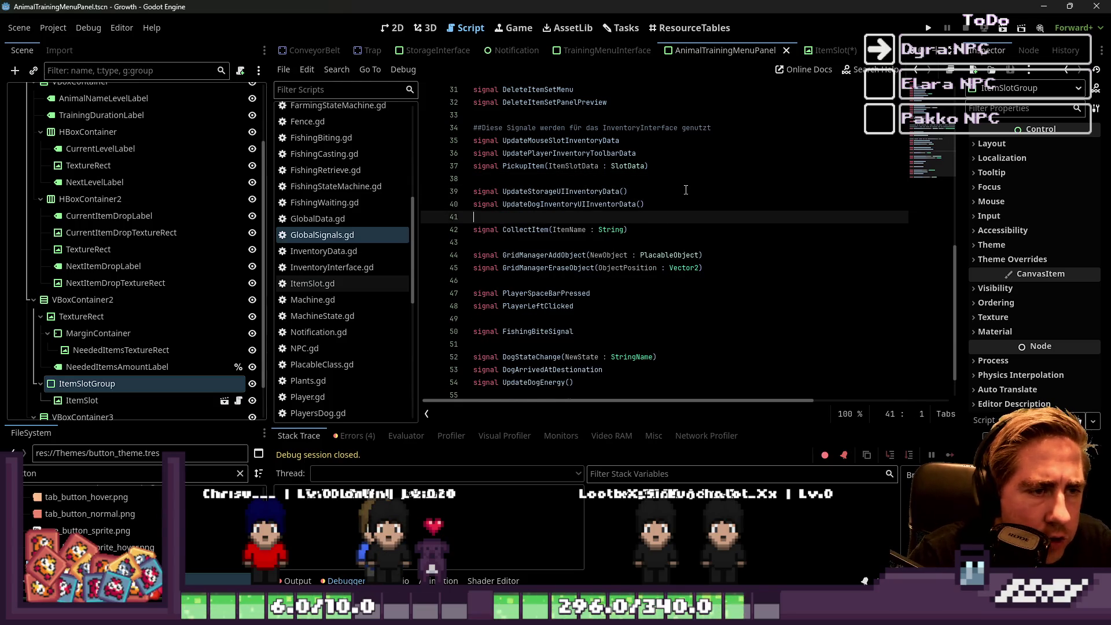
{"action": "key", "text": "Up"}
{"action": "key", "text": "Down"}
{"action": "key", "text": "ctrl+Left"}
{"action": "key", "text": "ctrl+Left"}
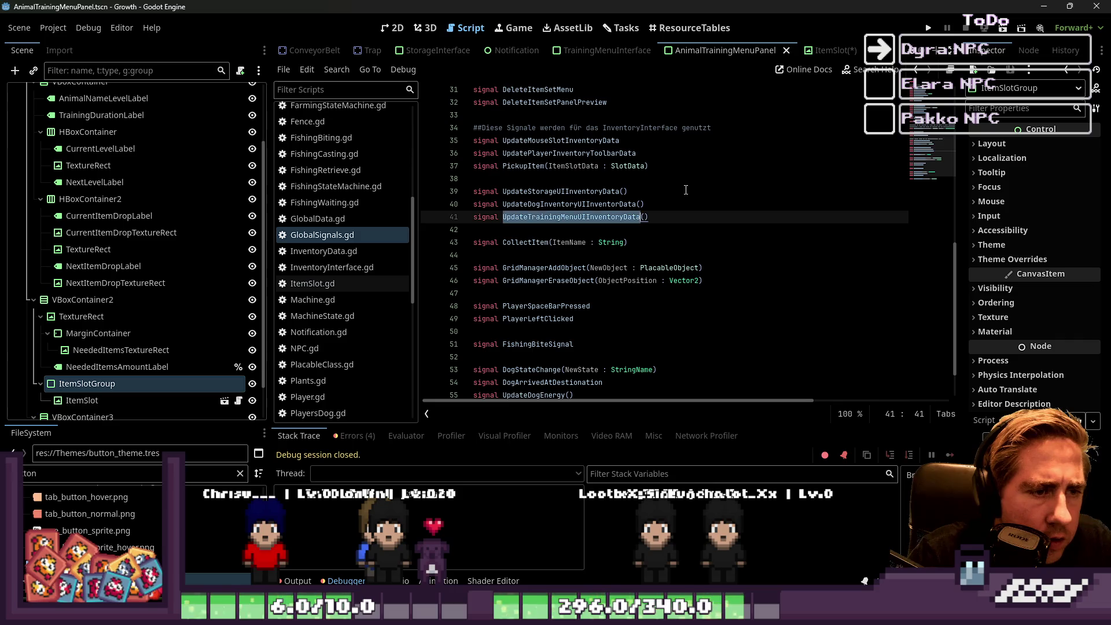
{"action": "key", "text": "ctrl+s"}
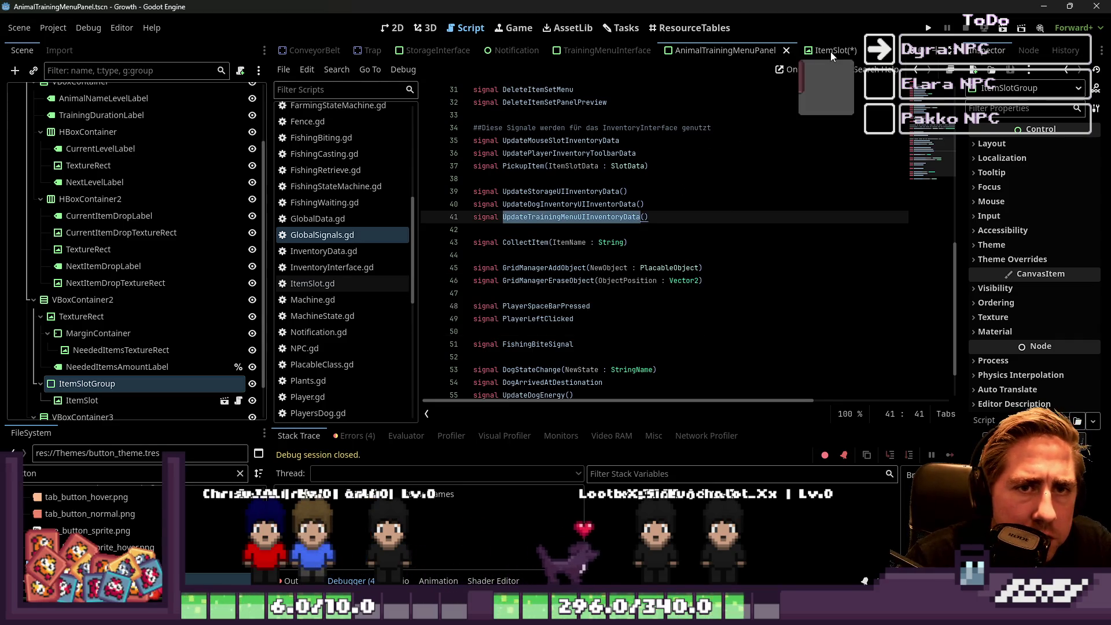
{"action": "left_click", "coordinate": [652, 54]}
Review the TrainingItemInventory check in AnimalTrainingMenuPanel's connect_signals.
{"action": "left_click", "coordinate": [693, 55]}
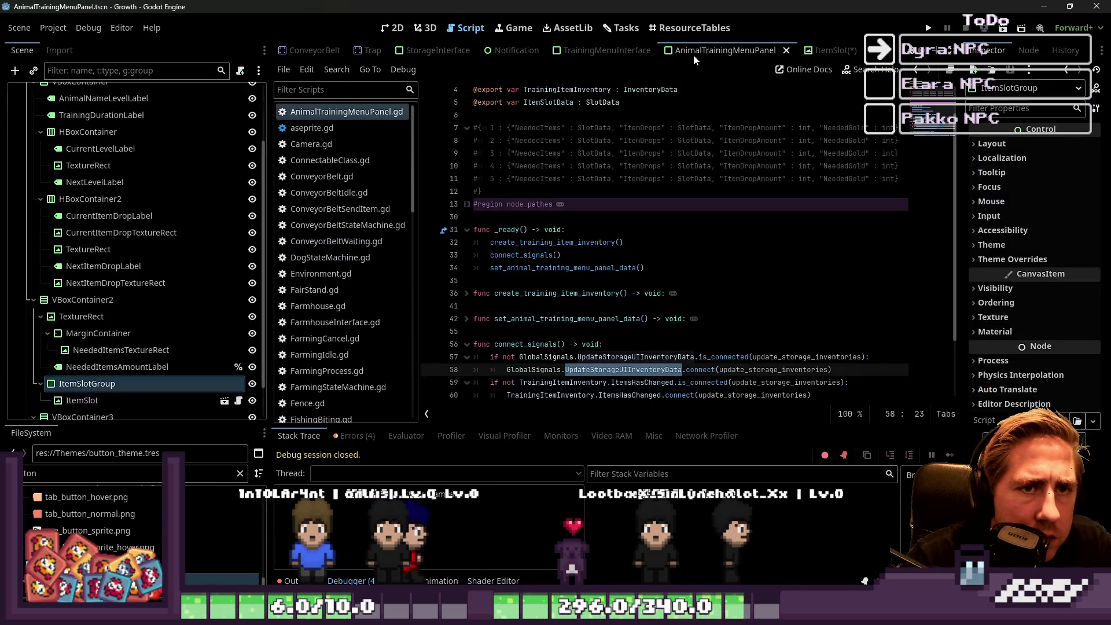
{"action": "scroll", "coordinate": [616, 298], "scroll_direction": "down", "scroll_amount": 2}
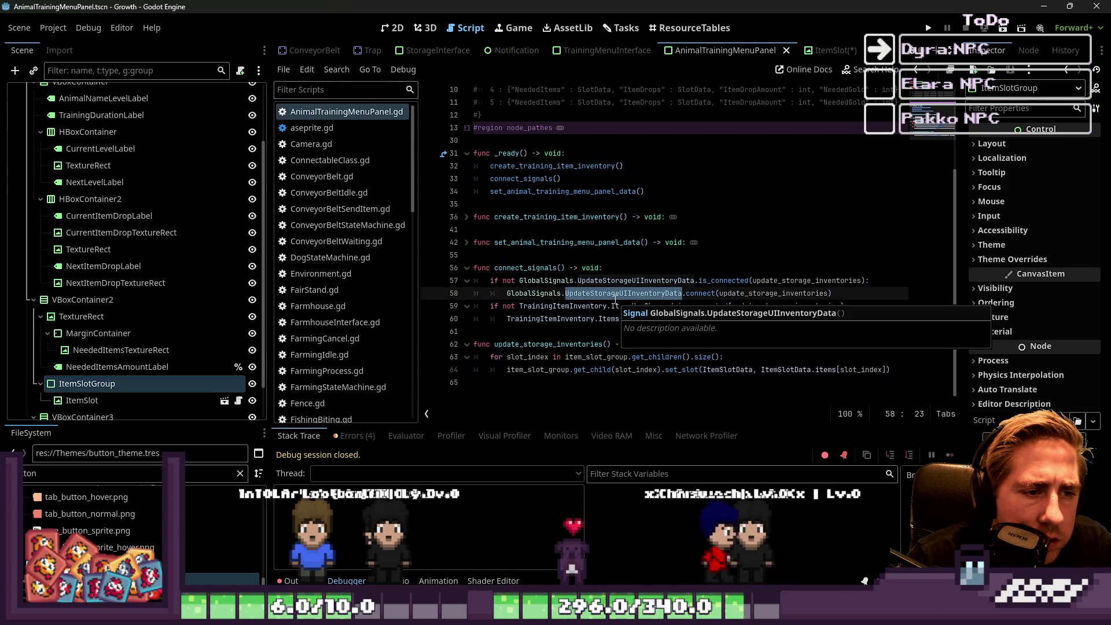
{"action": "left_click", "coordinate": [607, 306]}
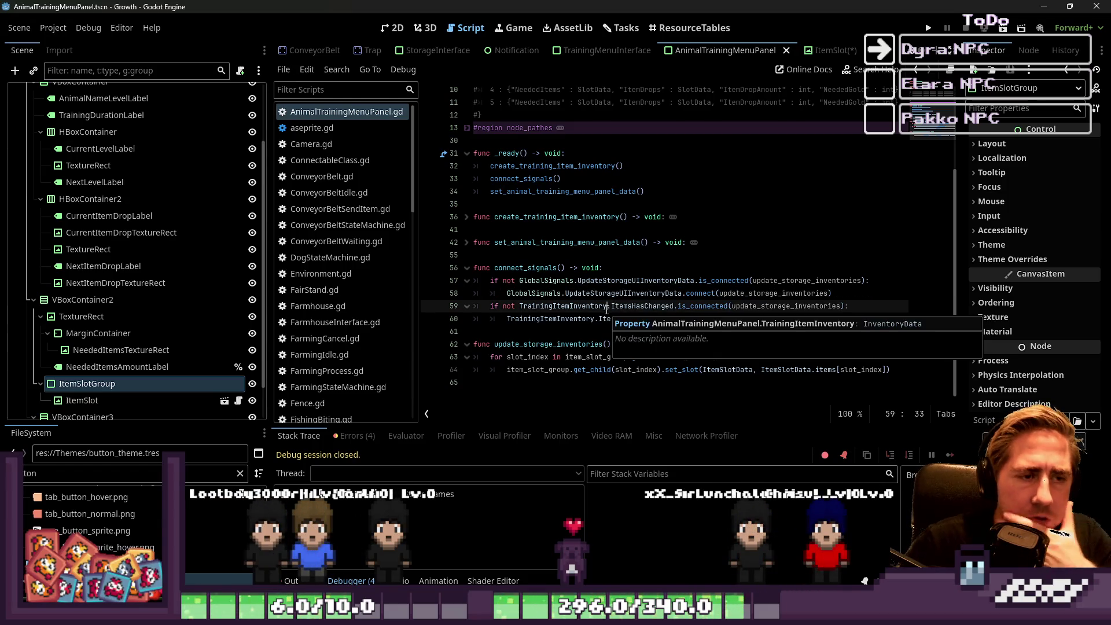
Delete the UpdateTrainingMenuUIInventoryData line from GlobalSignals.gd and return to AnimalTrainingMenuPanel.
{"action": "left_click", "coordinate": [827, 50]}
{"action": "scroll", "coordinate": [362, 259], "scroll_direction": "down", "scroll_amount": 3}
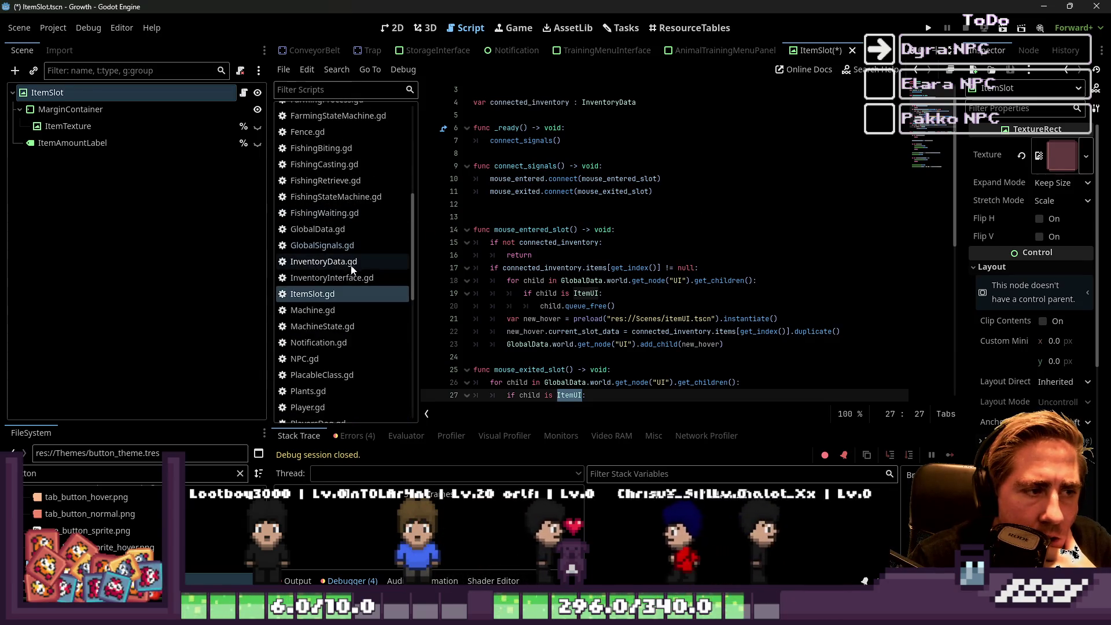
{"action": "left_click", "coordinate": [323, 245]}
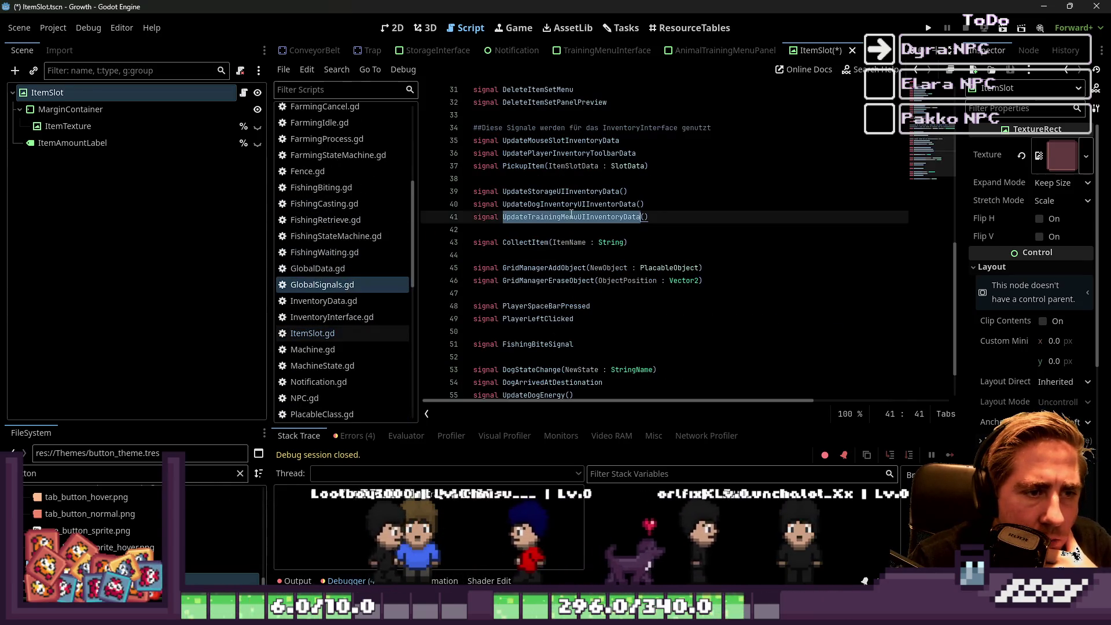
{"action": "left_click_drag", "start_coordinate": [679, 224], "coordinate": [453, 215]}
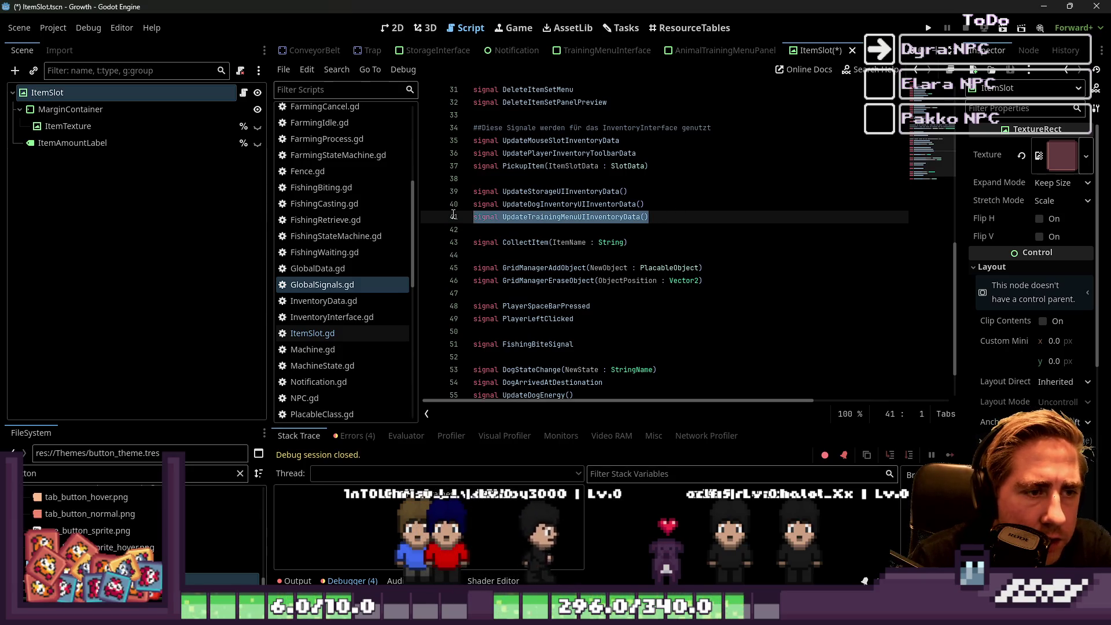
{"action": "key", "text": "BackSpace"}
{"action": "key", "text": "BackSpace"}
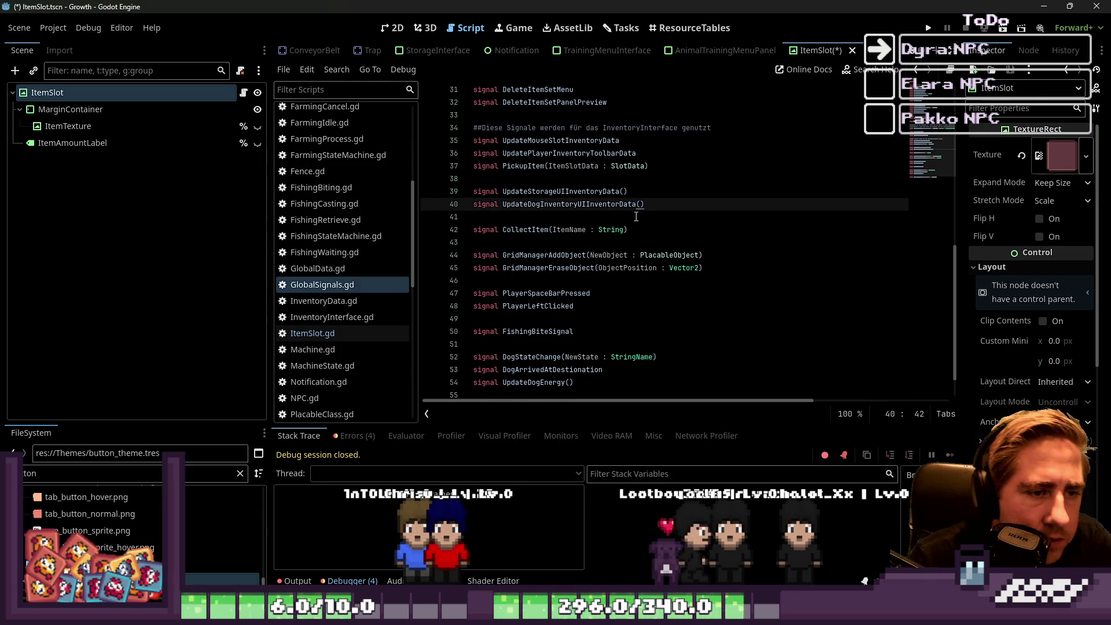
{"action": "left_click", "coordinate": [735, 53]}
{"action": "left_click", "coordinate": [555, 284]}
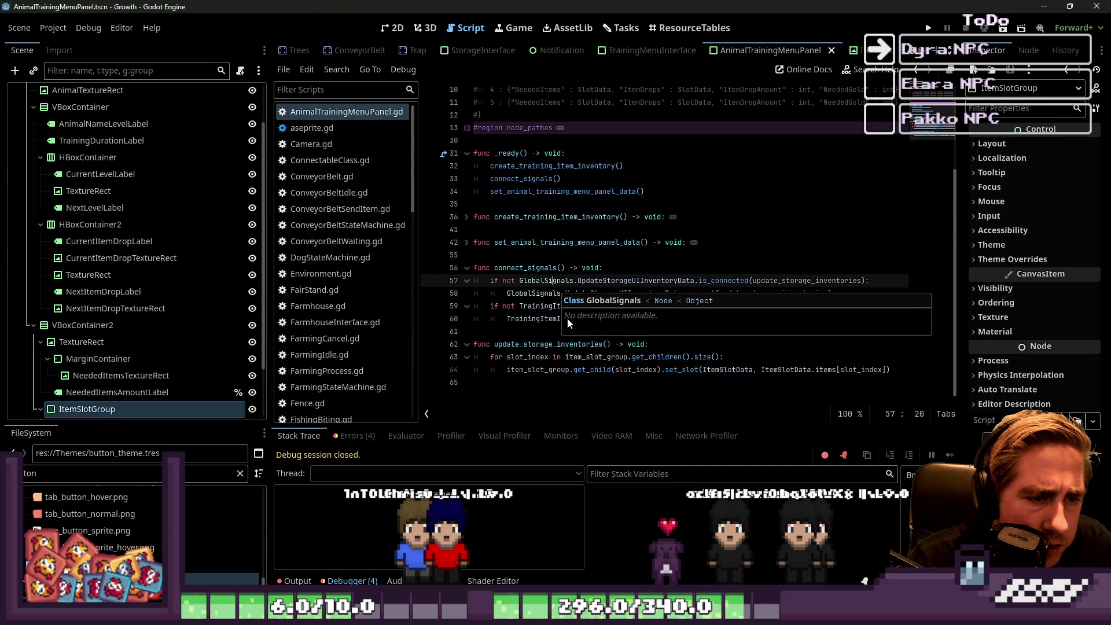
{"action": "left_click", "coordinate": [551, 307]}
{"action": "scroll", "coordinate": [551, 308], "scroll_direction": "up", "scroll_amount": 3}
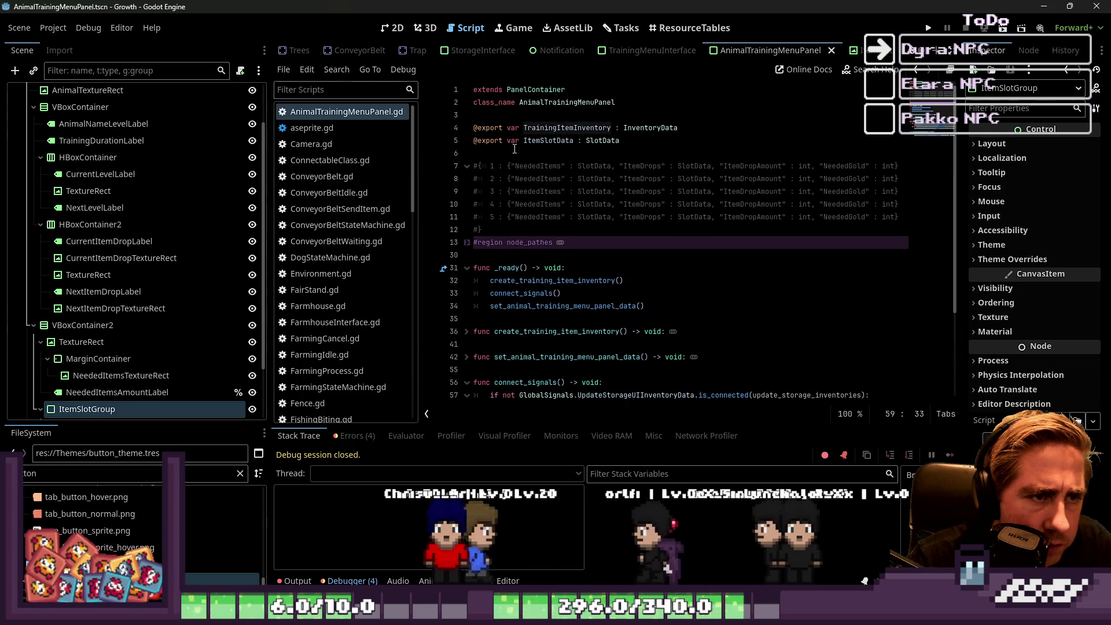
{"action": "left_click", "coordinate": [782, 153]}
{"action": "key", "text": "Return"}
{"action": "key", "text": "Return"}
{"action": "key", "text": "Up"}
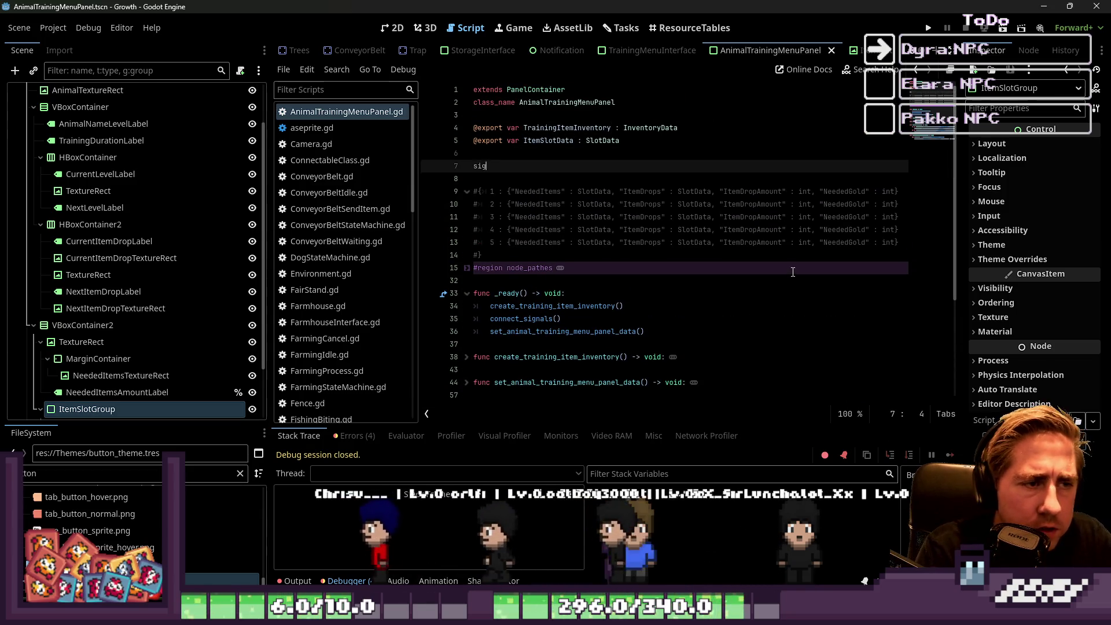
{"action": "type", "text": "signal UpdateTrainingMenuUIInventoryData("}
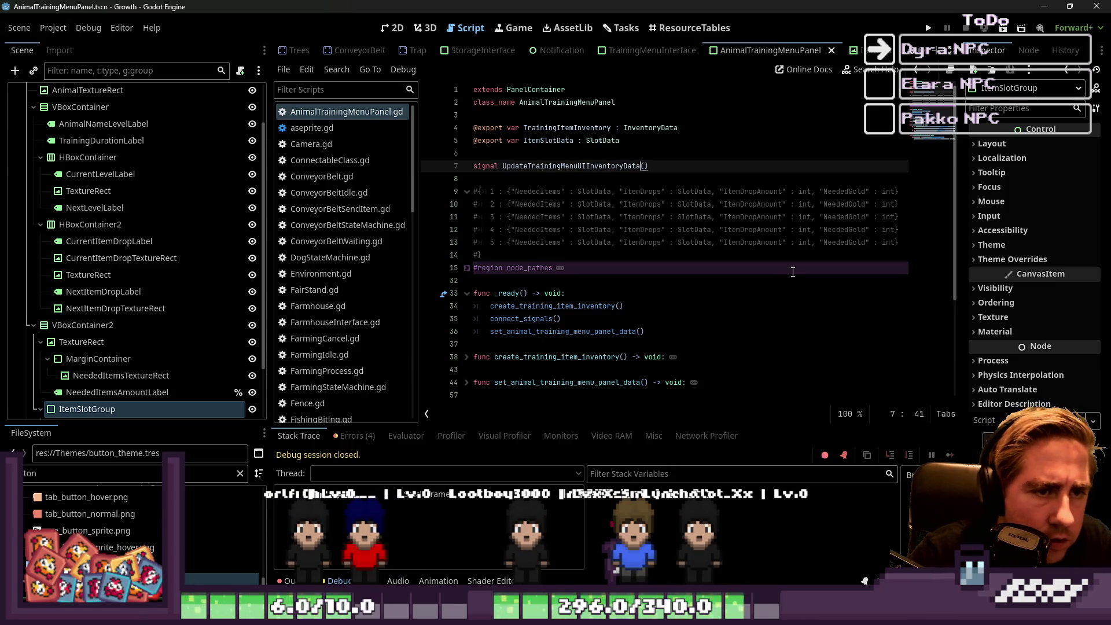
{"action": "key", "text": "Down"}
{"action": "scroll", "coordinate": [743, 231], "scroll_direction": "down", "scroll_amount": 4}
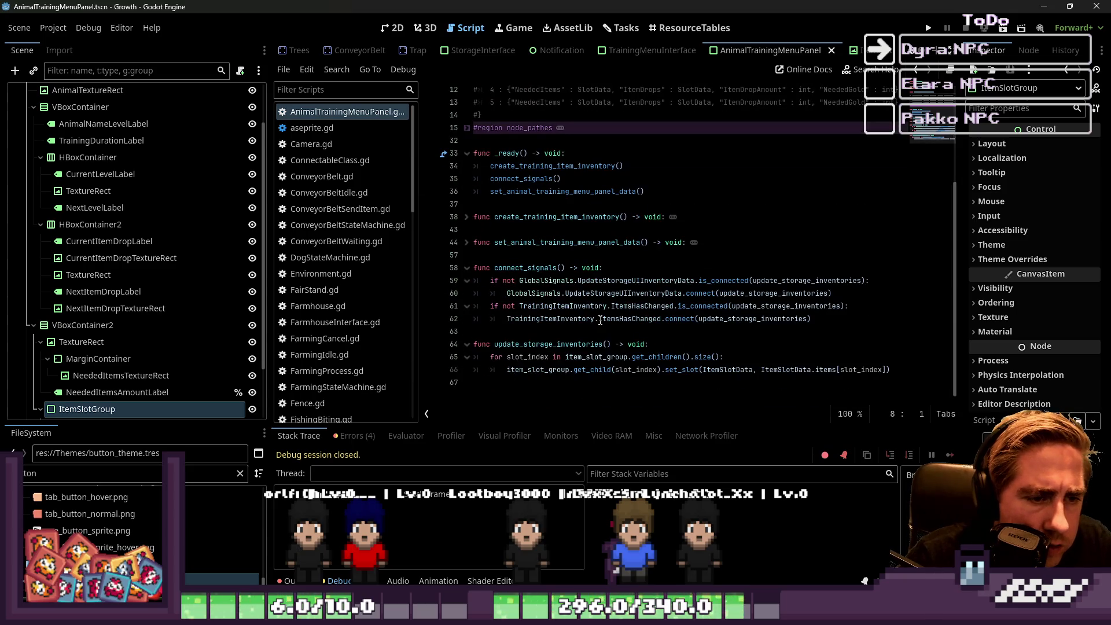
{"action": "left_click", "coordinate": [607, 292]}
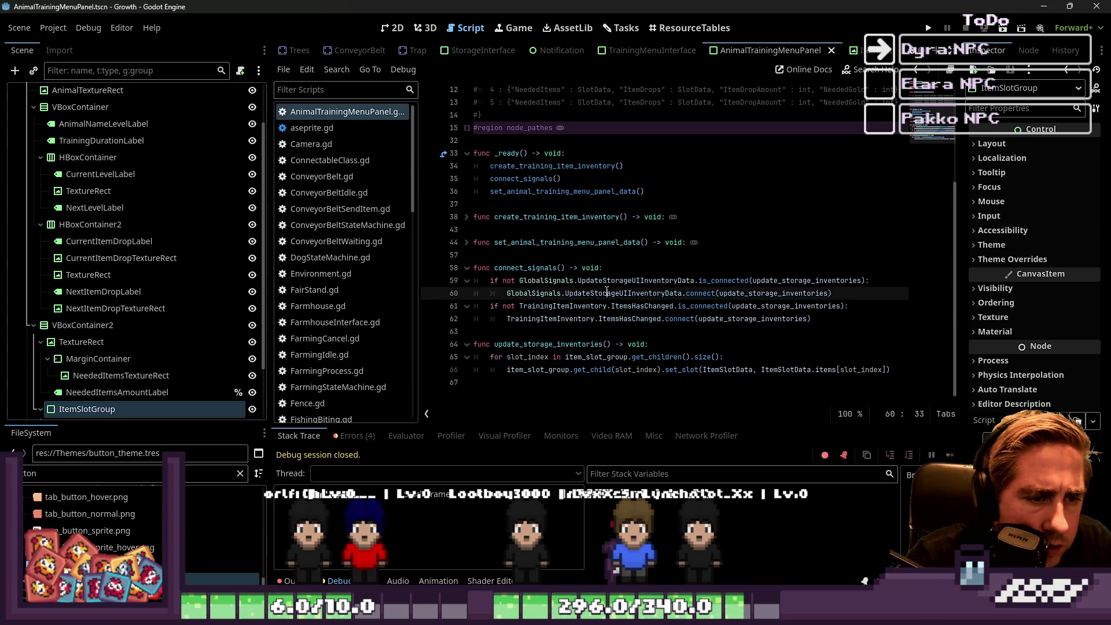
{"action": "left_click", "coordinate": [525, 280]}
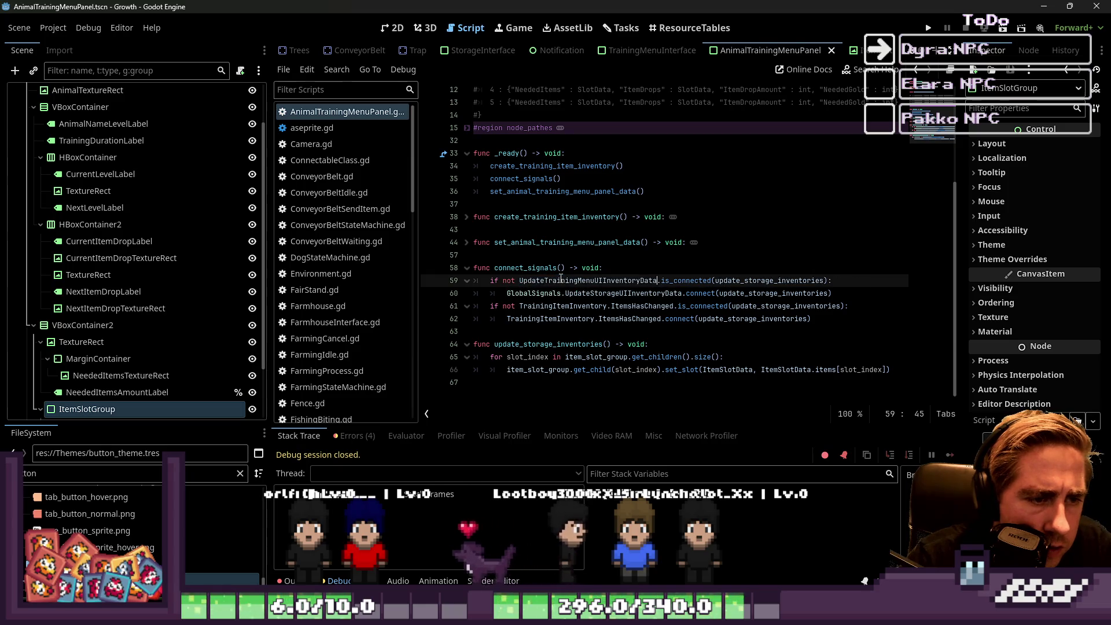
{"action": "key", "text": "ctrl+v"}
{"action": "key", "text": "Down"}
{"action": "key", "text": "ctrl+shift+Left"}
{"action": "key", "text": "ctrl+shift+Left"}
{"action": "key", "text": "ctrl+shift+Left"}
{"action": "type", "text": "UpdateTrainingMenuUIInventoryData"}
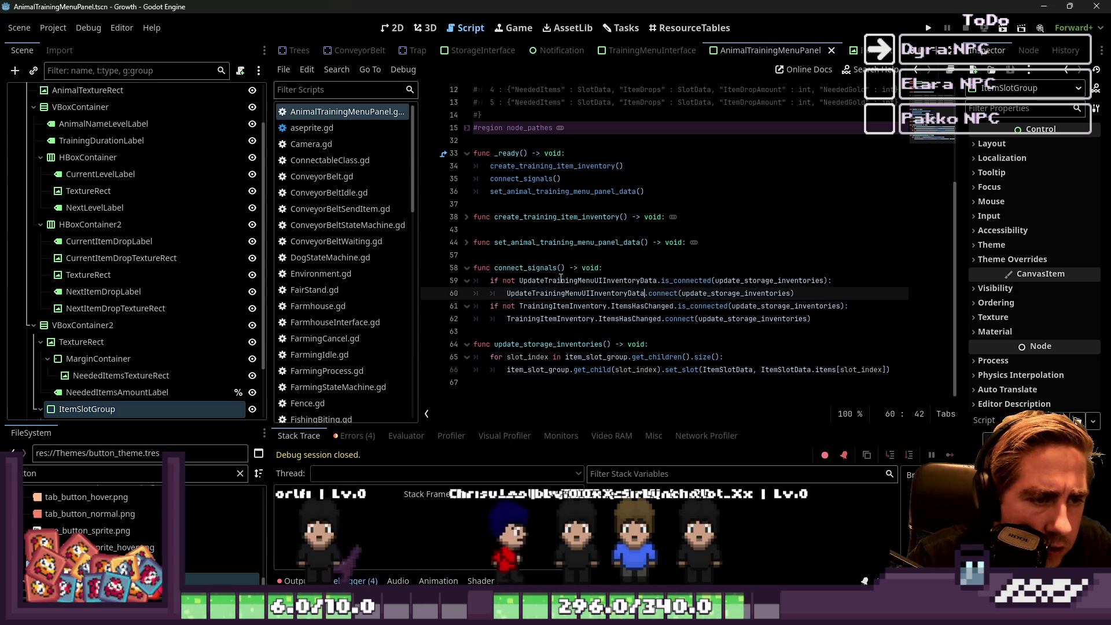
{"action": "key", "text": "Down"}
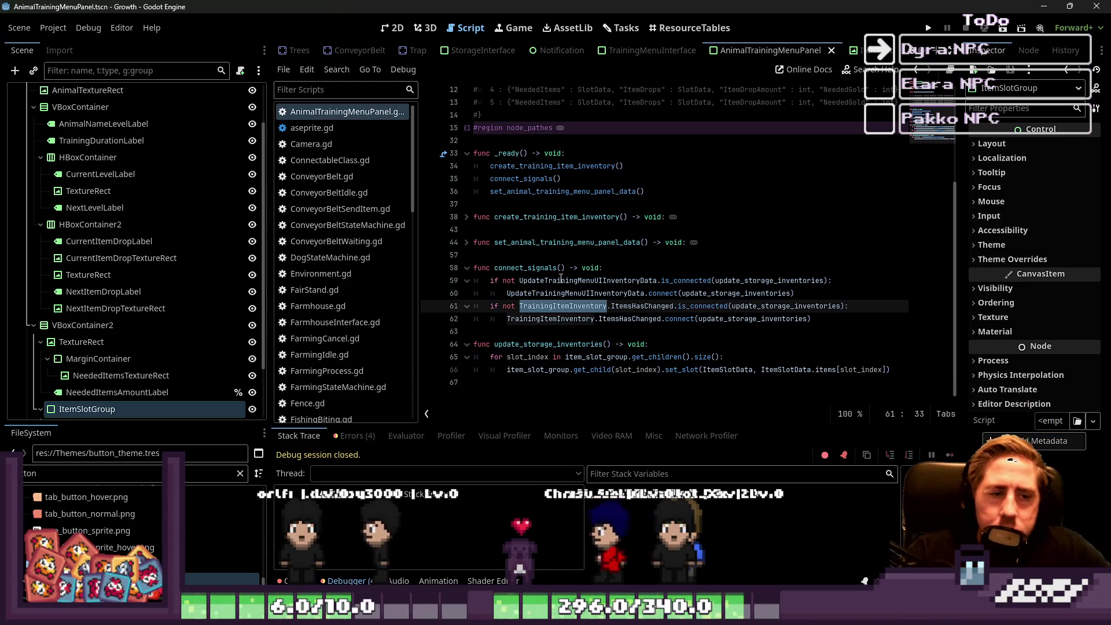
{"action": "key", "text": "Right"}
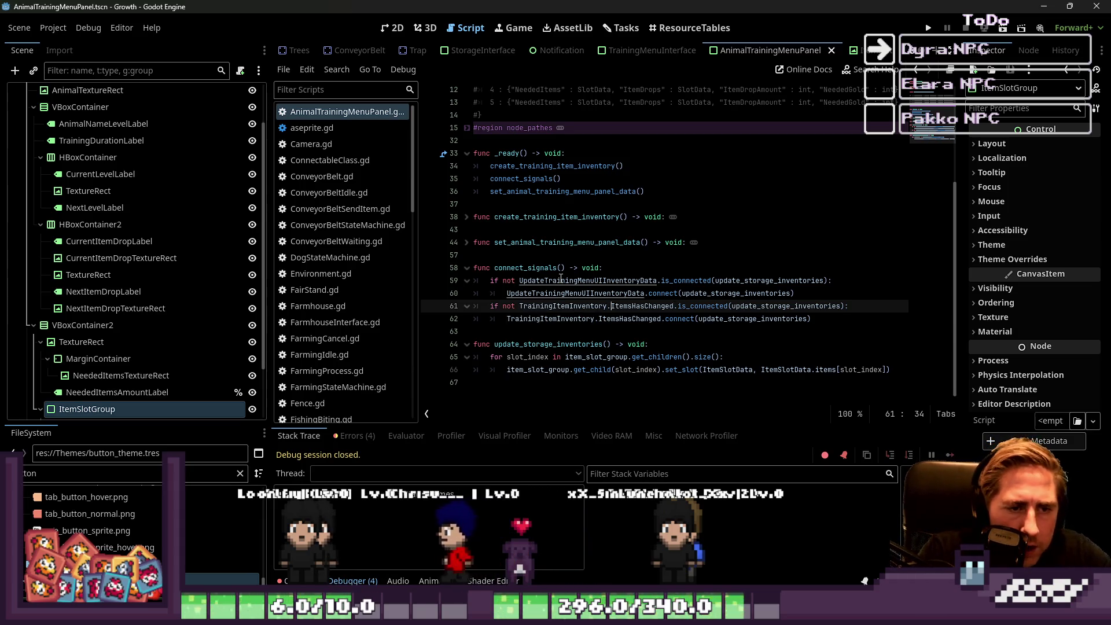
{"action": "key", "text": "Up"}
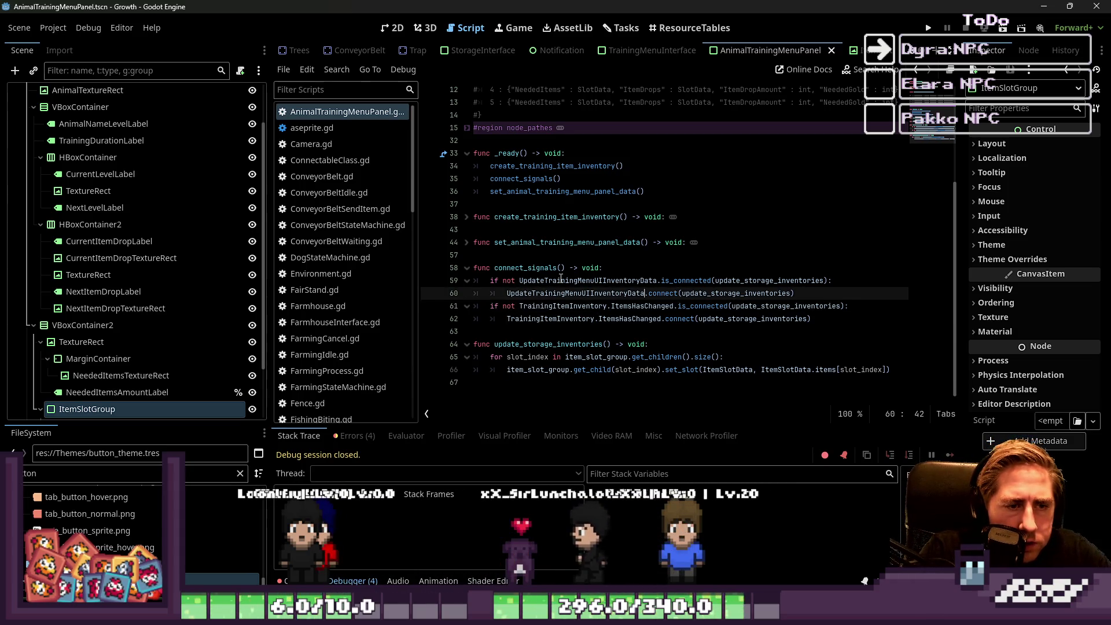
{"action": "key", "text": "ctrl+shift+Left"}
{"action": "key", "text": "ctrl+shift+Left"}
{"action": "key", "text": "ctrl+shift+Left"}
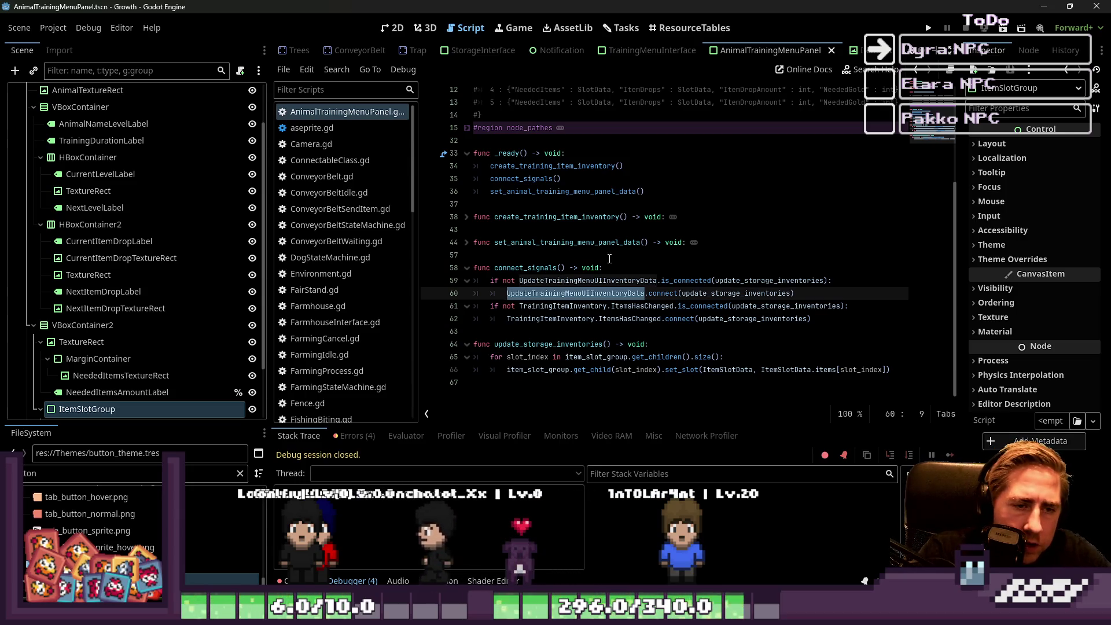
{"action": "key", "text": "Up"}
{"action": "key", "text": "Up"}
{"action": "key", "text": "End"}
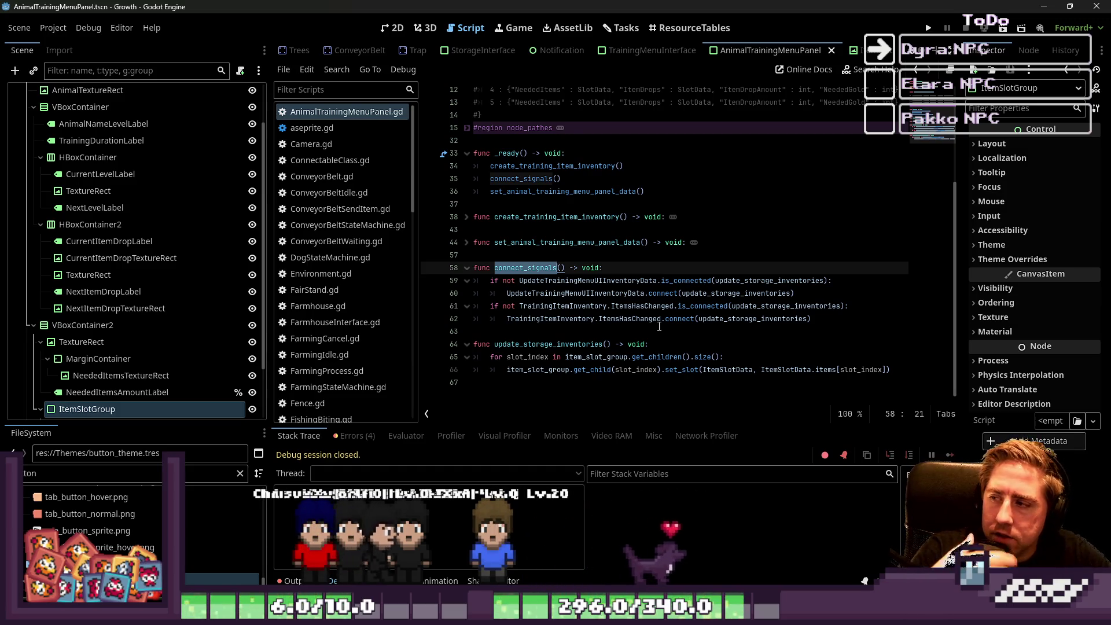
Expand set_animal_training_menu_panel_data to review it, then collapse it again.
{"action": "left_click", "coordinate": [606, 242]}
{"action": "key", "text": "shift+Home"}
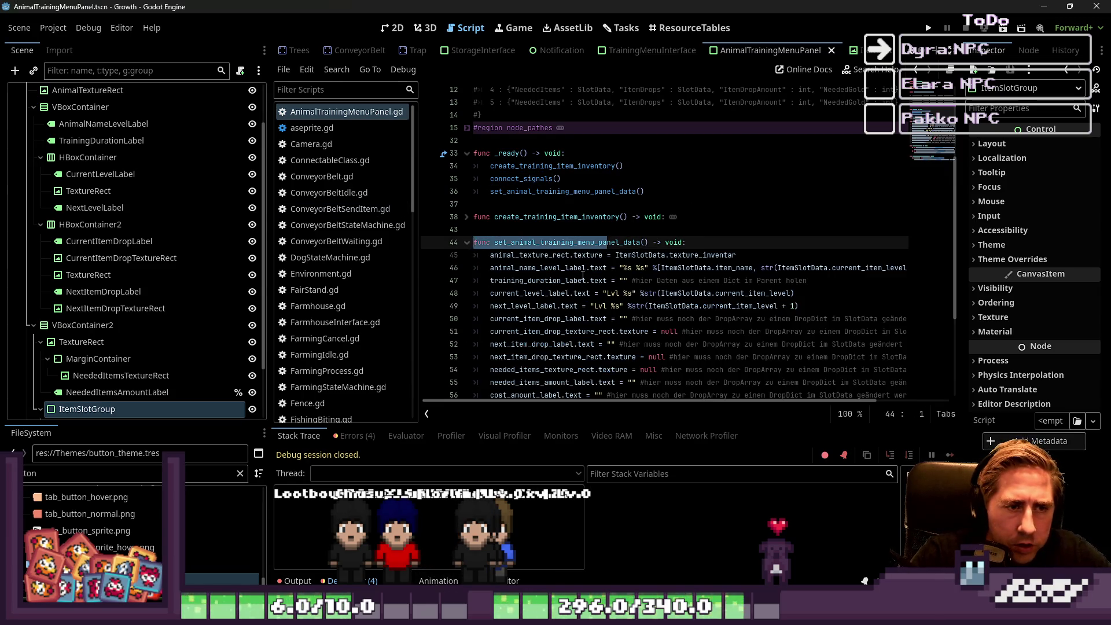
{"action": "left_click", "coordinate": [583, 280]}
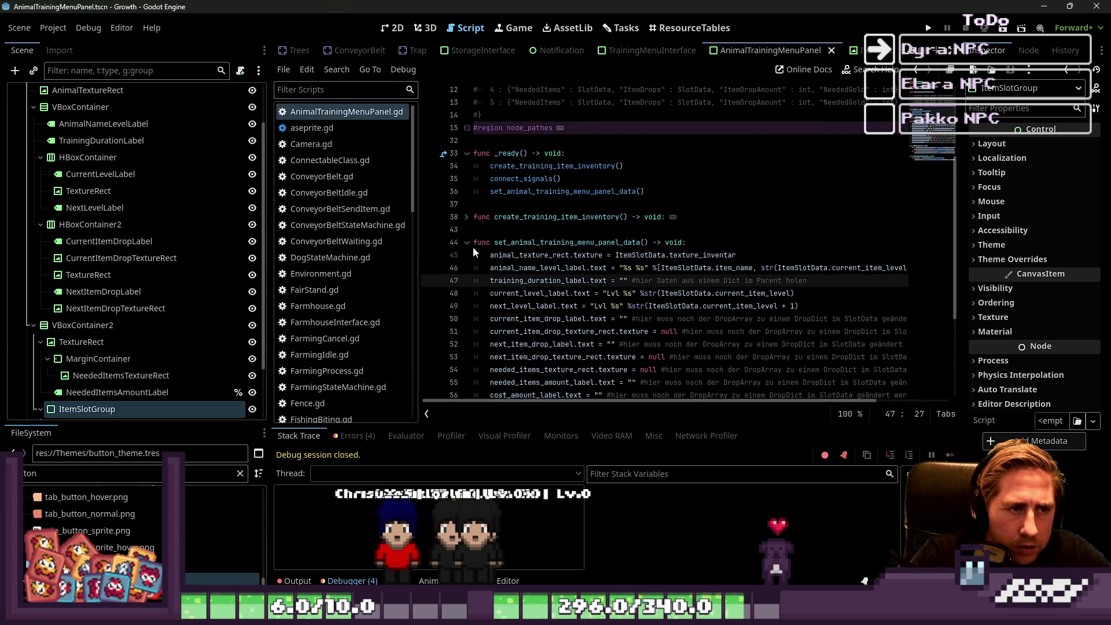
{"action": "left_click", "coordinate": [467, 242]}
{"action": "left_click", "coordinate": [533, 256]}
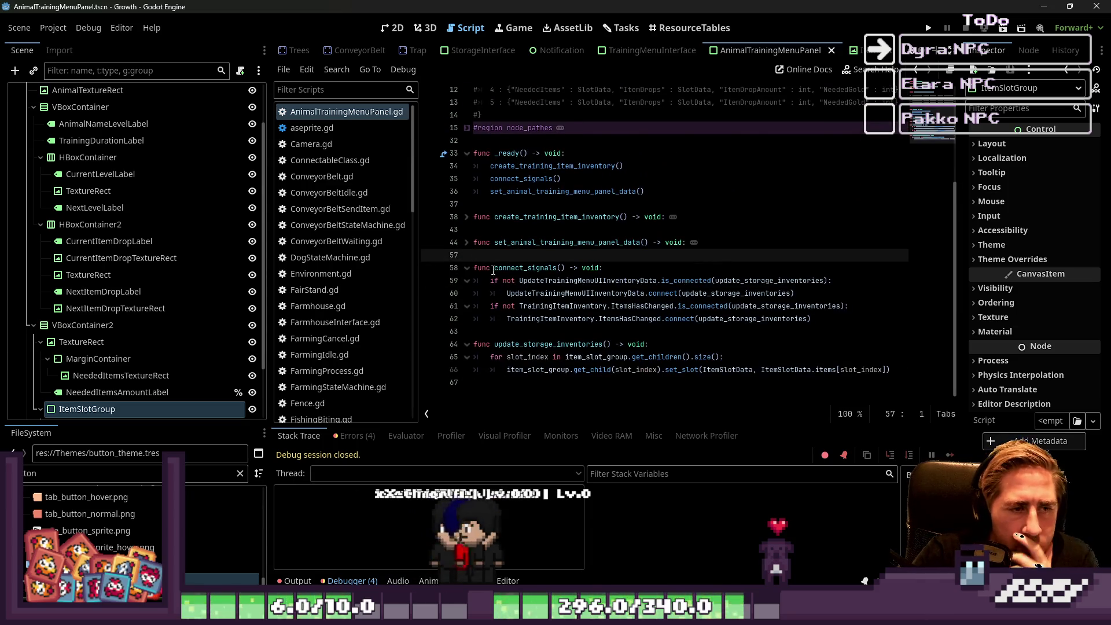
Cut connect_signals, paste it right after _ready, and save.
{"action": "left_click", "coordinate": [493, 270]}
{"action": "left_click_drag", "start_coordinate": [816, 319], "coordinate": [446, 268]}
{"action": "key", "text": "ctrl+x"}
{"action": "key", "text": "Up"}
{"action": "key", "text": "Up"}
{"action": "key", "text": "Up"}
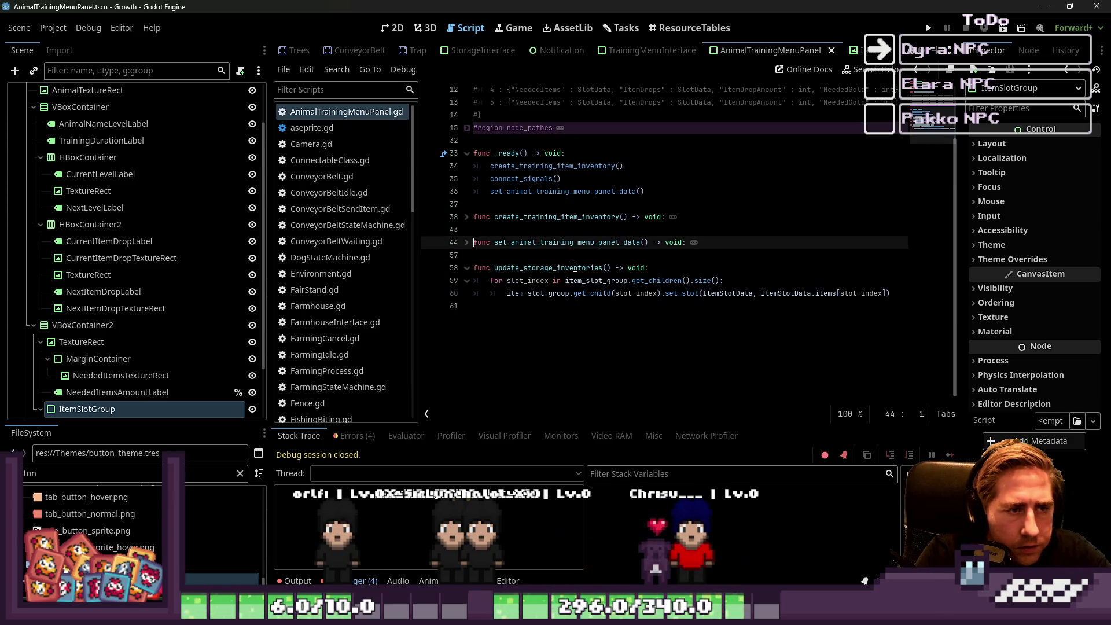
{"action": "key", "text": "Down"}
{"action": "key", "text": "Return"}
{"action": "key", "text": "ctrl+v"}
{"action": "key", "text": "Up"}
{"action": "key", "text": "Up"}
{"action": "key", "text": "Up"}
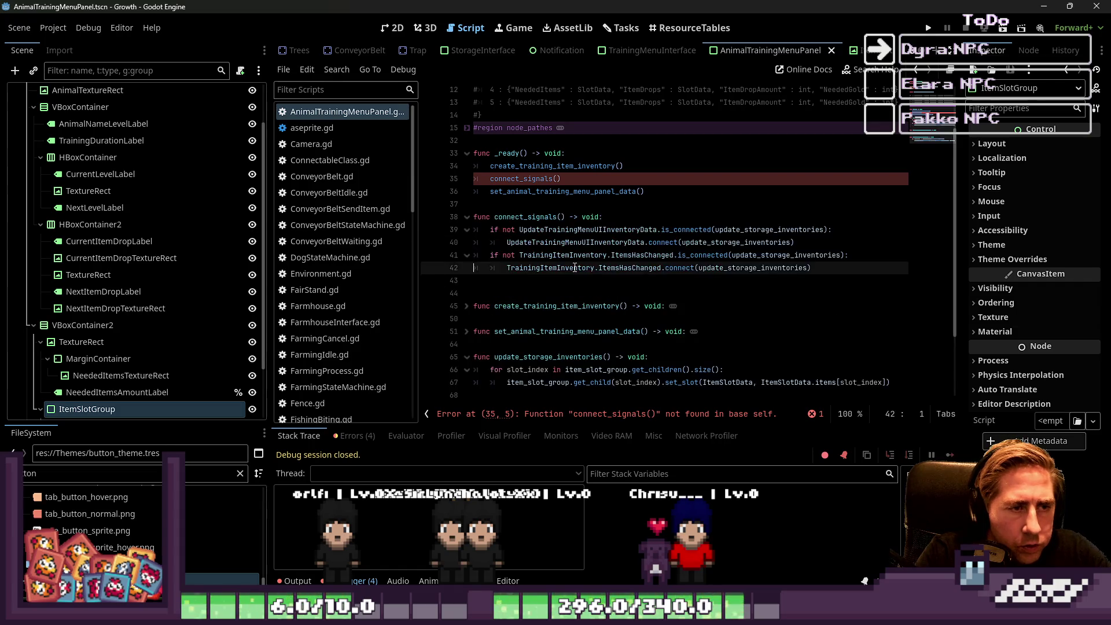
{"action": "key", "text": "ctrl+s"}
{"action": "left_click", "coordinate": [552, 178]}
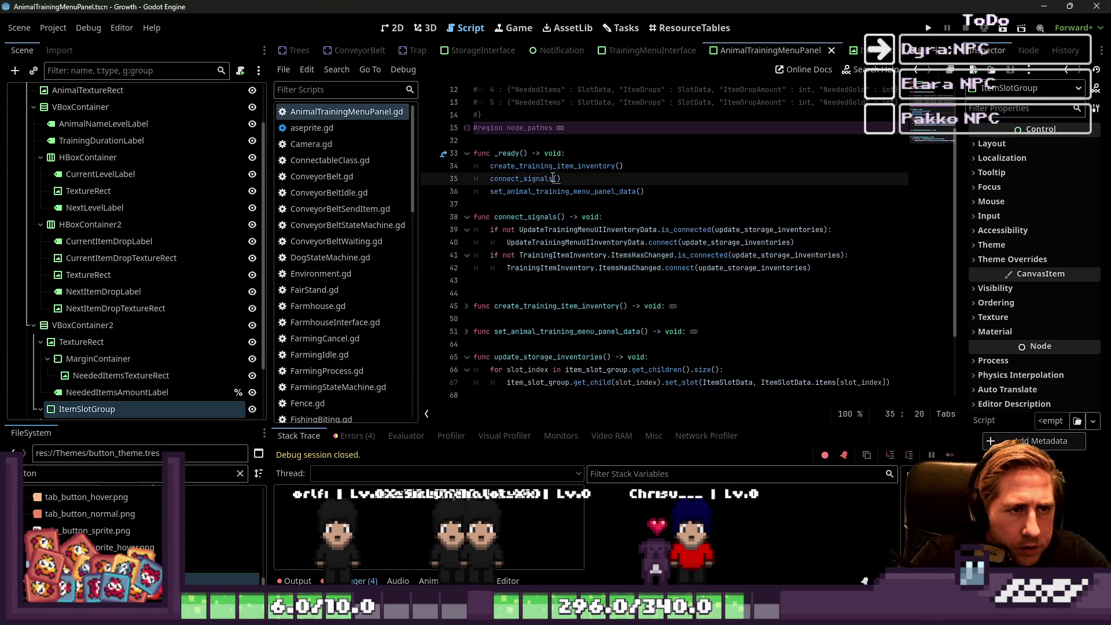
{"action": "scroll", "coordinate": [508, 239], "scroll_direction": "up", "scroll_amount": 5}
{"action": "scroll", "coordinate": [508, 239], "scroll_direction": "down", "scroll_amount": 4}
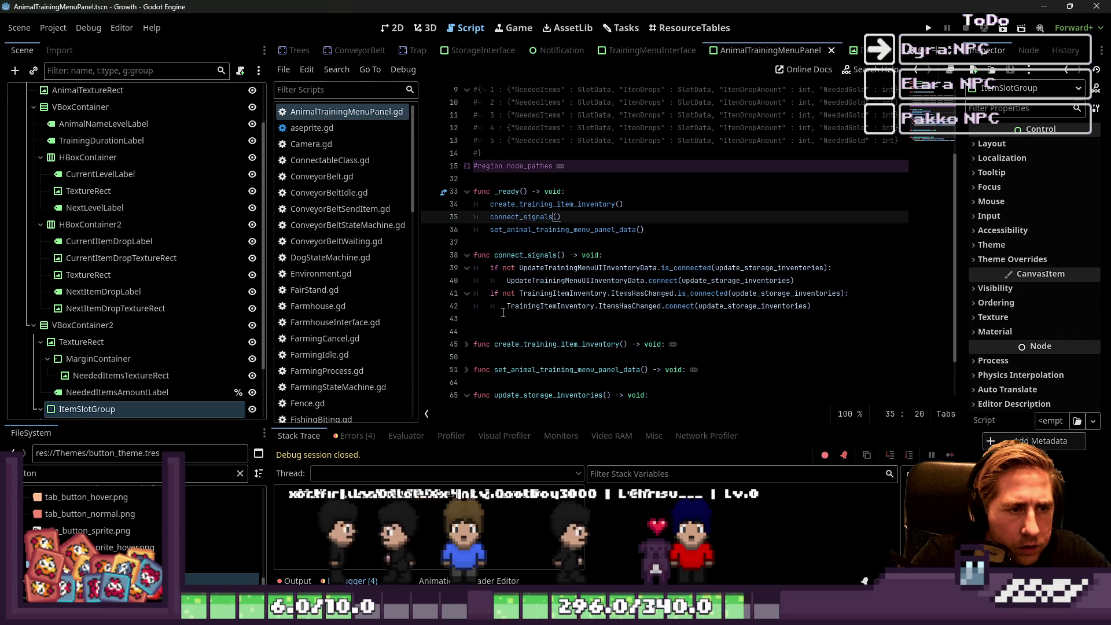
Move connect_signals further down below create_training_item_inventory and fold it.
{"action": "left_click_drag", "start_coordinate": [480, 320], "coordinate": [469, 259]}
{"action": "key", "text": "ctrl+x"}
{"action": "key", "text": "Up"}
{"action": "key", "text": "Delete"}
{"action": "key", "text": "Delete"}
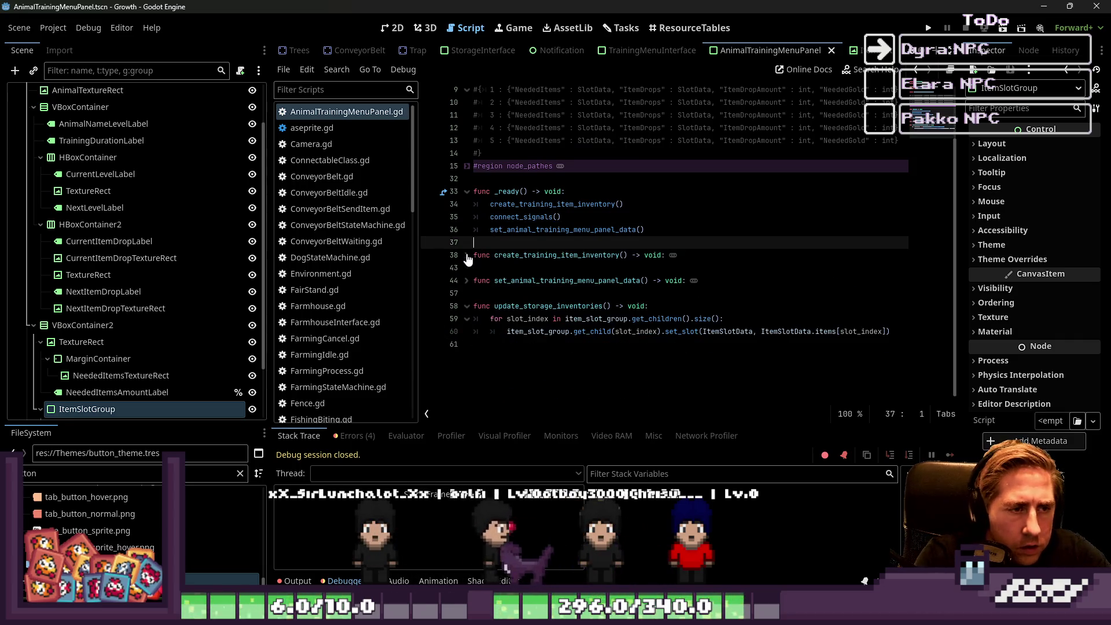
{"action": "key", "text": "Down"}
{"action": "key", "text": "Down"}
{"action": "key", "text": "Down"}
{"action": "key", "text": "ctrl+v"}
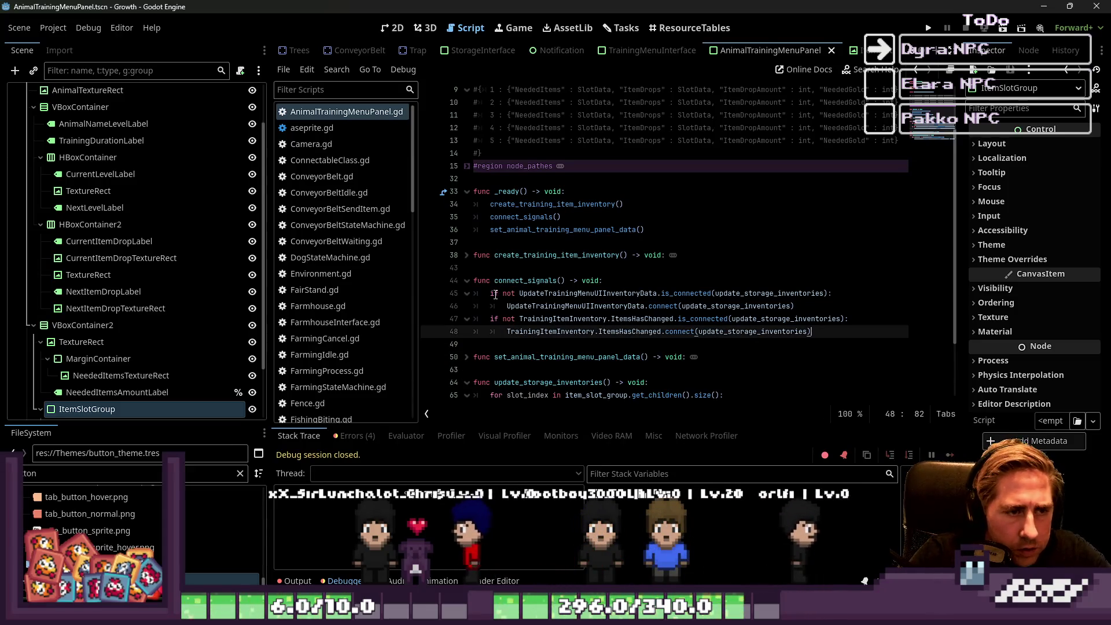
{"action": "left_click", "coordinate": [468, 282]}
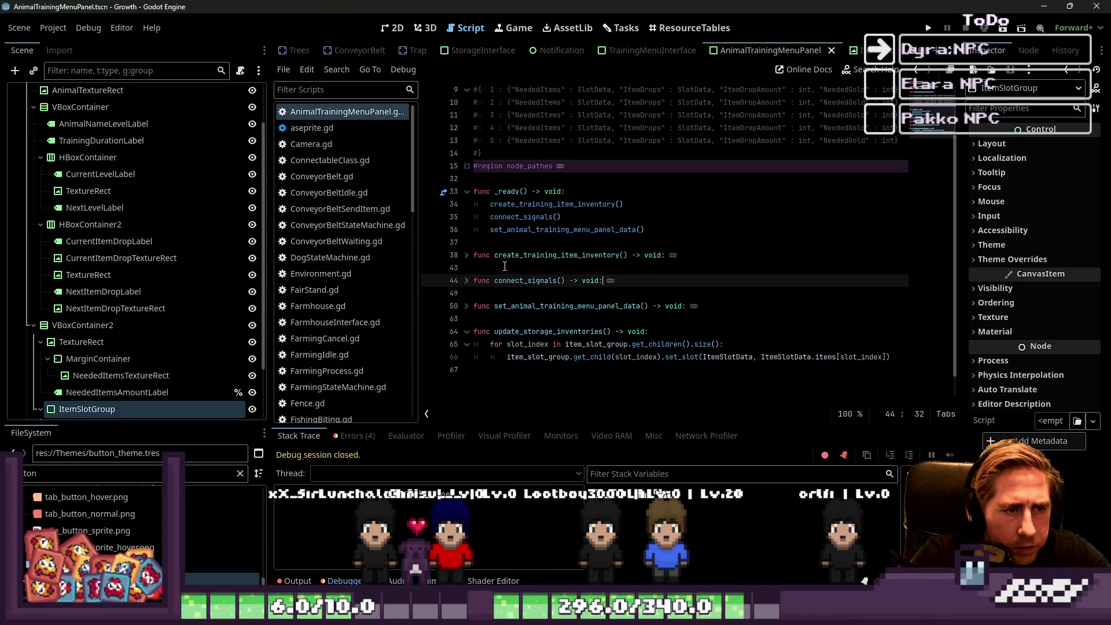
{"action": "double_click", "coordinate": [536, 280]}
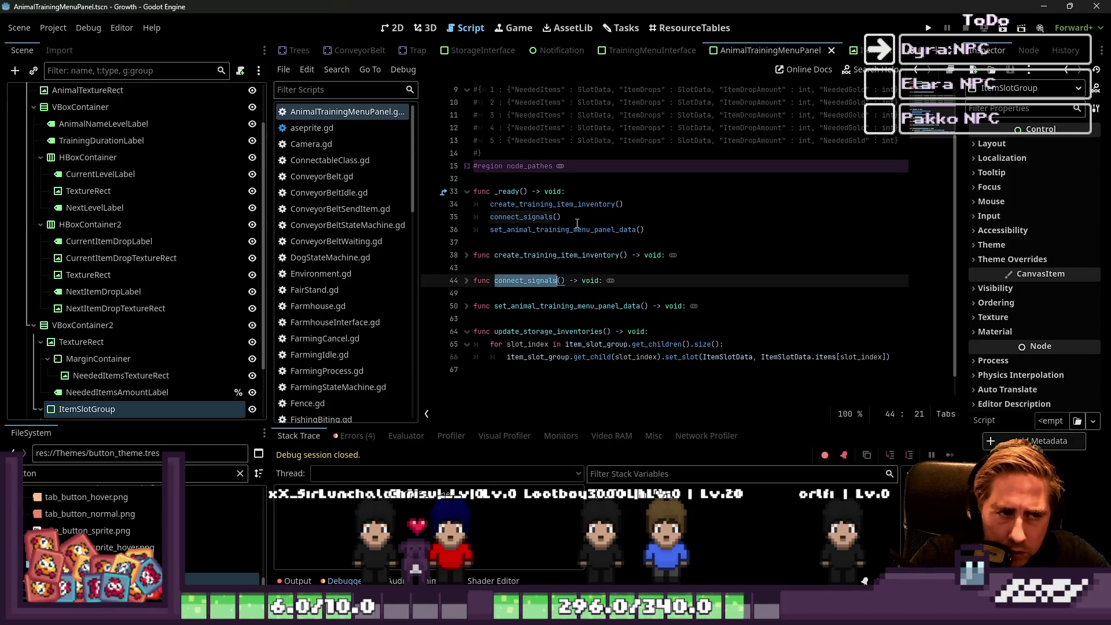
{"action": "scroll", "coordinate": [578, 223], "scroll_direction": "up", "scroll_amount": 1}
{"action": "left_click", "coordinate": [556, 382]}
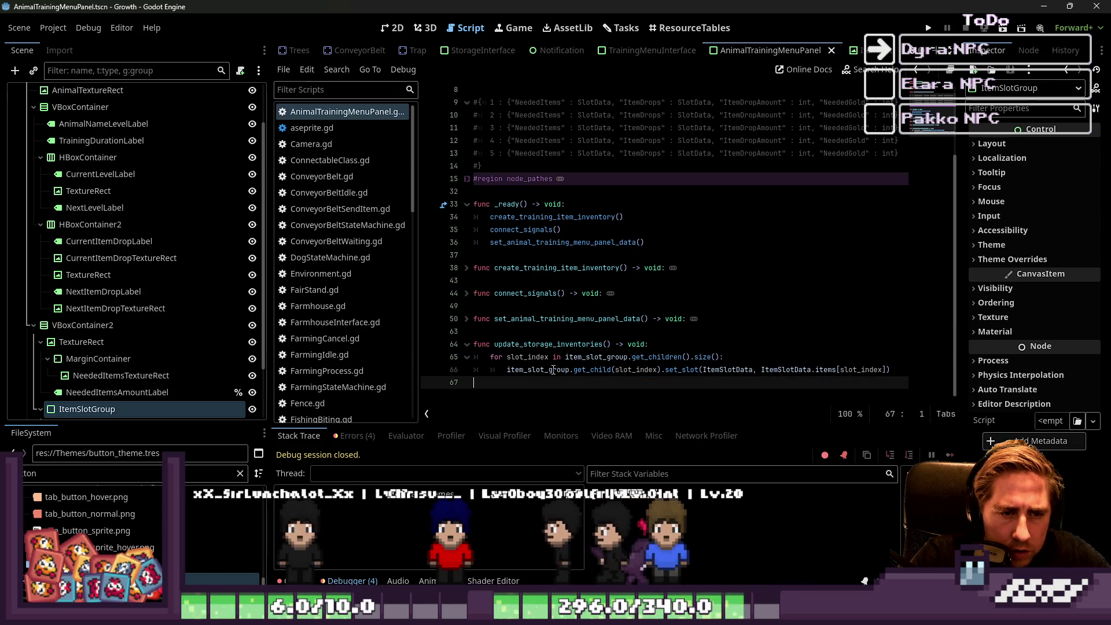
{"action": "left_click", "coordinate": [552, 370]}
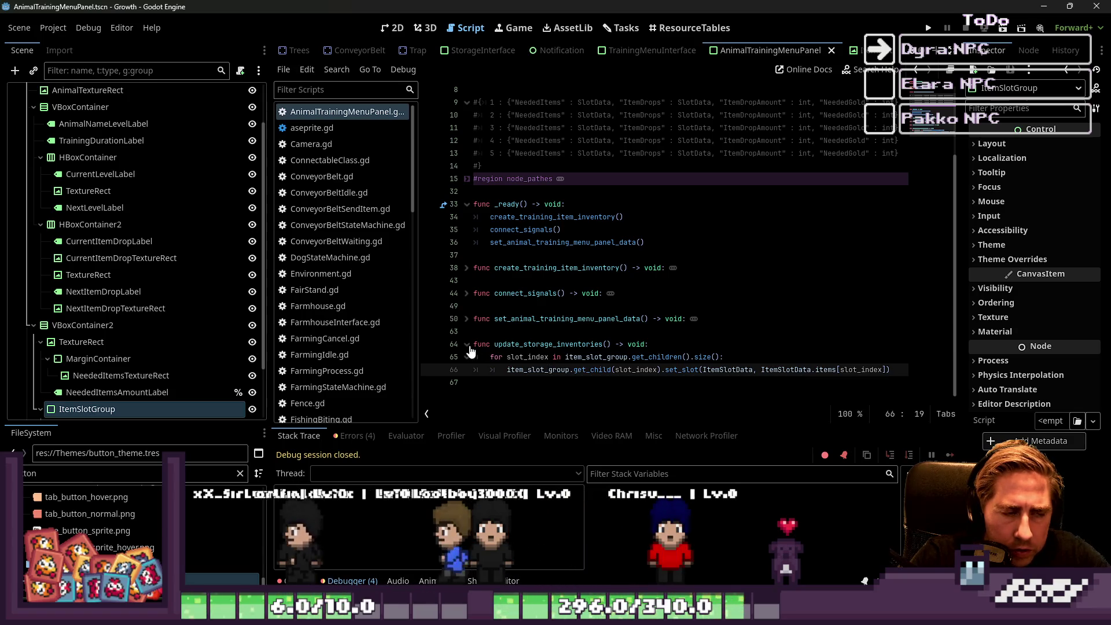
Save the reordered AnimalTrainingMenuPanel script.
{"action": "left_click", "coordinate": [485, 256]}
{"action": "key", "text": "ctrl+s"}
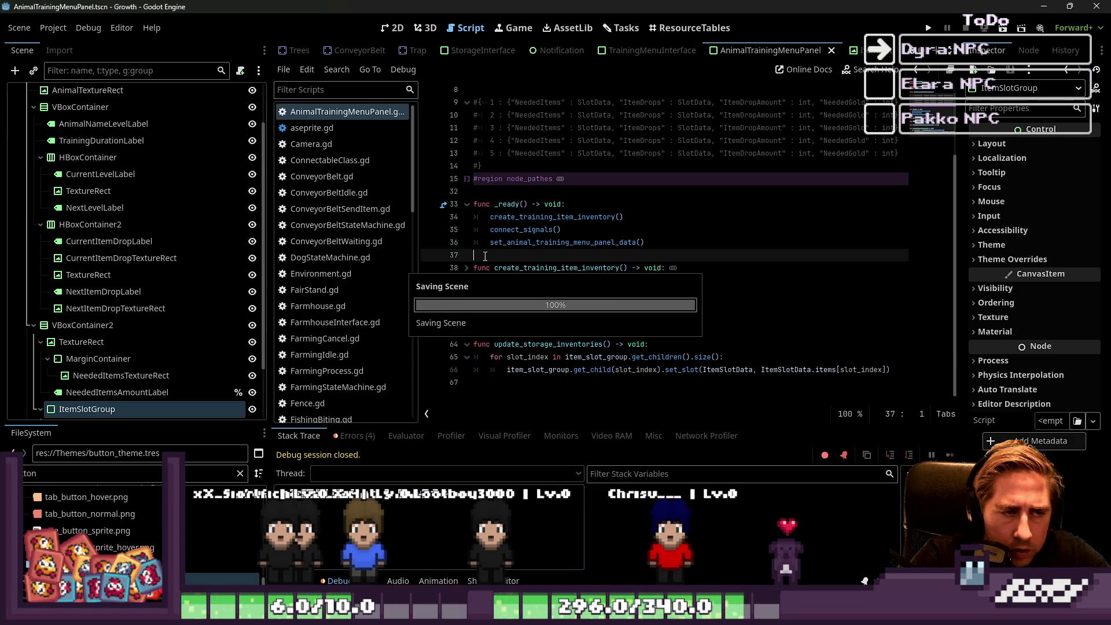
{"action": "scroll", "coordinate": [362, 293], "scroll_direction": "down", "scroll_amount": 5}
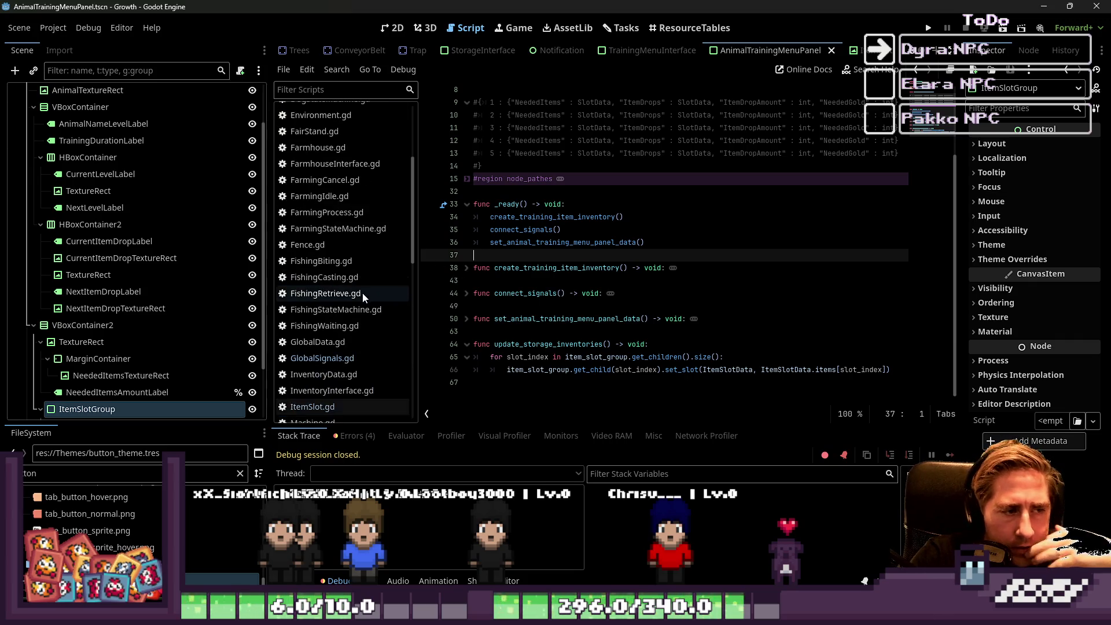
Open InventoryInterface.gd and scroll through its _input handling code.
{"action": "left_click", "coordinate": [332, 311]}
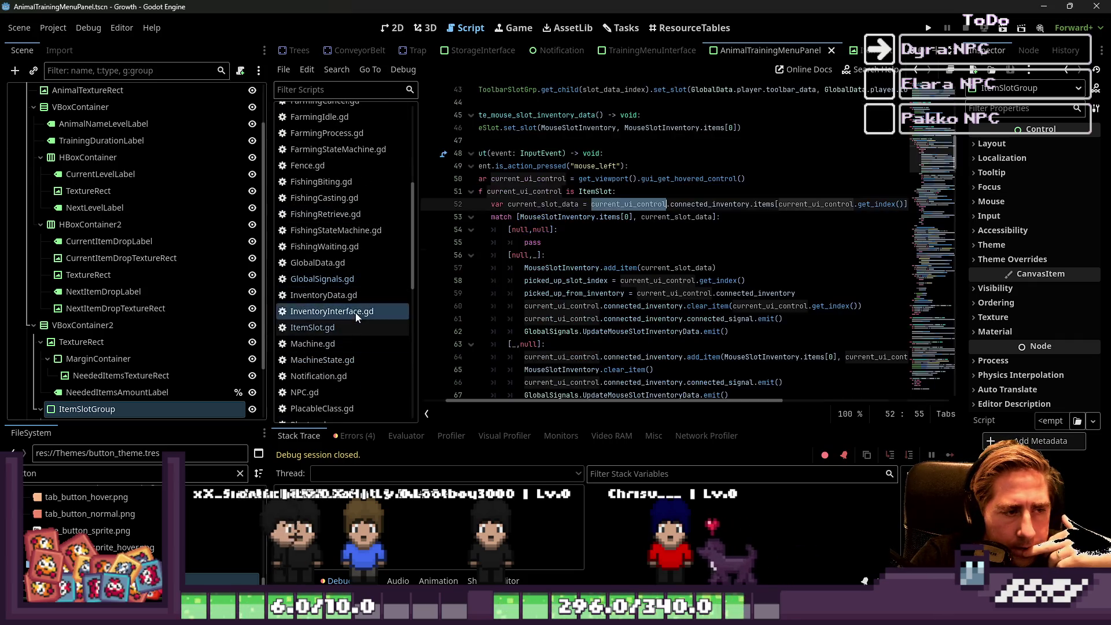
{"action": "scroll", "coordinate": [529, 277], "scroll_direction": "down", "scroll_amount": 6}
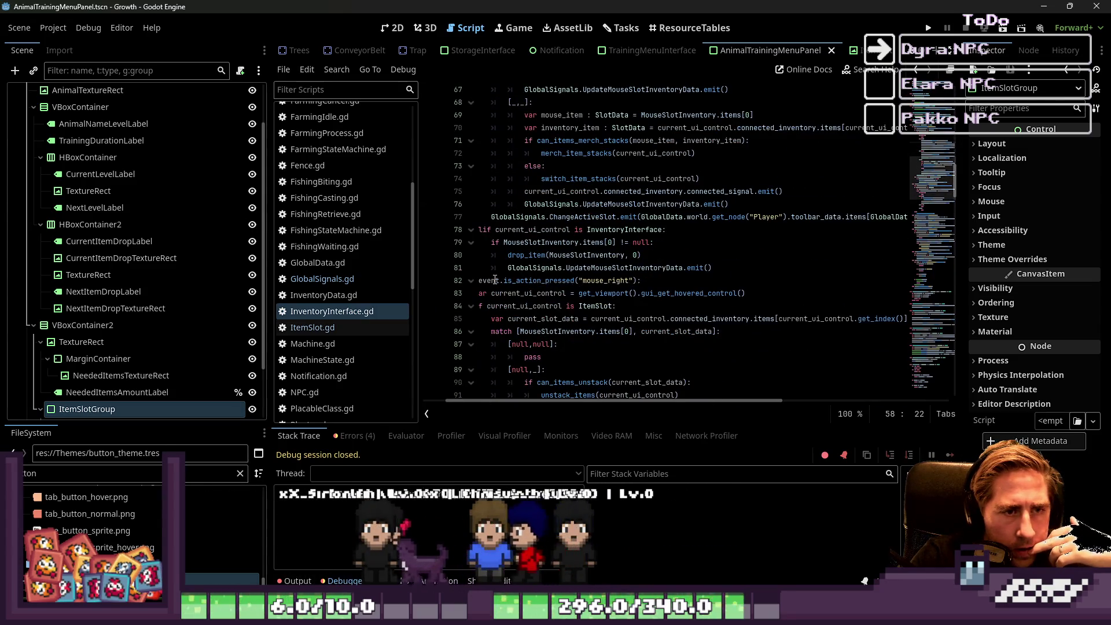
{"action": "scroll", "coordinate": [495, 280], "scroll_direction": "down", "scroll_amount": 5}
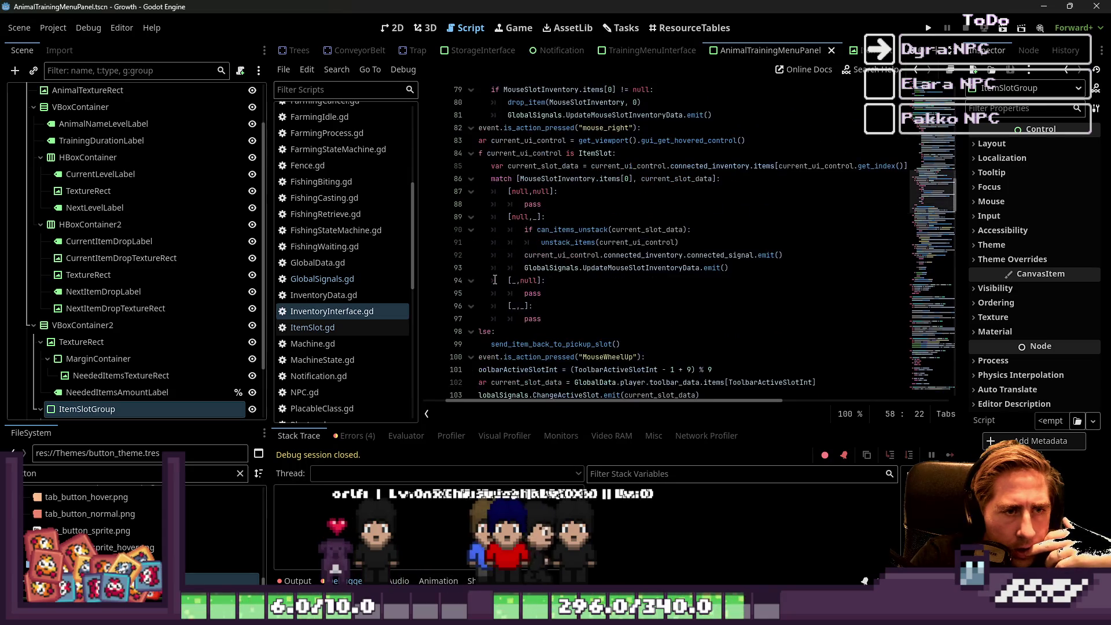
{"action": "scroll", "coordinate": [495, 280], "scroll_direction": "down", "scroll_amount": 1}
{"action": "scroll", "coordinate": [324, 243], "scroll_direction": "up", "scroll_amount": 4}
{"action": "scroll", "coordinate": [225, 238], "scroll_direction": "up", "scroll_amount": 2}
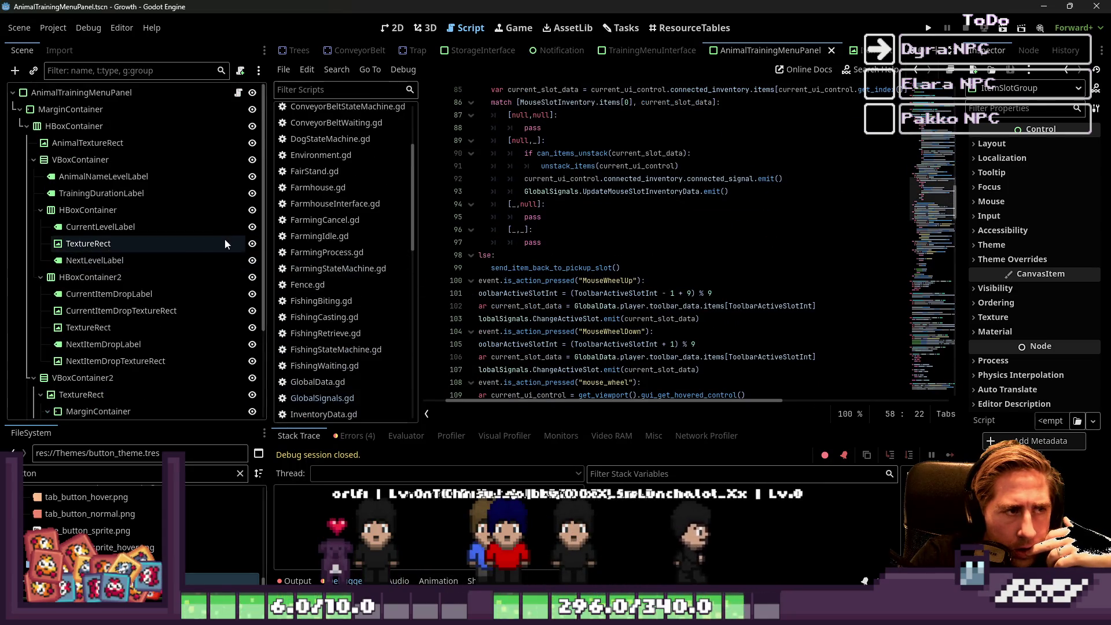
{"action": "scroll", "coordinate": [292, 238], "scroll_direction": "up", "scroll_amount": 4}
{"action": "scroll", "coordinate": [292, 238], "scroll_direction": "up", "scroll_amount": 2}
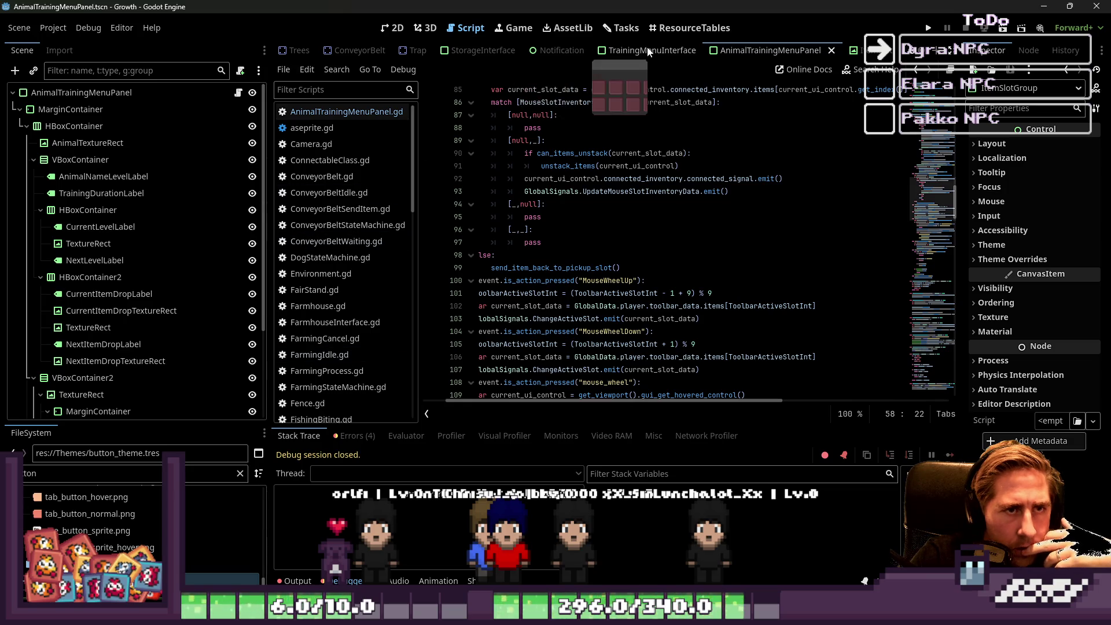
{"action": "scroll", "coordinate": [590, 51], "scroll_direction": "up", "scroll_amount": 2}
{"action": "left_click", "coordinate": [588, 51]}
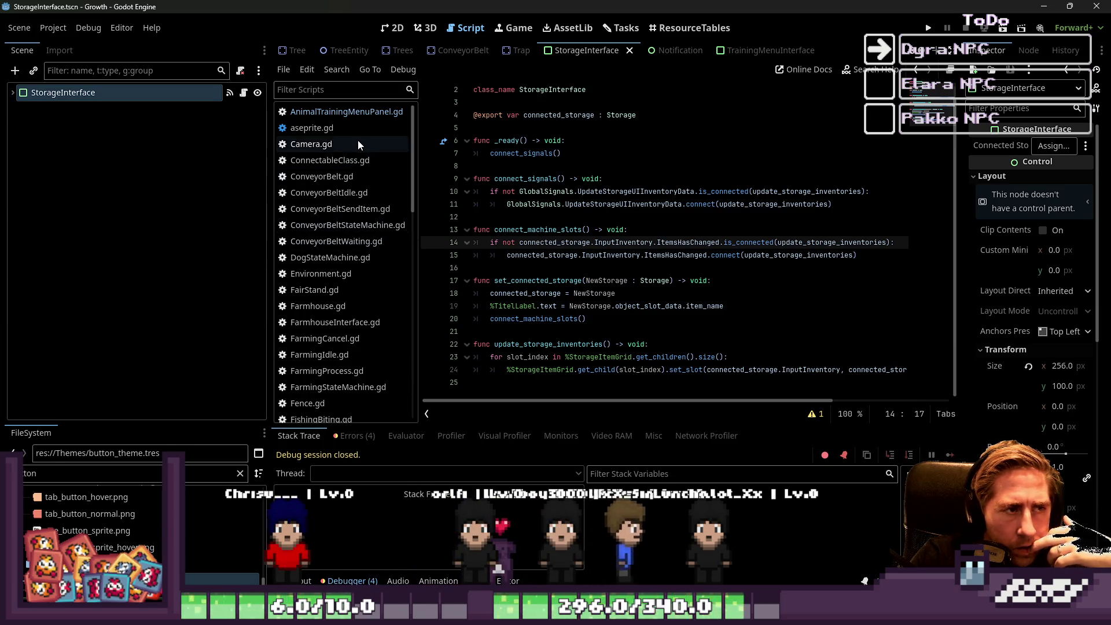
Review StorageInterface's UpdateStorageUIInventoryData check and update_storage_inventories, then open AnimalTrainingMenuPanel.gd.
{"action": "mouse_move", "coordinate": [560, 241]}
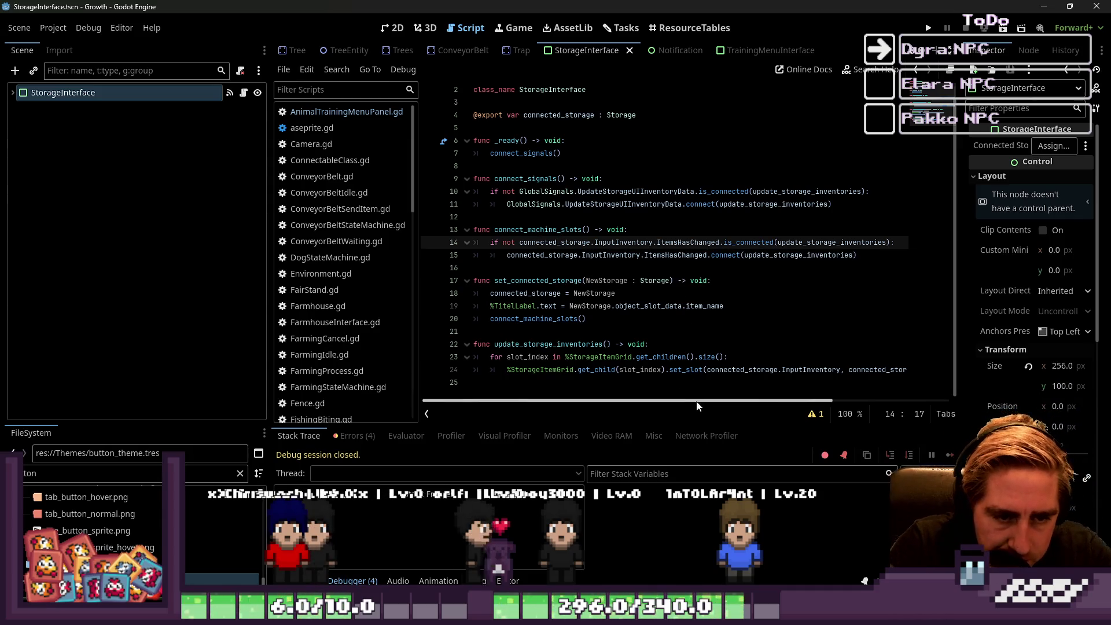
{"action": "mouse_move", "coordinate": [698, 405]}
{"action": "left_mouse_down"}
{"action": "mouse_move", "coordinate": [801, 394]}
{"action": "mouse_move", "coordinate": [657, 389]}
{"action": "mouse_move", "coordinate": [796, 379]}
{"action": "mouse_move", "coordinate": [640, 378]}
{"action": "left_mouse_up"}
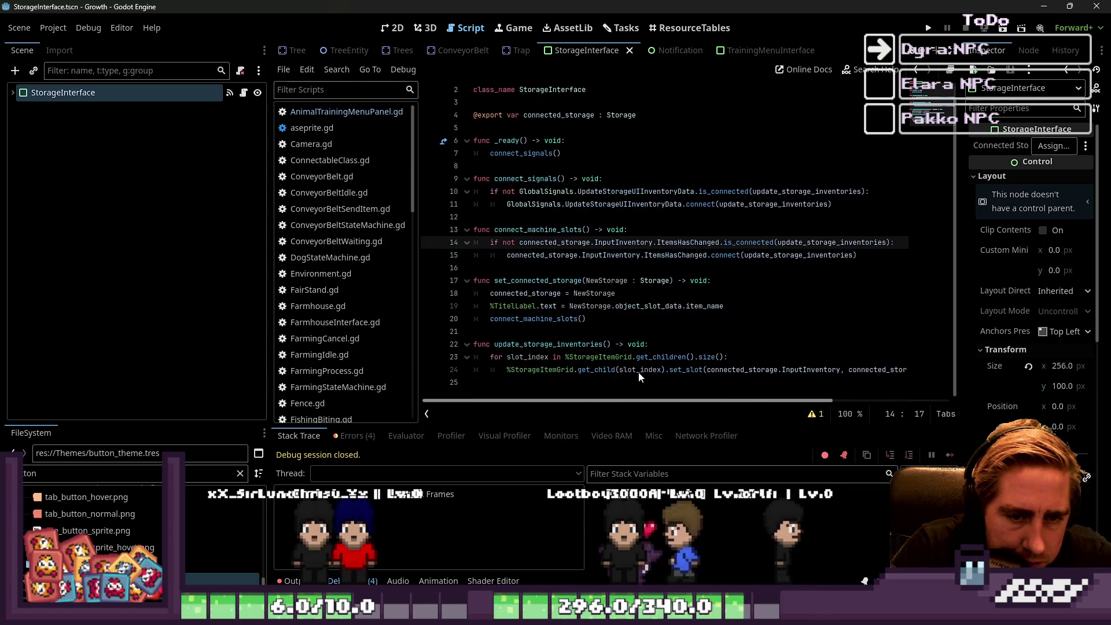
{"action": "left_click", "coordinate": [520, 344]}
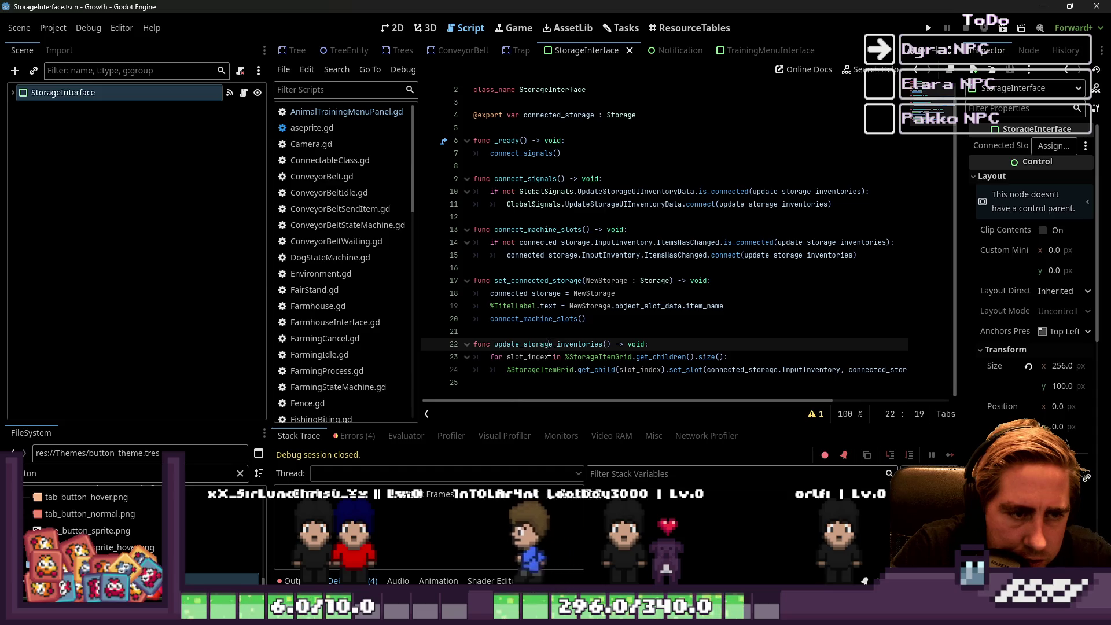
{"action": "double_click", "coordinate": [549, 346]}
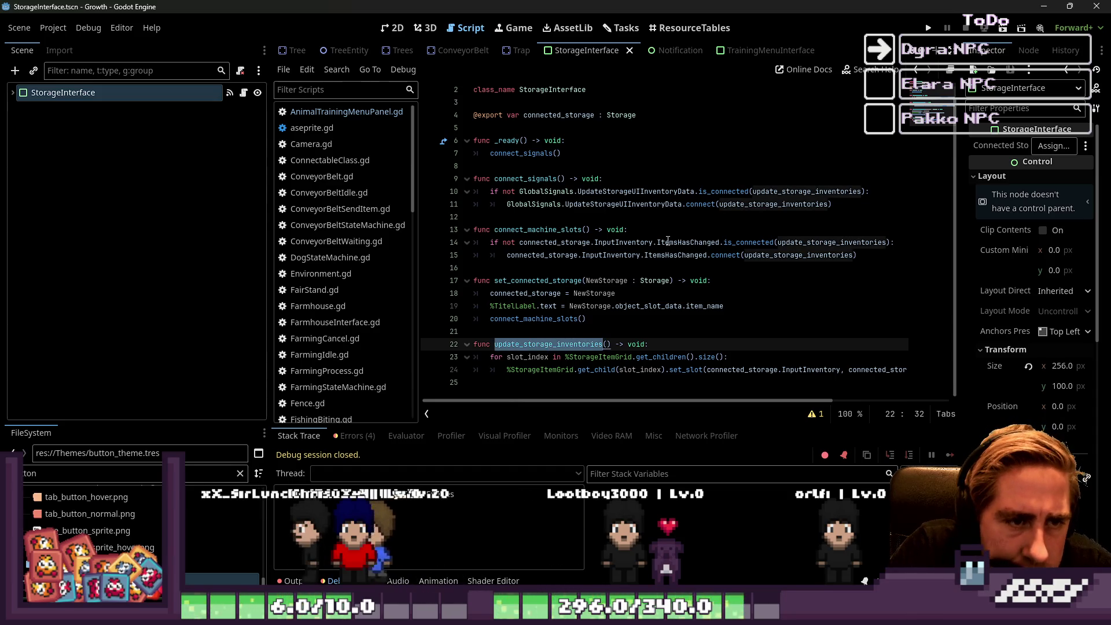
{"action": "left_click", "coordinate": [663, 192]}
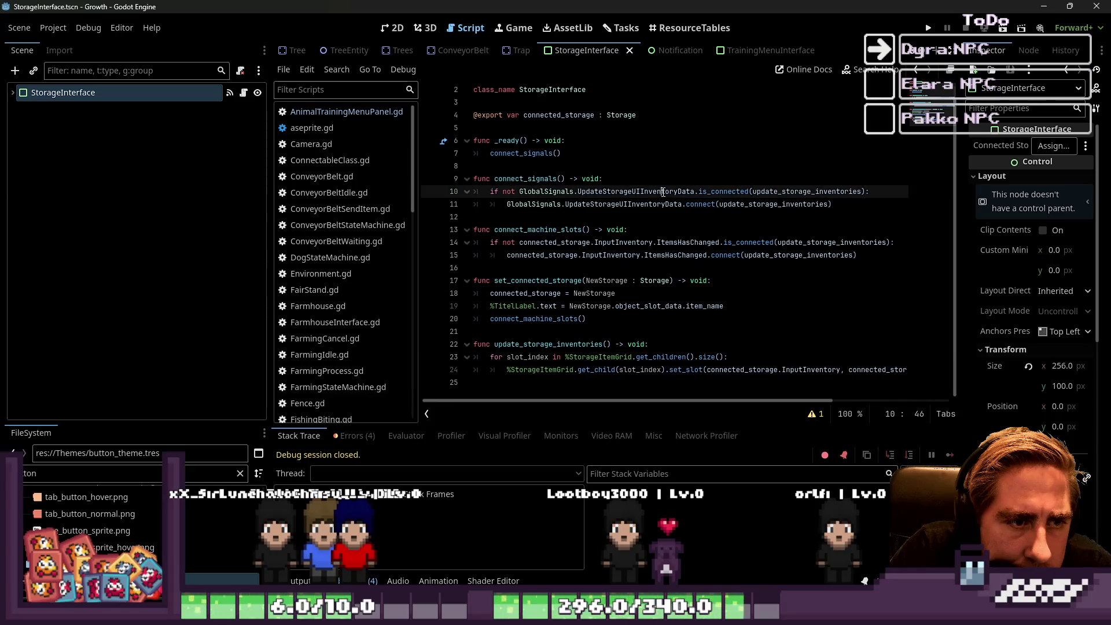
{"action": "left_click", "coordinate": [650, 216]}
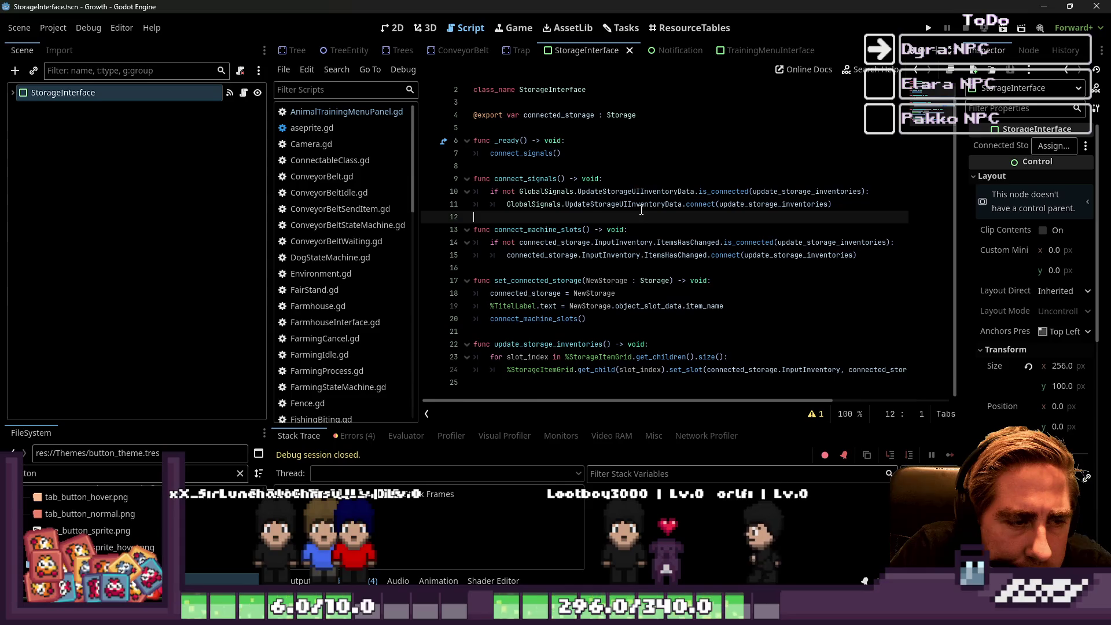
{"action": "double_click", "coordinate": [509, 344]}
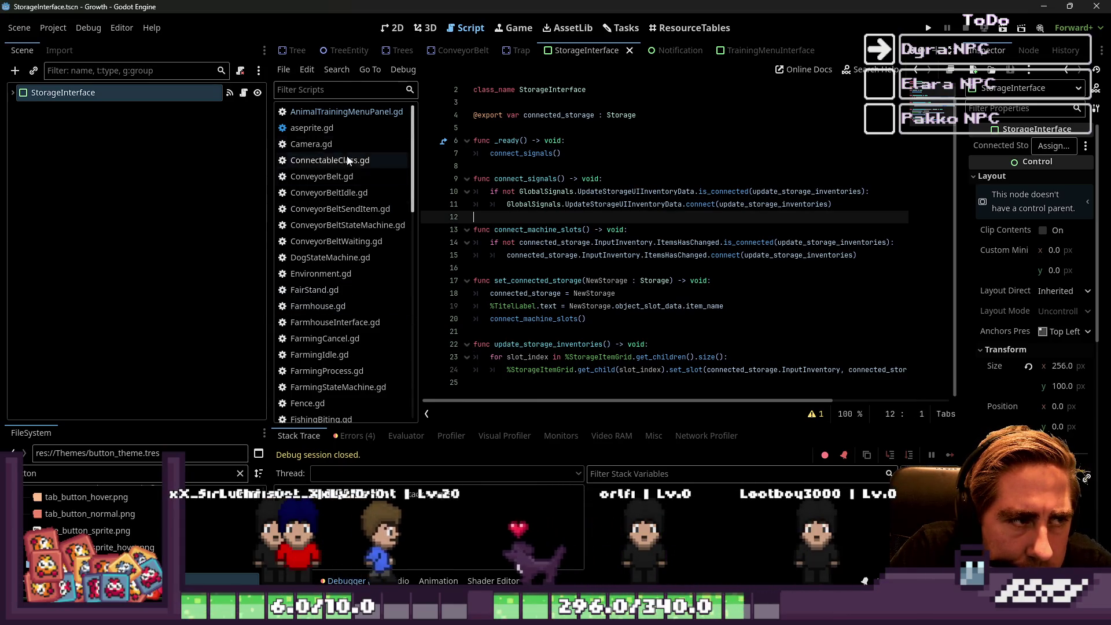
{"action": "left_click", "coordinate": [361, 123]}
{"action": "left_click", "coordinate": [358, 112]}
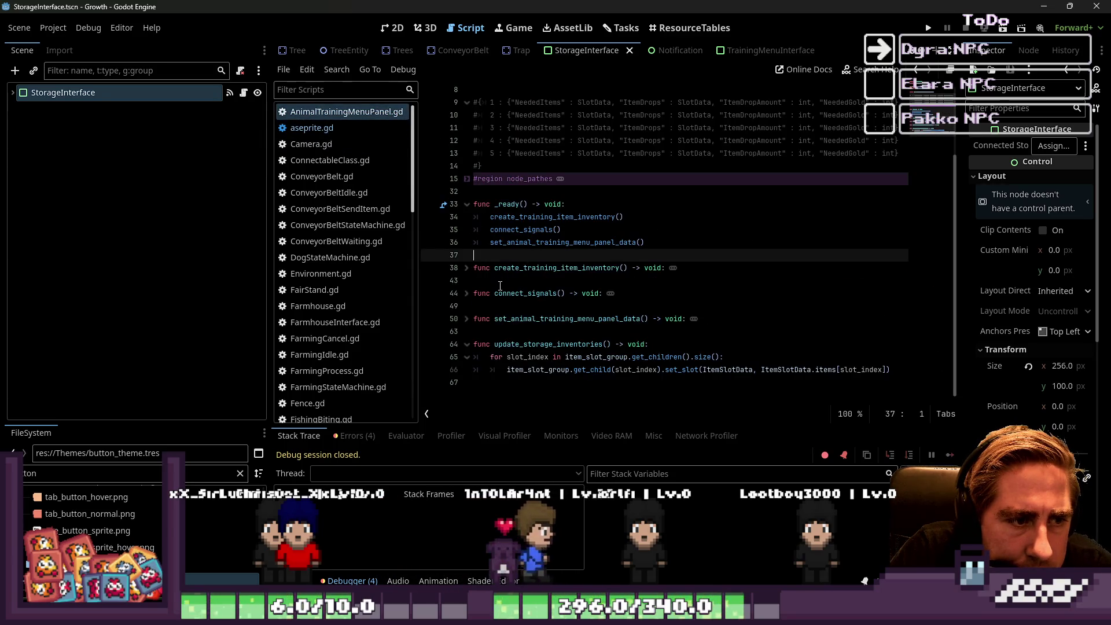
Delete the UpdateTrainingMenuUIInventoryData connection block from connect_signals.
{"action": "left_click", "coordinate": [467, 269]}
{"action": "left_click", "coordinate": [467, 269]}
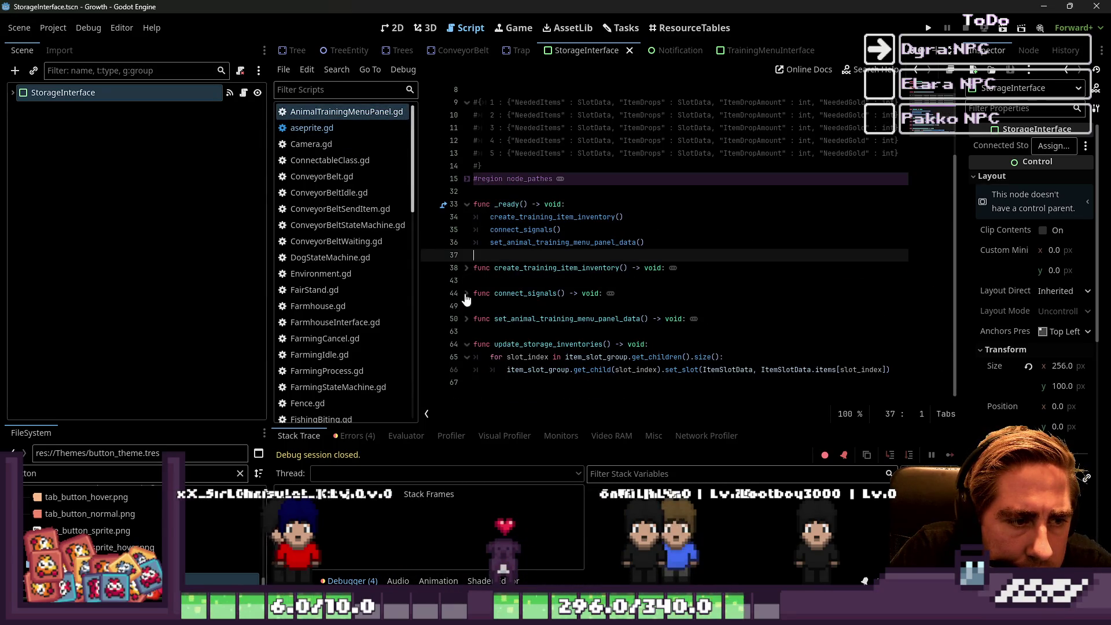
{"action": "left_click", "coordinate": [467, 293]}
{"action": "left_click_drag", "start_coordinate": [801, 319], "coordinate": [412, 320]}
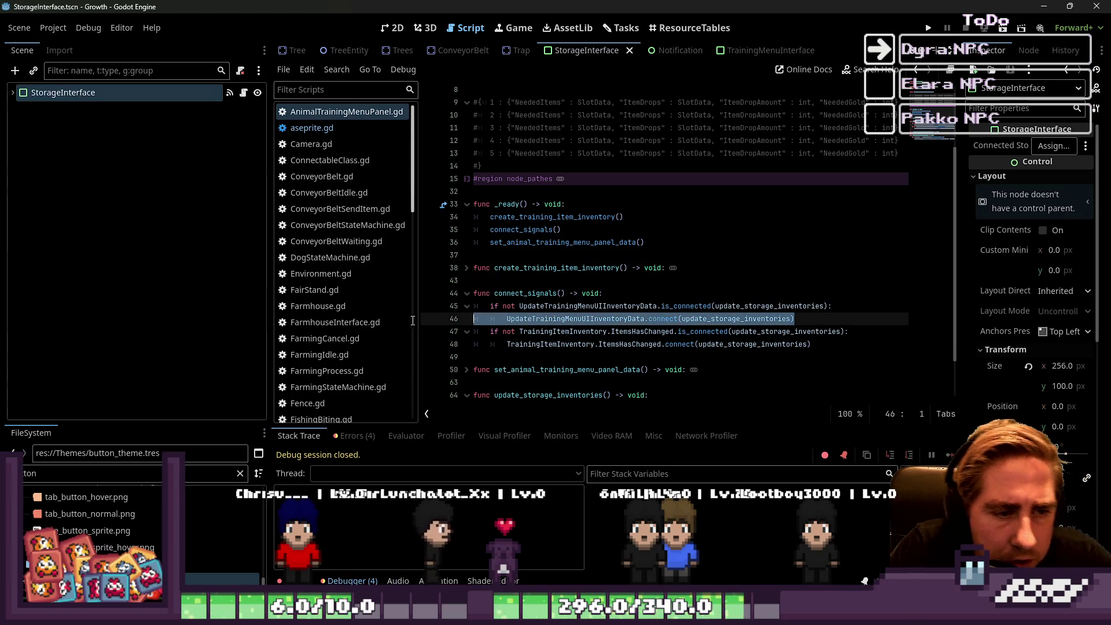
{"action": "key", "text": "shift+Up"}
{"action": "key", "text": "ctrl+shift+k"}
Examine update_storage_inventories and the first argument of its set_slot call.
{"action": "left_click_drag", "start_coordinate": [548, 369], "coordinate": [464, 350]}
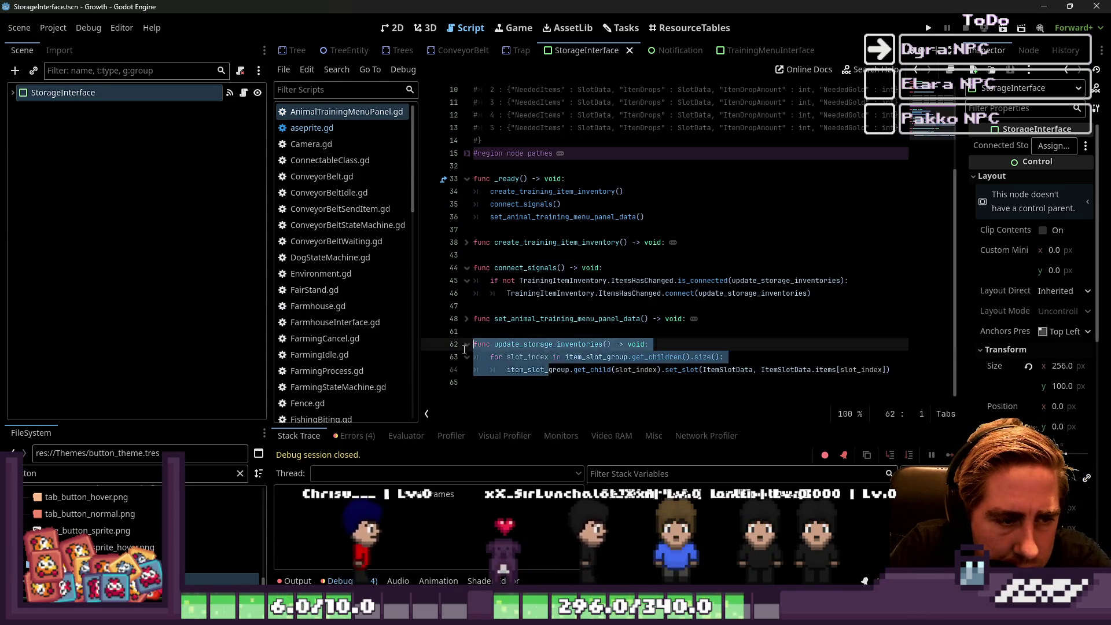
{"action": "double_click", "coordinate": [546, 345]}
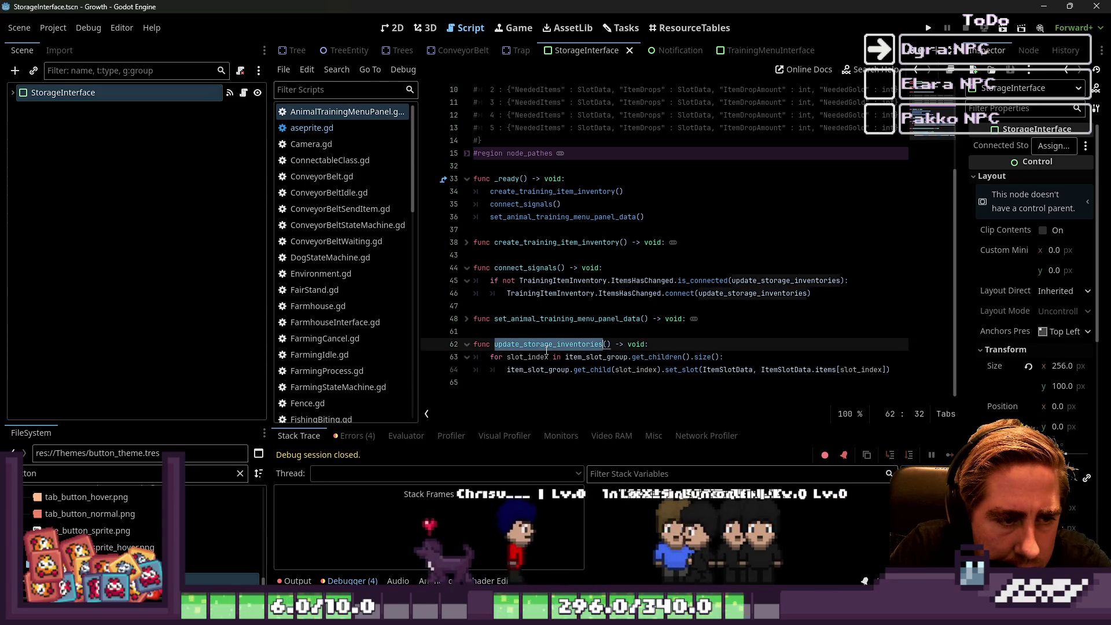
{"action": "left_click_drag", "start_coordinate": [683, 375], "coordinate": [755, 369]}
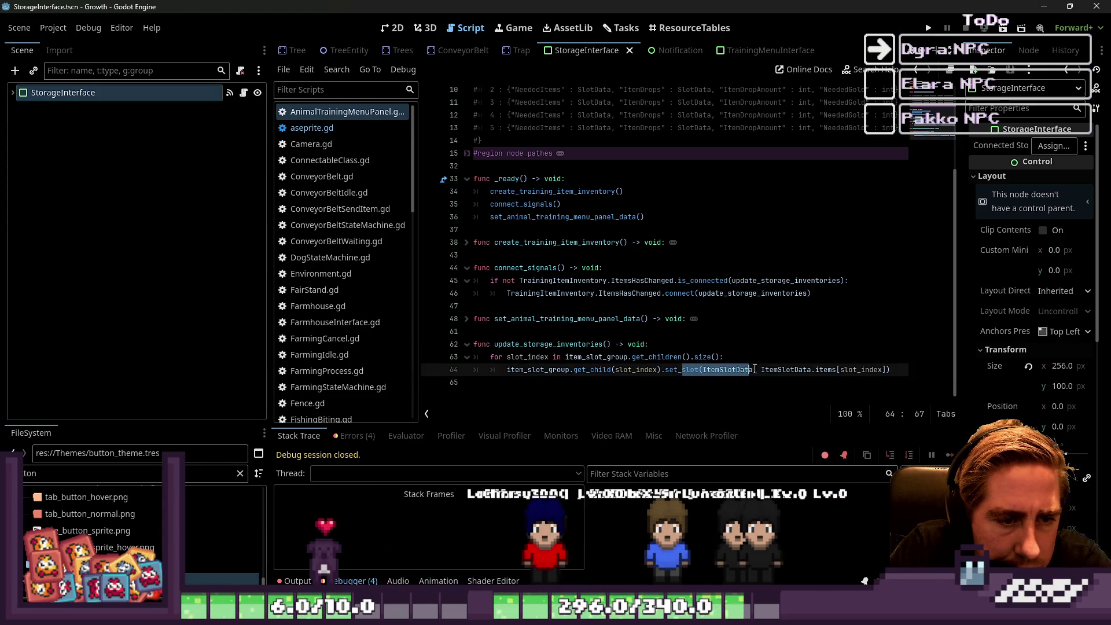
{"action": "left_click", "coordinate": [768, 371]}
{"action": "scroll", "coordinate": [638, 355], "scroll_direction": "up", "scroll_amount": 2}
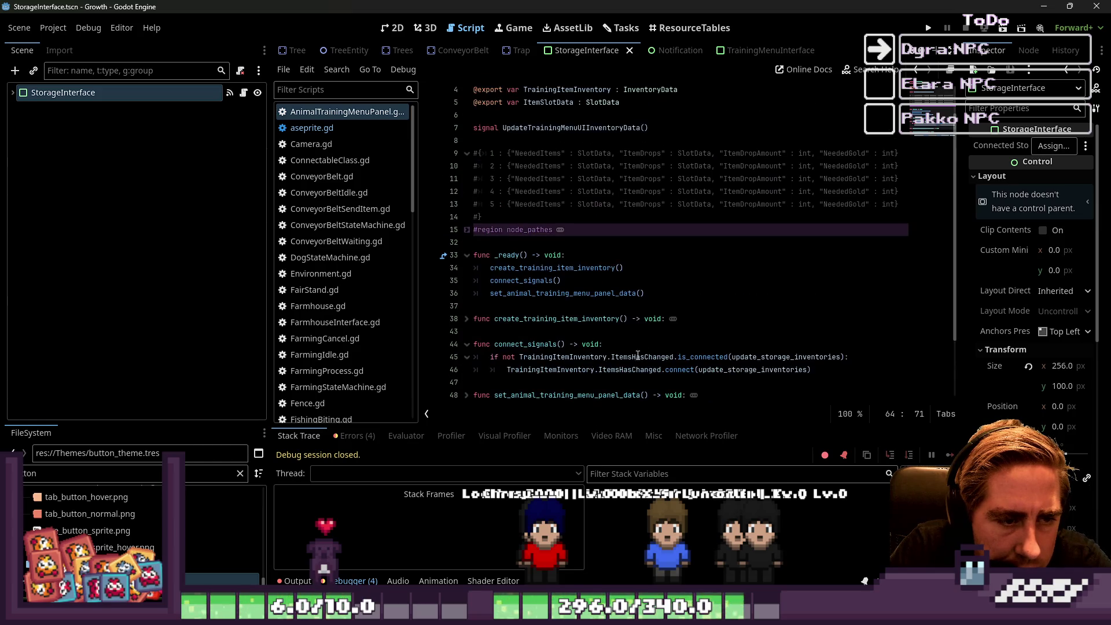
{"action": "scroll", "coordinate": [574, 360], "scroll_direction": "up", "scroll_amount": 1}
Delete the unused UpdateTrainingMenuUIInventoryData signal declaration, save, and run the game.
{"action": "left_click_drag", "start_coordinate": [676, 162], "coordinate": [665, 152]}
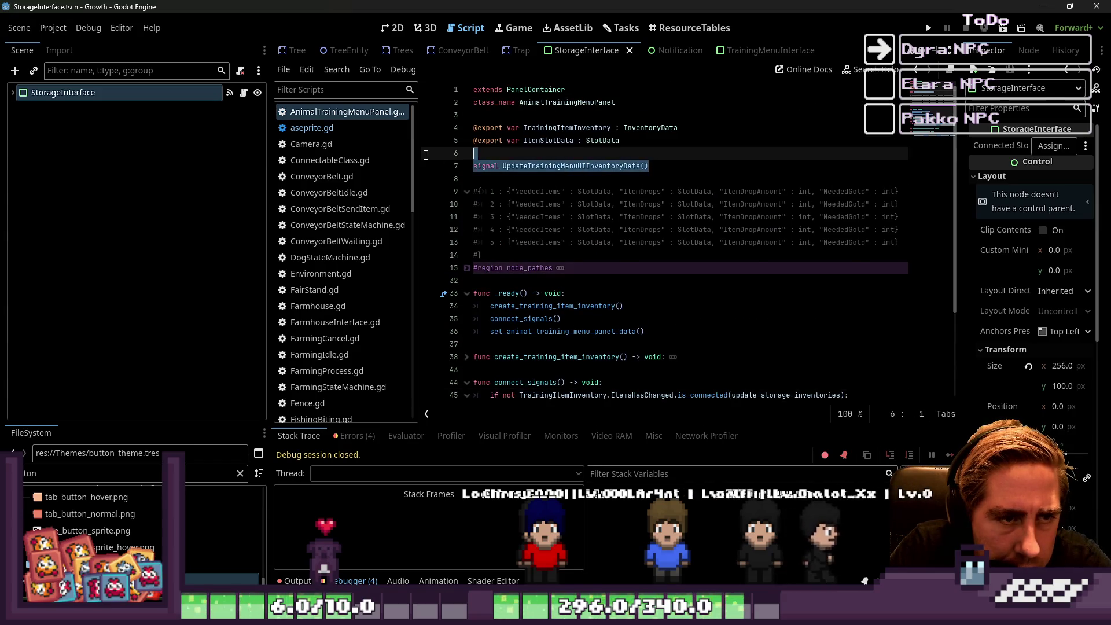
{"action": "key", "text": "BackSpace"}
{"action": "key", "text": "Delete"}
{"action": "key", "text": "ctrl+s"}
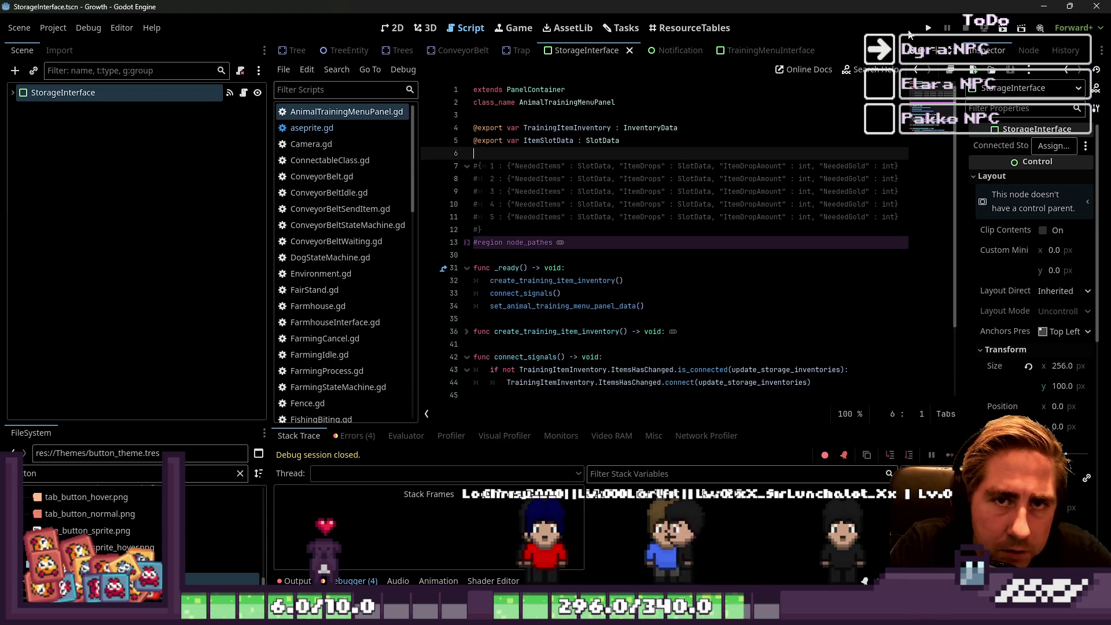
{"action": "left_click", "coordinate": [929, 29]}
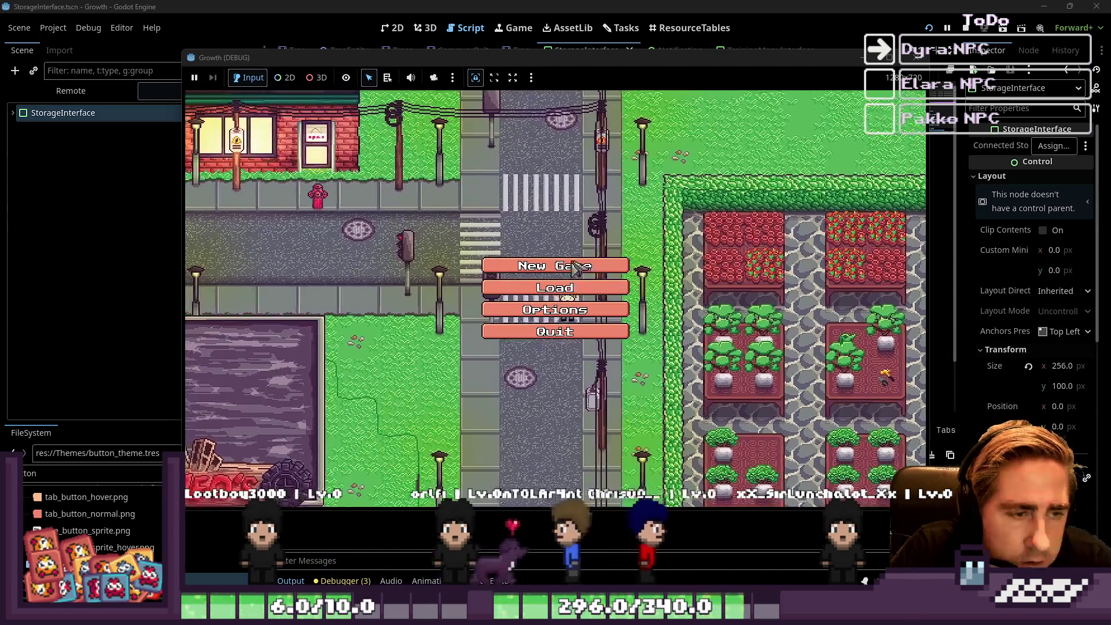
Start a new game to trigger the 'new' on Nil error, then inspect TrainingItemInventory on line 39.
{"action": "left_click", "coordinate": [576, 268]}
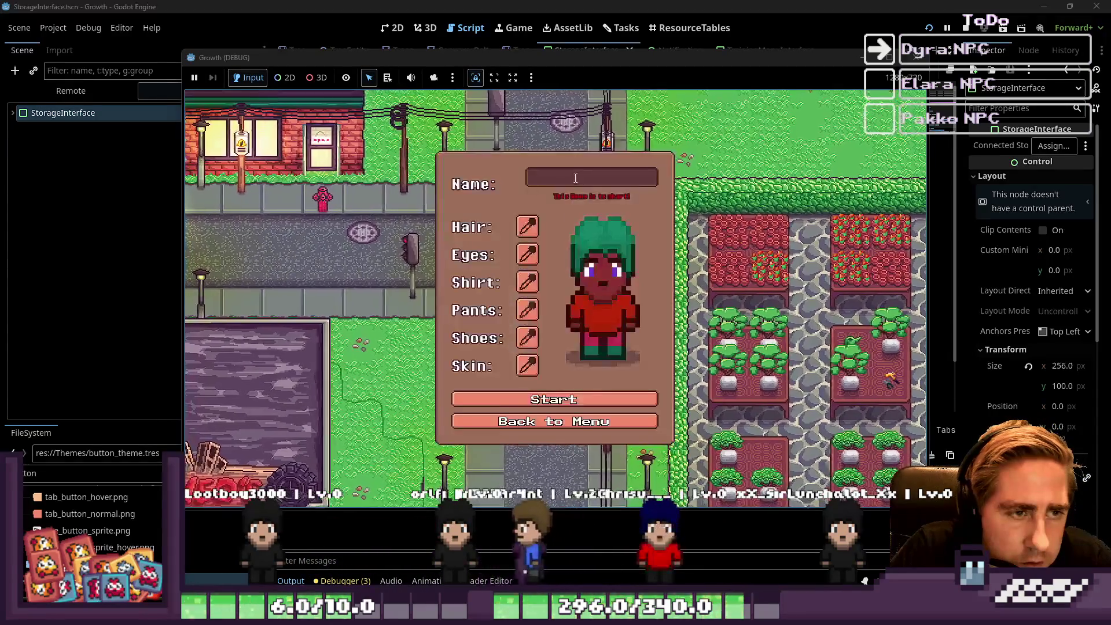
{"action": "type", "text": "d"}
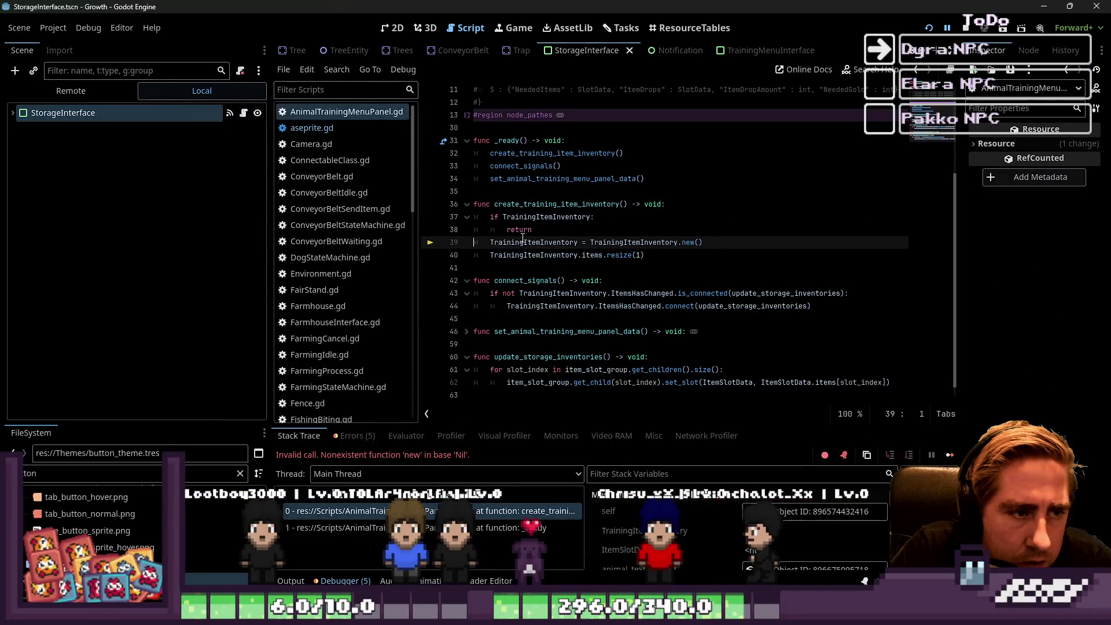
{"action": "key", "text": "ctrl+d"}
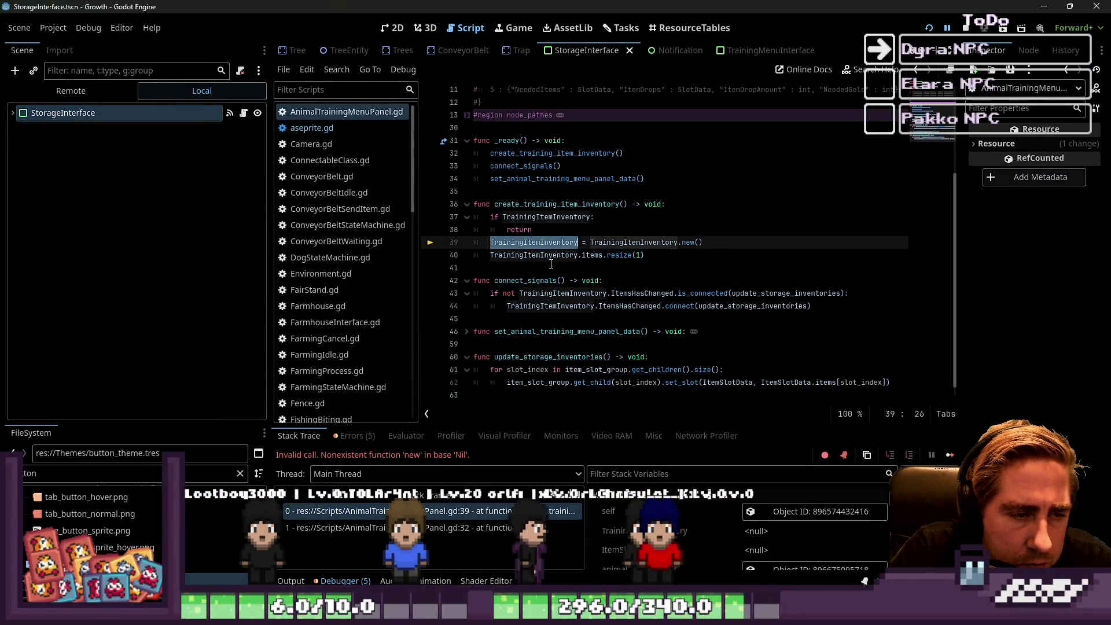
{"action": "left_click", "coordinate": [553, 263]}
{"action": "double_click", "coordinate": [615, 243]}
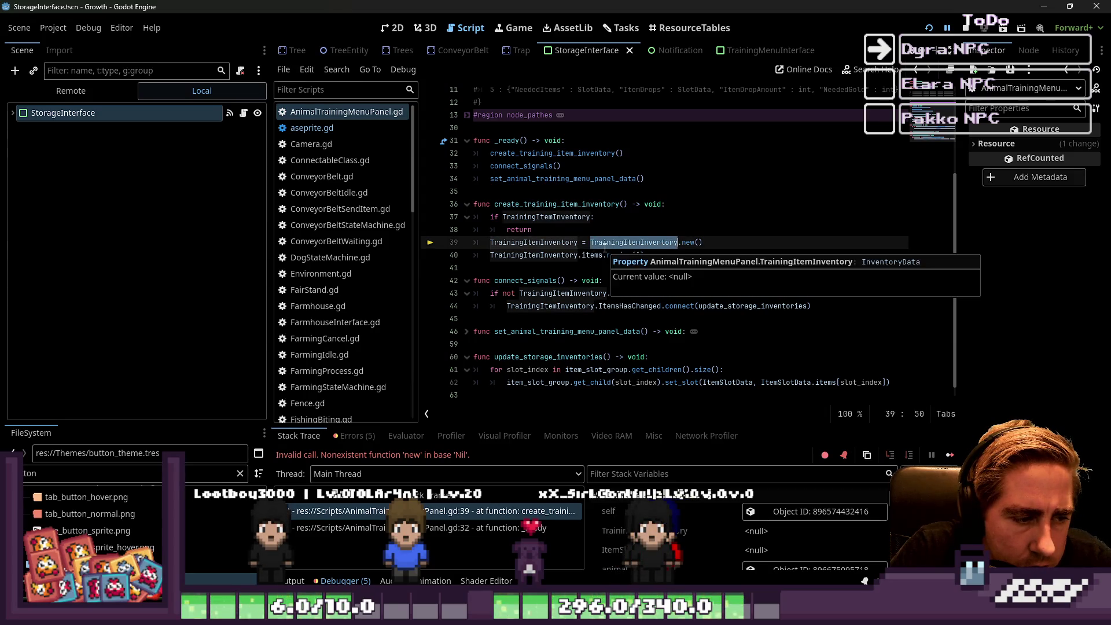
{"action": "key", "text": "Up"}
Change line 39 to create TrainingItemInventory with InventoryData.new().
{"action": "left_click", "coordinate": [730, 242]}
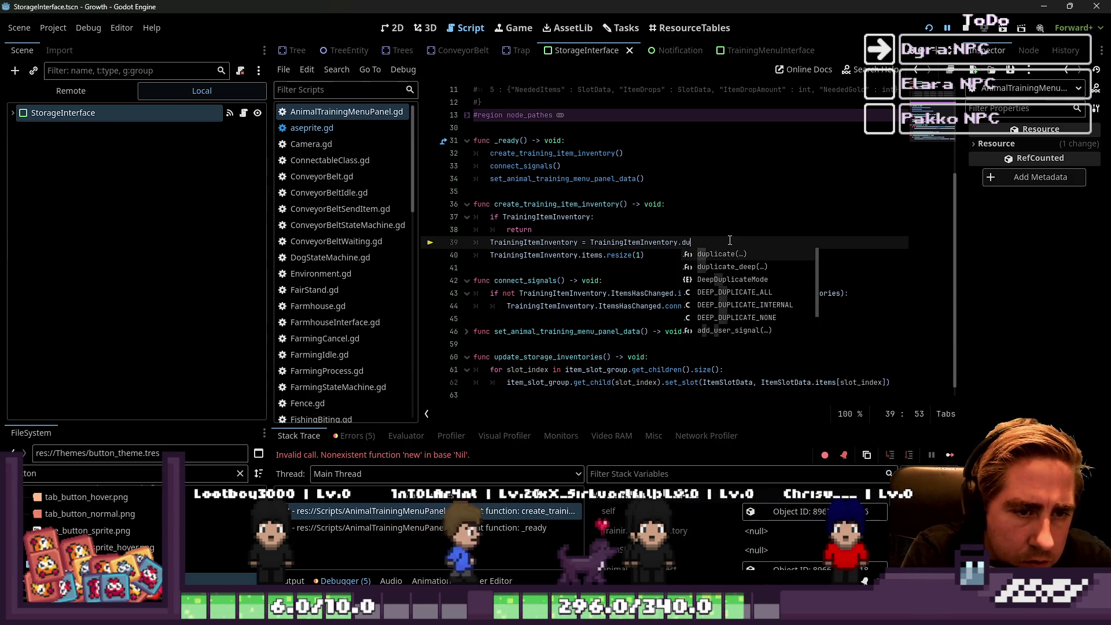
{"action": "key", "text": "Return"}
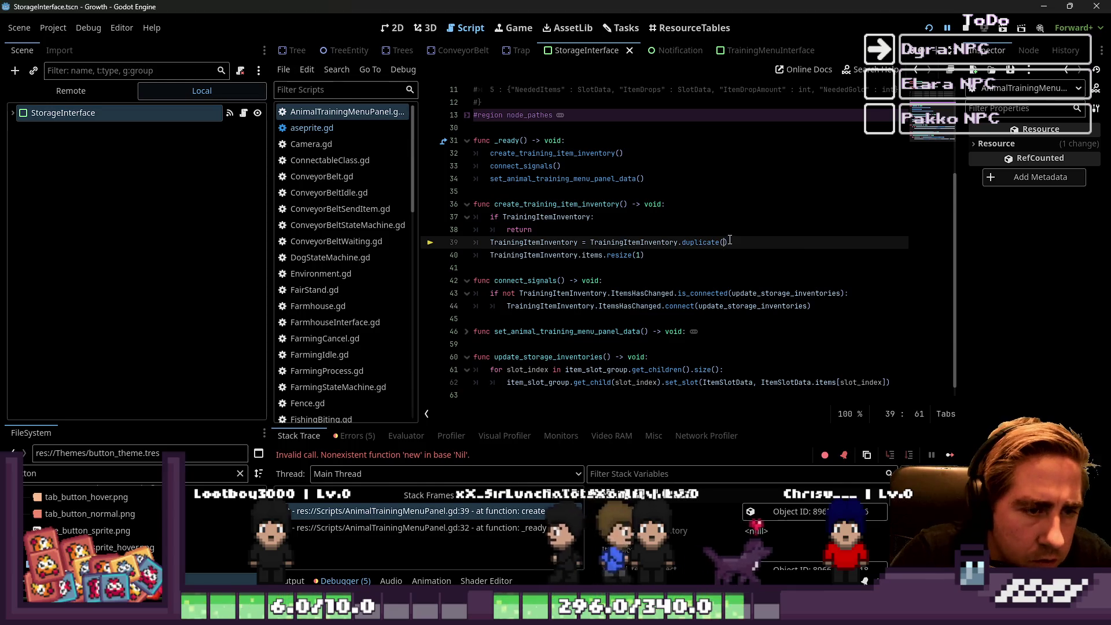
{"action": "left_click", "coordinate": [728, 232]}
{"action": "double_click", "coordinate": [634, 242]}
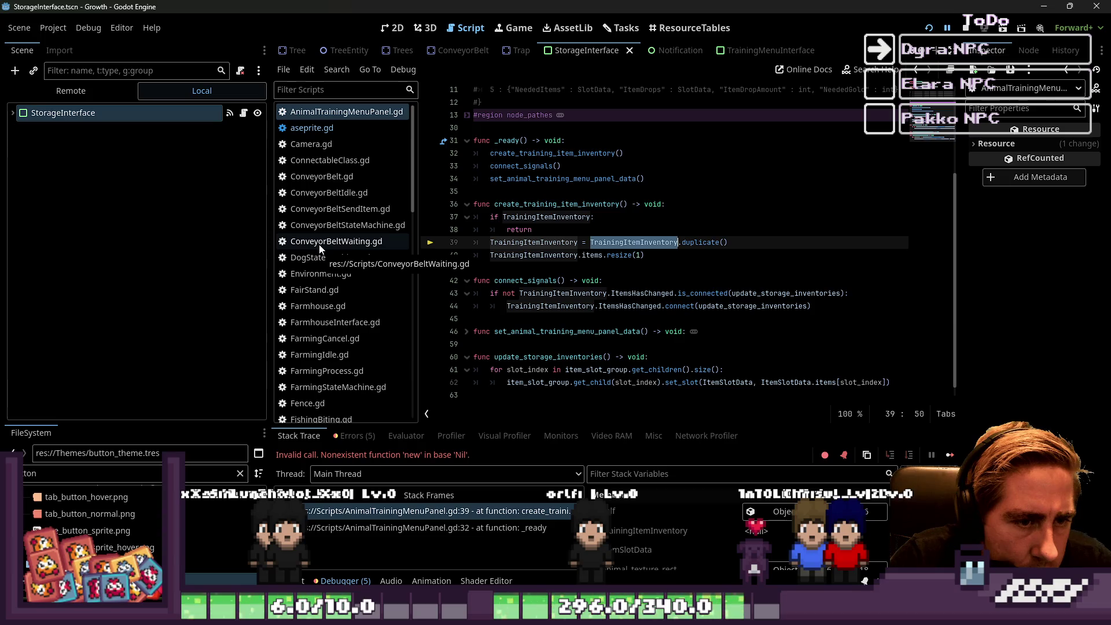
{"action": "scroll", "coordinate": [517, 274], "scroll_direction": "up", "scroll_amount": 2}
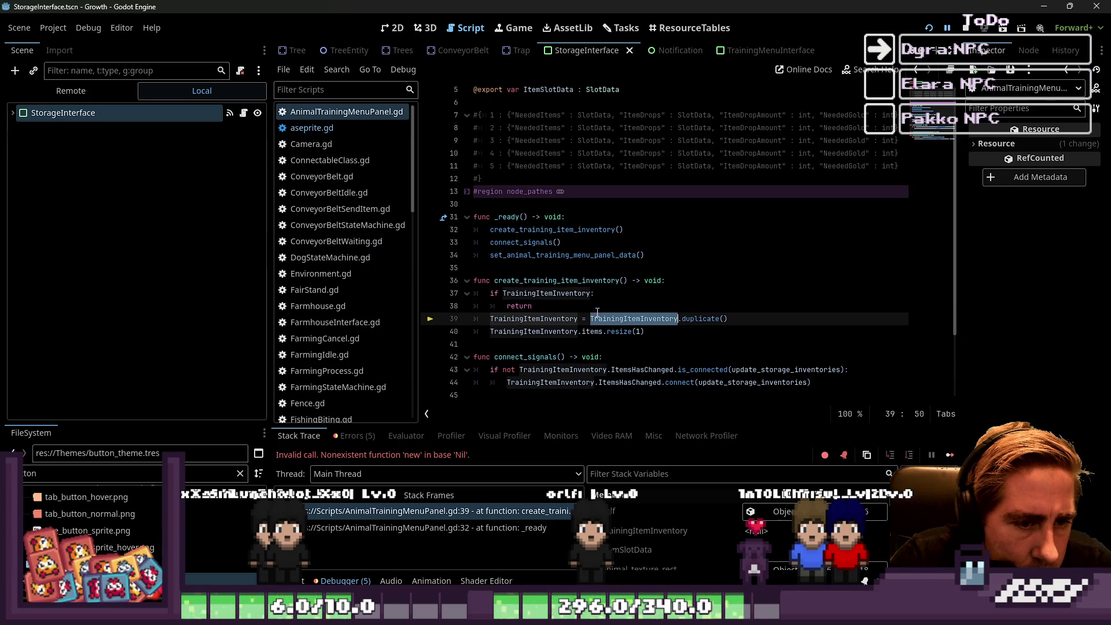
{"action": "type", "text": "InventoryData."}
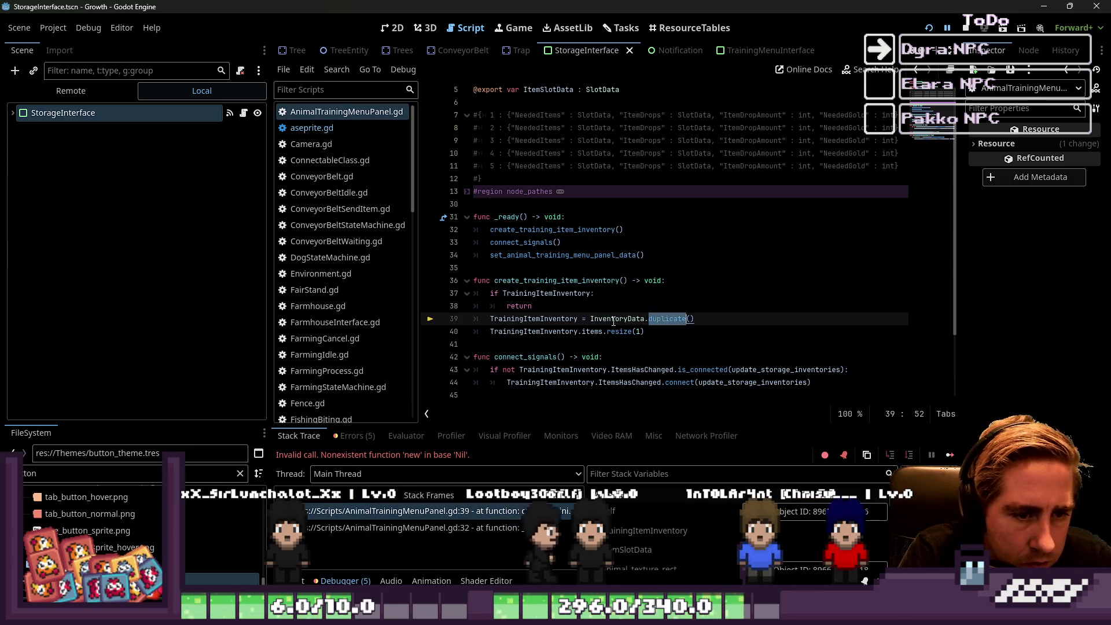
{"action": "type", "text": "new"}
{"action": "left_click", "coordinate": [628, 255]}
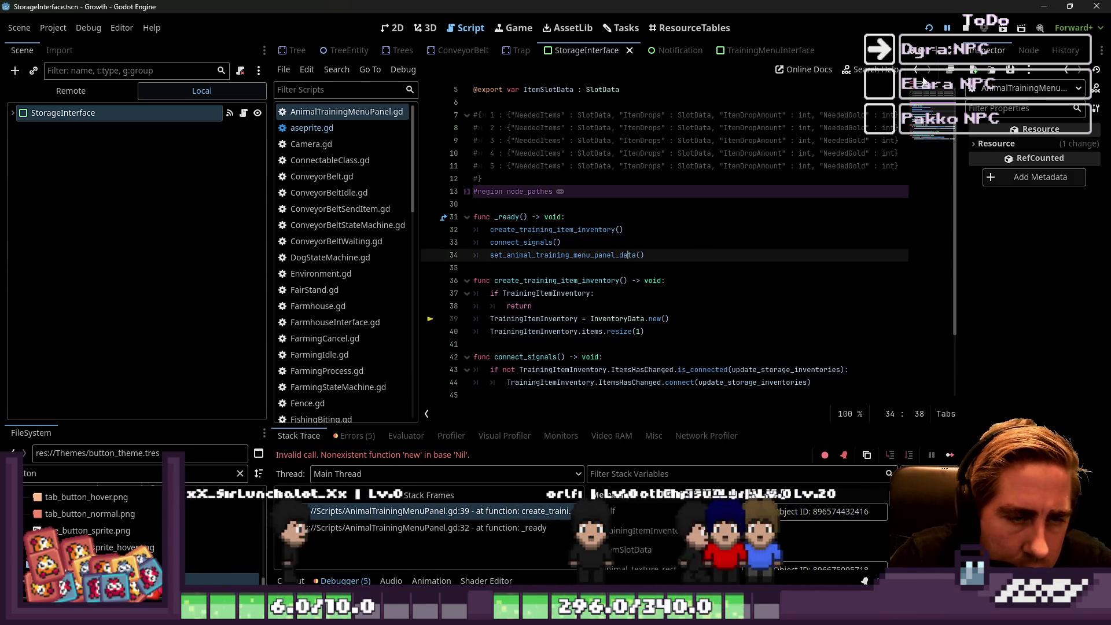
Relaunch the game with F5 and start a new game with a fresh character to test the fix.
{"action": "key", "text": "F5"}
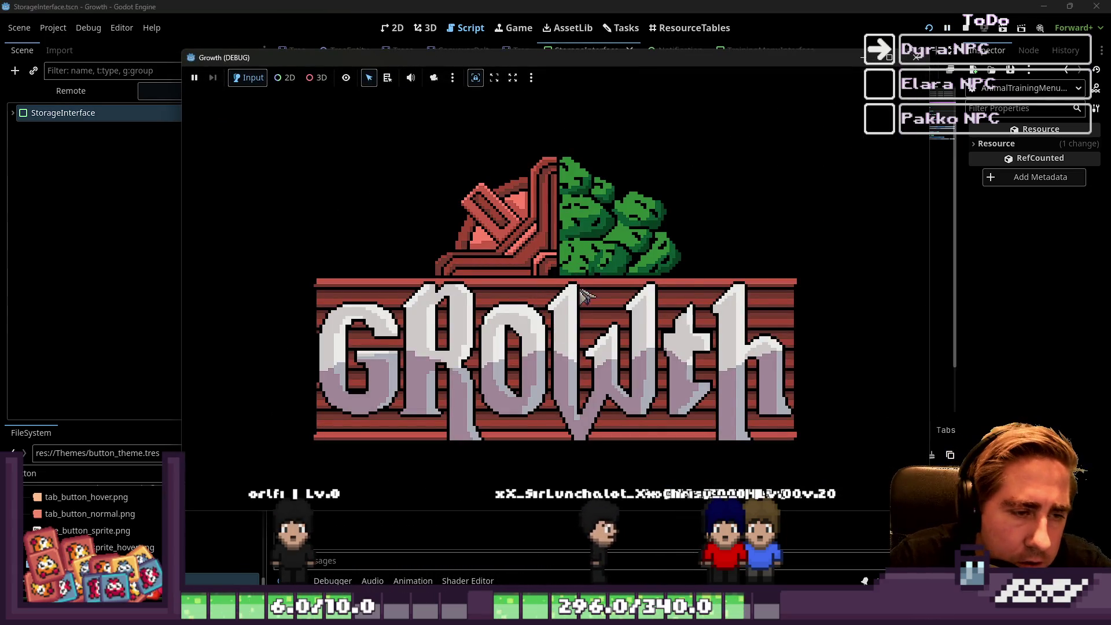
{"action": "left_click", "coordinate": [599, 283]}
{"action": "left_click", "coordinate": [557, 263]}
{"action": "type", "text": "ew"}
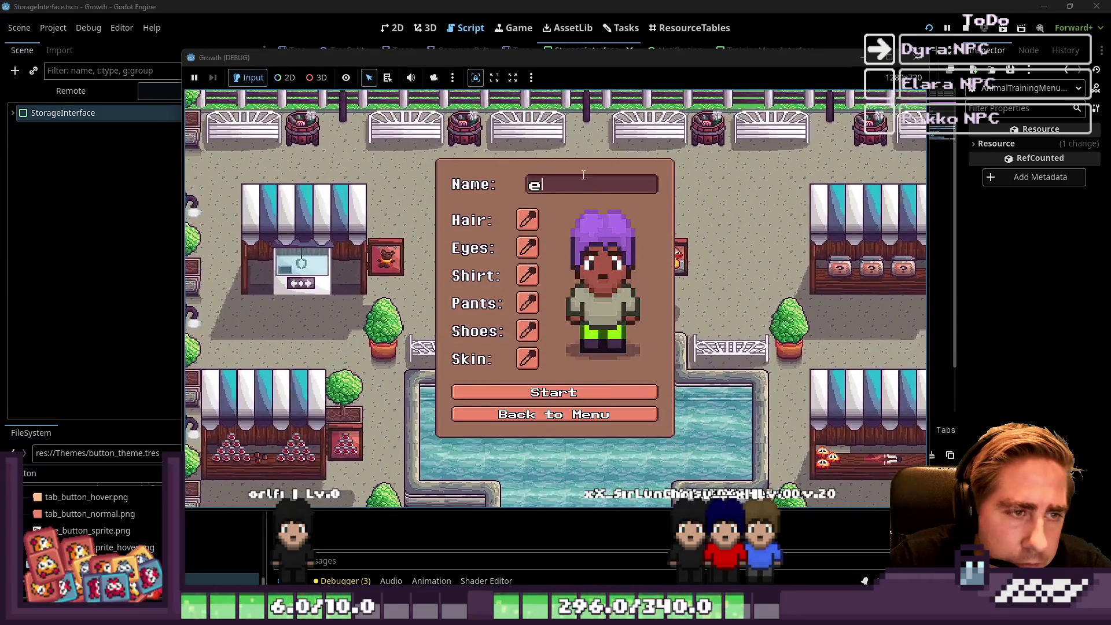
{"action": "left_click", "coordinate": [536, 393]}
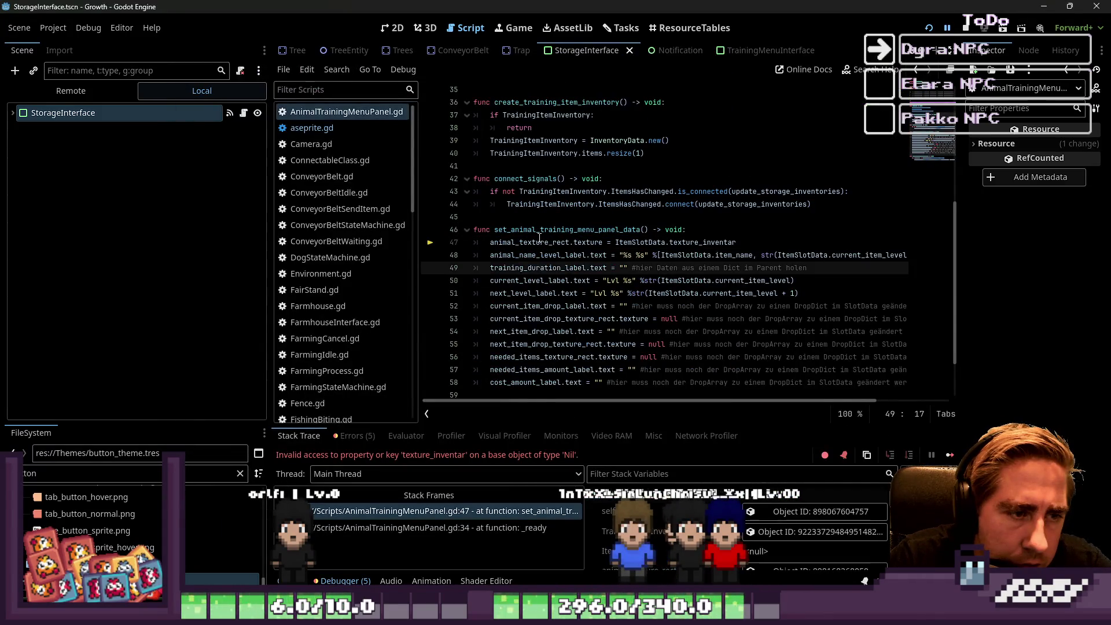